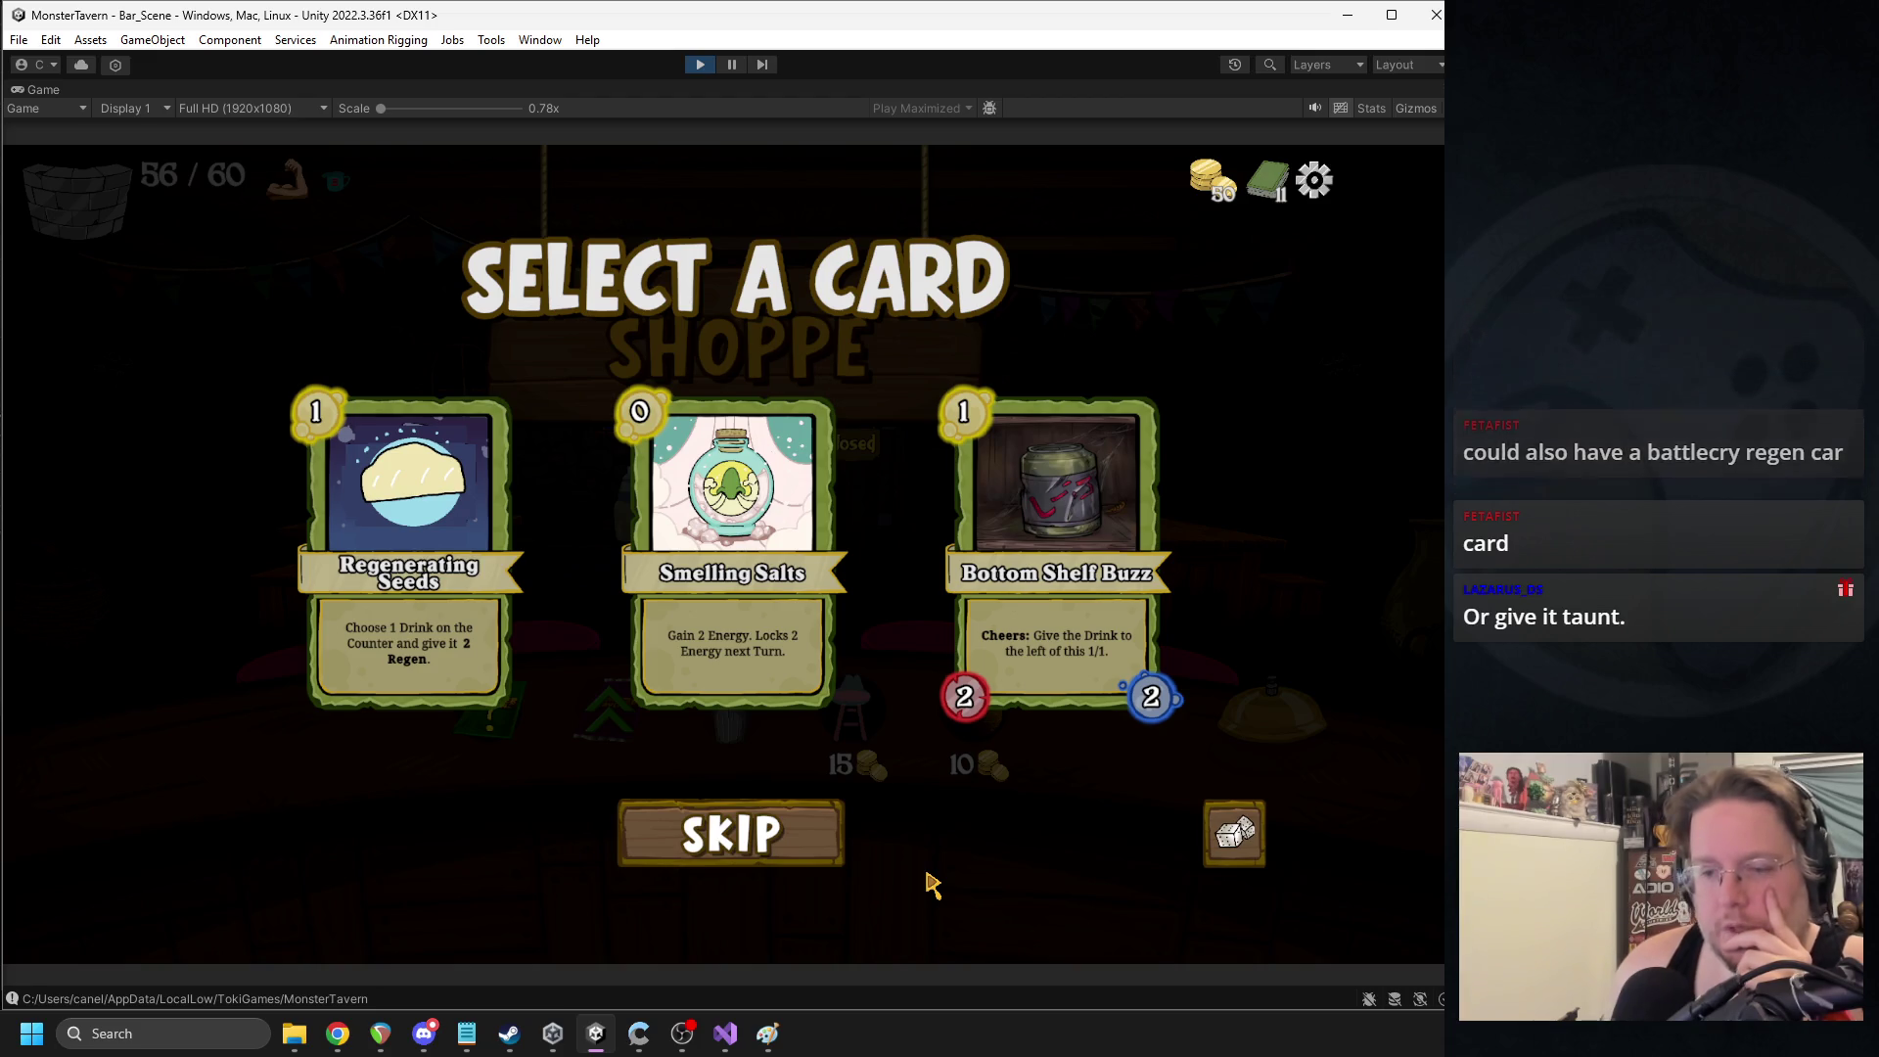
- Take the Regenerating Seeds card, buy the 10-gold Lucky Cork, then exit Play mode
mouse_move(372, 604)
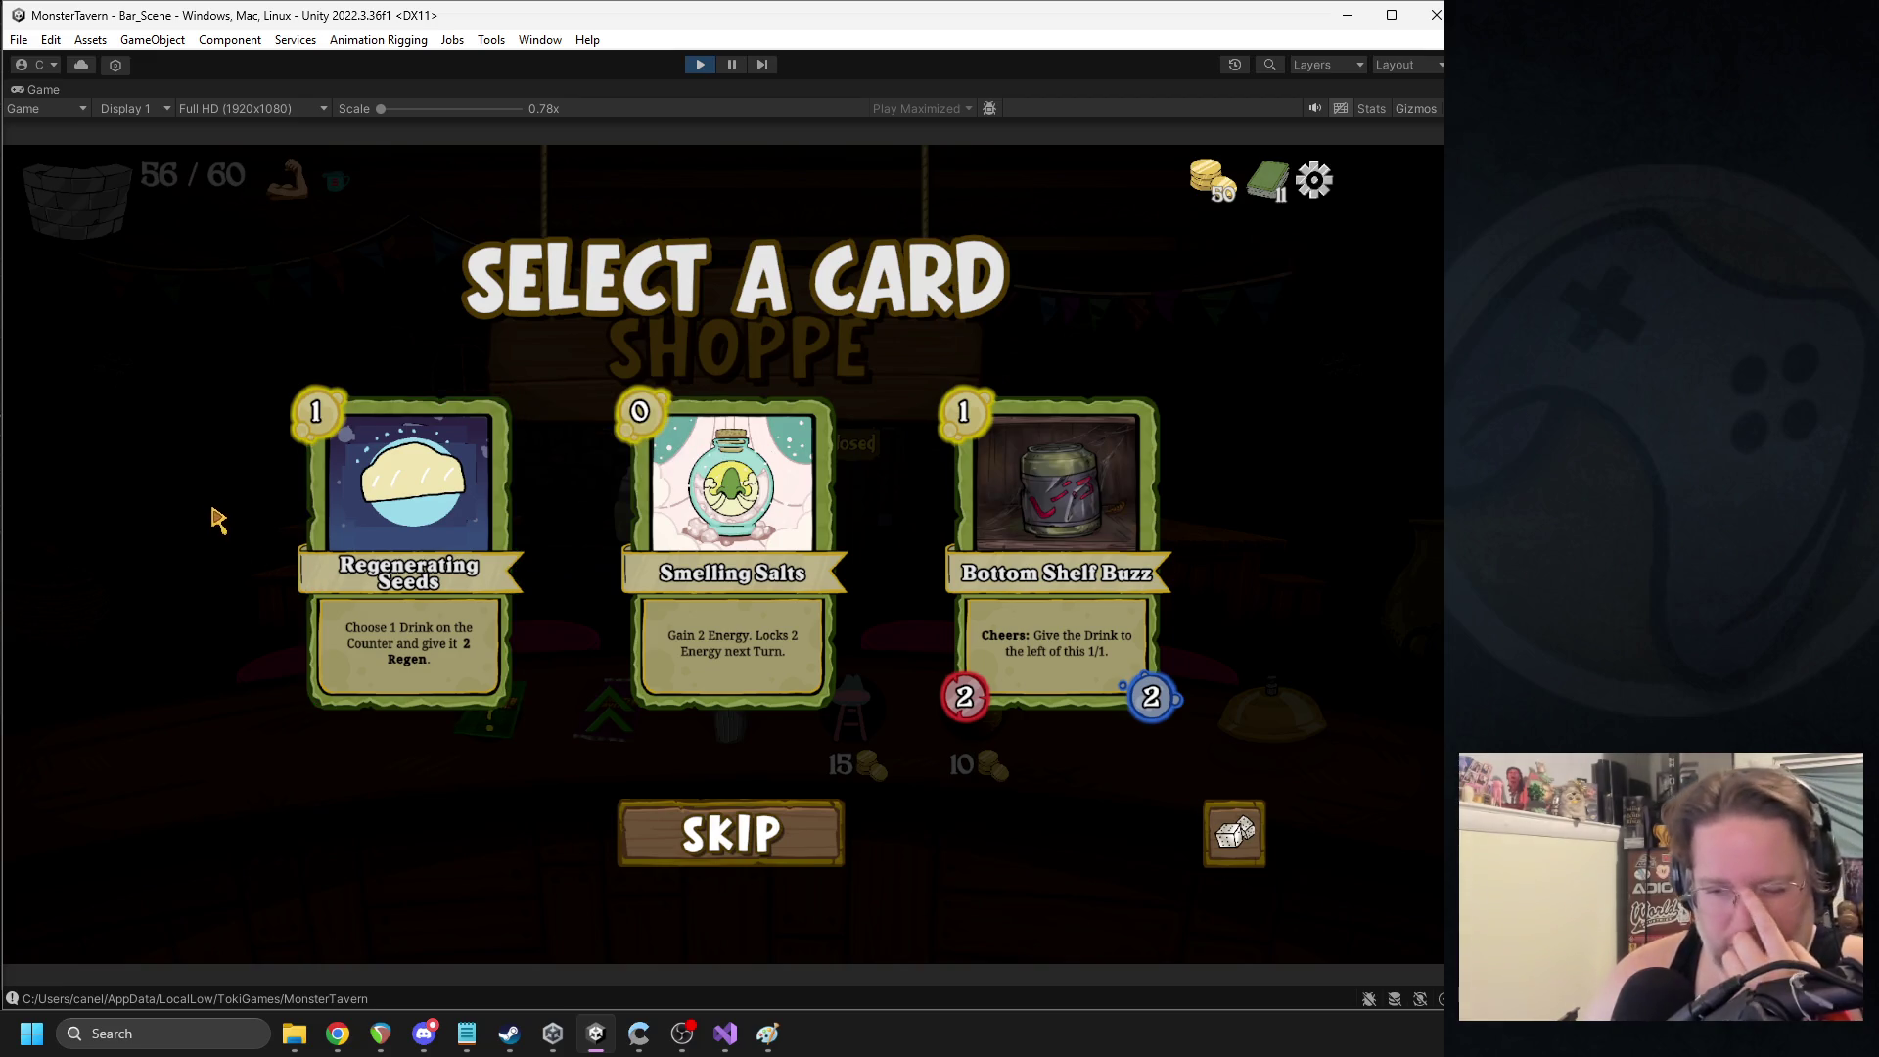
mouse_move(1003, 494)
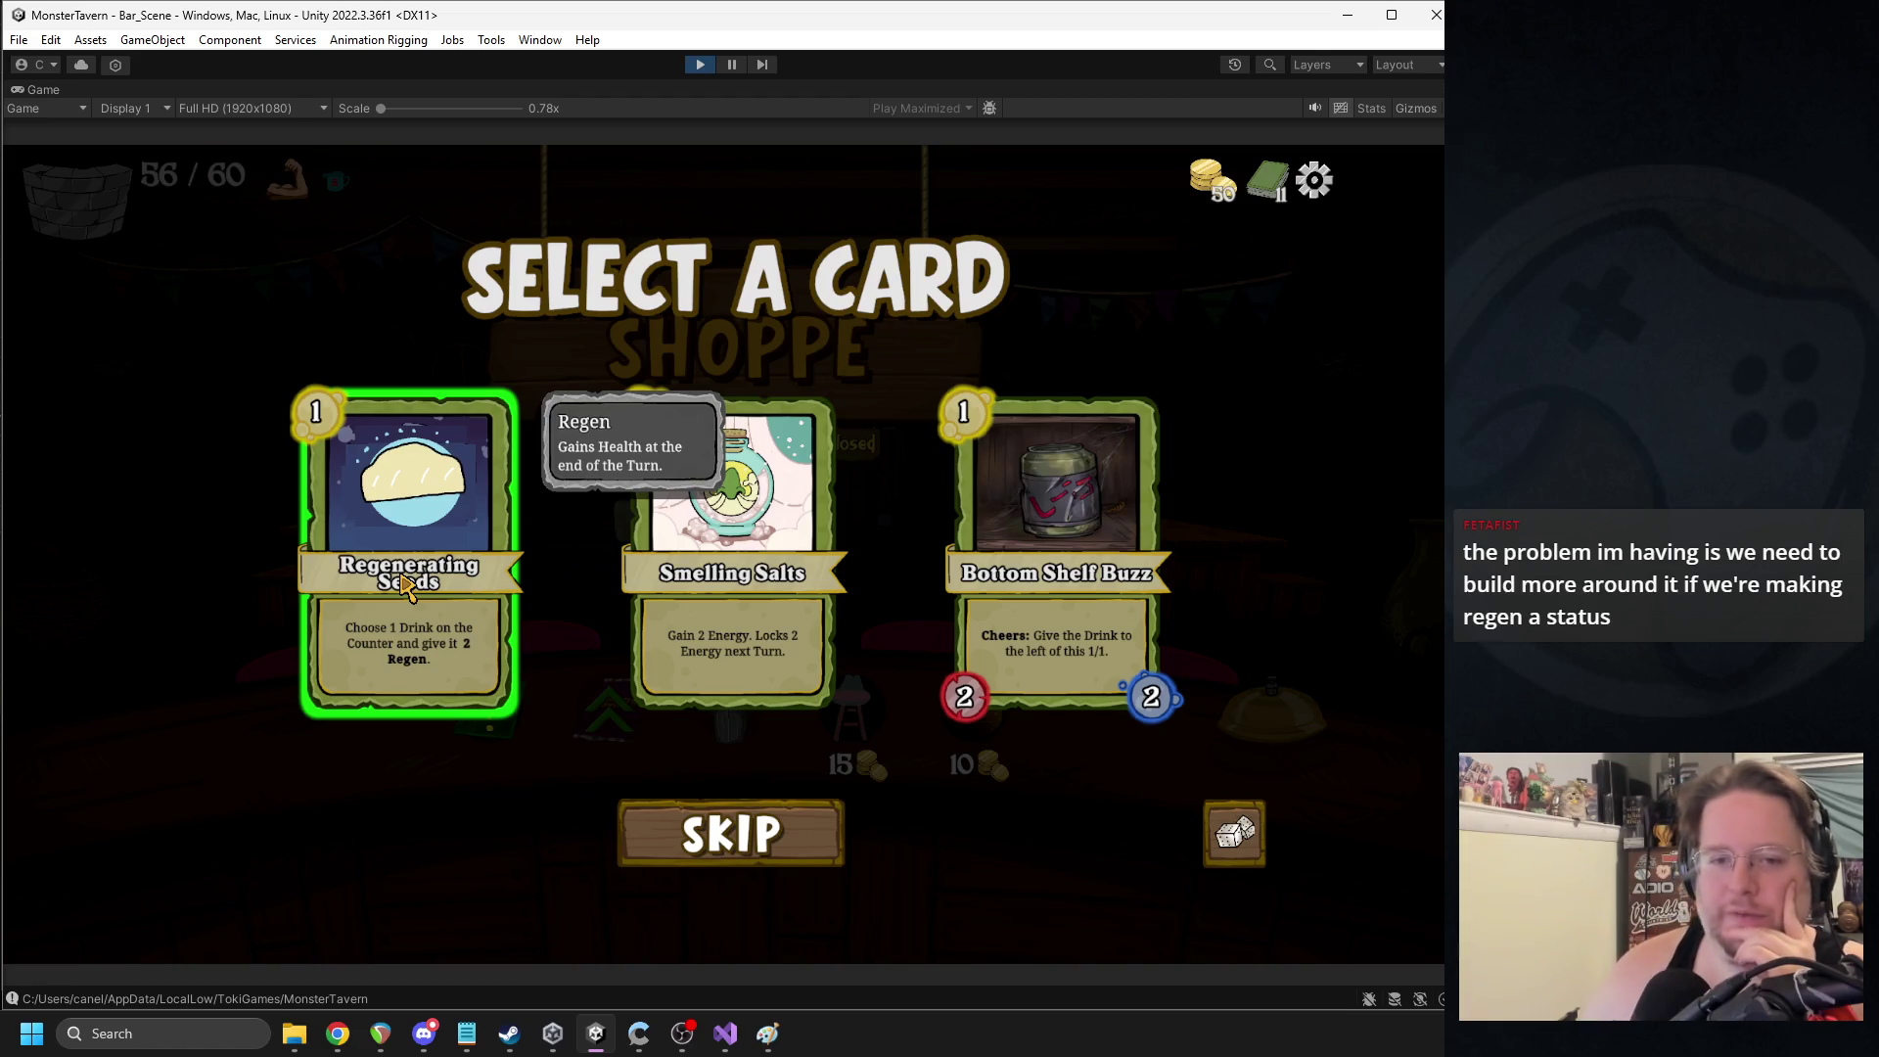
click(406, 585)
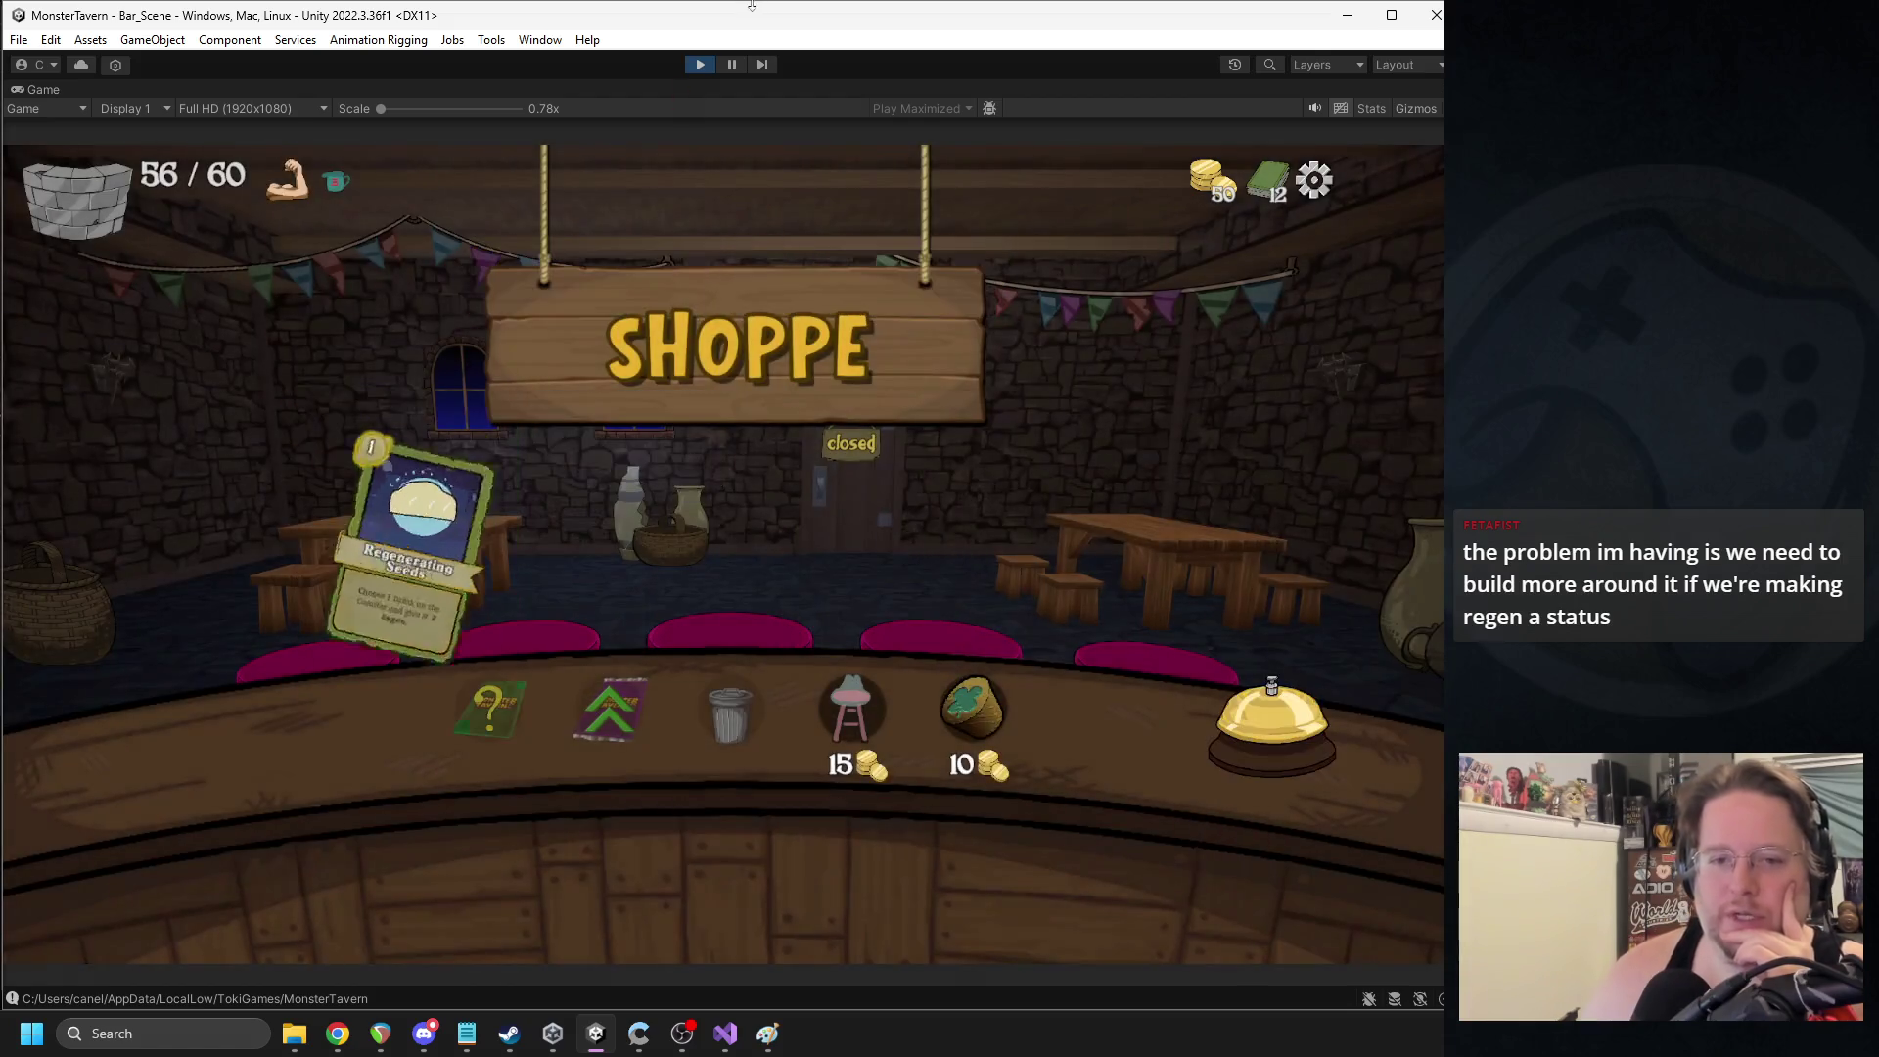
click(965, 747)
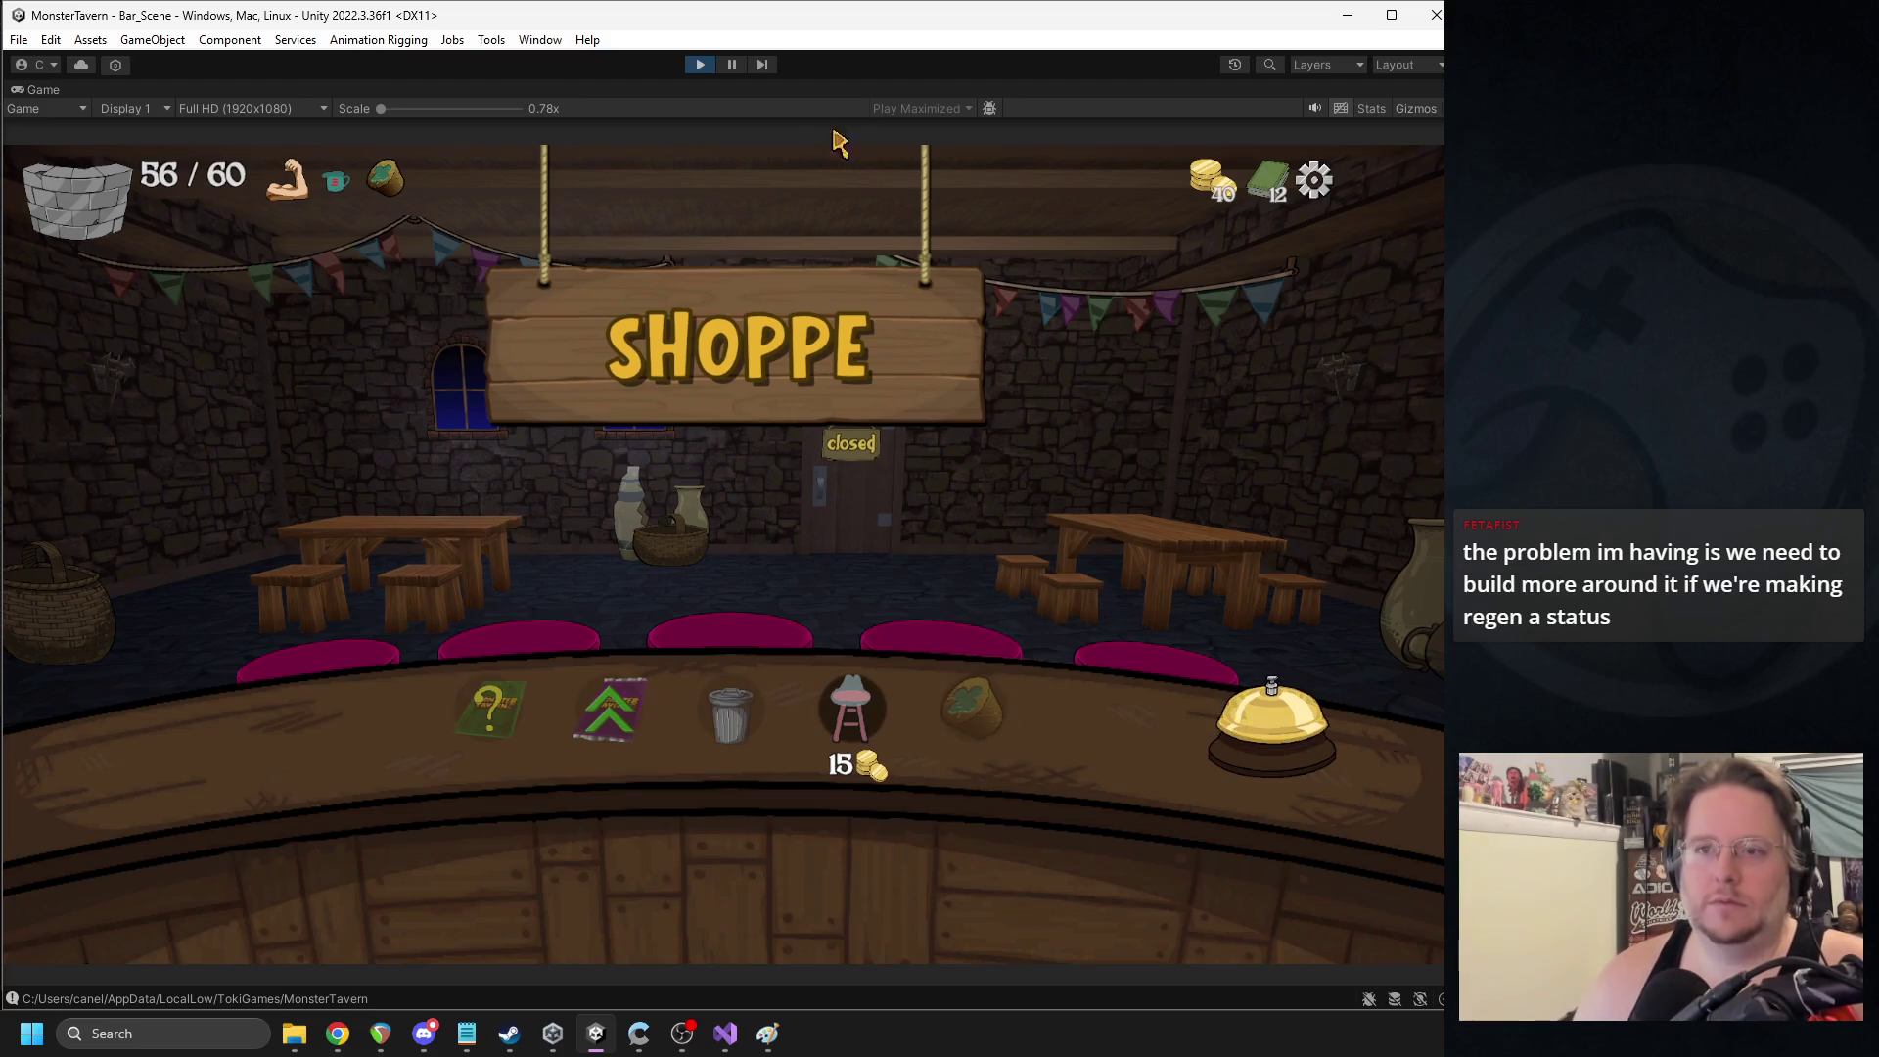
key(ctrl+p)
click(1018, 108)
- Search assets for 'regen', inspect the Regenerating_Seeds card, then start Play mode
text(regen)
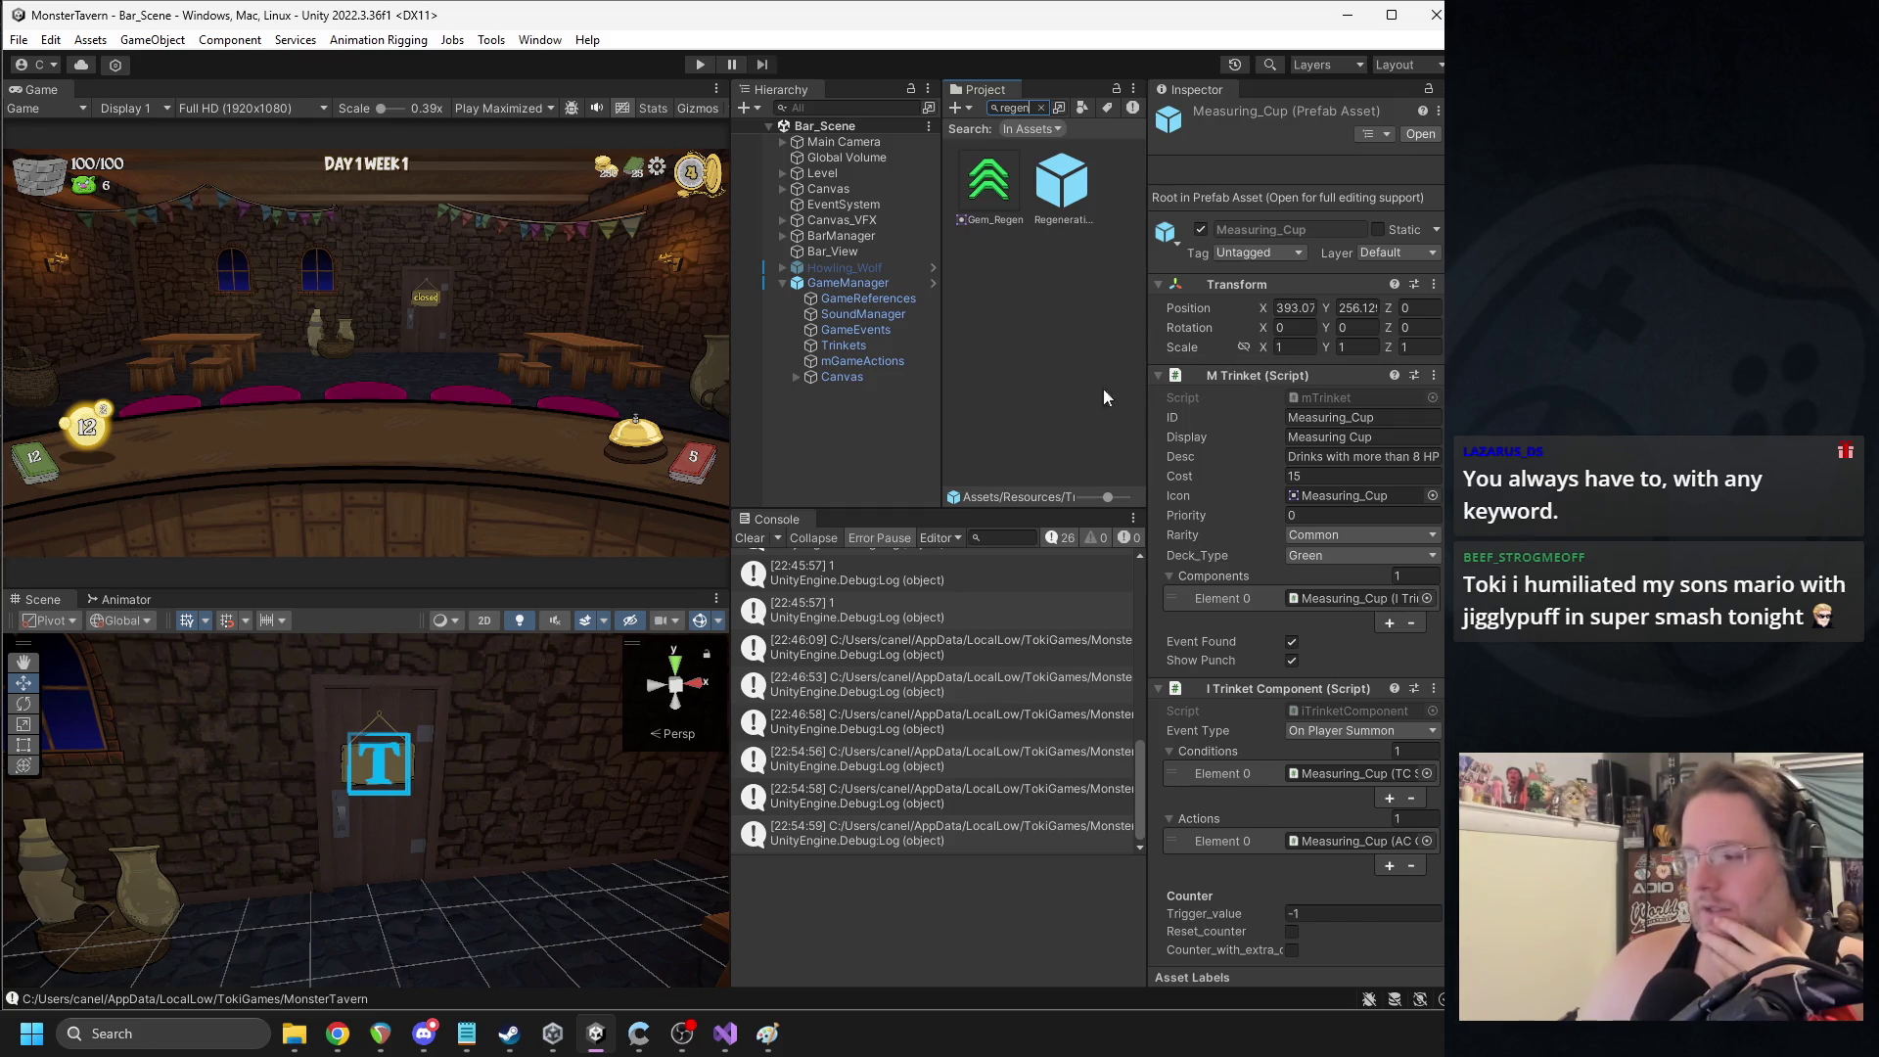
click(1057, 205)
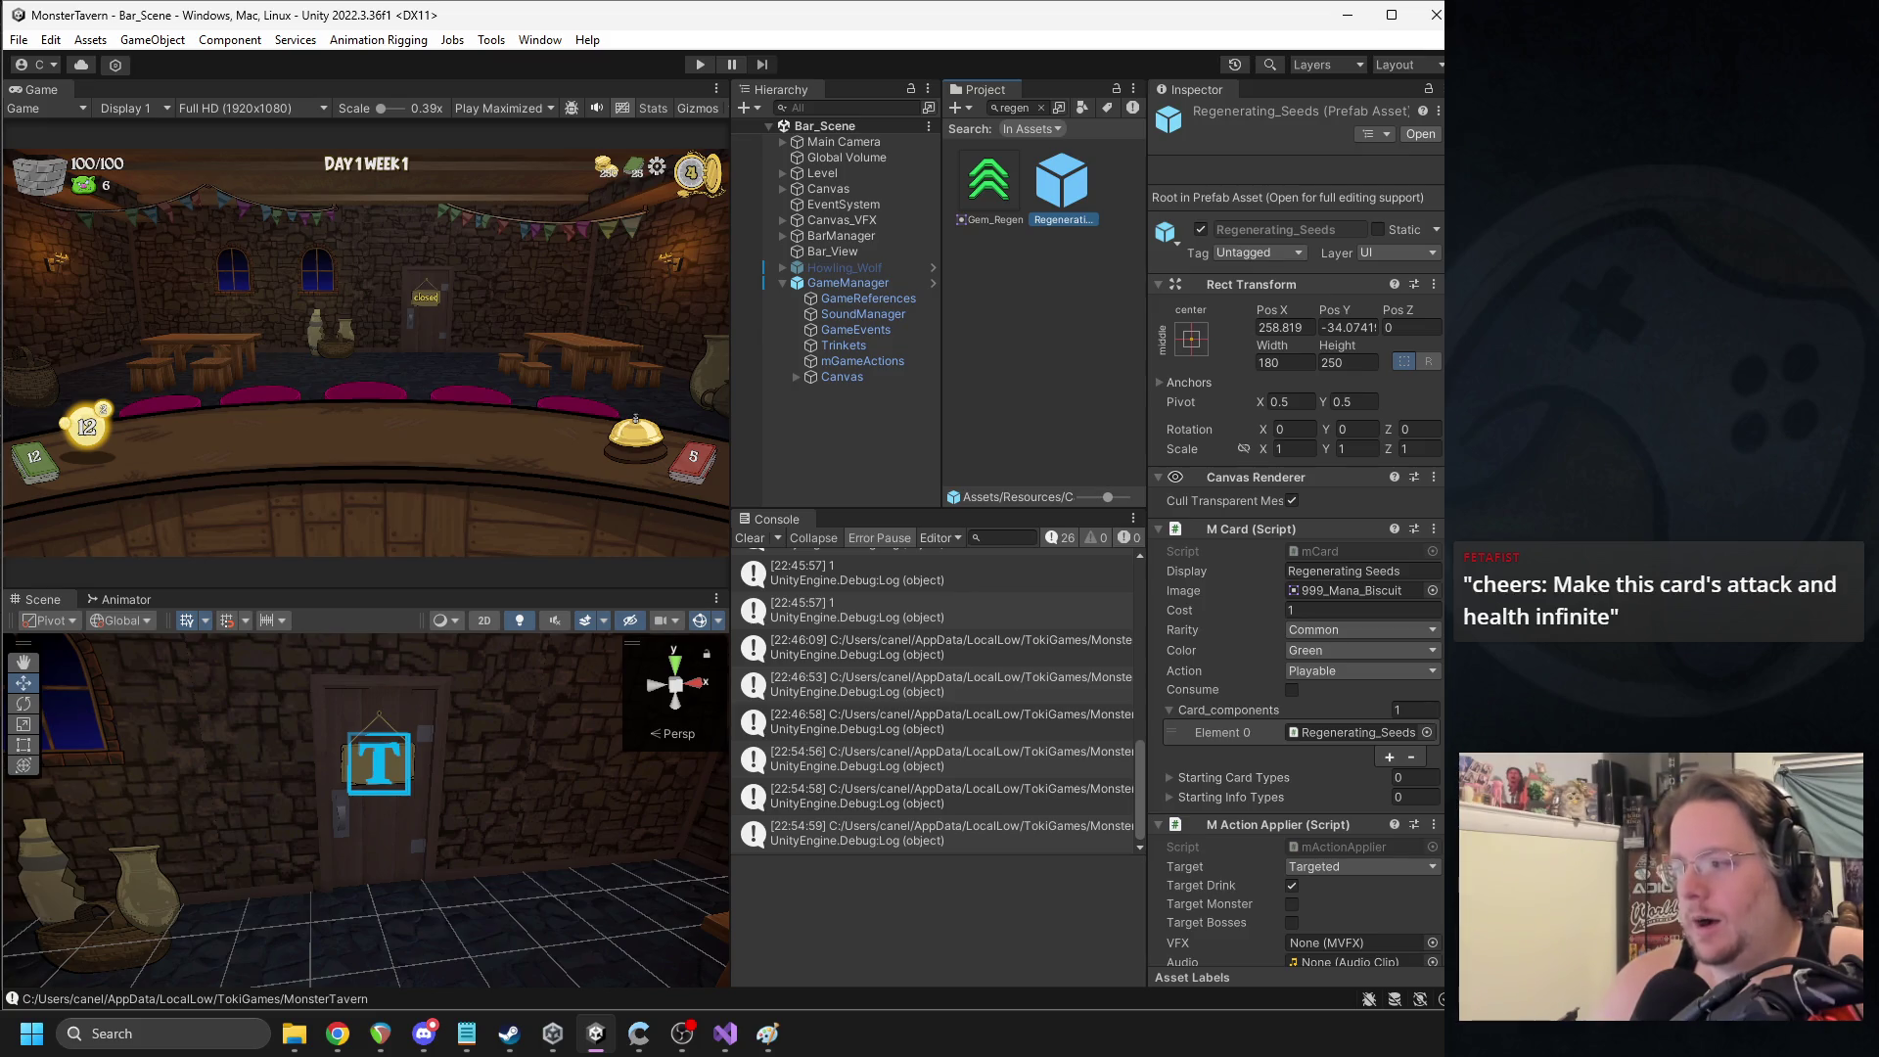
click(695, 66)
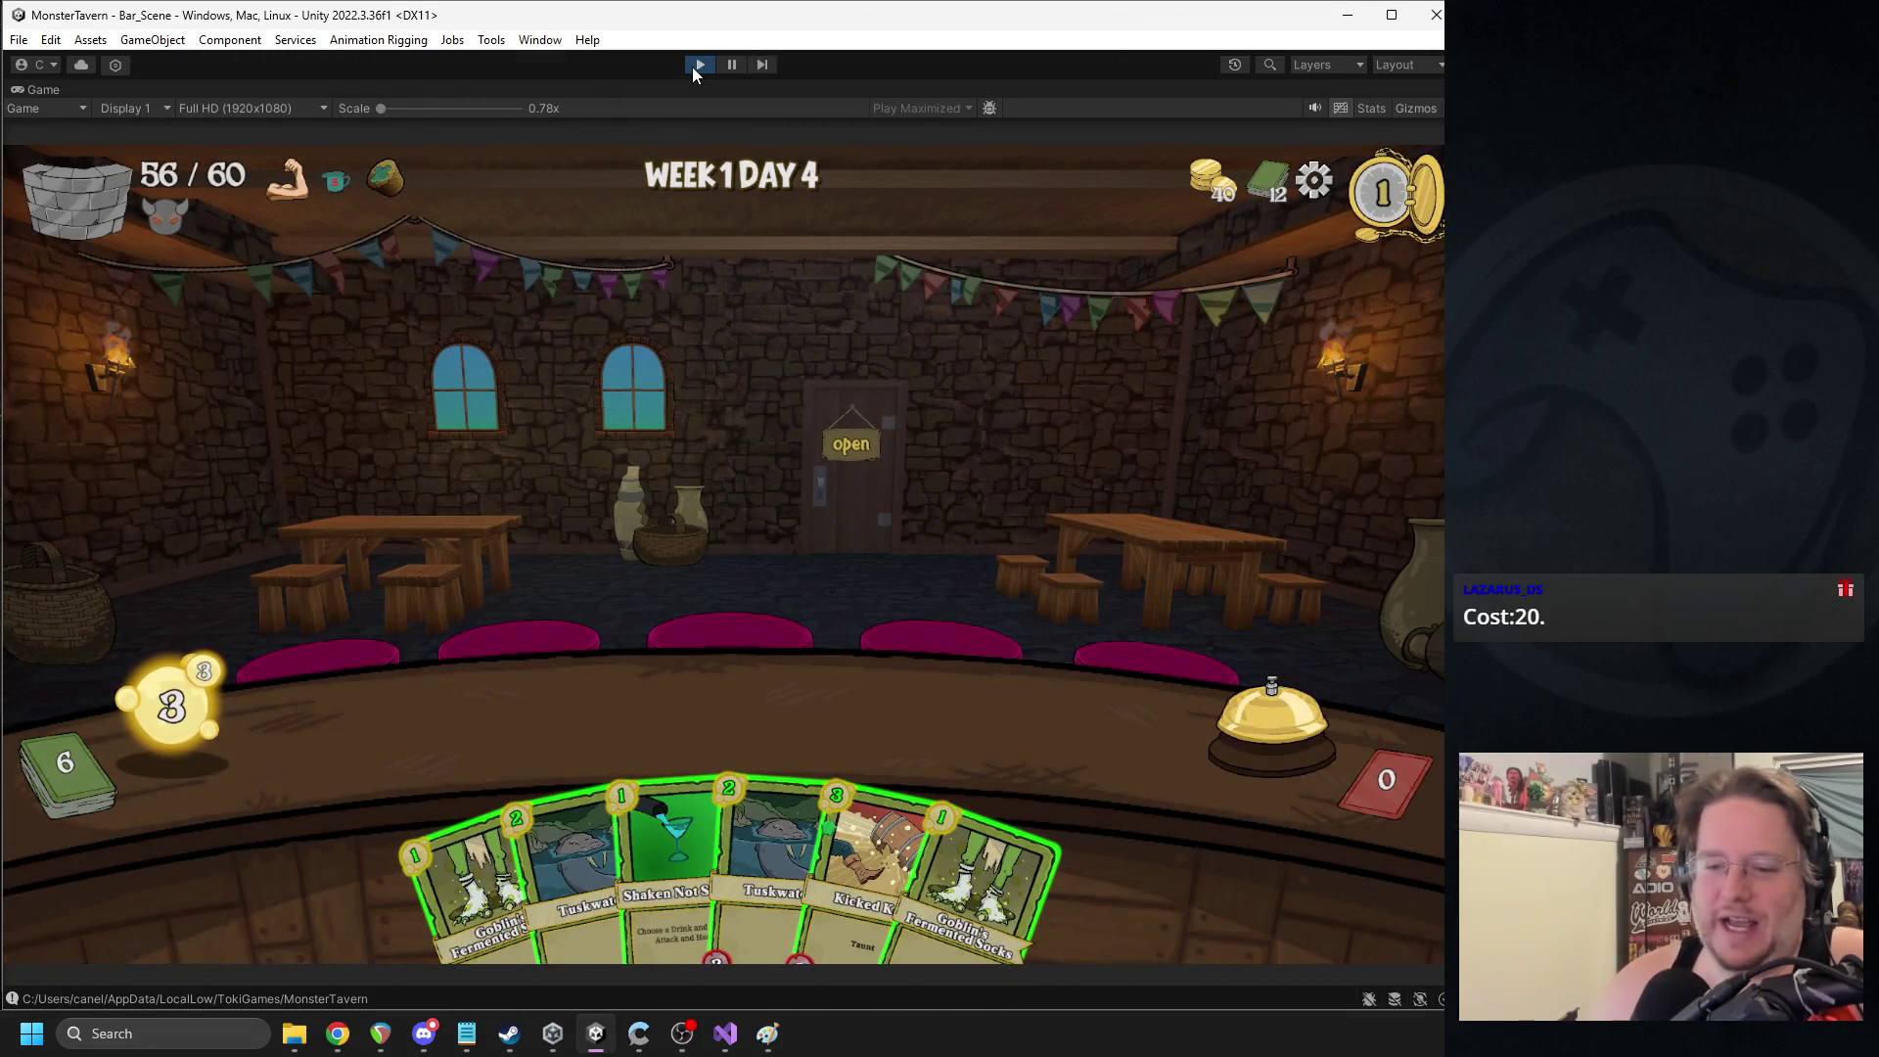
- Play Kicked Keg and end the turn, then play Regenerating Seeds and Goblin's Fermented Socks and end the turn
drag(861, 861, 450, 729)
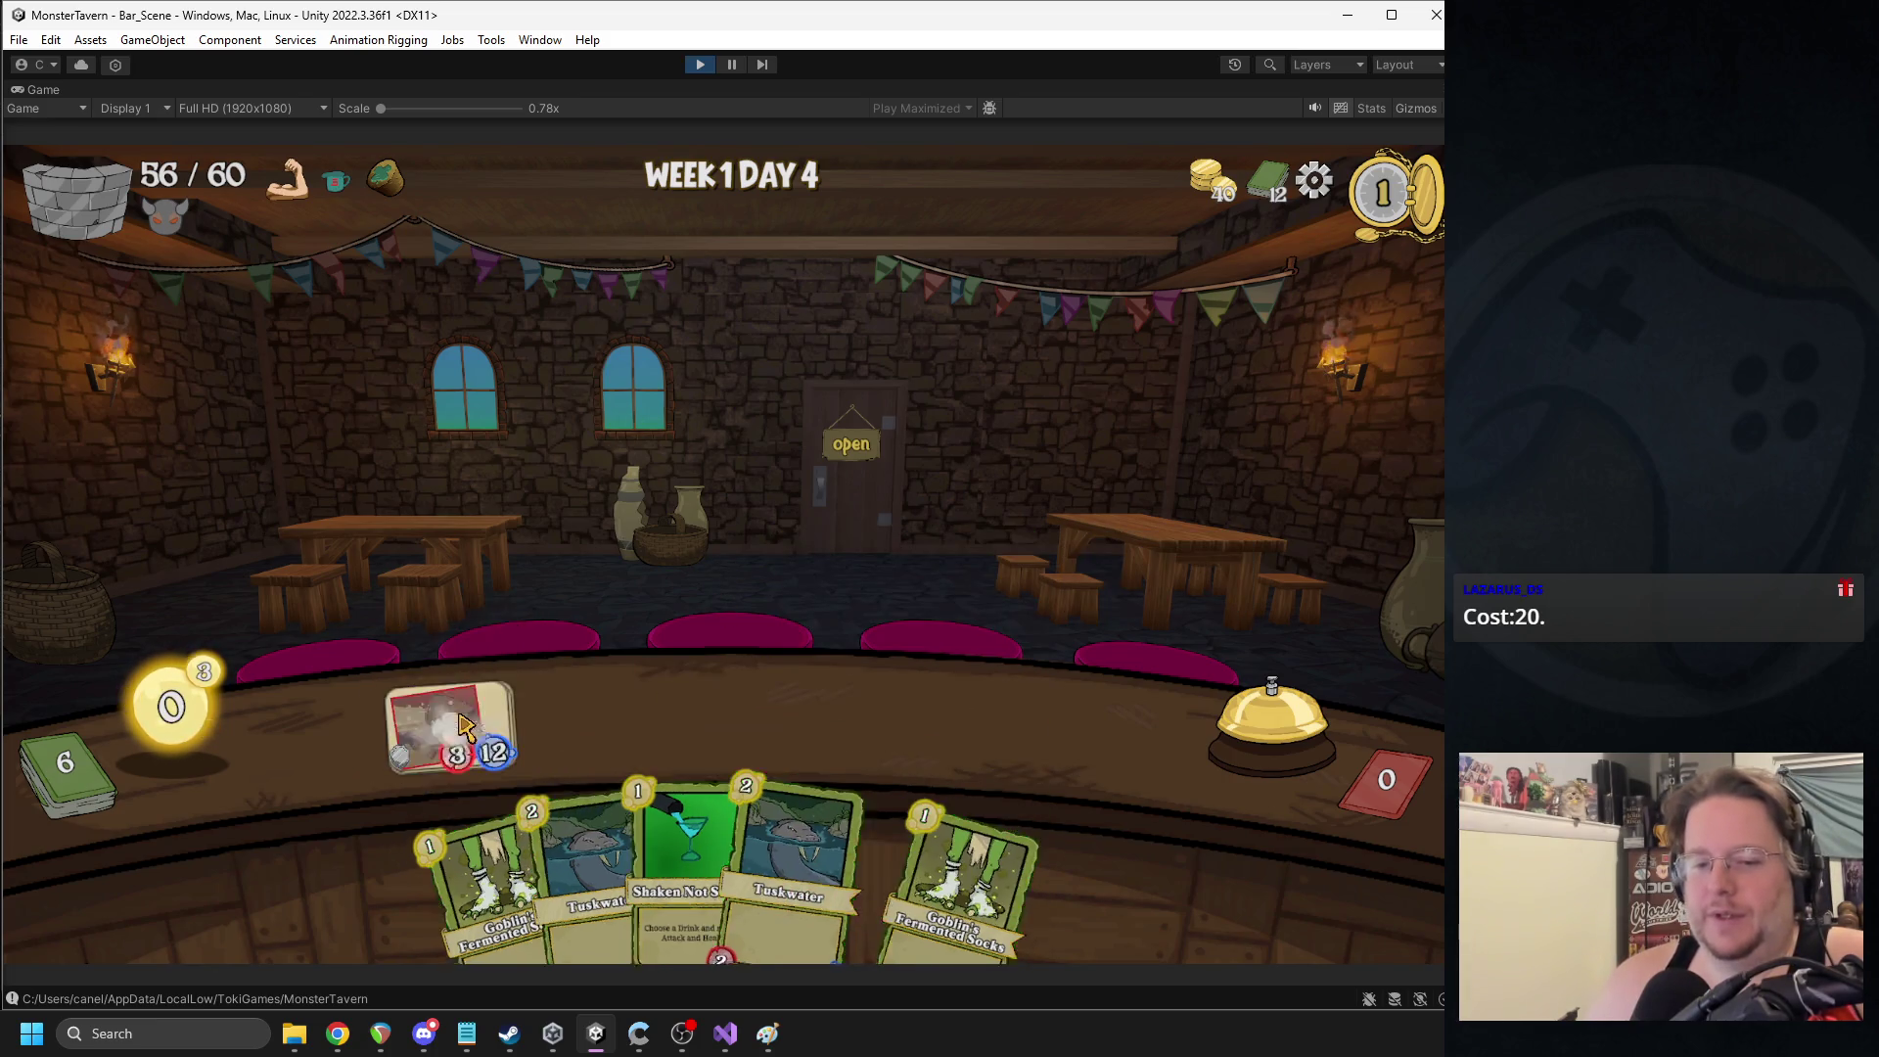
click(1243, 732)
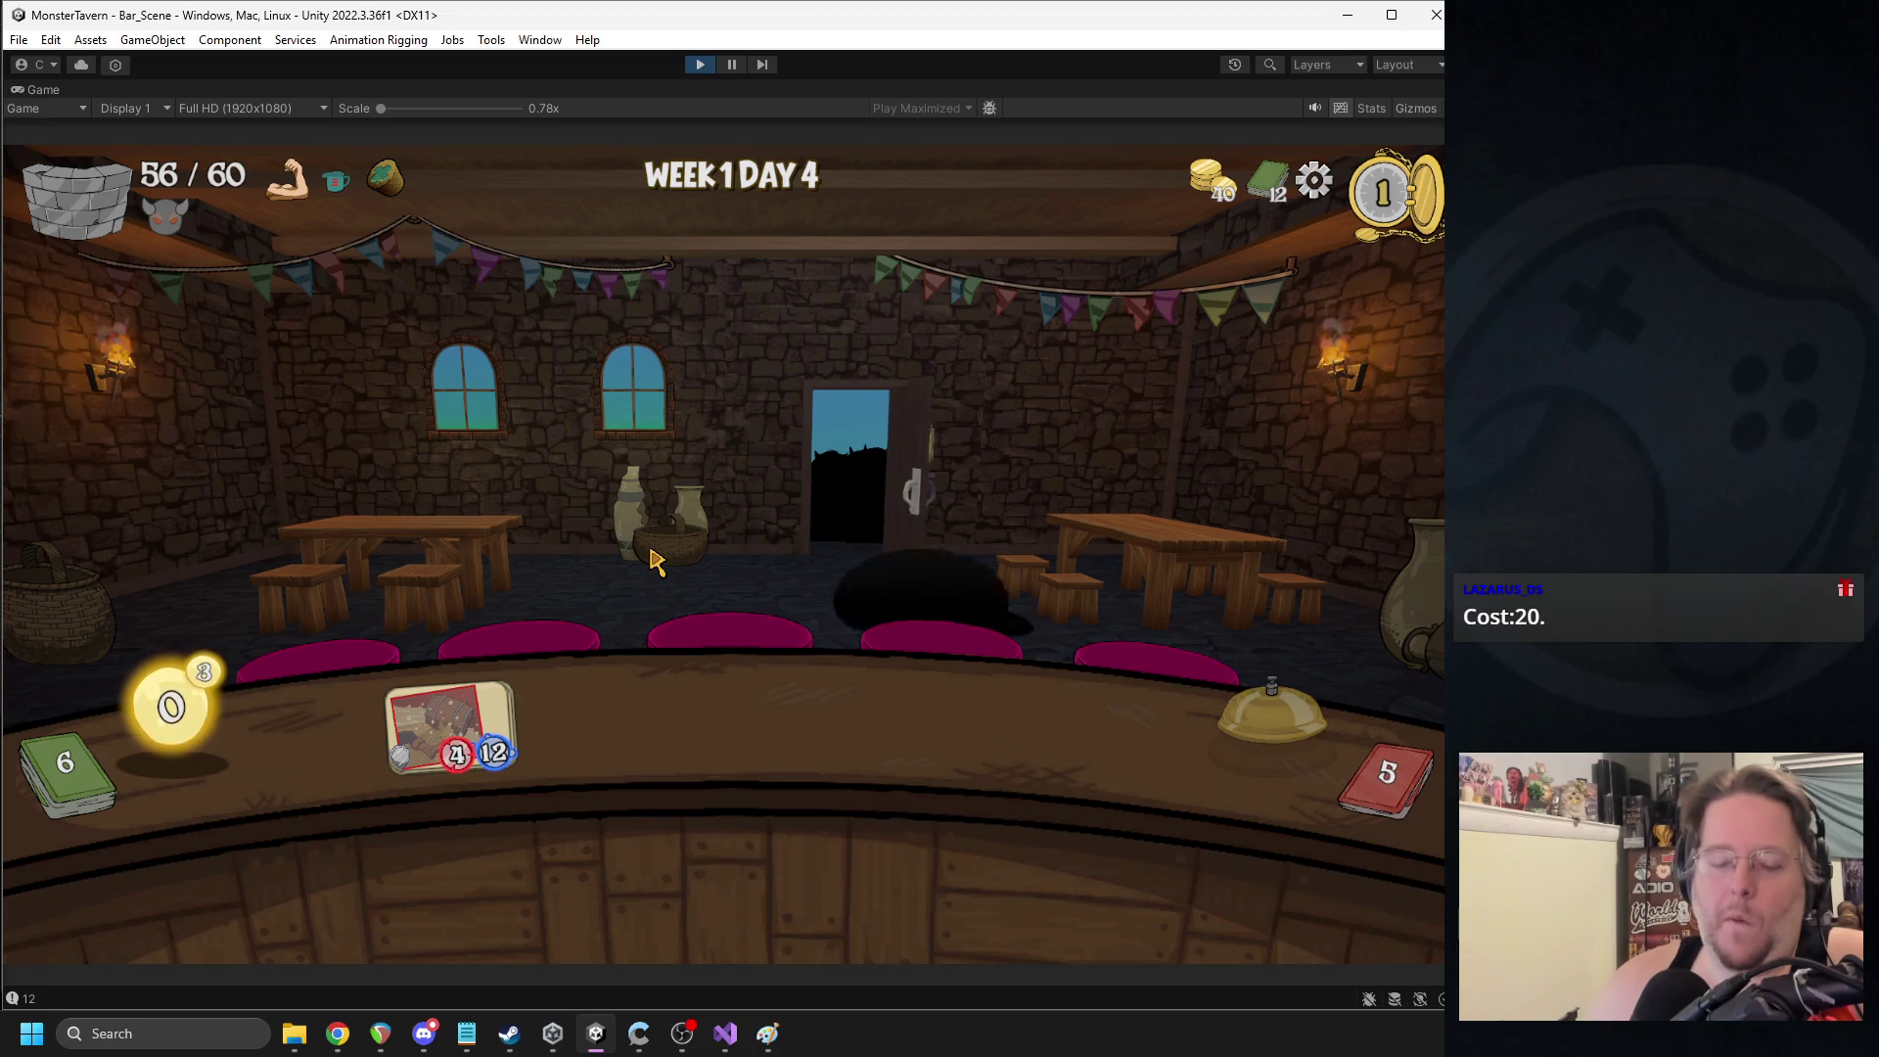
drag(534, 876, 443, 727)
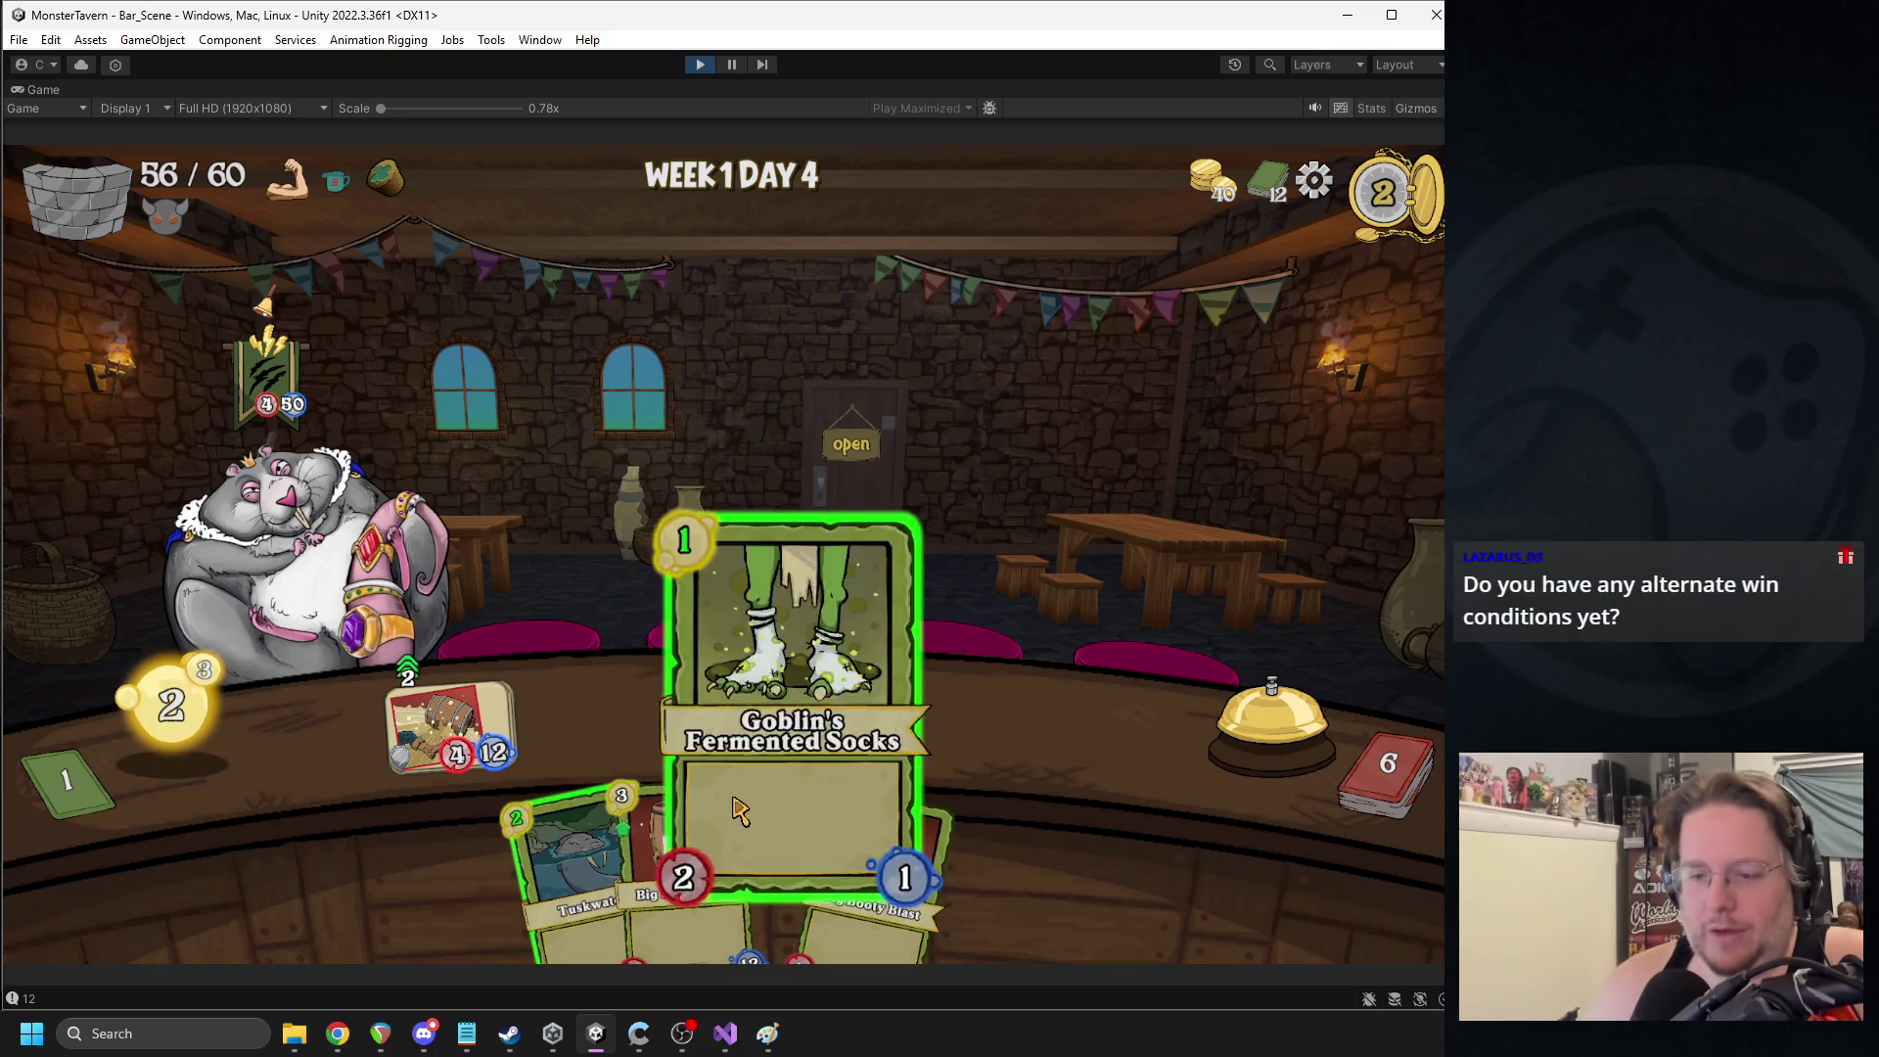
drag(773, 852, 979, 724)
click(1285, 729)
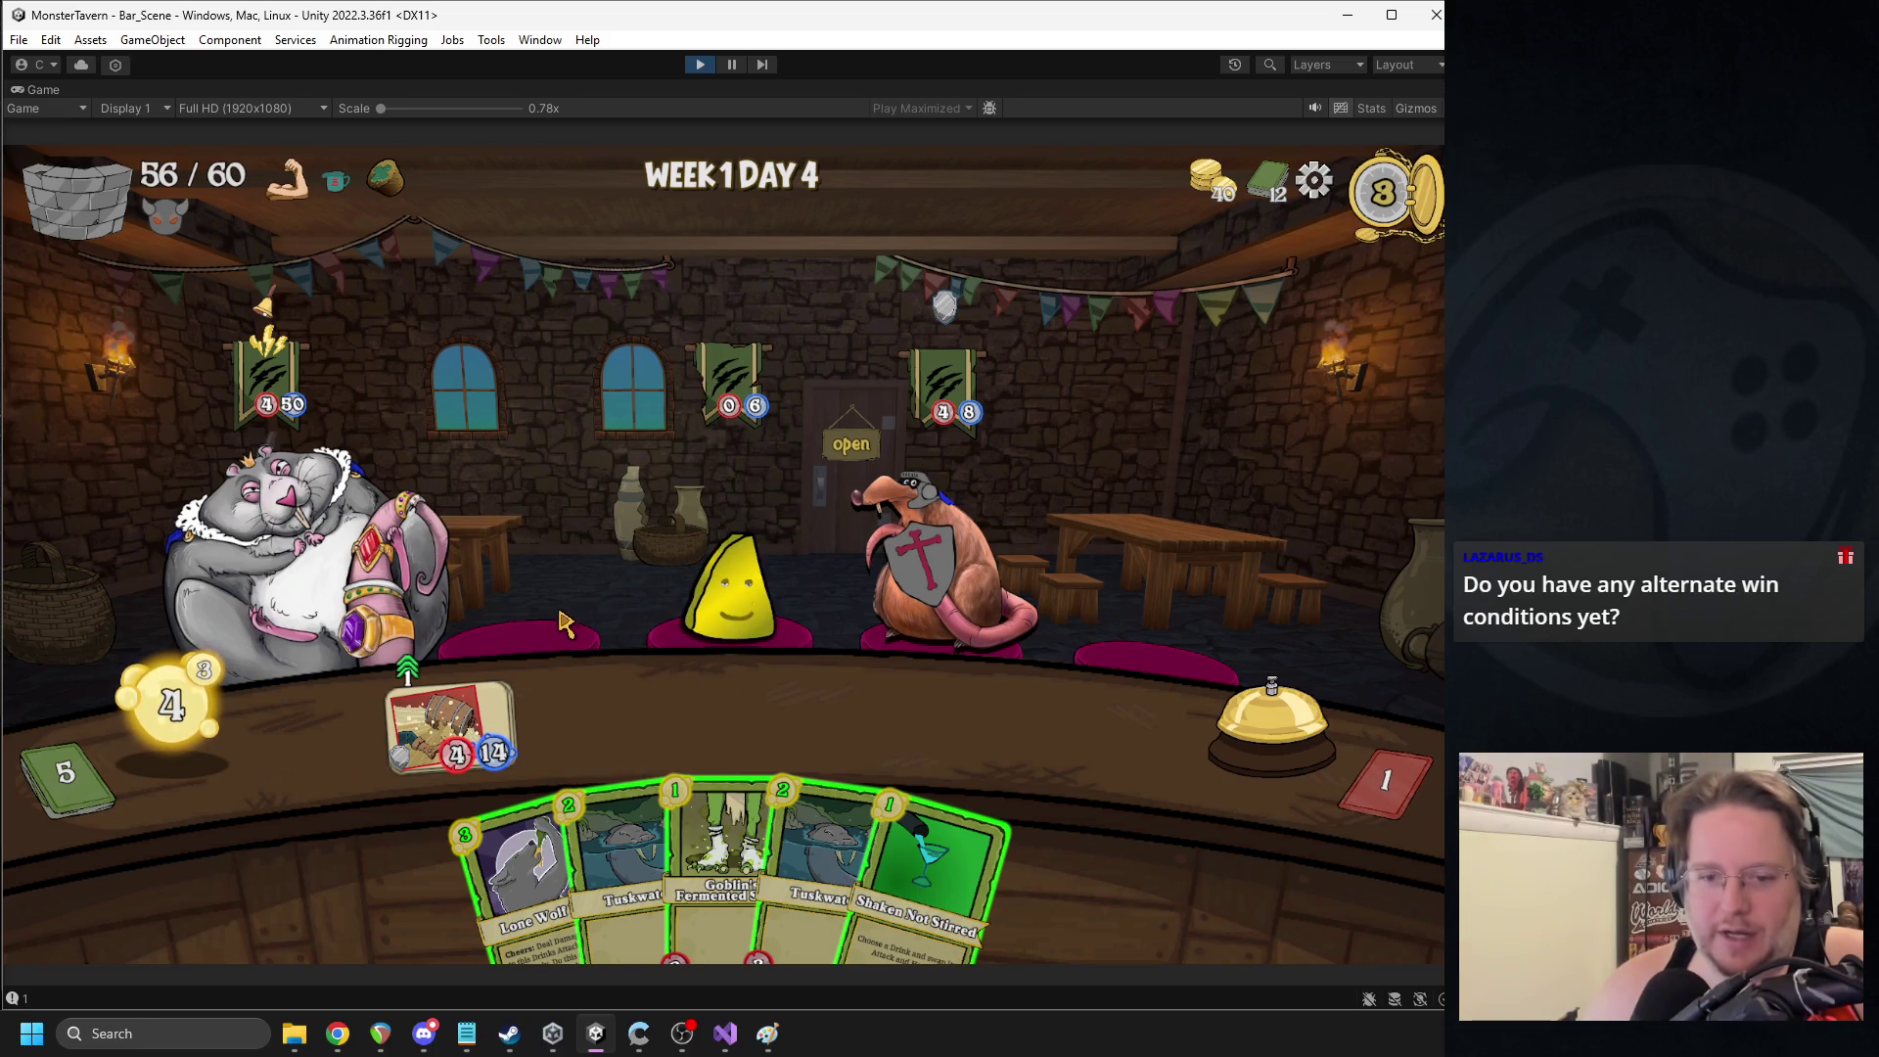
- Play Lone Wolf and swap the barrel drink's stats with Shaken Not Stirred, then play Seeds and Socks over two turns
mouse_move(524, 881)
mouse_down()
mouse_move(666, 724)
mouse_move(587, 732)
mouse_up()
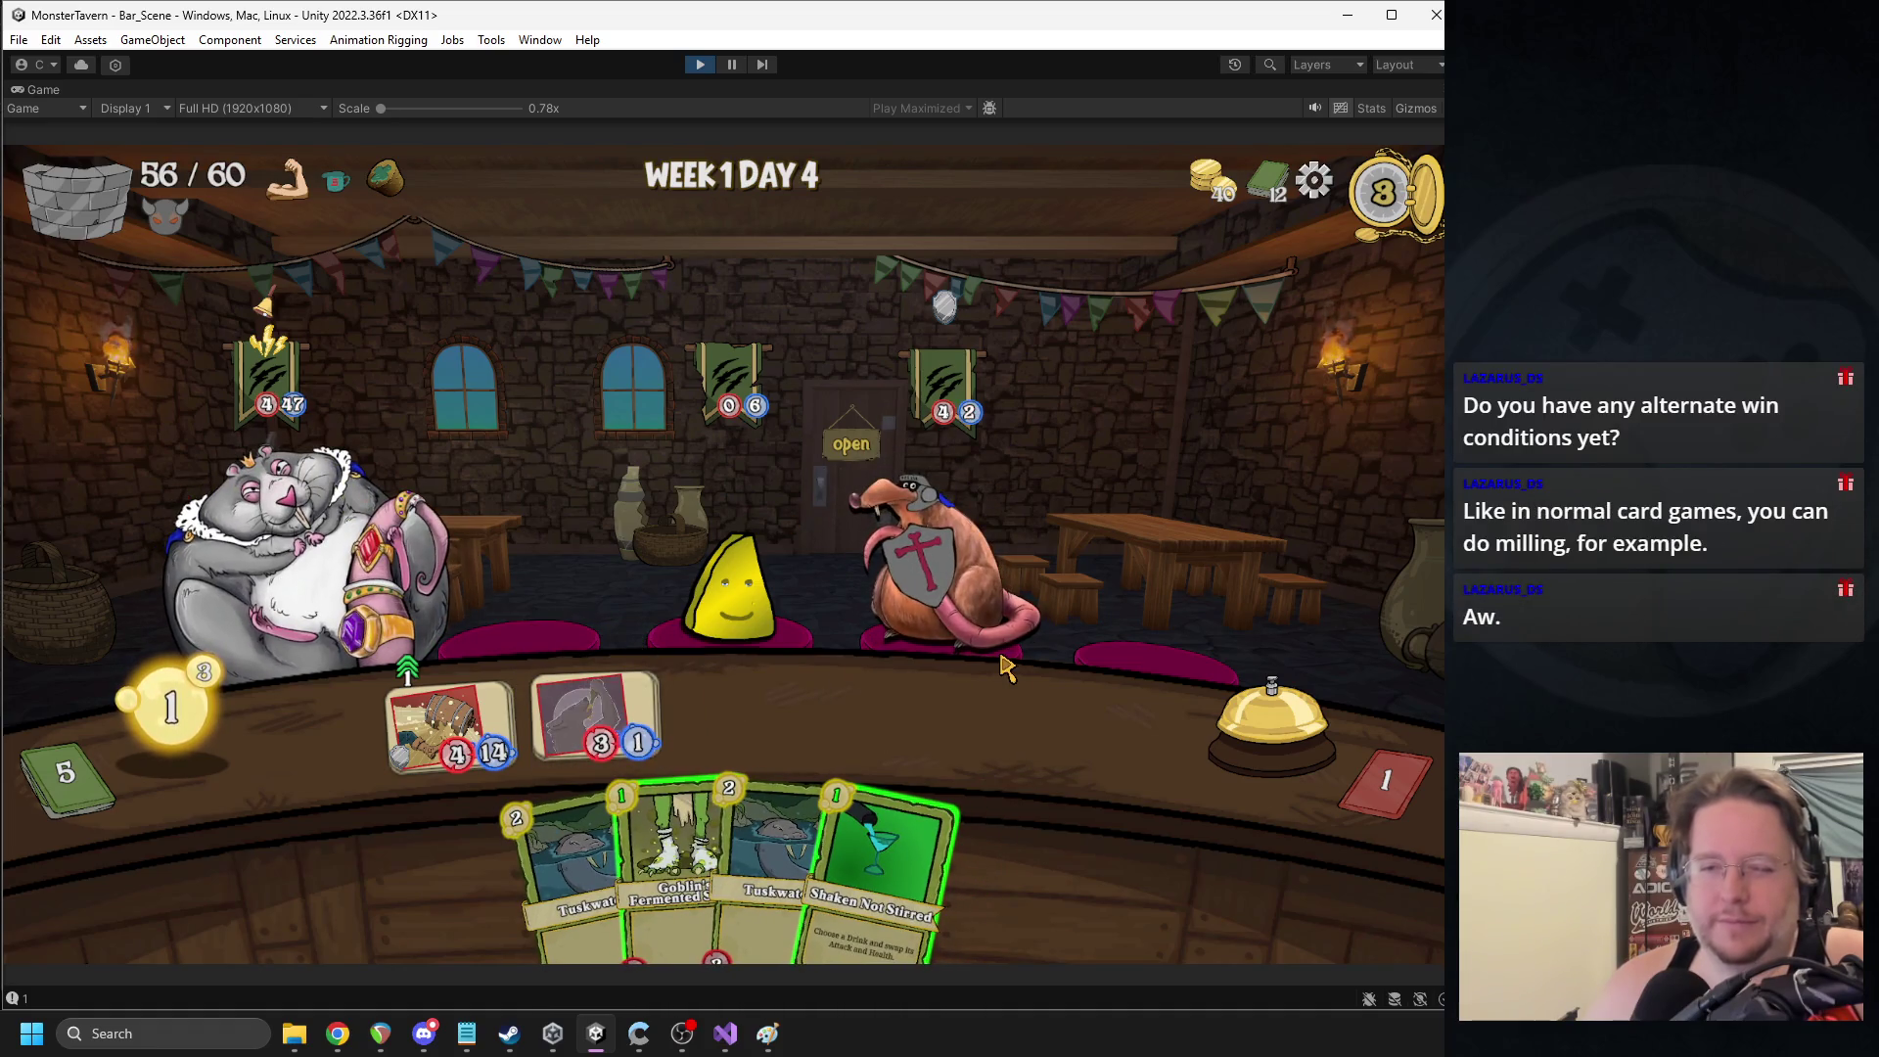
mouse_move(881, 862)
mouse_down()
mouse_move(901, 705)
mouse_move(475, 686)
mouse_move(455, 720)
mouse_up()
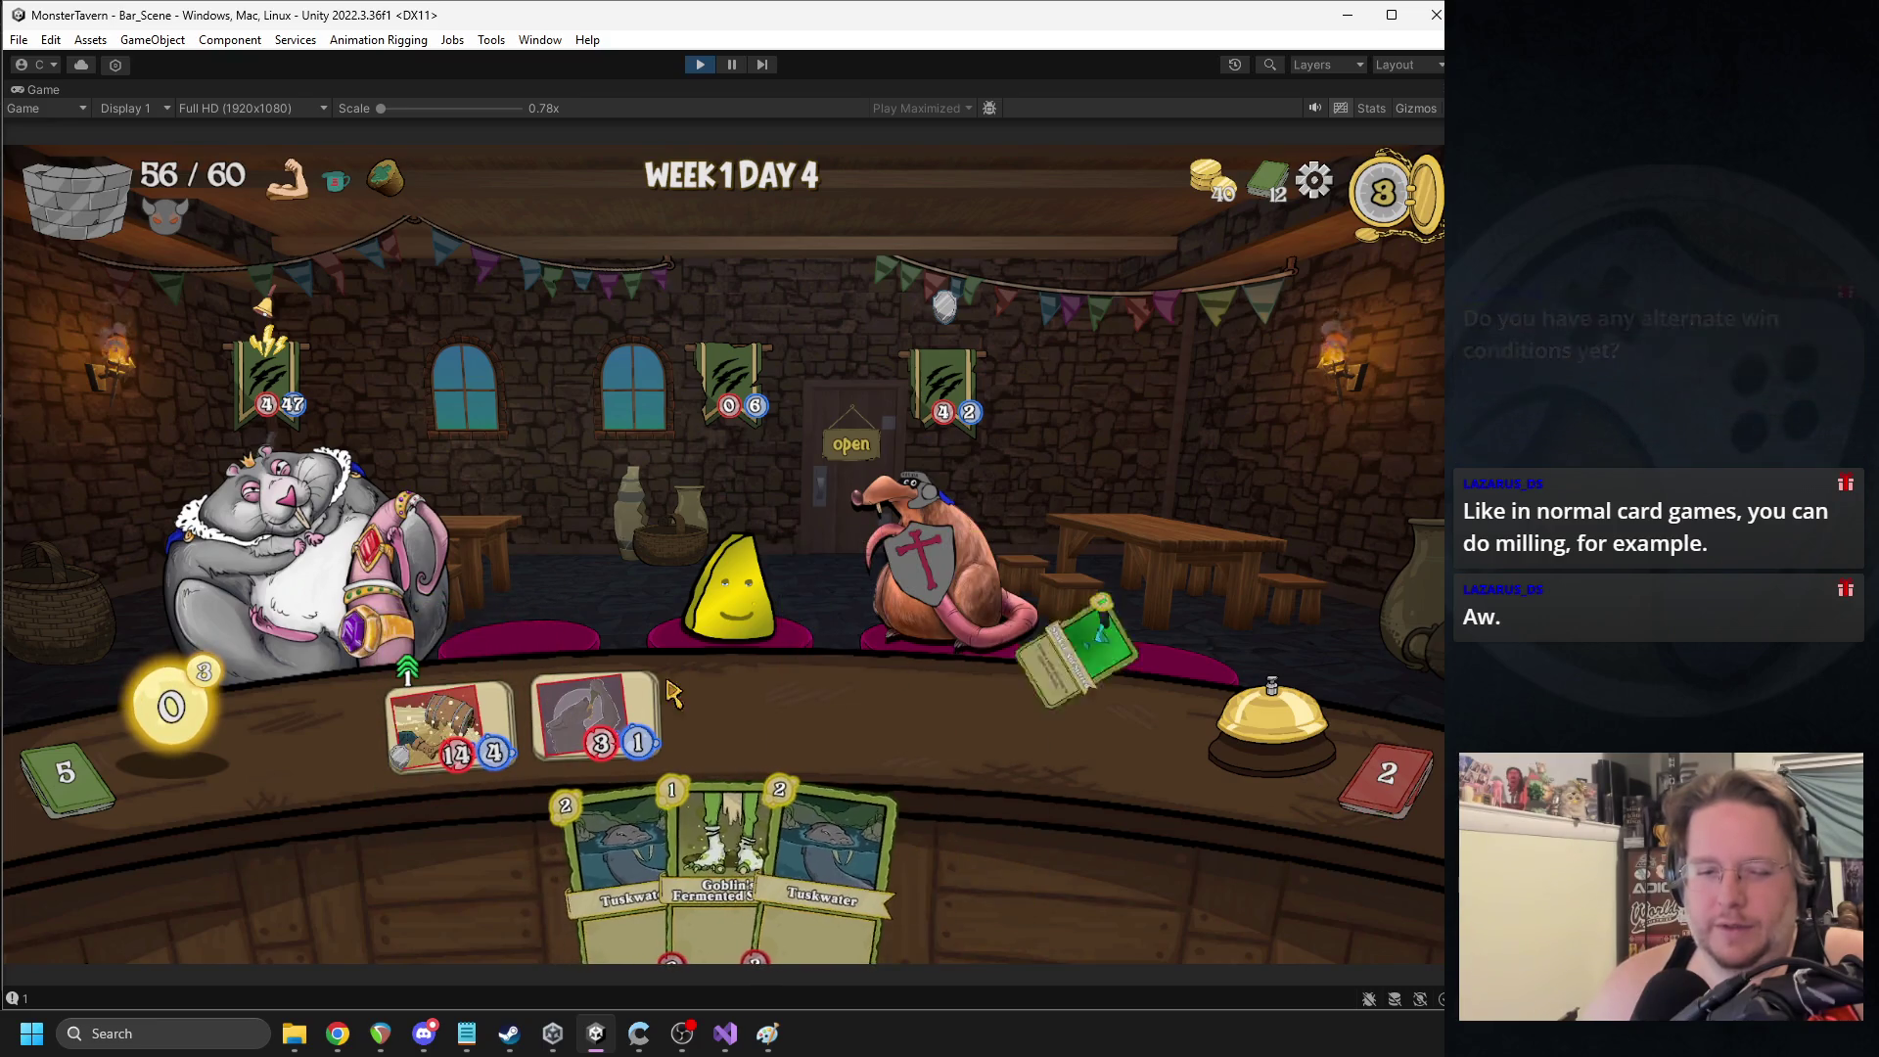
click(1292, 724)
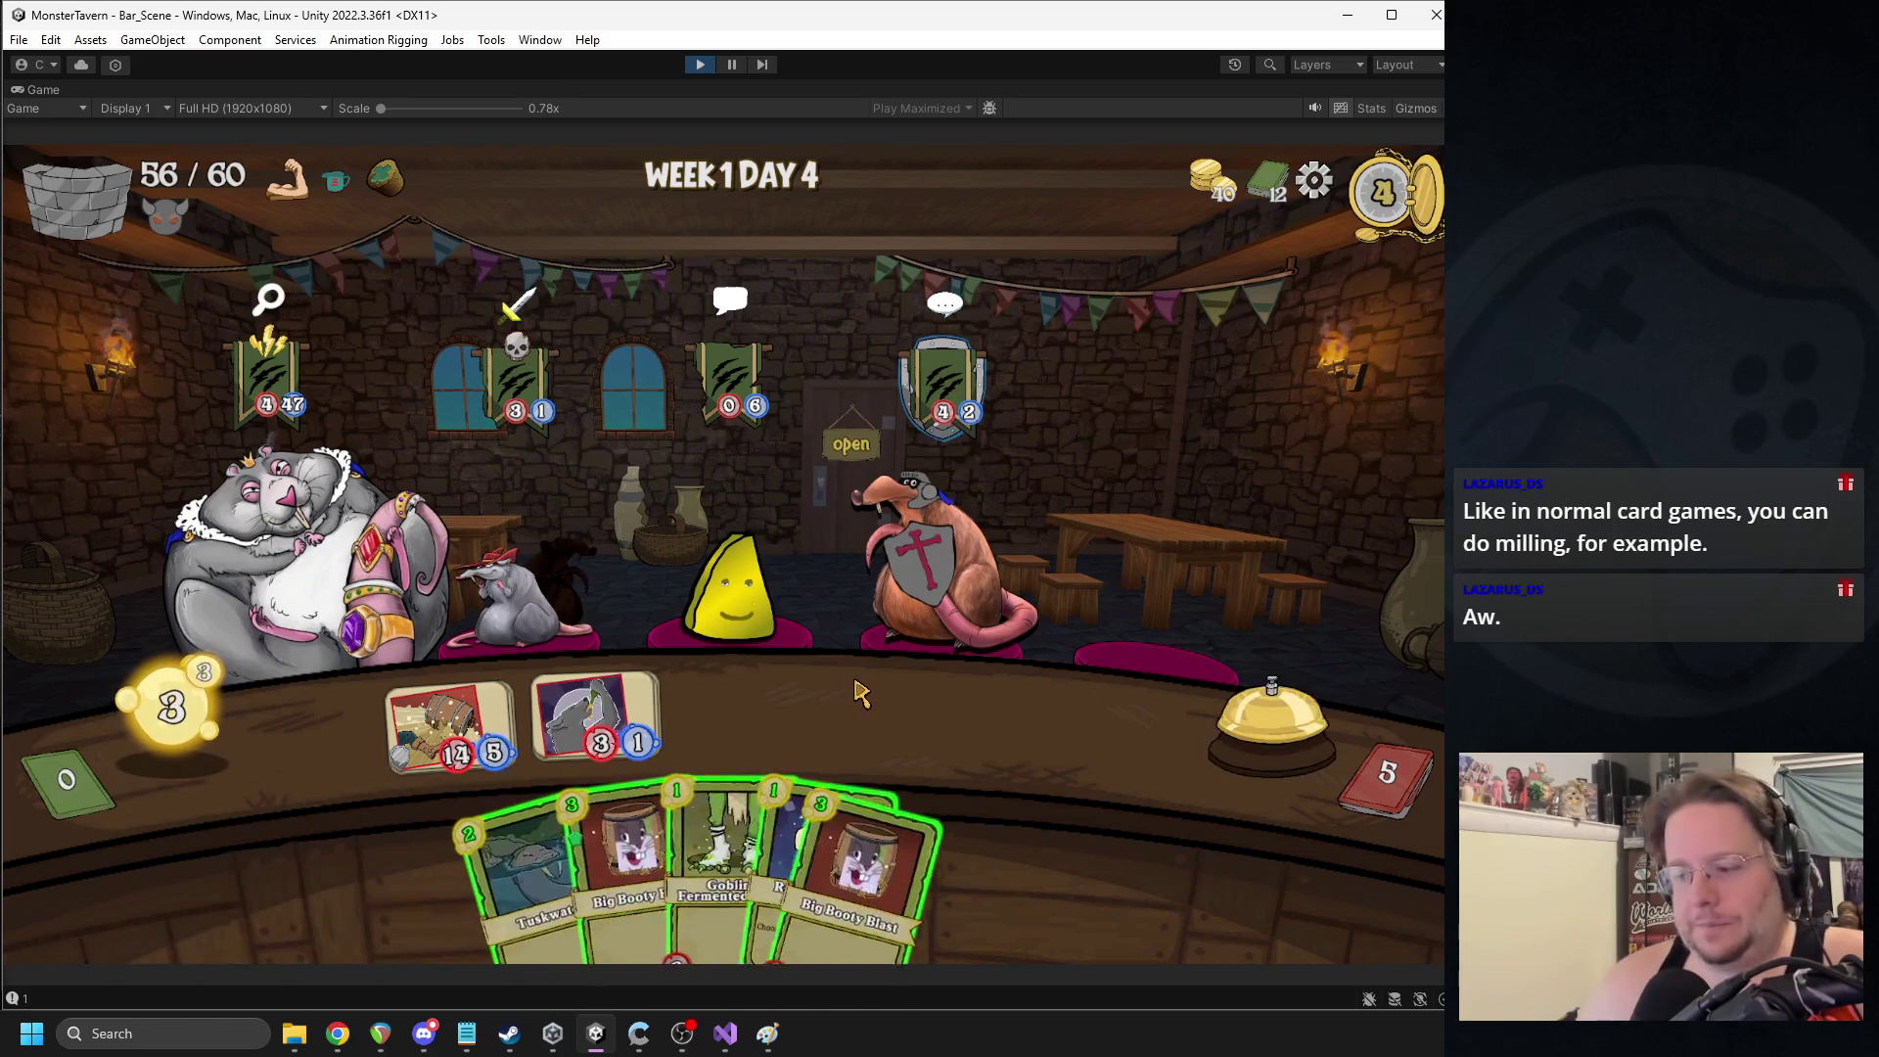
drag(847, 861, 448, 756)
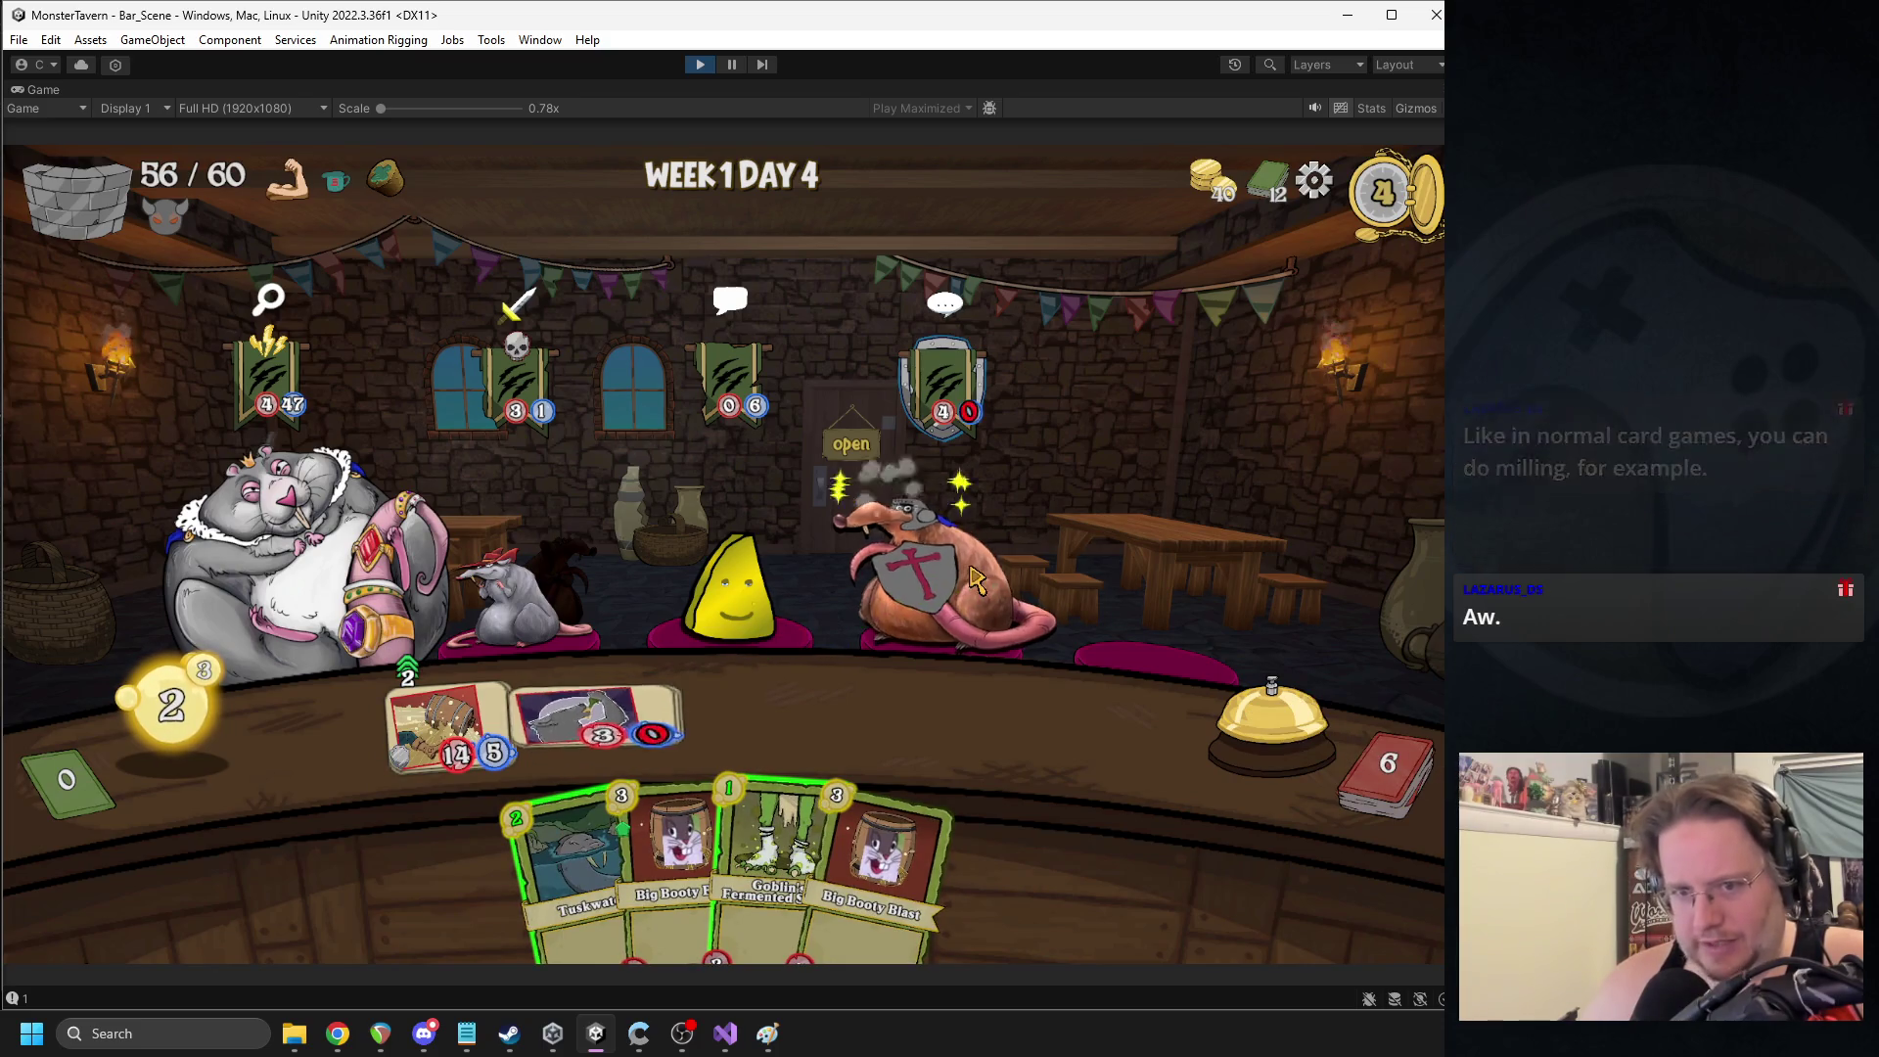
mouse_move(774, 842)
mouse_down()
mouse_move(702, 749)
mouse_move(587, 718)
mouse_up()
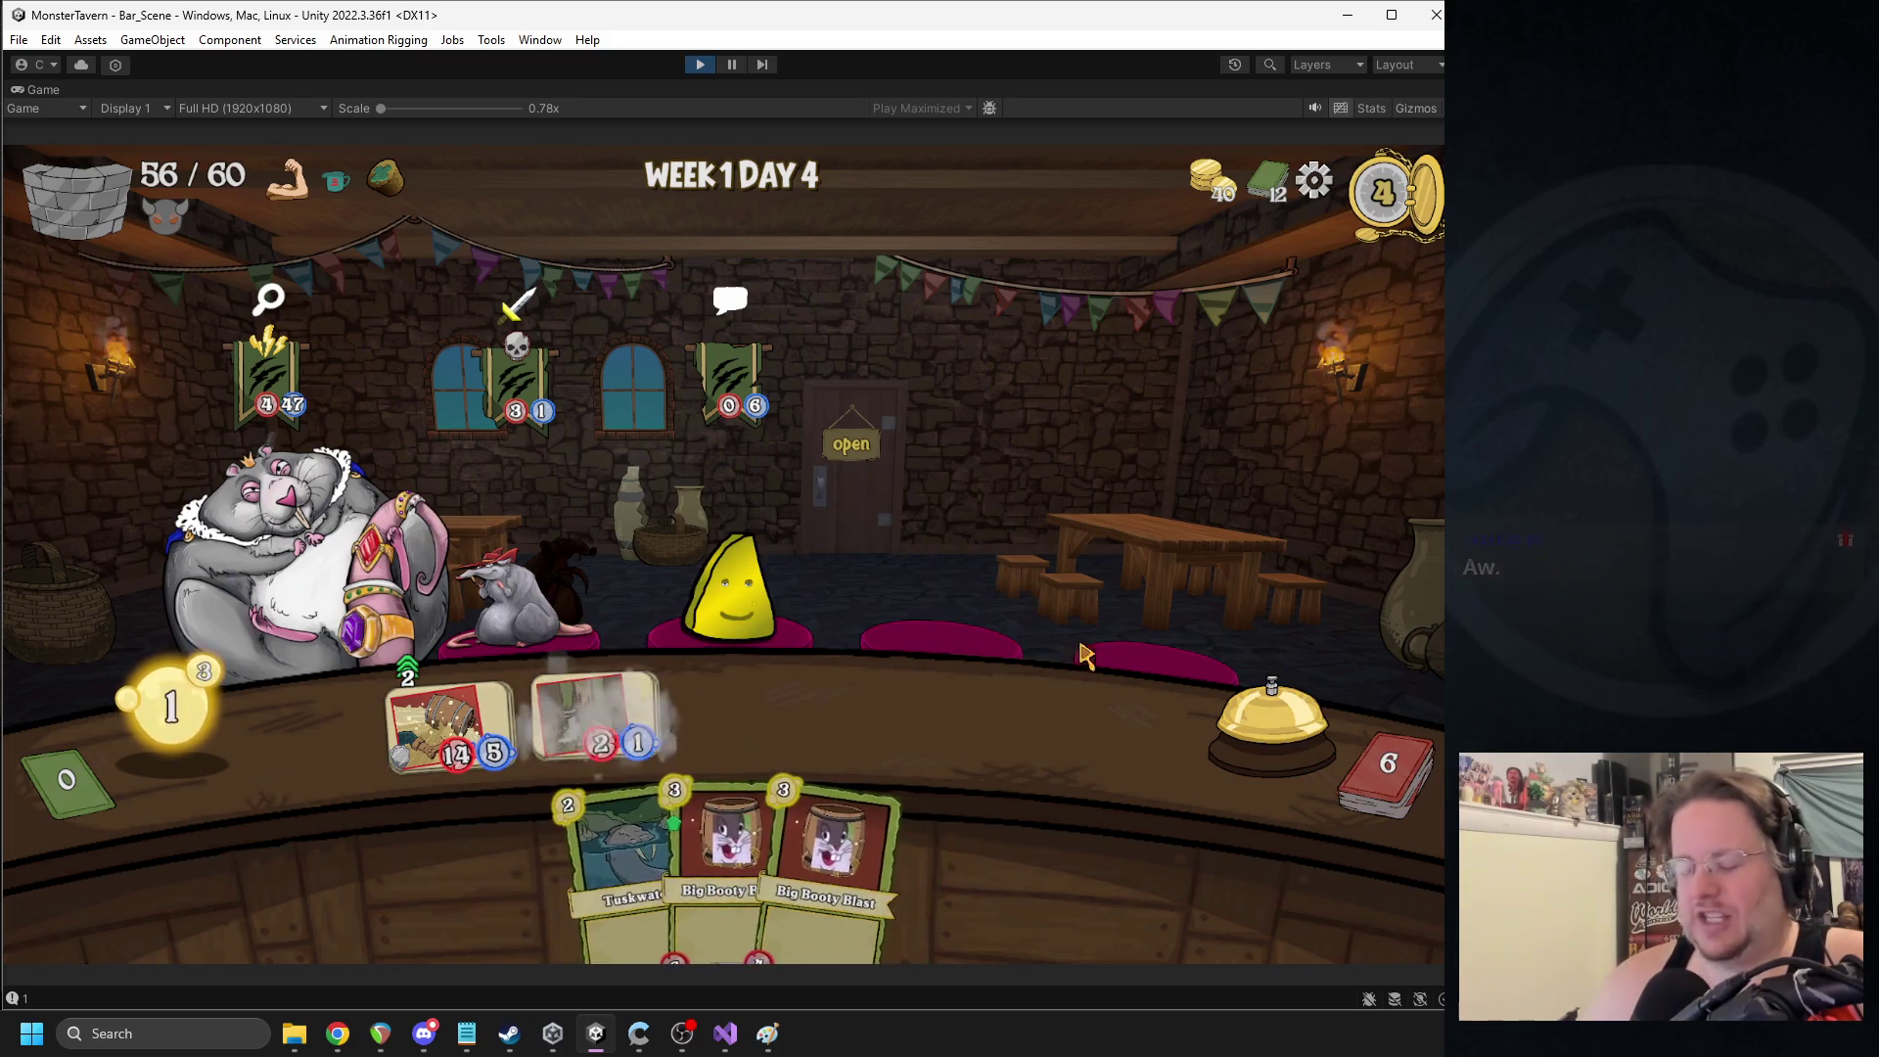
click(1291, 749)
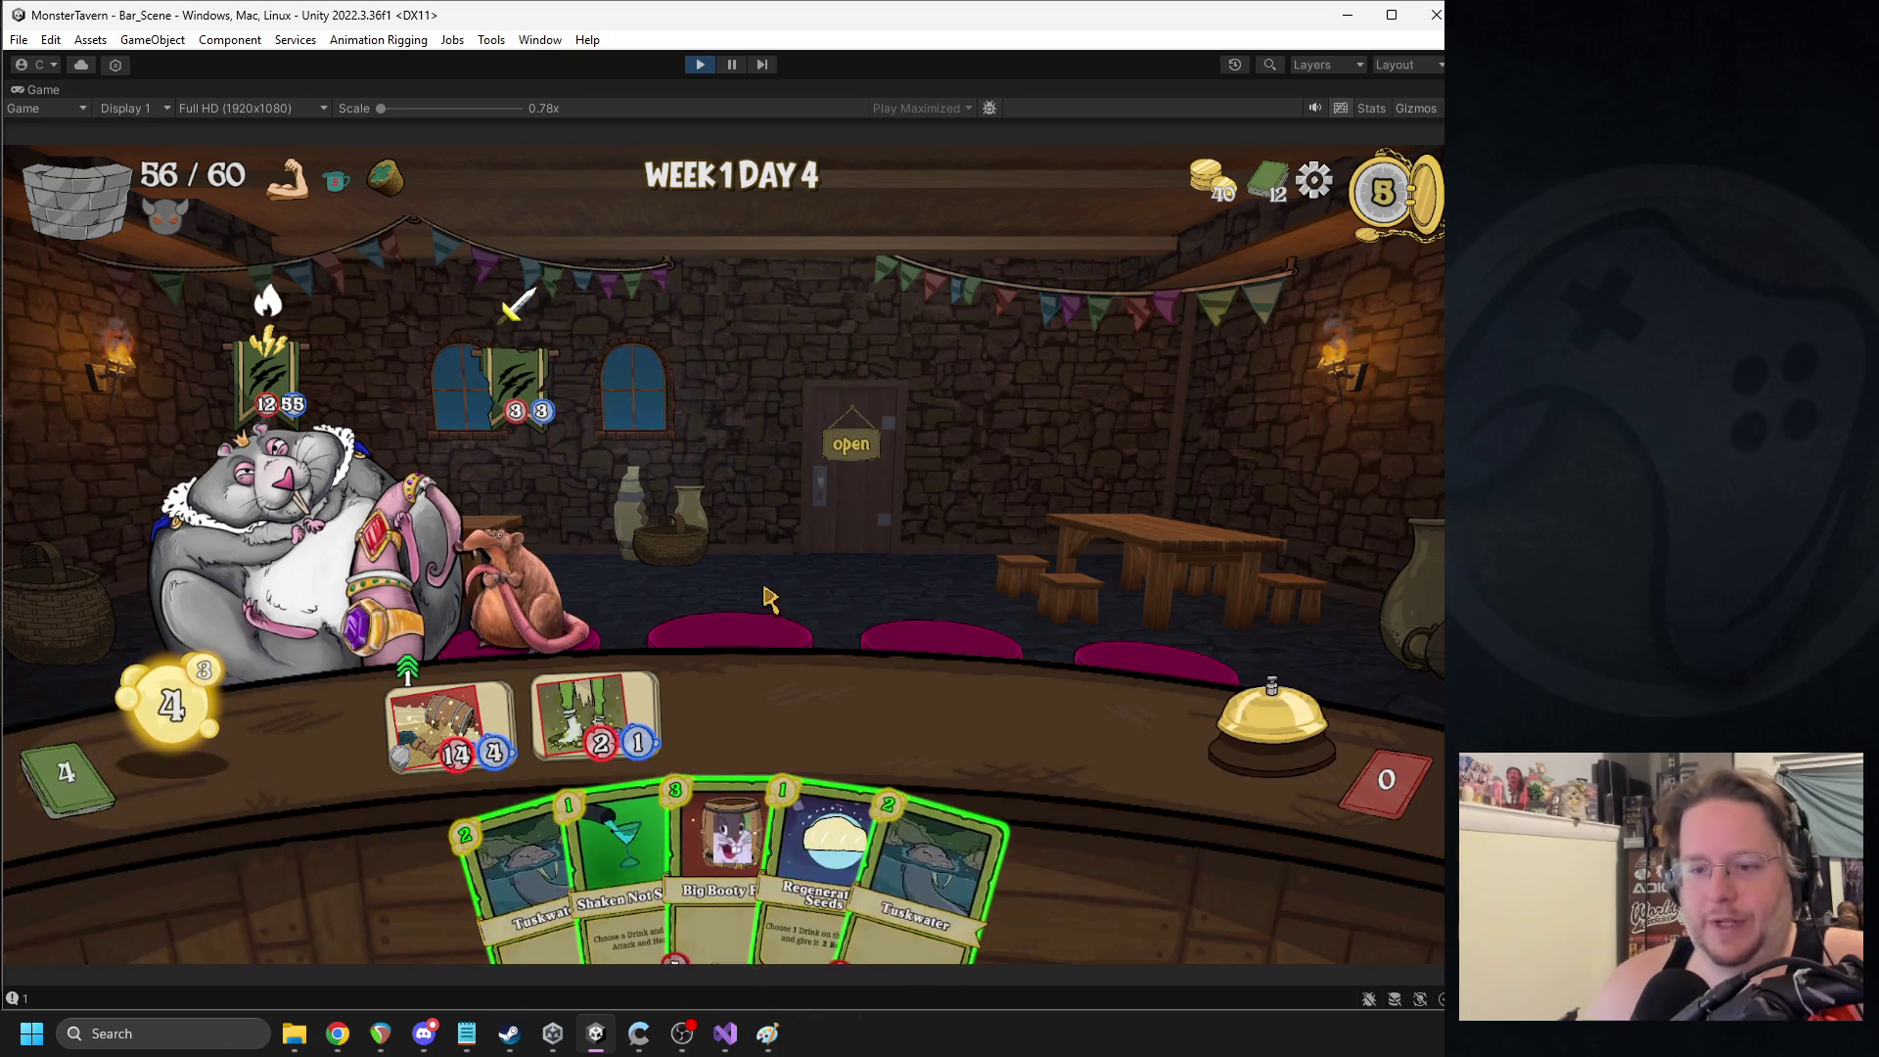
- Place the Big Booty drink, play Regenerating Seeds, and end the turn
mouse_move(822, 861)
mouse_down()
mouse_move(549, 730)
mouse_move(461, 736)
mouse_up()
mouse_move(859, 842)
mouse_down()
mouse_move(843, 844)
mouse_move(876, 814)
mouse_move(832, 862)
mouse_up()
mouse_move(450, 710)
mouse_down()
mouse_move(235, 524)
mouse_move(502, 573)
mouse_up()
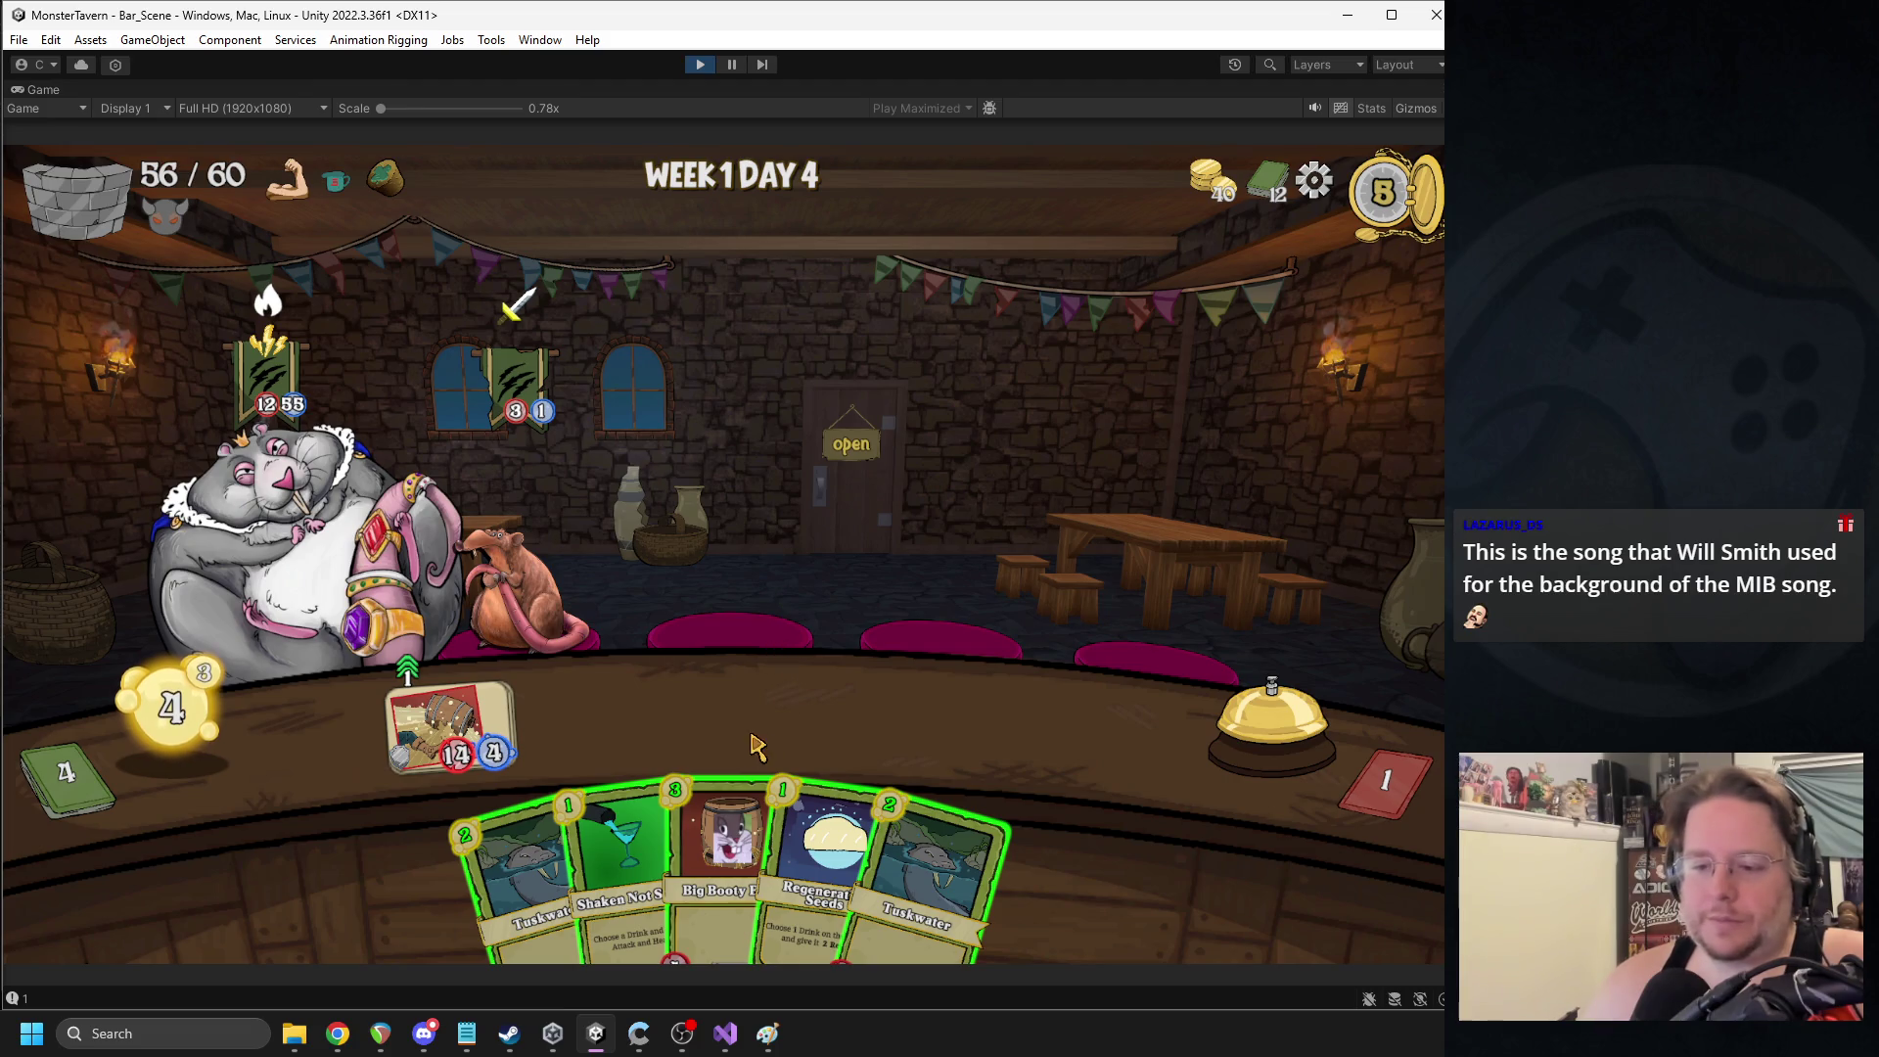
drag(729, 832, 597, 720)
mouse_move(783, 861)
mouse_down()
mouse_move(608, 666)
mouse_move(930, 674)
mouse_up()
click(1273, 715)
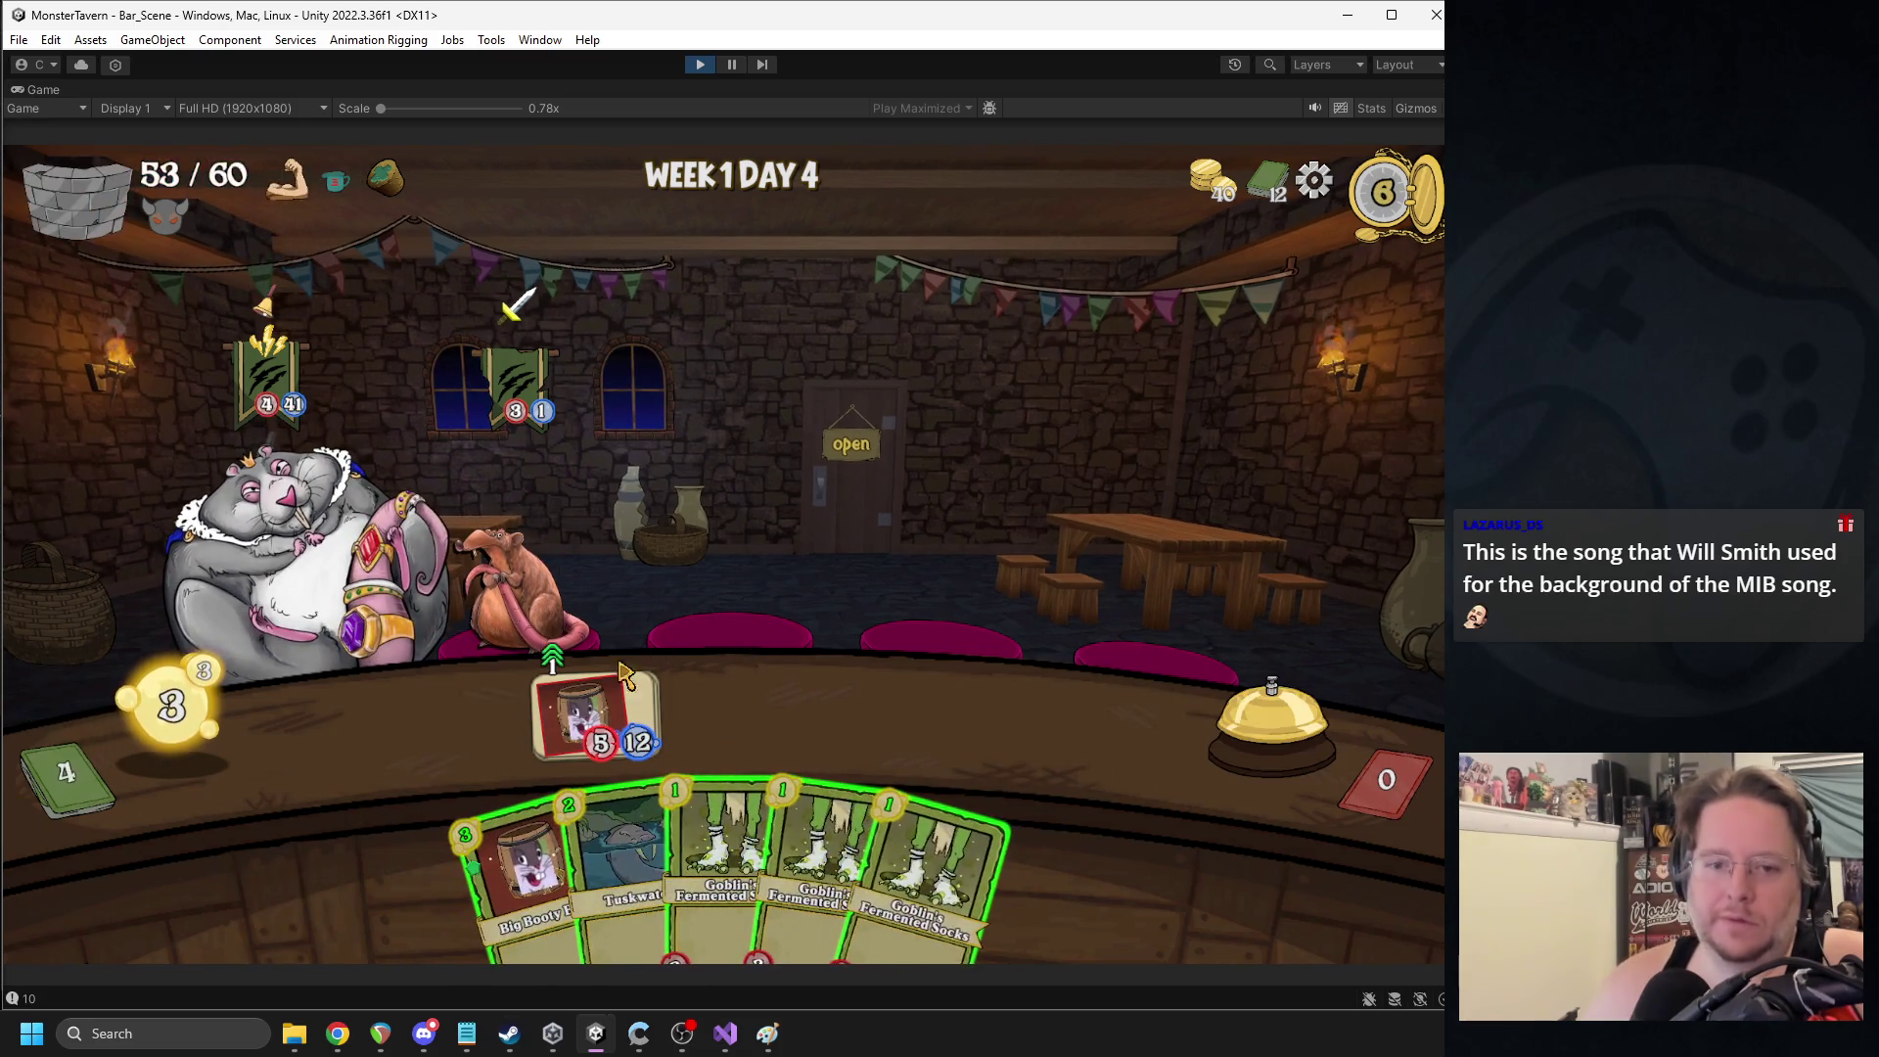
- Play Big Booty Blast, then heal the left drink with Seeds and add a Tuskwater over two turns
drag(524, 866, 452, 749)
click(1239, 740)
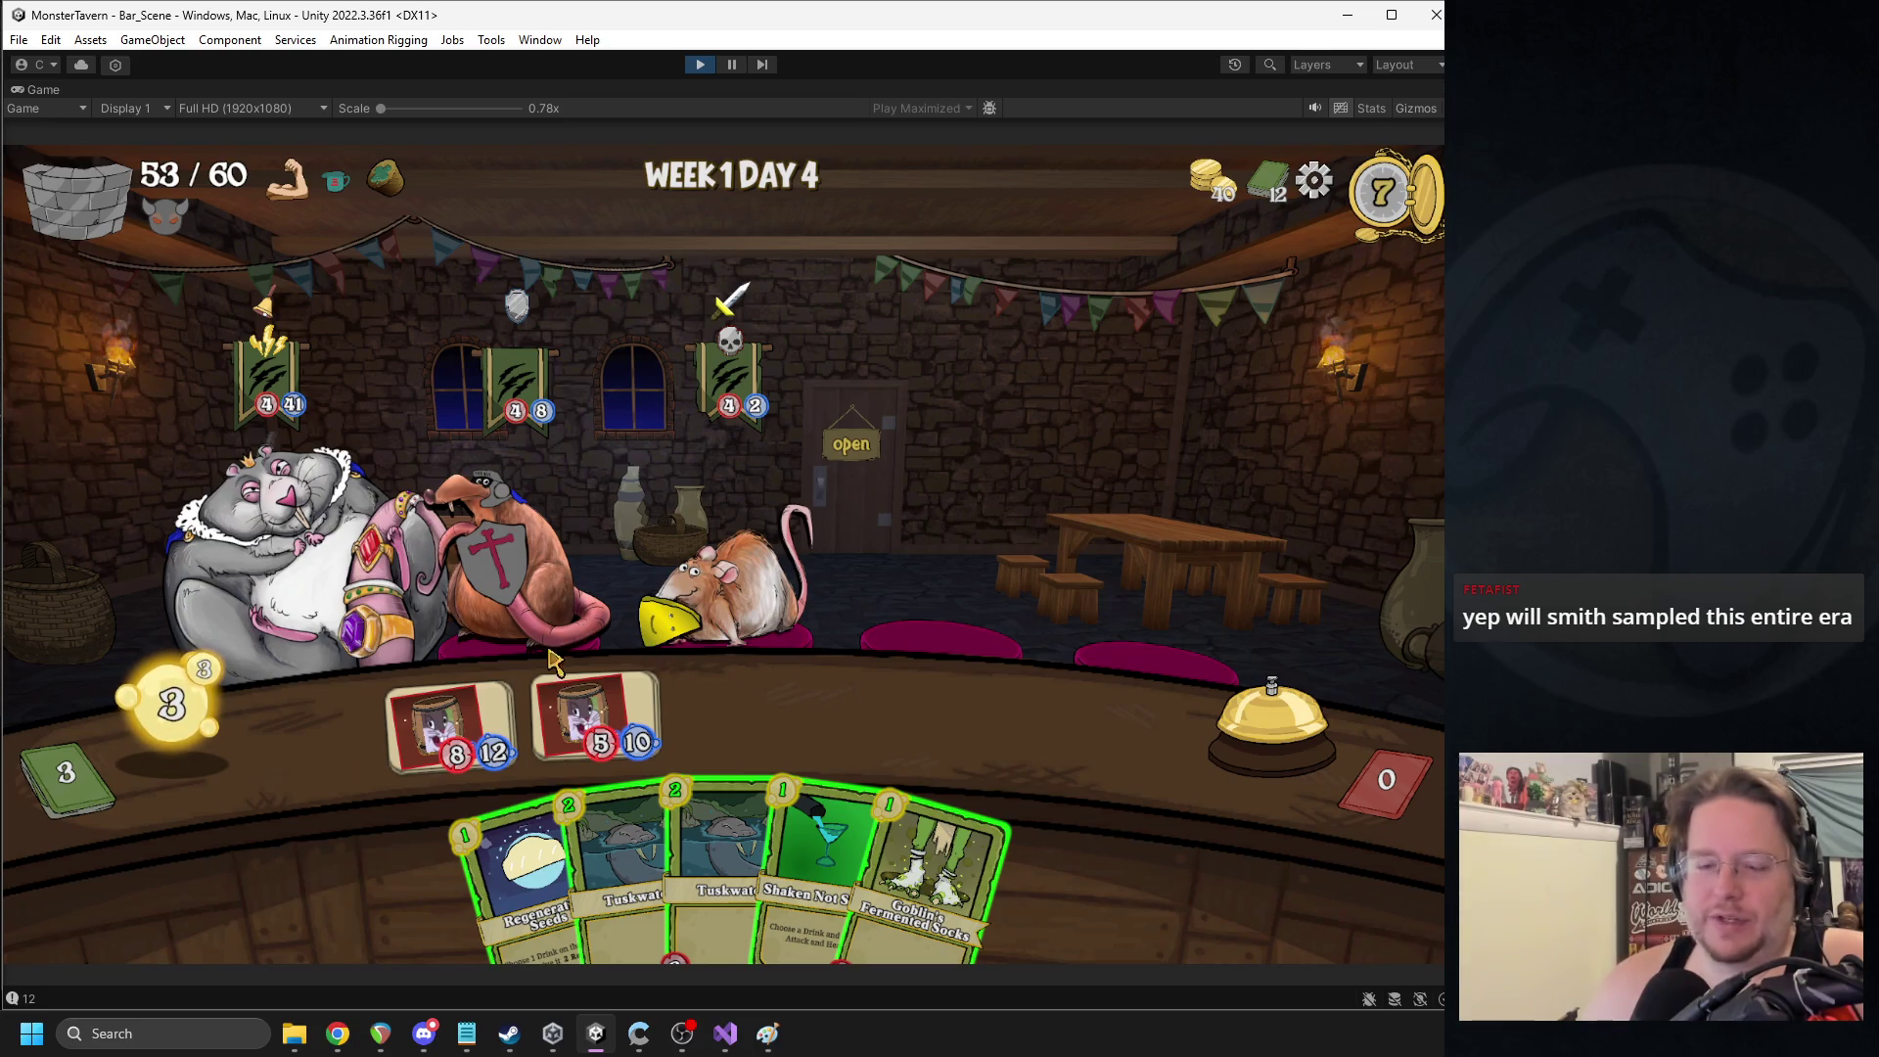
click(482, 699)
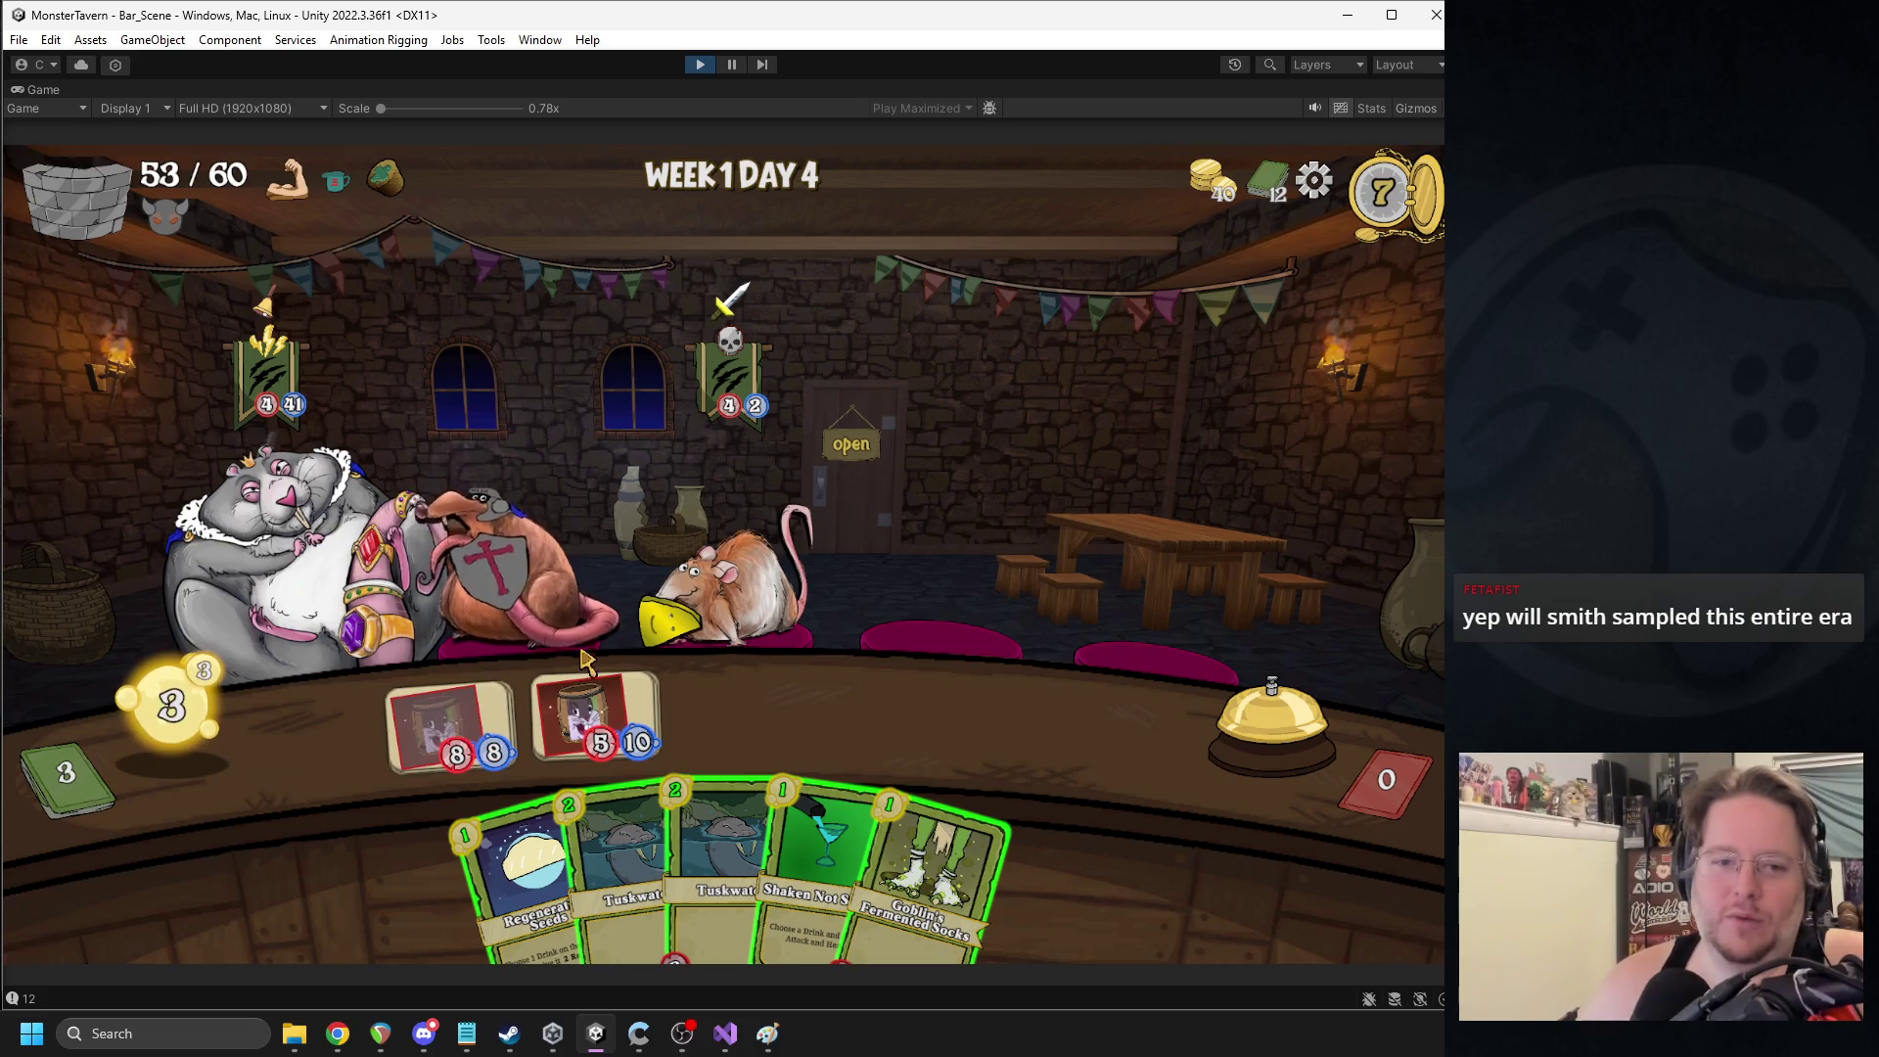
drag(524, 876, 529, 760)
mouse_move(617, 861)
mouse_down()
mouse_move(695, 695)
mouse_move(741, 710)
mouse_up()
click(1248, 720)
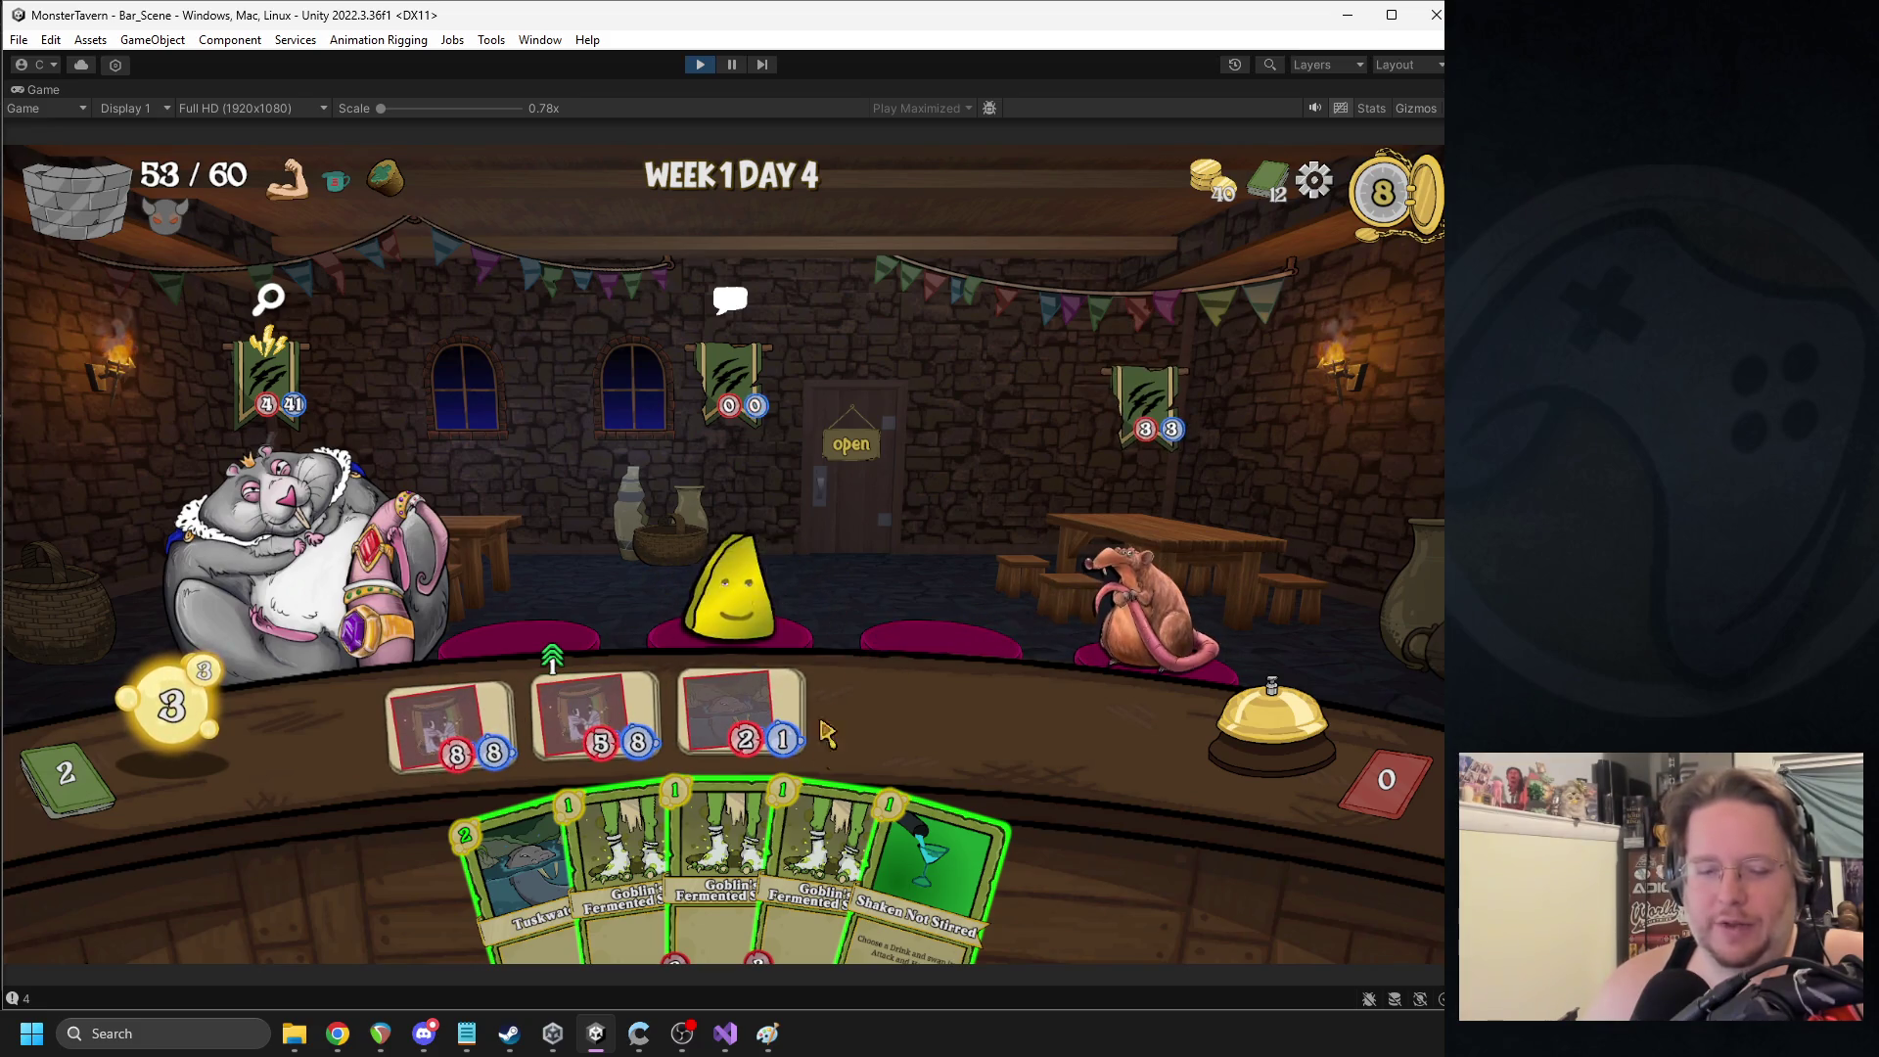
- Place two Goblin's Fermented Socks, Shaken Not Stirred on the 5/8 drink, Seeds on the 8/6, and Tuskwater
drag(725, 861, 886, 724)
drag(686, 862, 987, 721)
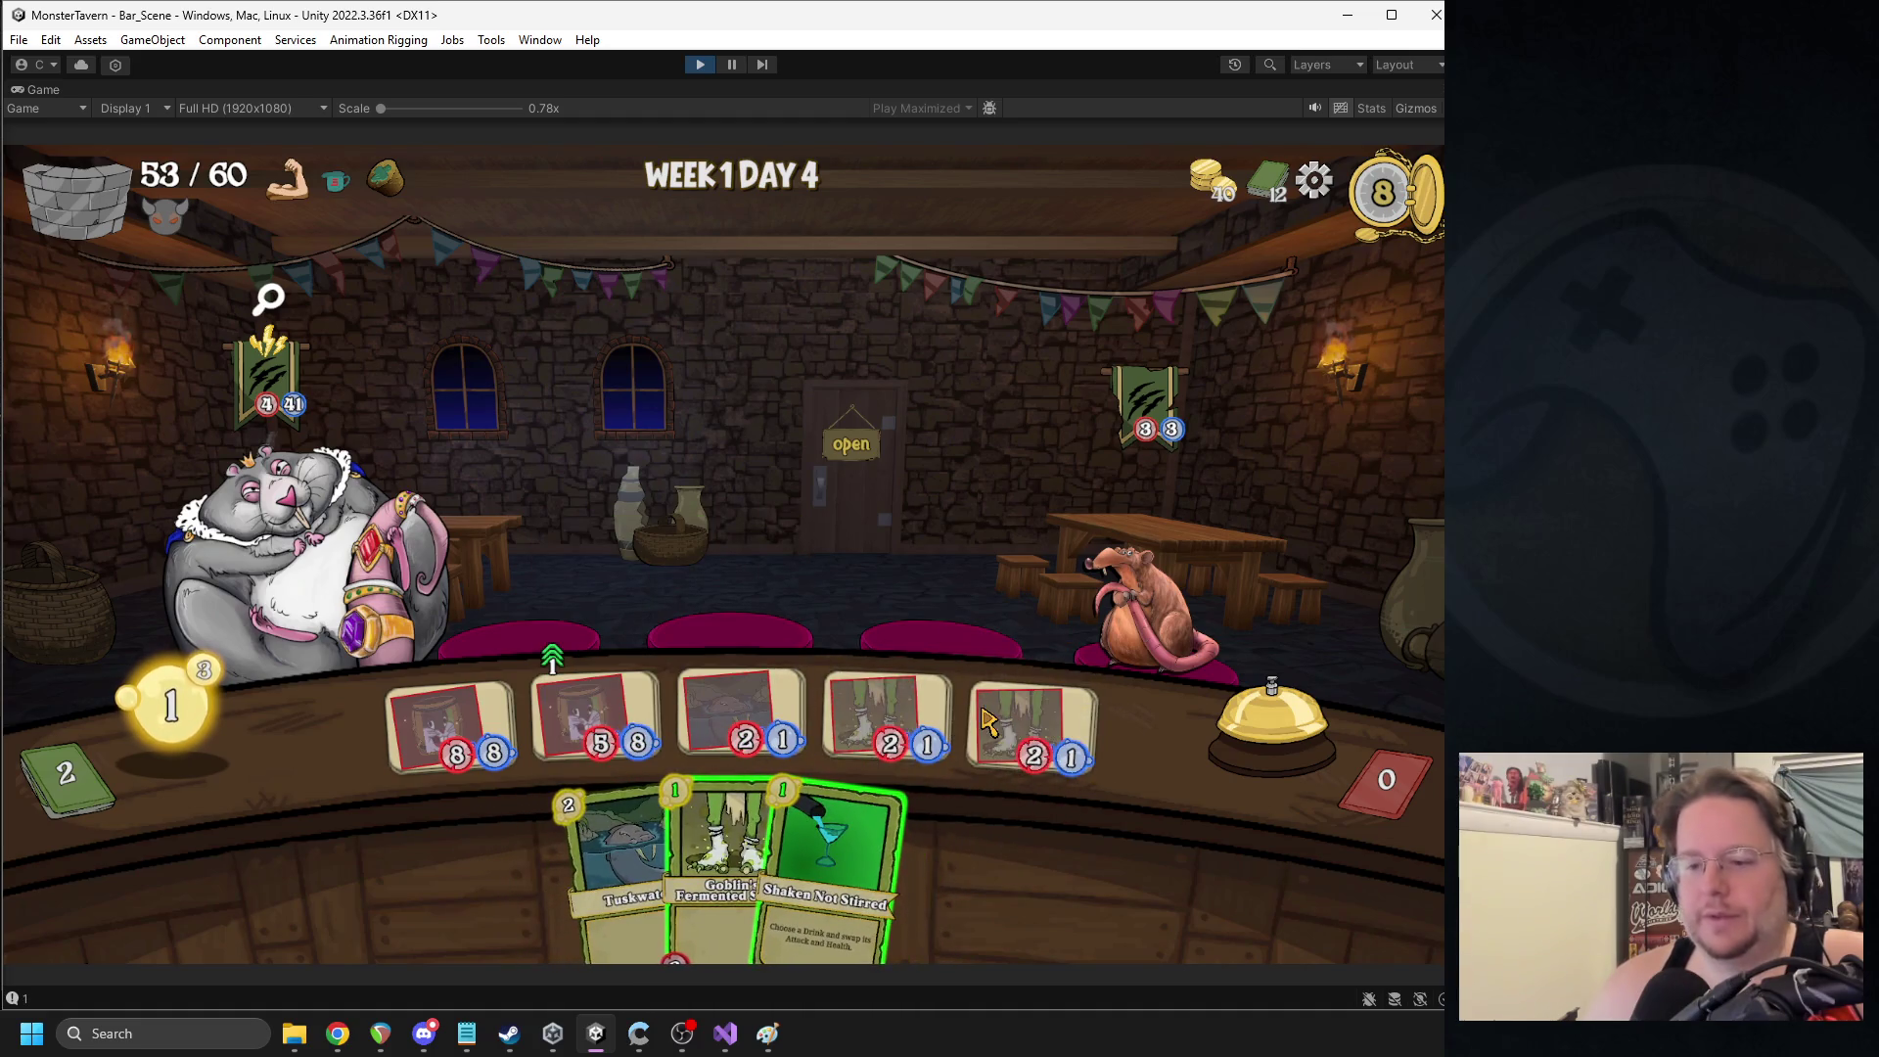
drag(832, 852, 602, 720)
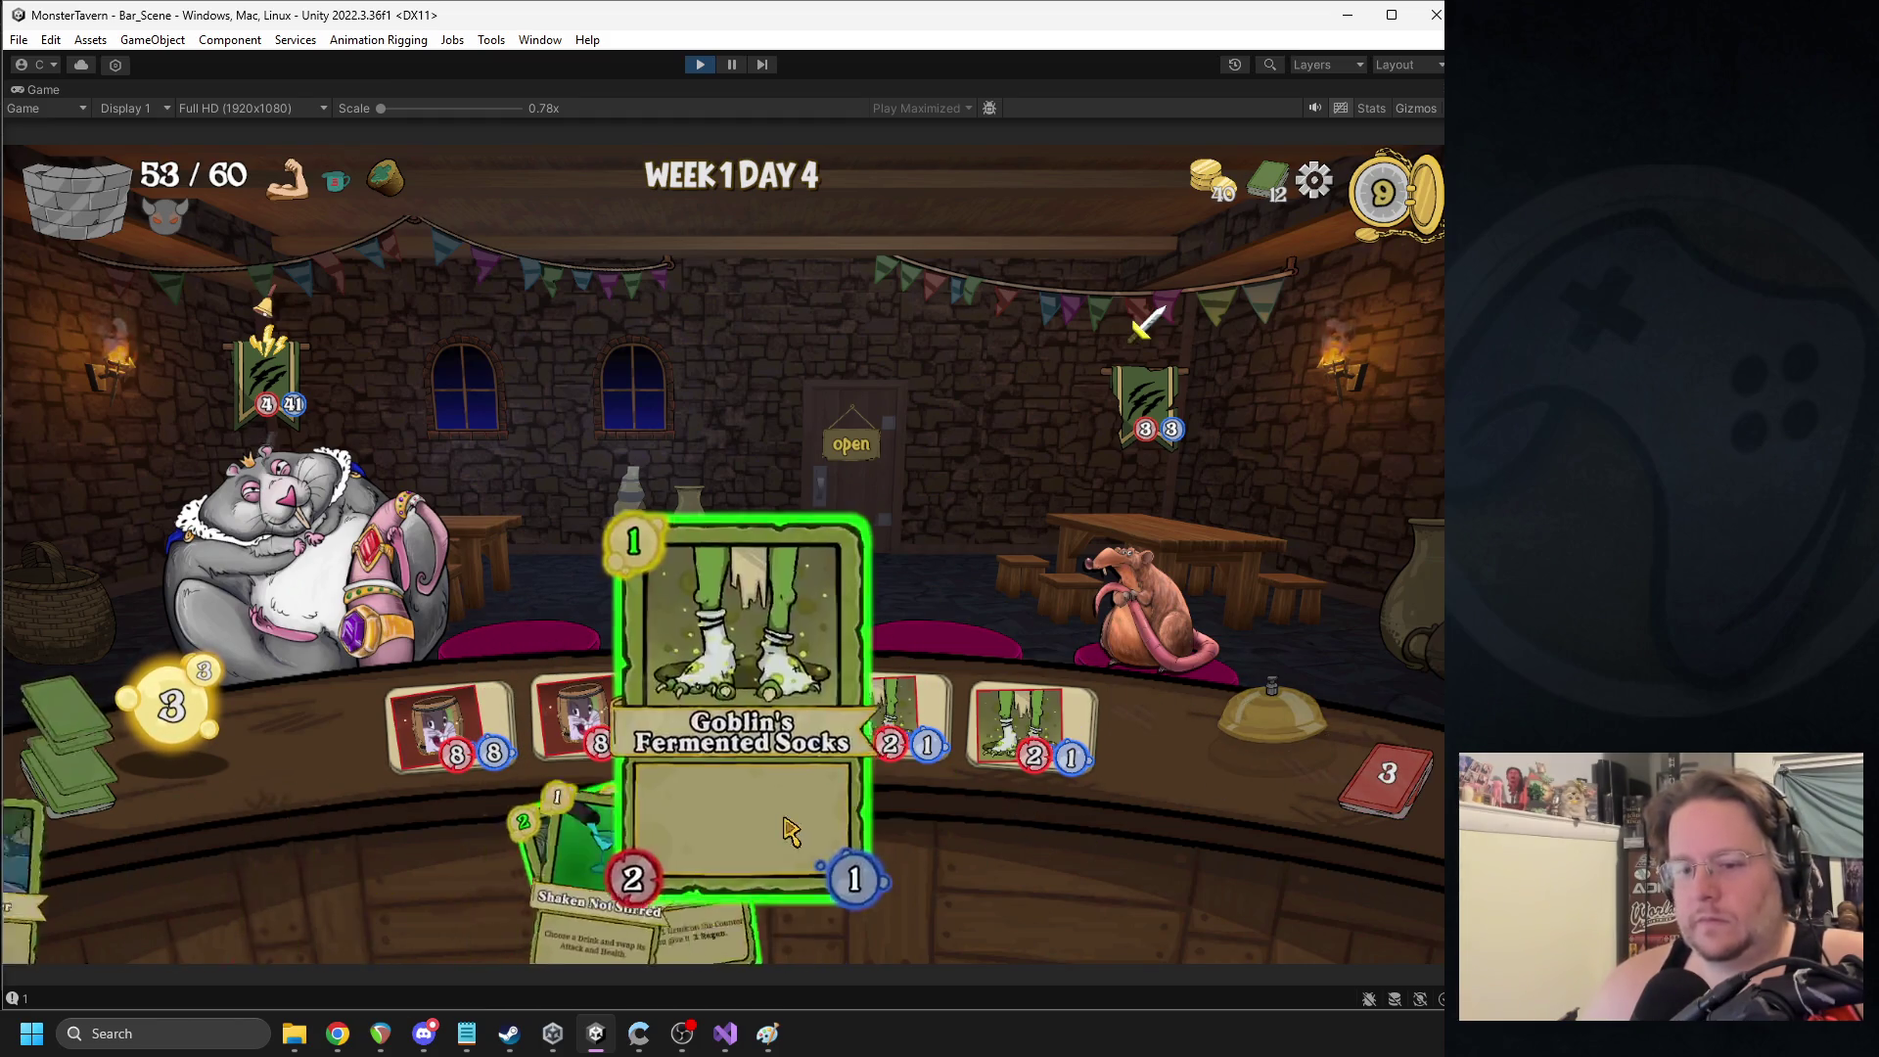
drag(627, 861, 597, 719)
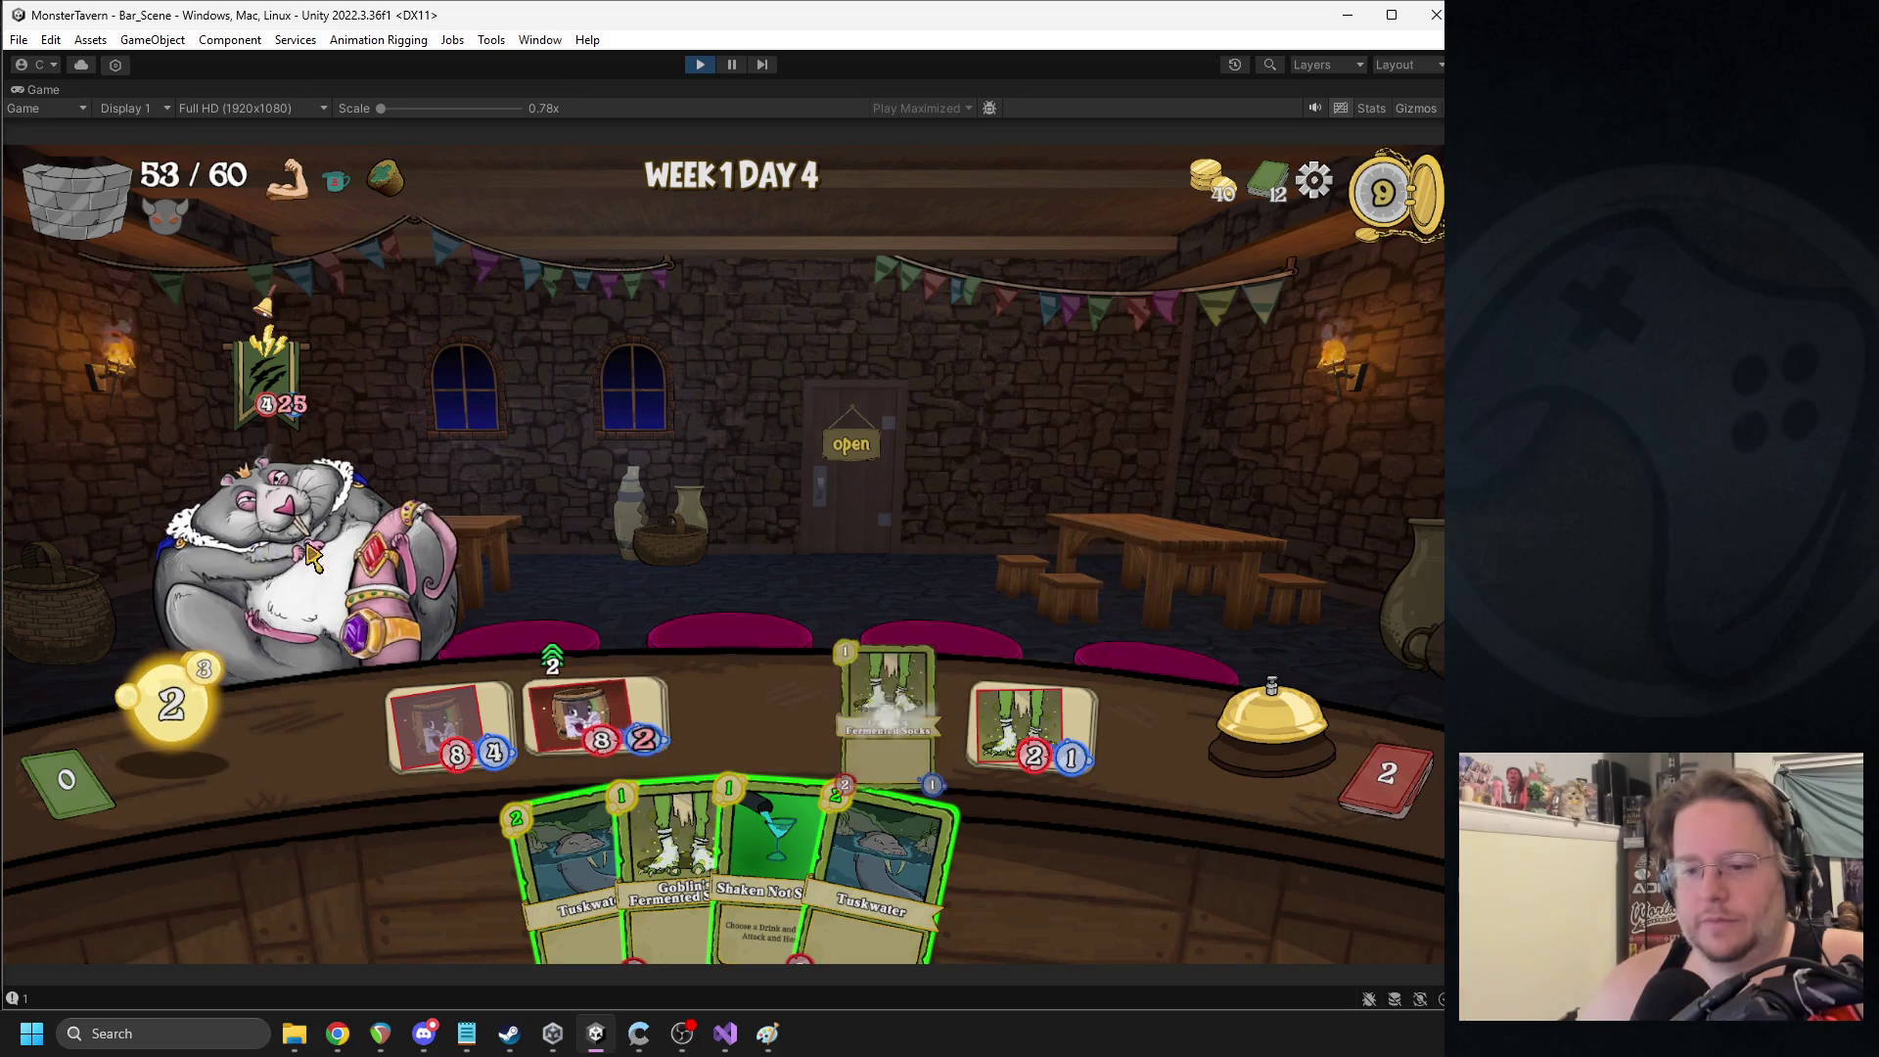
drag(573, 871, 724, 706)
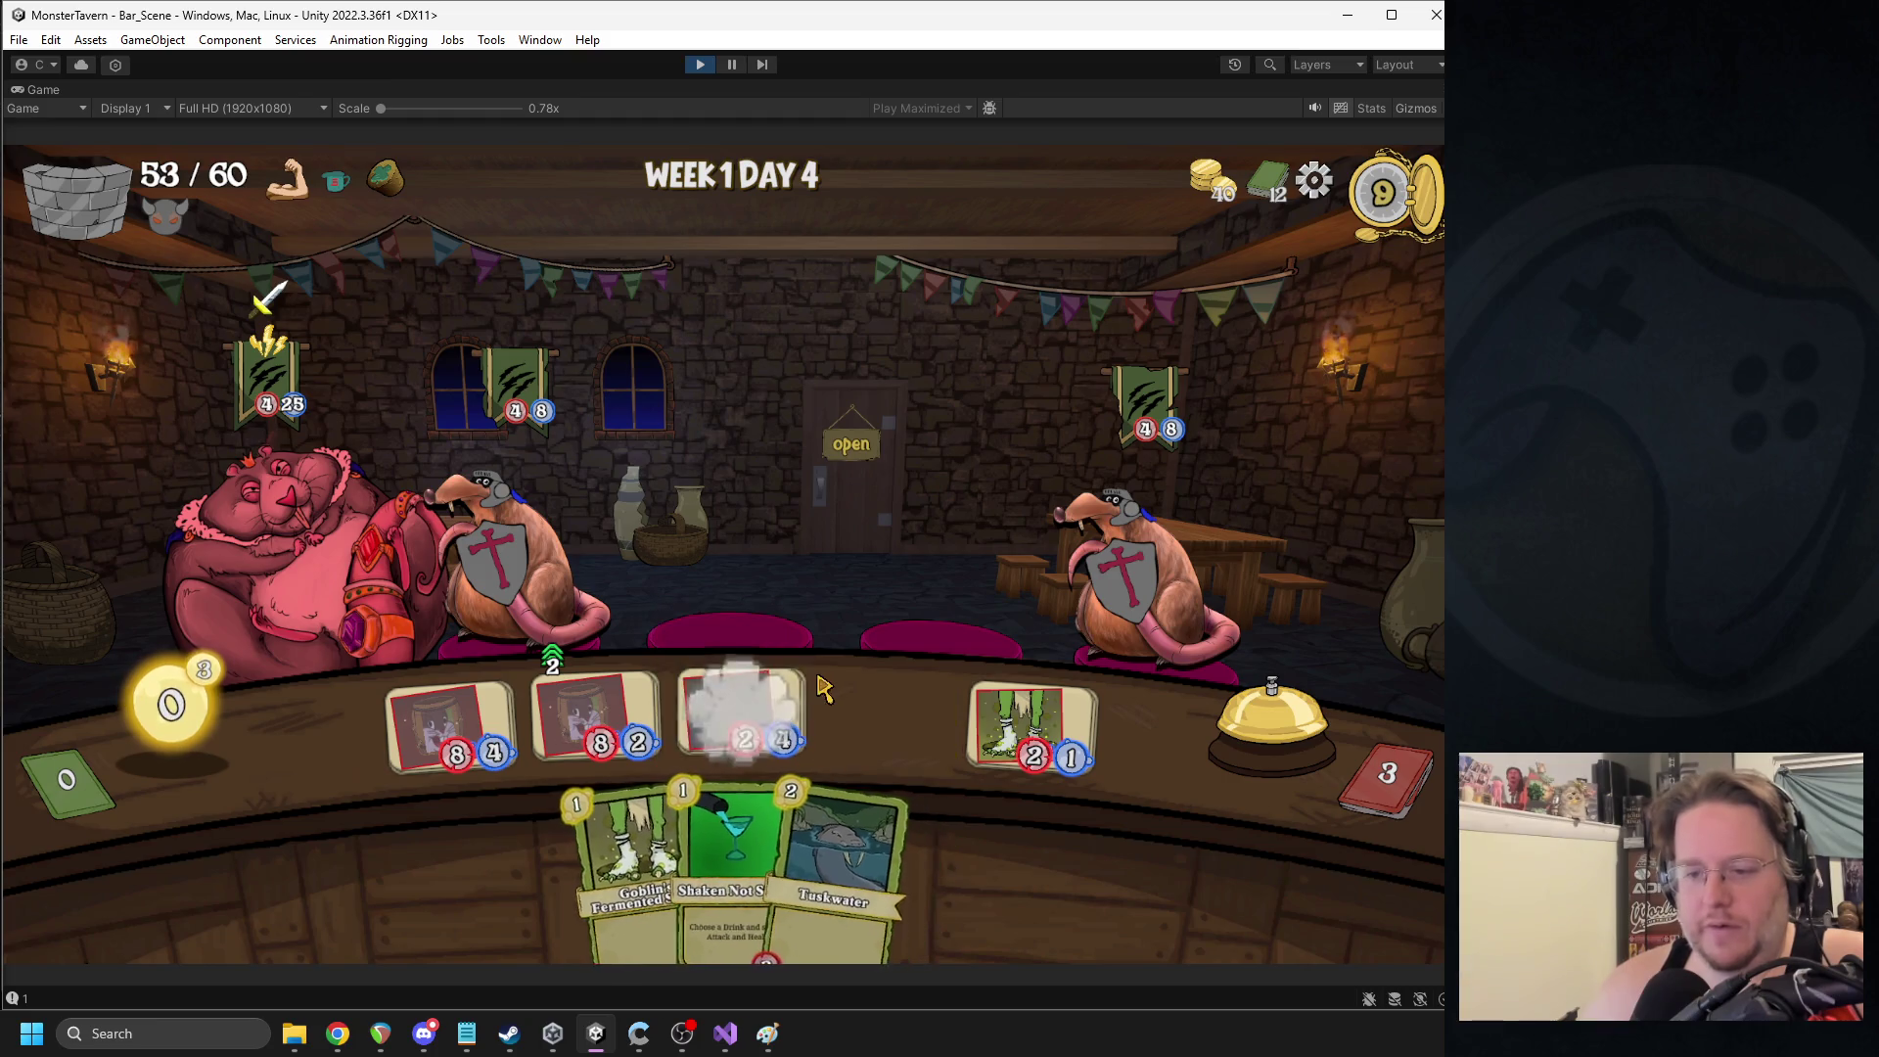
- End the turn, then play Regenerating Seeds on the second drink and two Goblin's Fermented Socks
click(1245, 729)
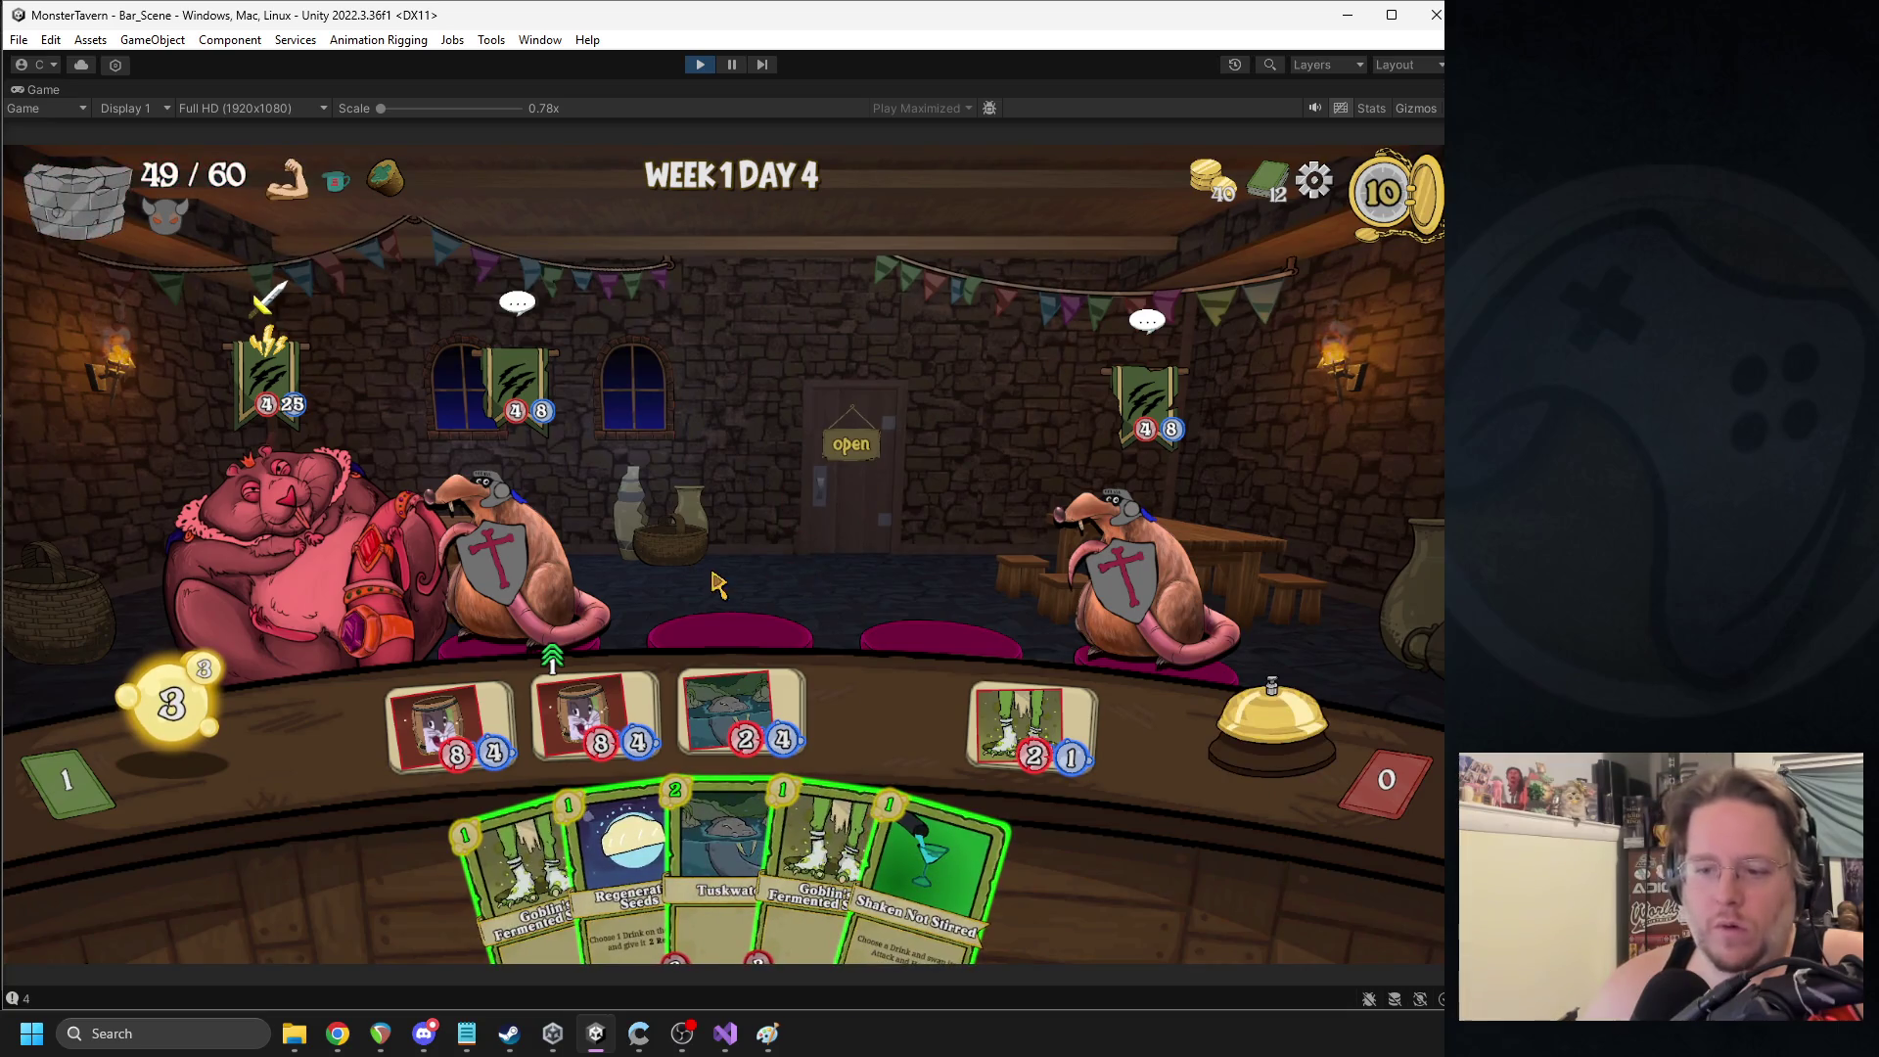
drag(627, 861, 595, 724)
mouse_move(746, 710)
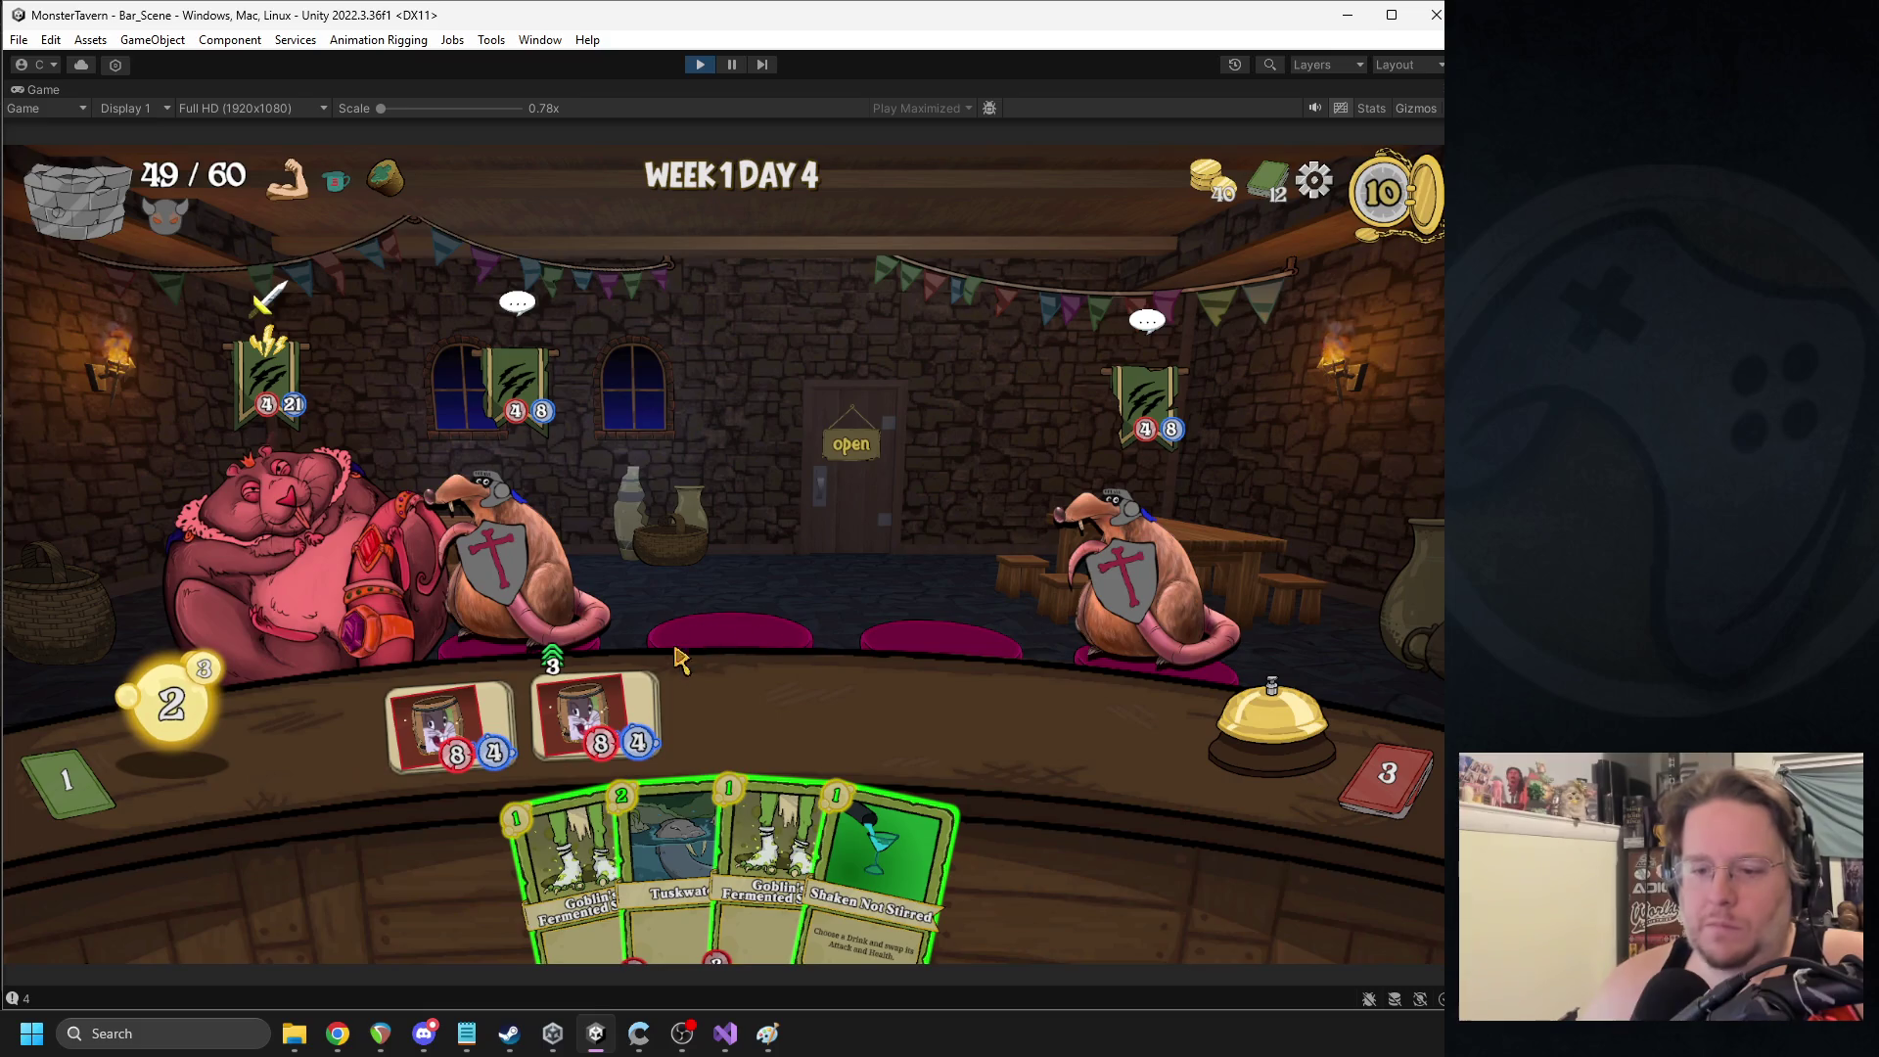
drag(721, 789, 741, 719)
drag(612, 861, 889, 714)
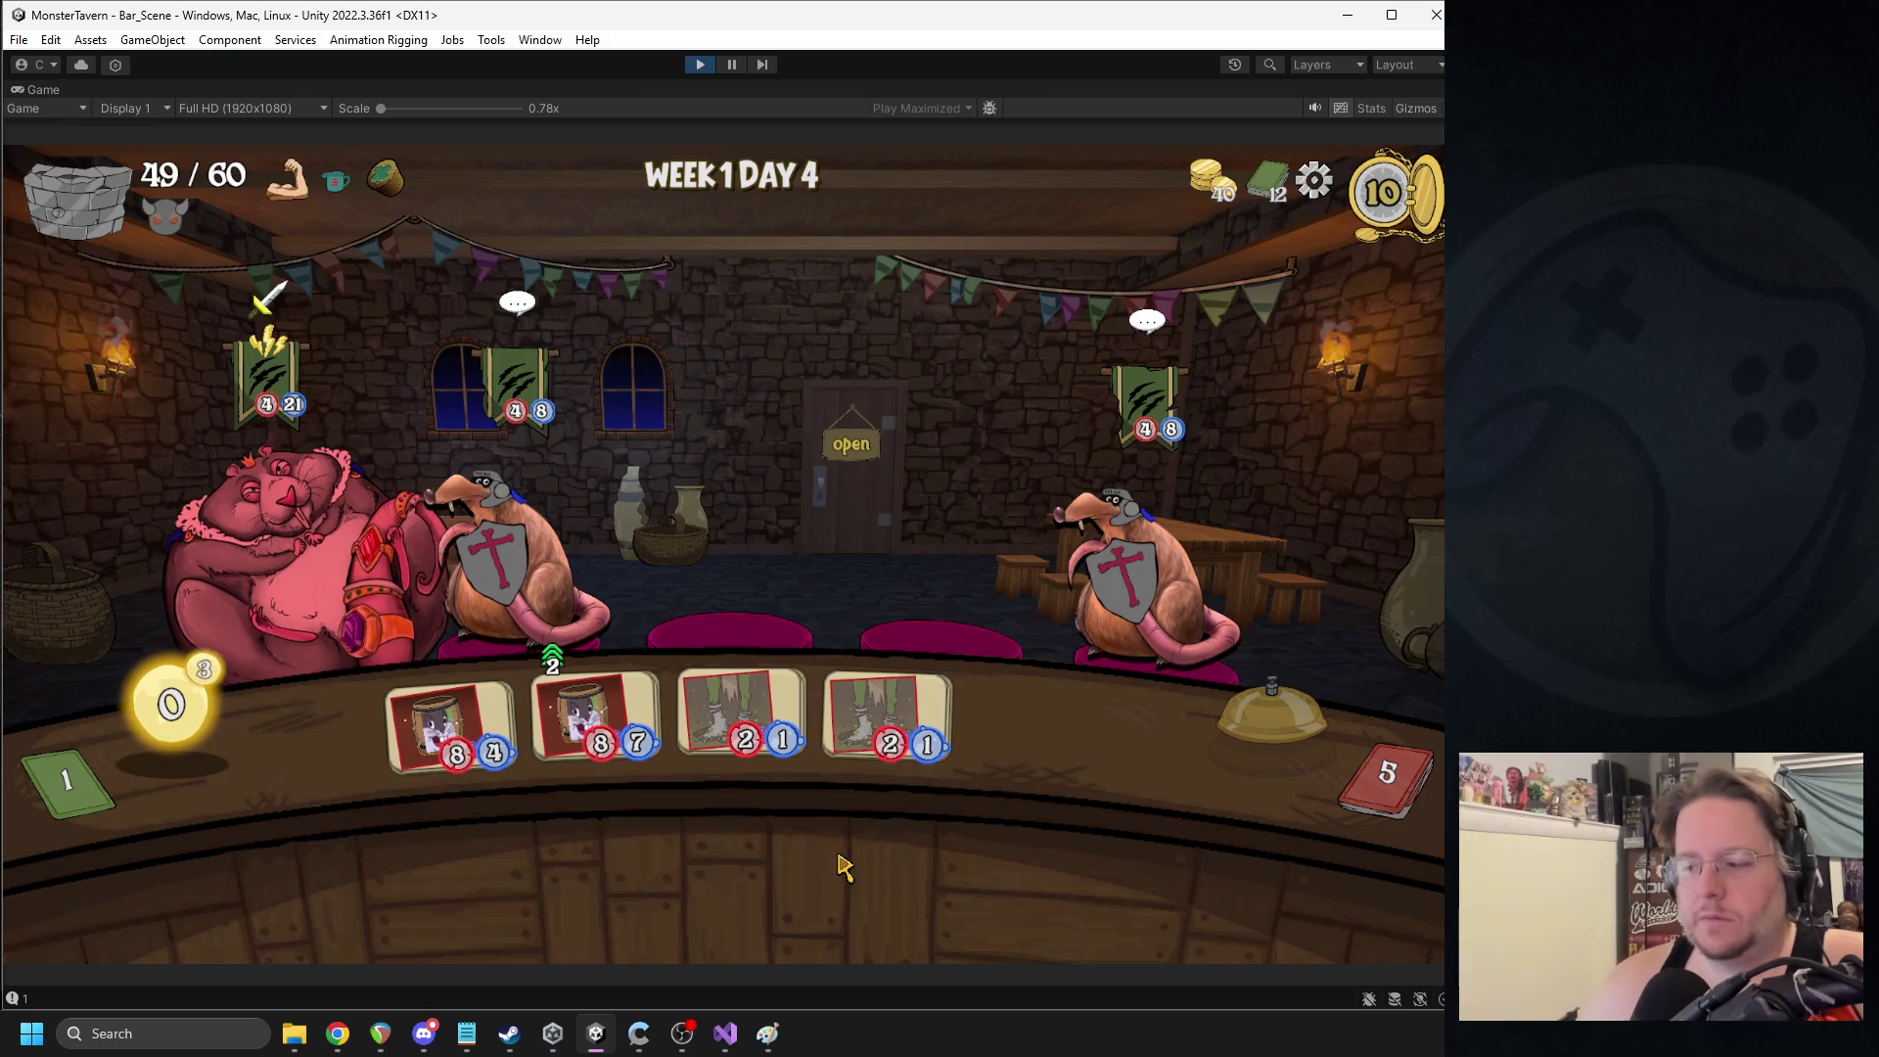
- Attack the boss rat with three drinks and the shielded rat with one, add Tuskwater and Seeds, and end turn
drag(578, 712, 352, 548)
drag(450, 724, 294, 549)
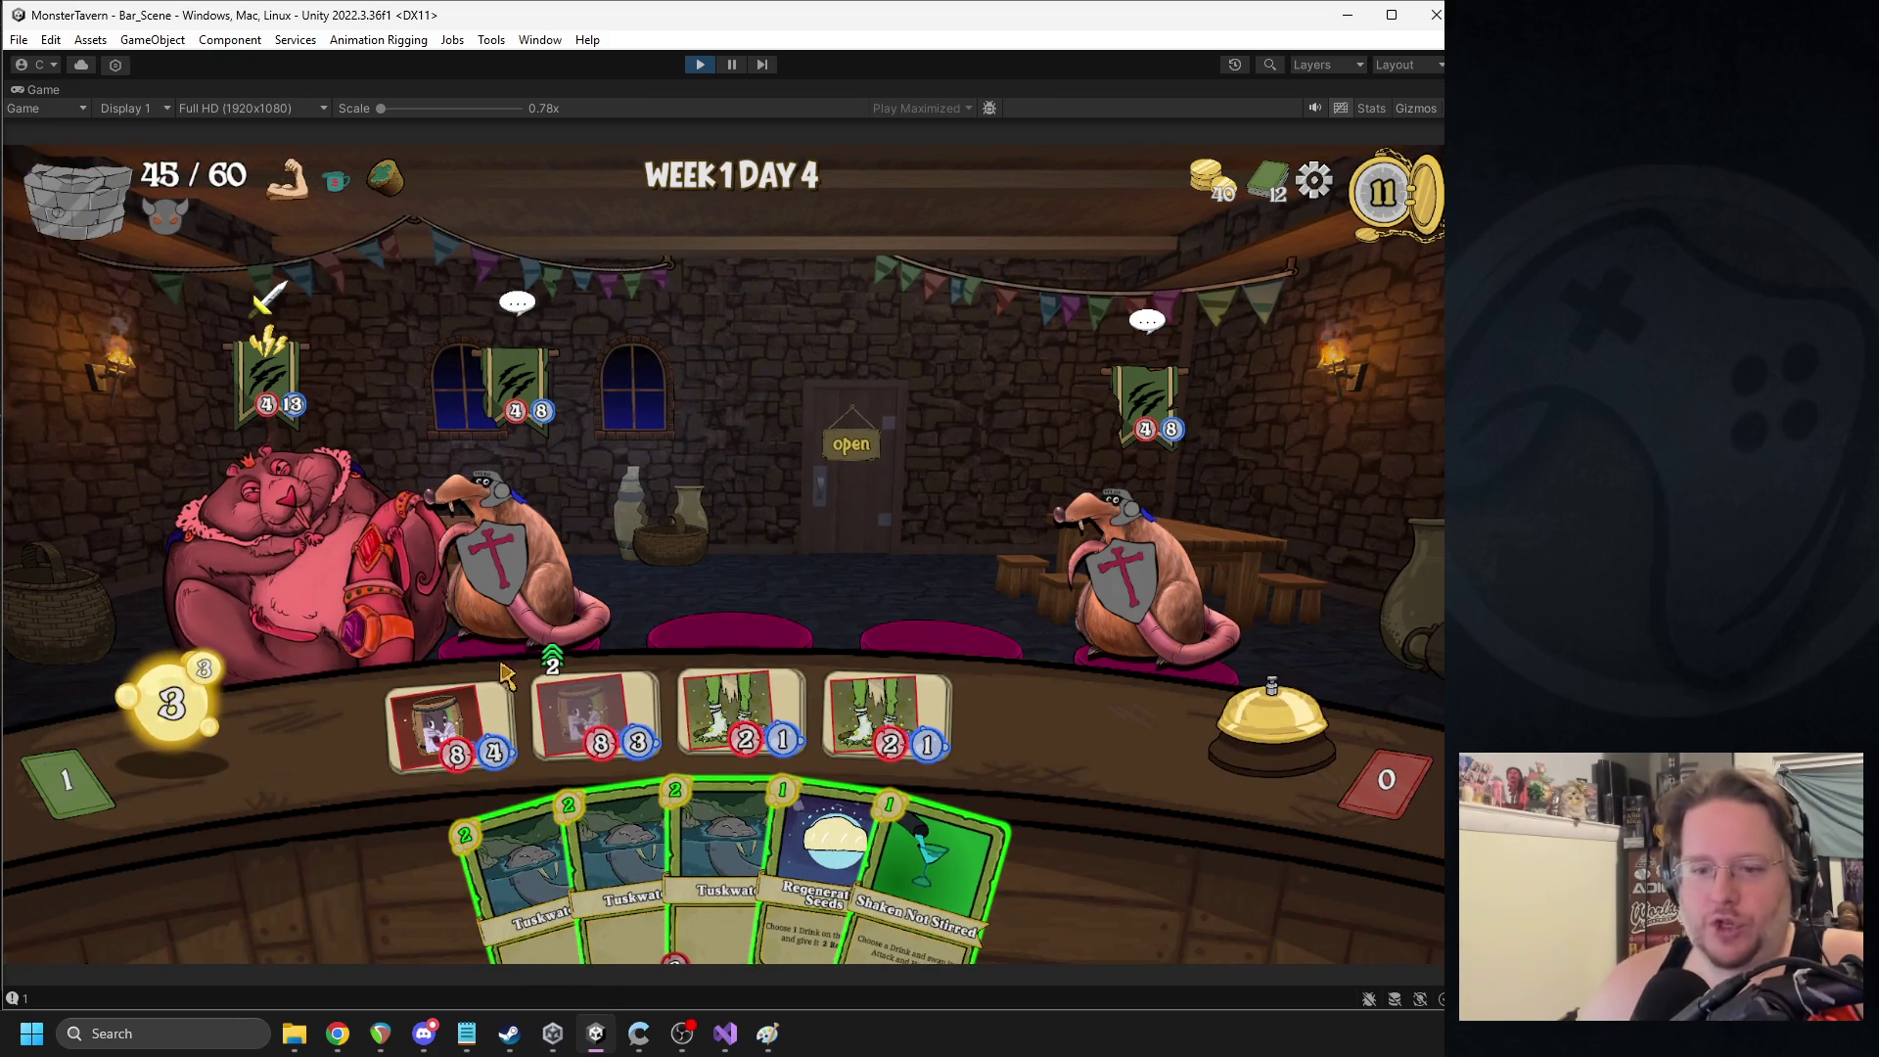
drag(595, 714, 269, 560)
mouse_move(742, 715)
mouse_down()
mouse_move(553, 583)
mouse_move(470, 573)
mouse_up()
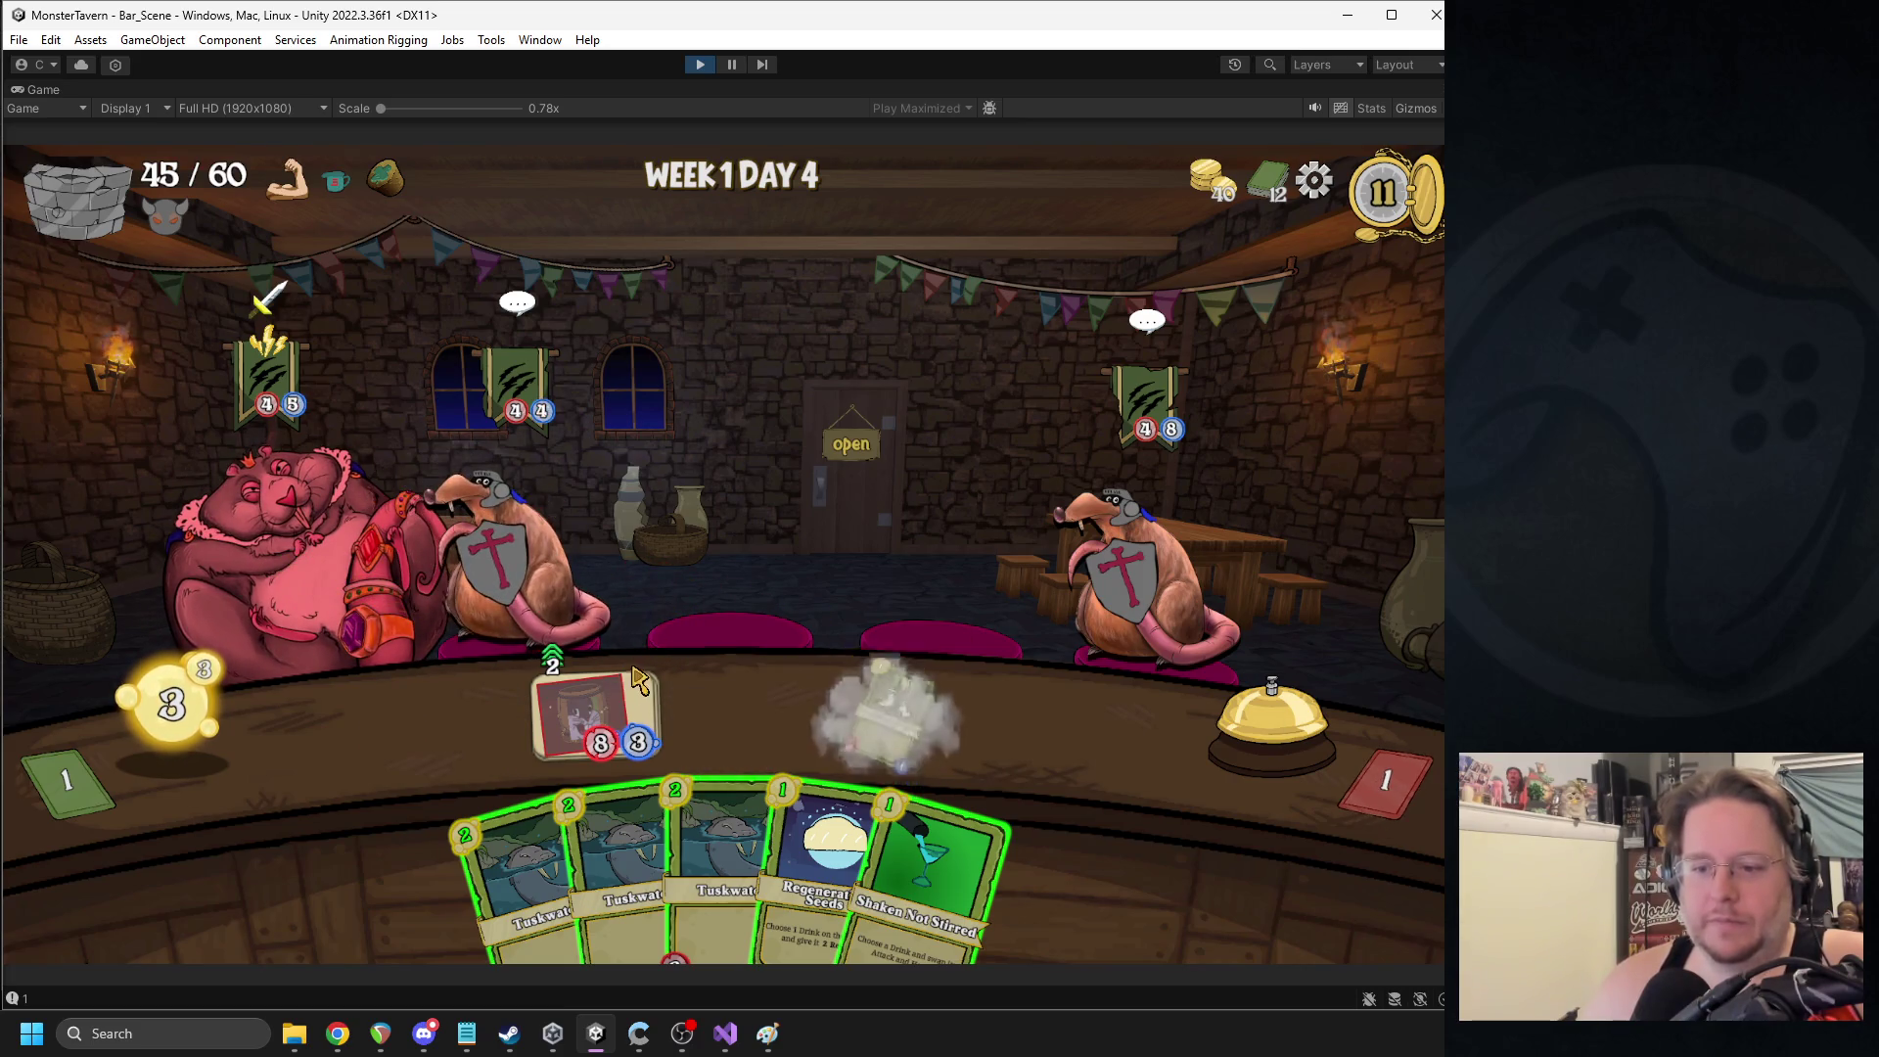
drag(538, 881, 451, 725)
drag(768, 822, 627, 735)
click(1271, 725)
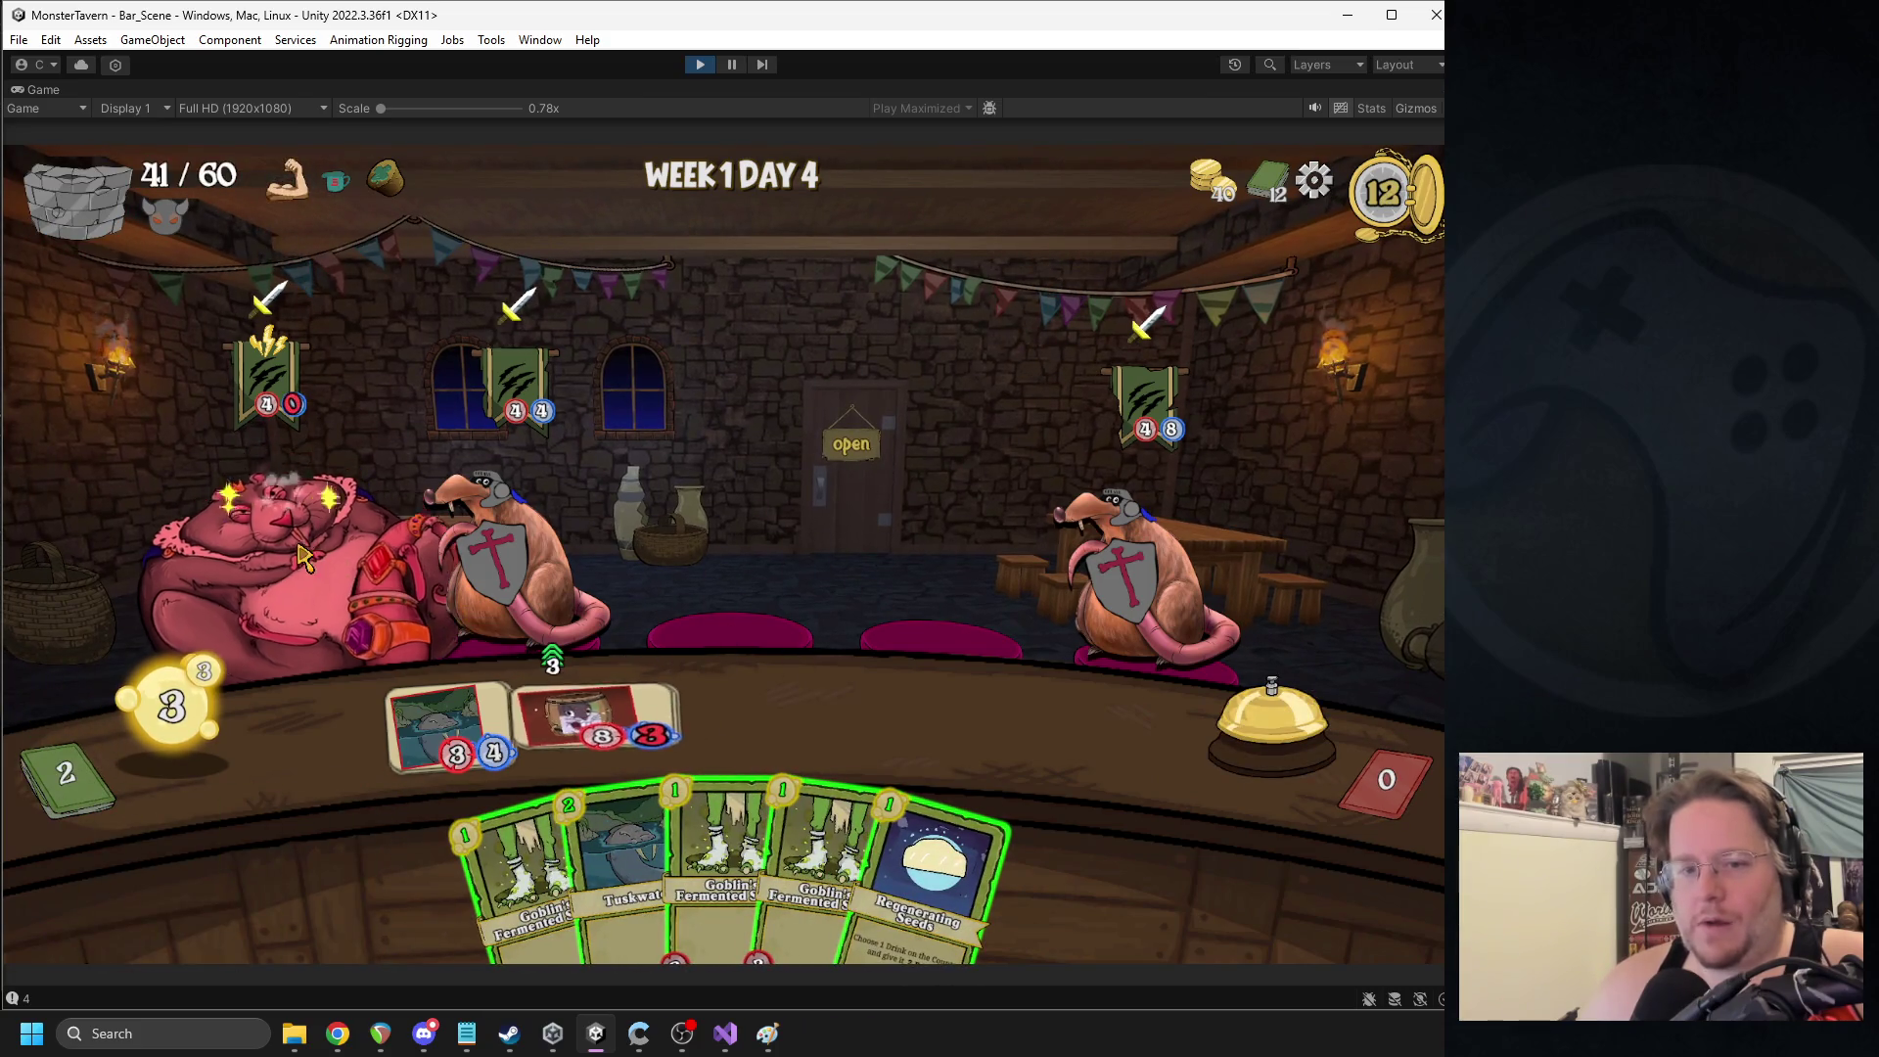
- Place three Goblin's Fermented Socks cards on the bar and end the turn
mouse_move(812, 861)
mouse_down()
mouse_move(777, 755)
mouse_move(739, 725)
mouse_up()
drag(784, 862, 871, 746)
mouse_move(577, 861)
mouse_down()
mouse_move(613, 823)
mouse_move(450, 735)
mouse_up()
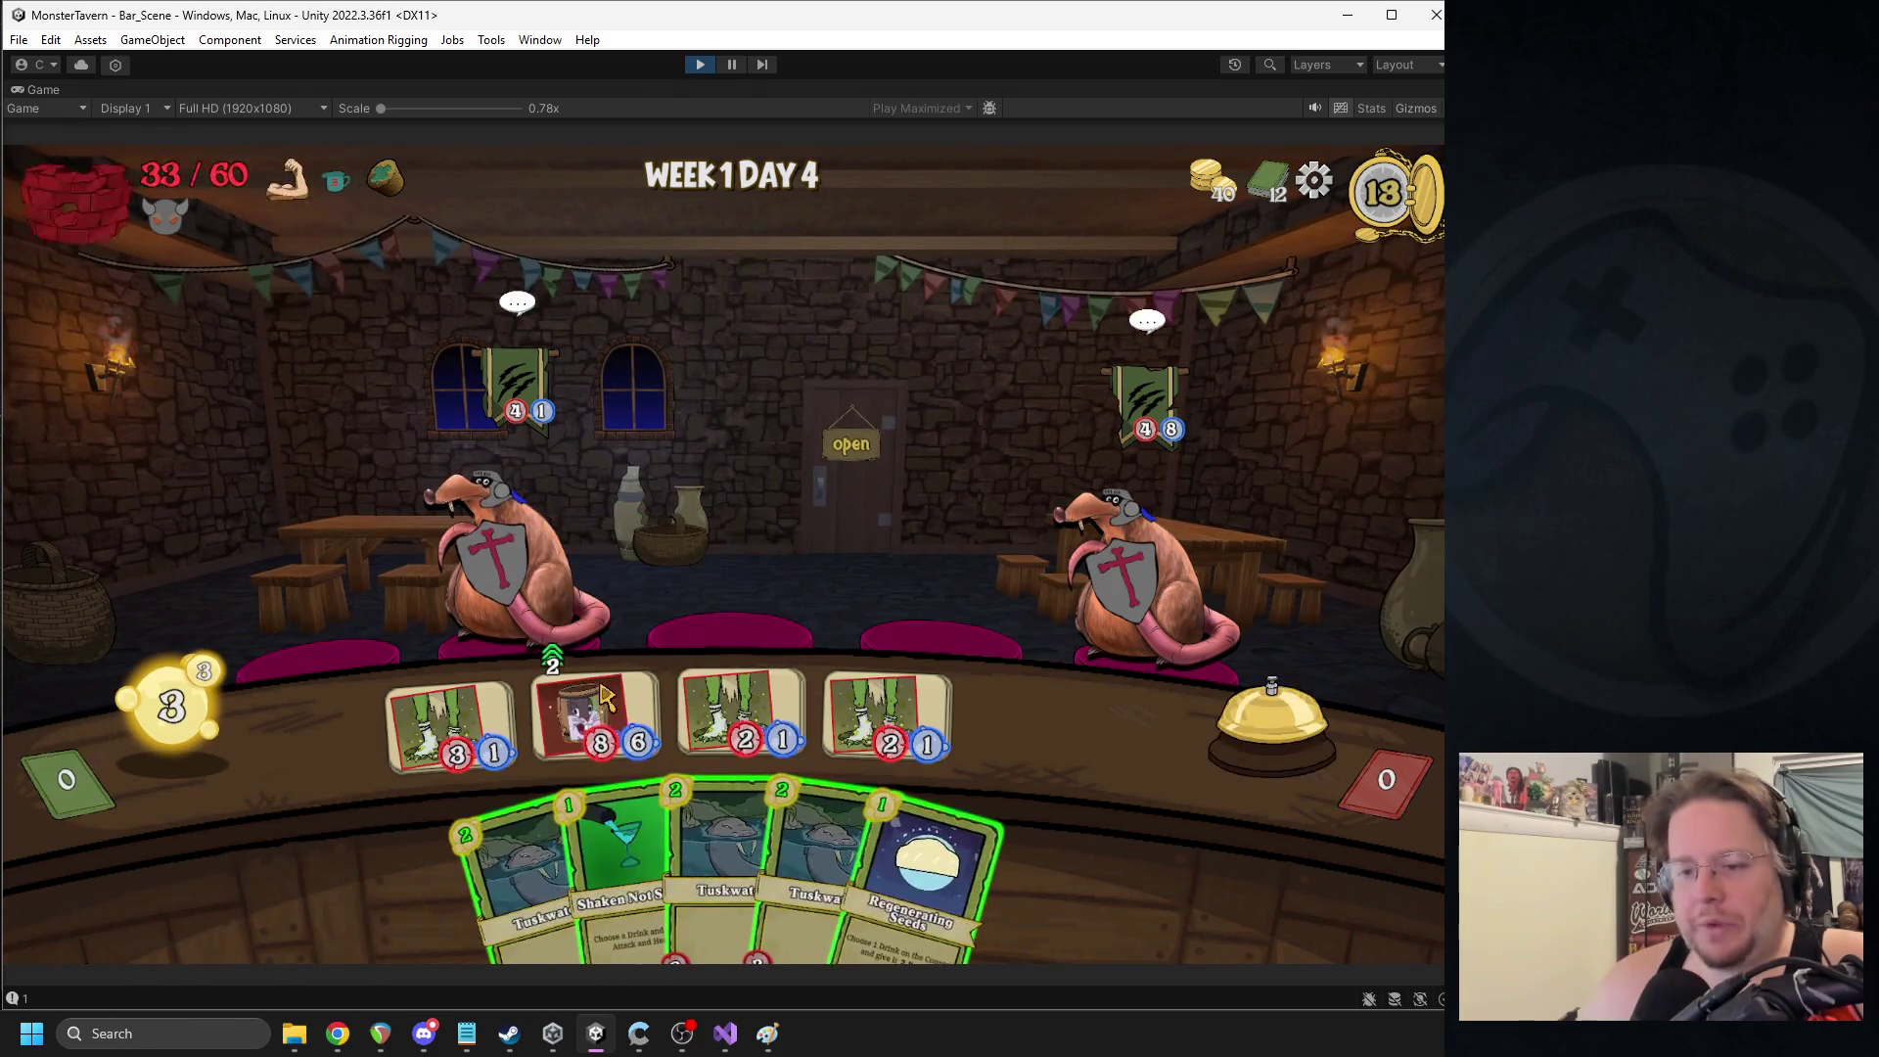
mouse_move(602, 700)
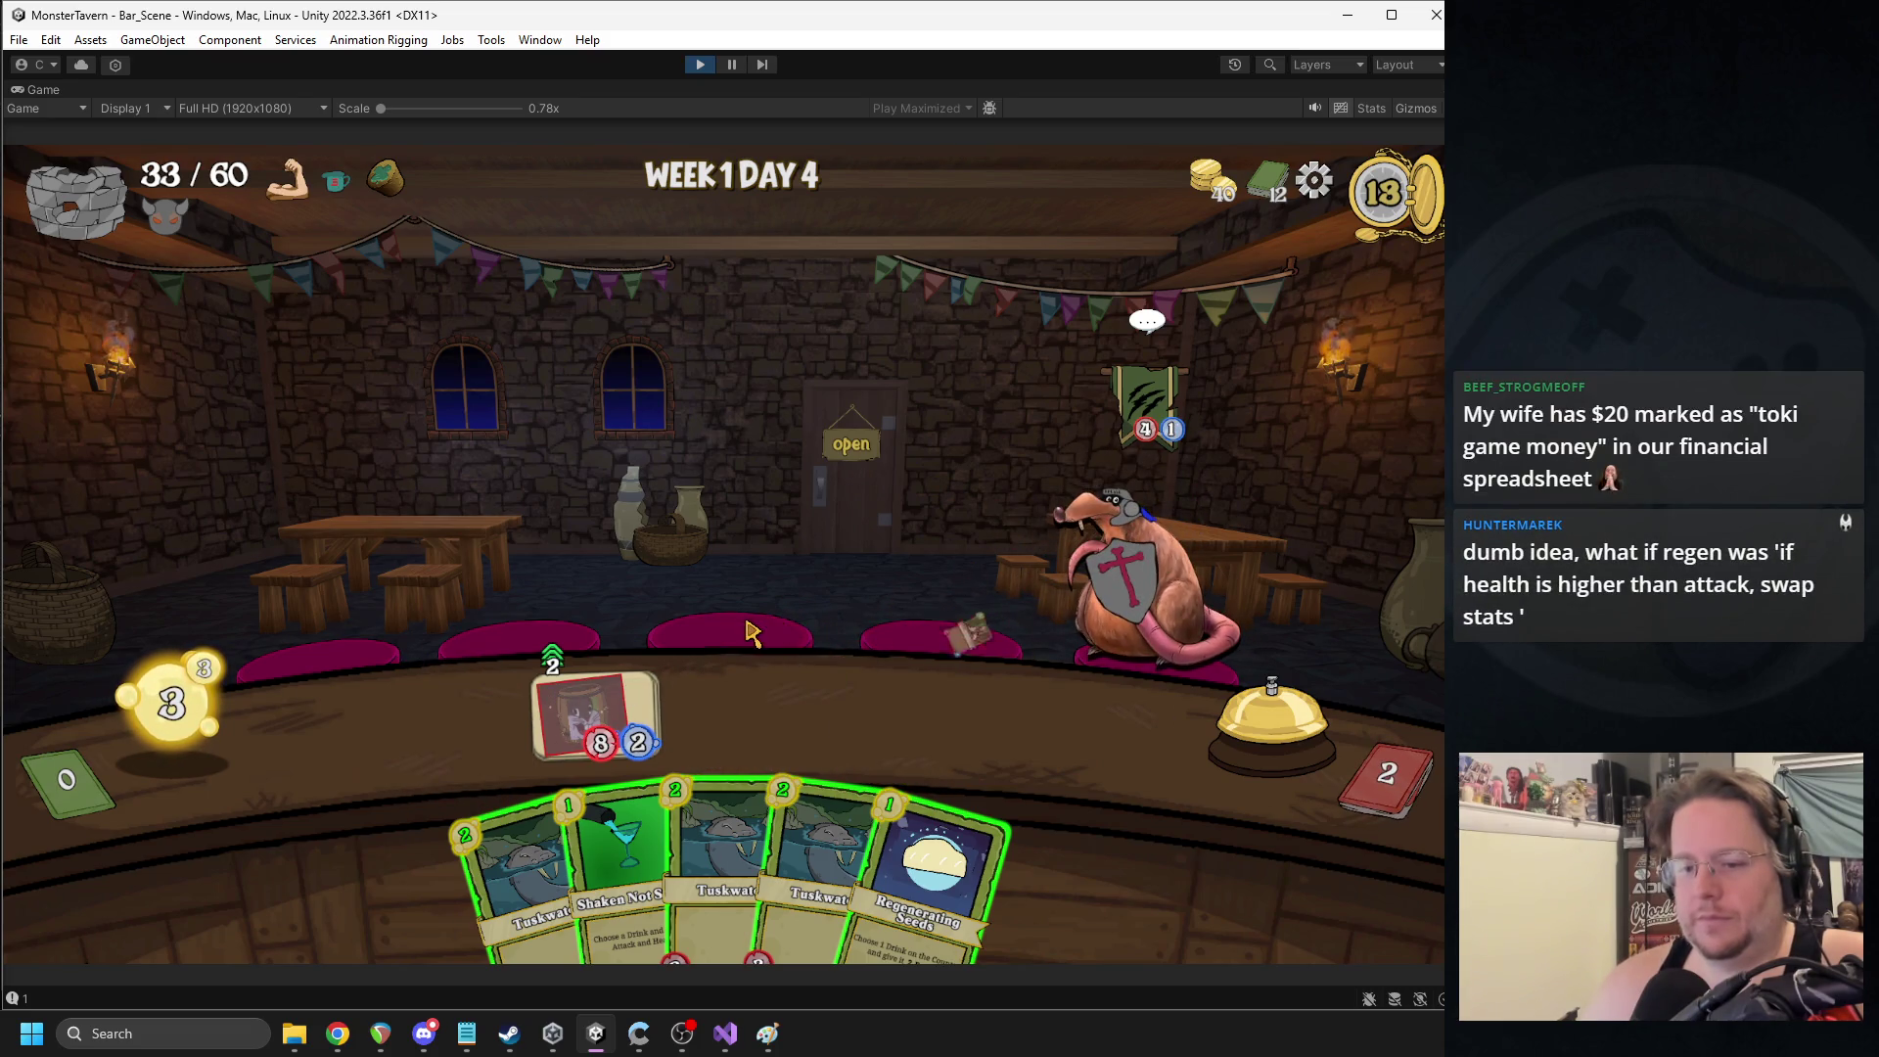
click(1248, 729)
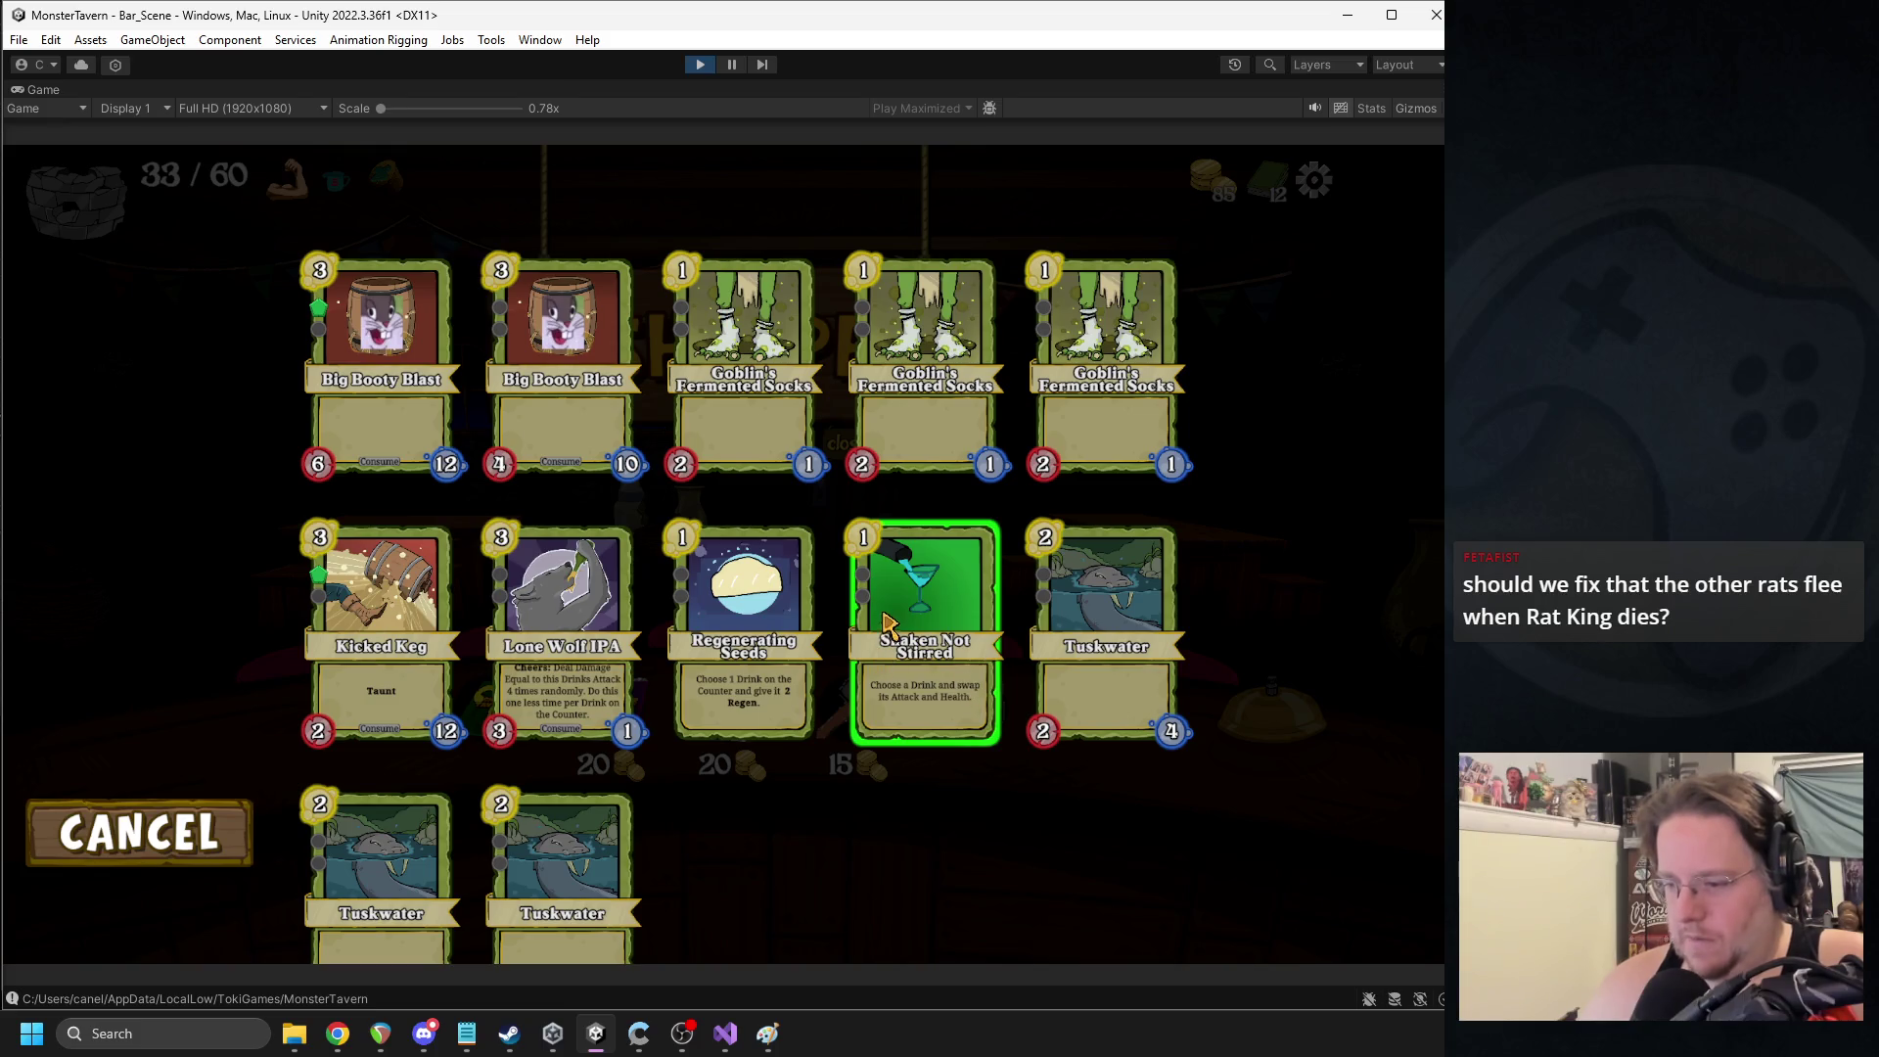
- Cancel the card list to return to the Shoppe, then stop the game
click(108, 795)
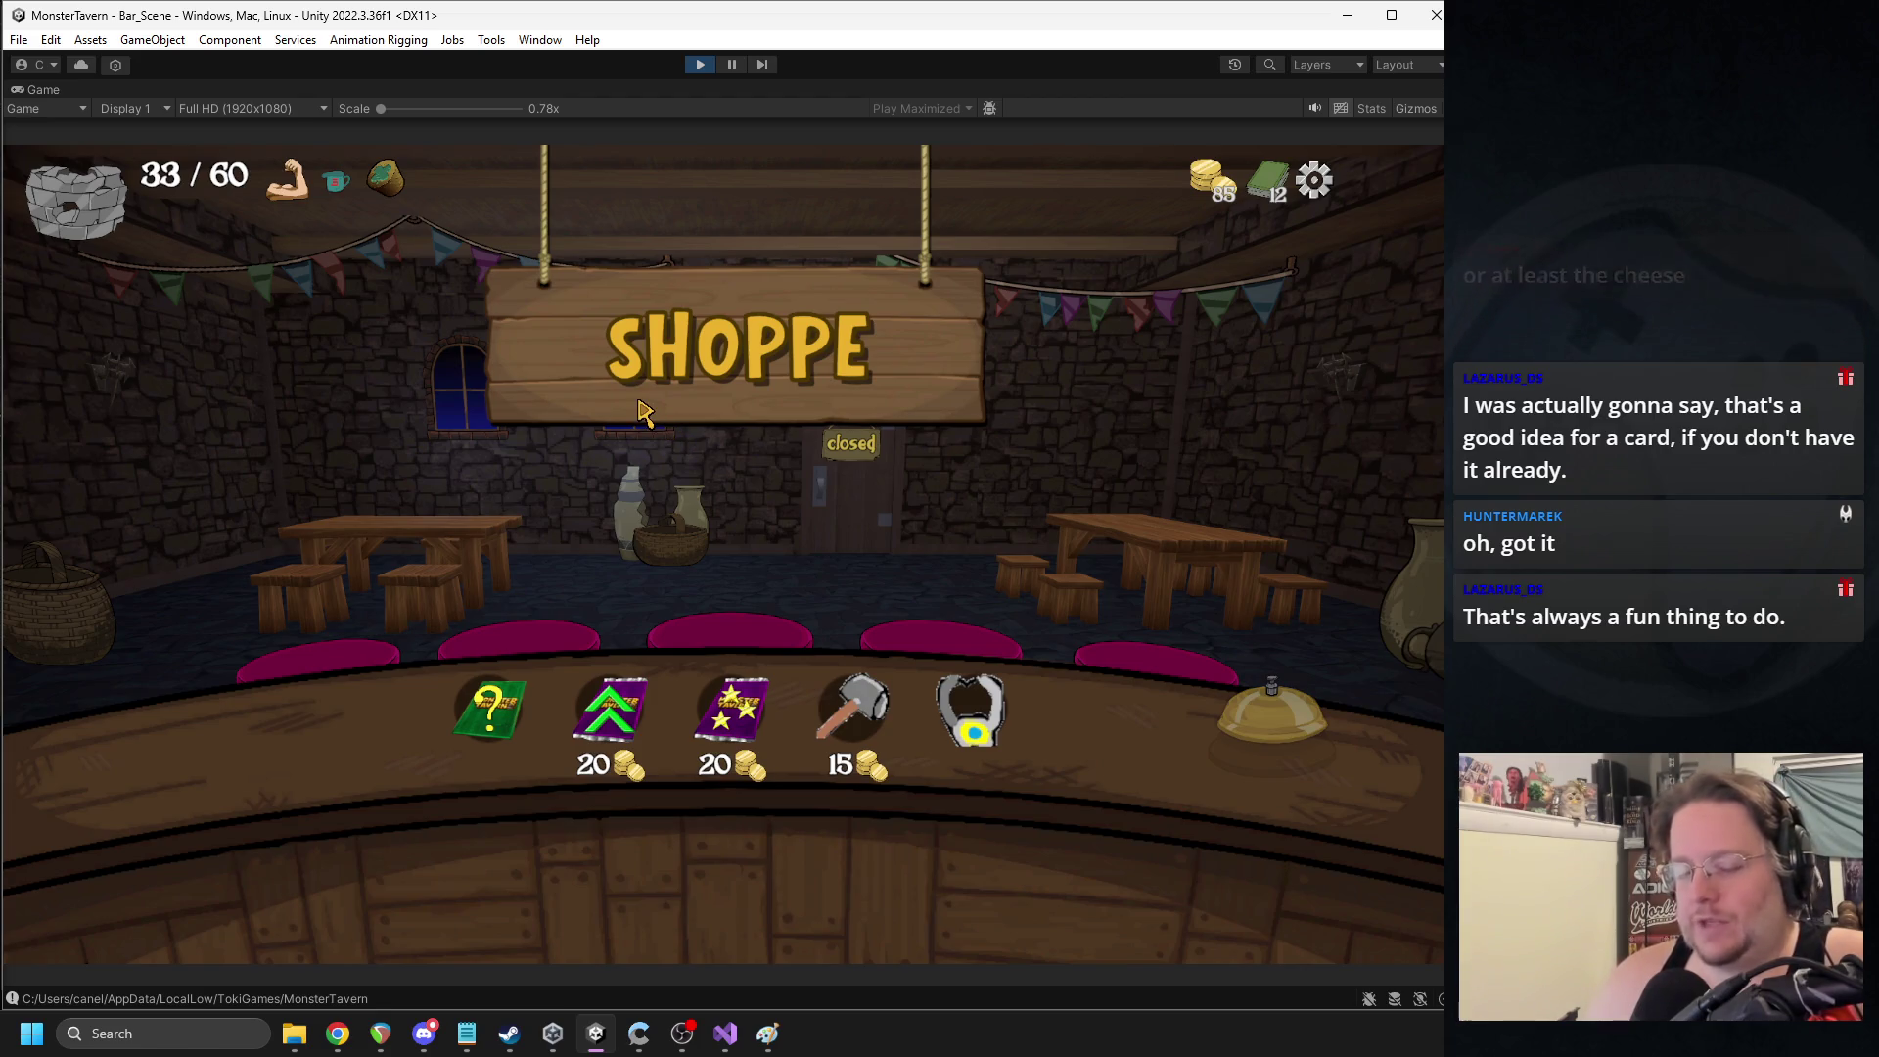
click(700, 65)
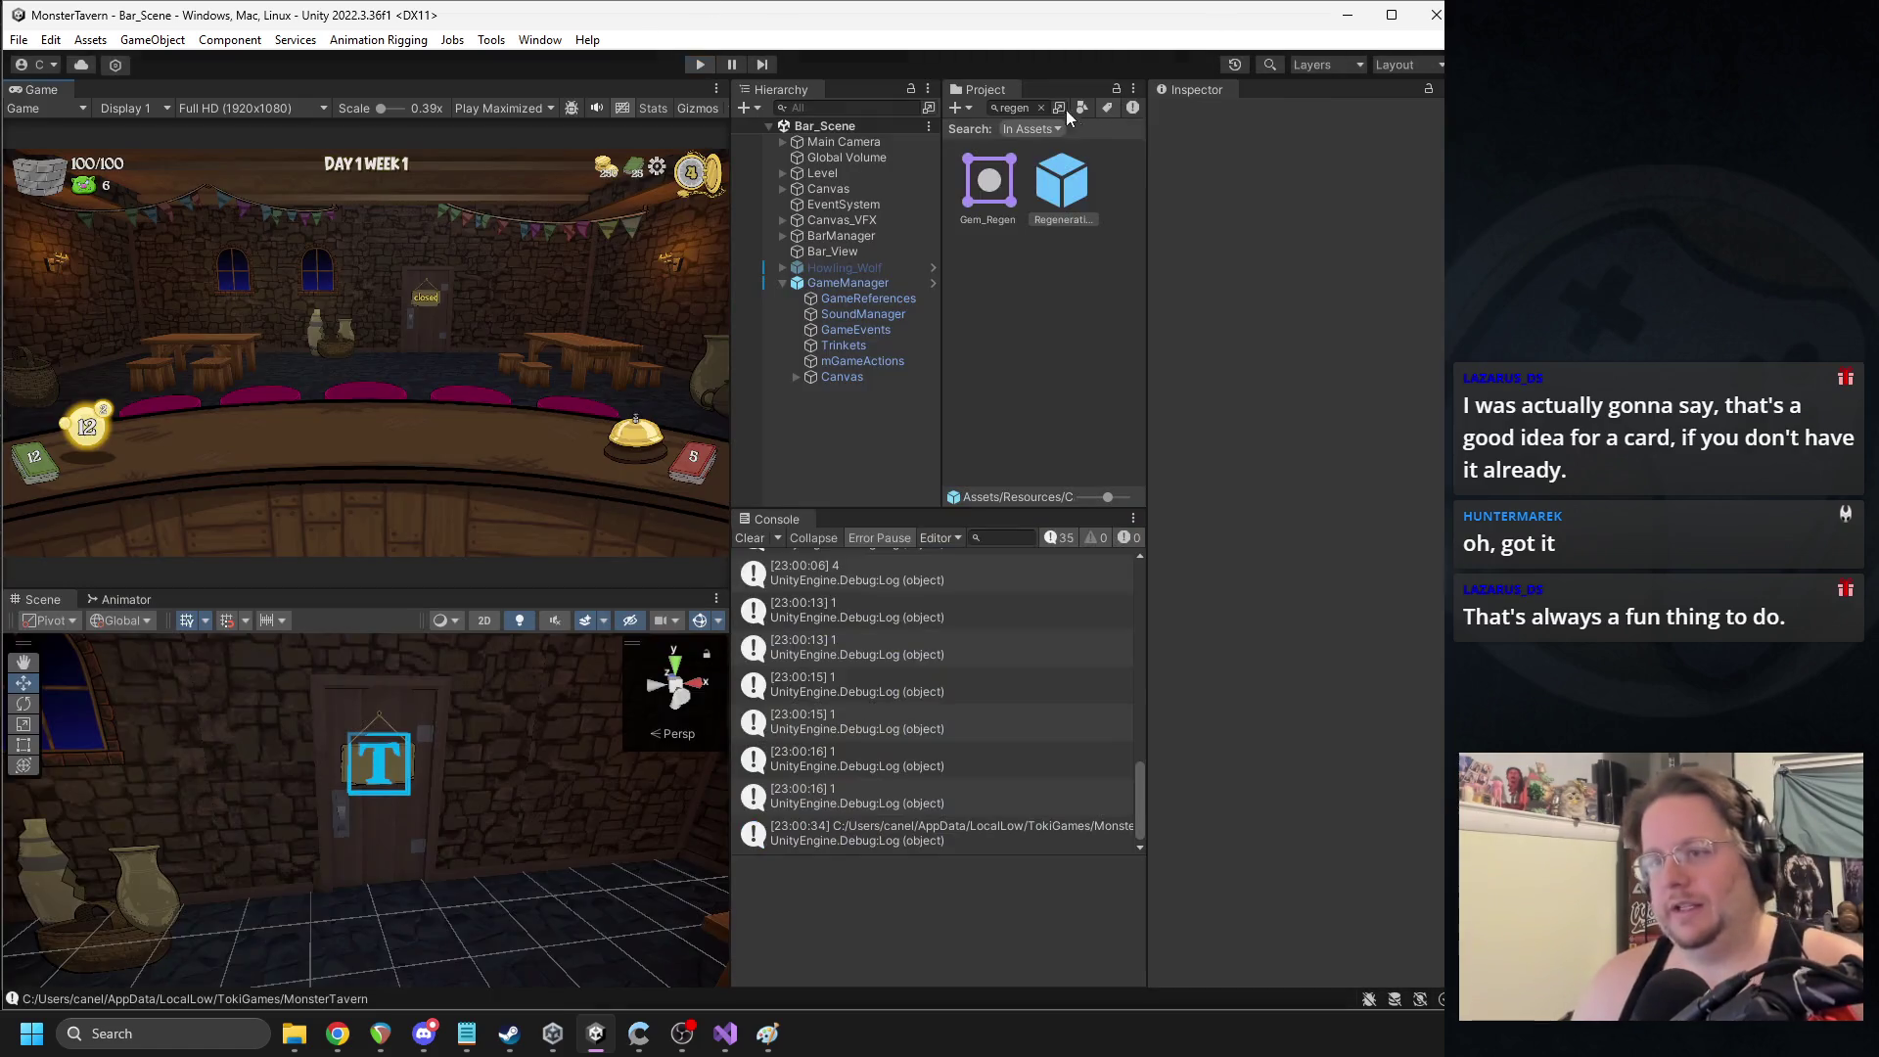
- Search assets for 'potion', select the Potion_No_9 card prefab, and locate its linked drink asset
click(1018, 107)
text(potio)
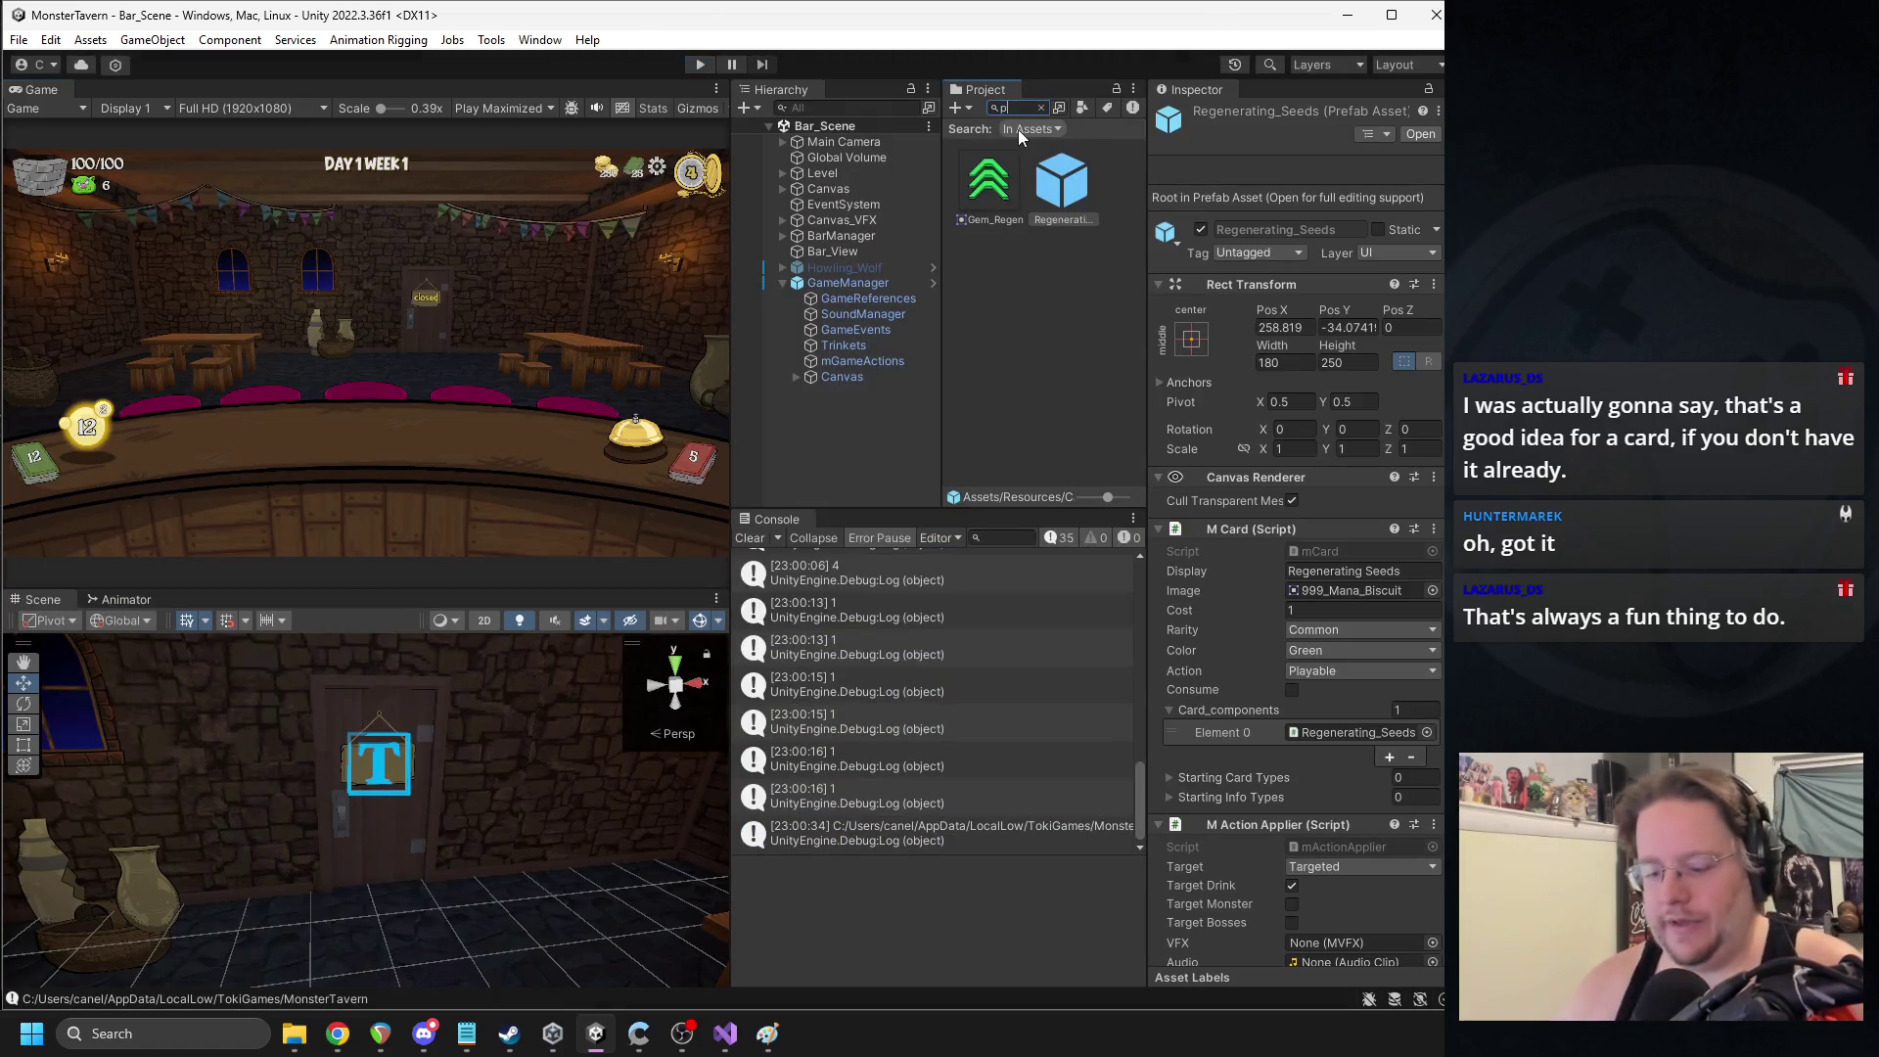
text(n)
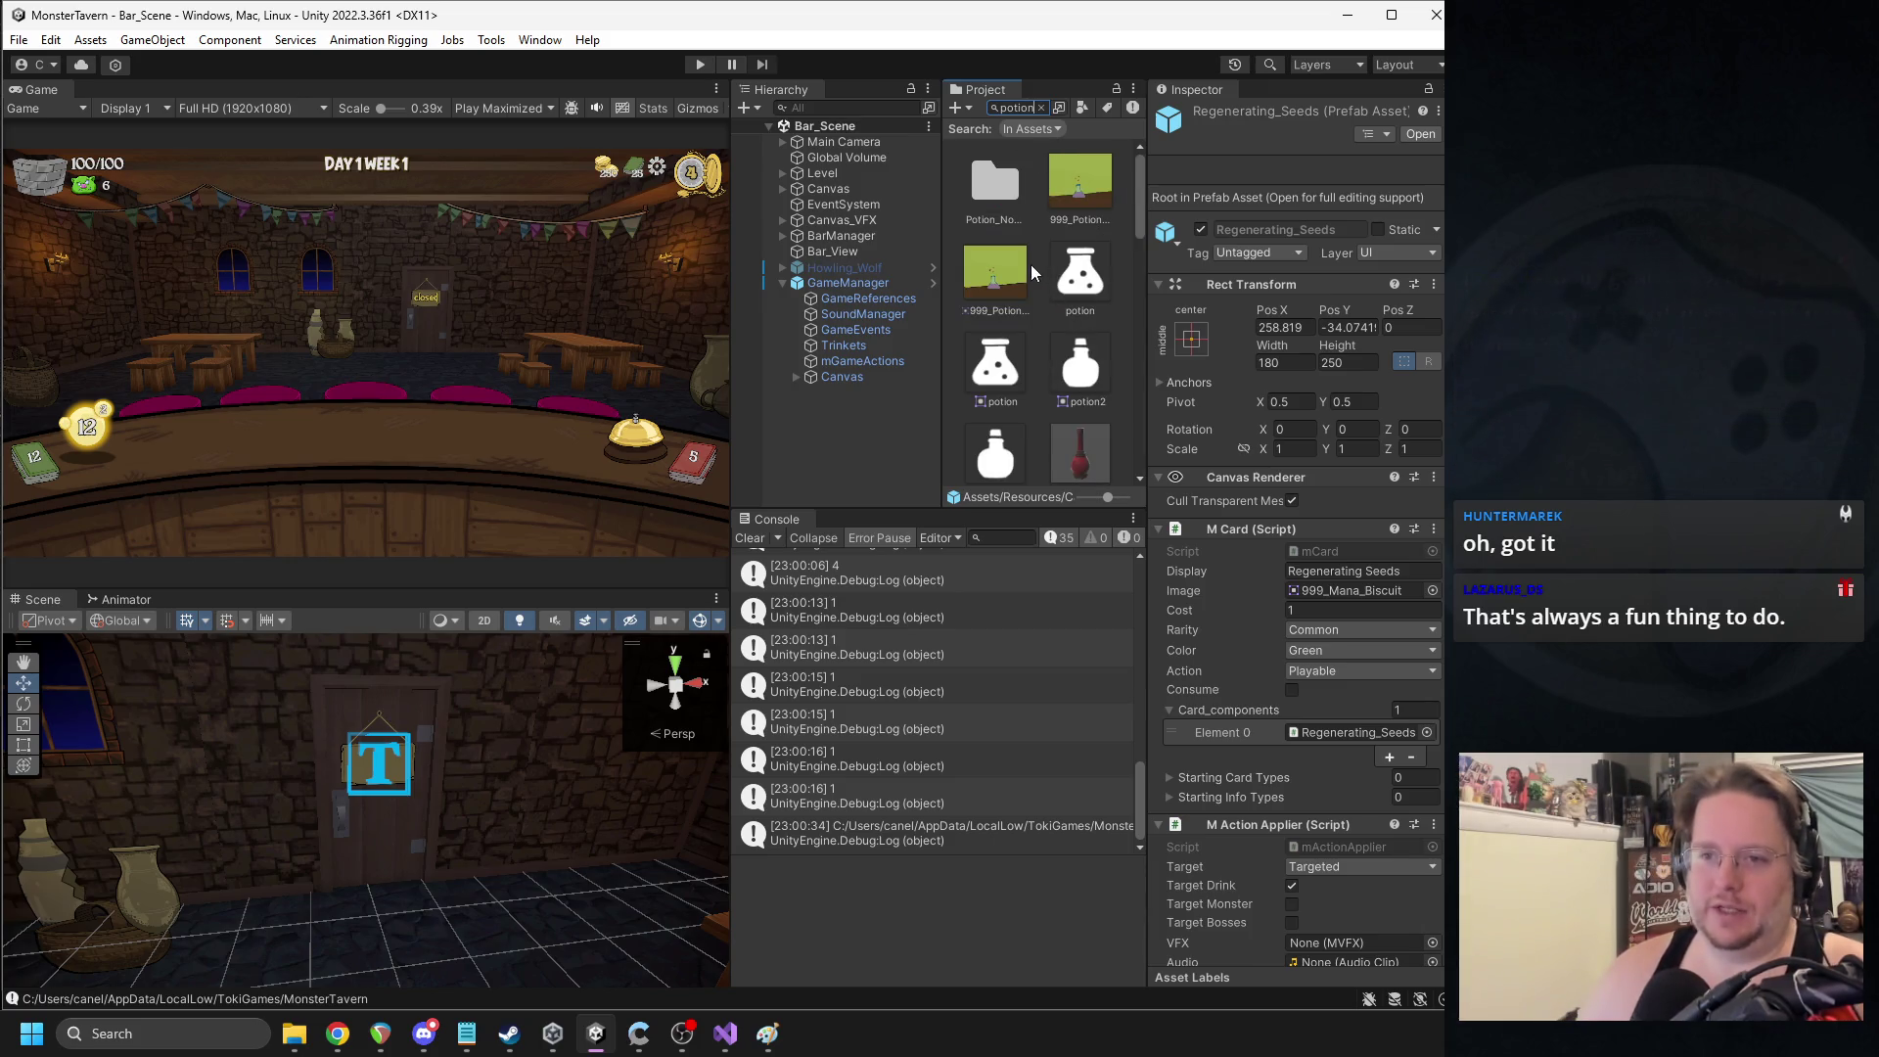
scroll(1016, 268, down, 2)
scroll(1020, 273, down, 5)
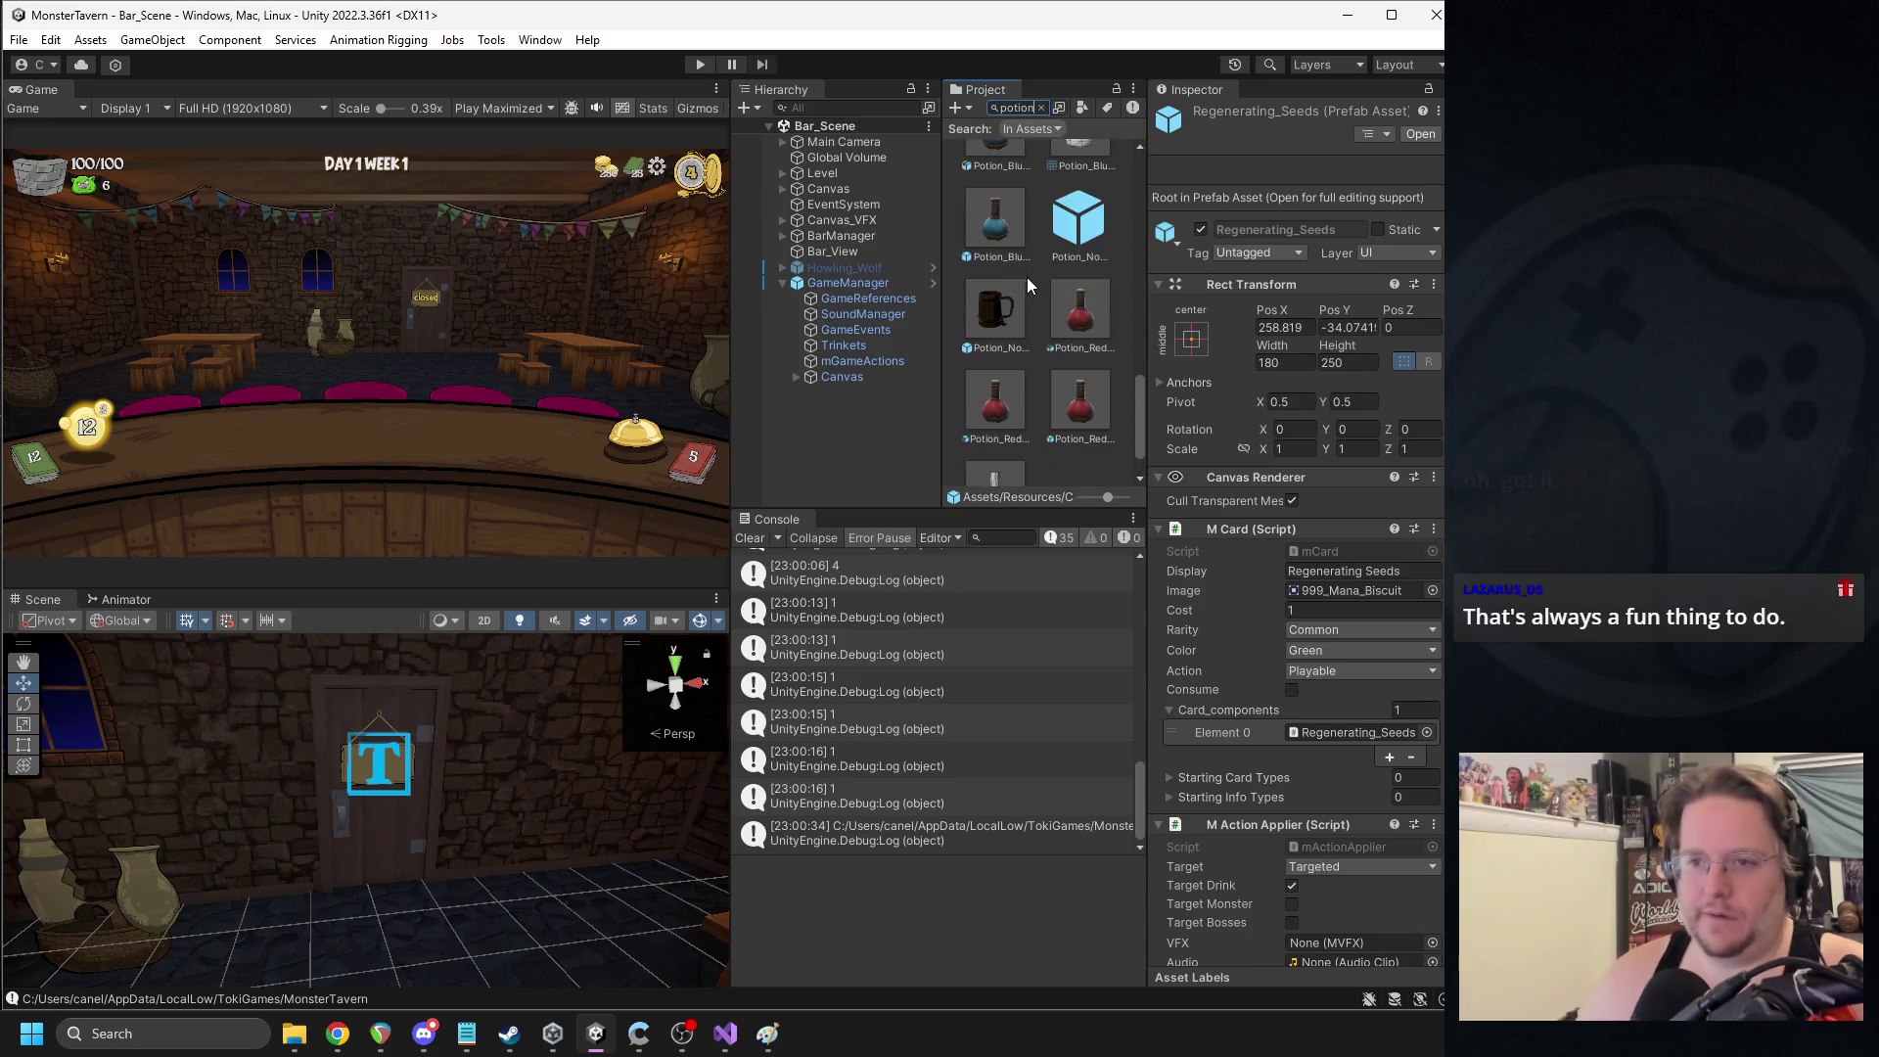
click(1077, 208)
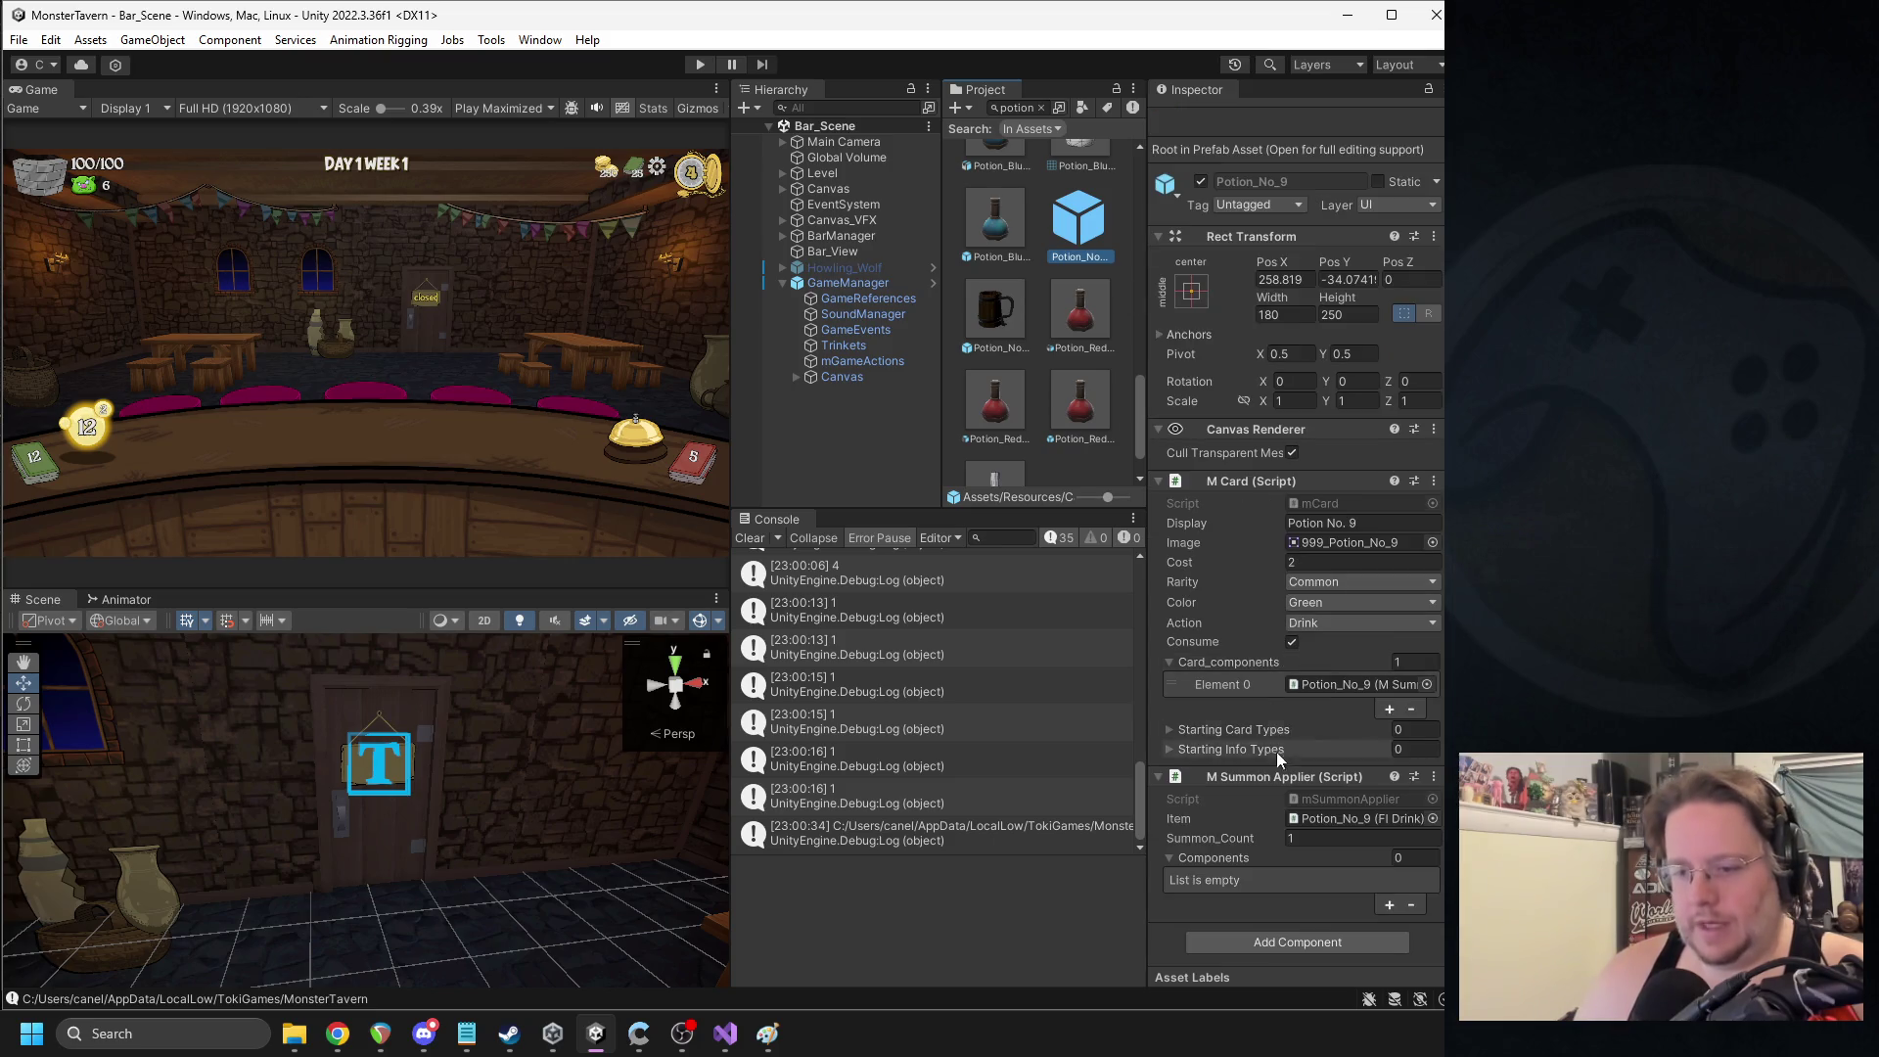
click(1331, 816)
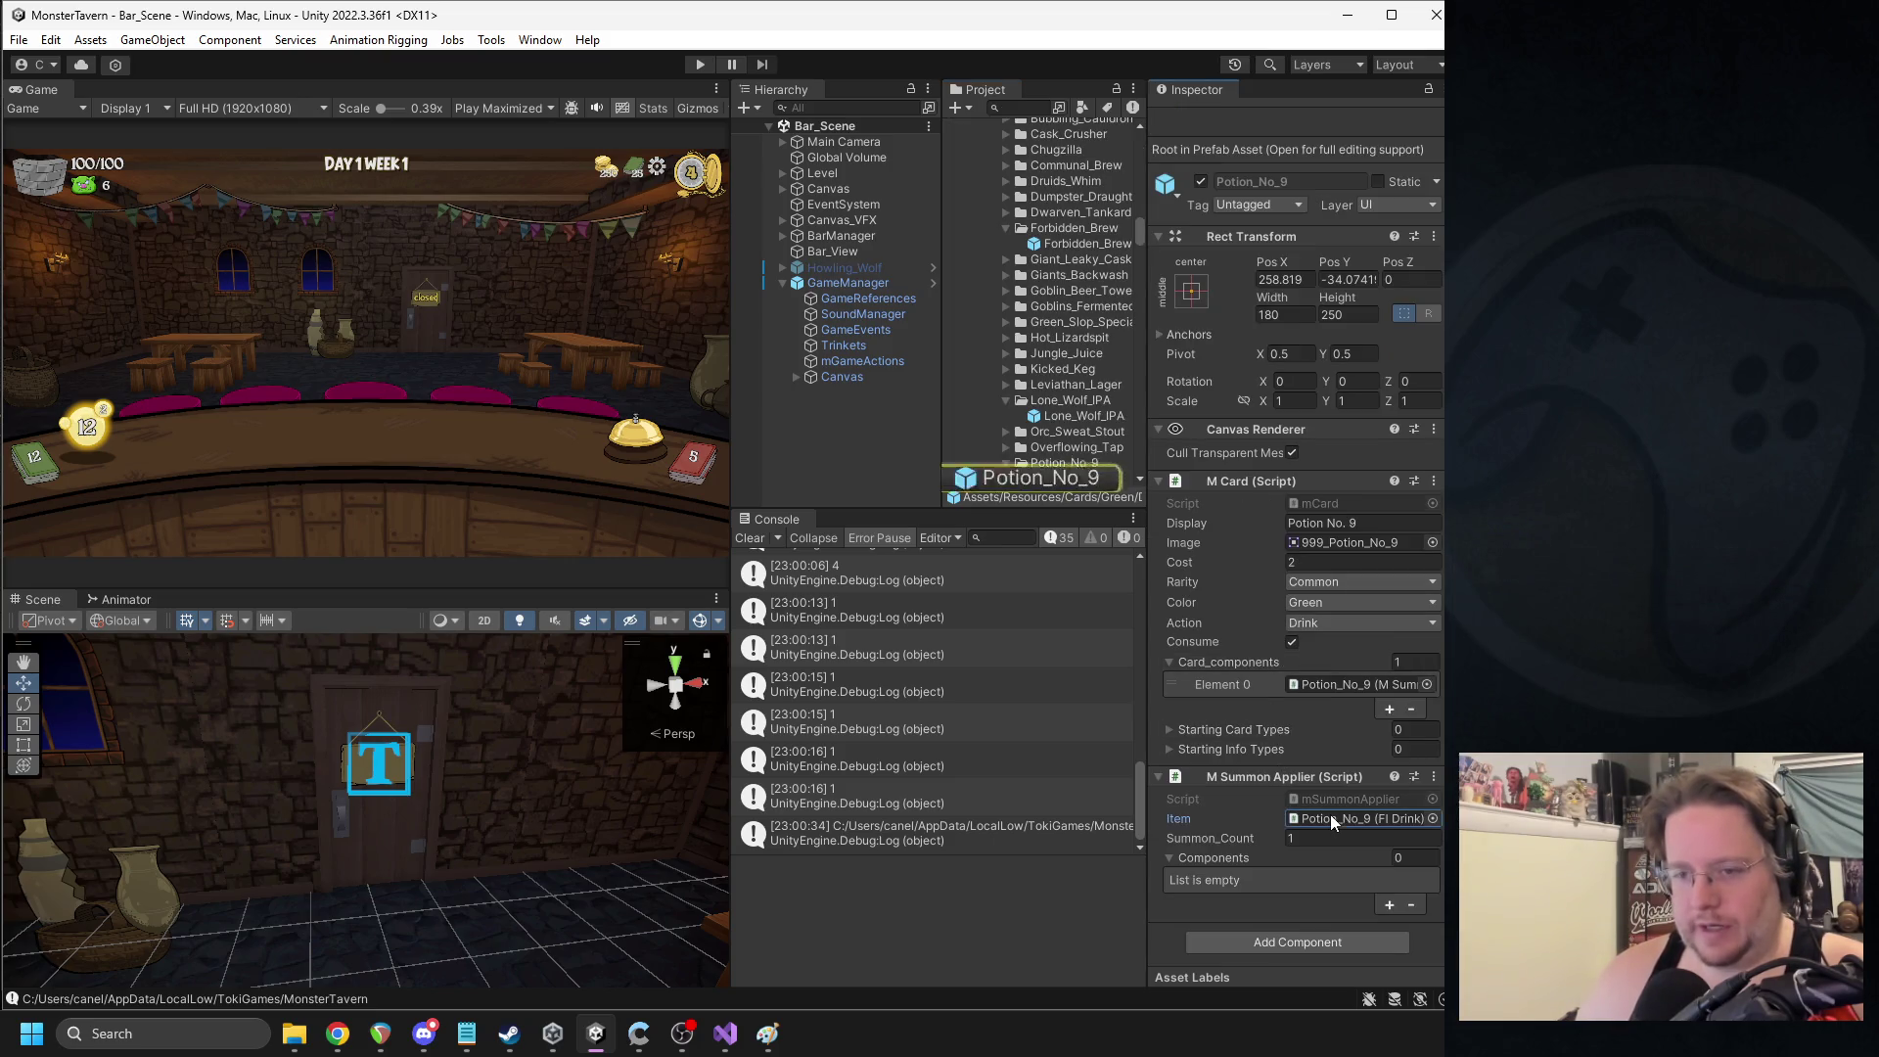
- Set the Potion_No_9 drink's battlecry to Targeted for drinks and monsters, keeping Health at 1
click(1065, 479)
scroll(1292, 685, down, 4)
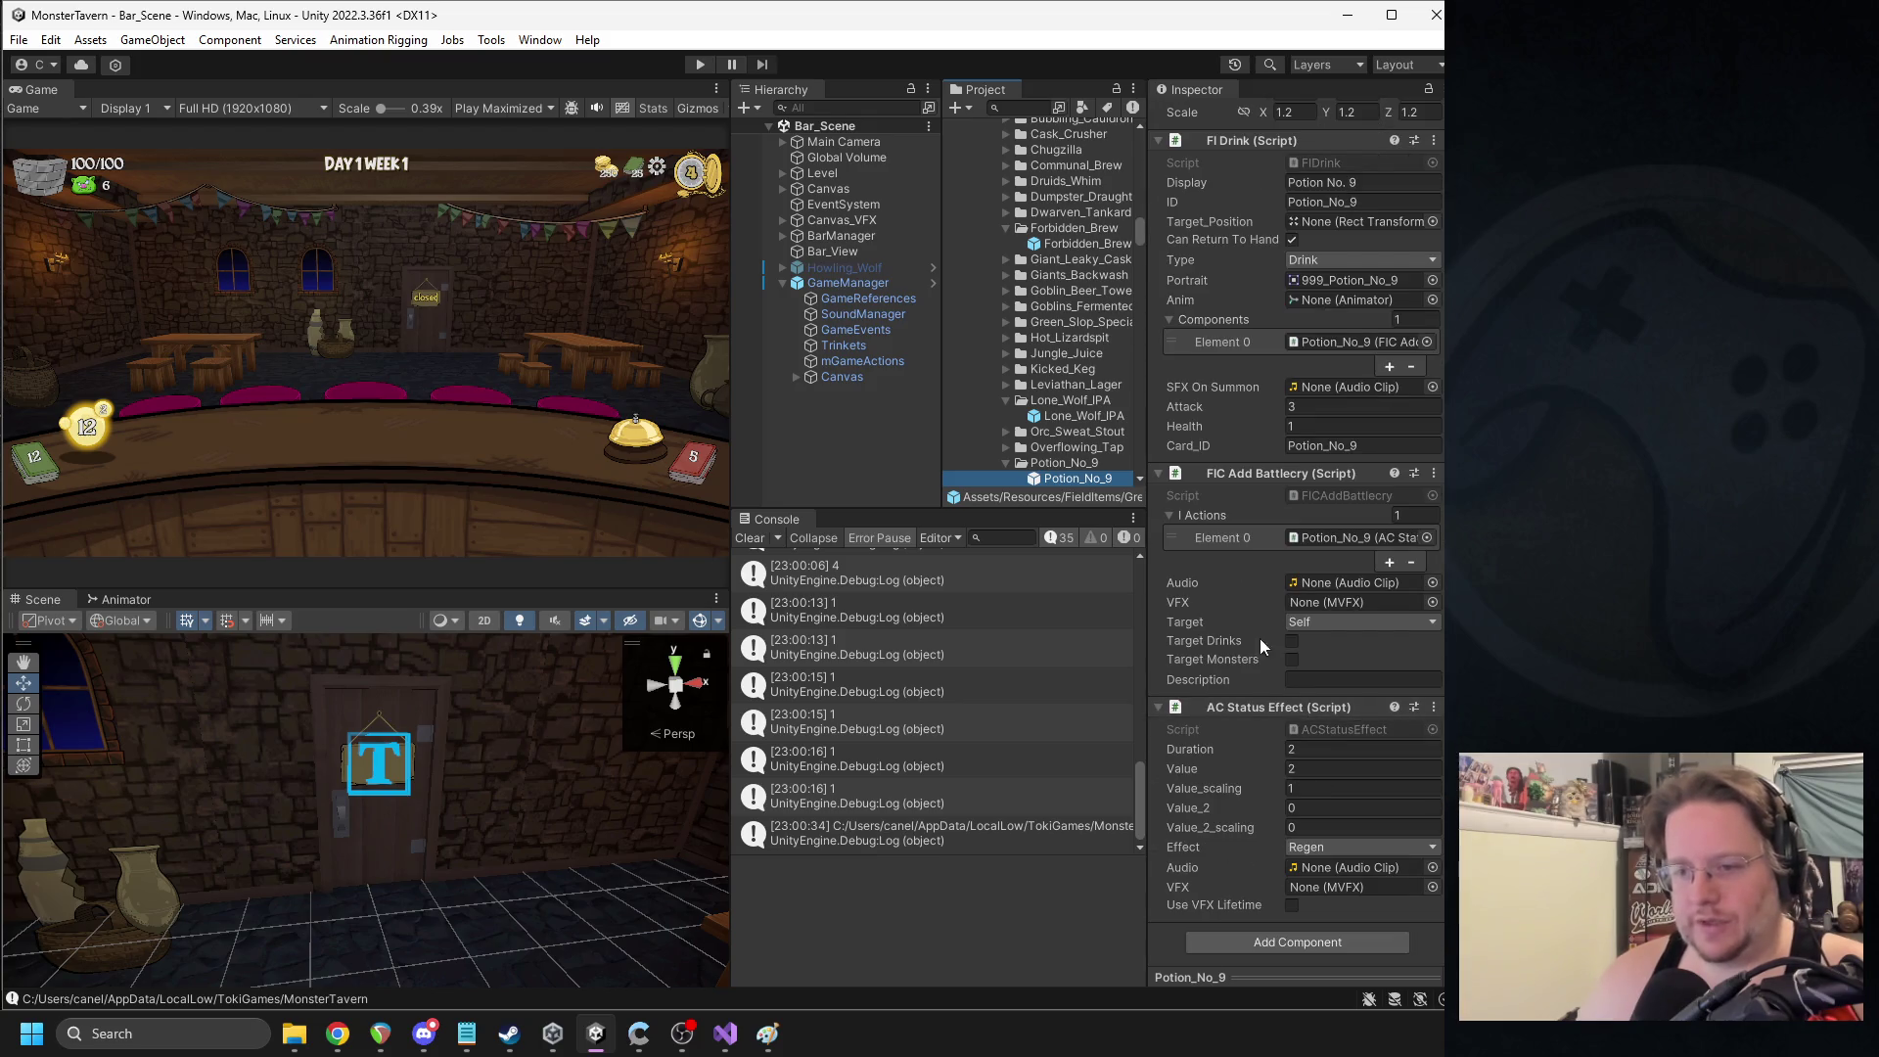
click(1314, 625)
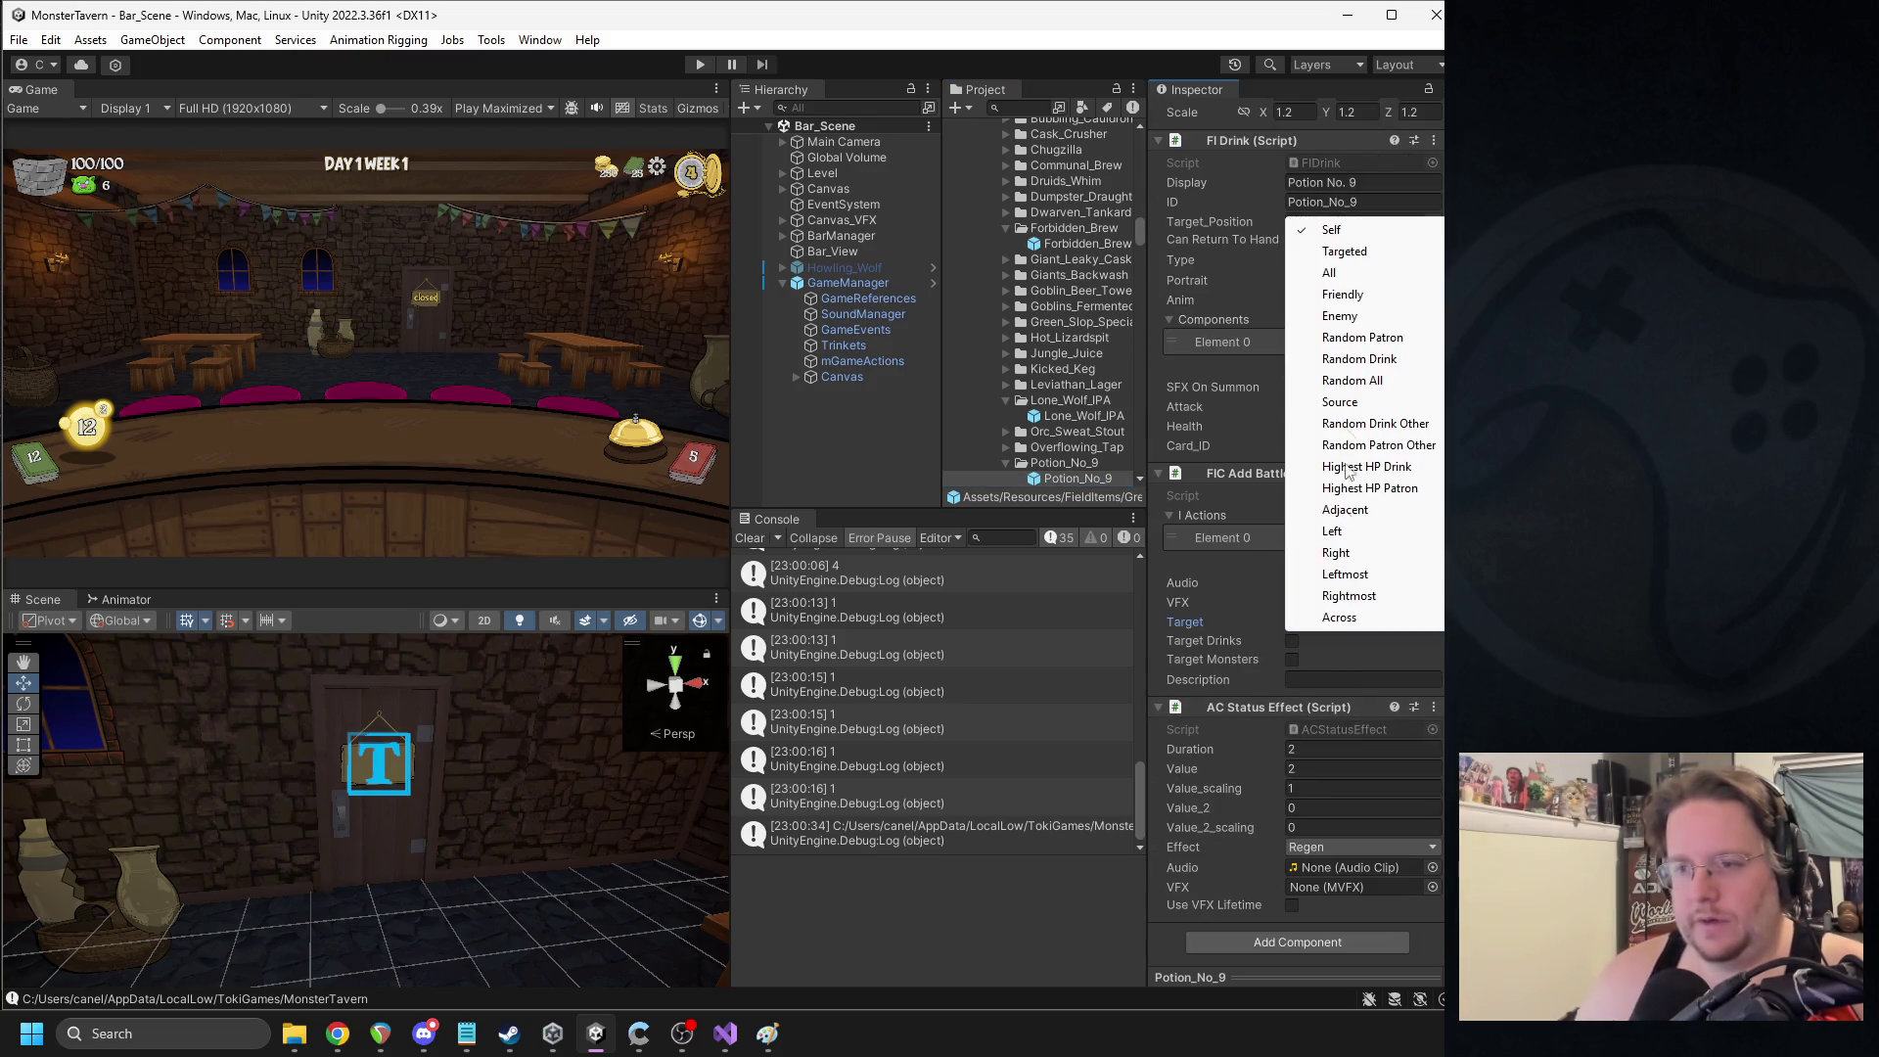
click(1356, 253)
click(1292, 641)
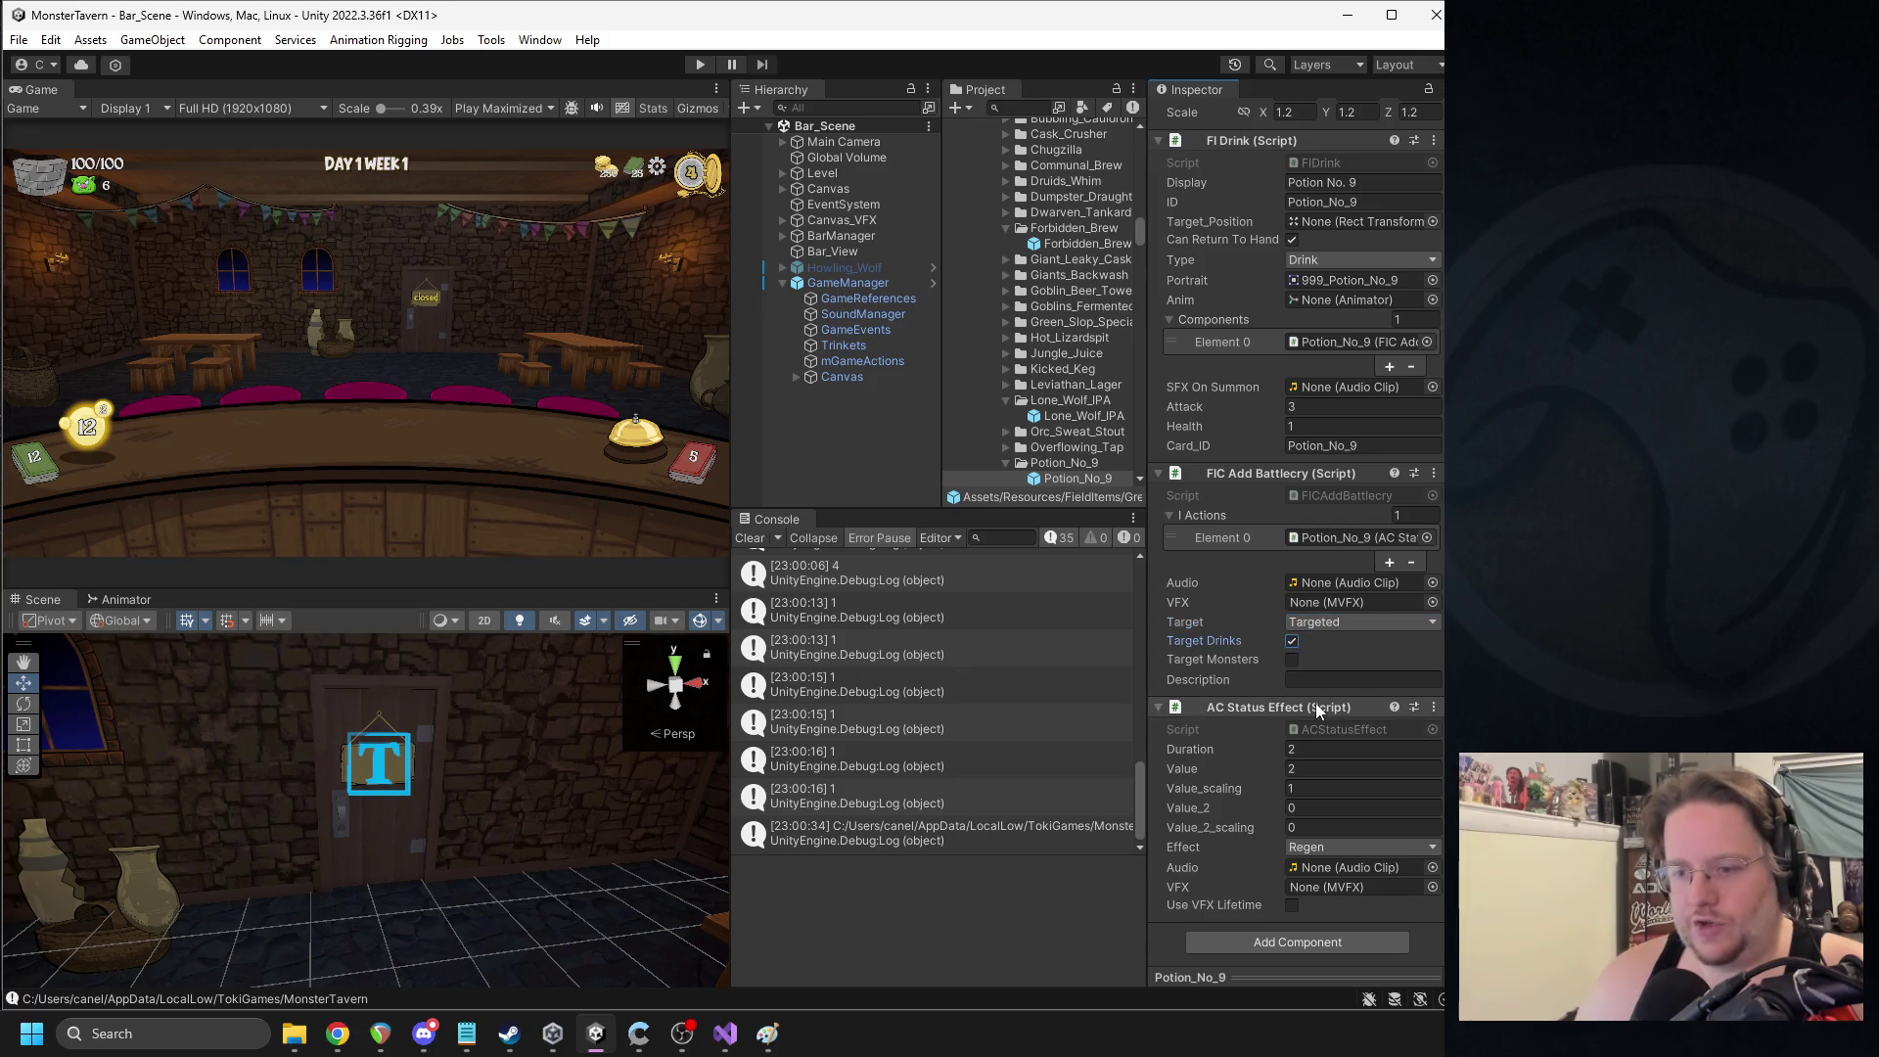
click(1292, 660)
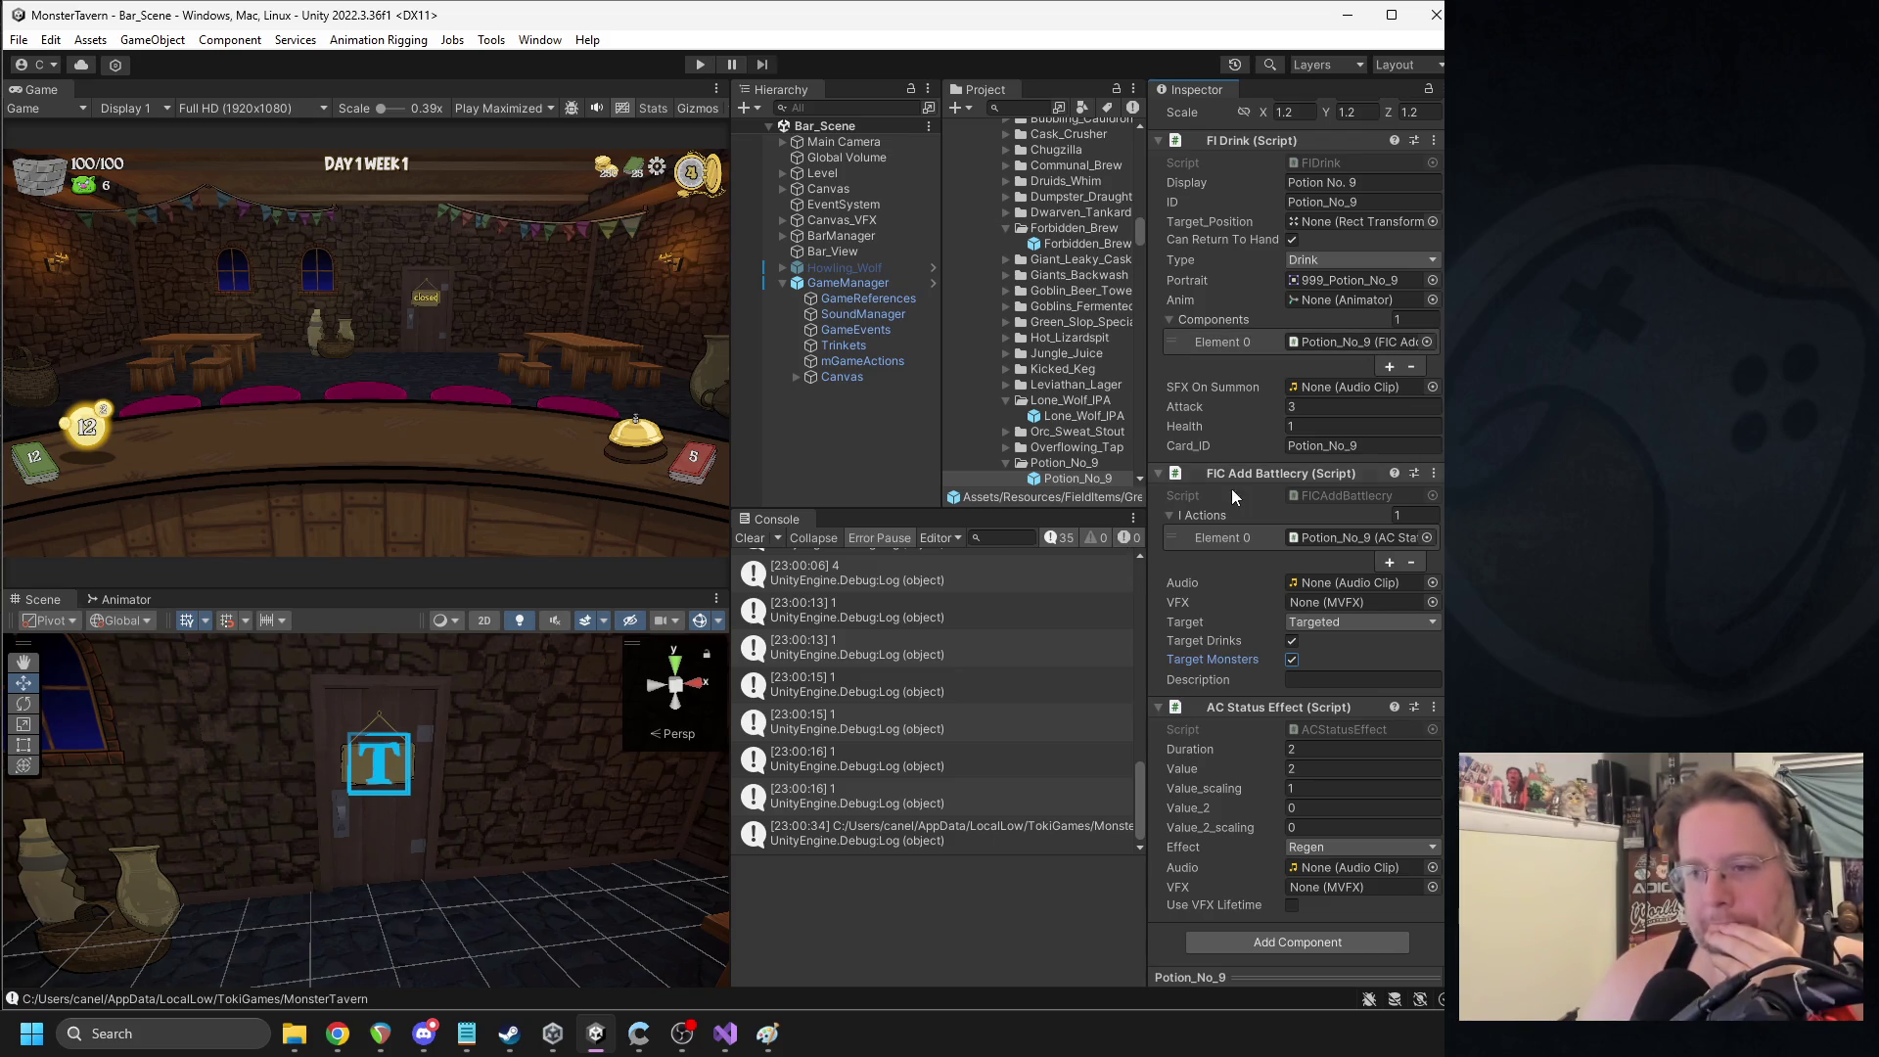
click(1307, 432)
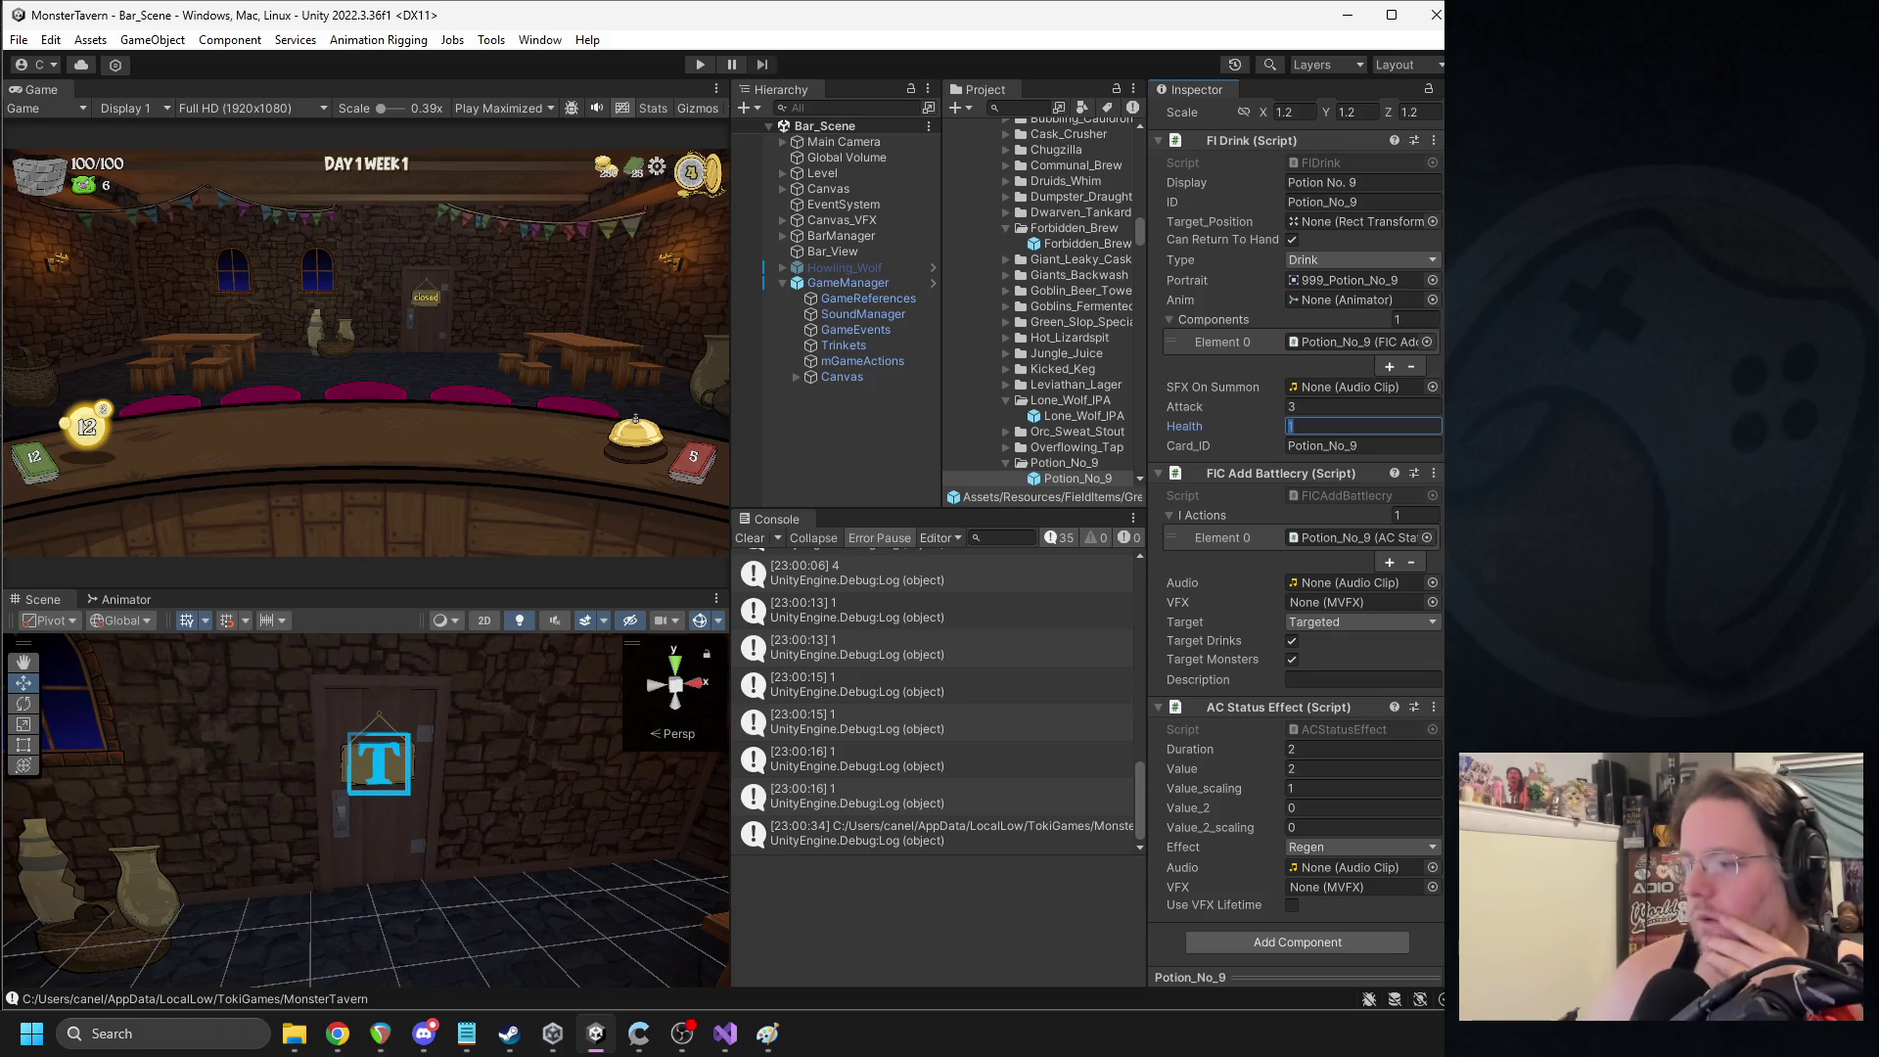
key(alt+Tab)
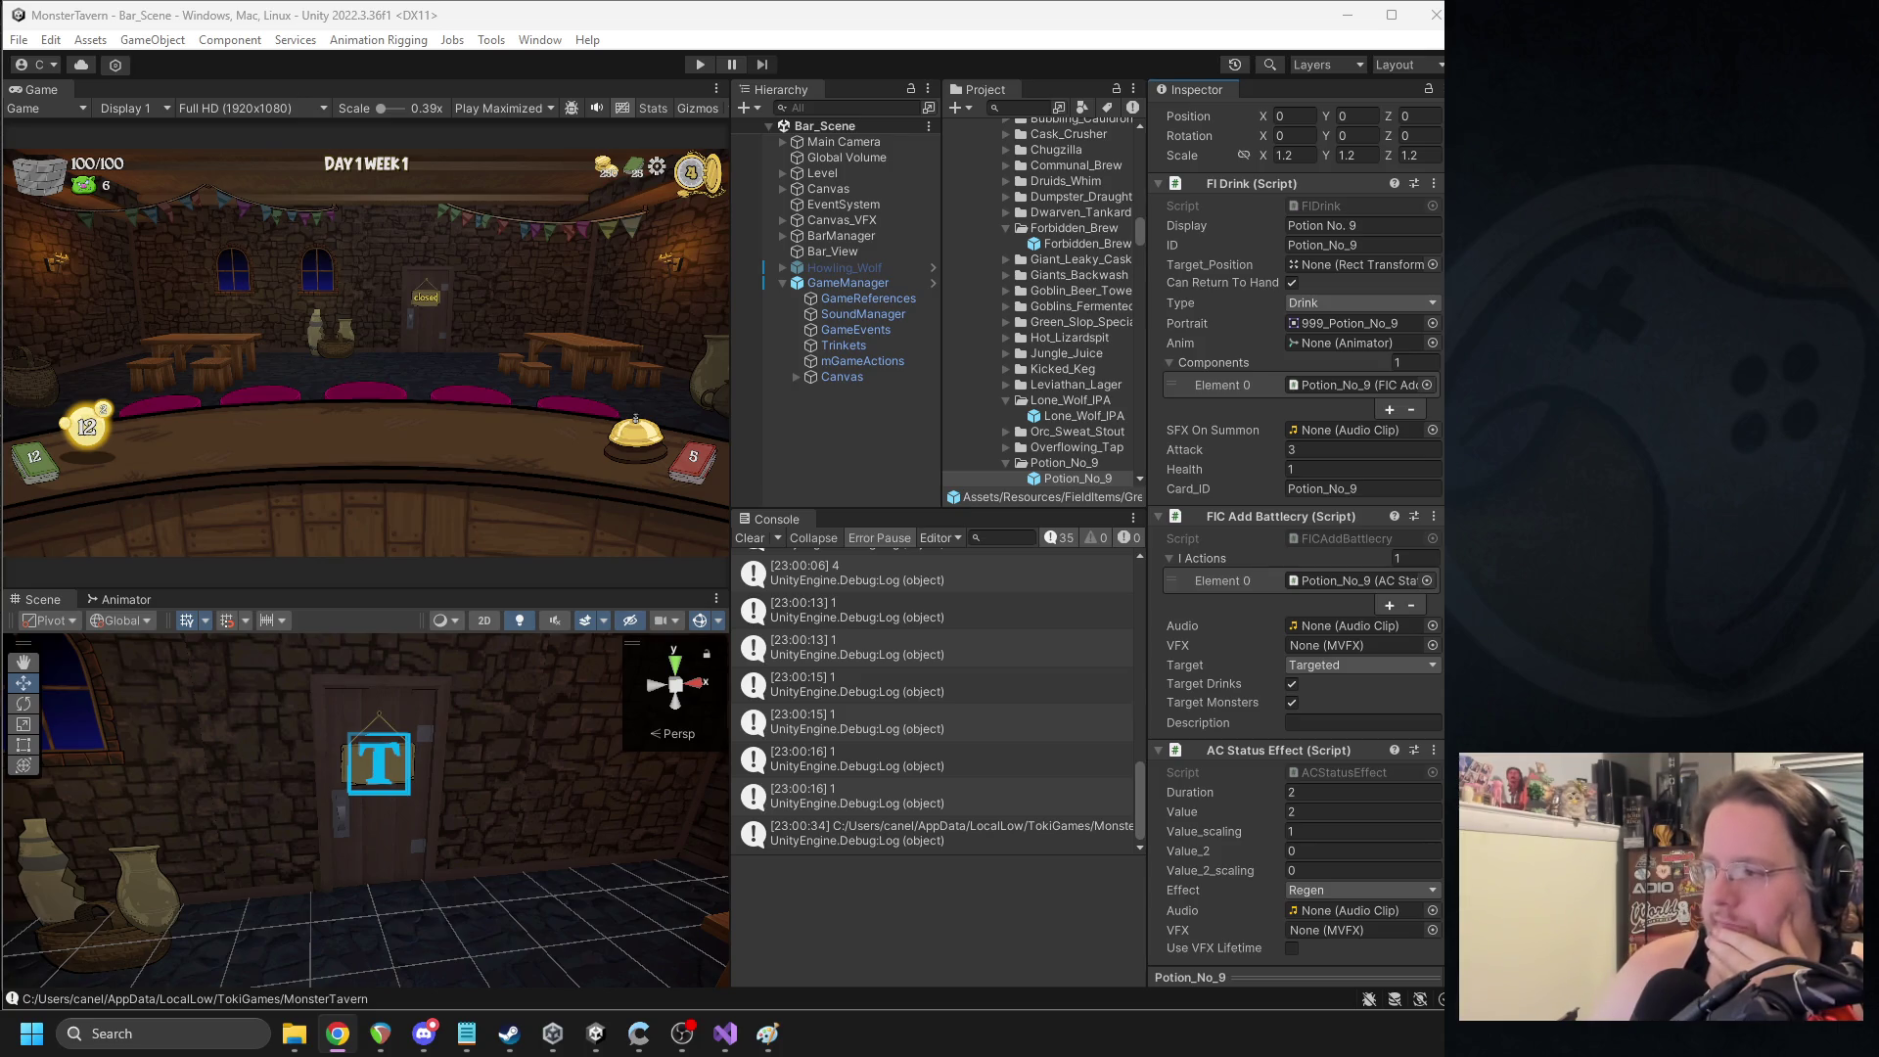
- Enter Play mode to test the updated Potion No. 9 battlecry
click(701, 67)
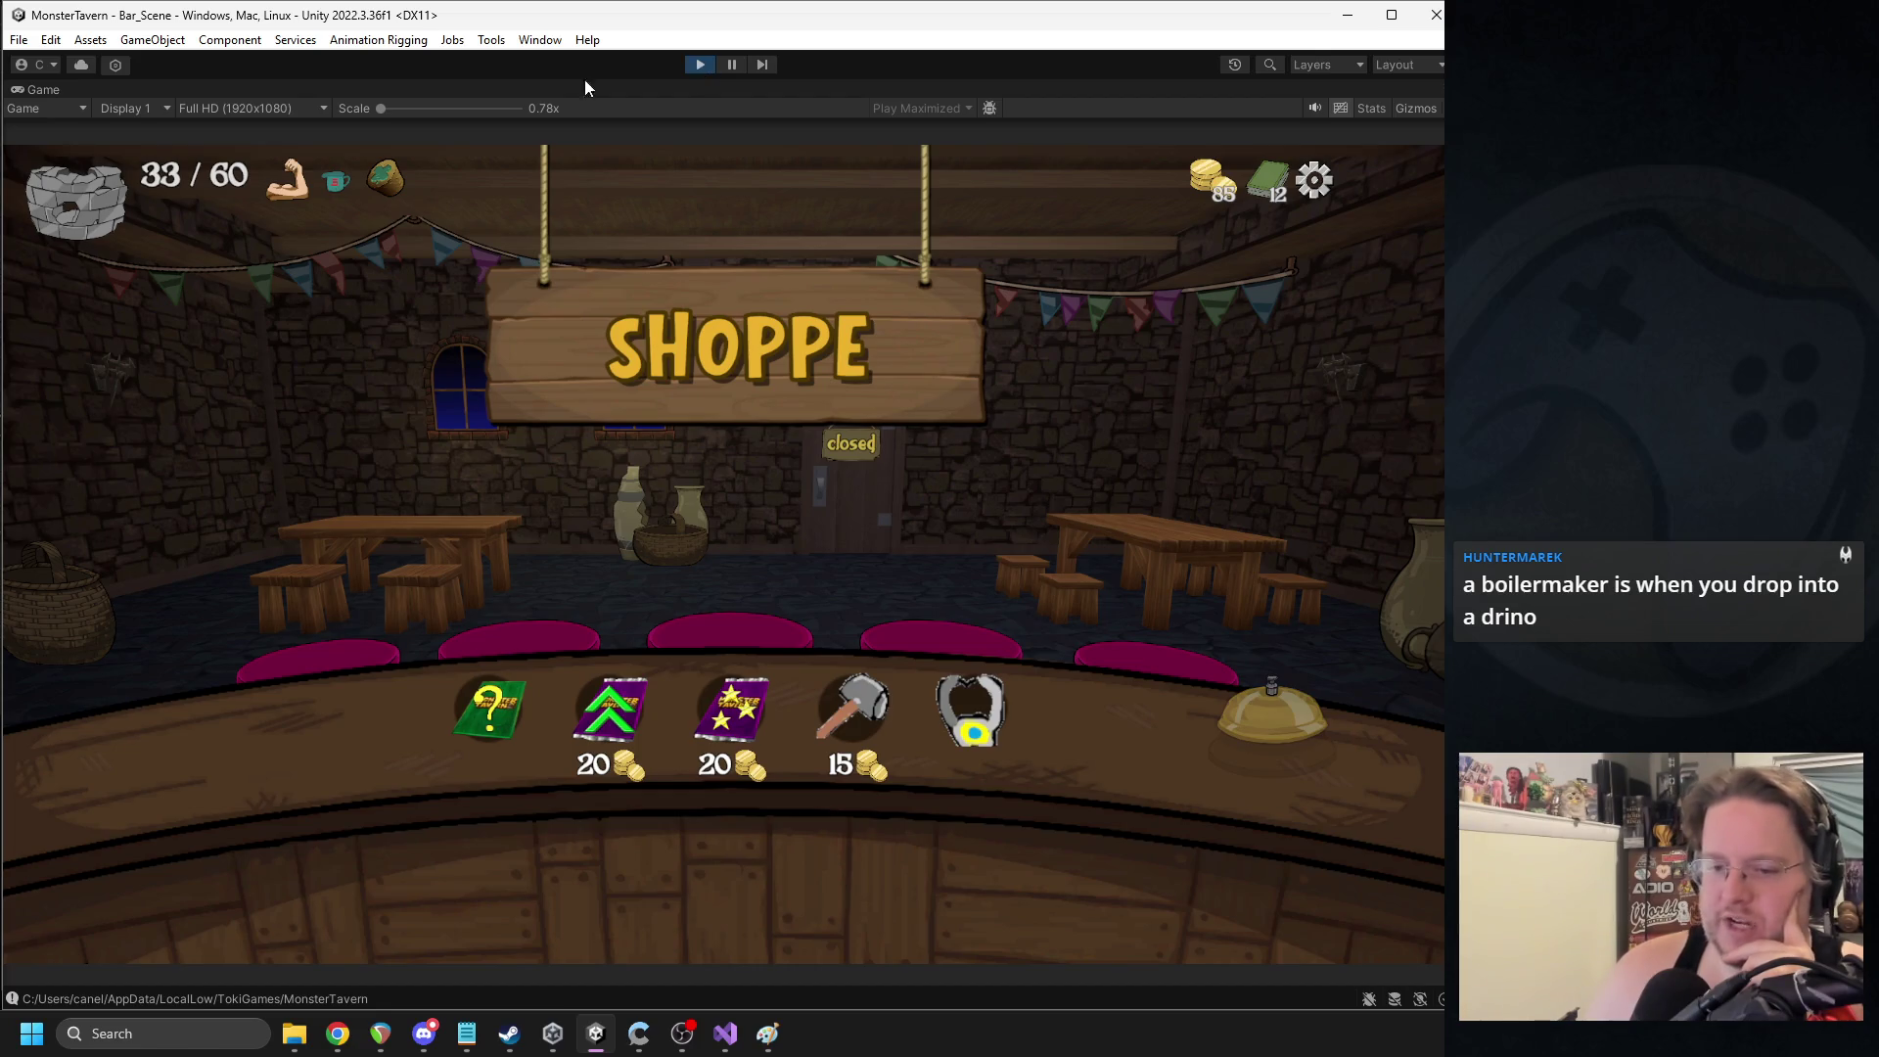
- Take Overflowing Tap from the card pack, boost the middle Tuskwater, and buy Repair Bar
click(494, 703)
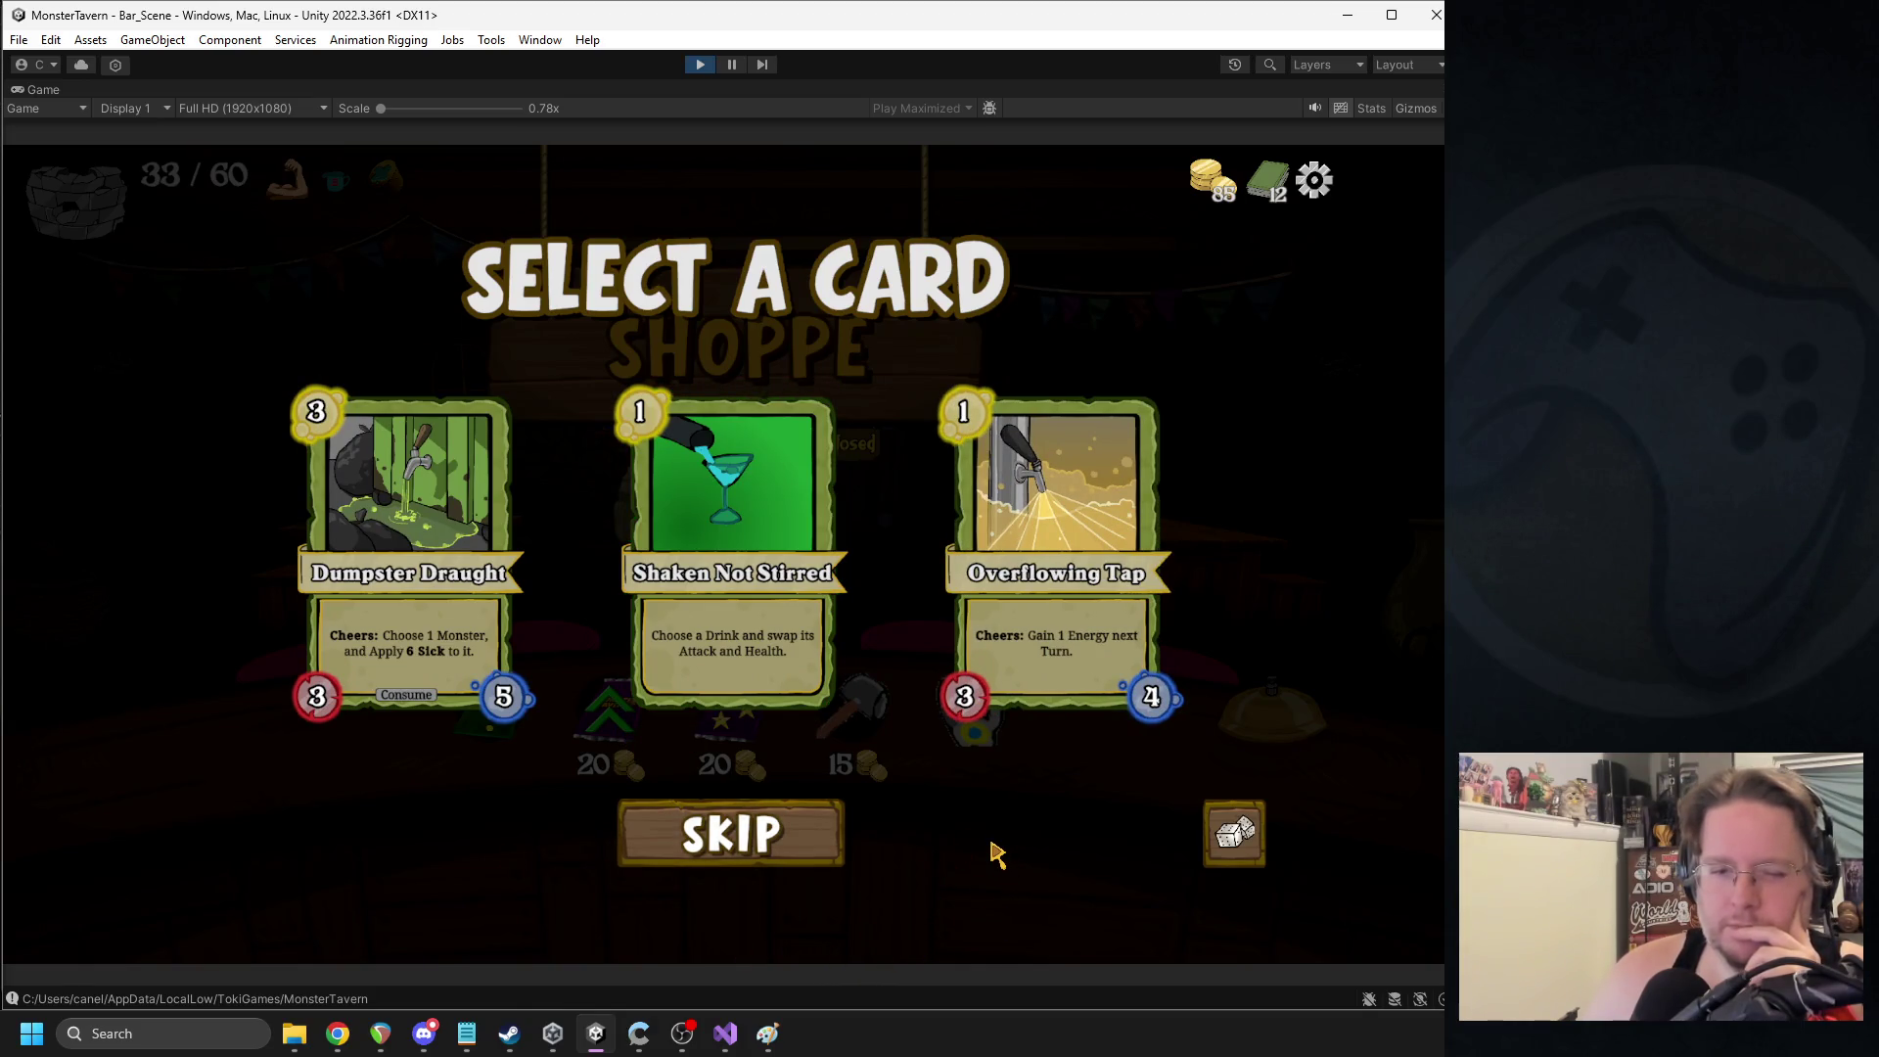
click(1058, 692)
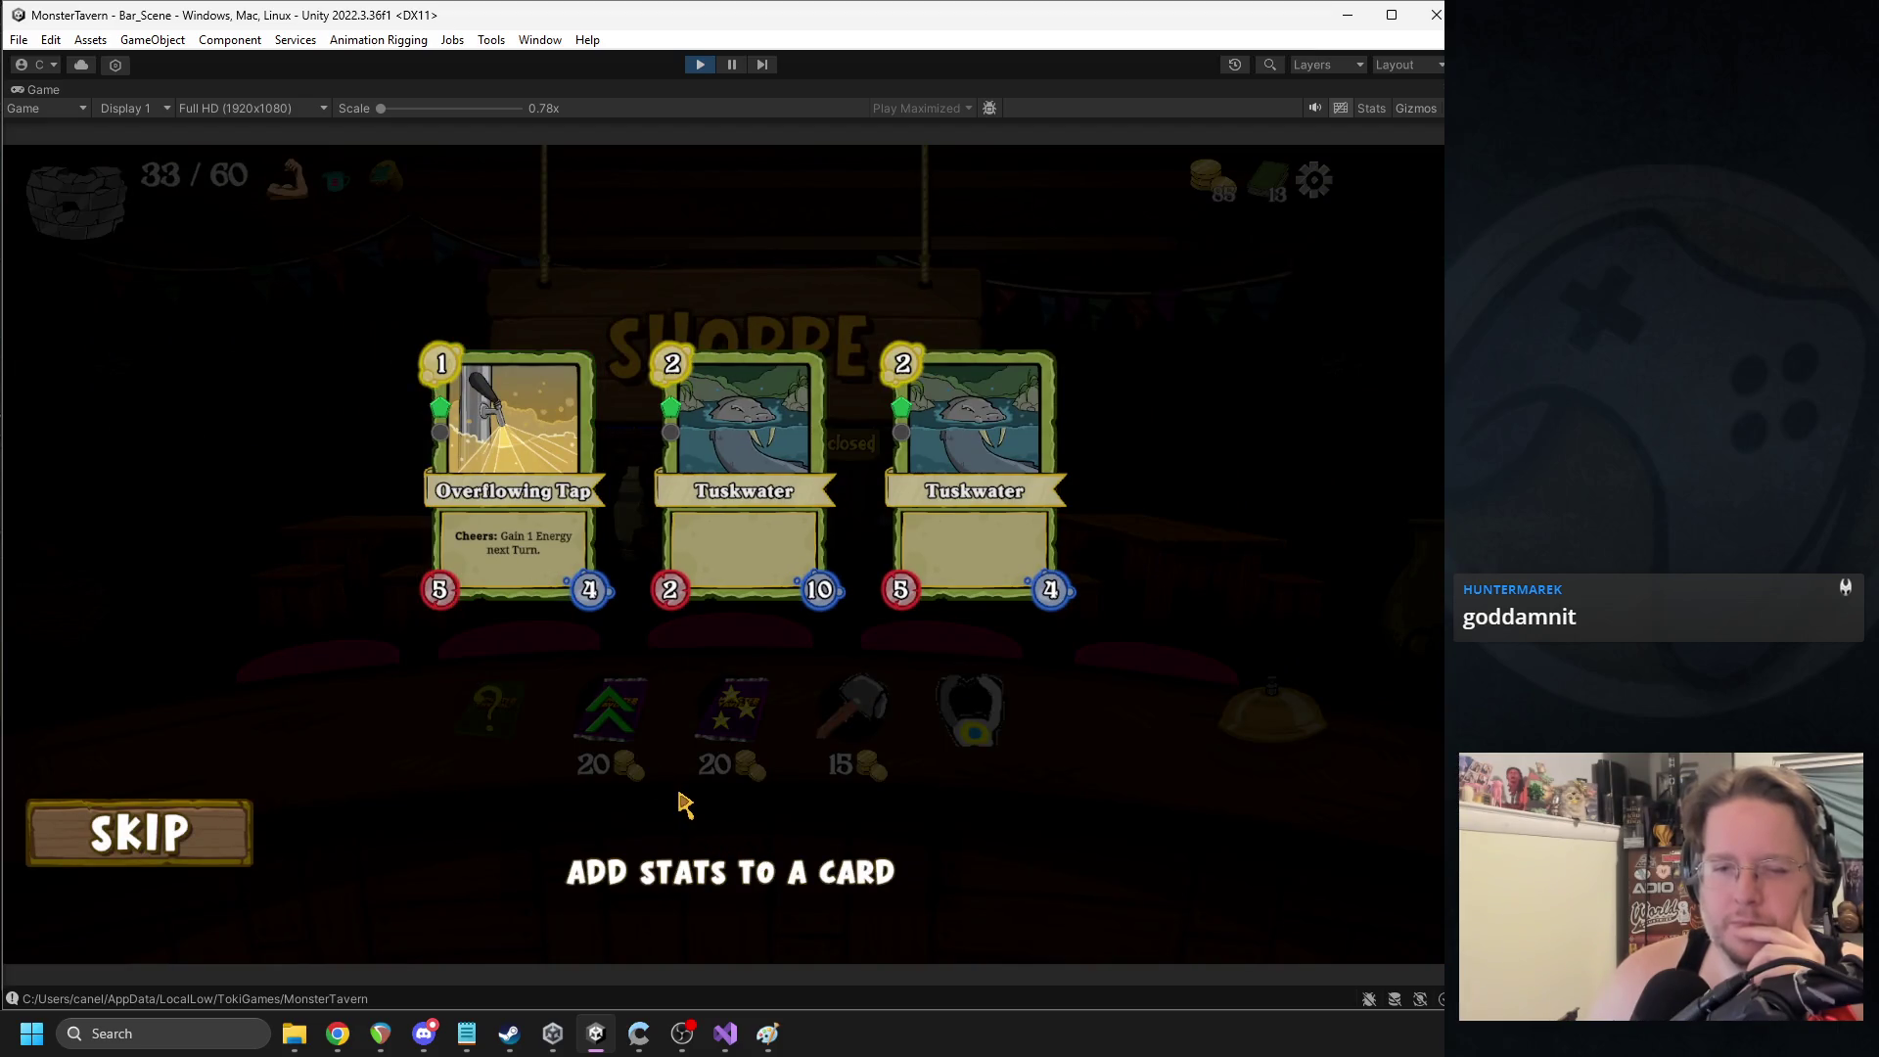
click(764, 489)
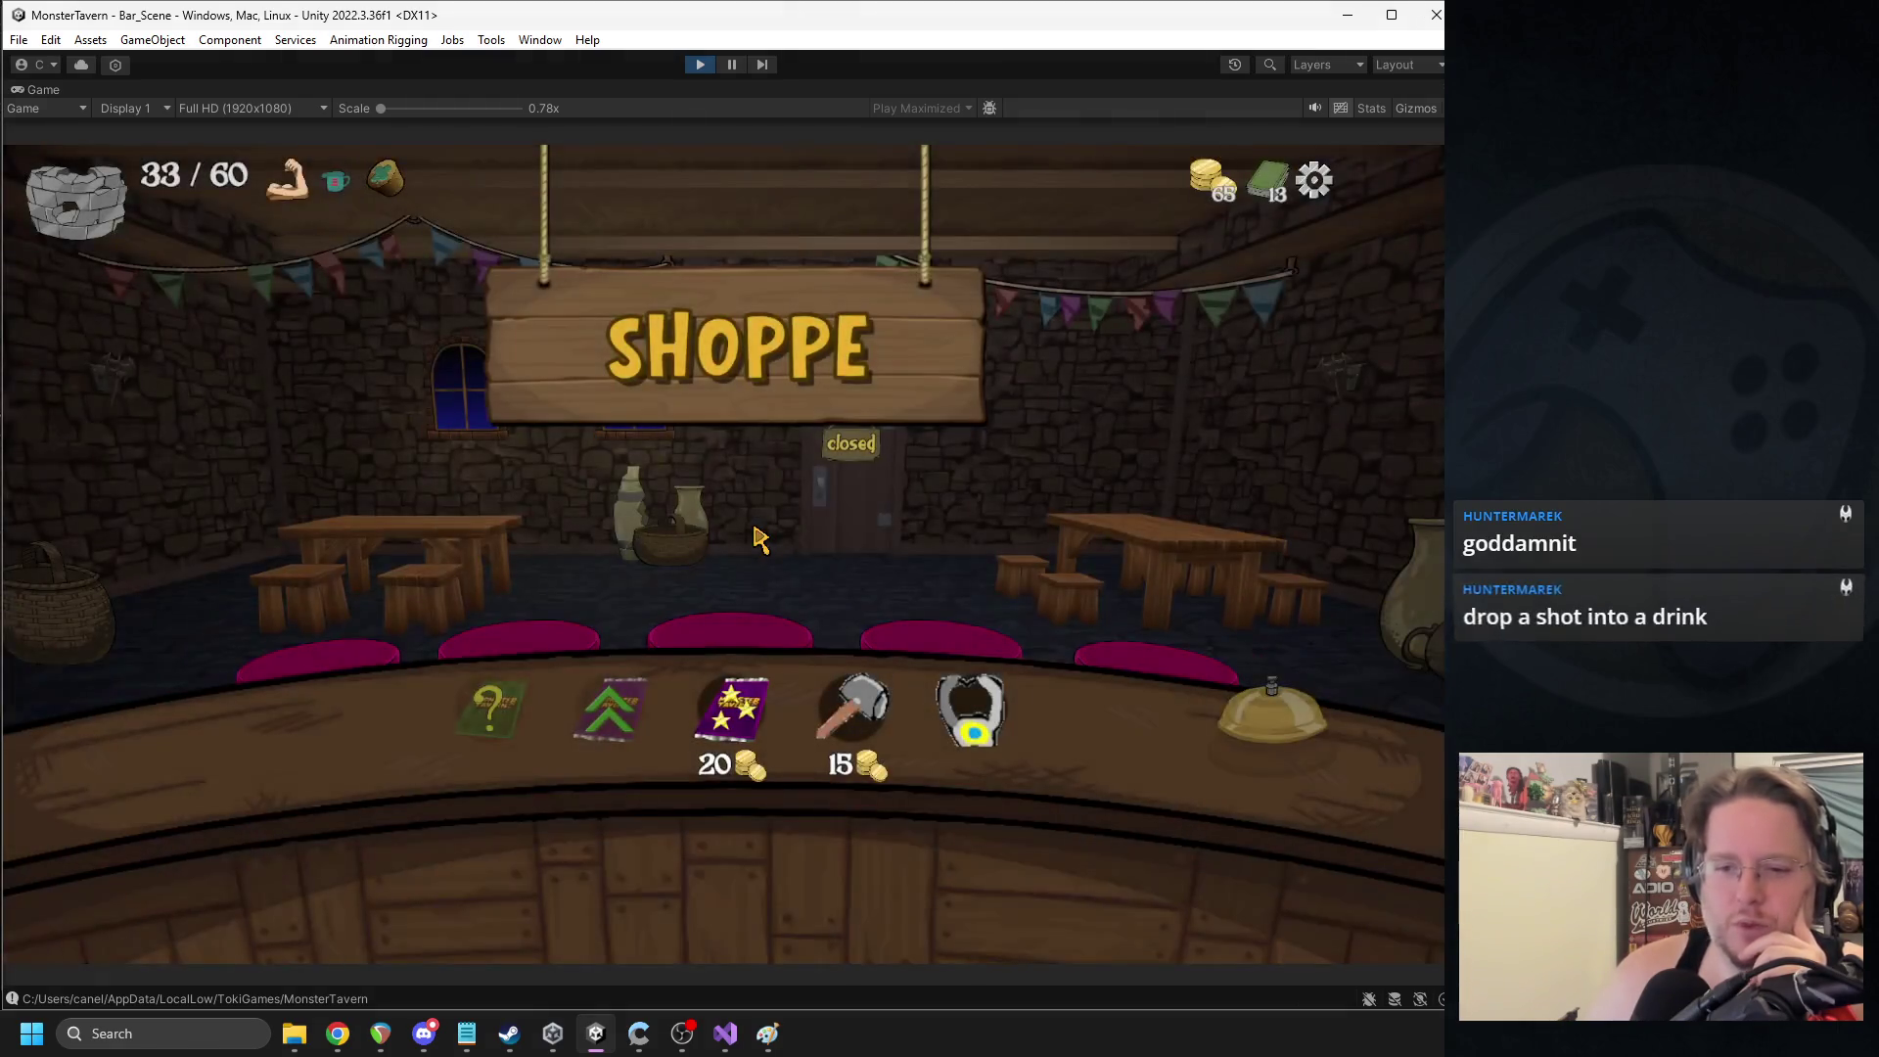
click(843, 723)
- Take Regenerating Seeds from the Special Power Pack and claim the Participation Trophy trinket
mouse_move(969, 754)
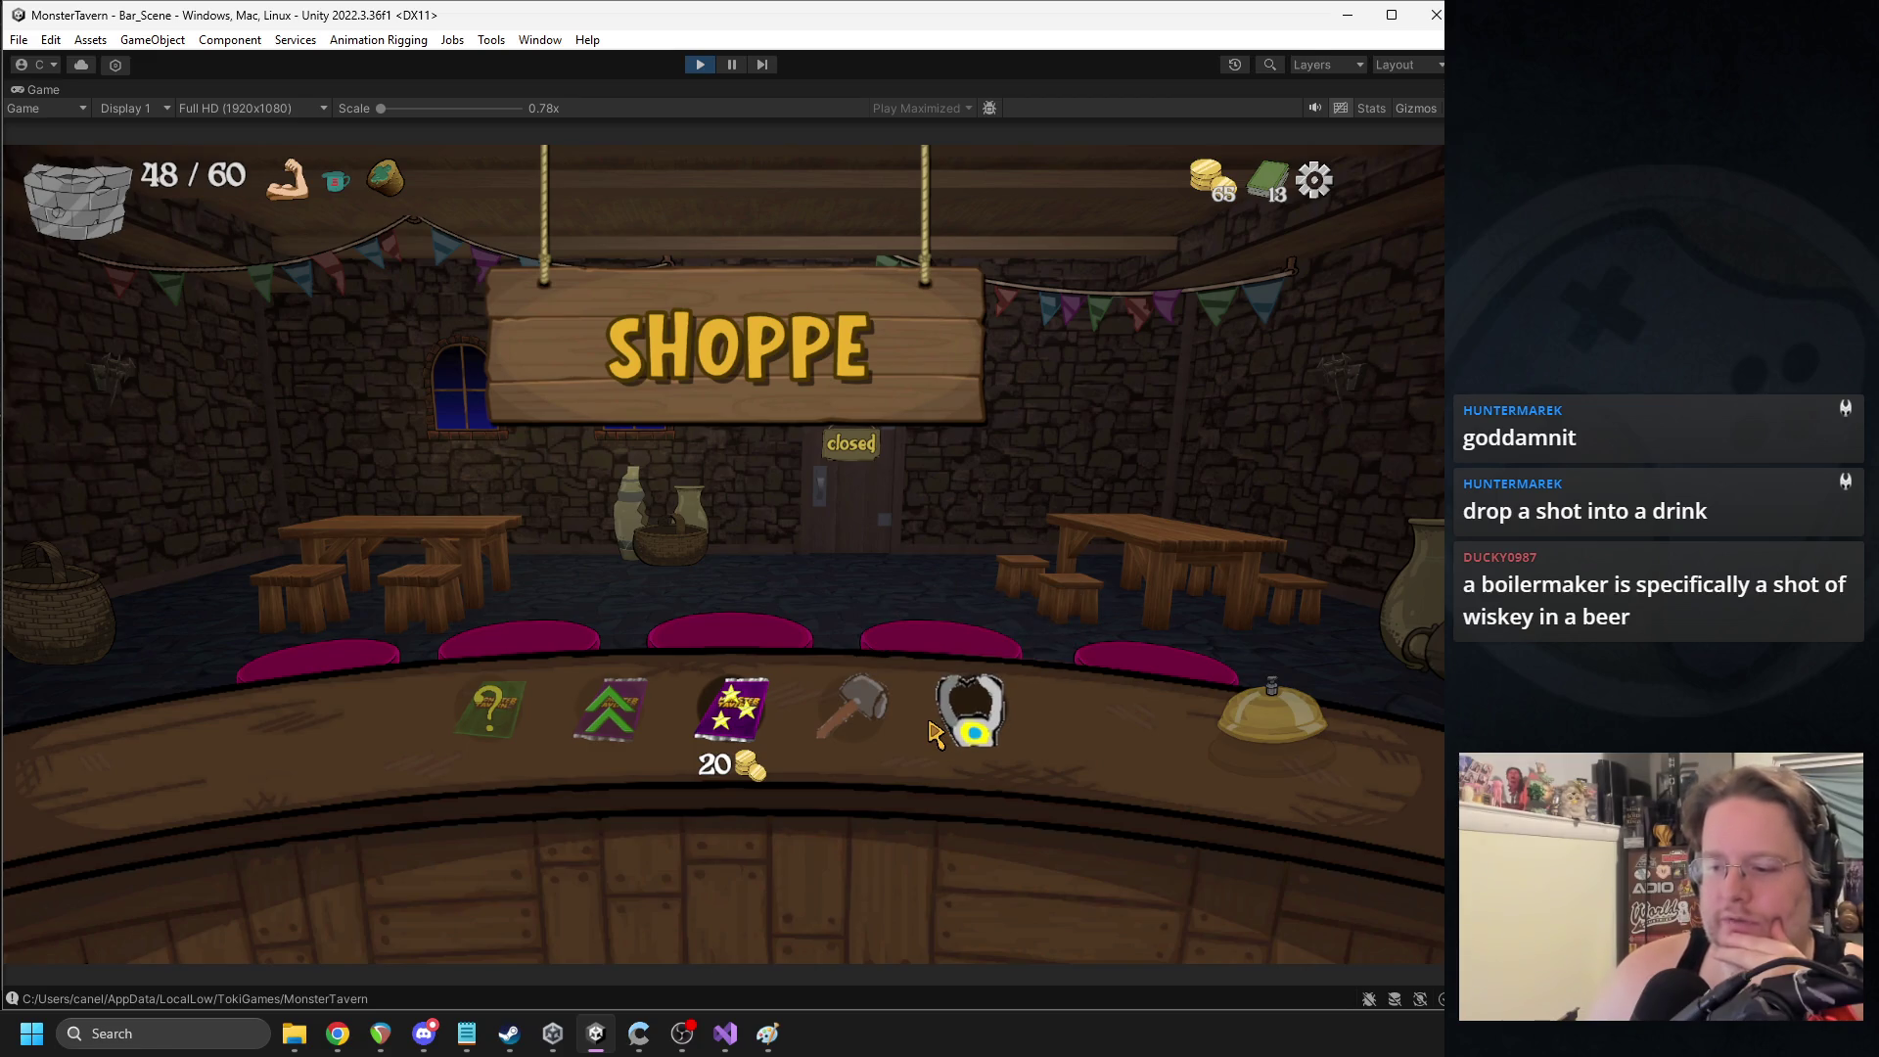
mouse_move(754, 739)
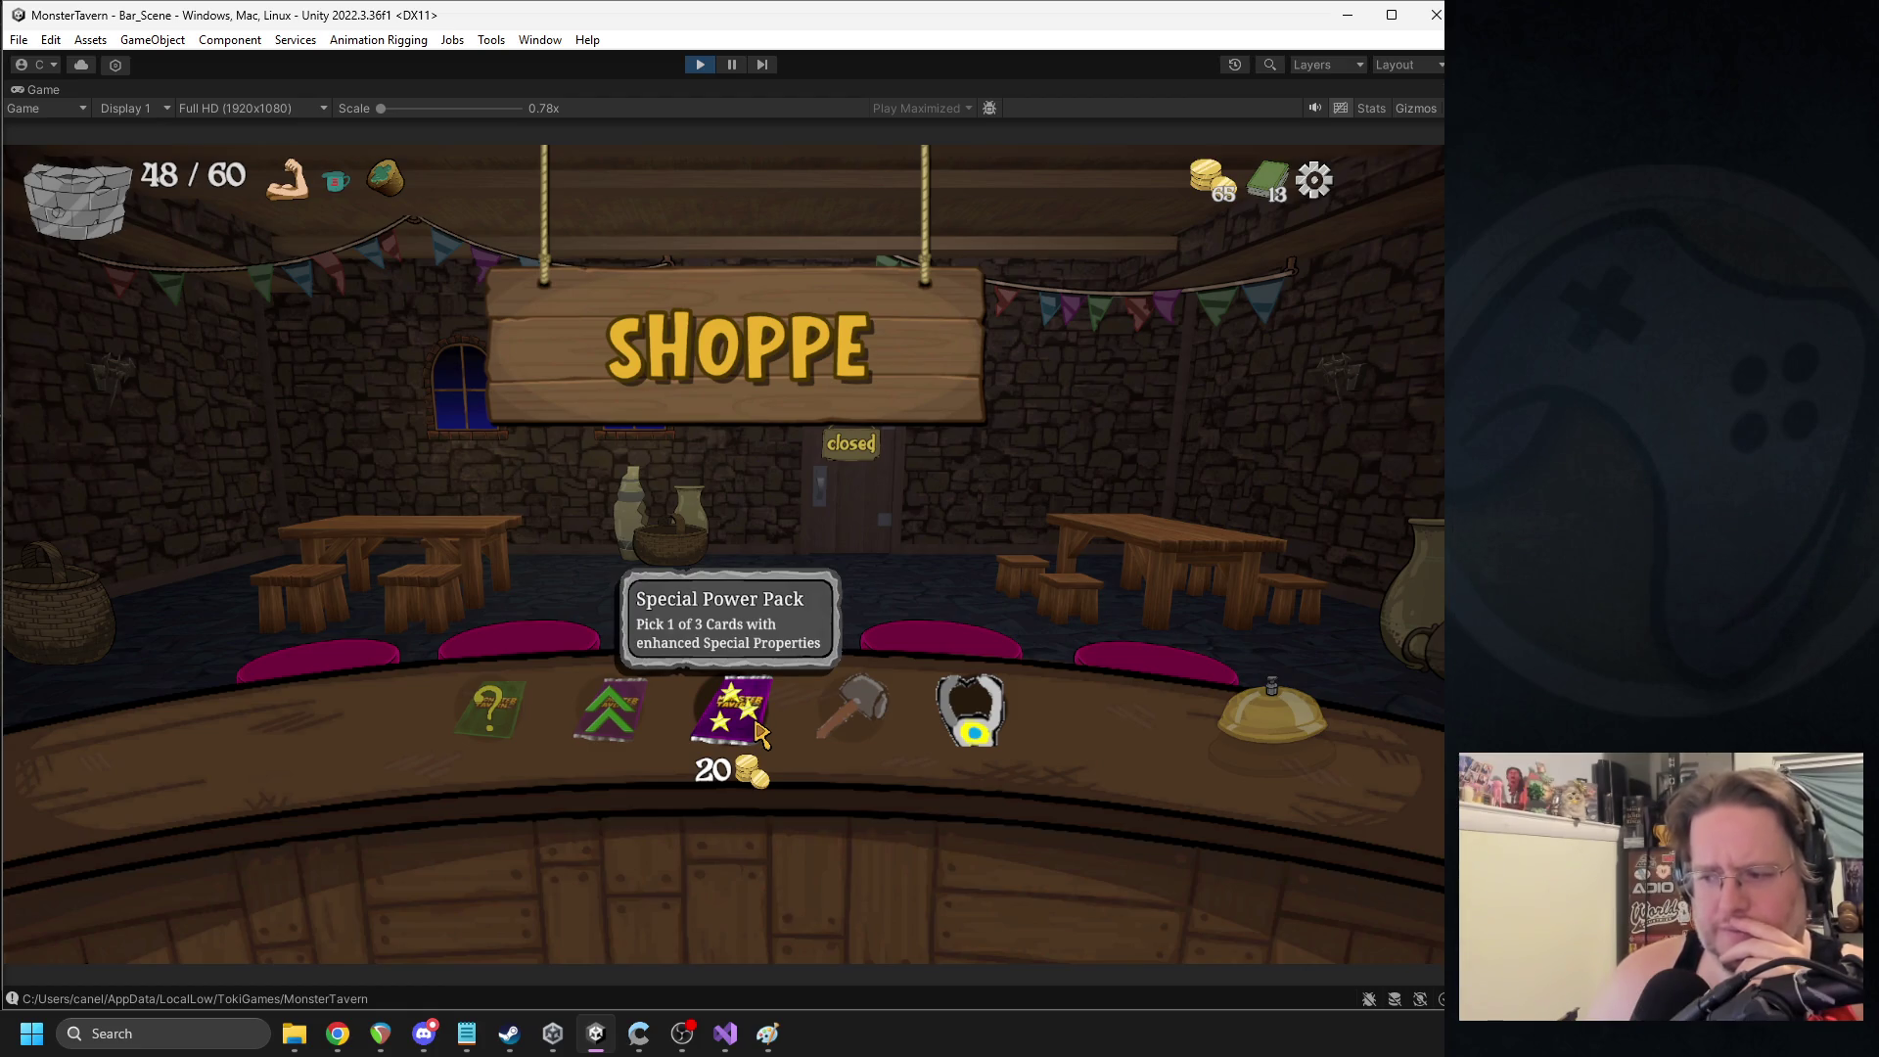
click(762, 739)
click(736, 579)
click(974, 722)
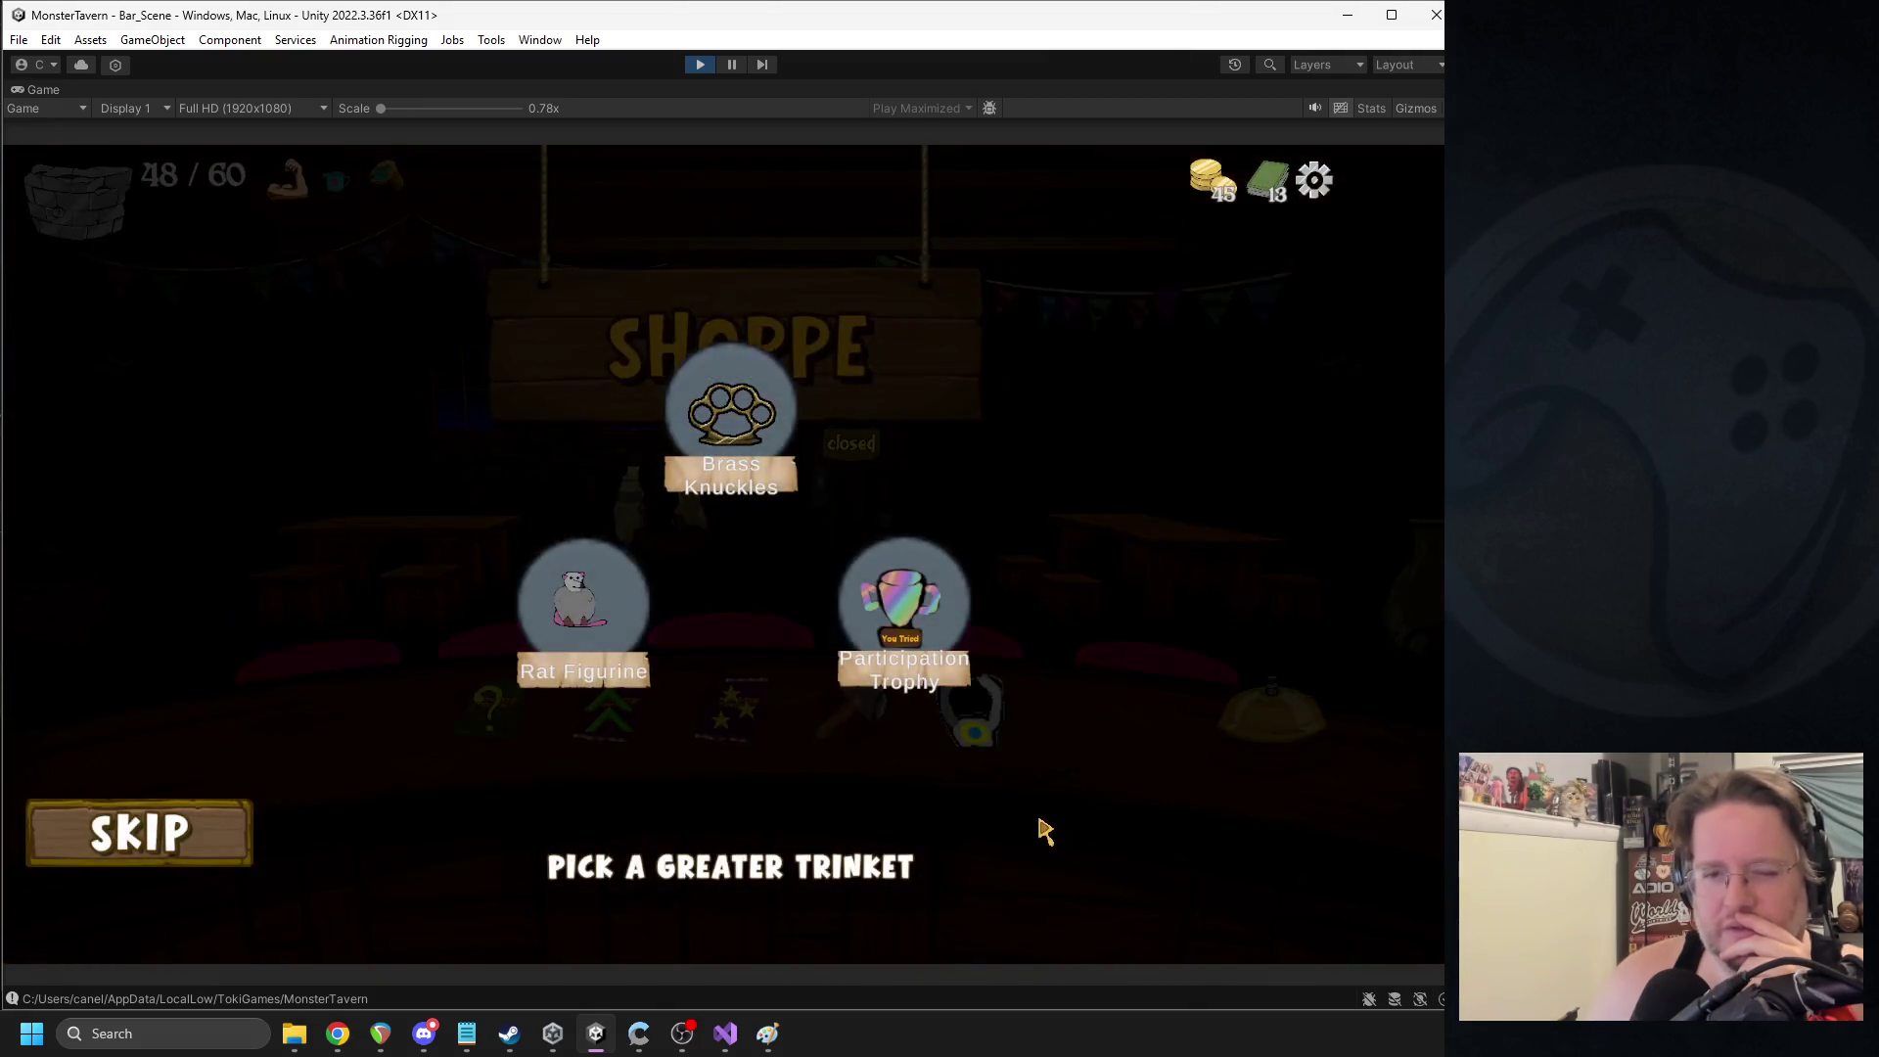
mouse_move(812, 471)
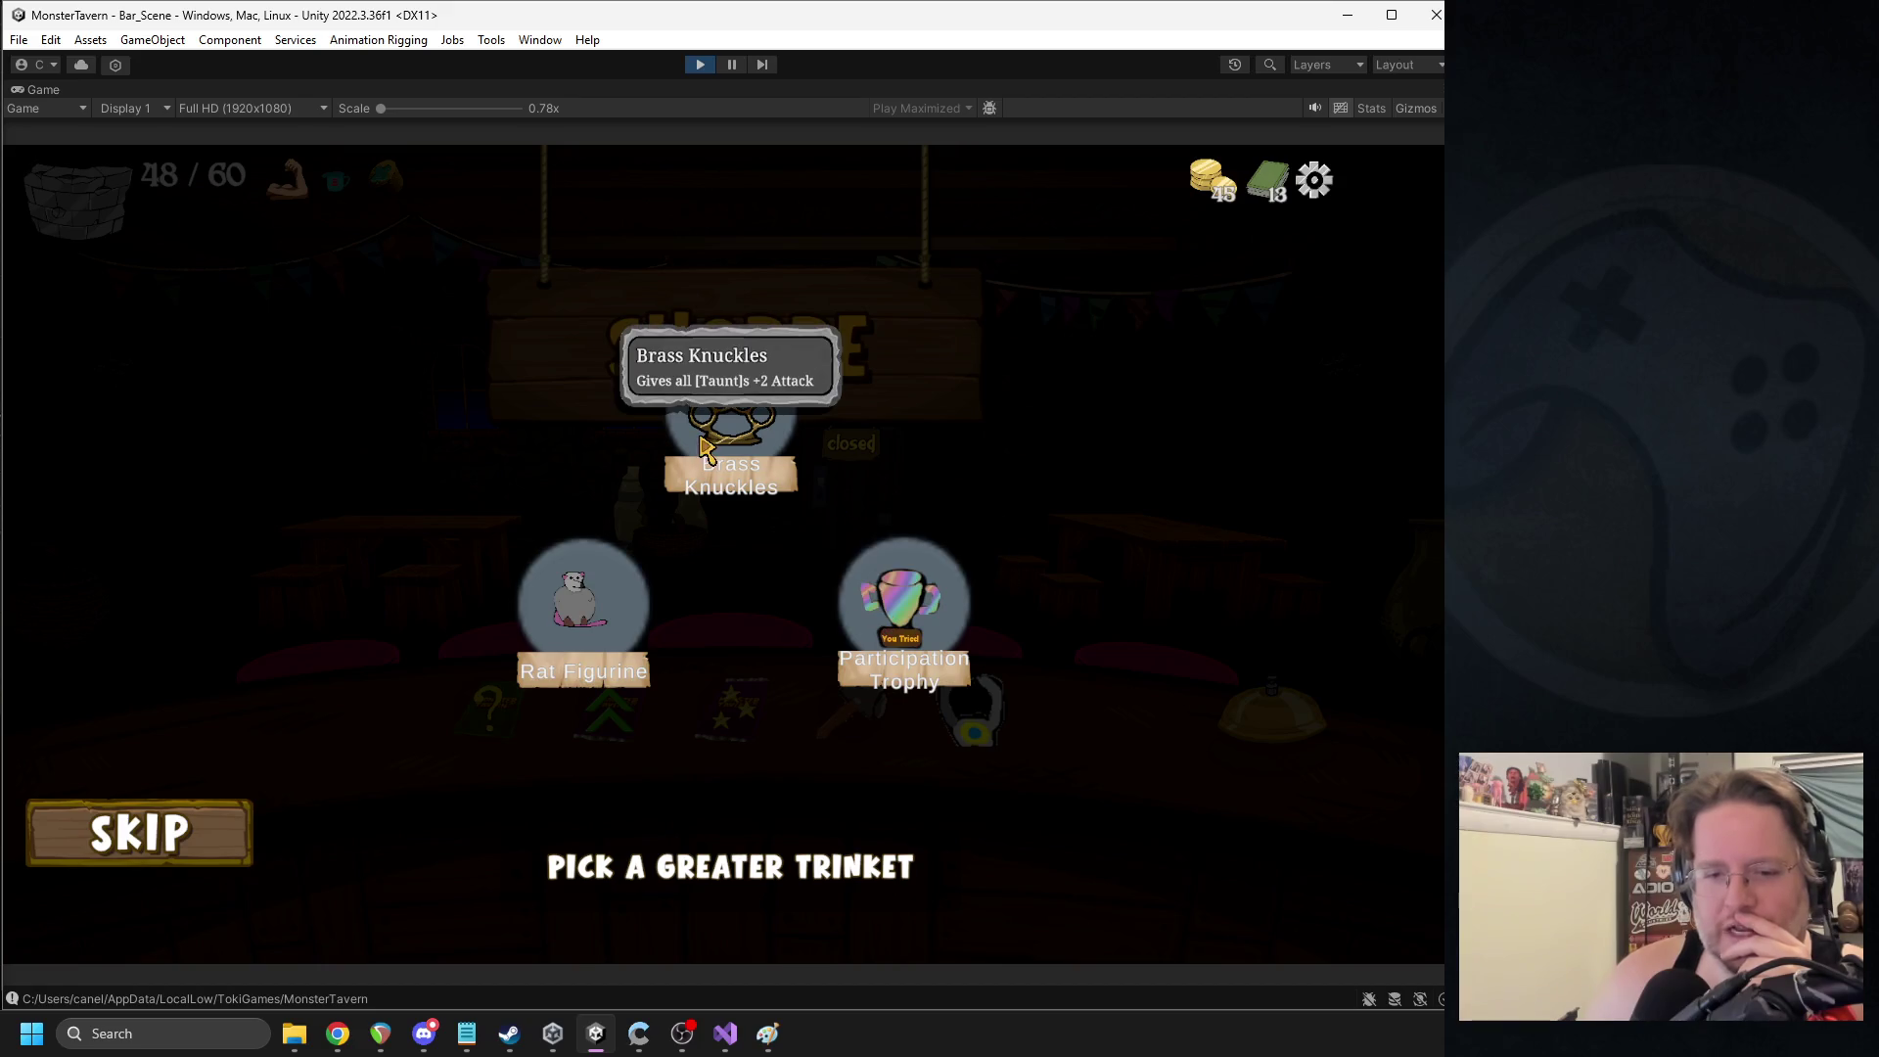
click(904, 608)
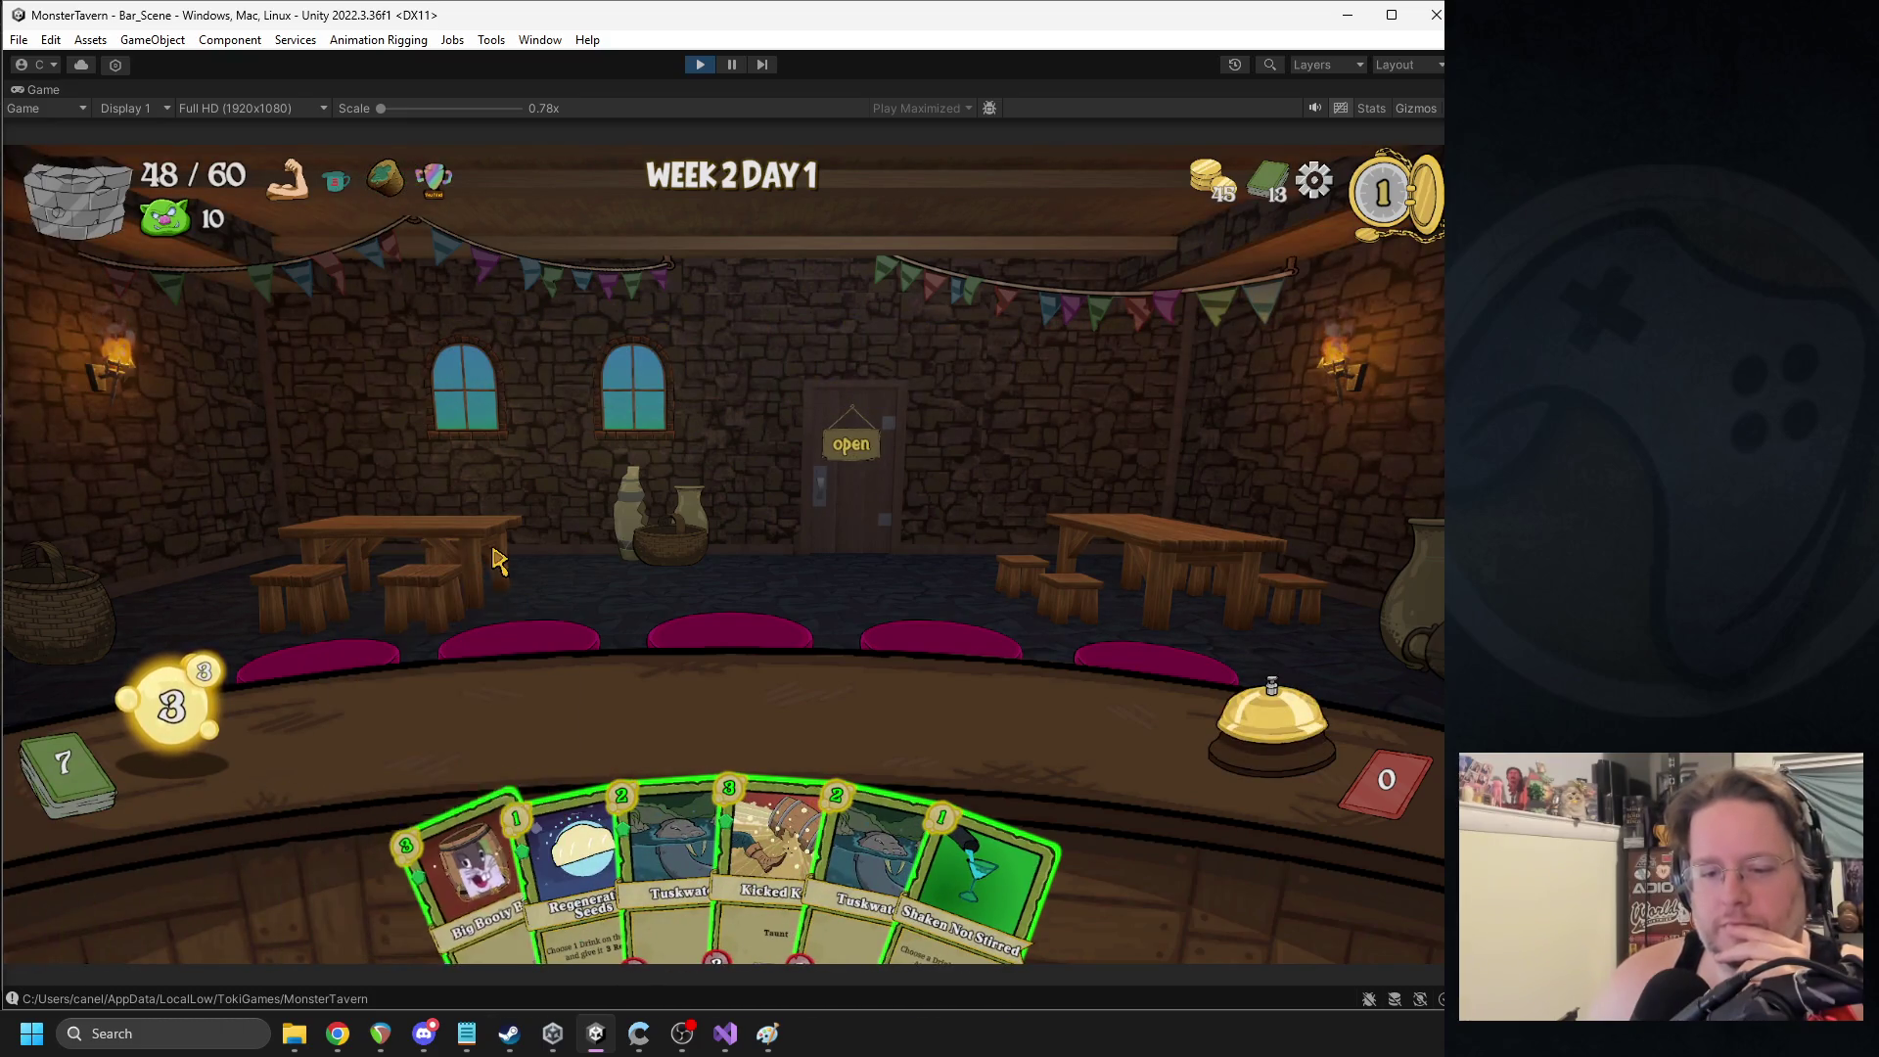
- Play Kicked Keg, then Overflowing Tap and two Goblin's Fermented Socks, ending two turns
mouse_move(773, 833)
mouse_down()
mouse_move(440, 675)
mouse_move(427, 707)
mouse_up()
click(1180, 697)
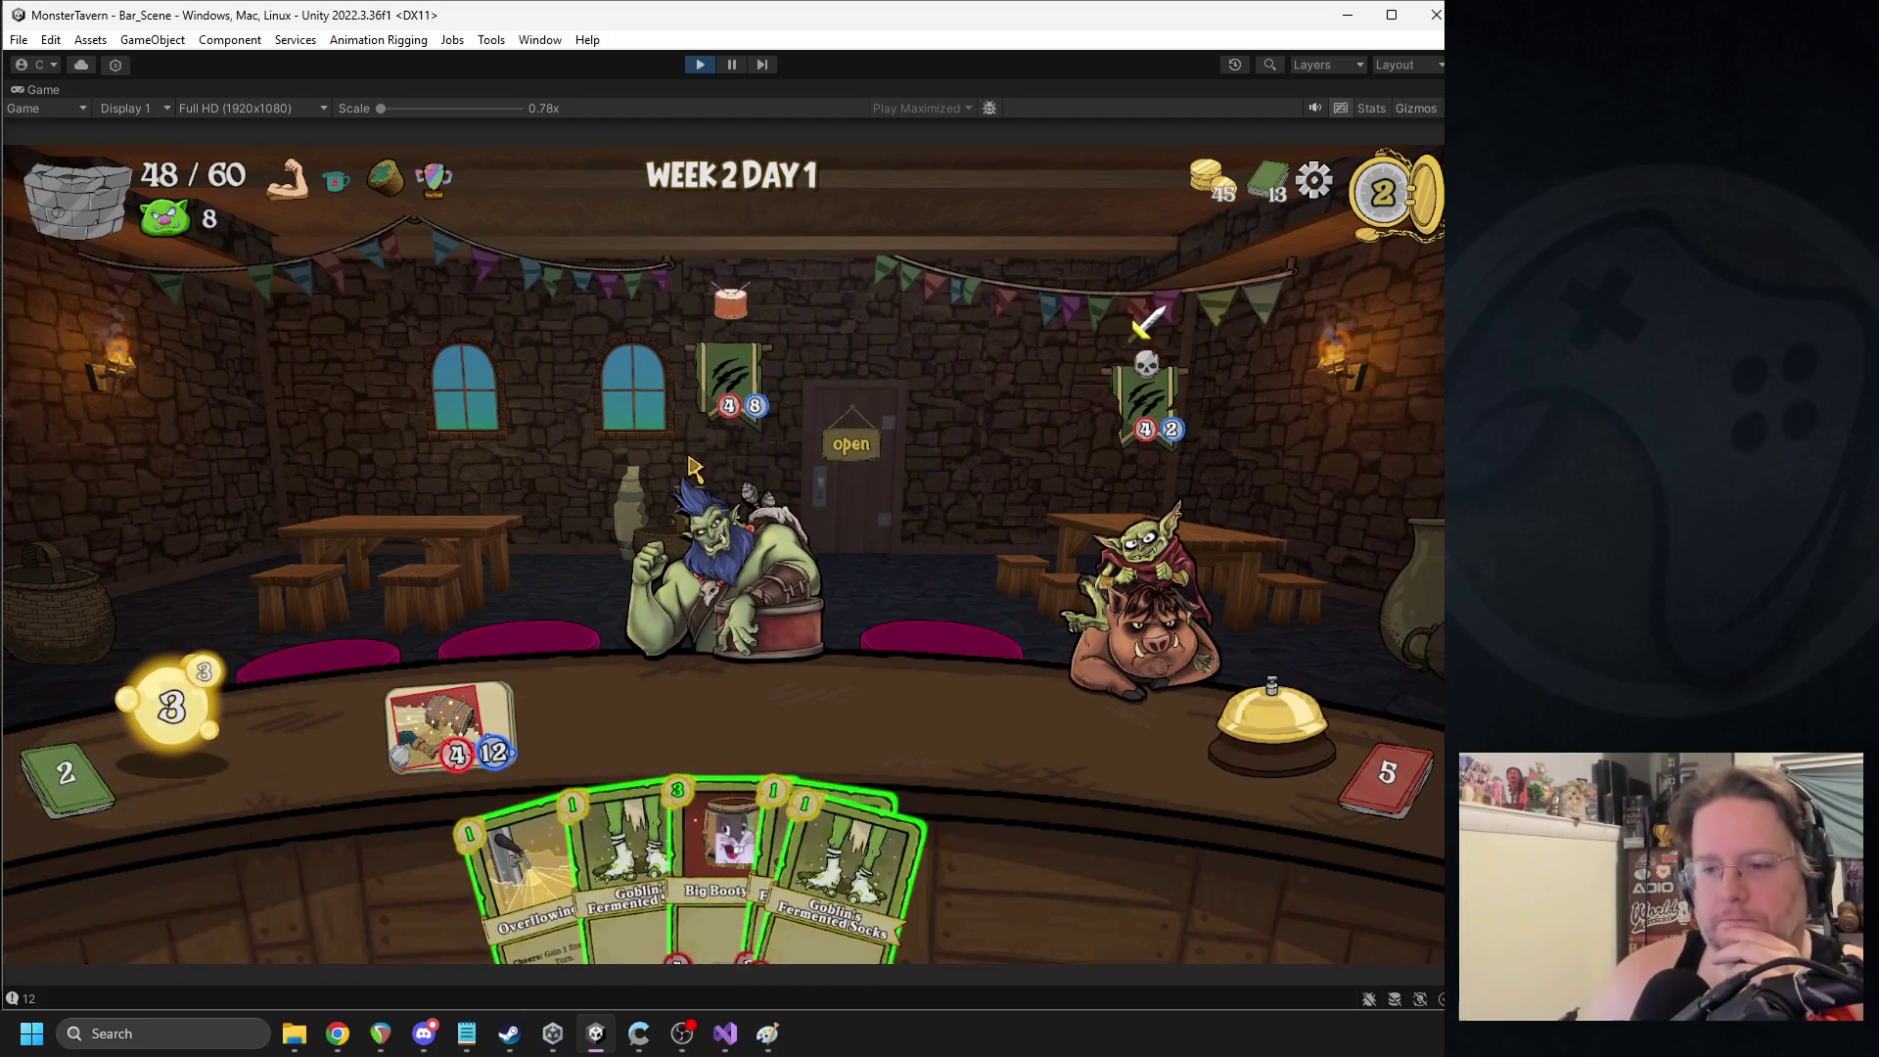
click(530, 705)
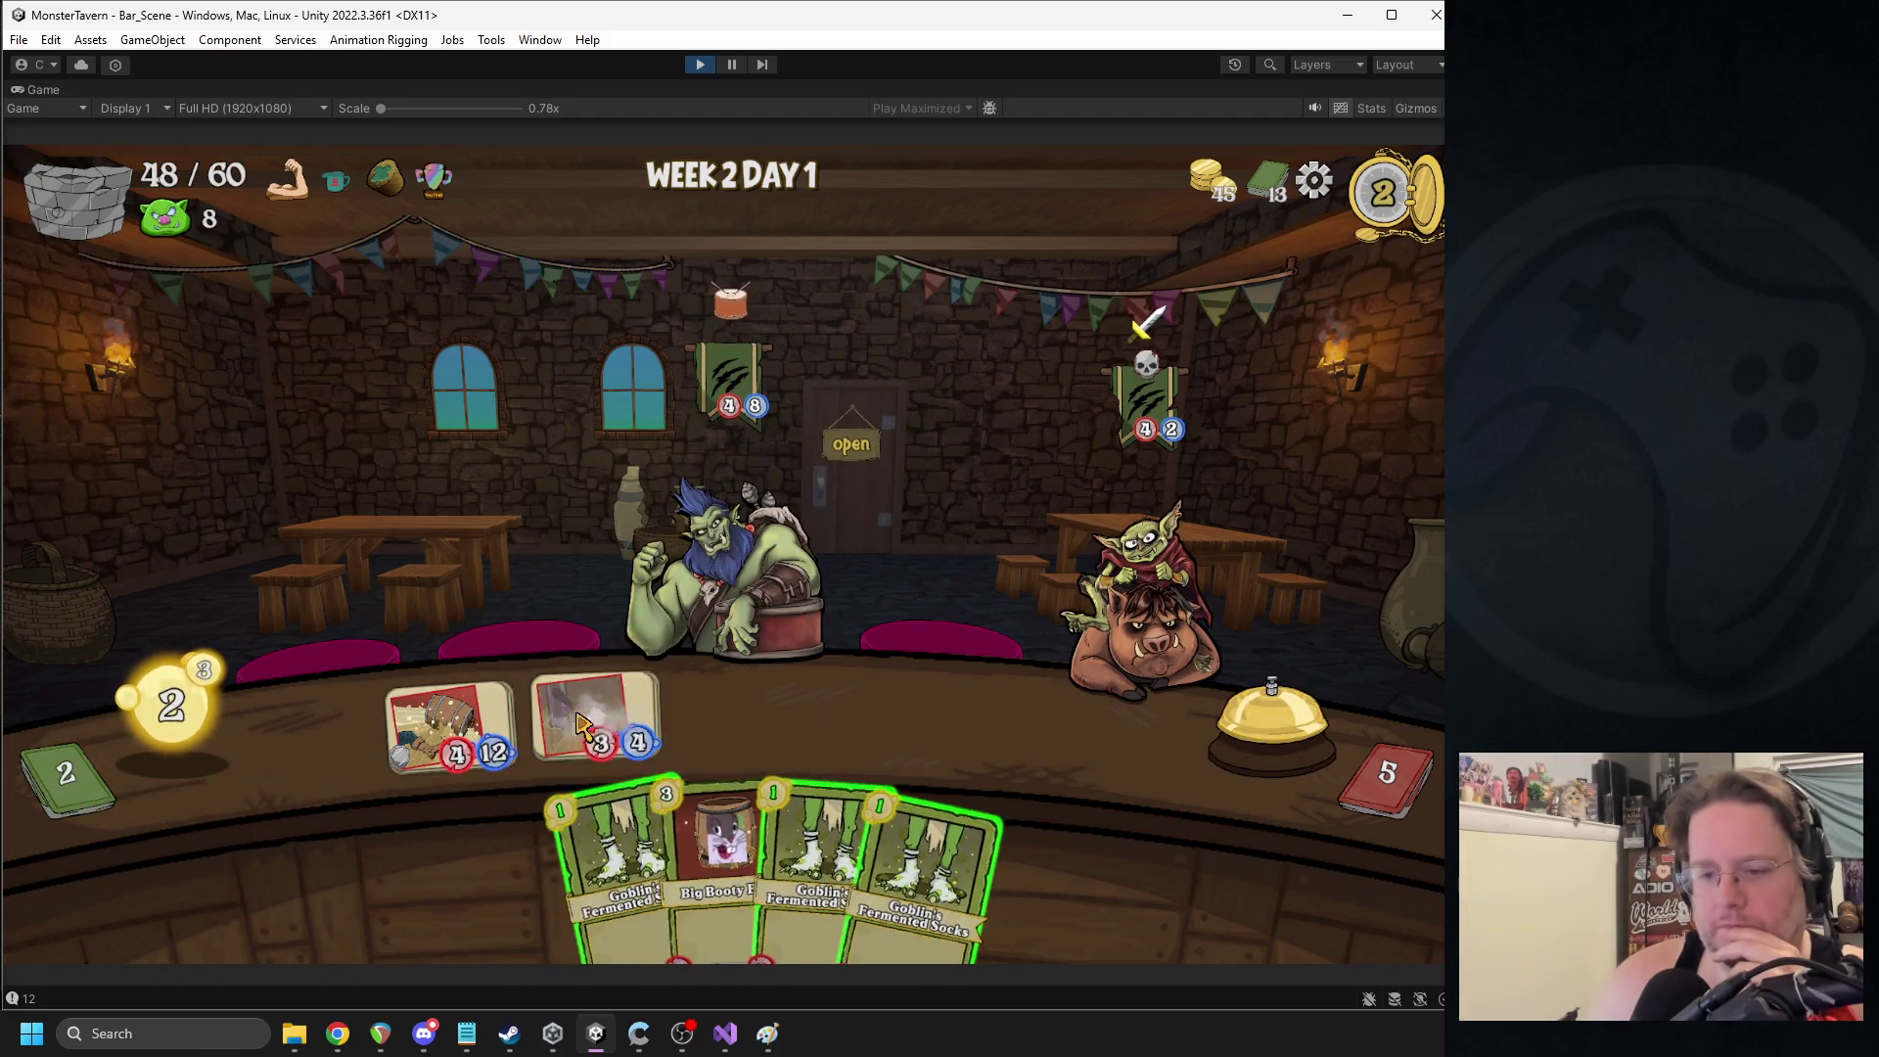
click(765, 795)
click(851, 824)
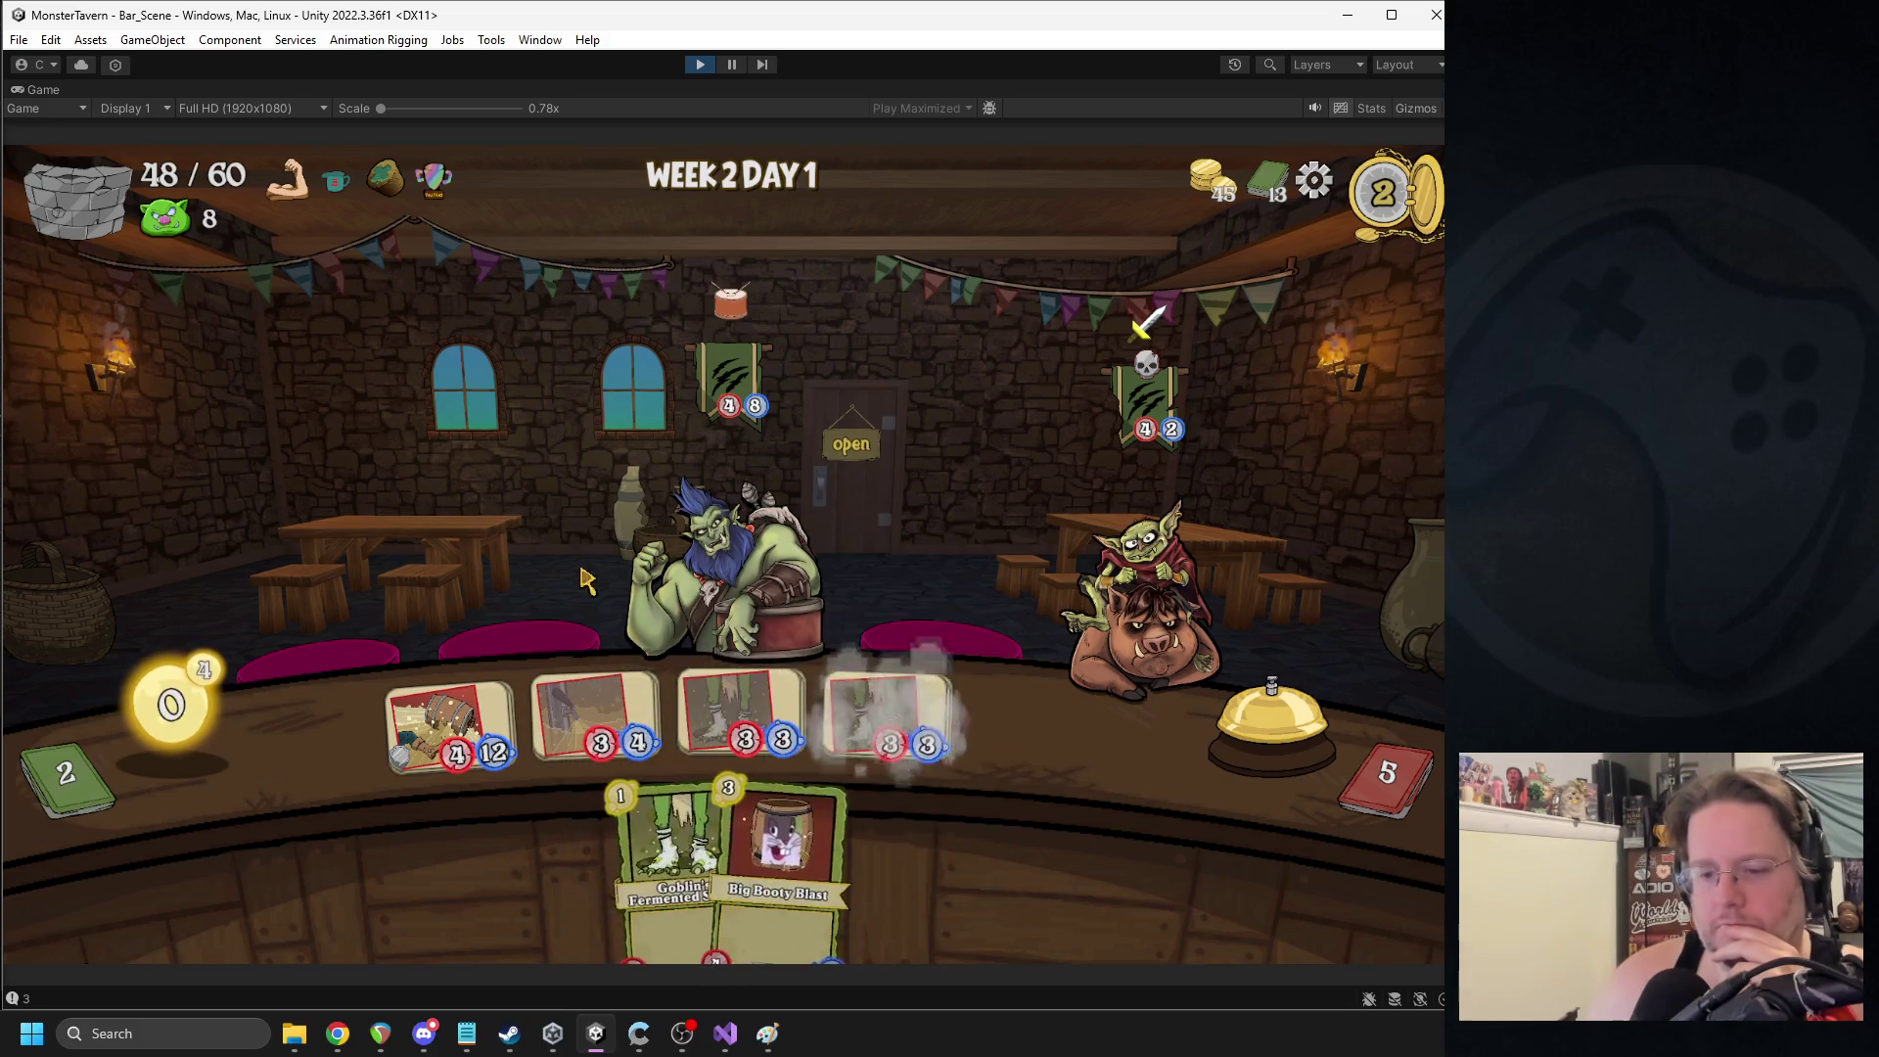
click(1232, 748)
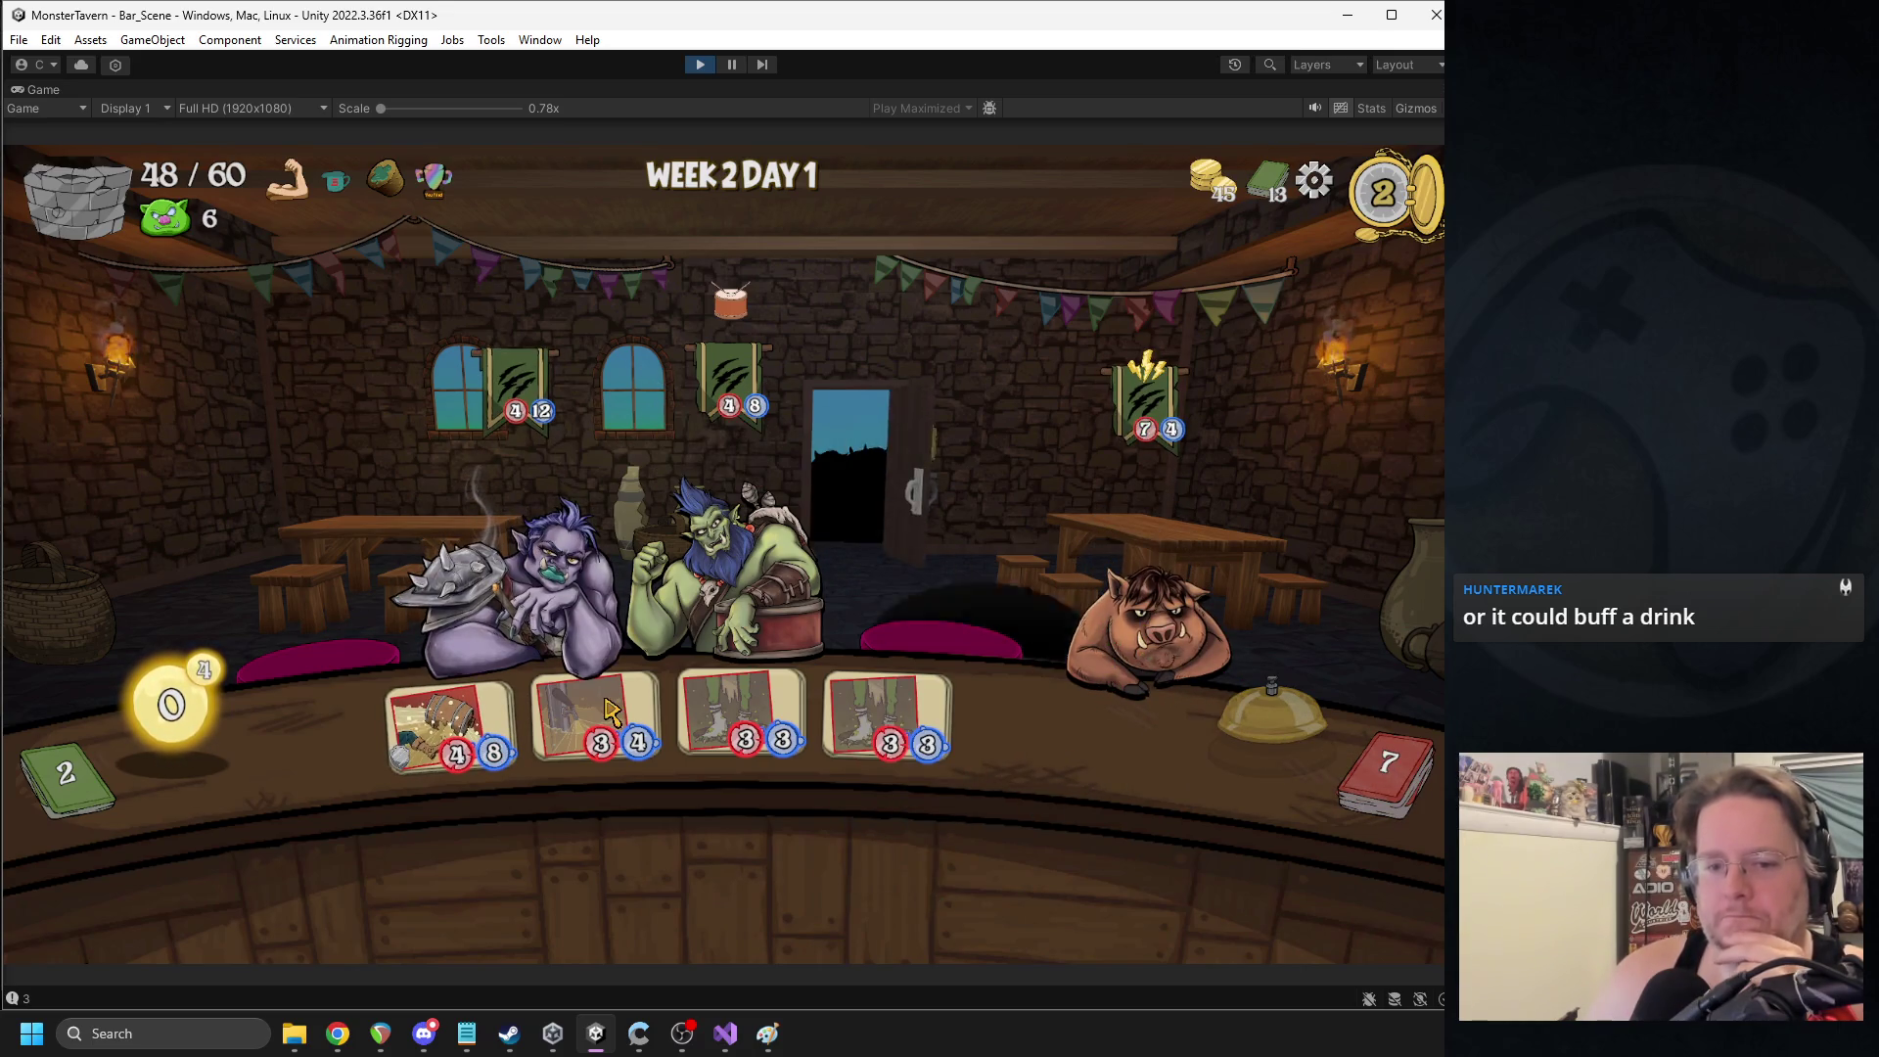
- Serve the troll and chest customer, play Big Booty with Regenerate Seeds and Big Booty Blast, end turn
click(578, 685)
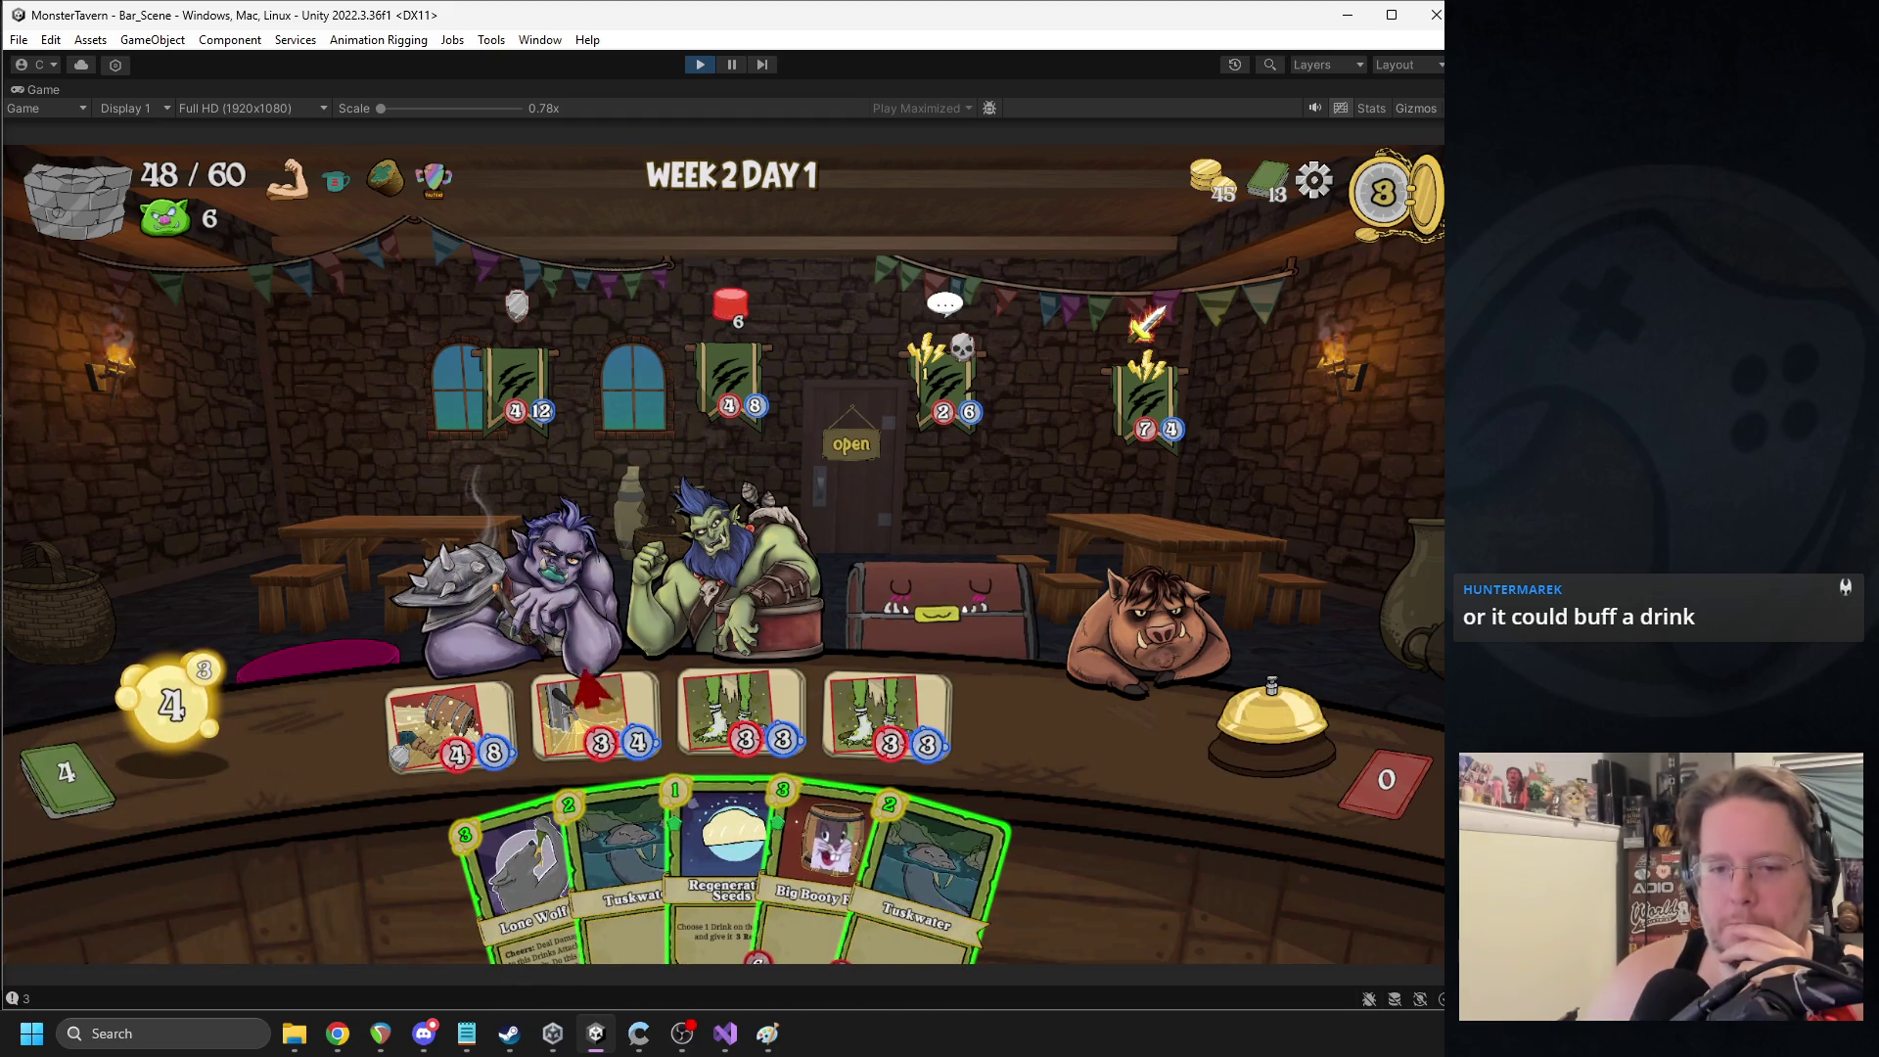
click(850, 609)
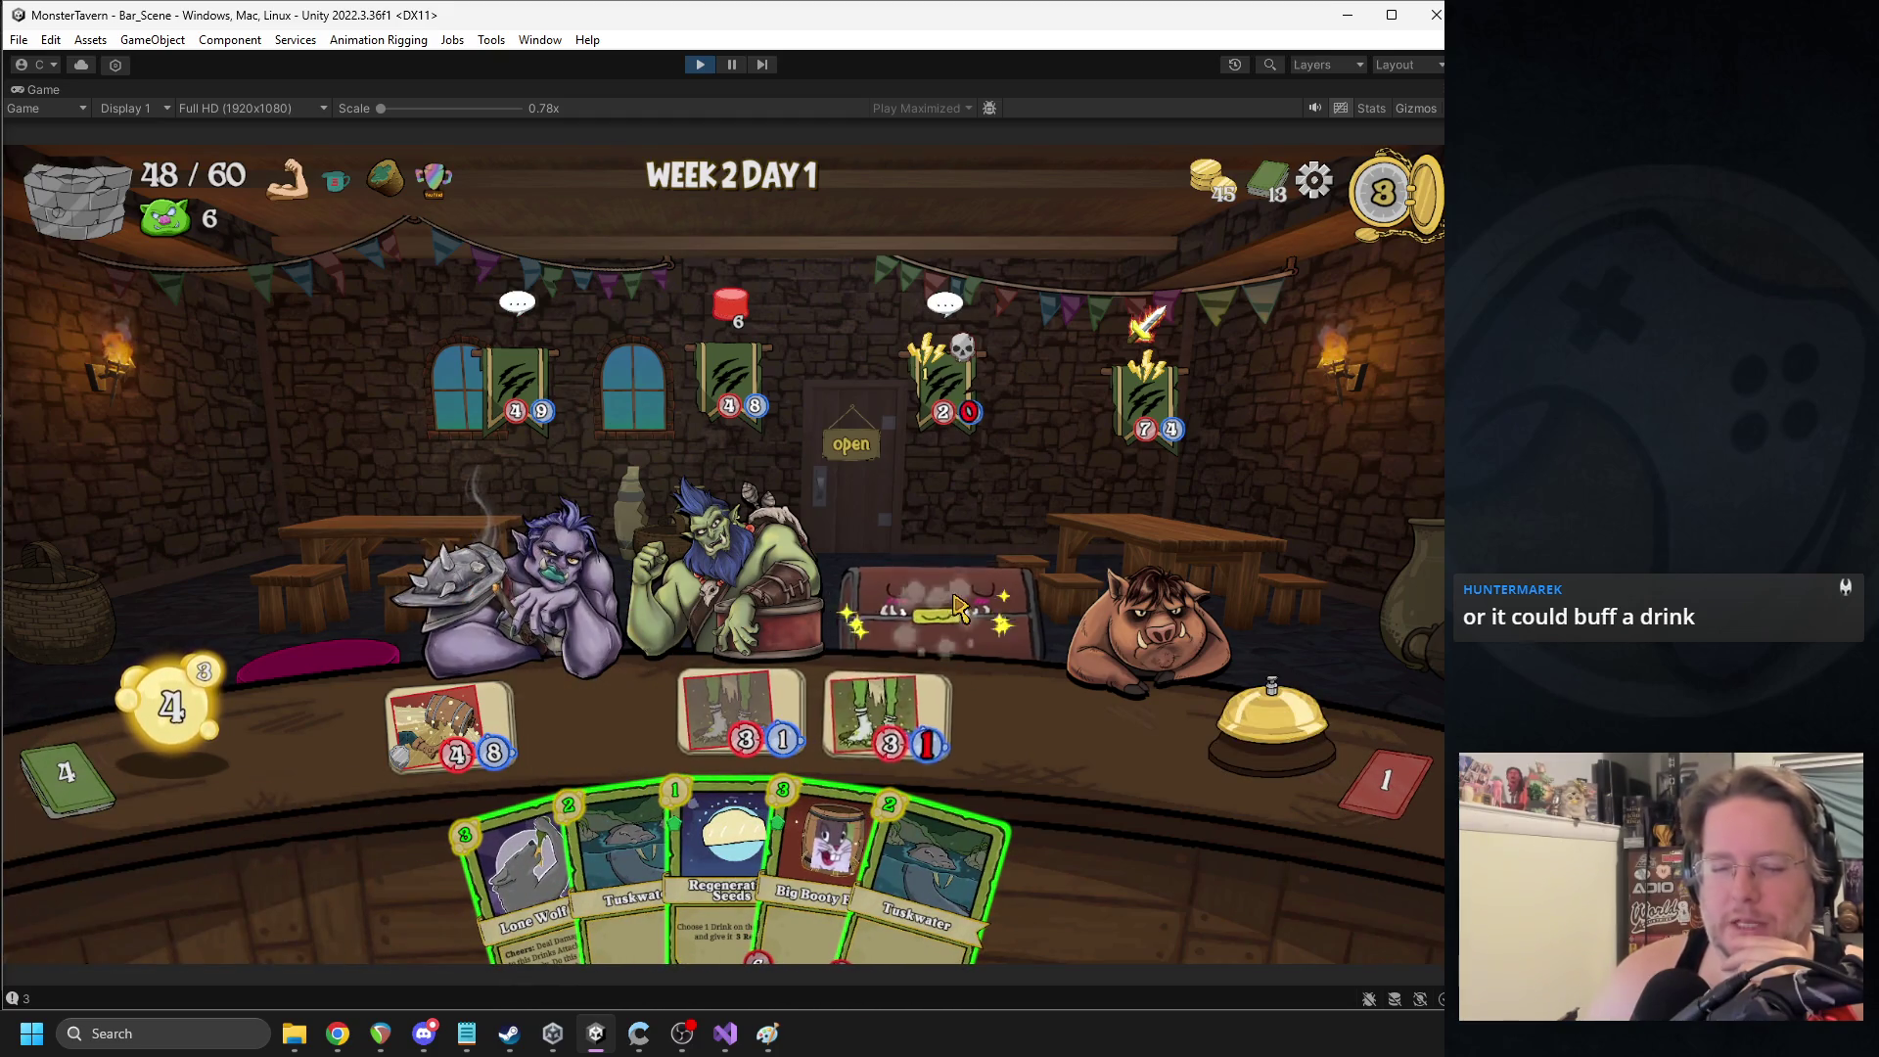
drag(817, 862, 460, 700)
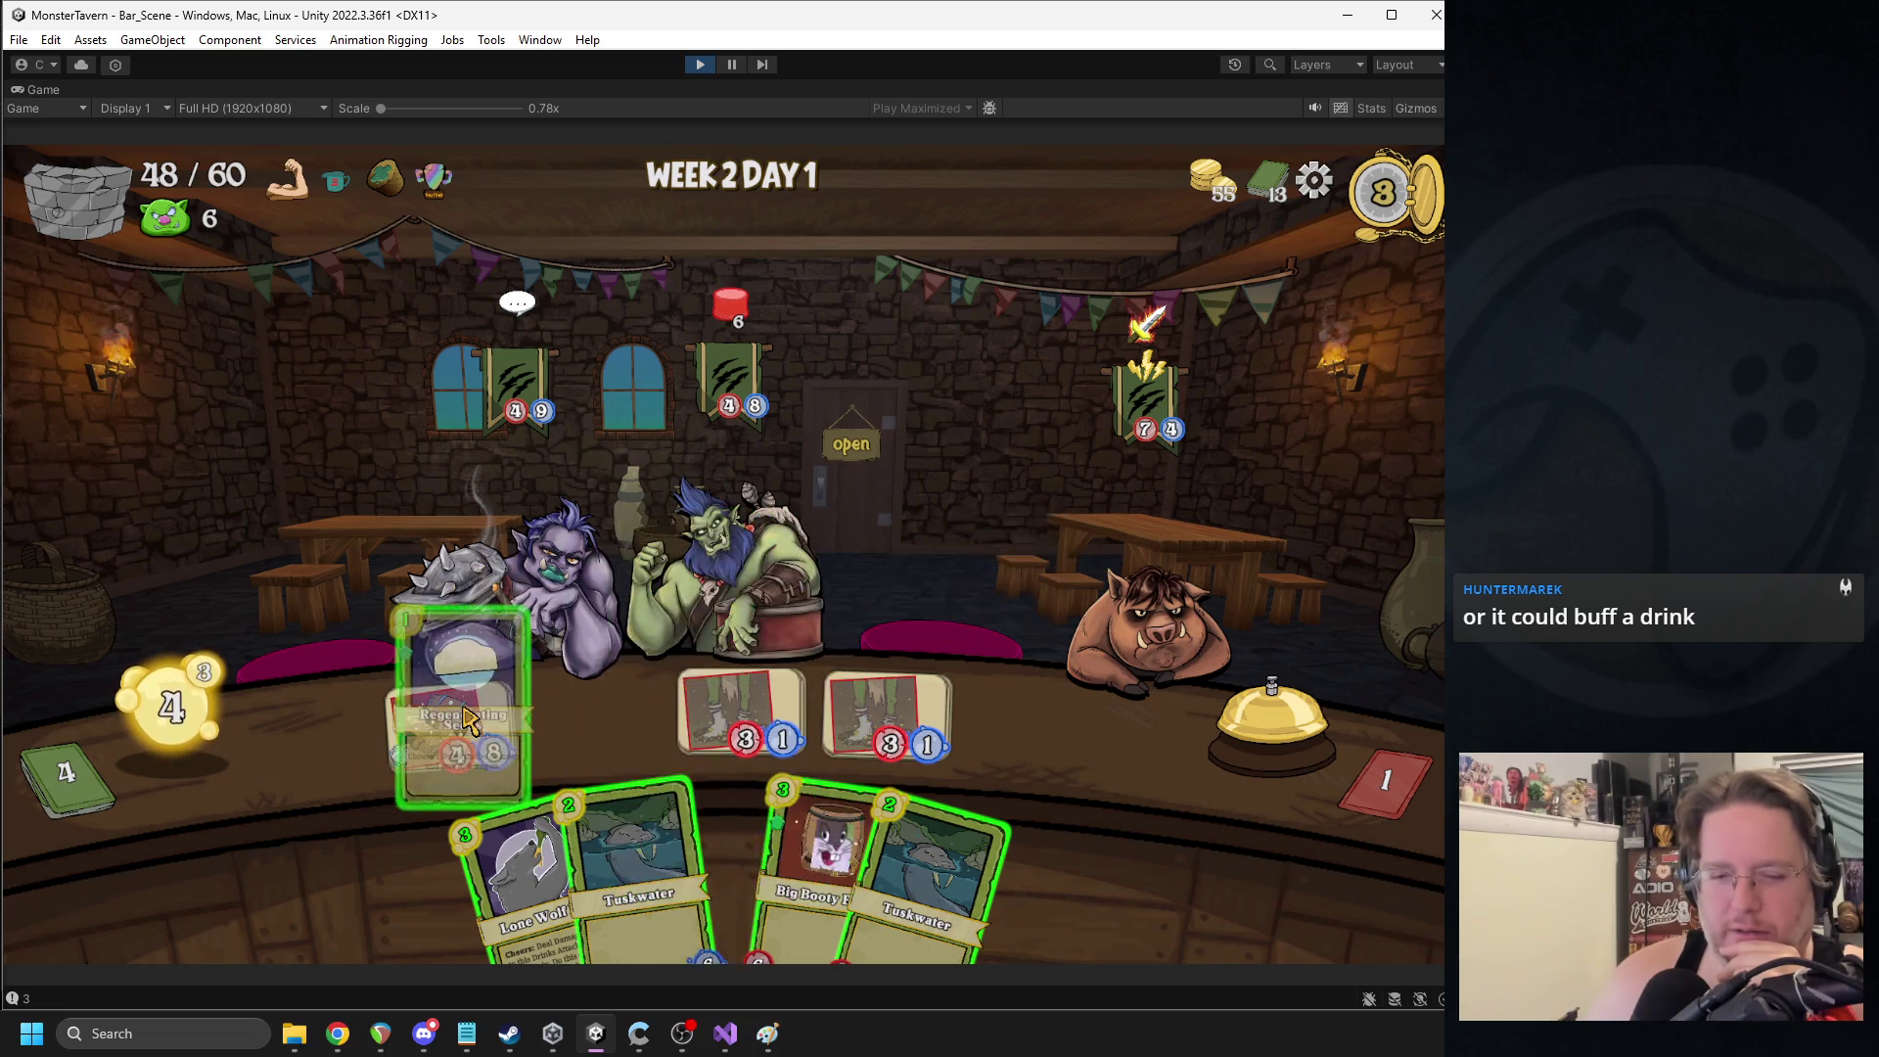
drag(734, 852, 649, 724)
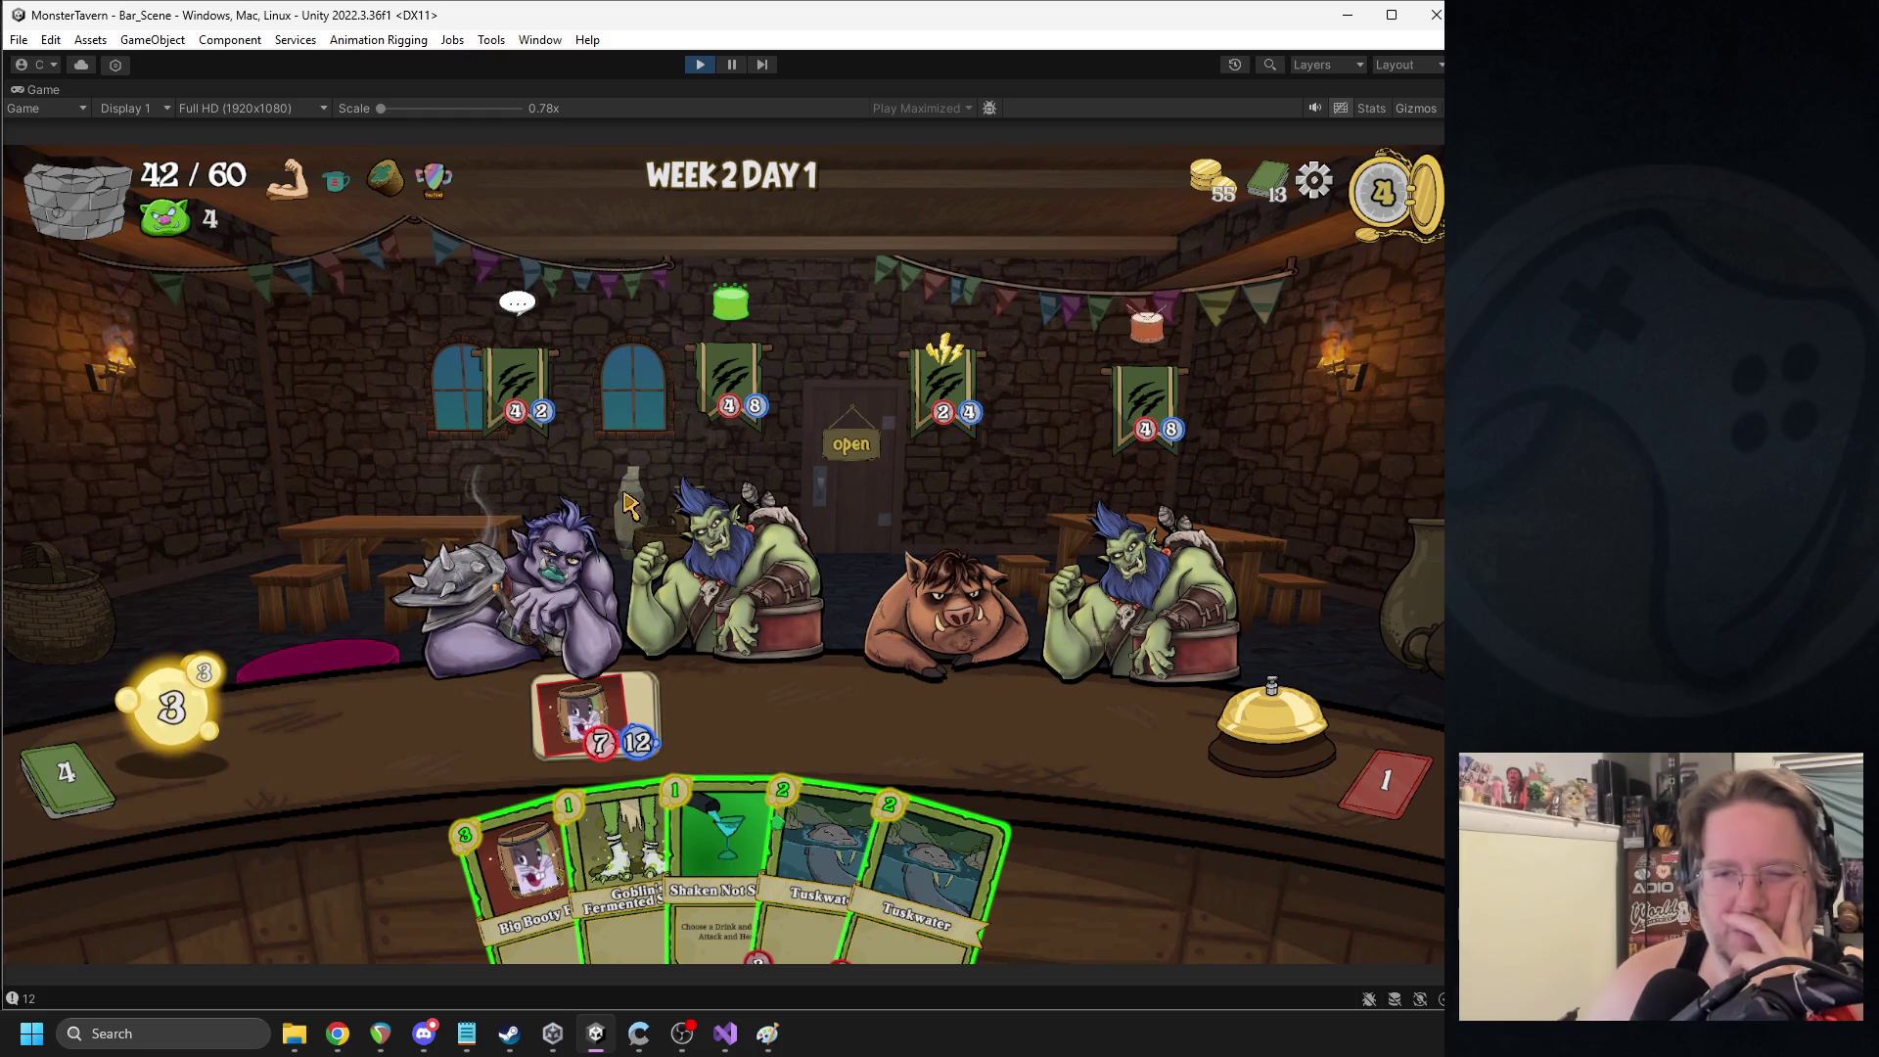
mouse_move(565, 713)
drag(528, 872, 450, 725)
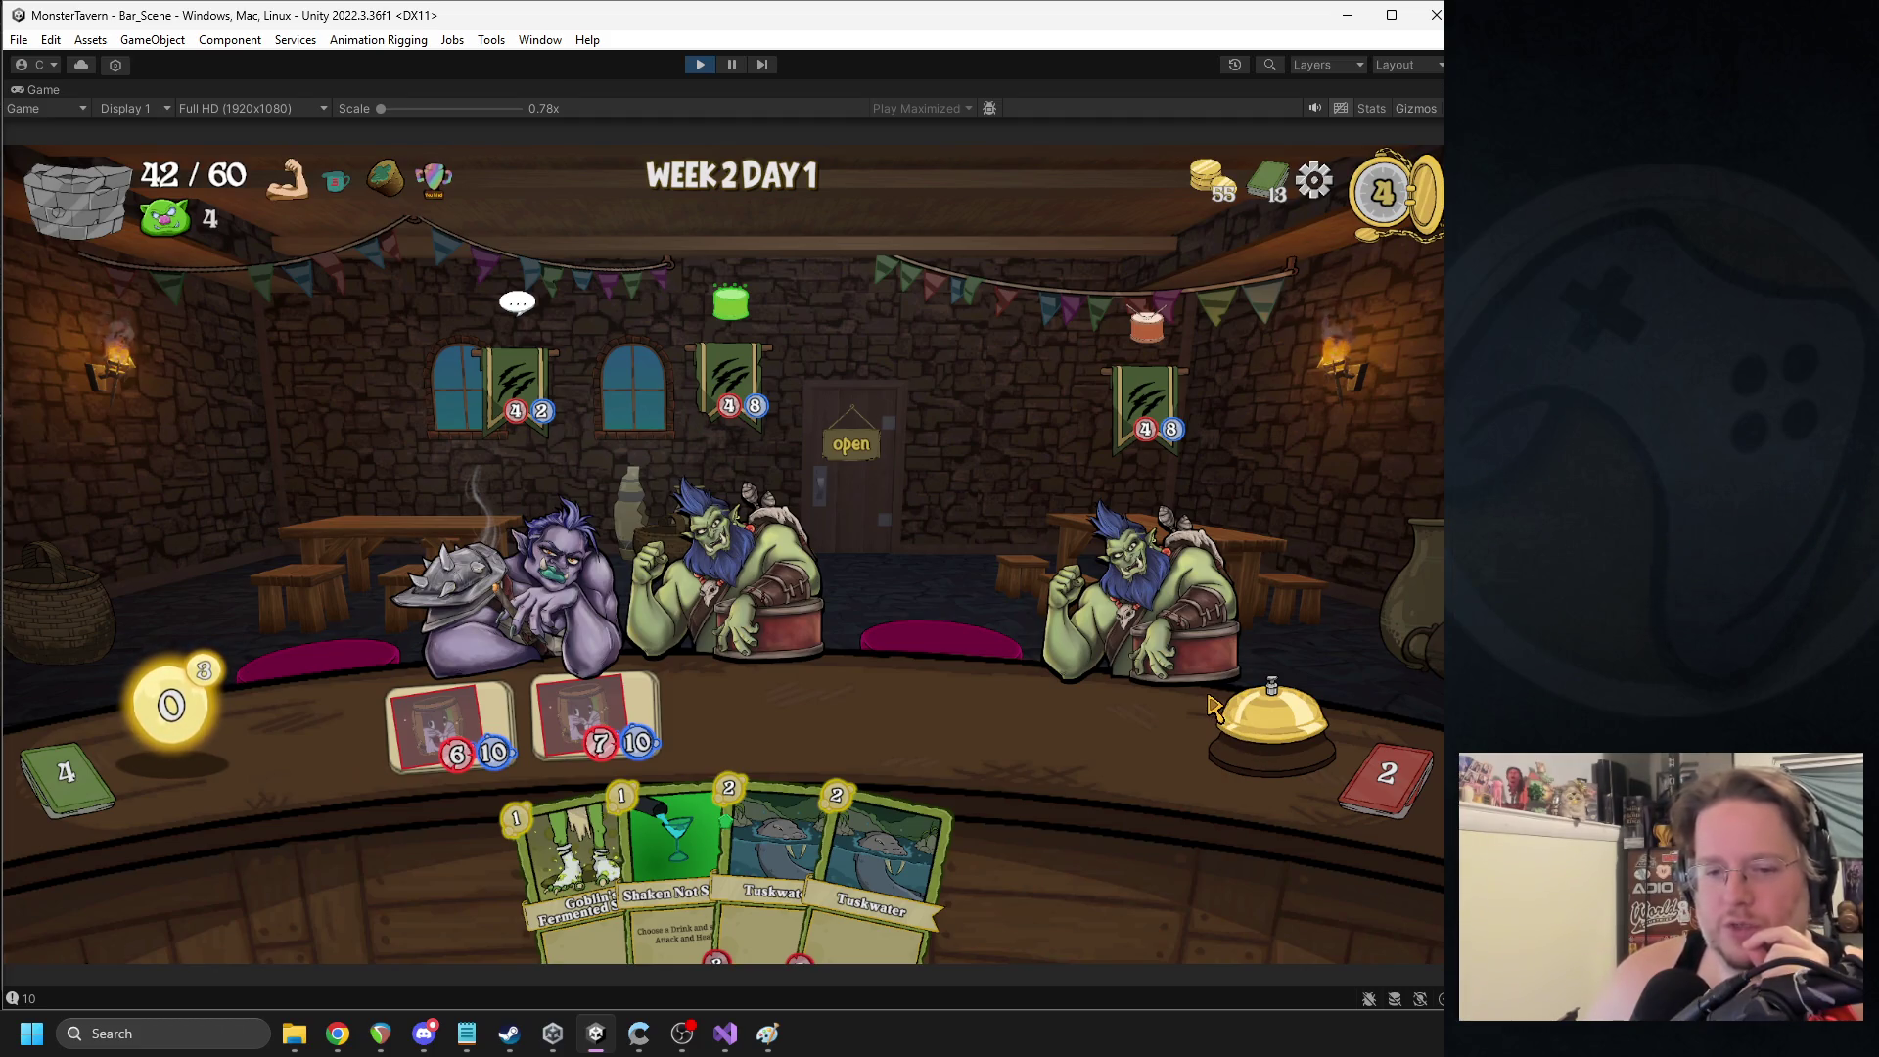
click(1250, 752)
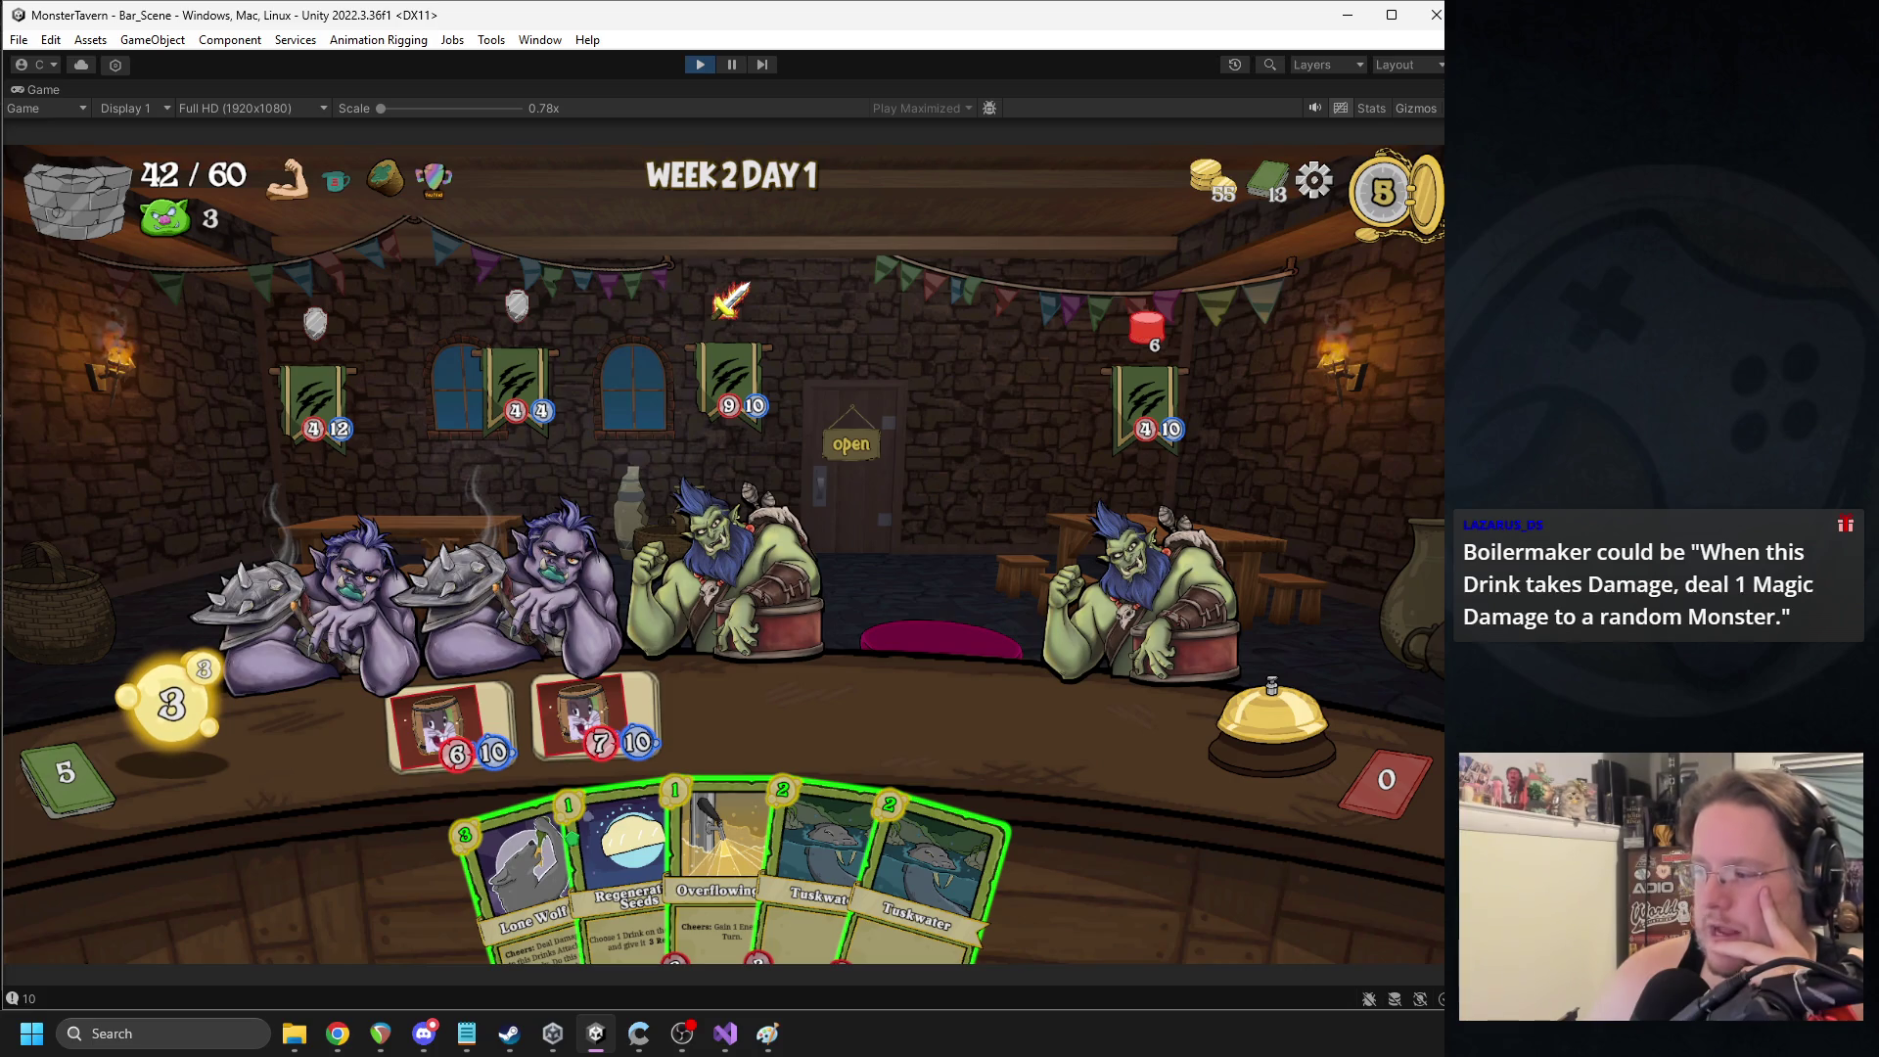
- Serve the second troll and play the Lone Wolf IPA onto the counter
key(alt+Tab)
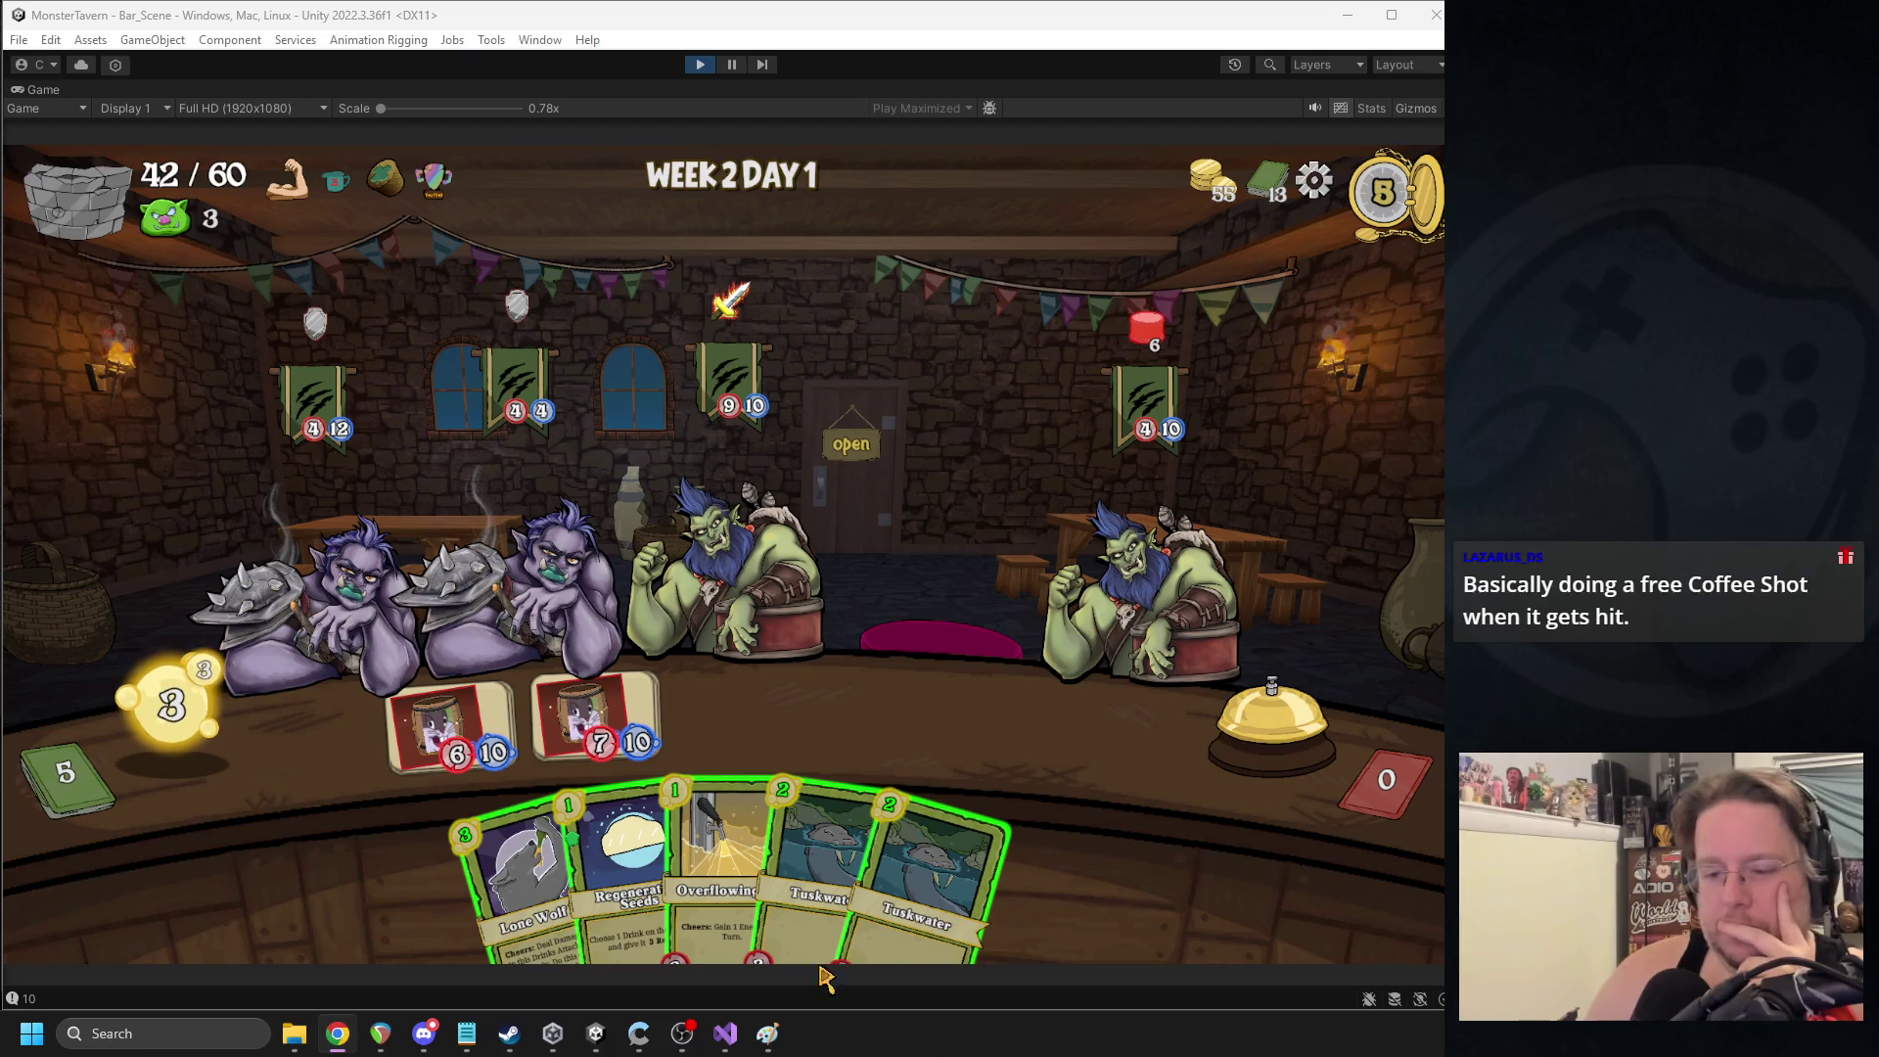
mouse_move(725, 1033)
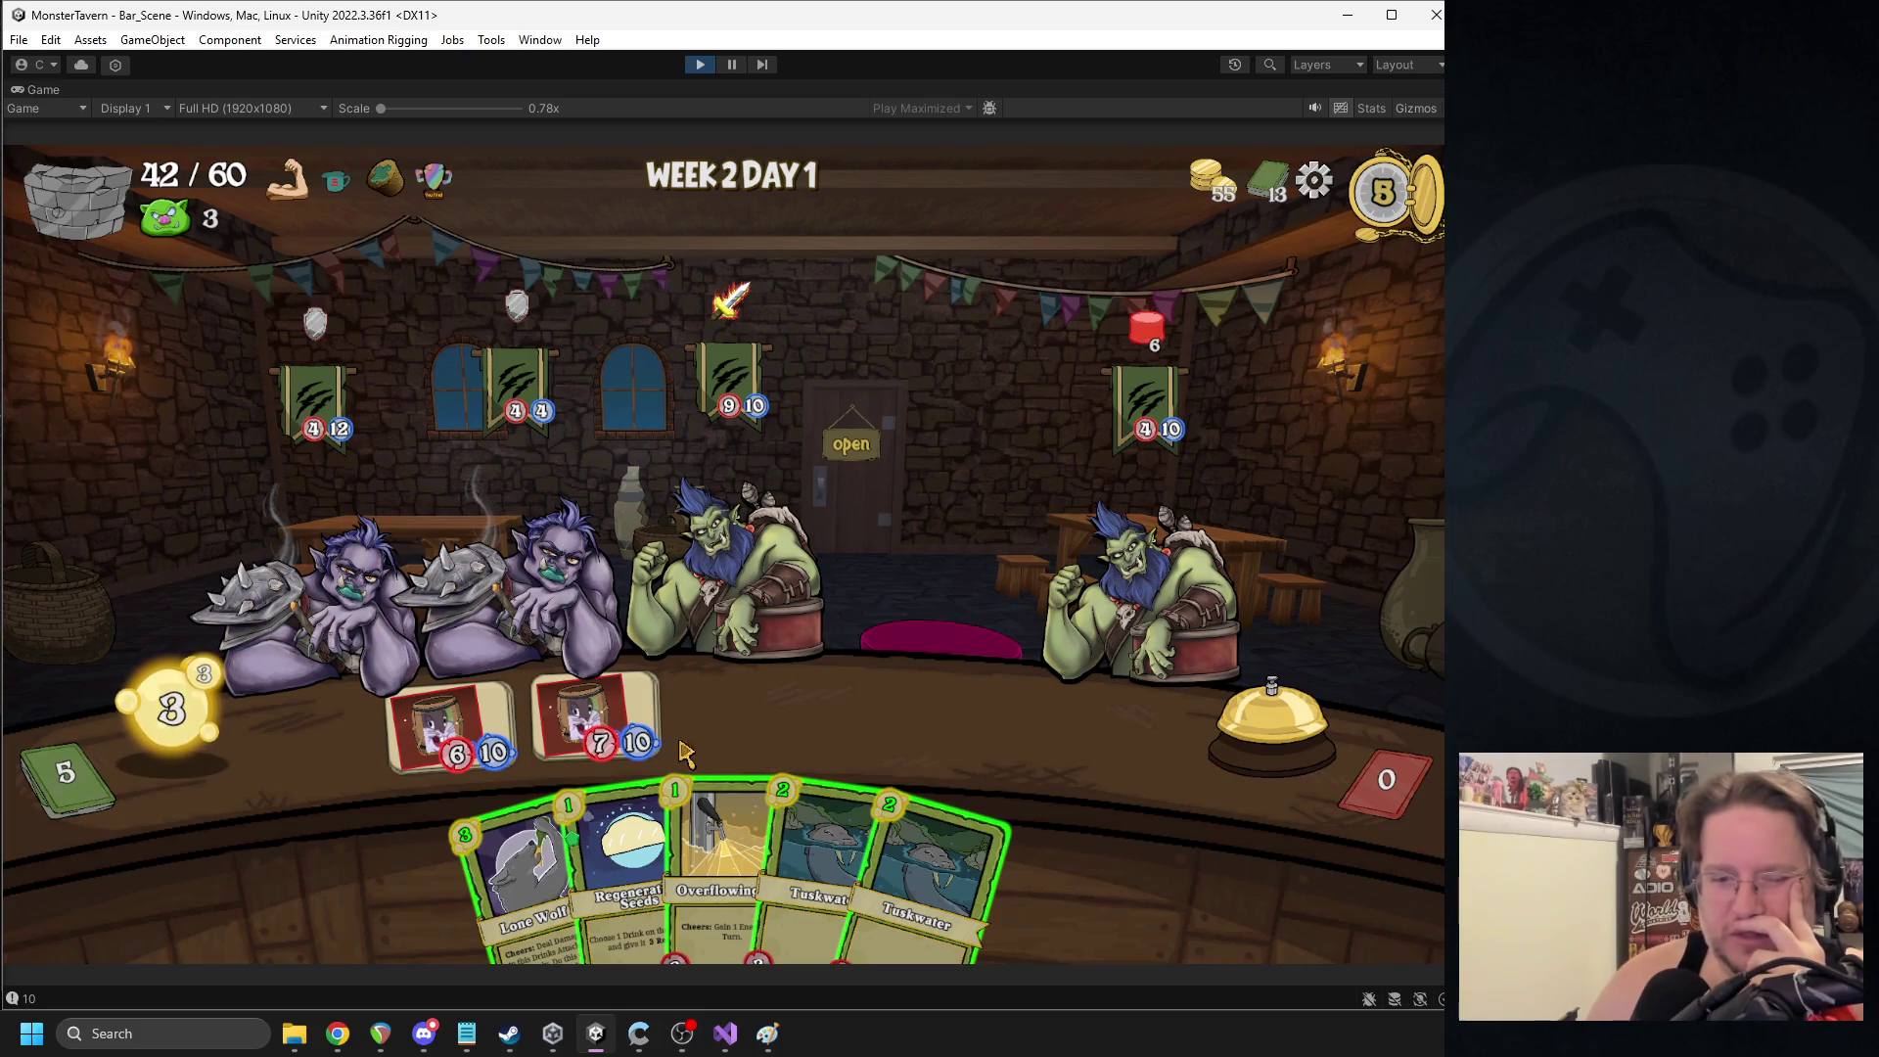
mouse_move(479, 798)
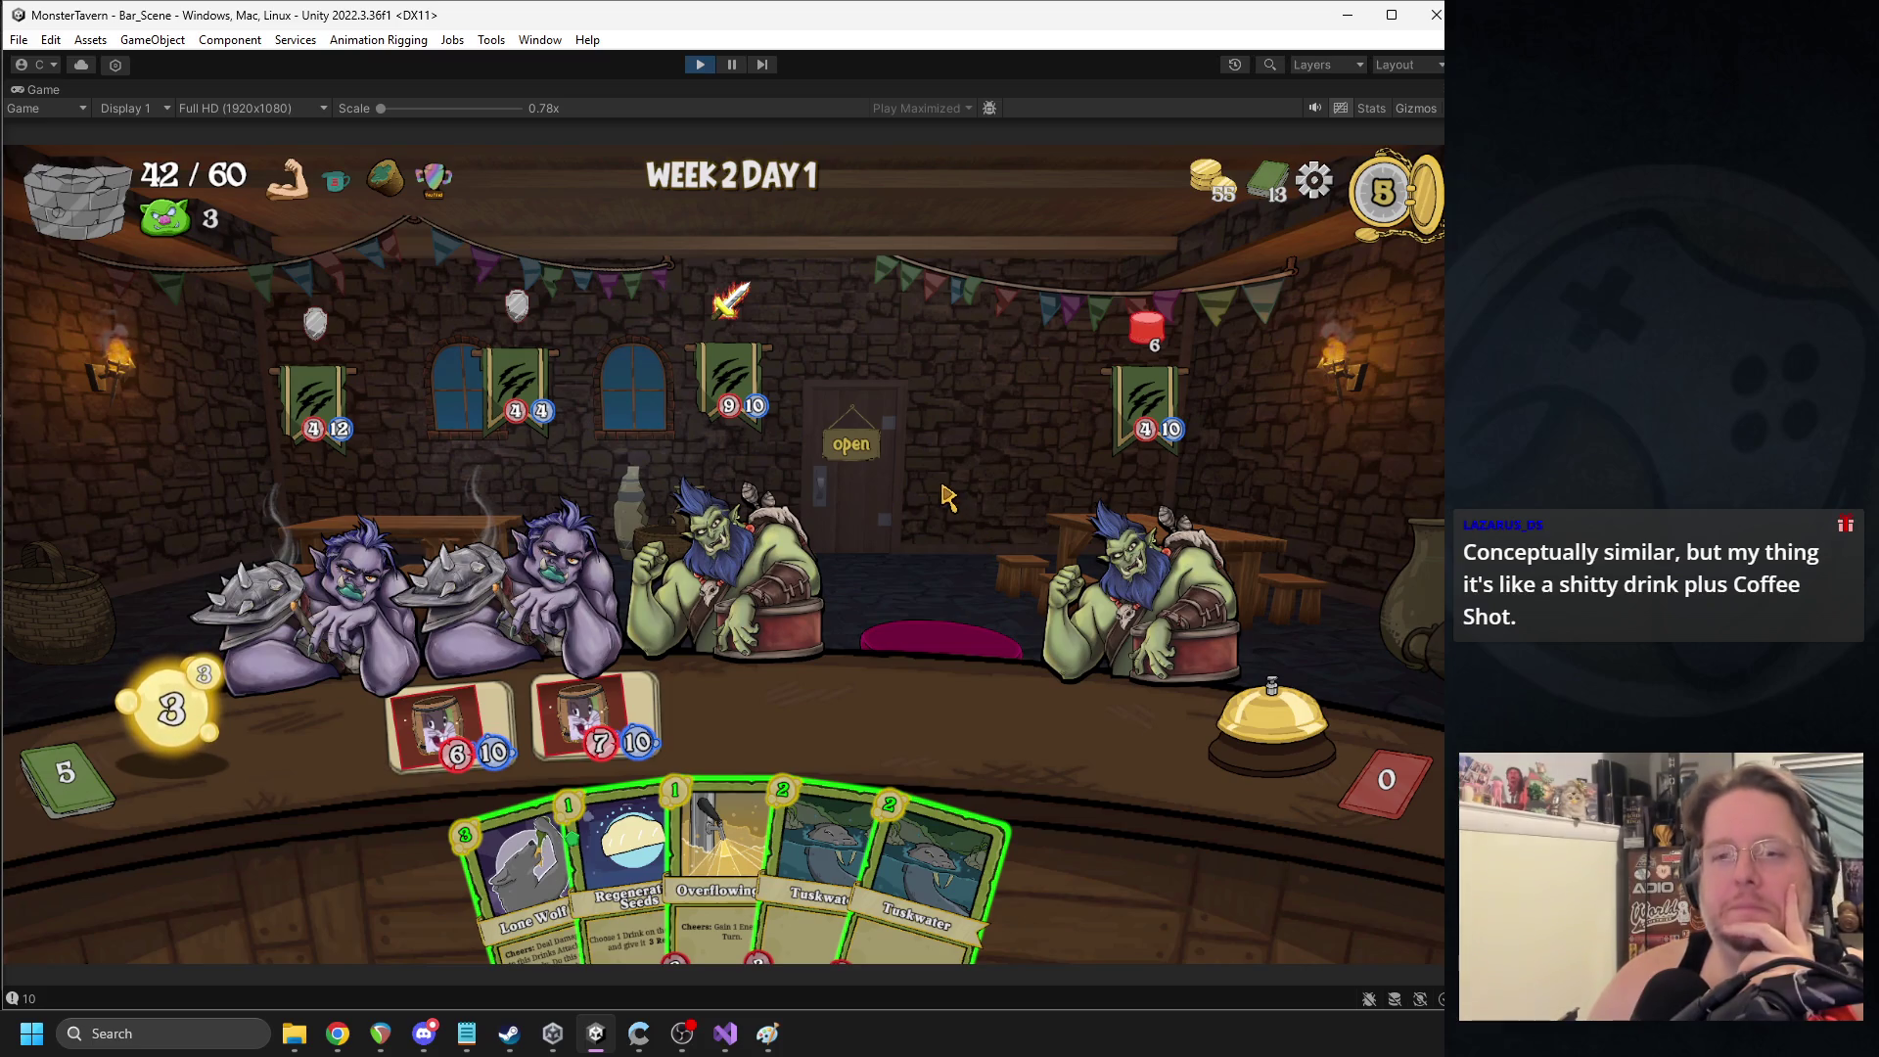
mouse_move(741, 308)
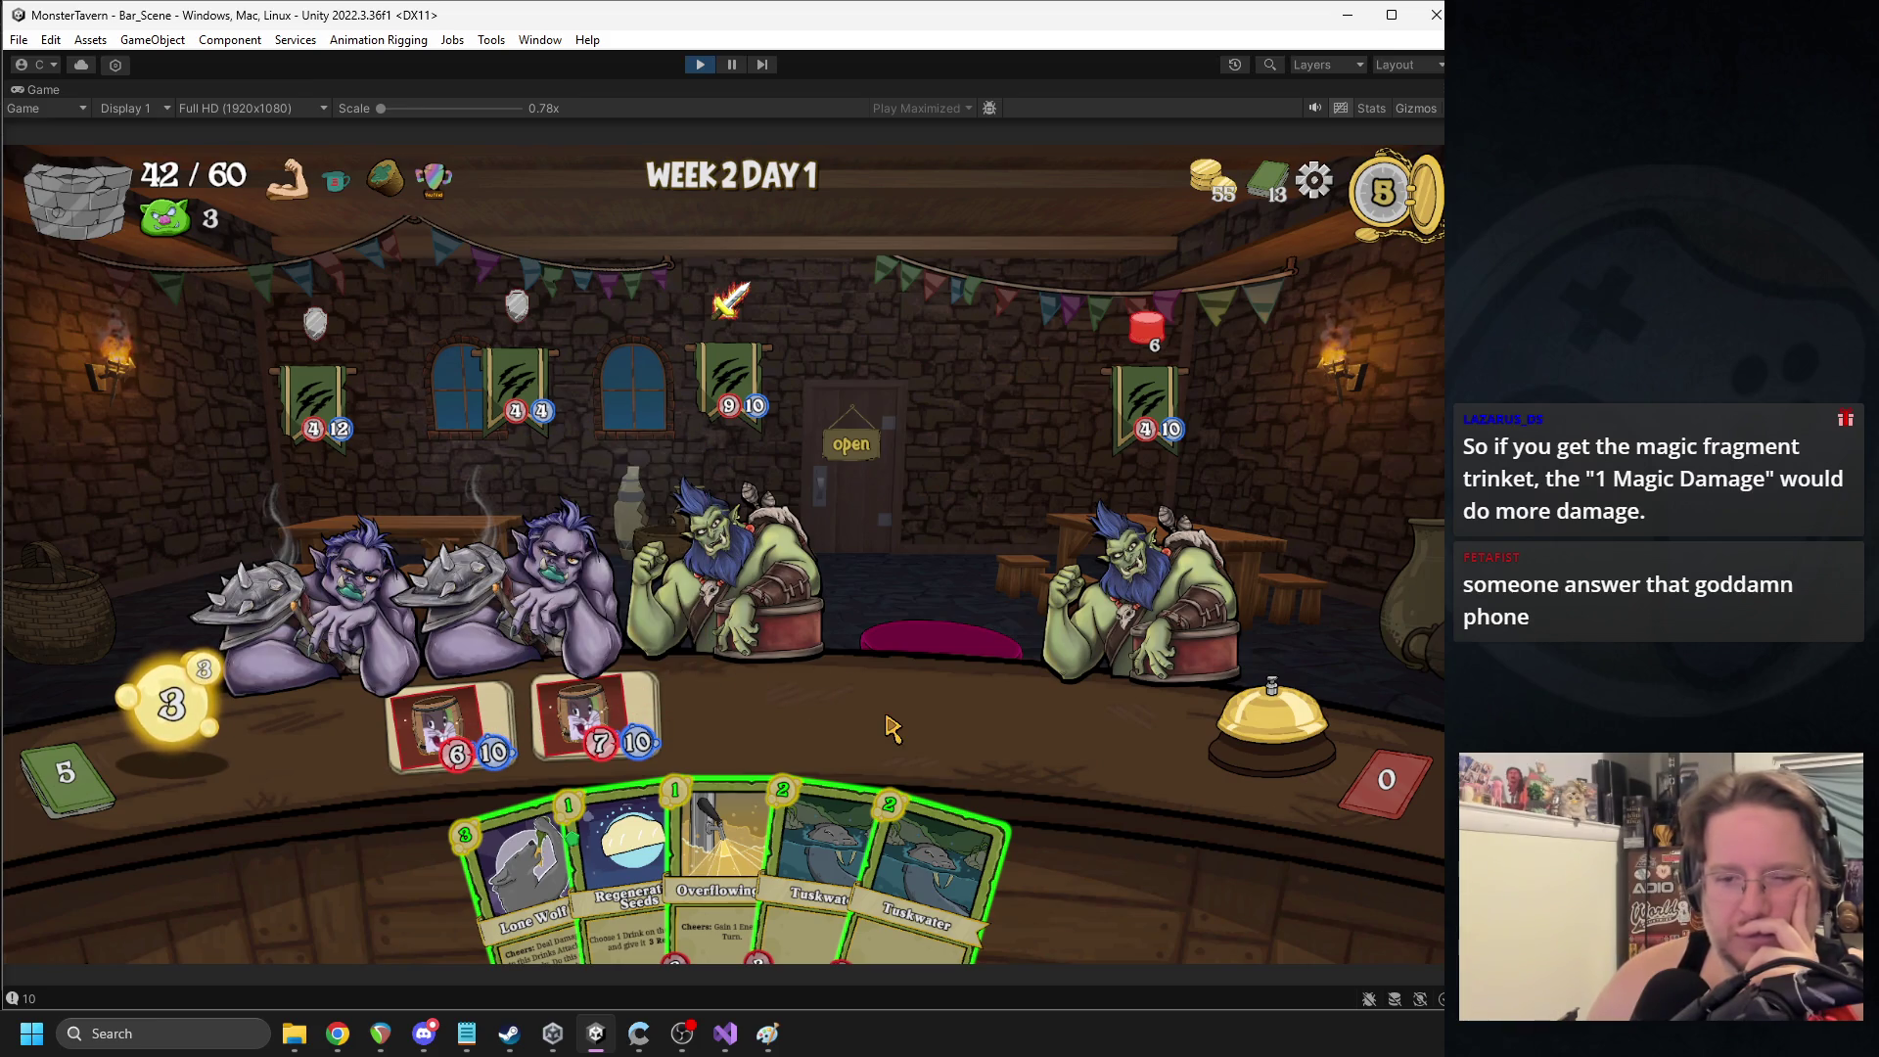
click(515, 592)
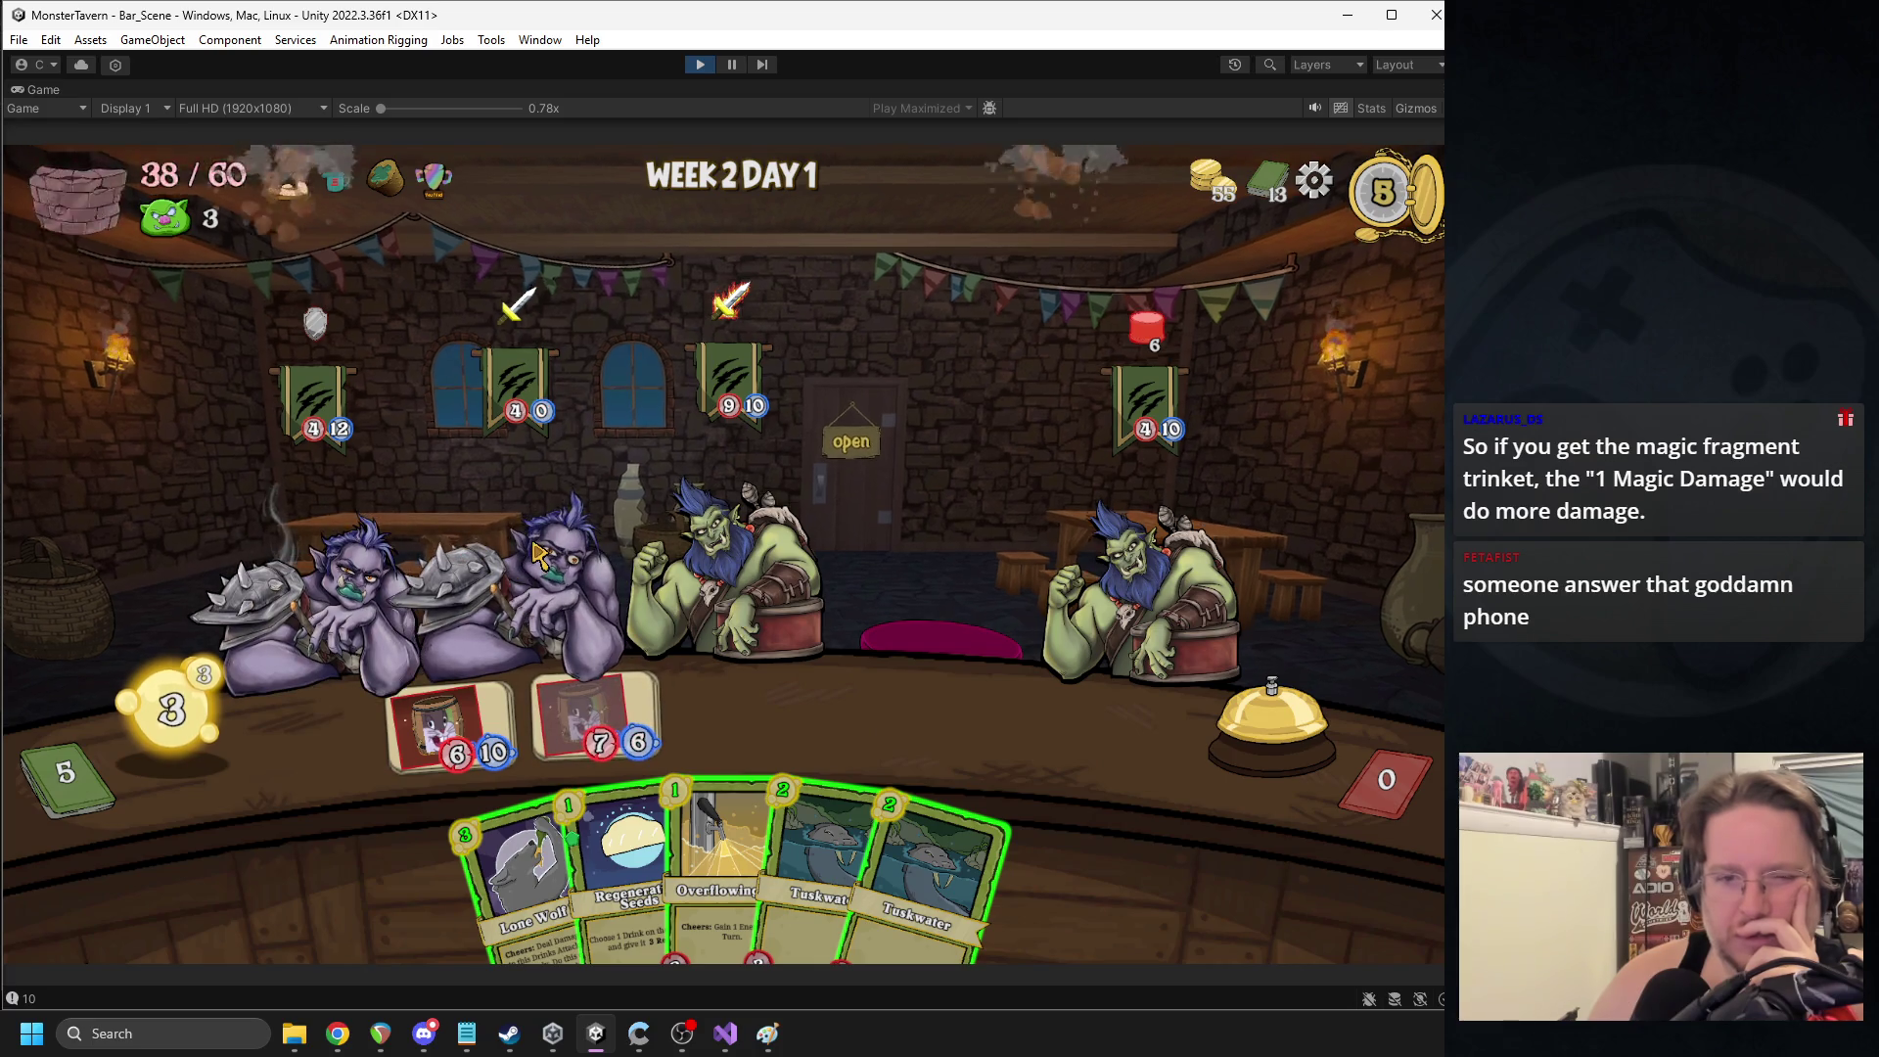
drag(513, 832, 732, 713)
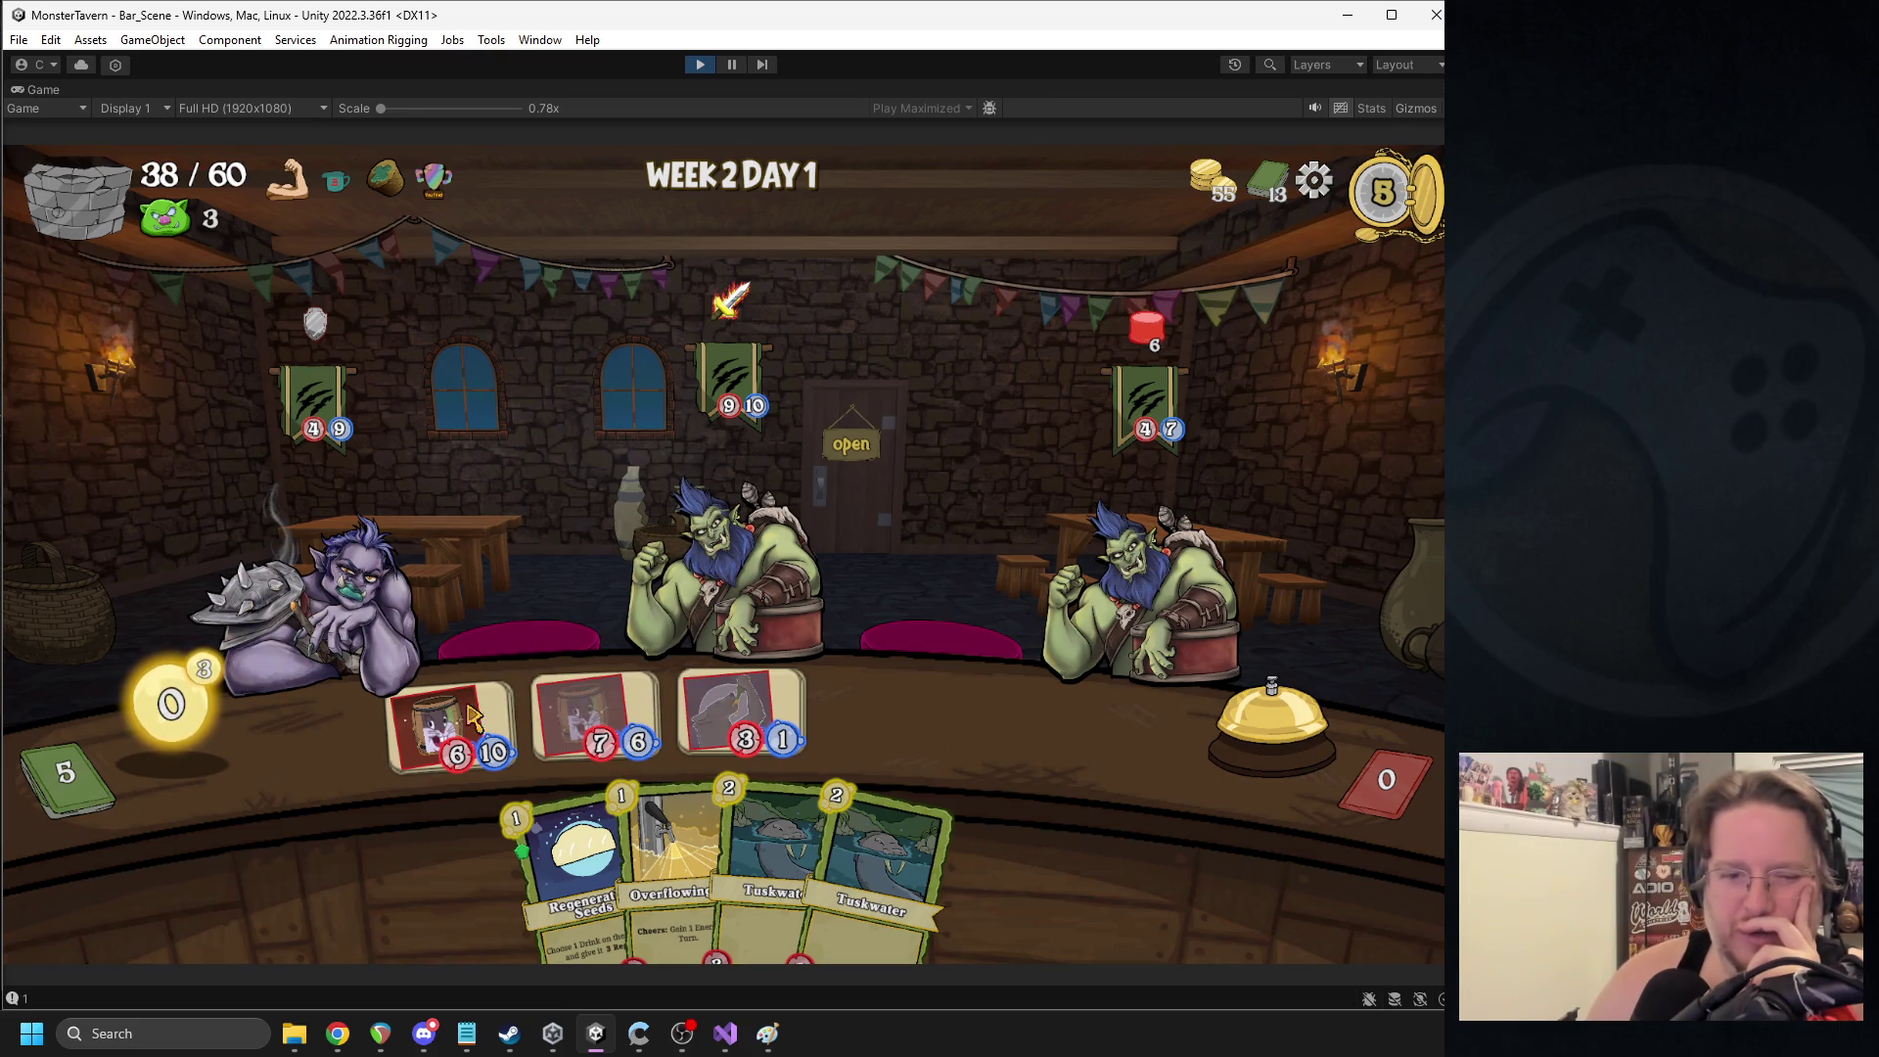
- Serve the barrel drink to the left troll, then exit Play mode
click(462, 607)
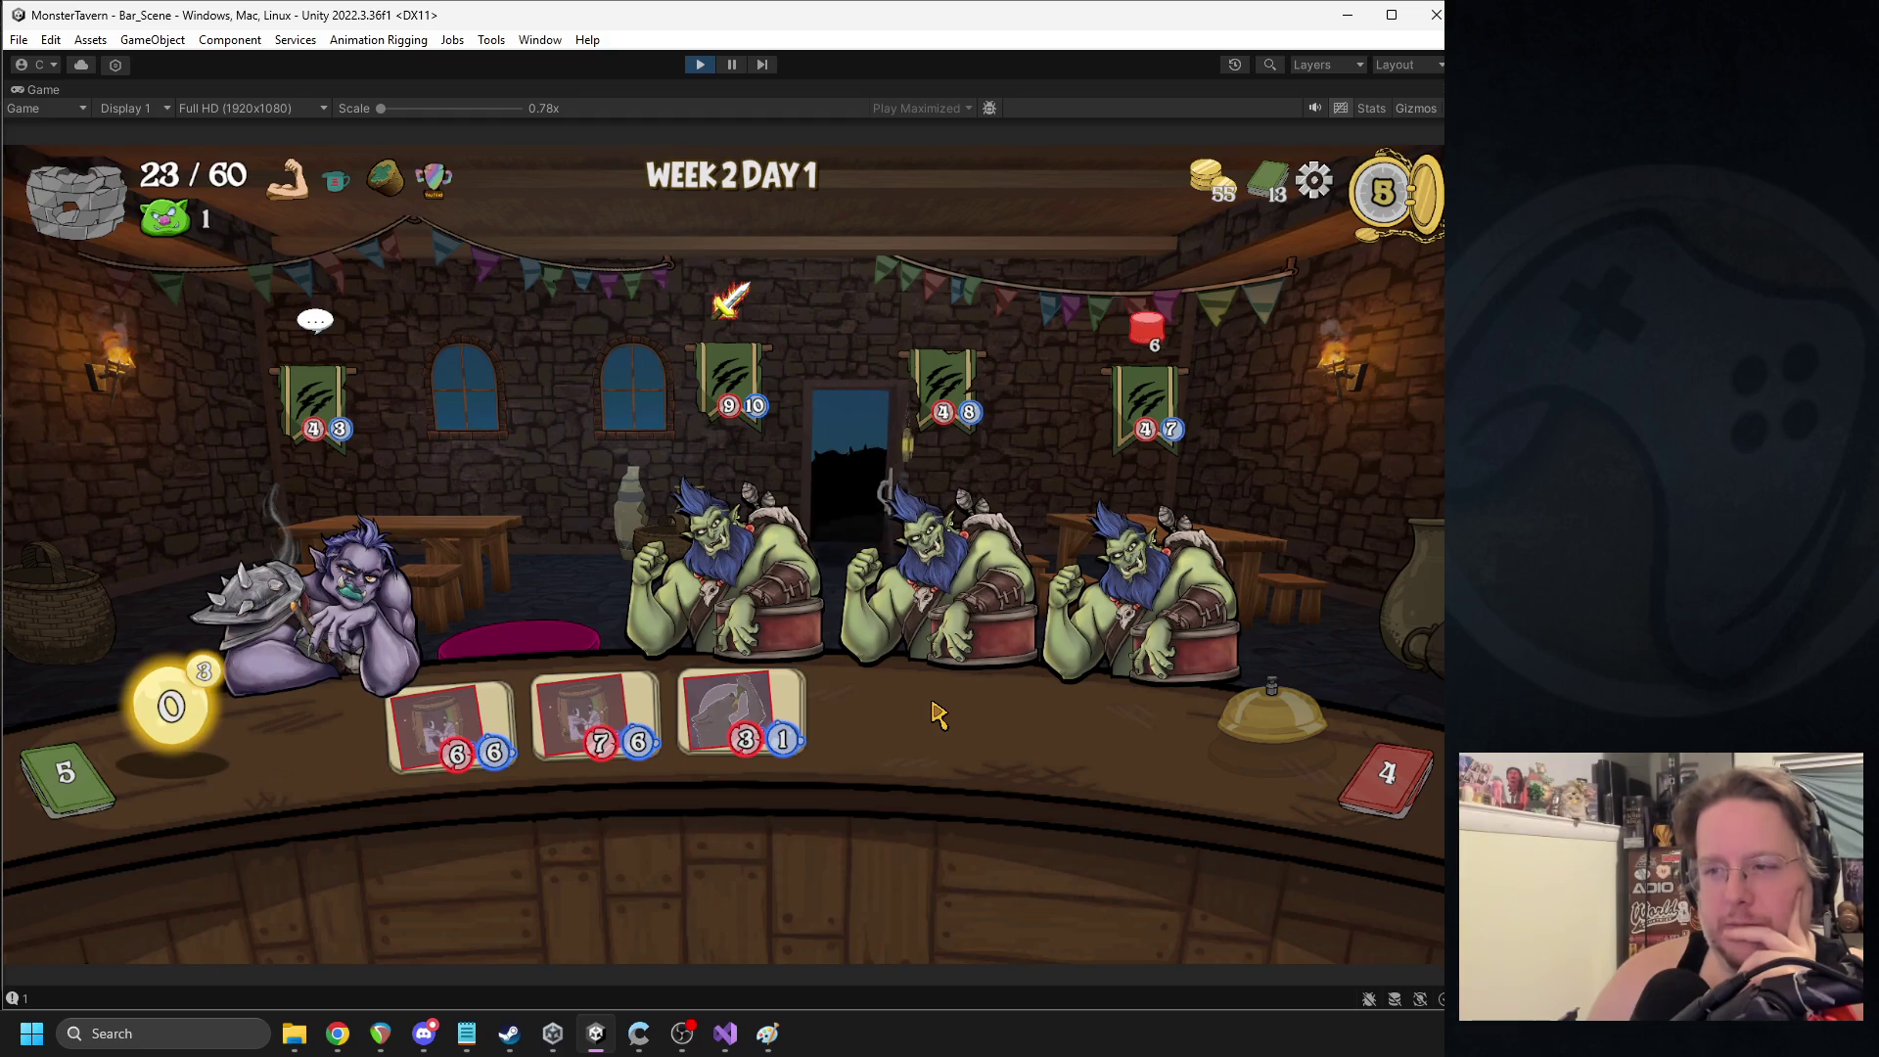
click(699, 66)
click(1026, 109)
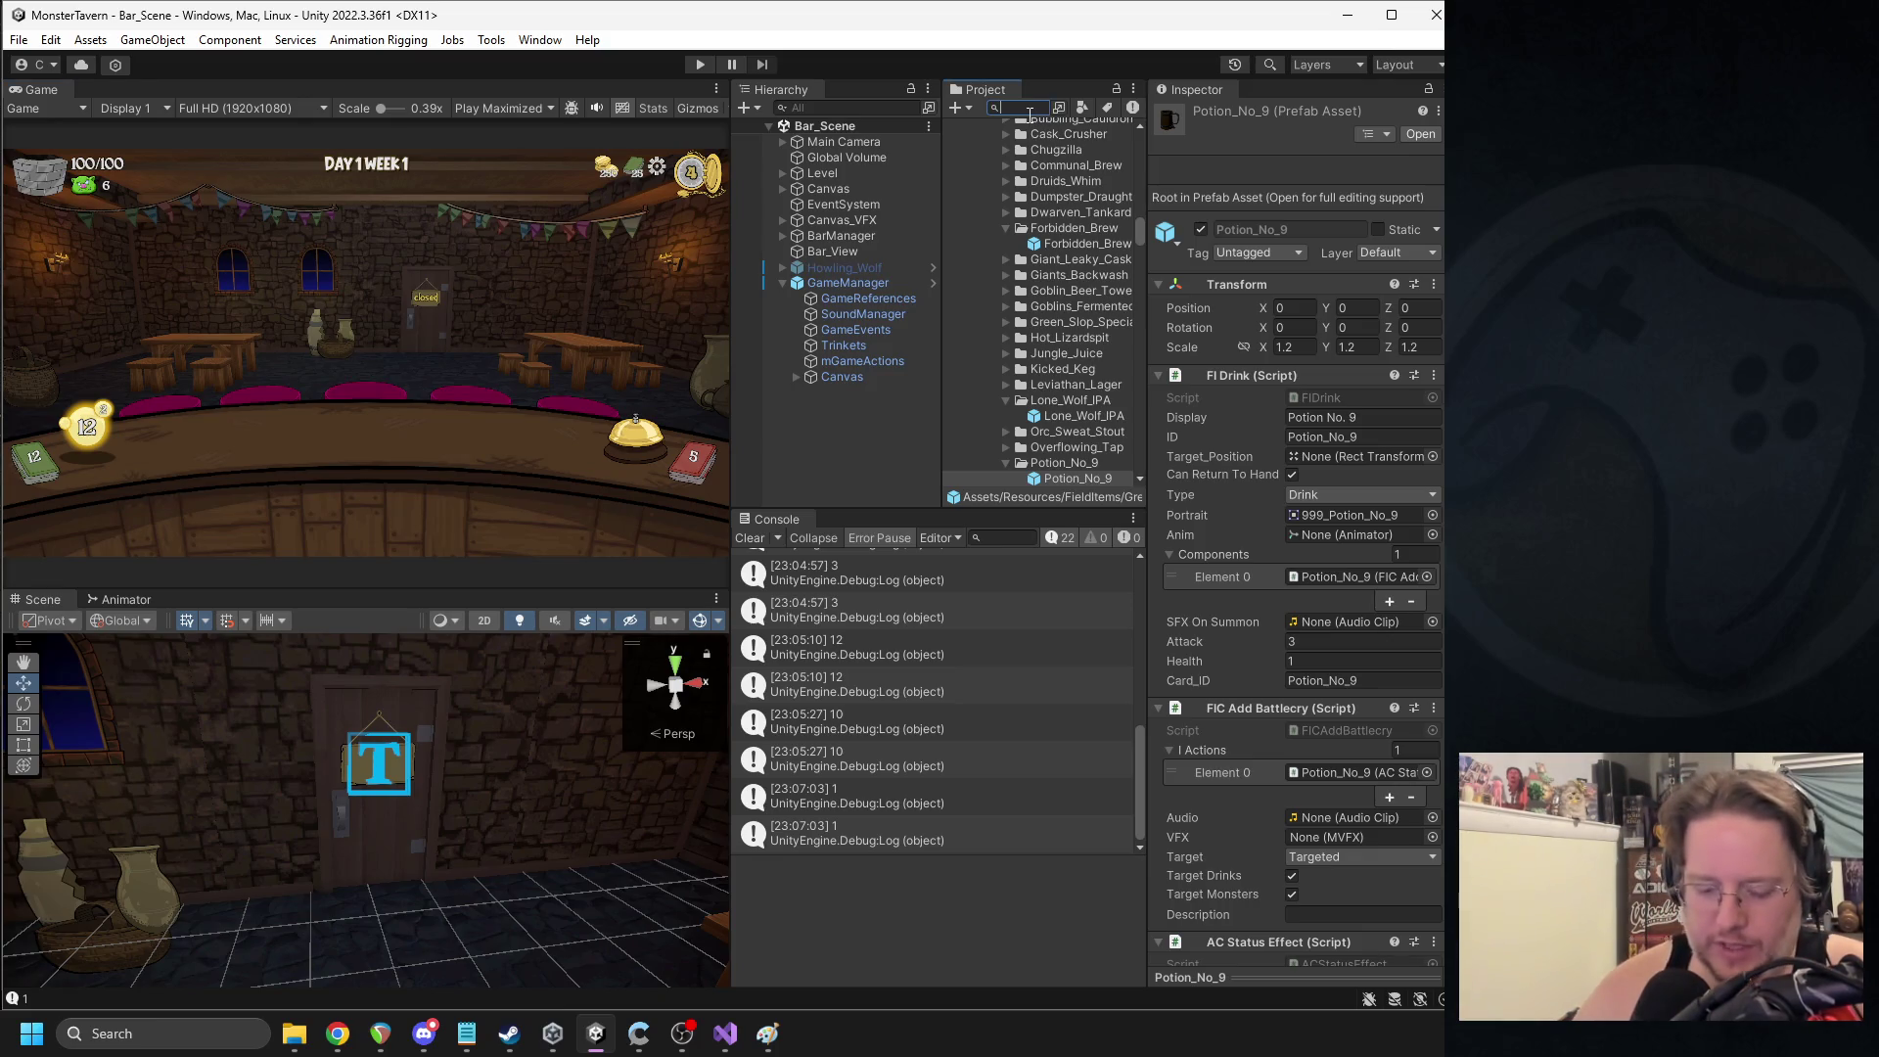
- Open the Orc_Warcaller prefab and set the War_Drum status effect value to 3
text(warcal)
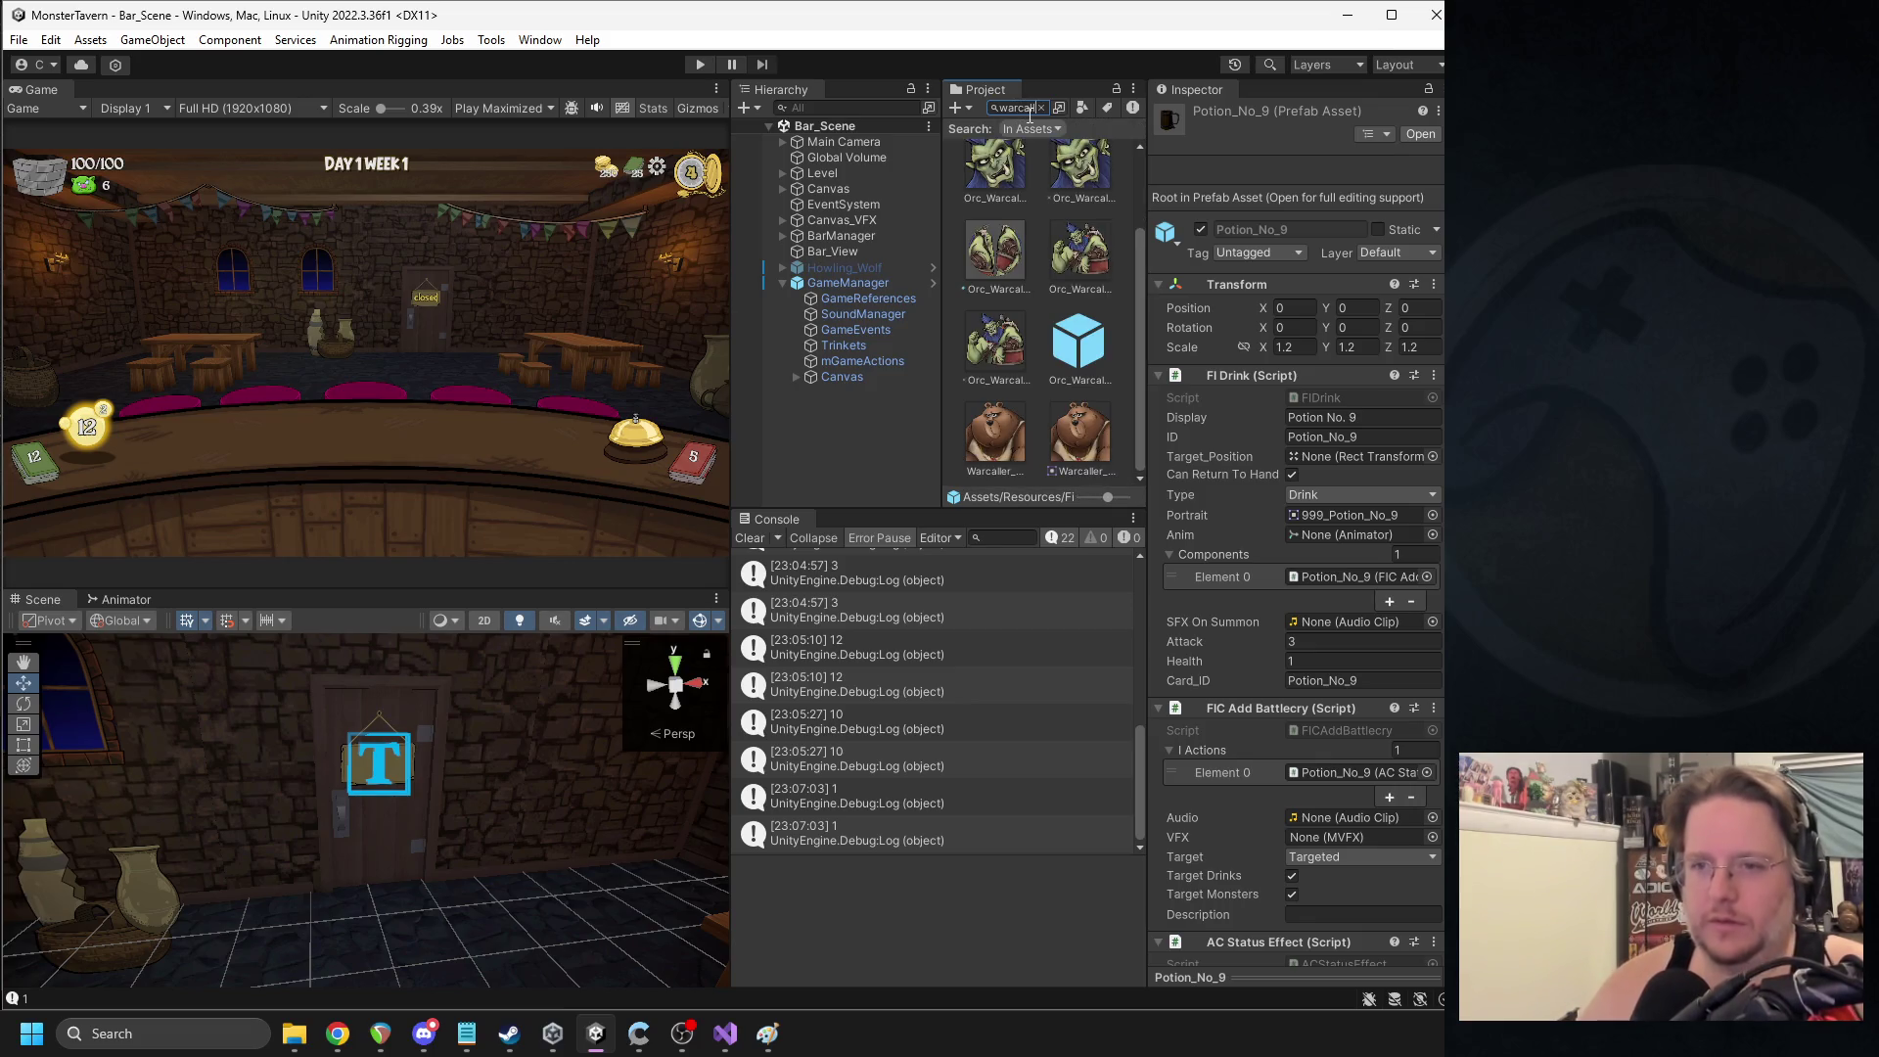
key(BackSpace)
key(BackSpace)
key(BackSpace)
text(_c)
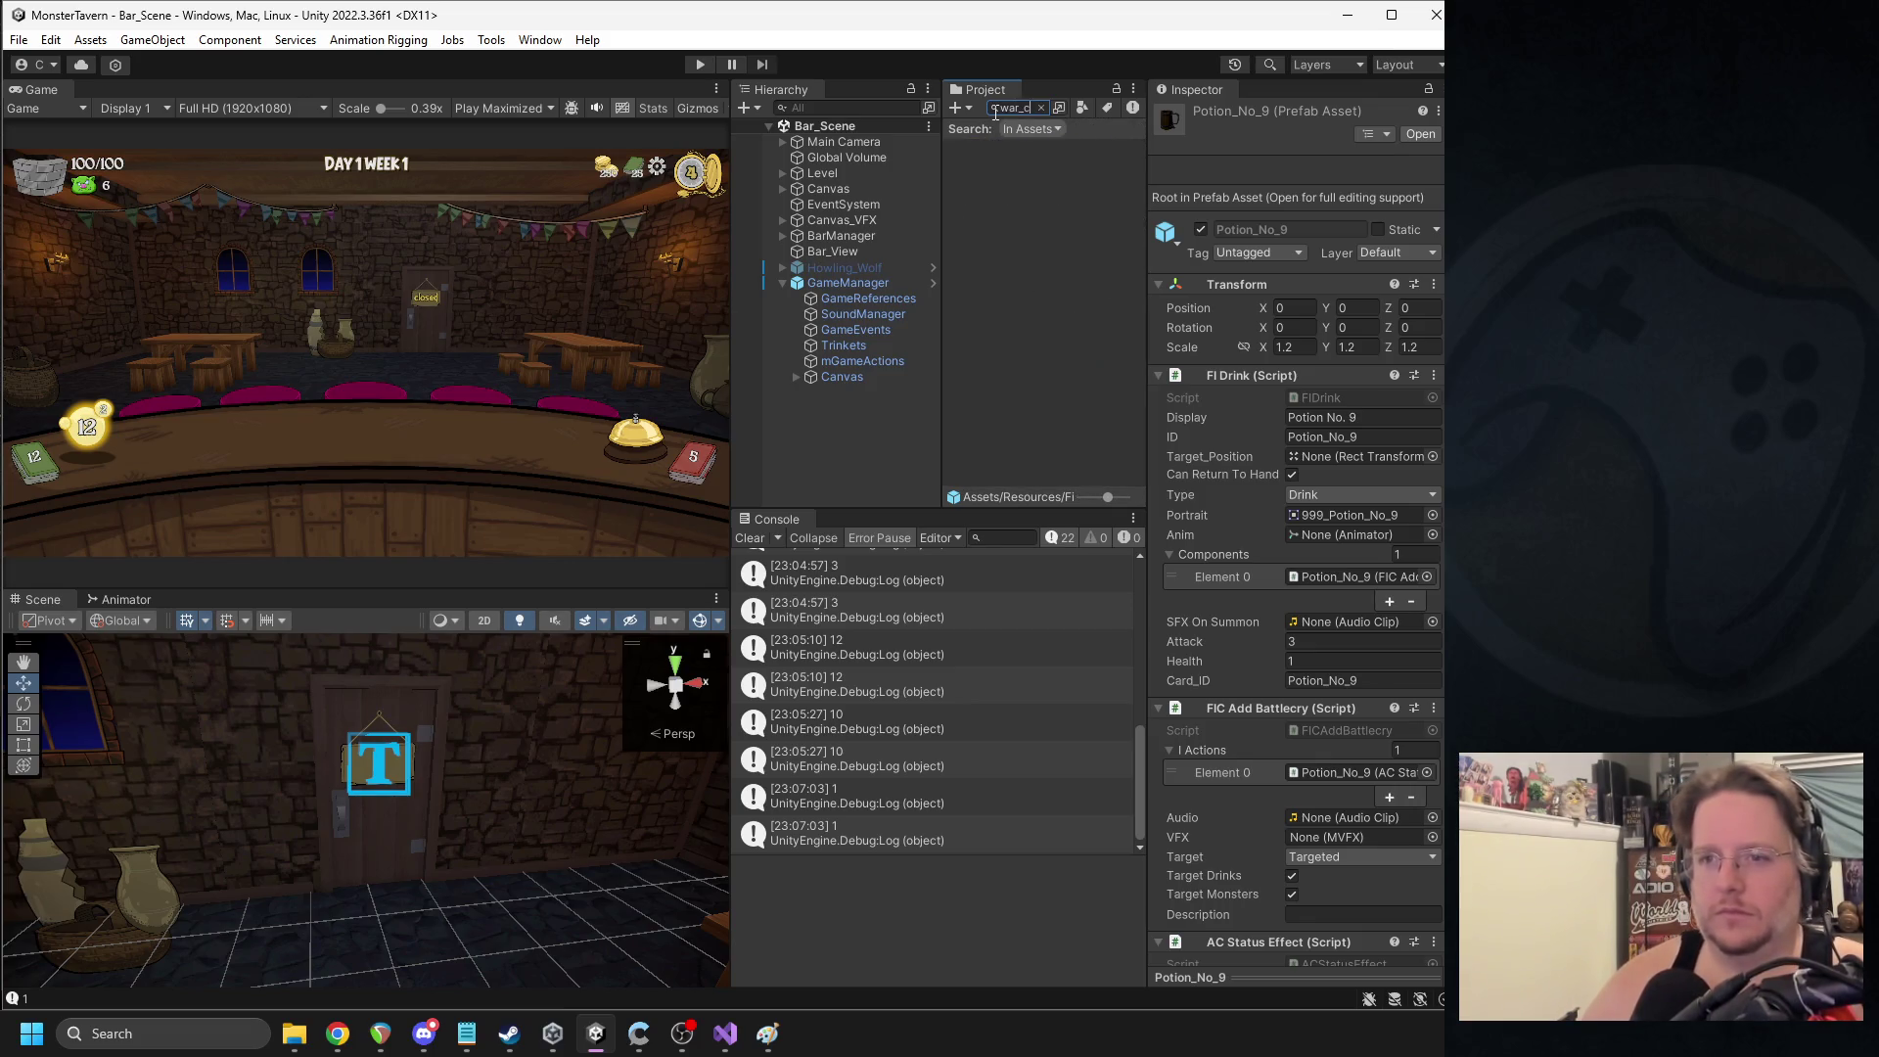
text(cal)
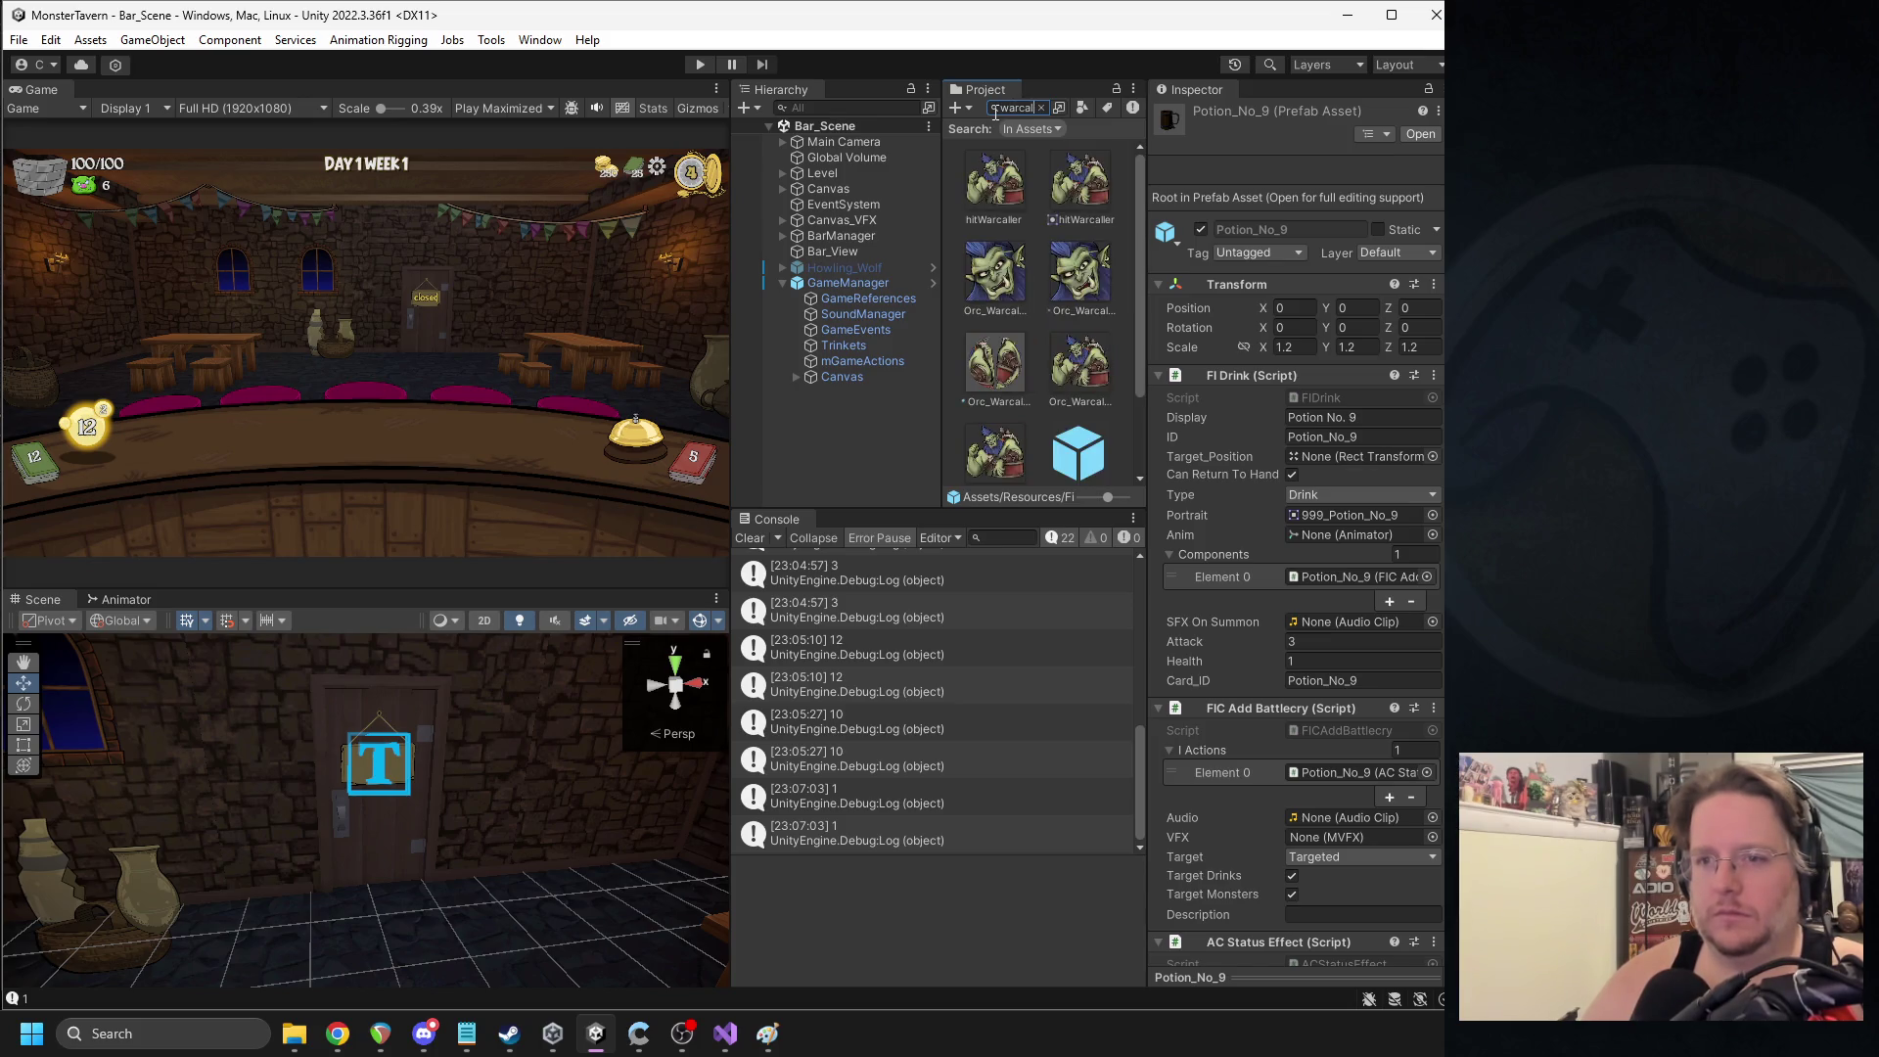
scroll(1037, 293, down, 2)
double_click(1079, 342)
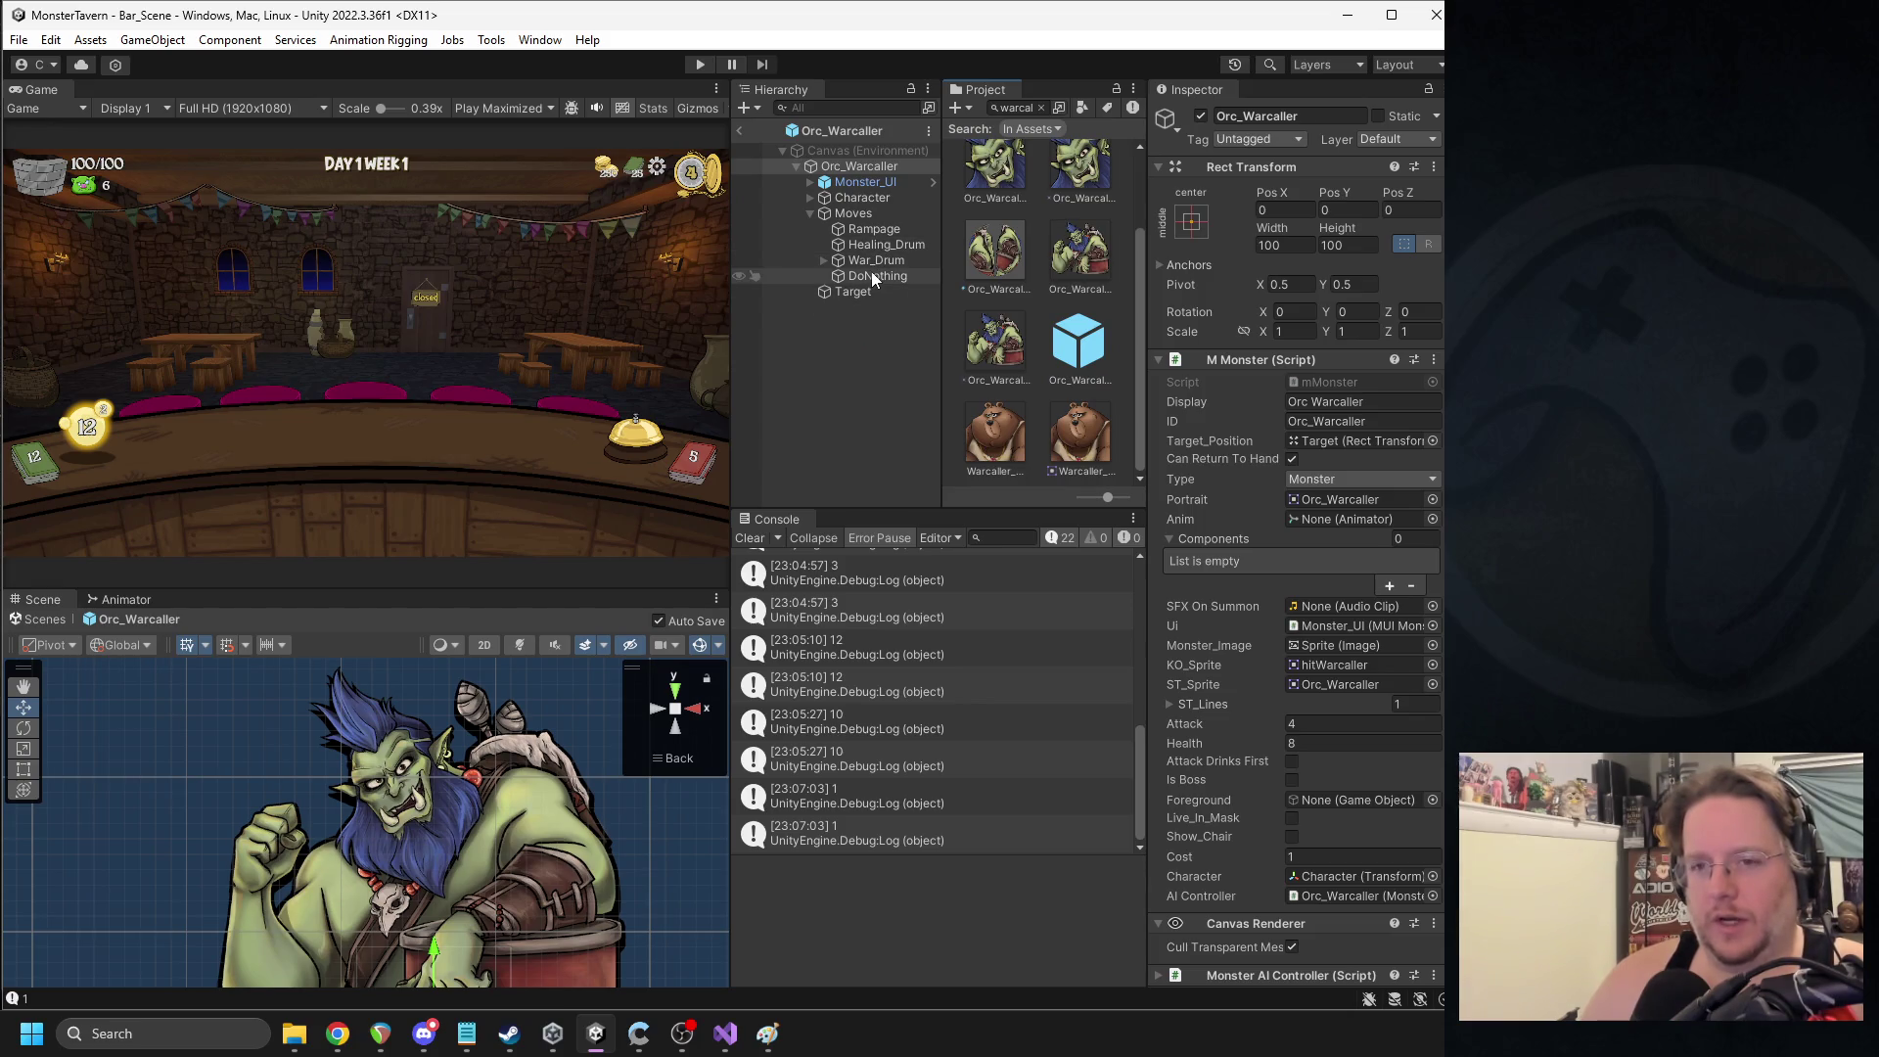
click(872, 263)
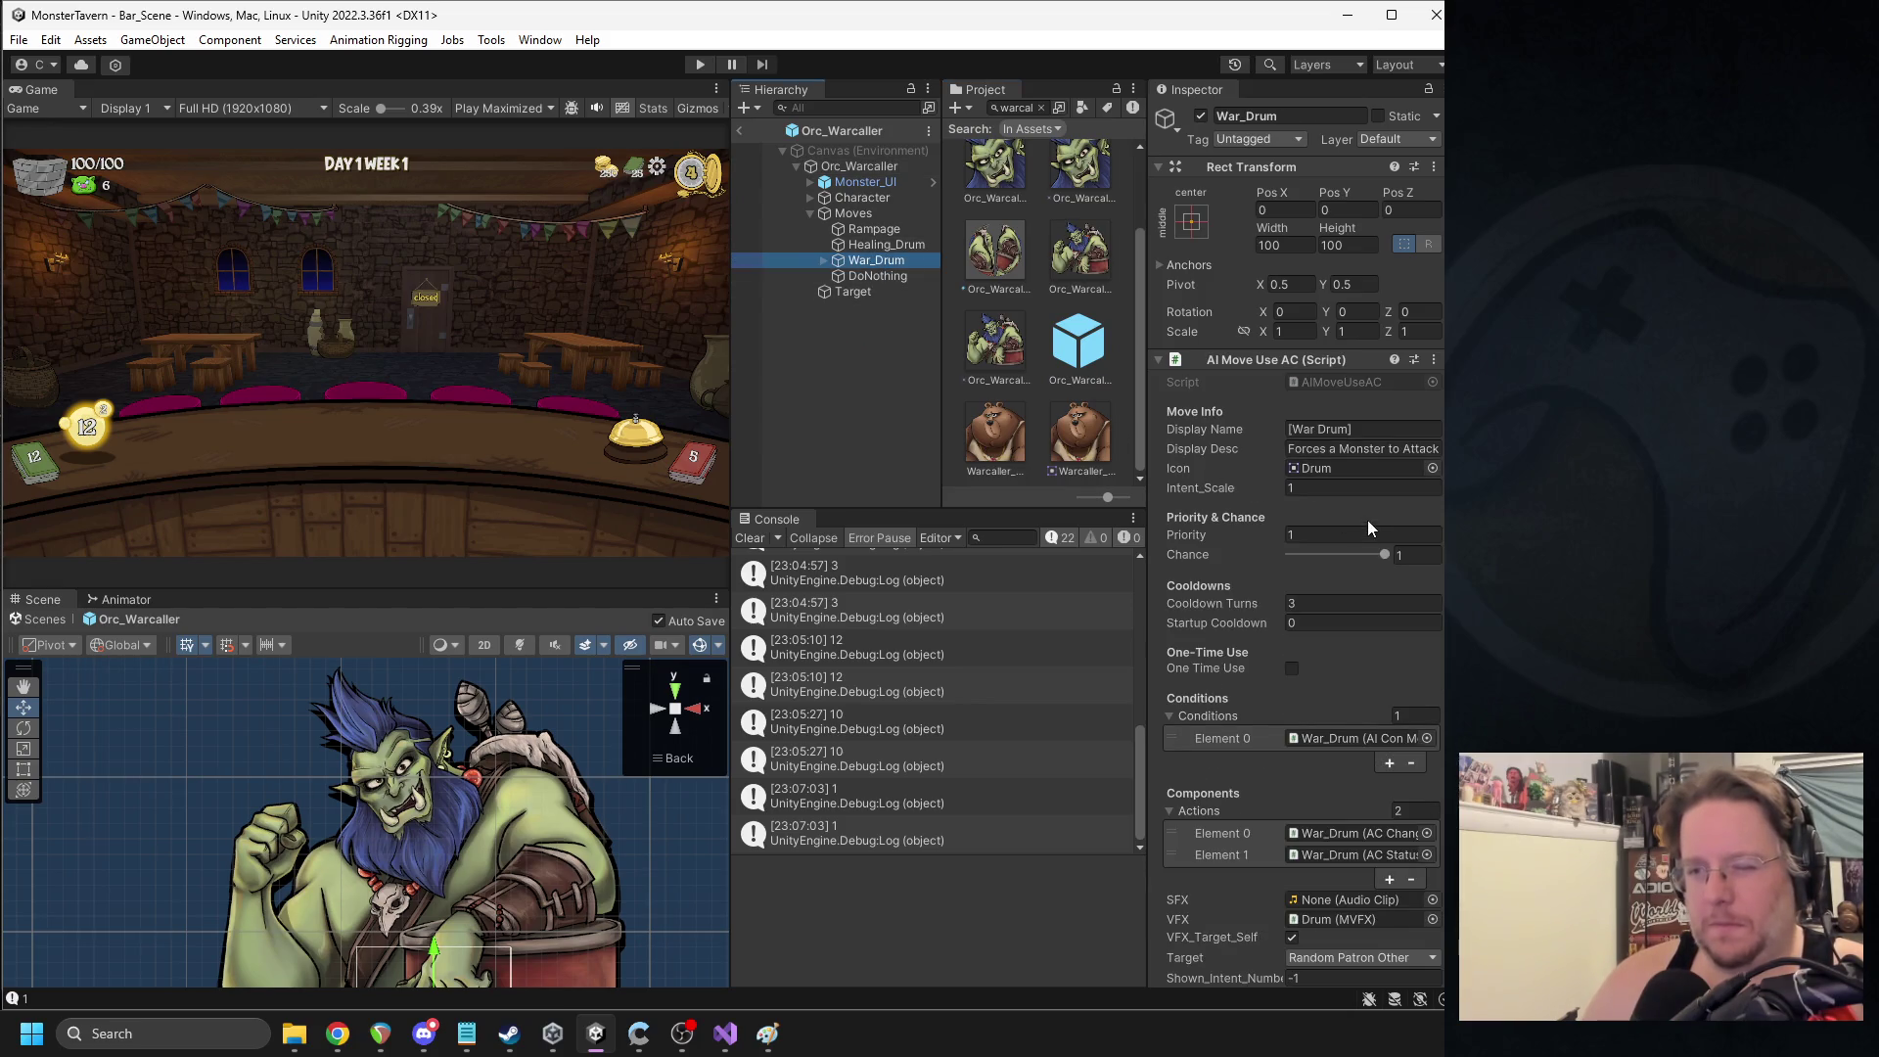
scroll(1322, 605, down, 10)
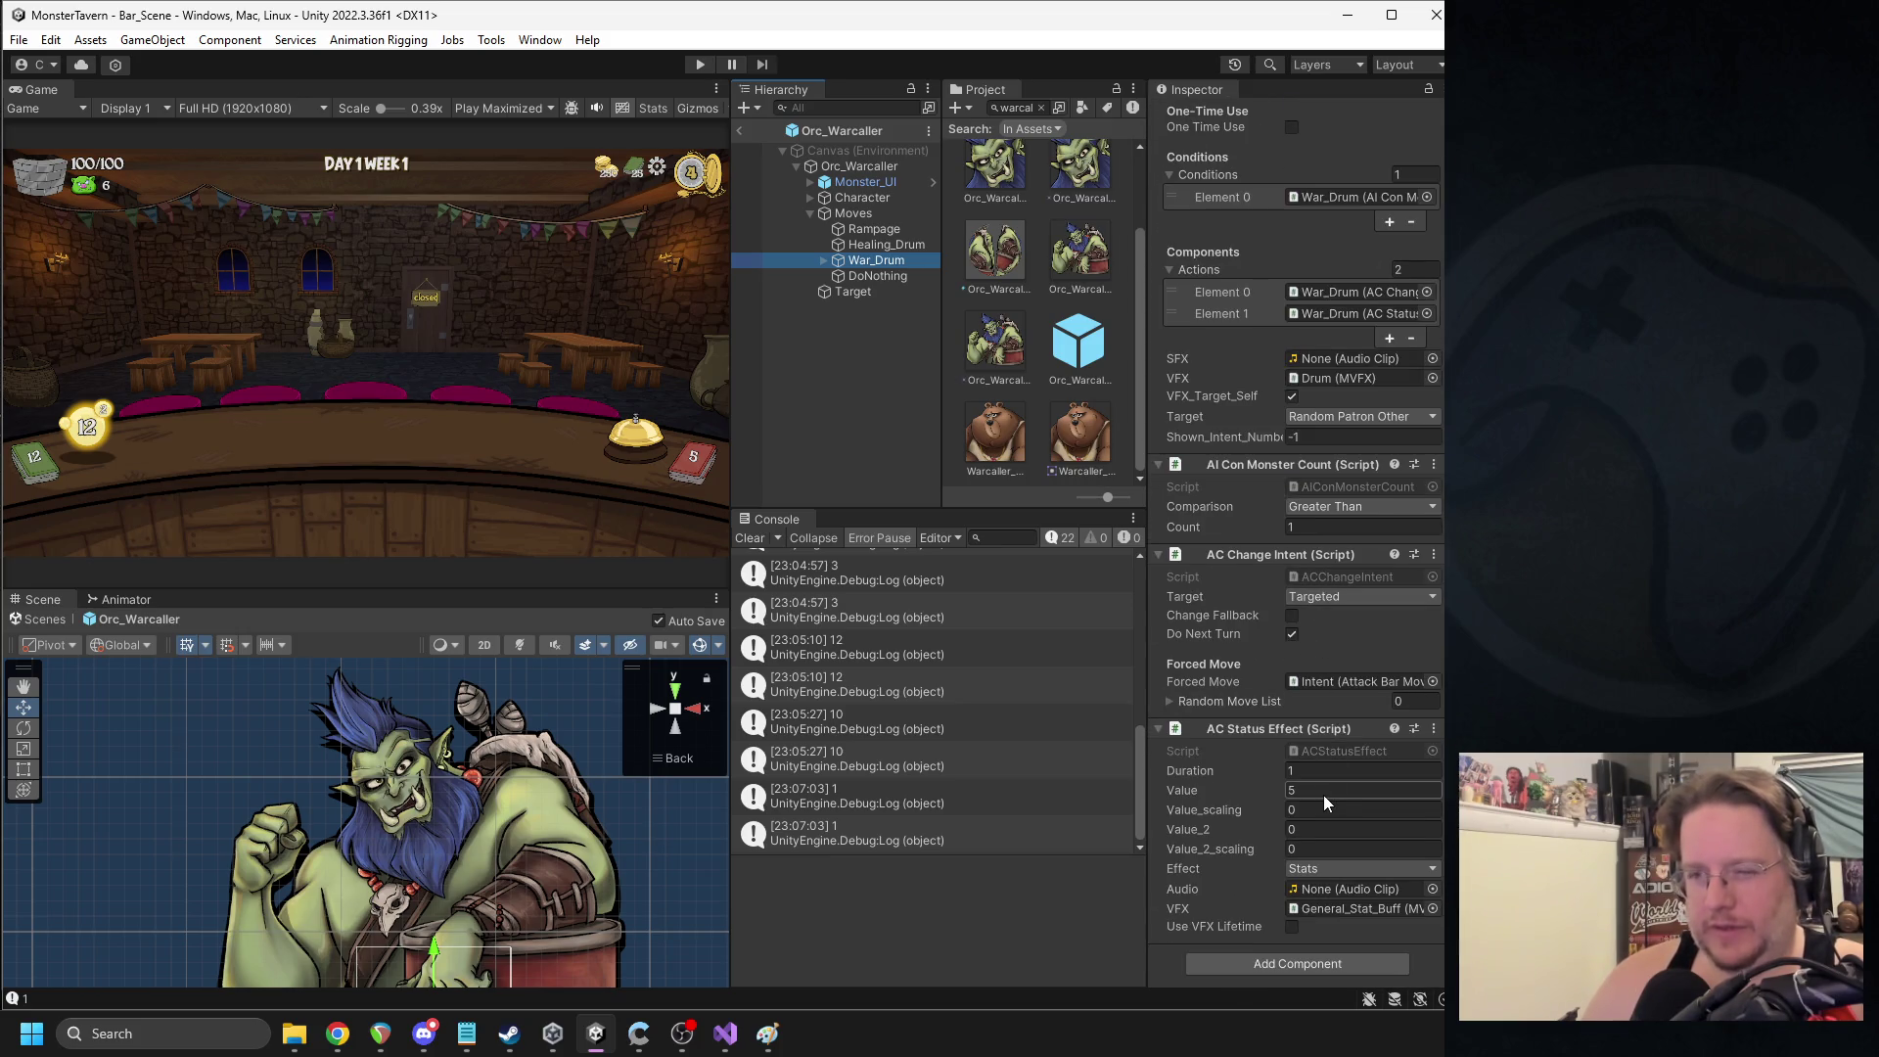
scroll(1323, 795, up, 10)
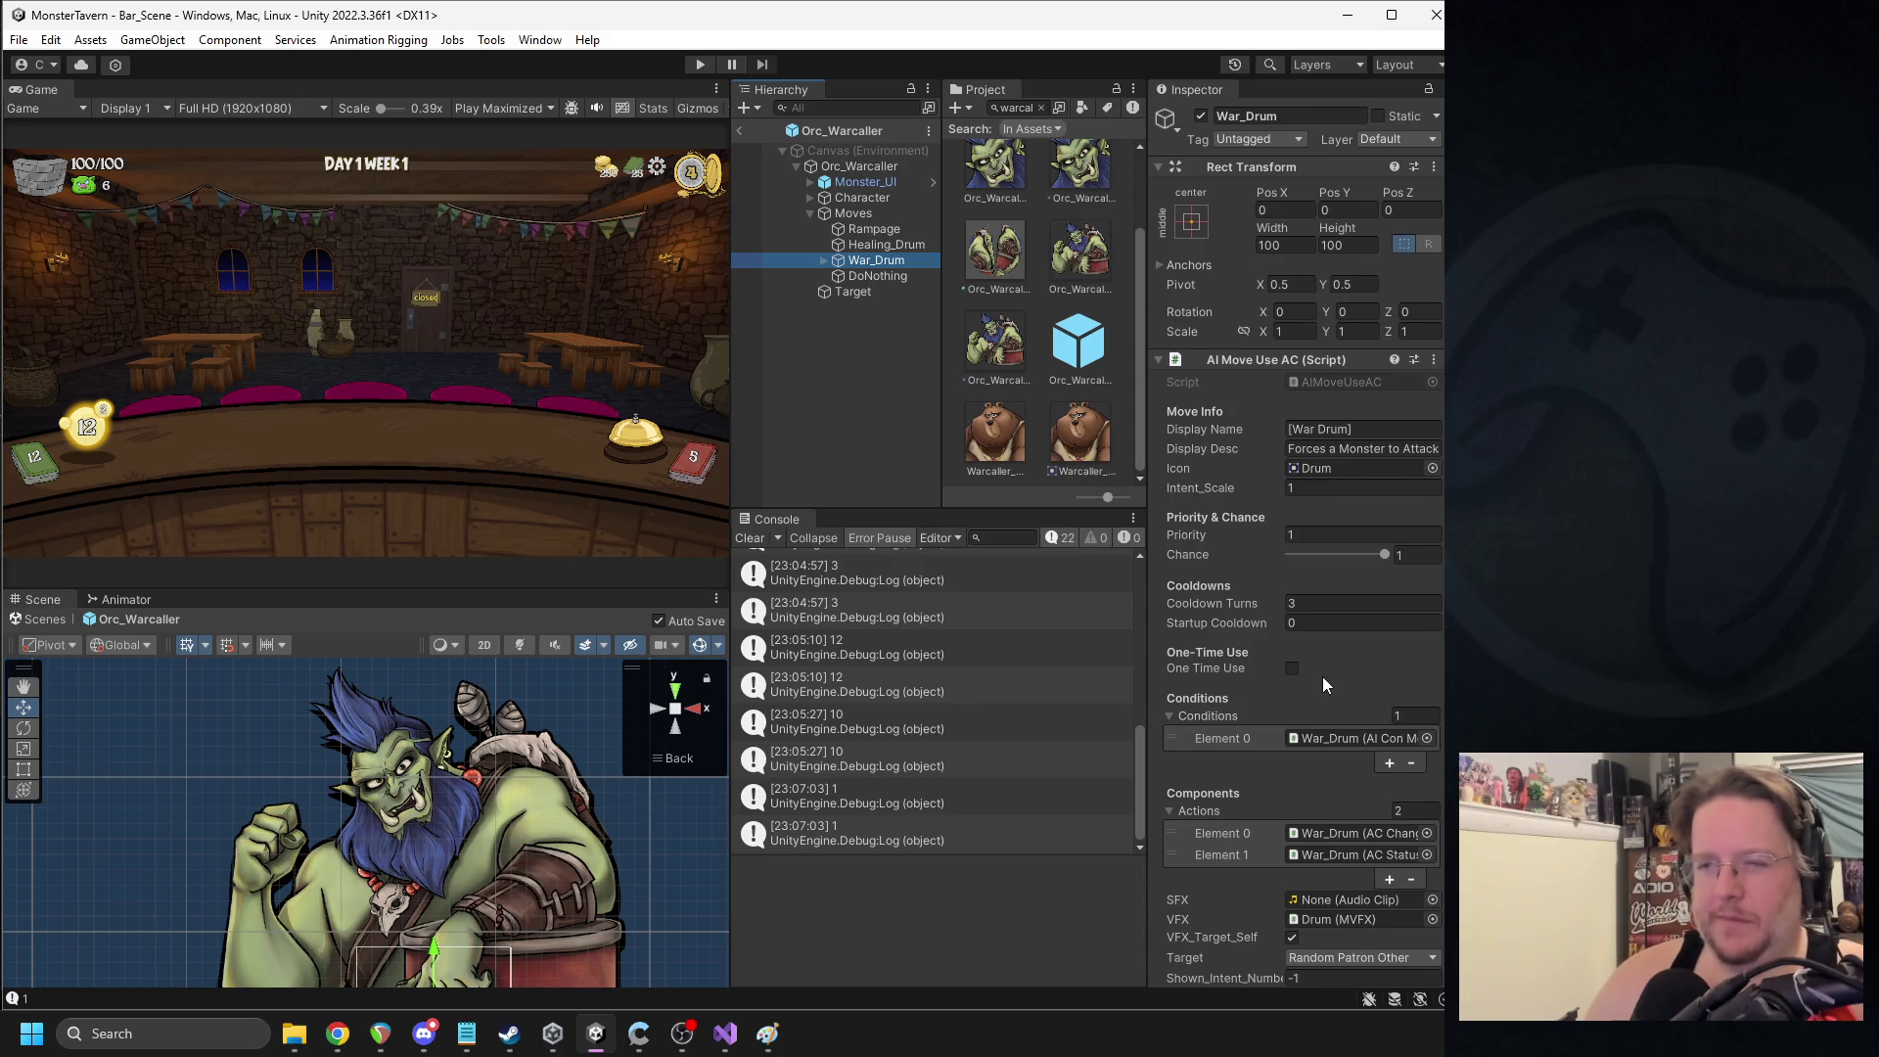
scroll(1322, 782, down, 10)
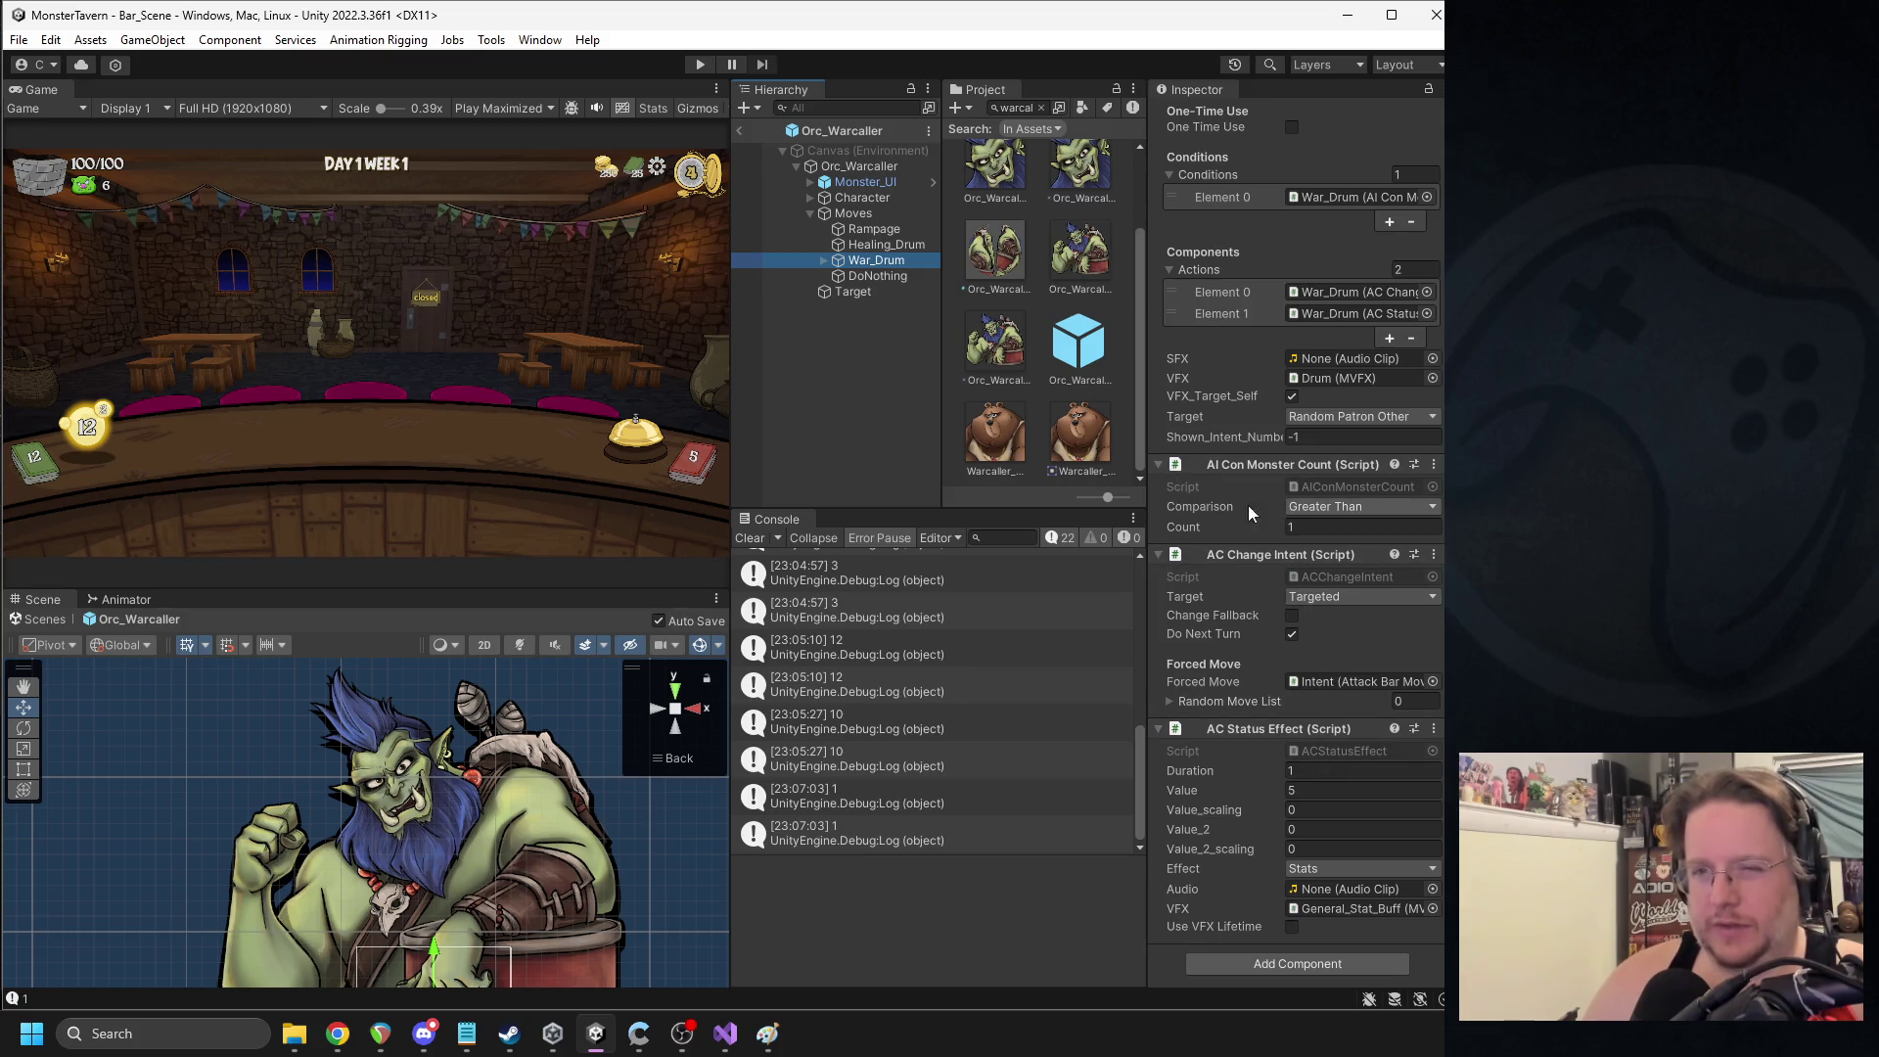
click(1300, 789)
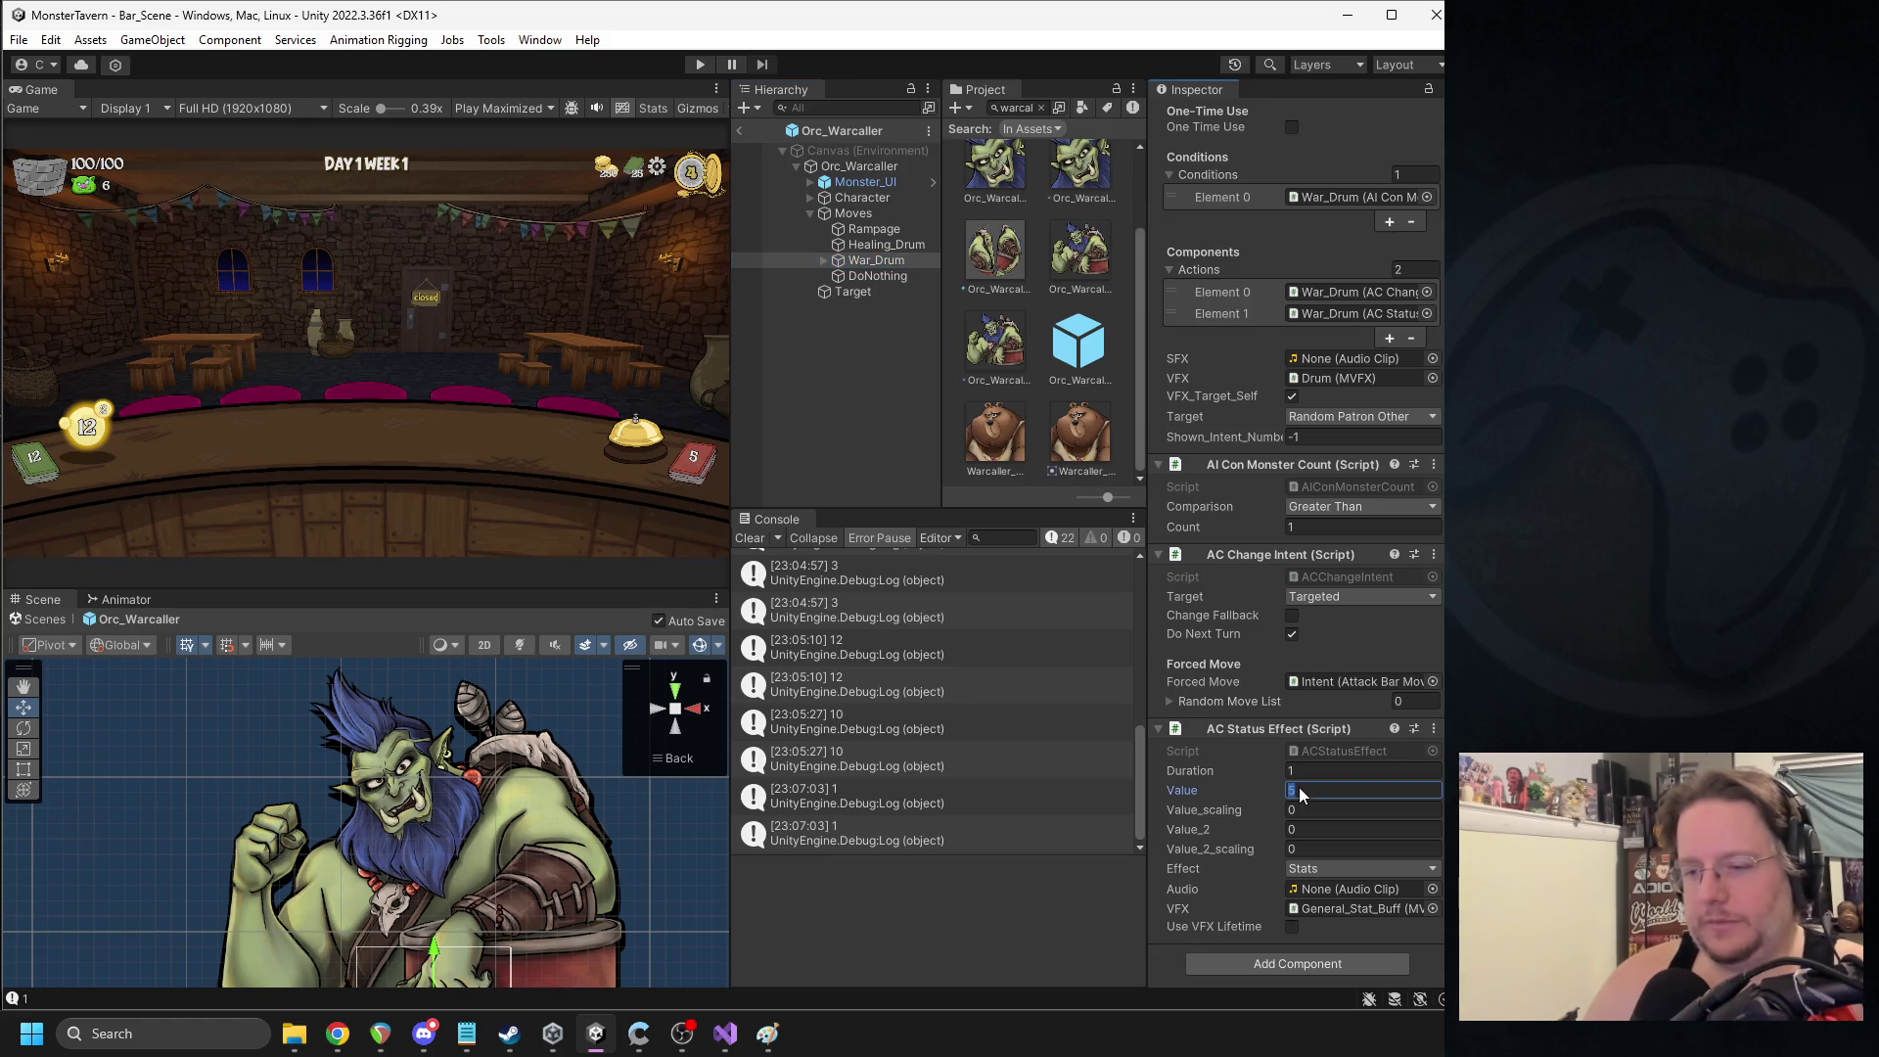
text(3)
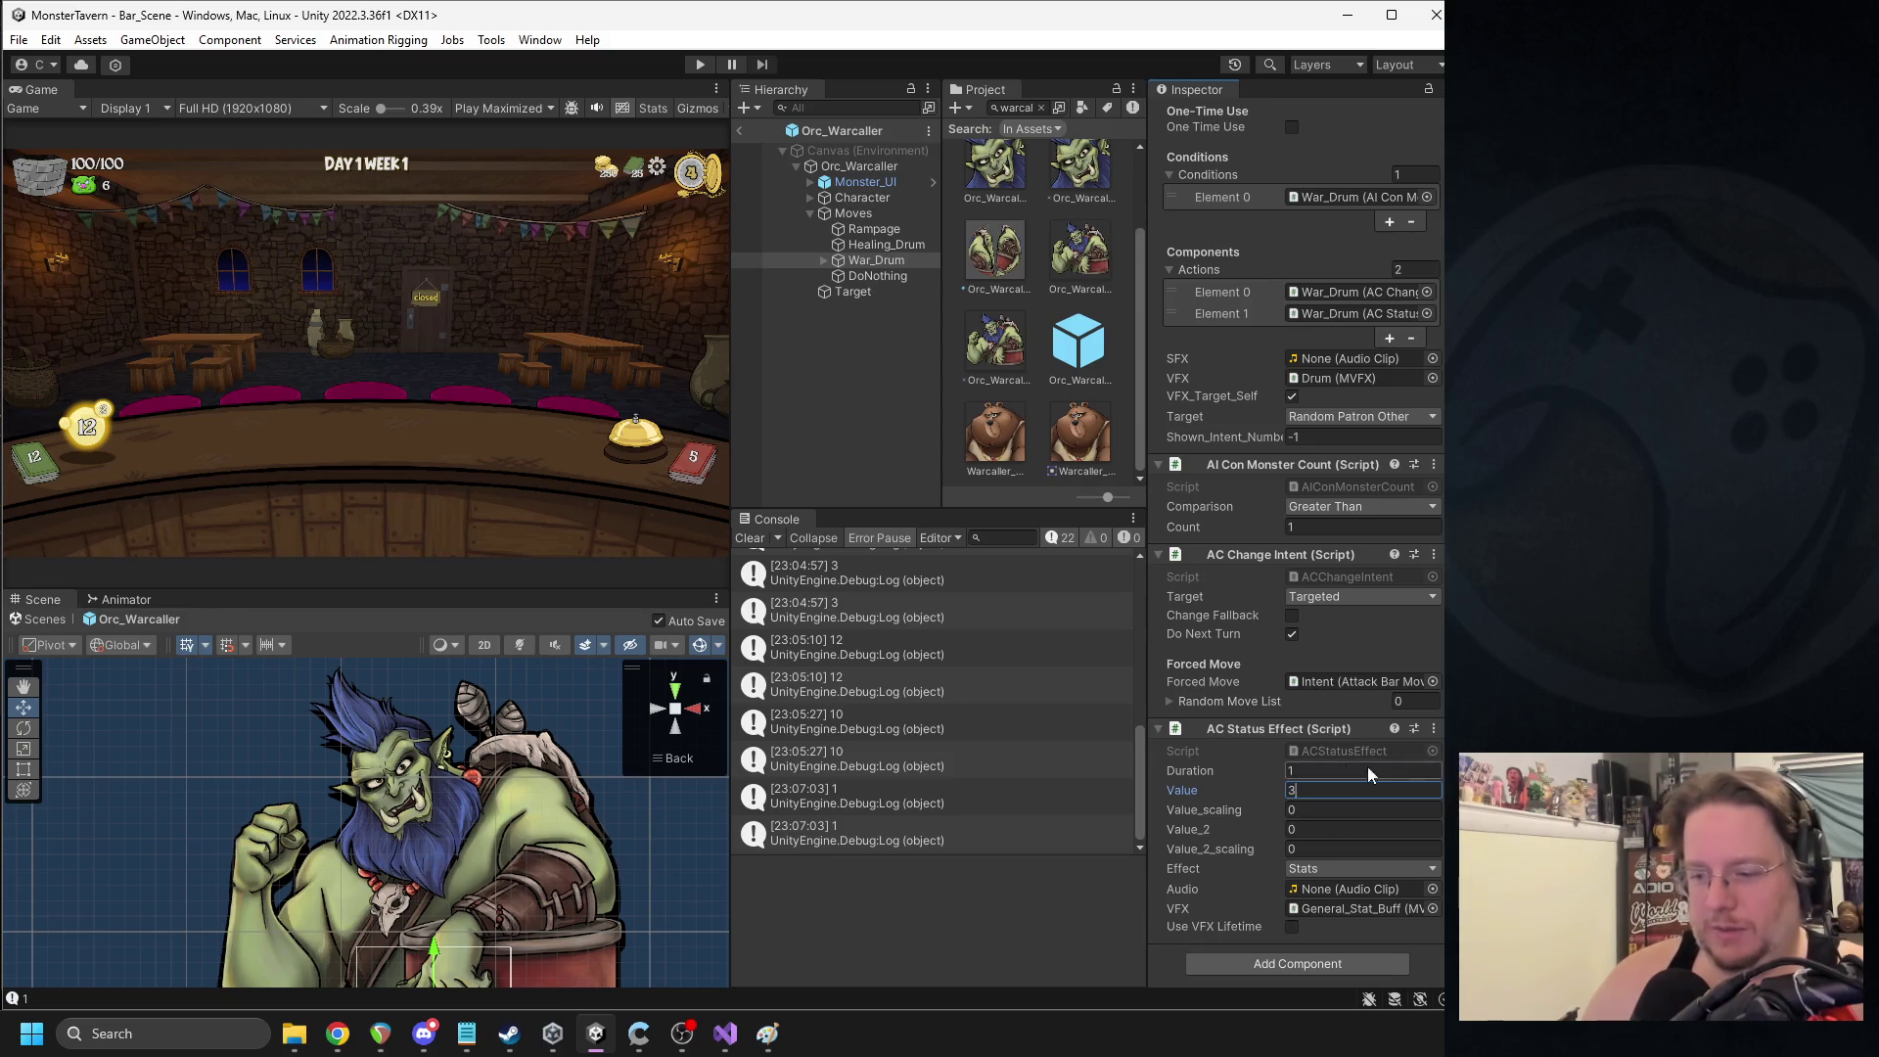
- Set the Healing_Drum move's health amount to 1
click(898, 250)
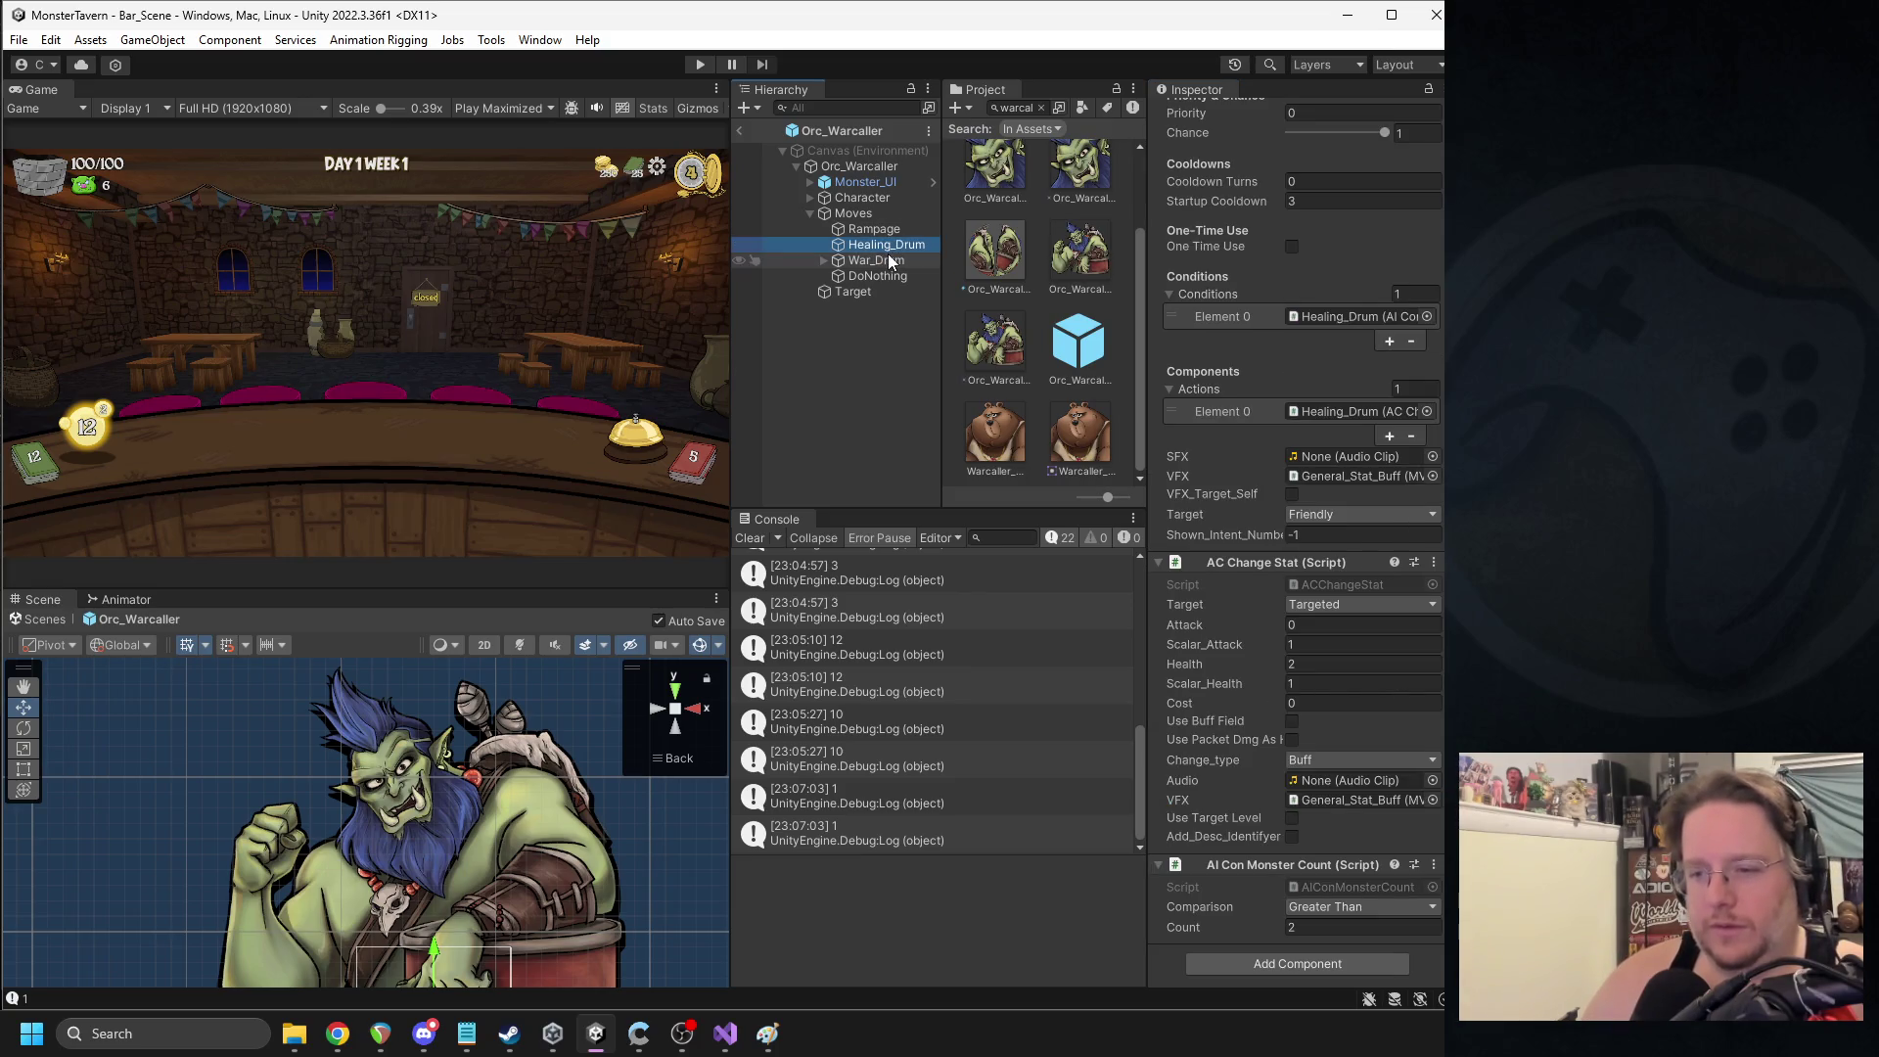
click(1312, 663)
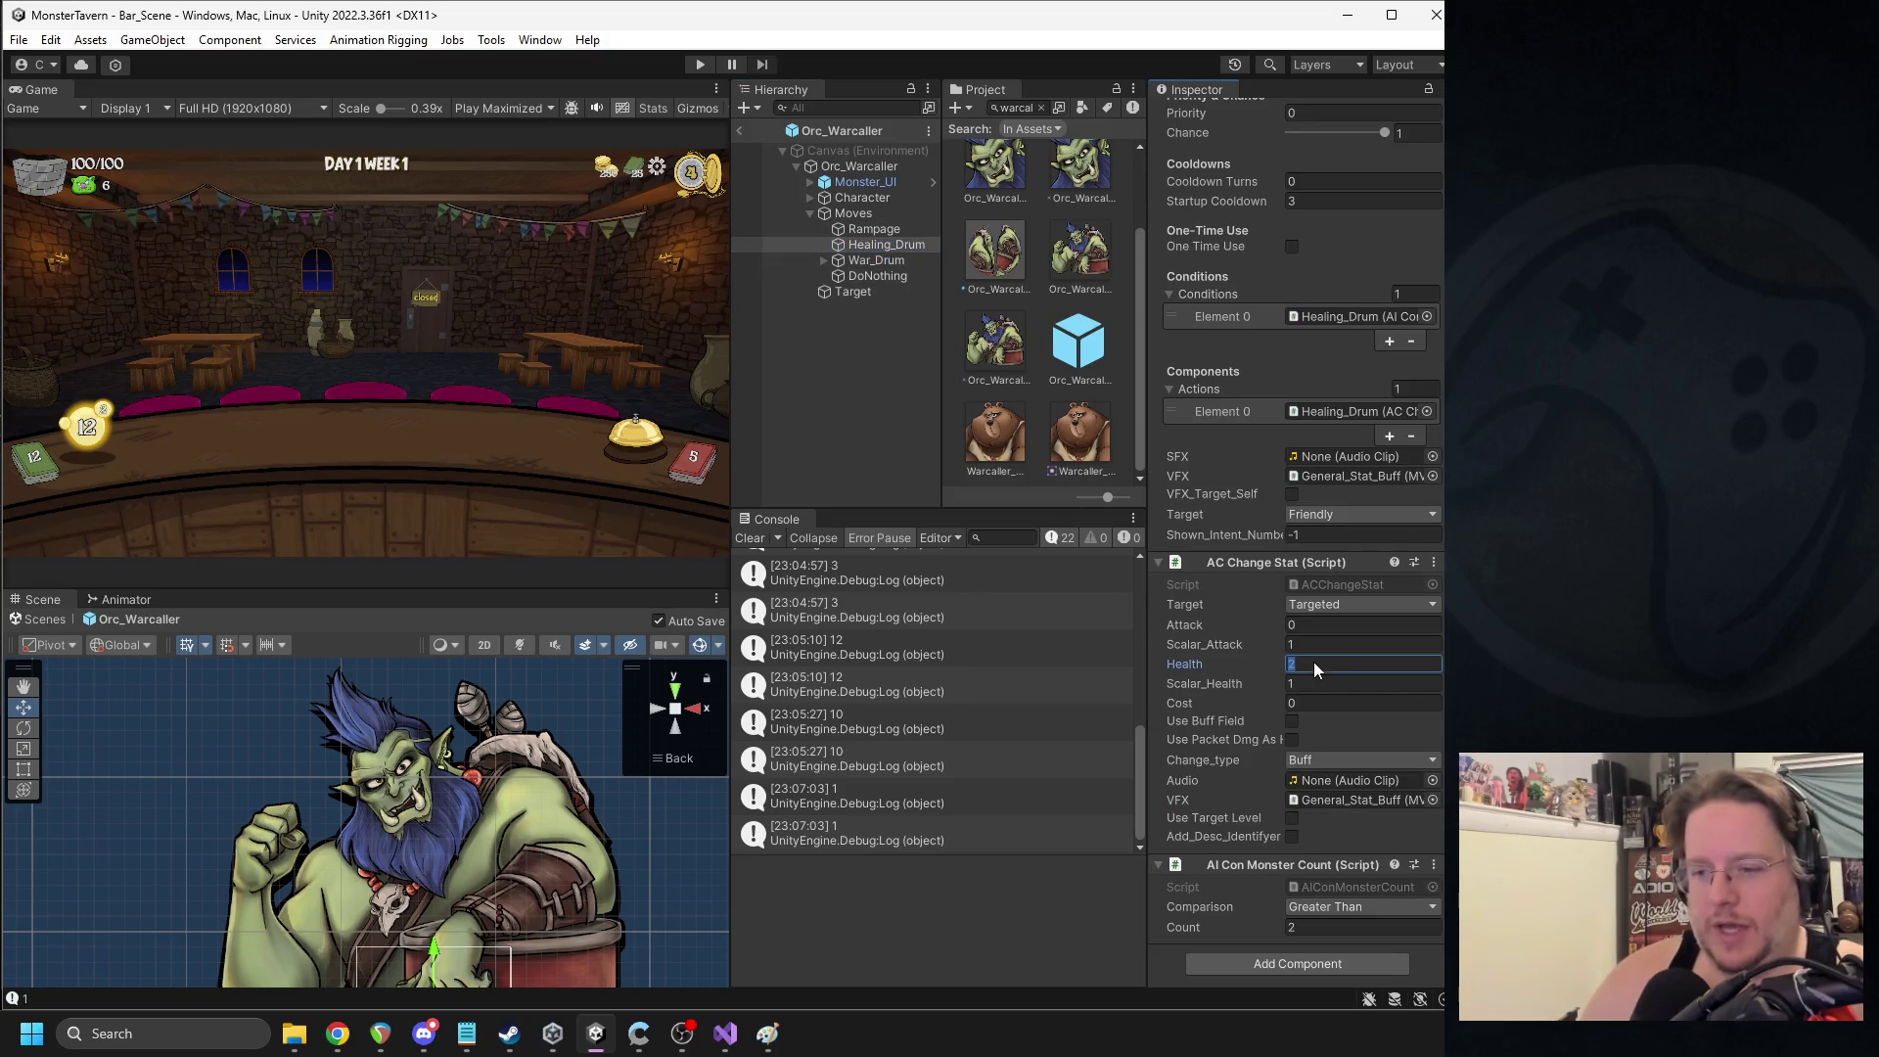
text(3)
click(843, 228)
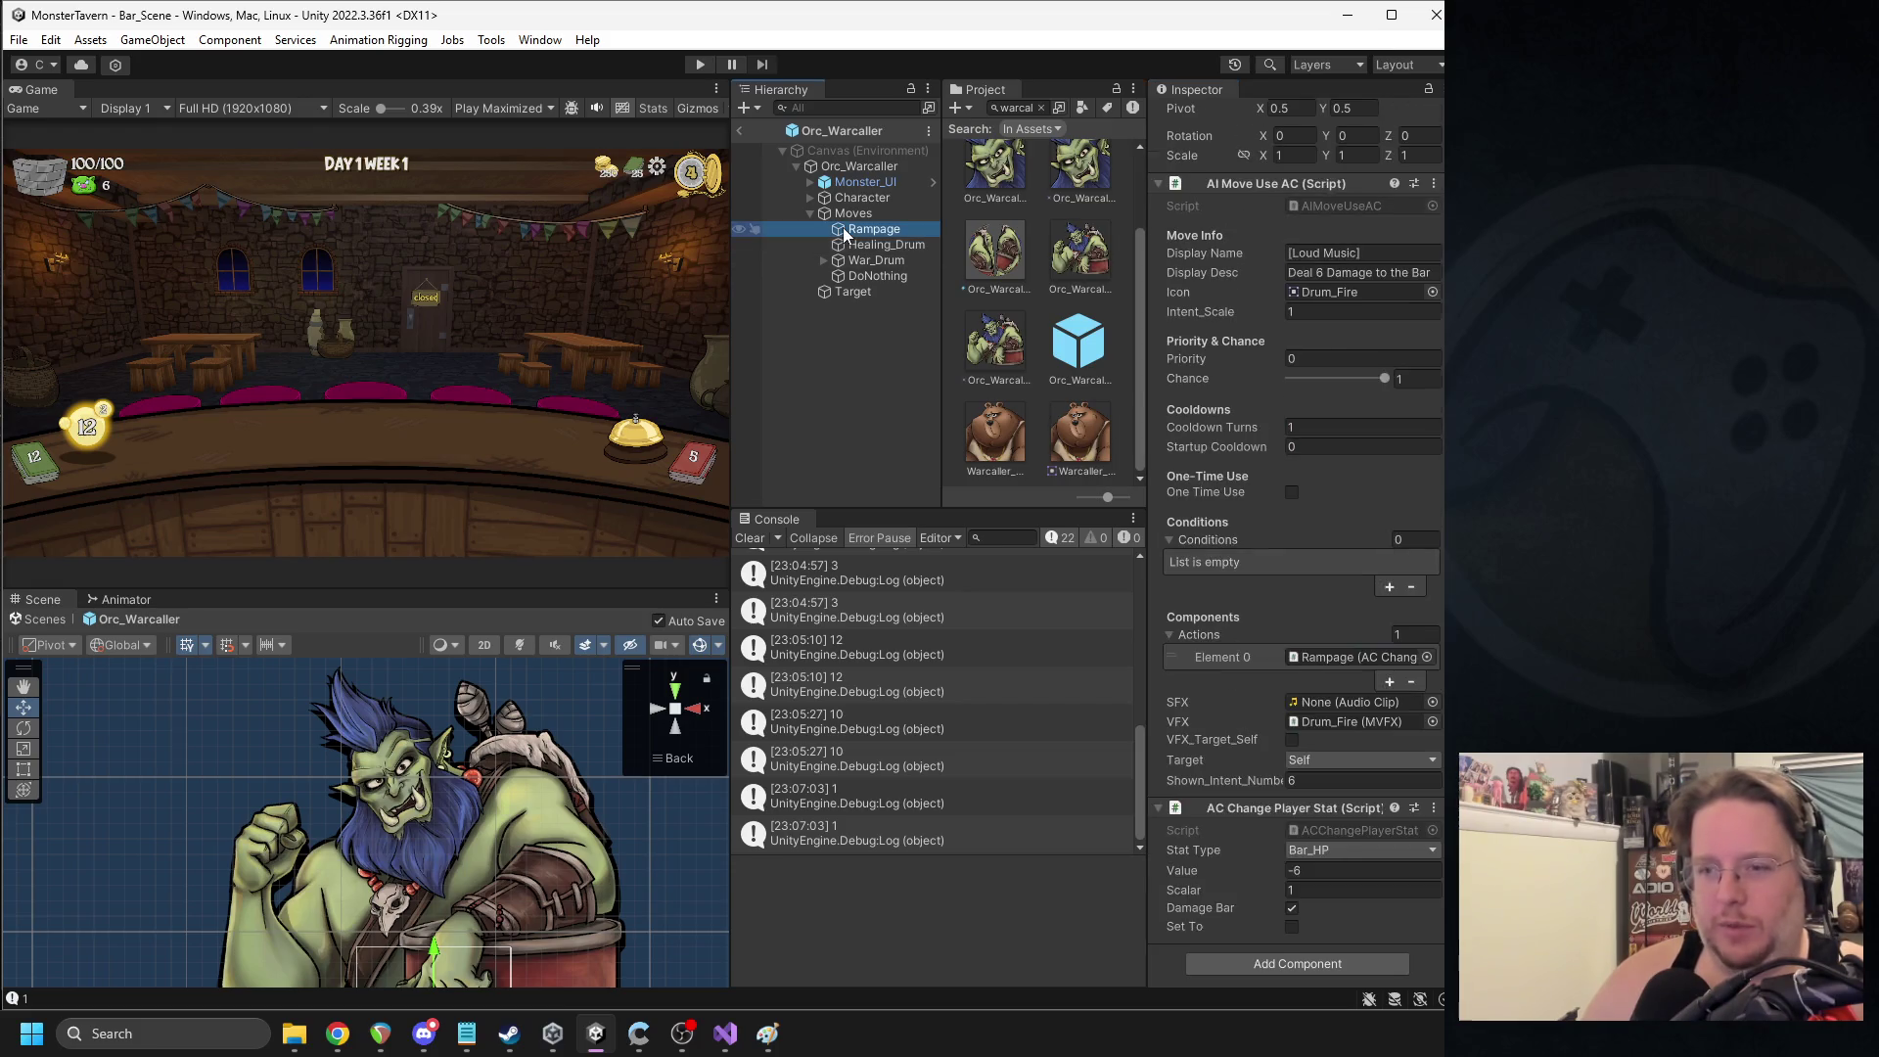
click(862, 245)
- Set Rampage's shown intent number to 5 and value to -5, then return to Bar_Scene
key(Up)
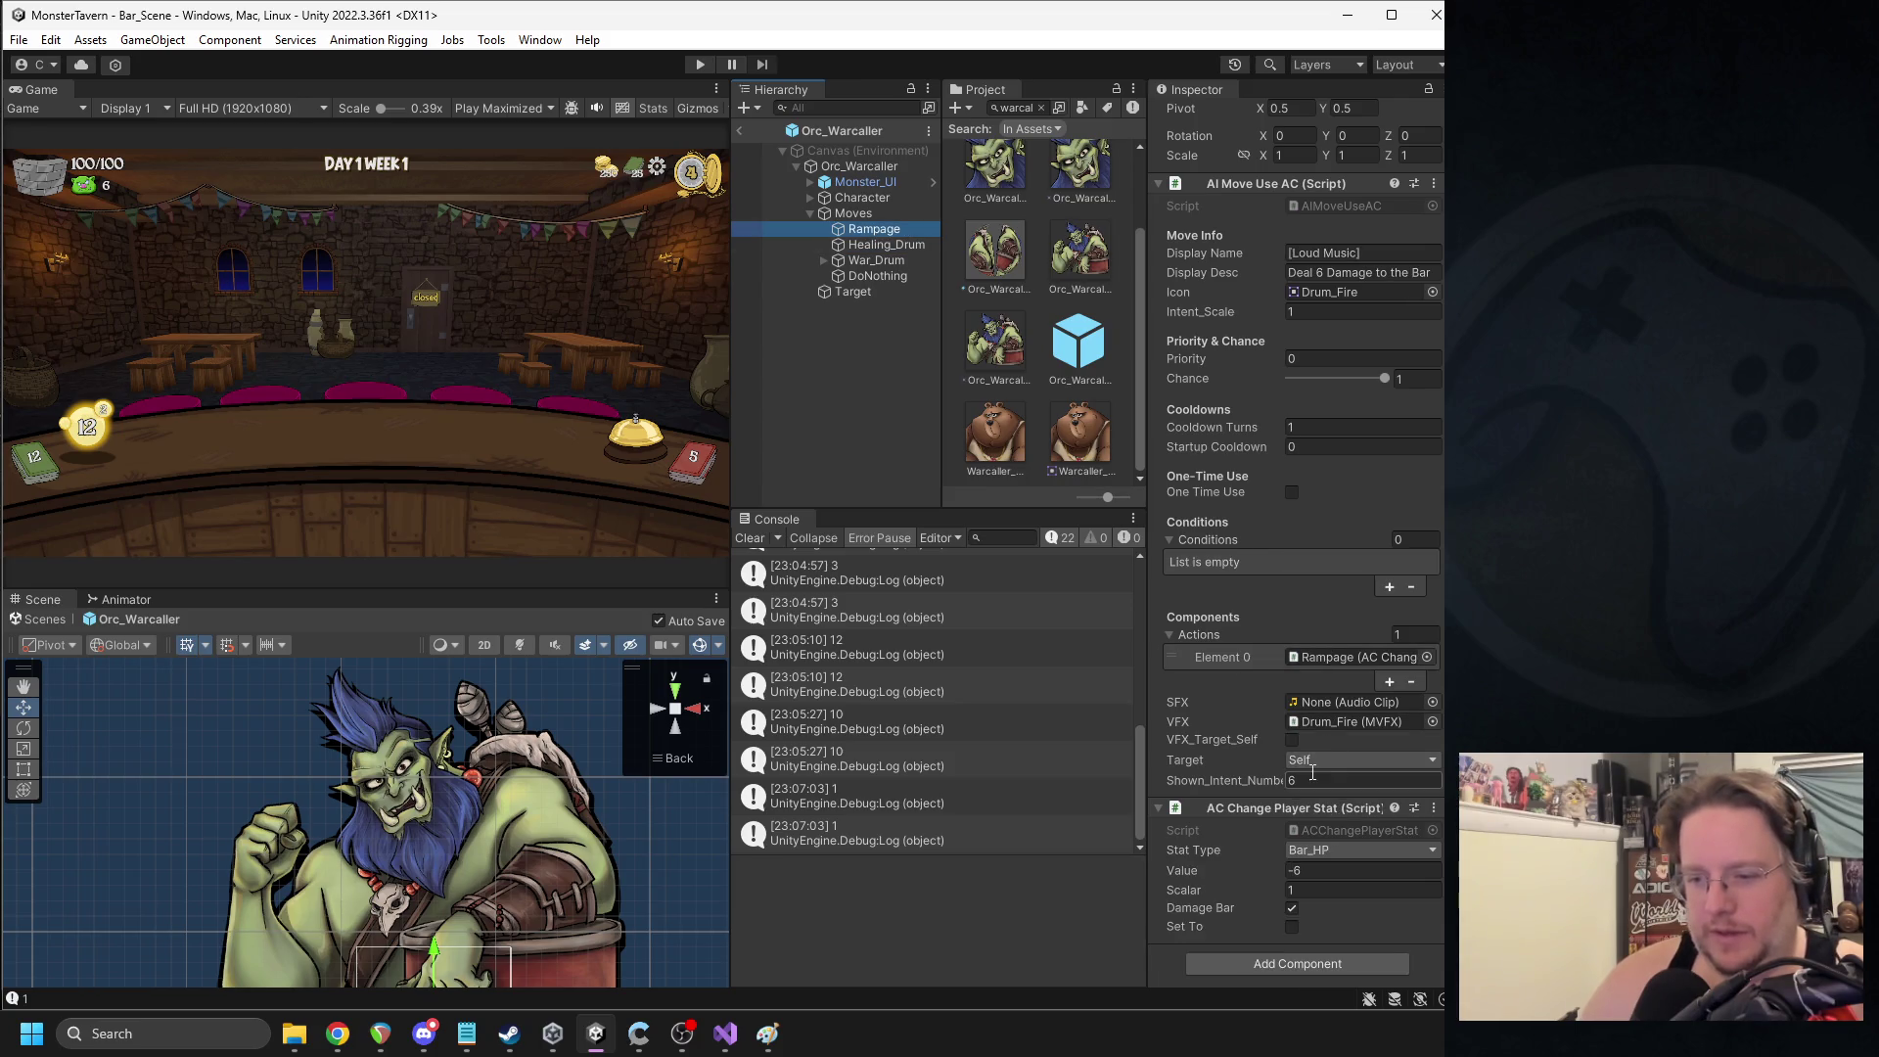
click(1311, 781)
text(5)
click(1298, 872)
text(-5)
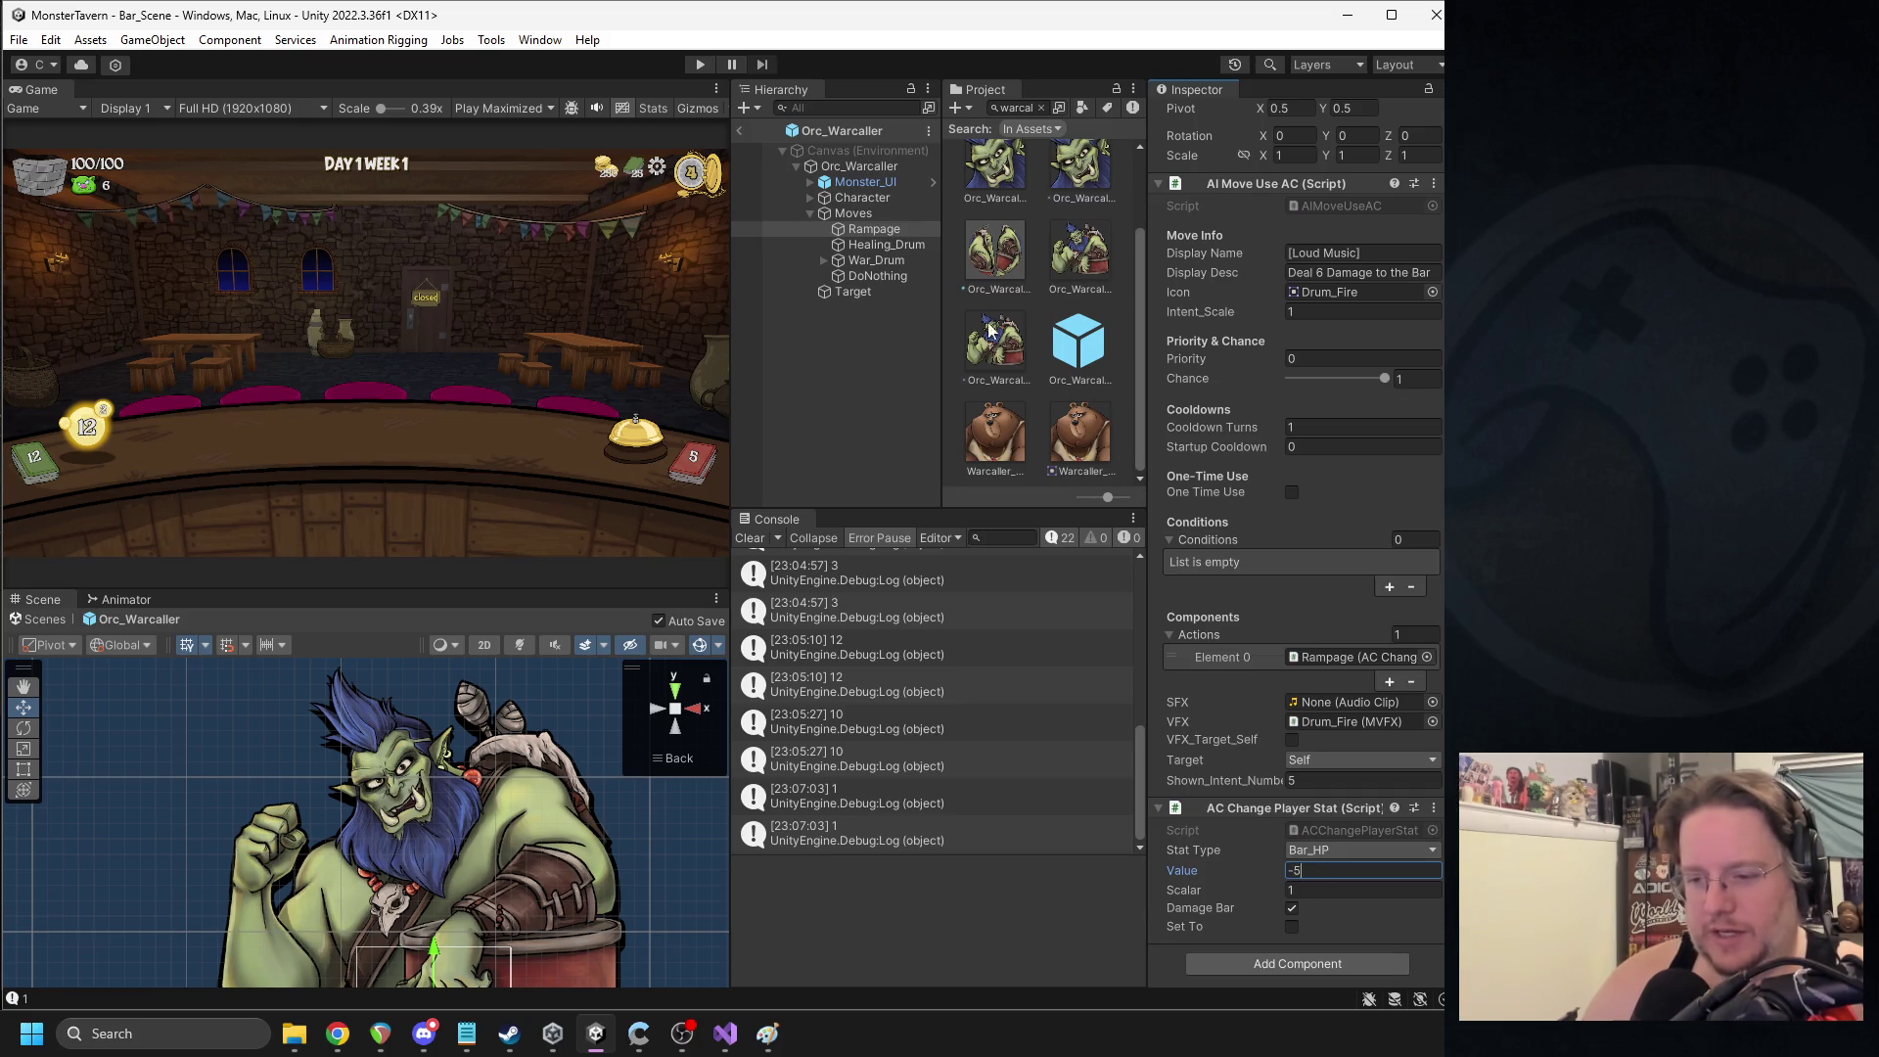
click(739, 131)
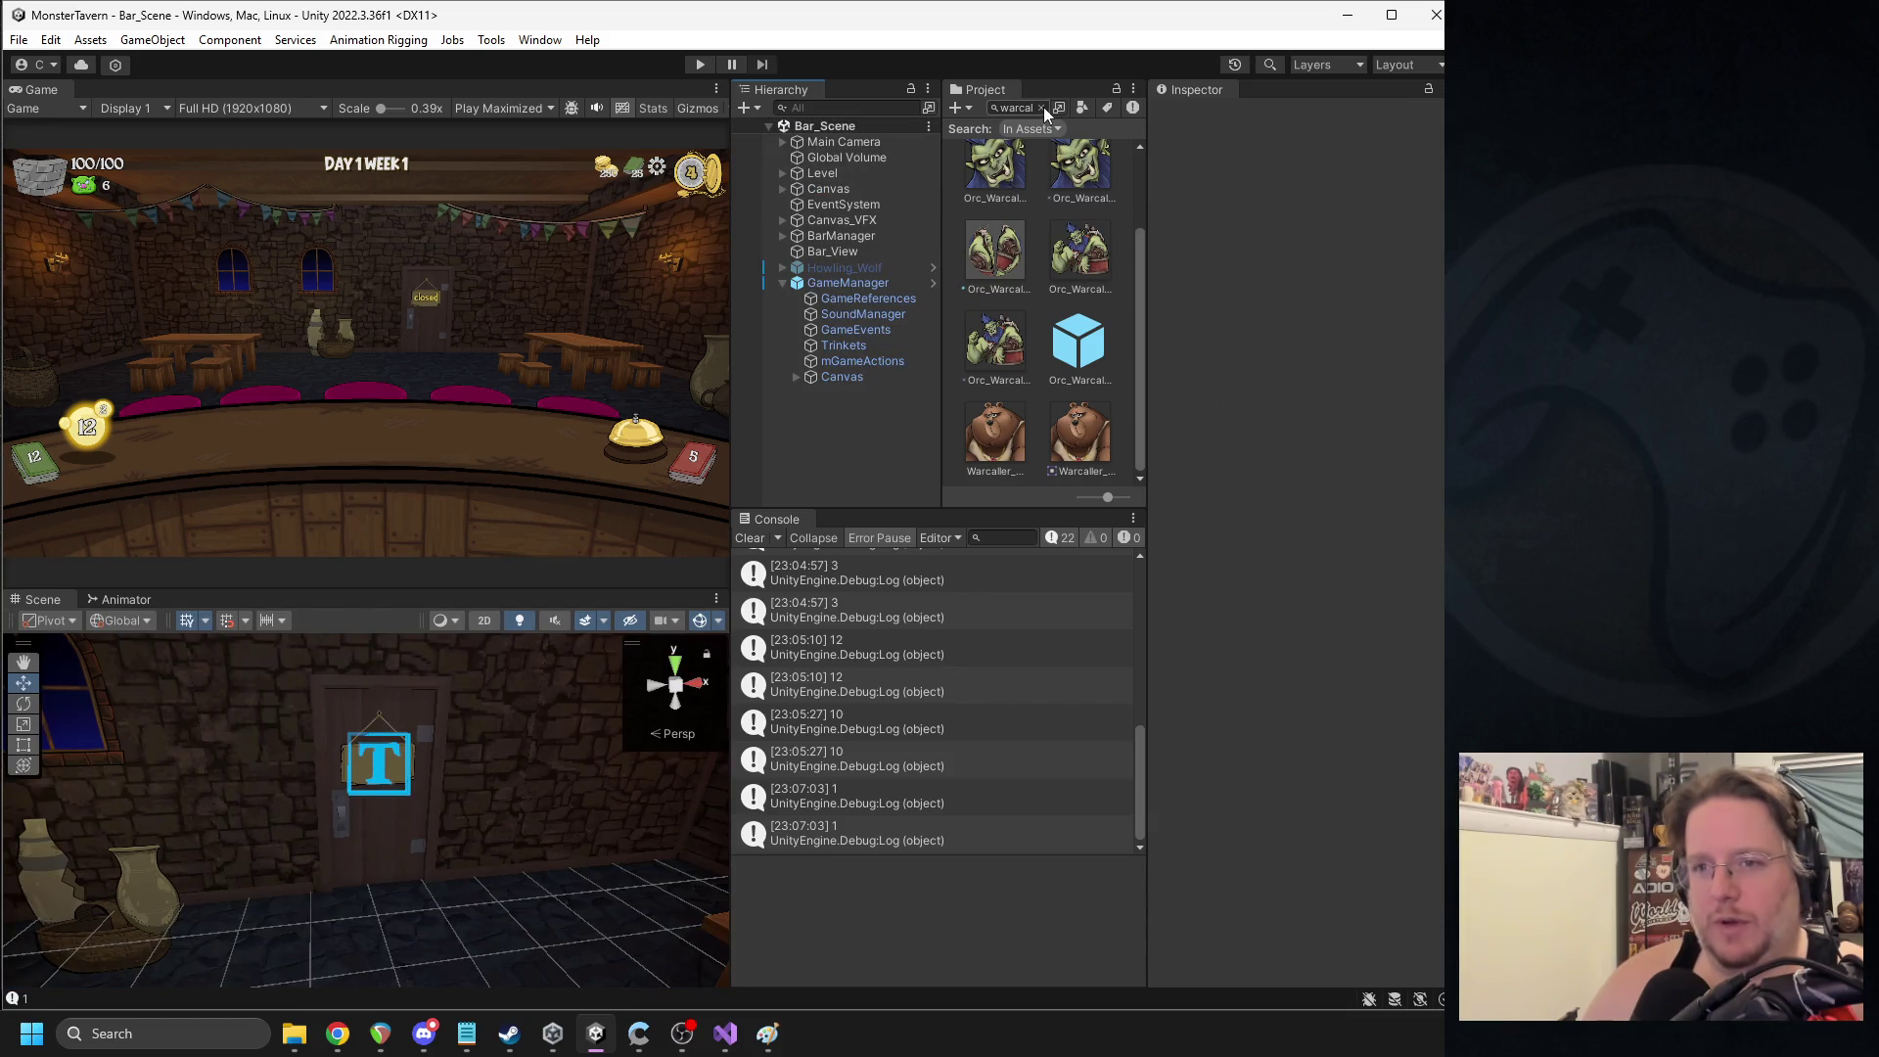
- Search the Project for 'hyena' and open the Hyena prefab
click(1043, 109)
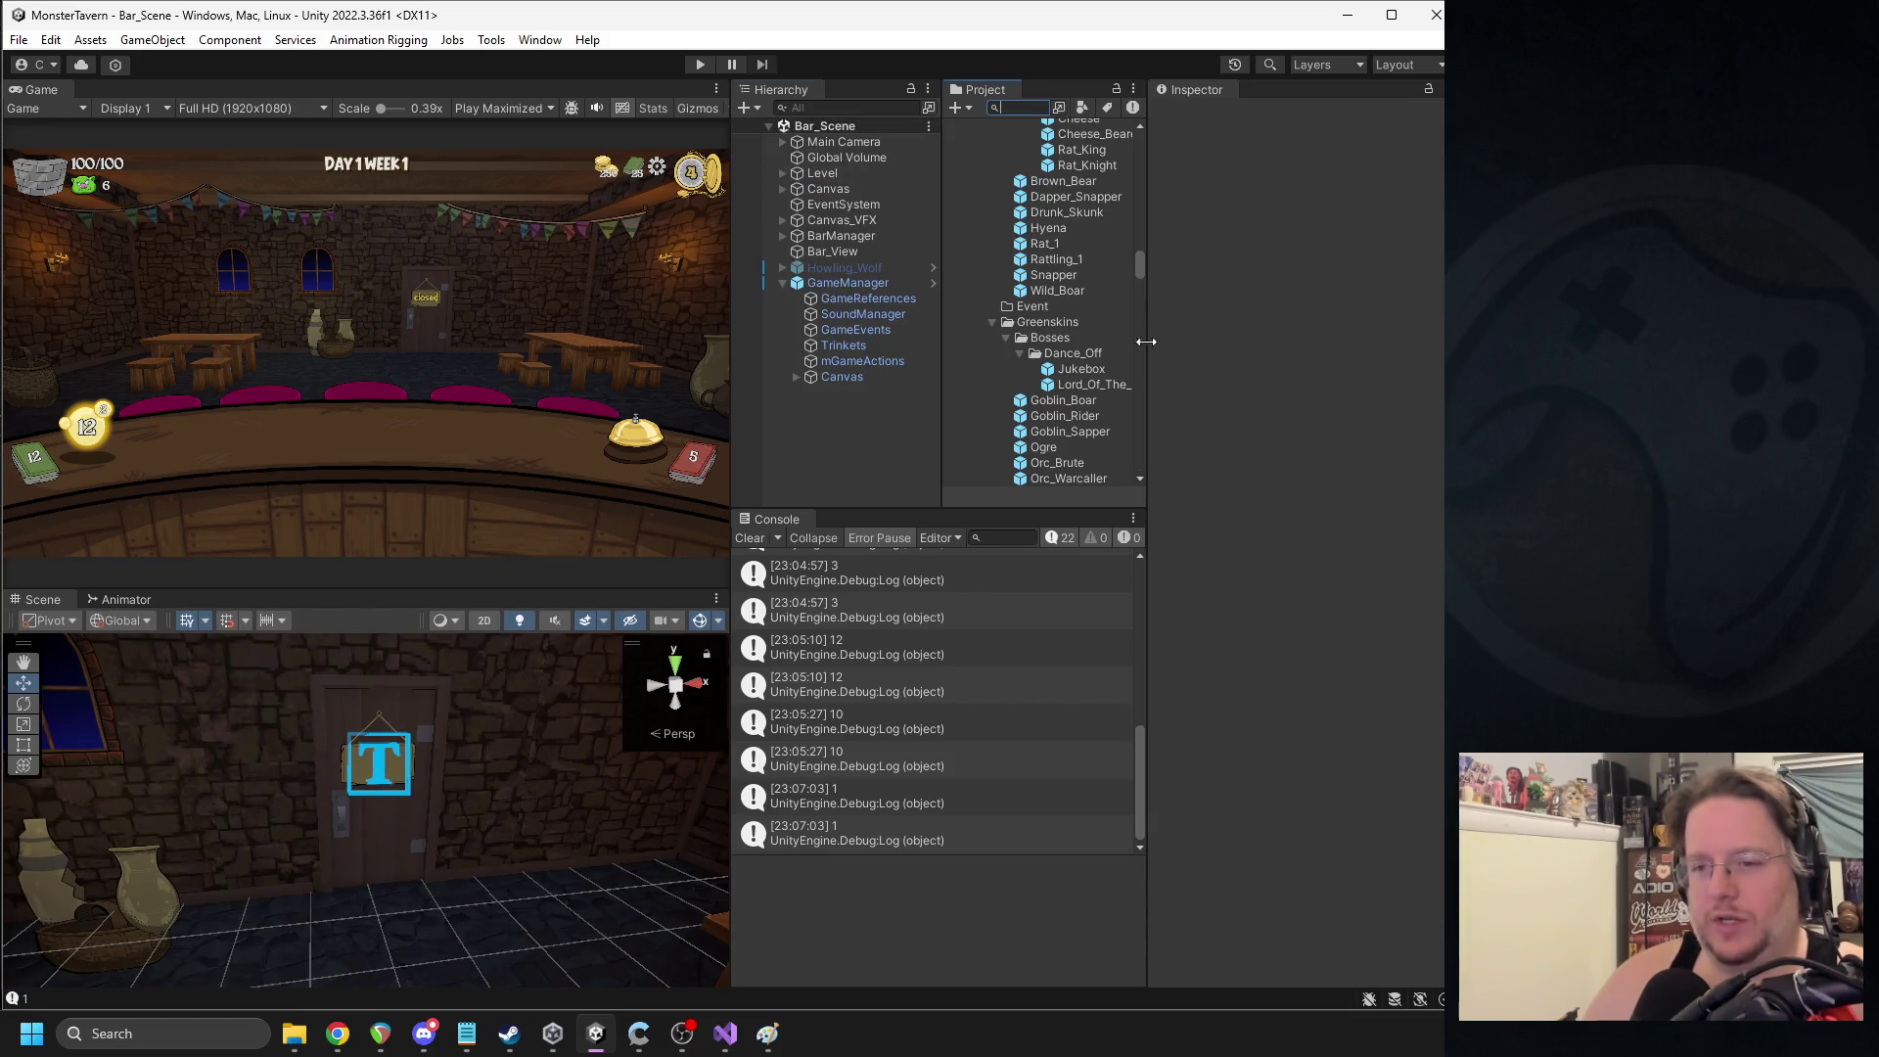
scroll(1077, 313, up, 5)
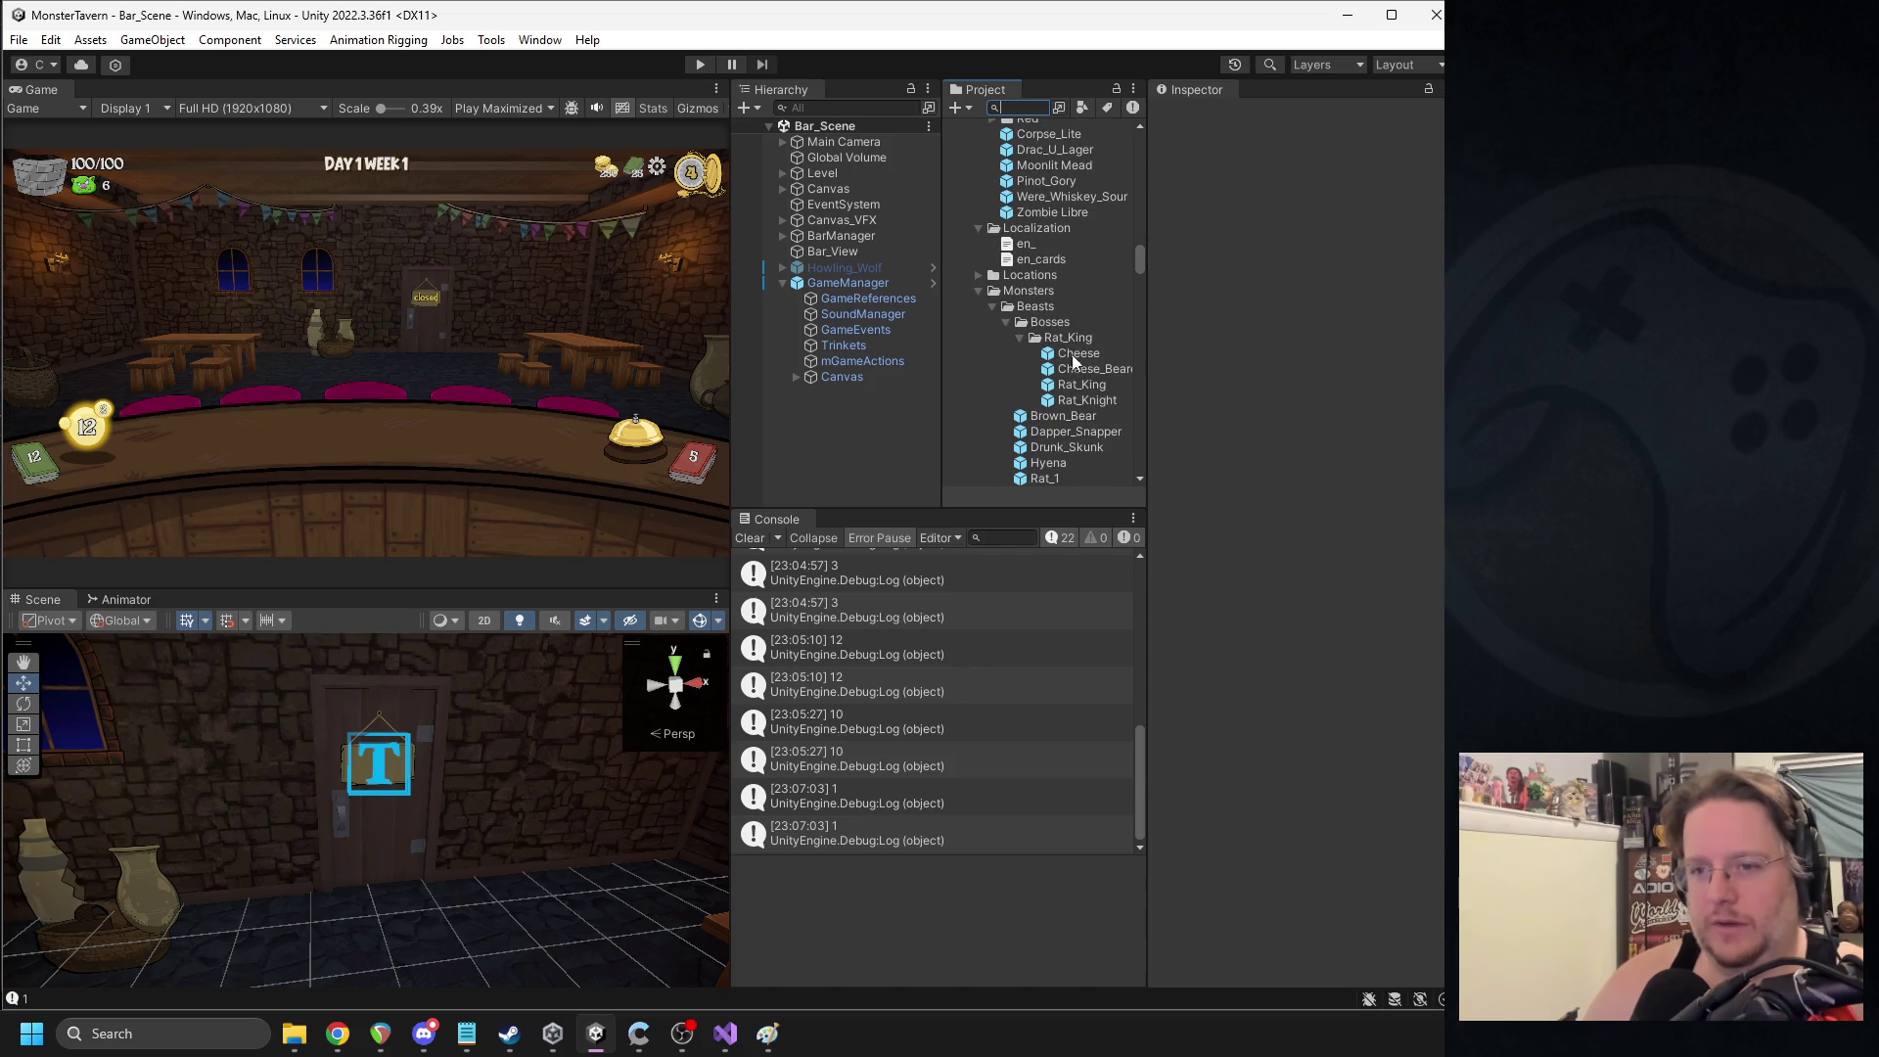
click(1005, 322)
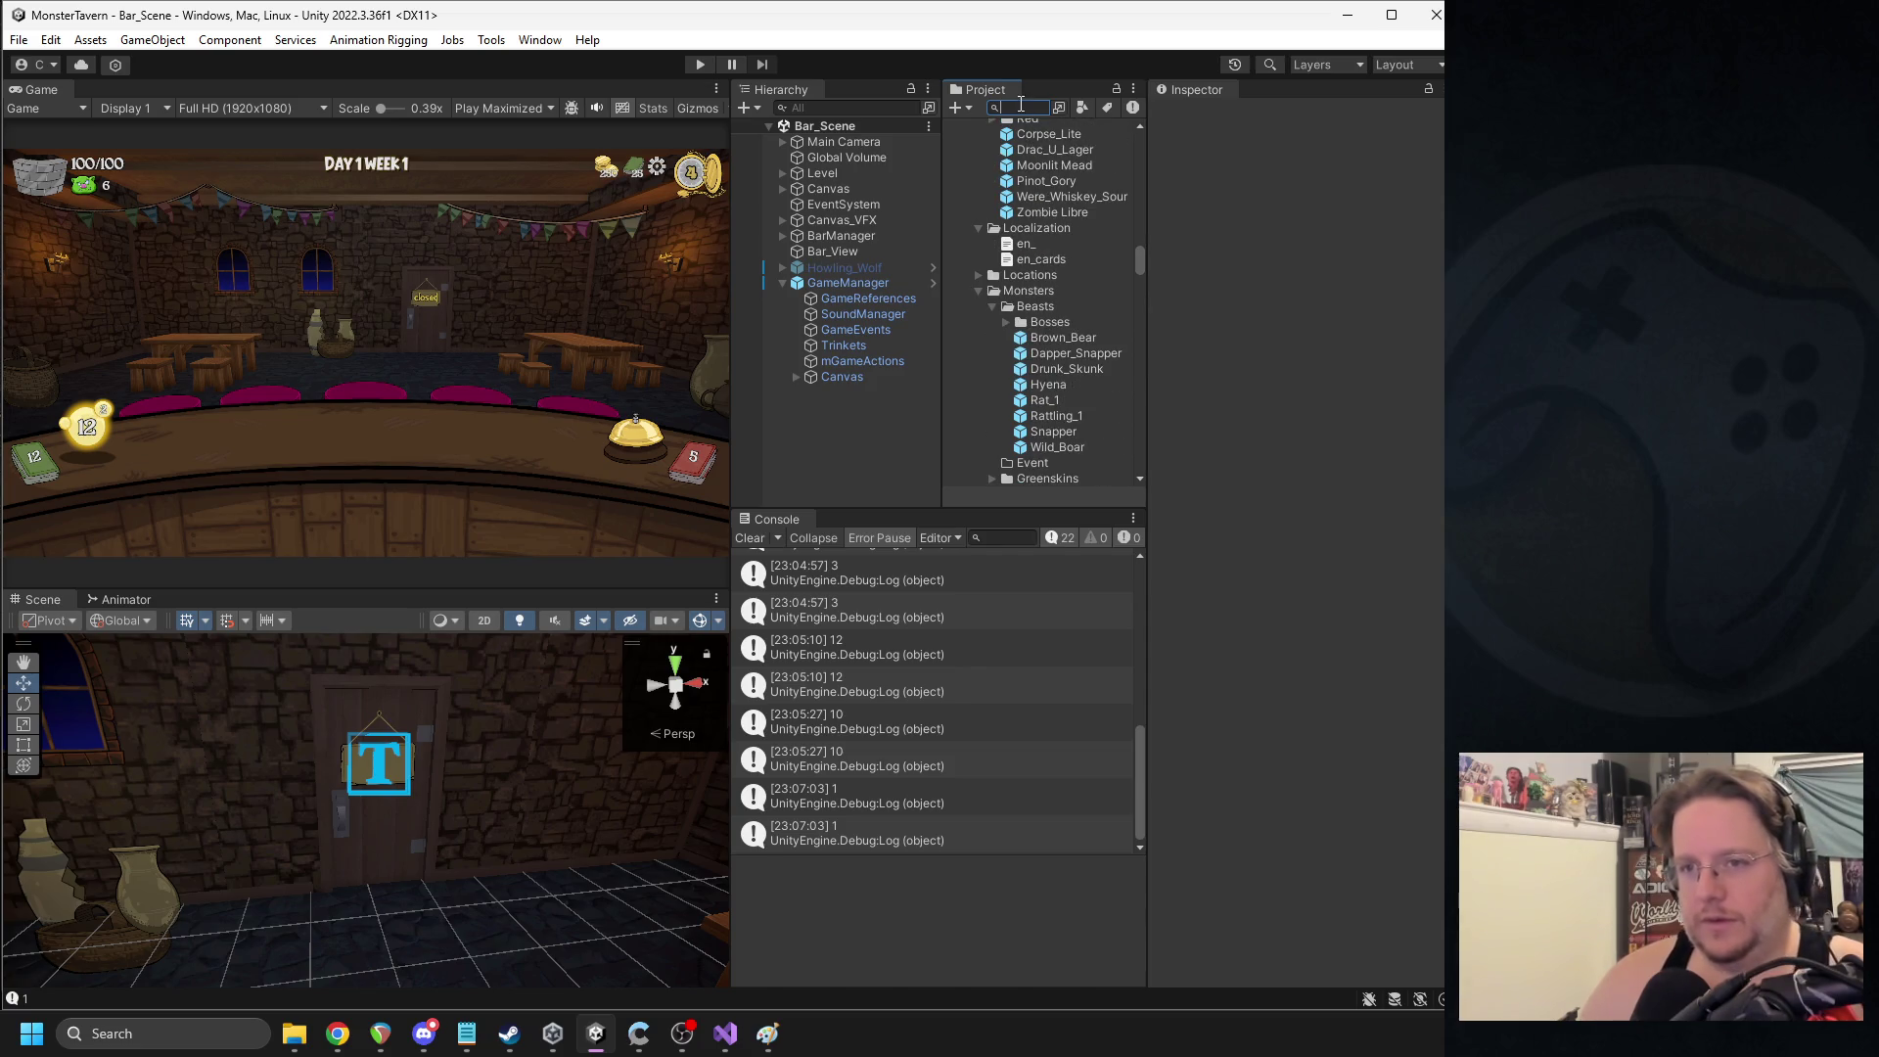
text(hyena)
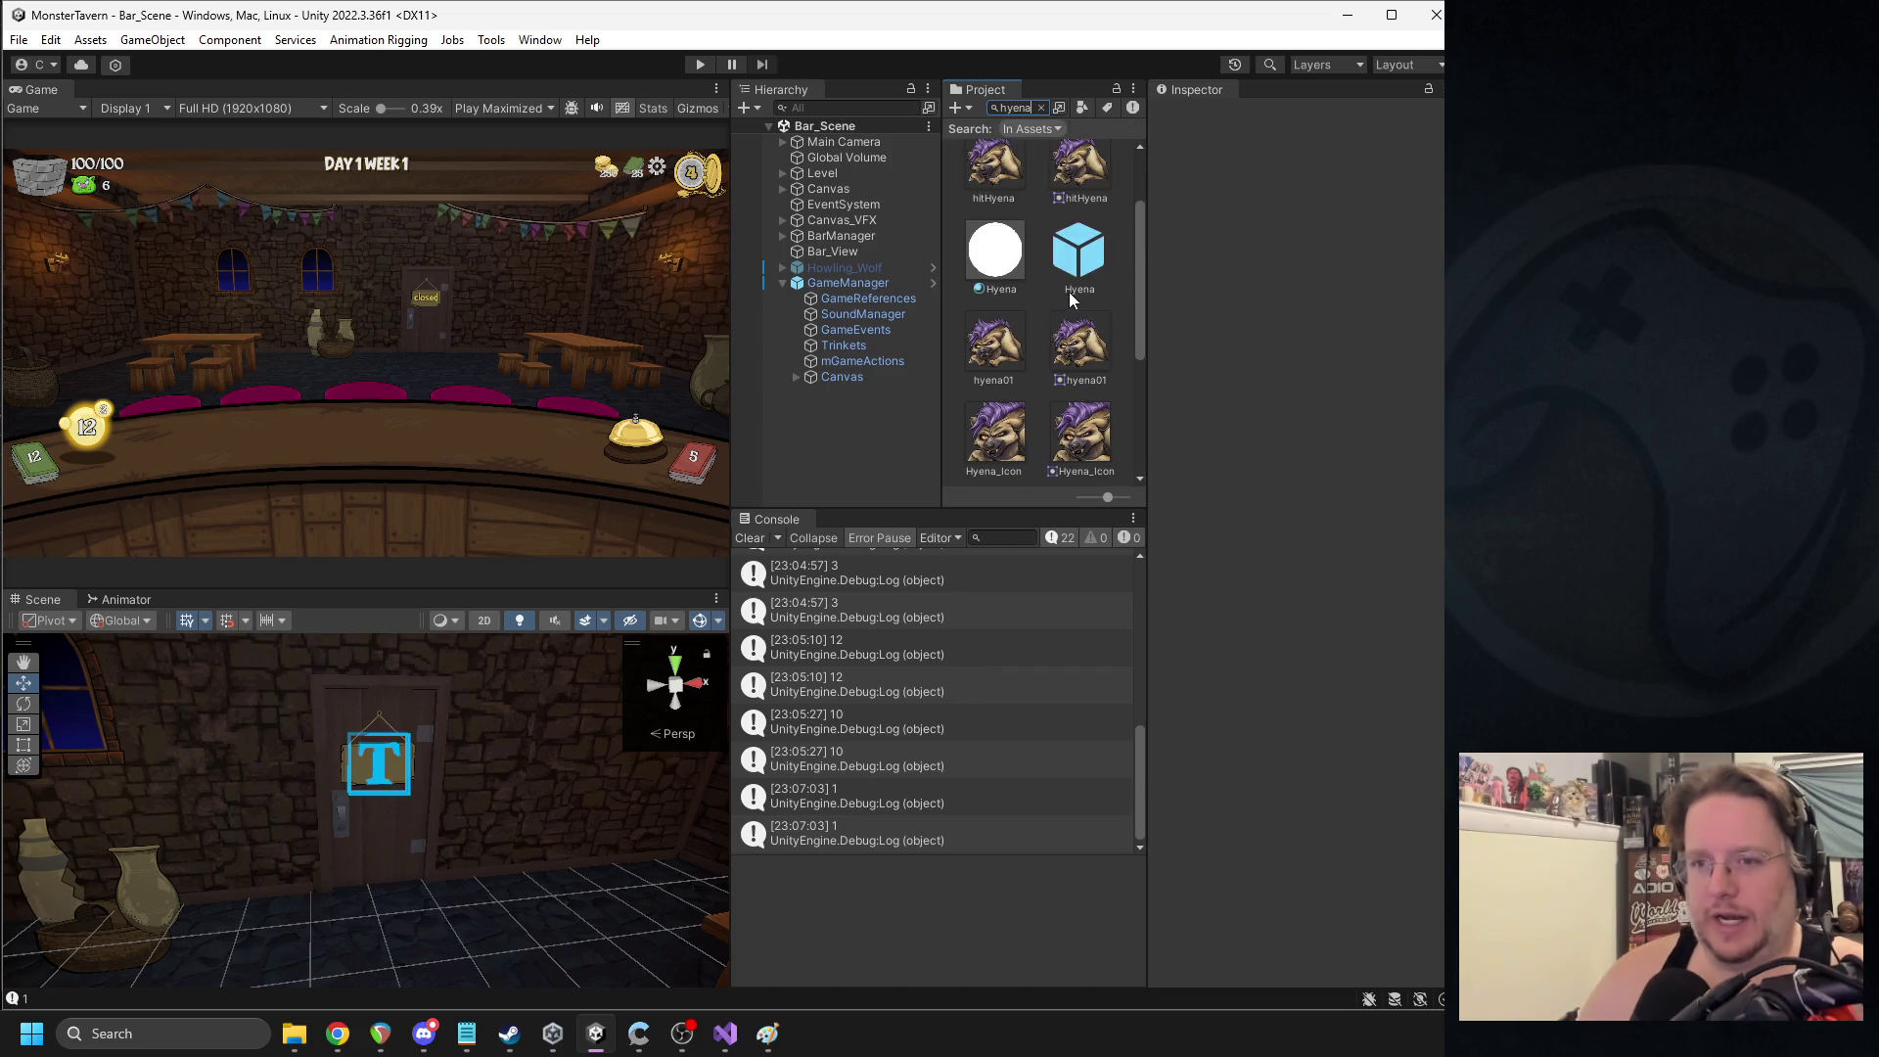
double_click(1079, 253)
- Set BadJoke's status effect value to 2, return to Bar_Scene and press Play
click(868, 276)
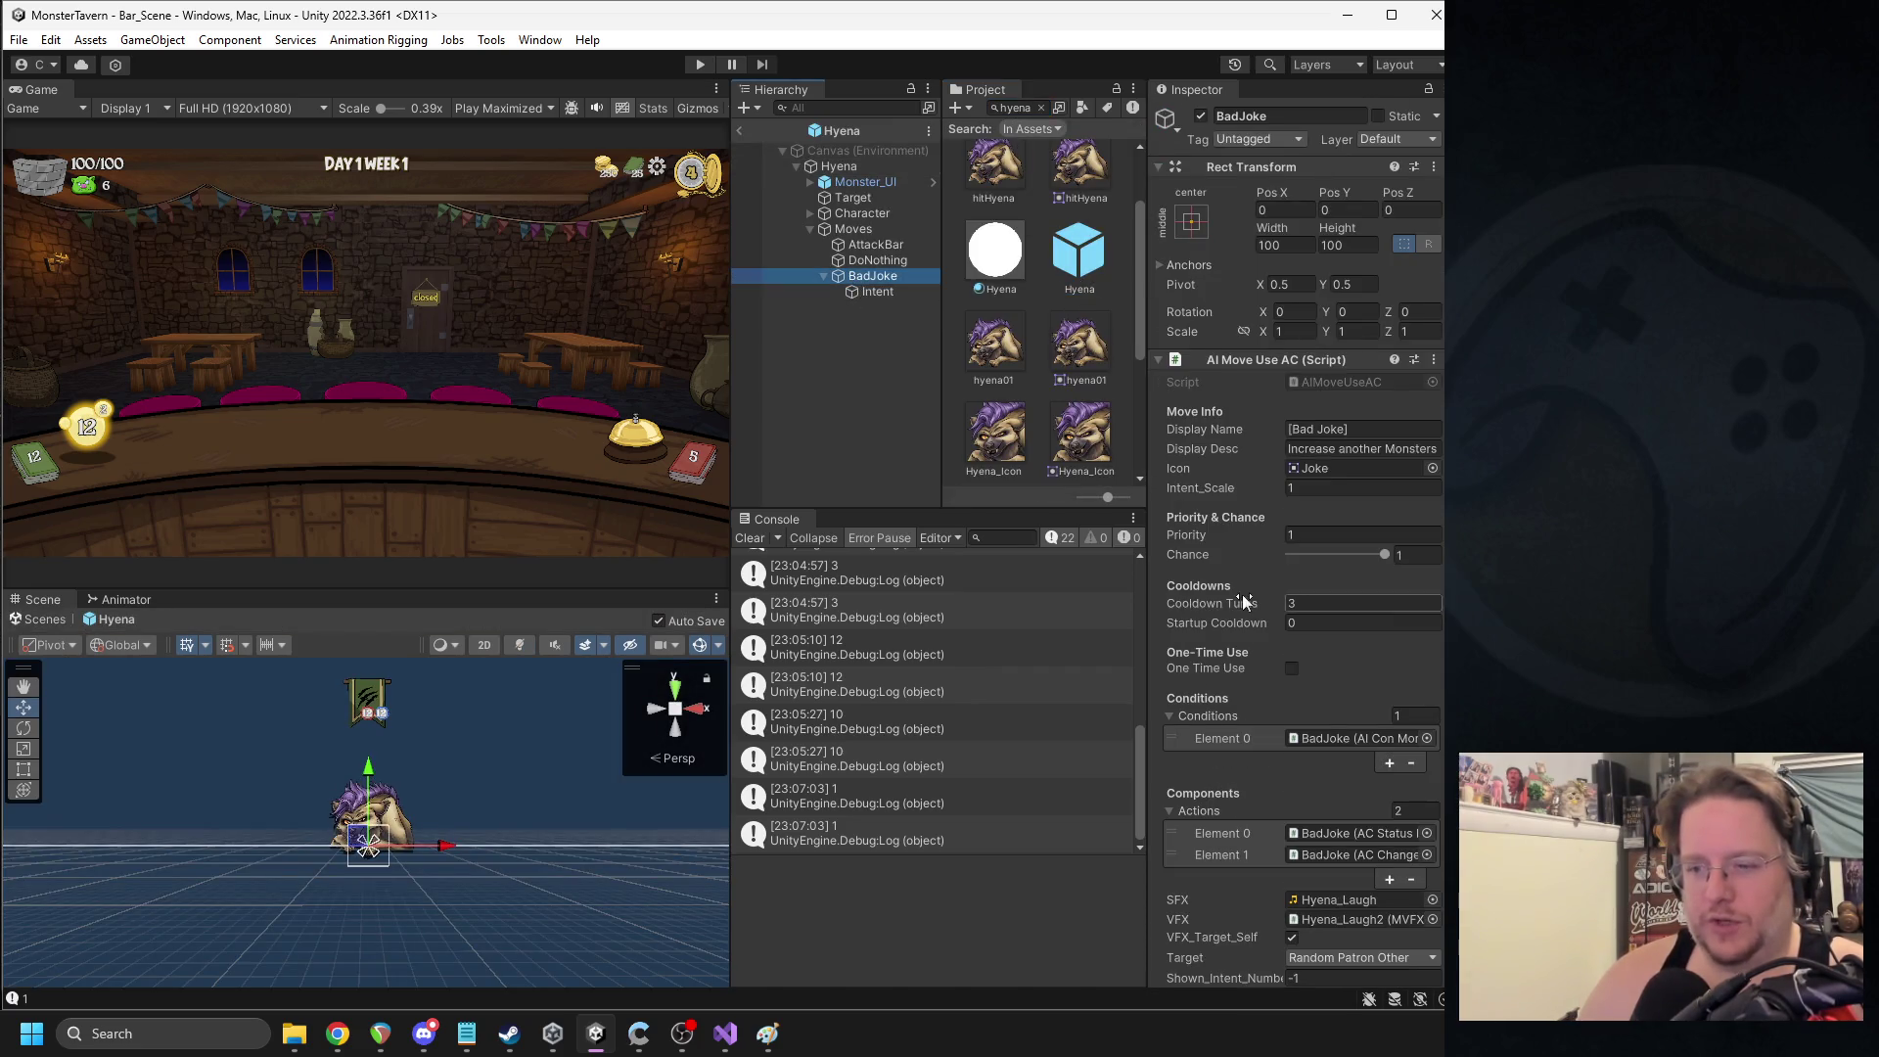
scroll(1253, 597, down, 5)
scroll(1285, 390, down, 5)
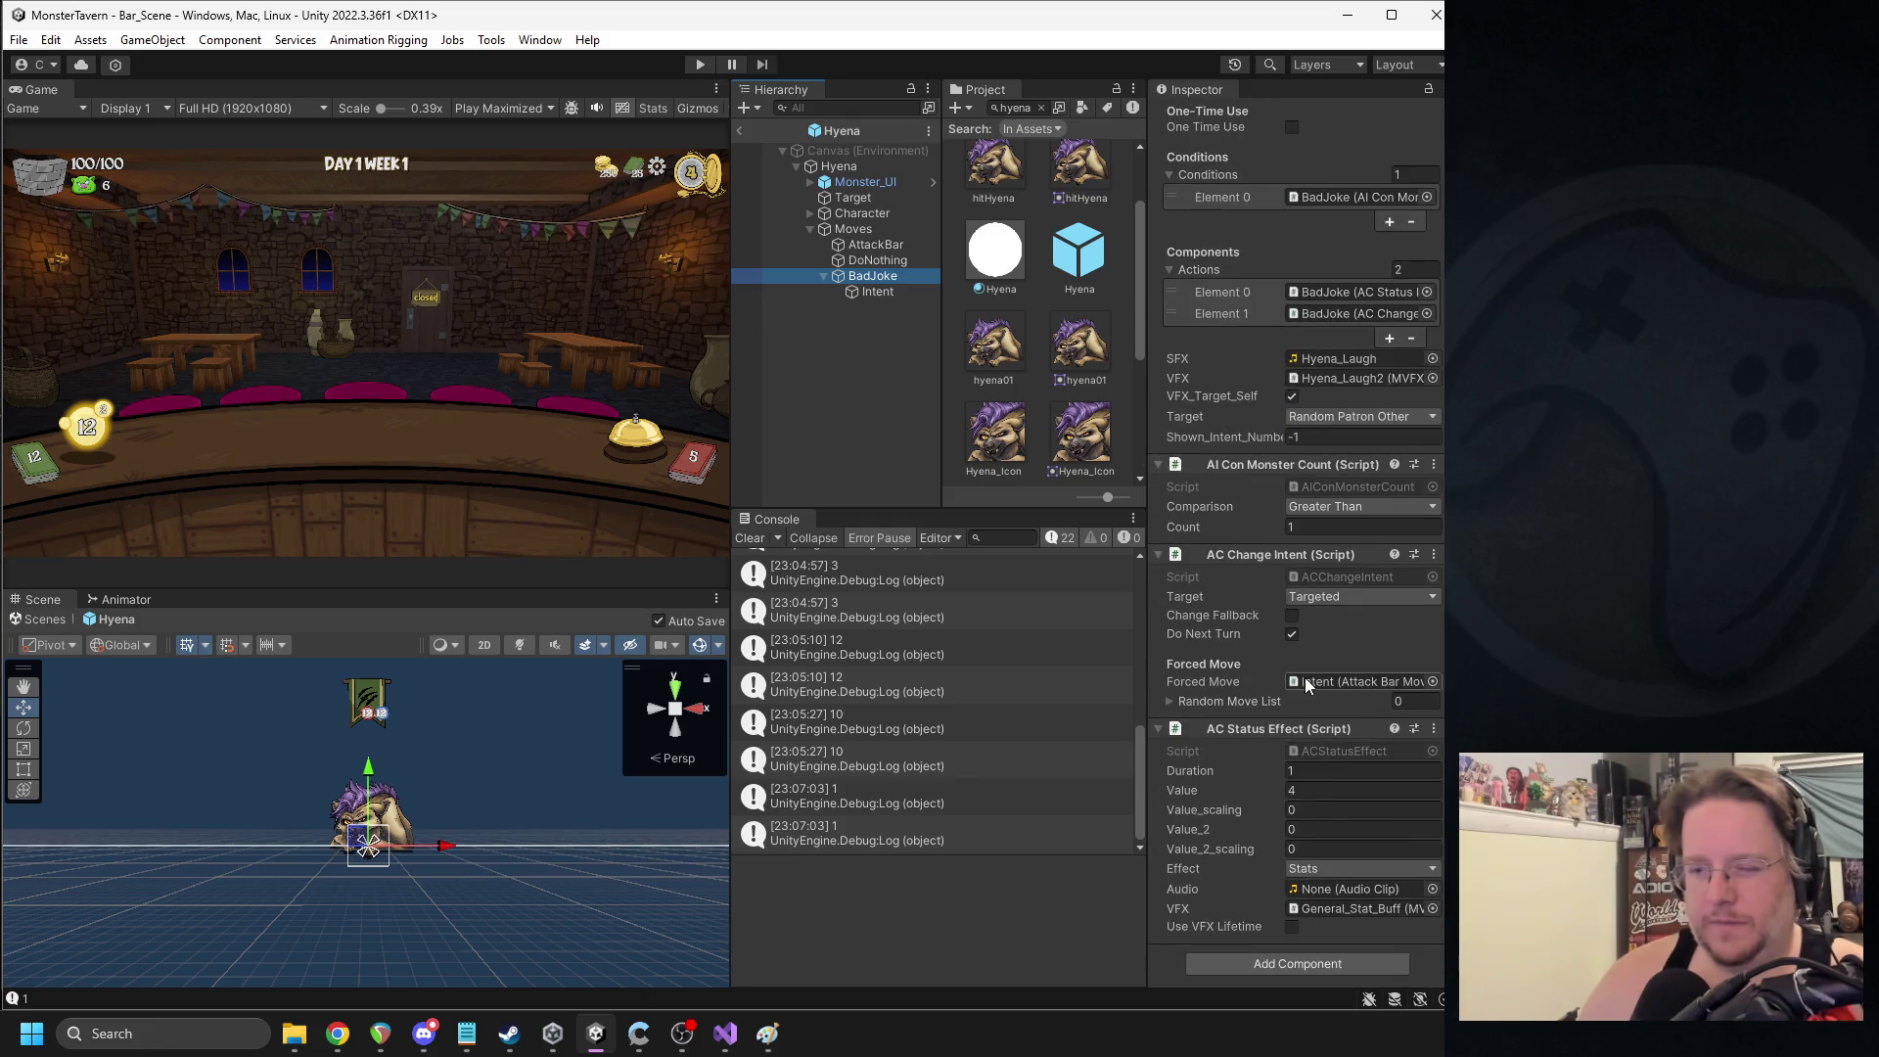
click(1327, 791)
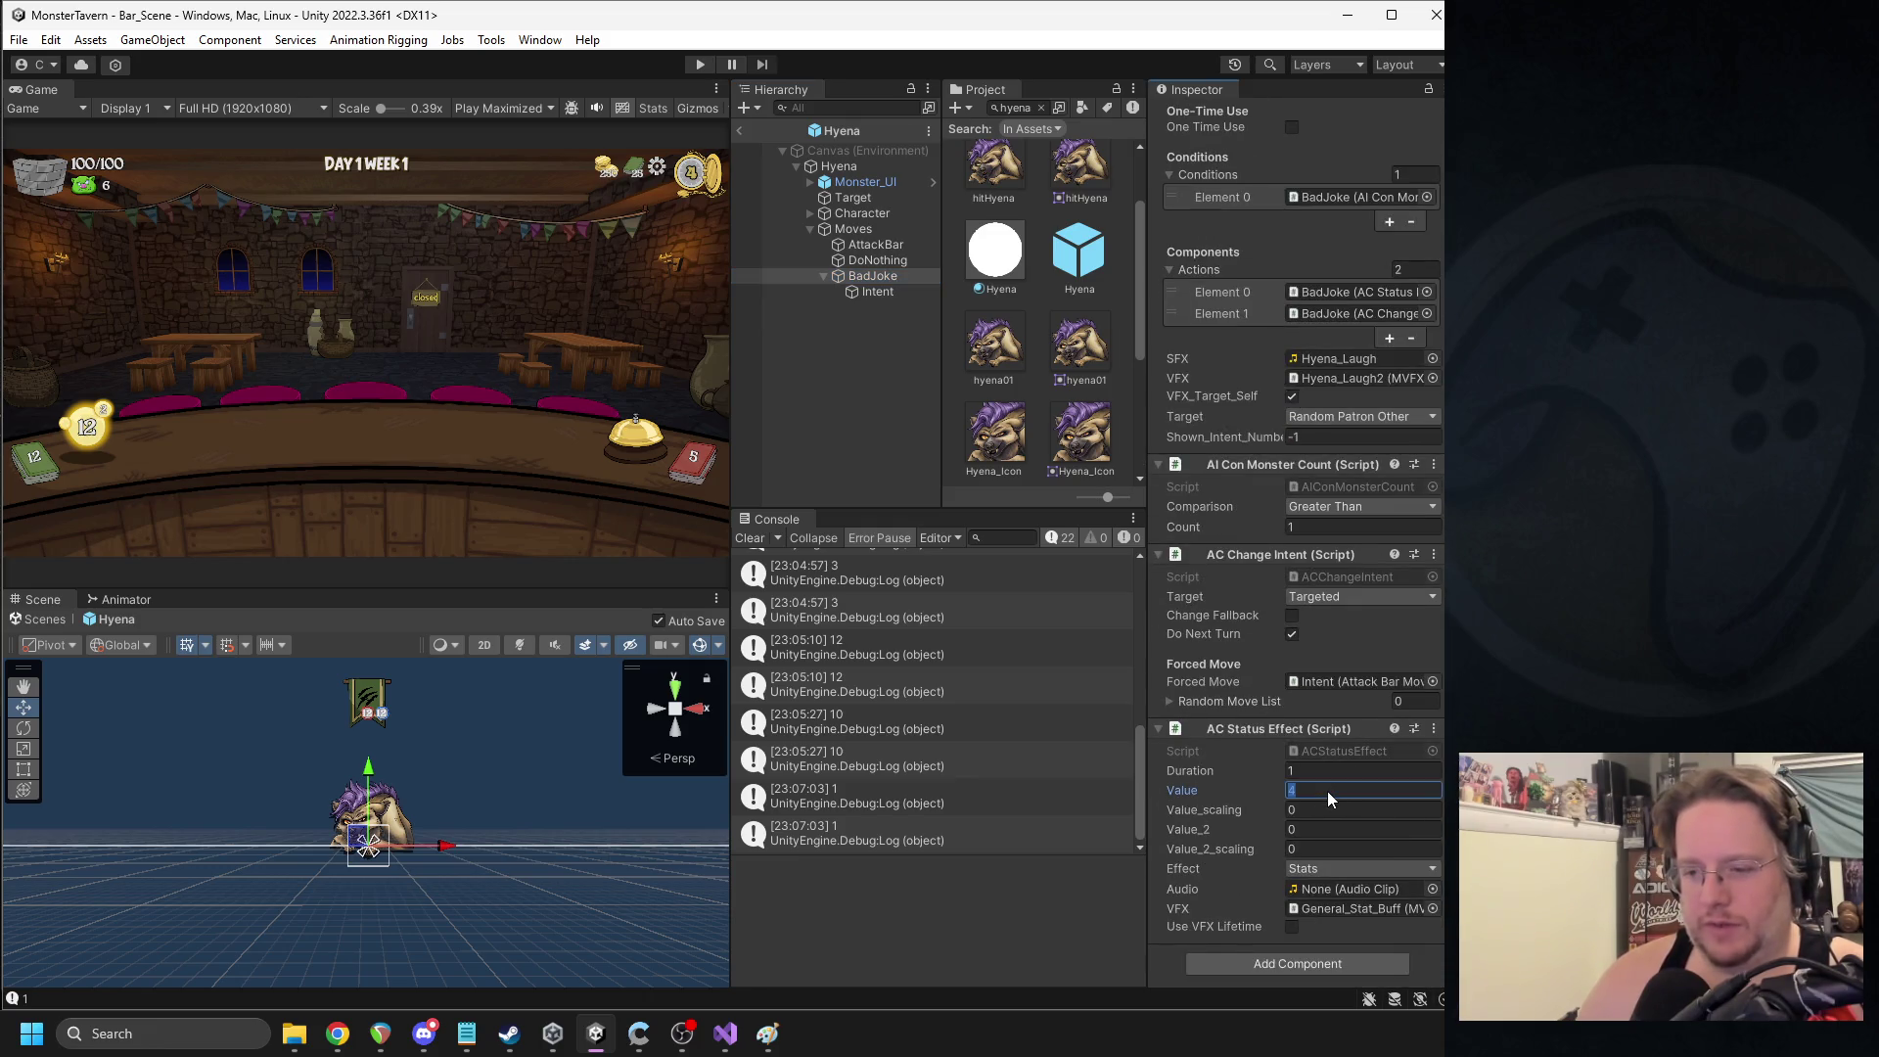
text(2)
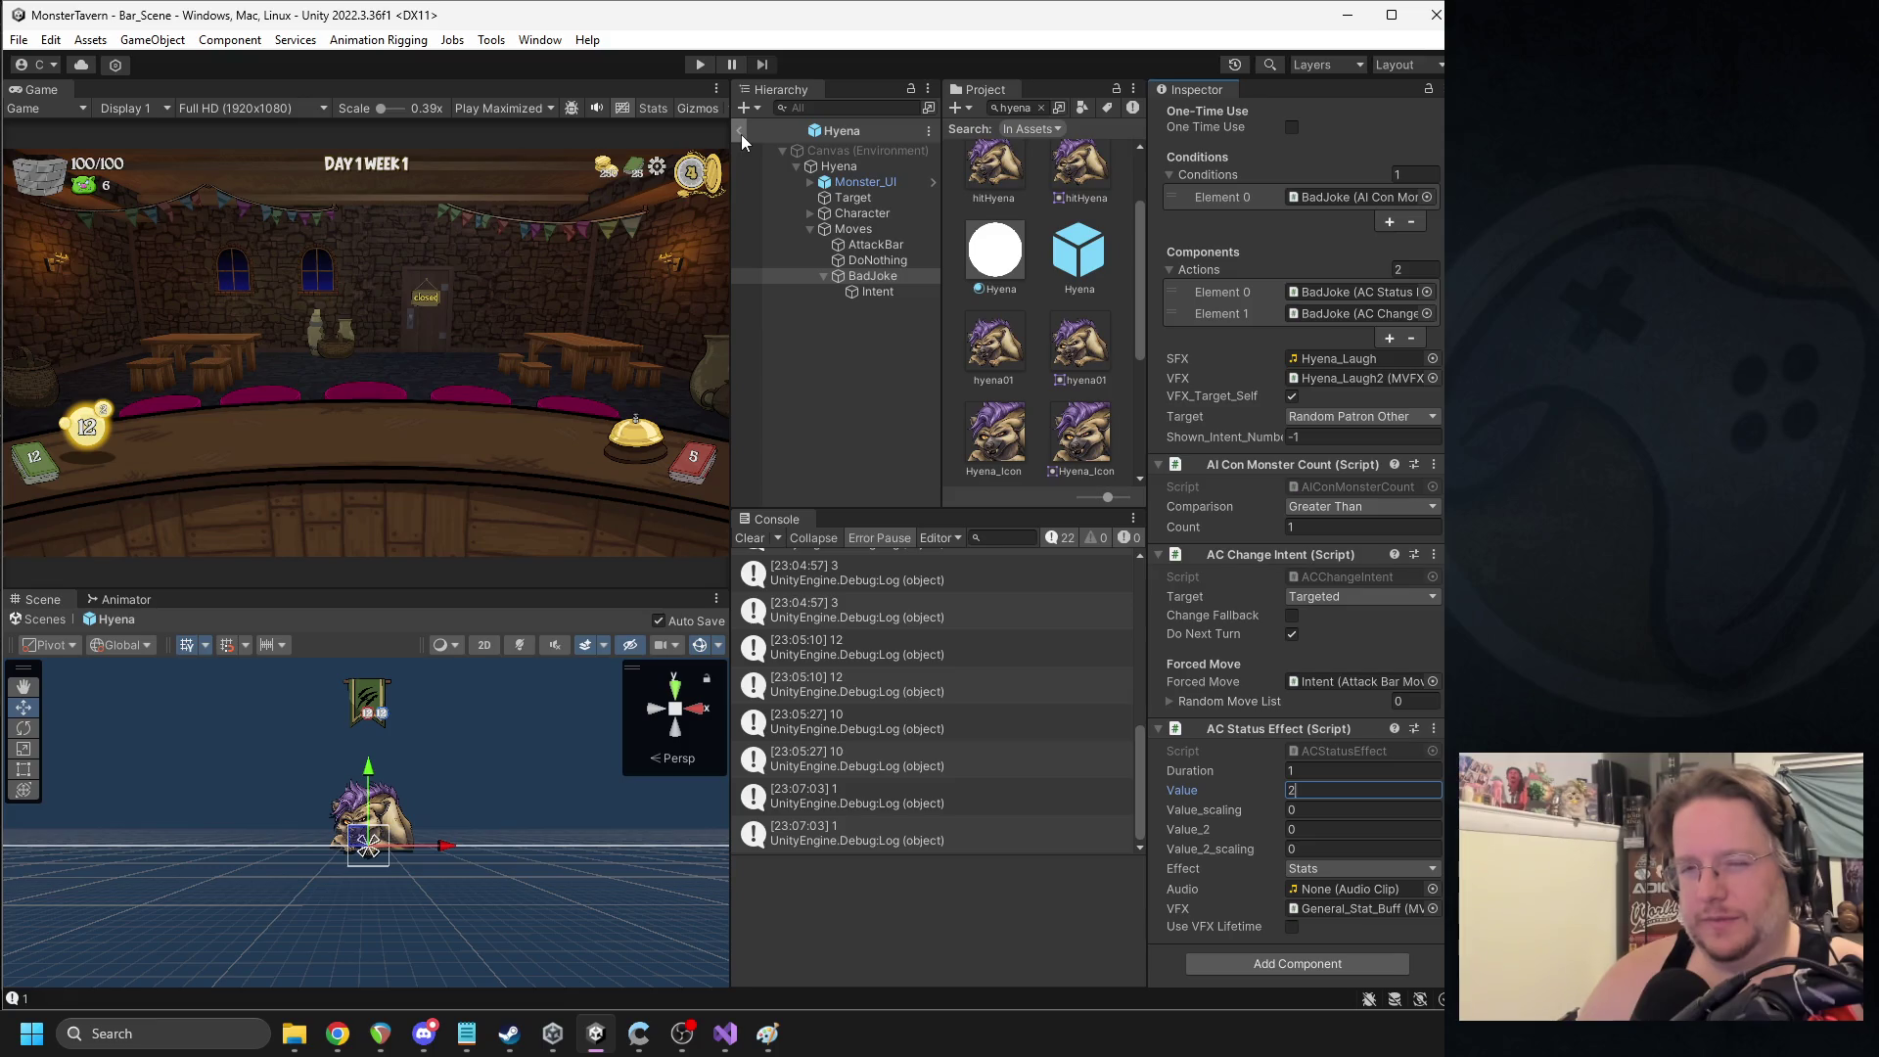
click(742, 133)
click(700, 65)
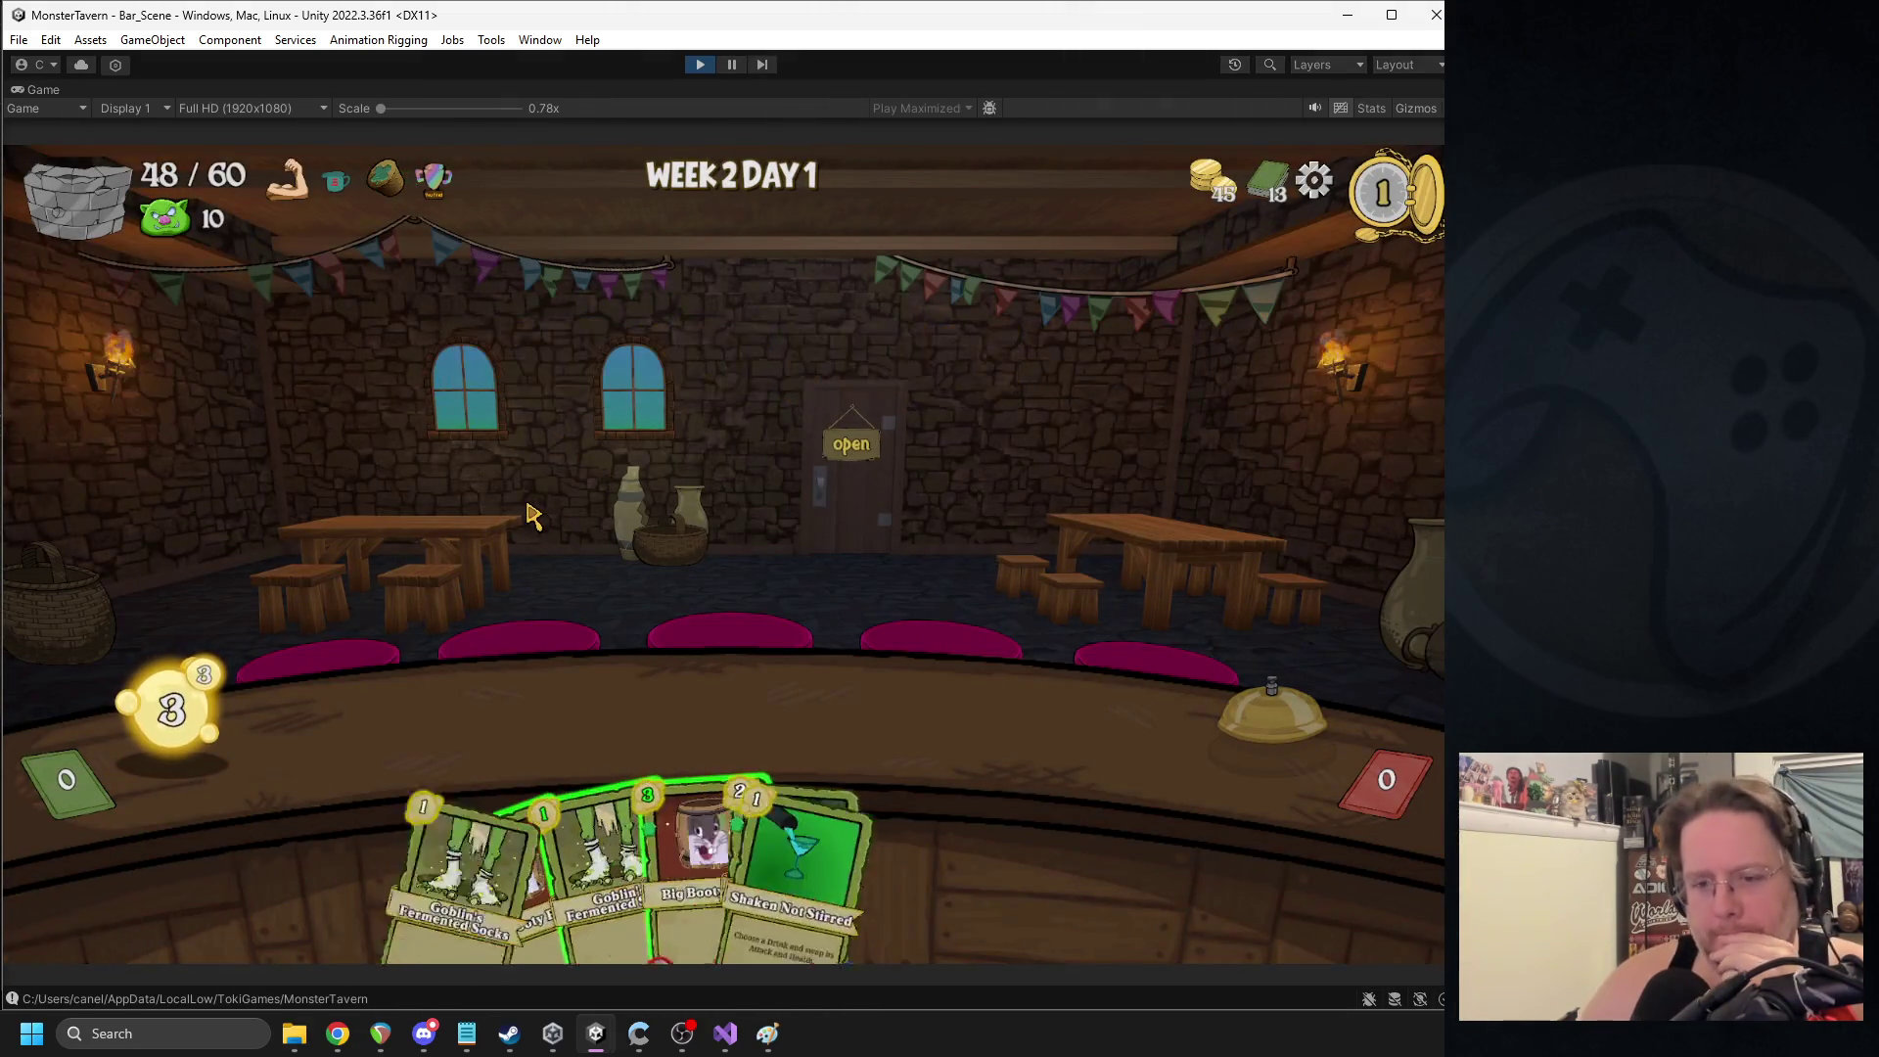
- Play Big Booty Blast and a 3-cost card beside the boar, ending two turns
mouse_move(692, 821)
mouse_down()
mouse_move(407, 692)
mouse_move(430, 715)
mouse_up()
click(1235, 699)
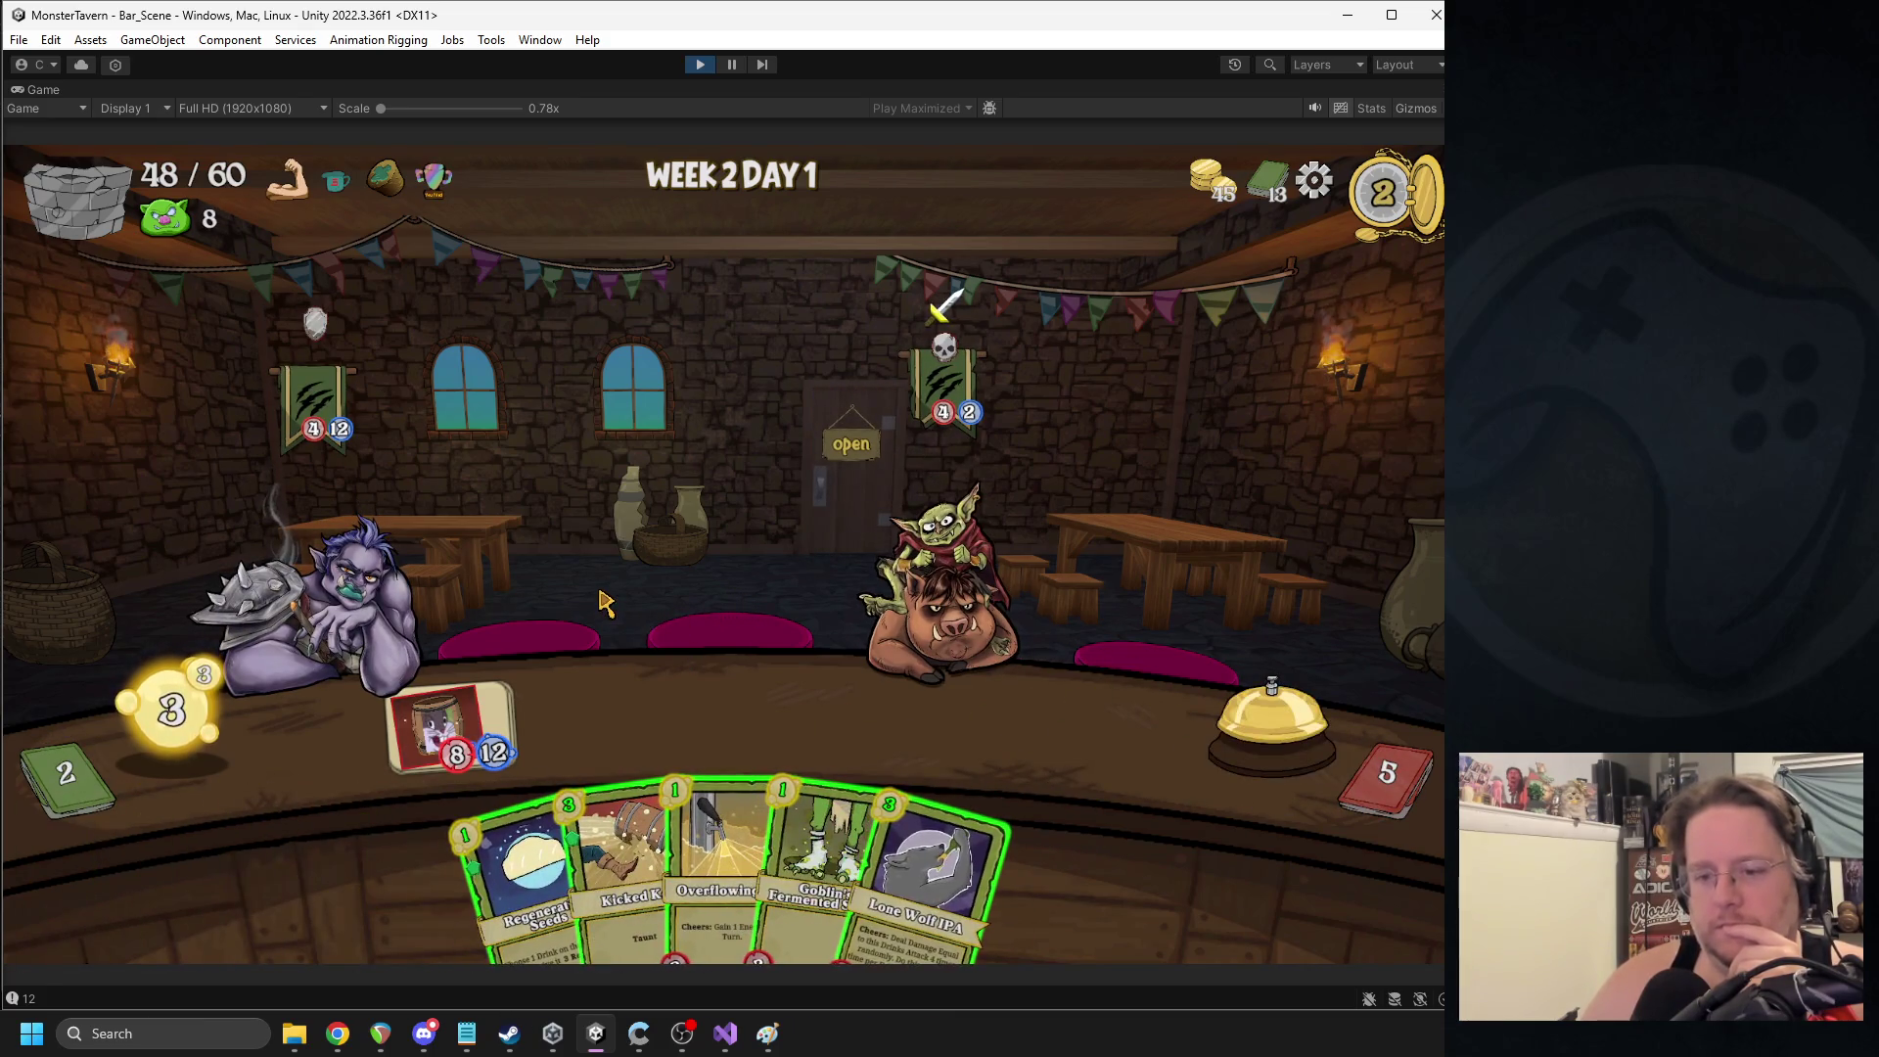
mouse_move(841, 851)
mouse_down()
mouse_move(1018, 710)
mouse_move(1032, 724)
mouse_up()
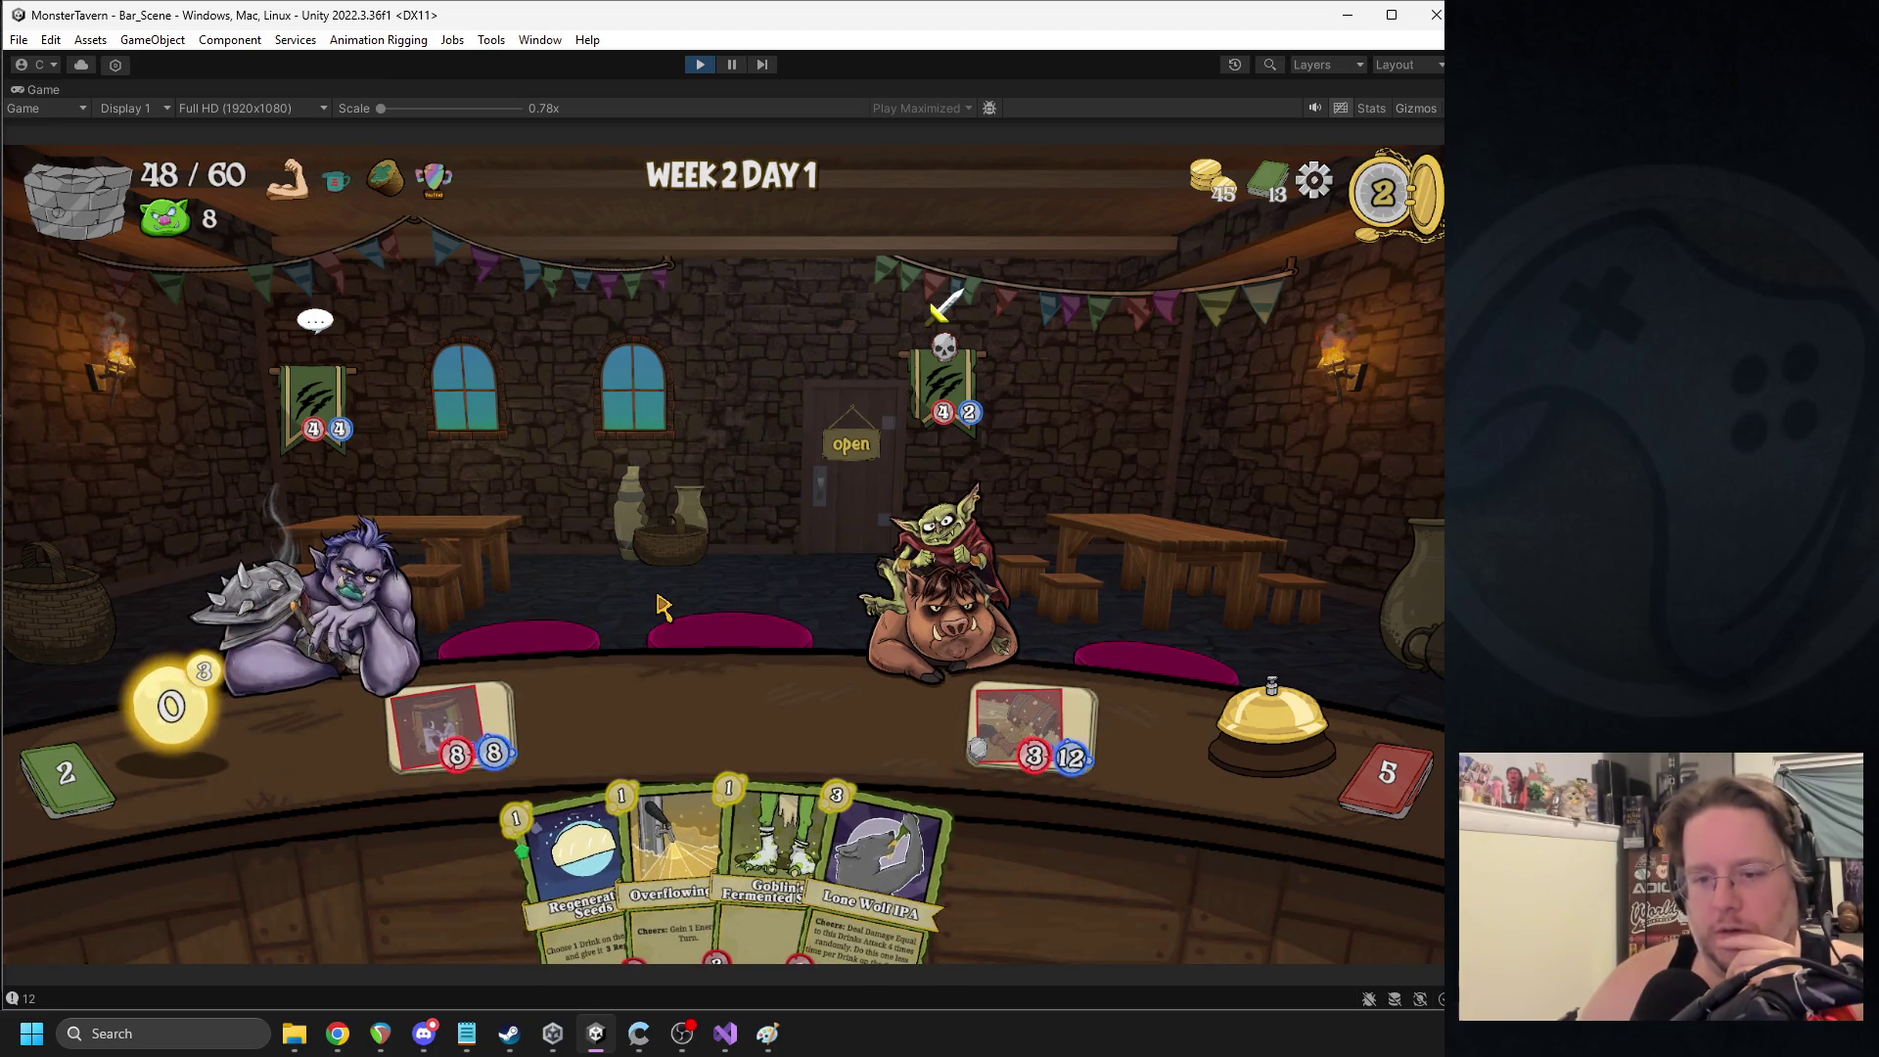
click(1178, 703)
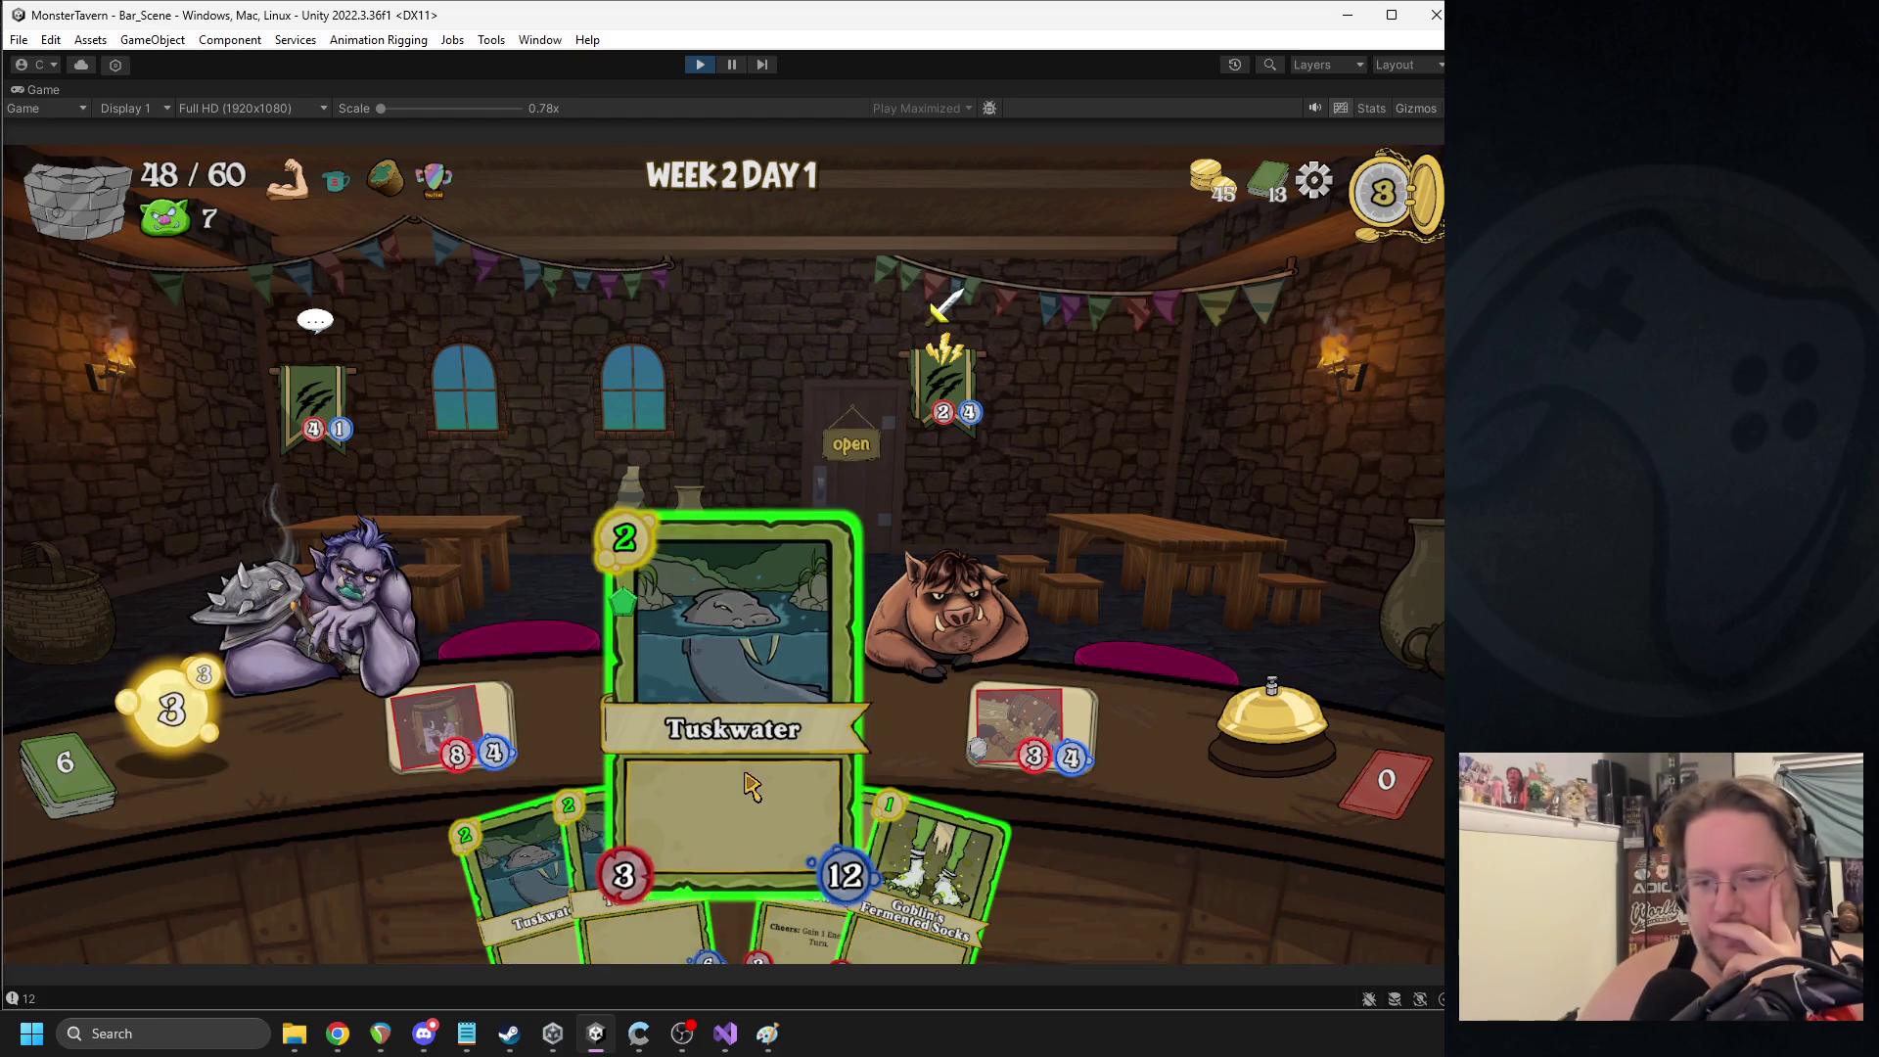
- Play Tuskwater and a 3/4 card, use the 8/4 barrel drink, add Big Booty, end turn
click(725, 864)
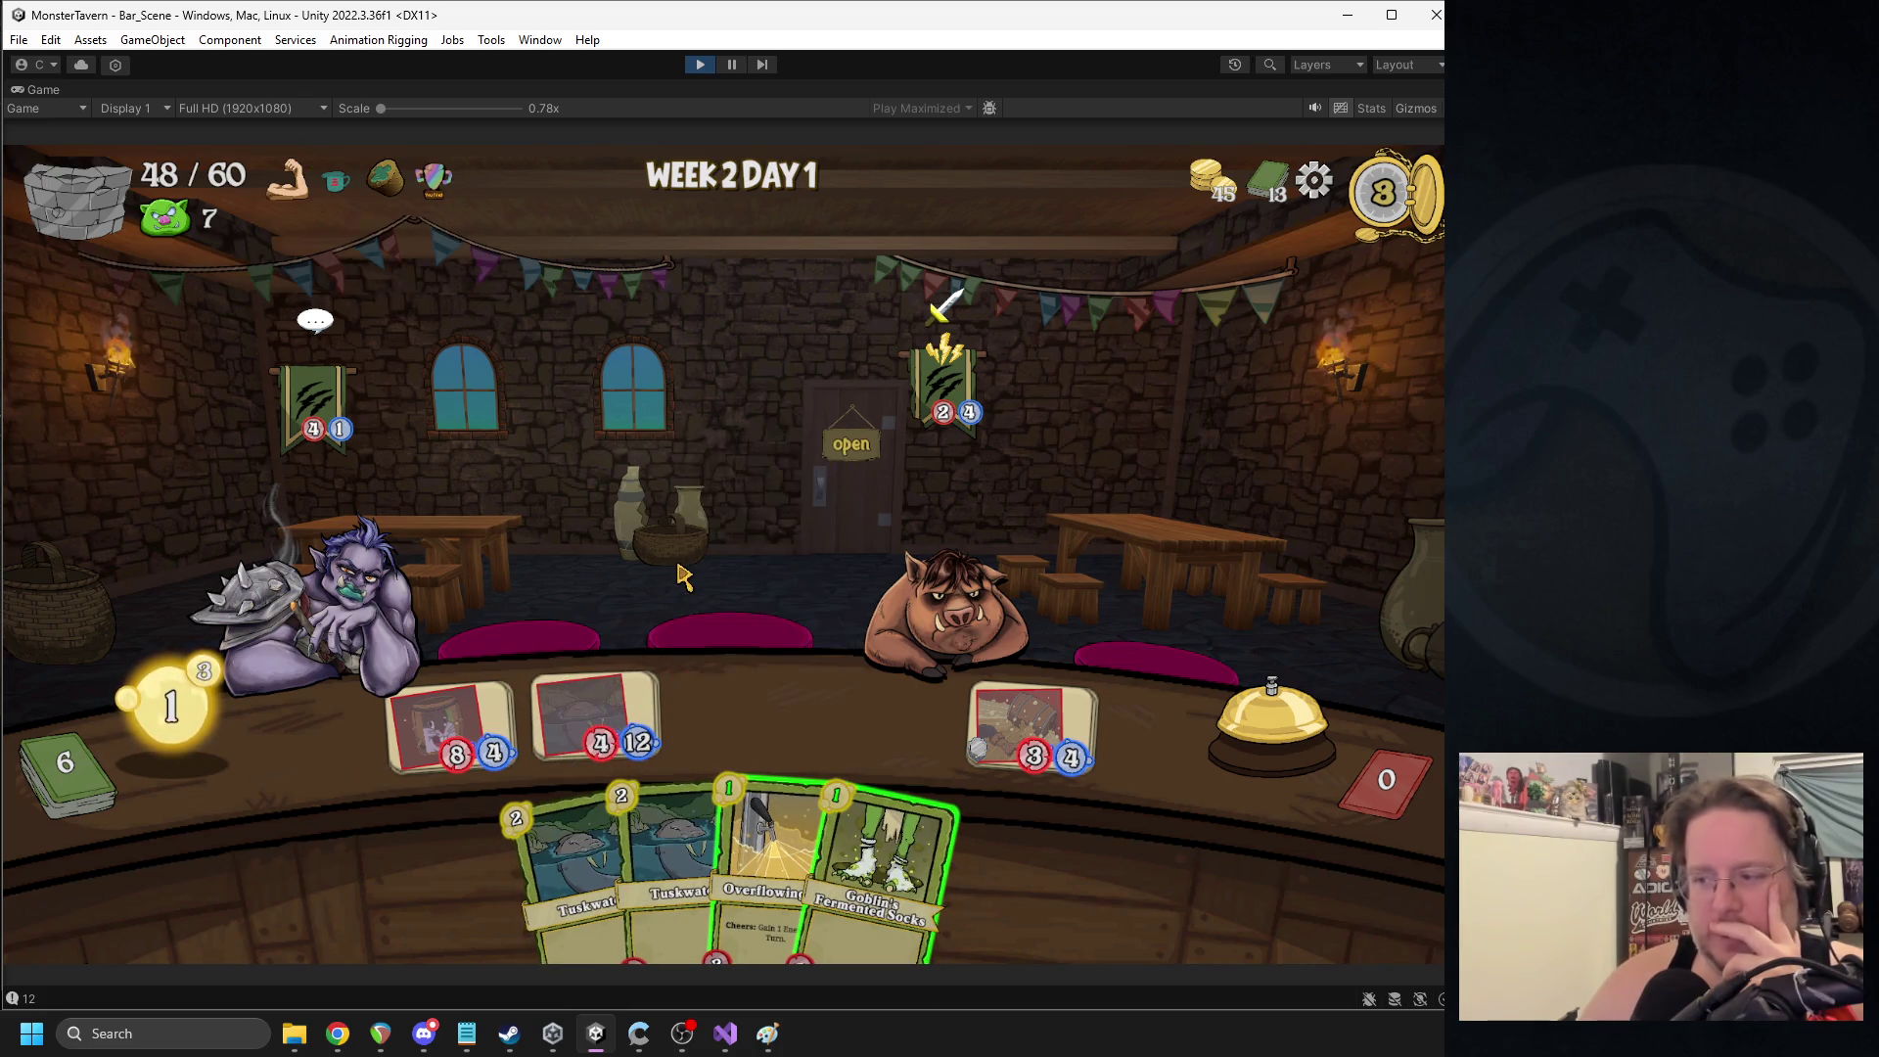
click(747, 604)
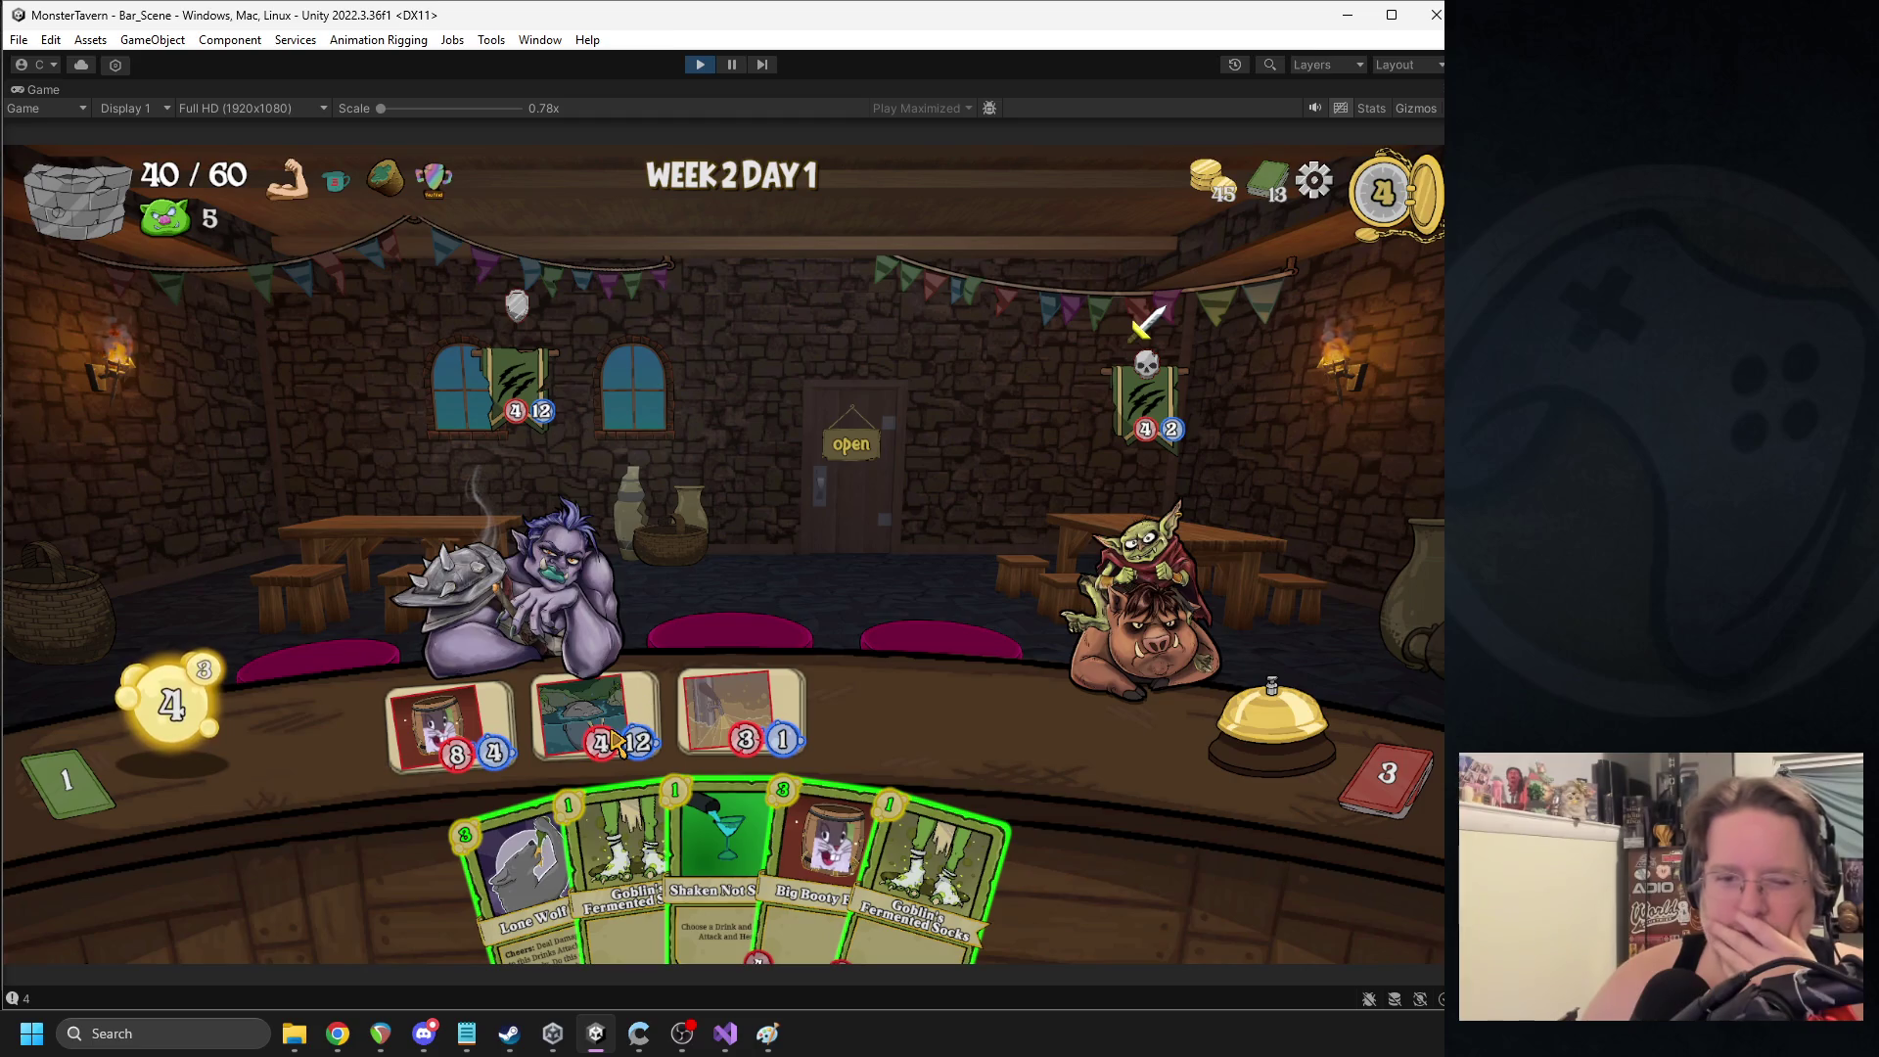
click(486, 699)
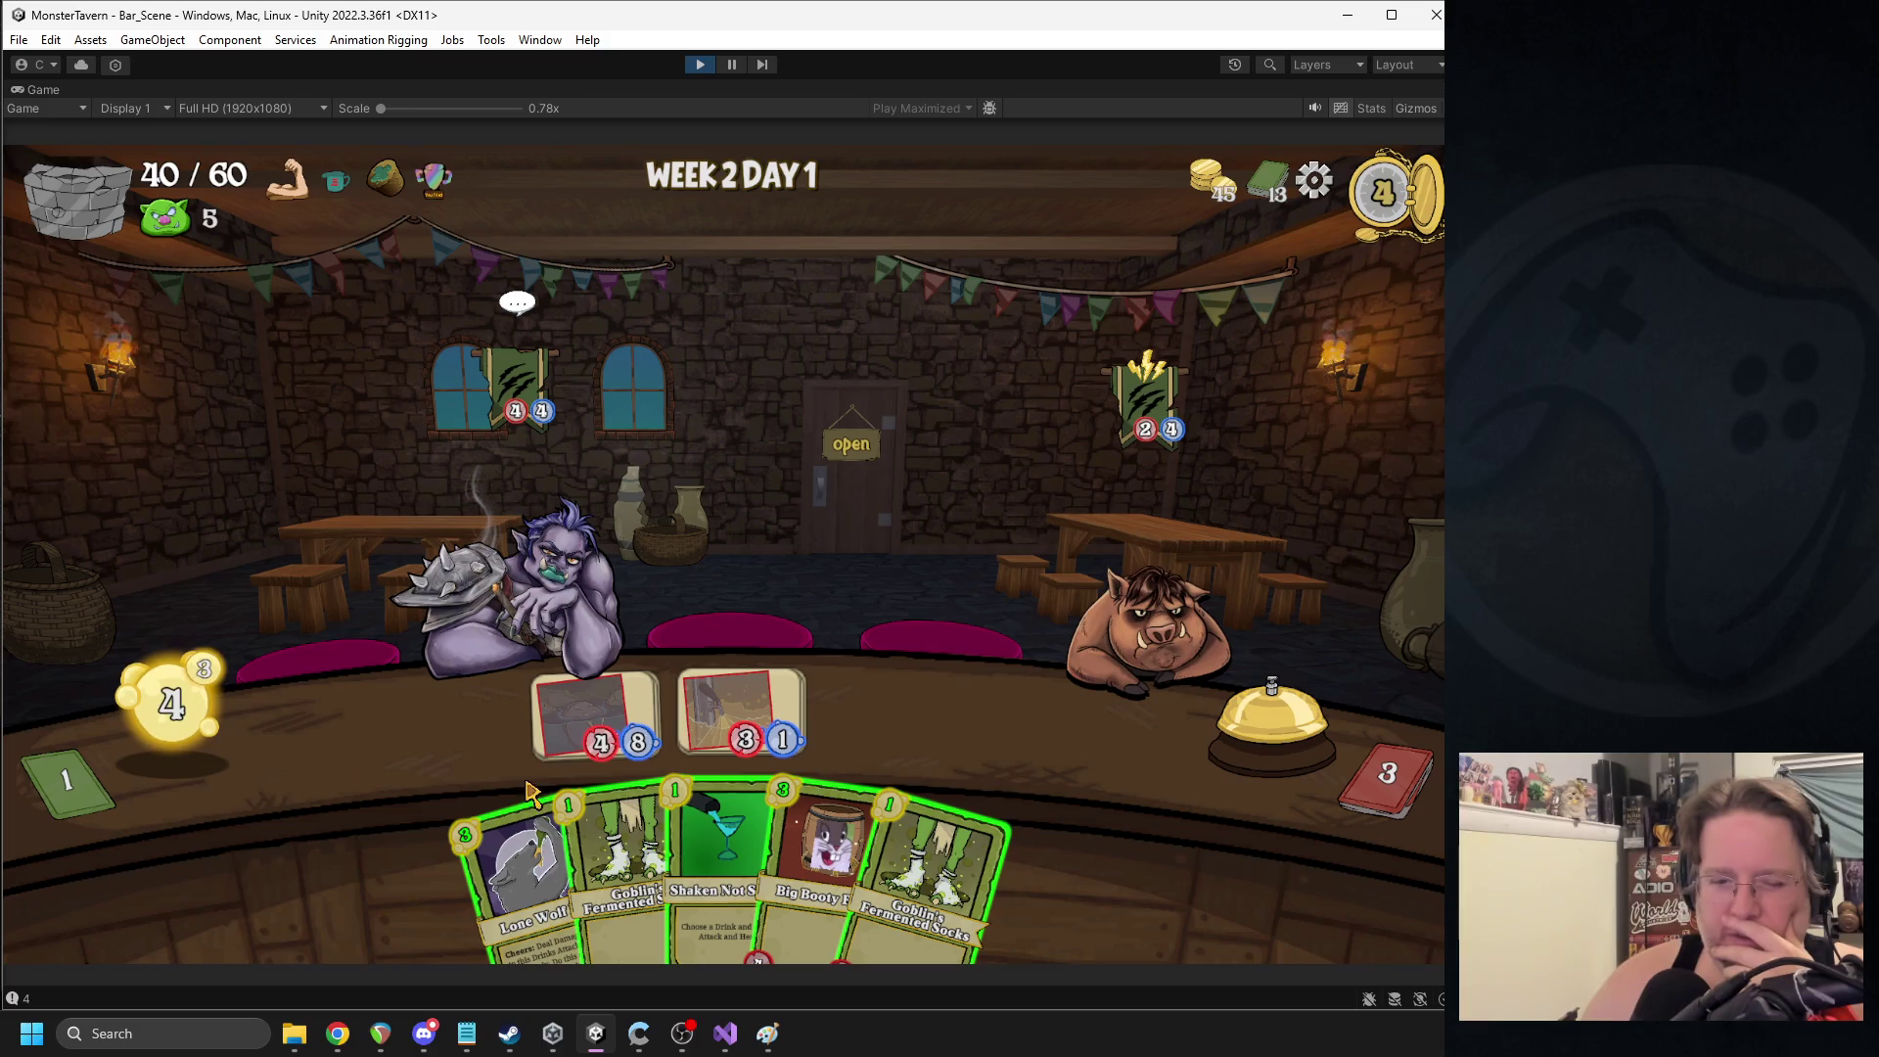
drag(812, 856, 455, 725)
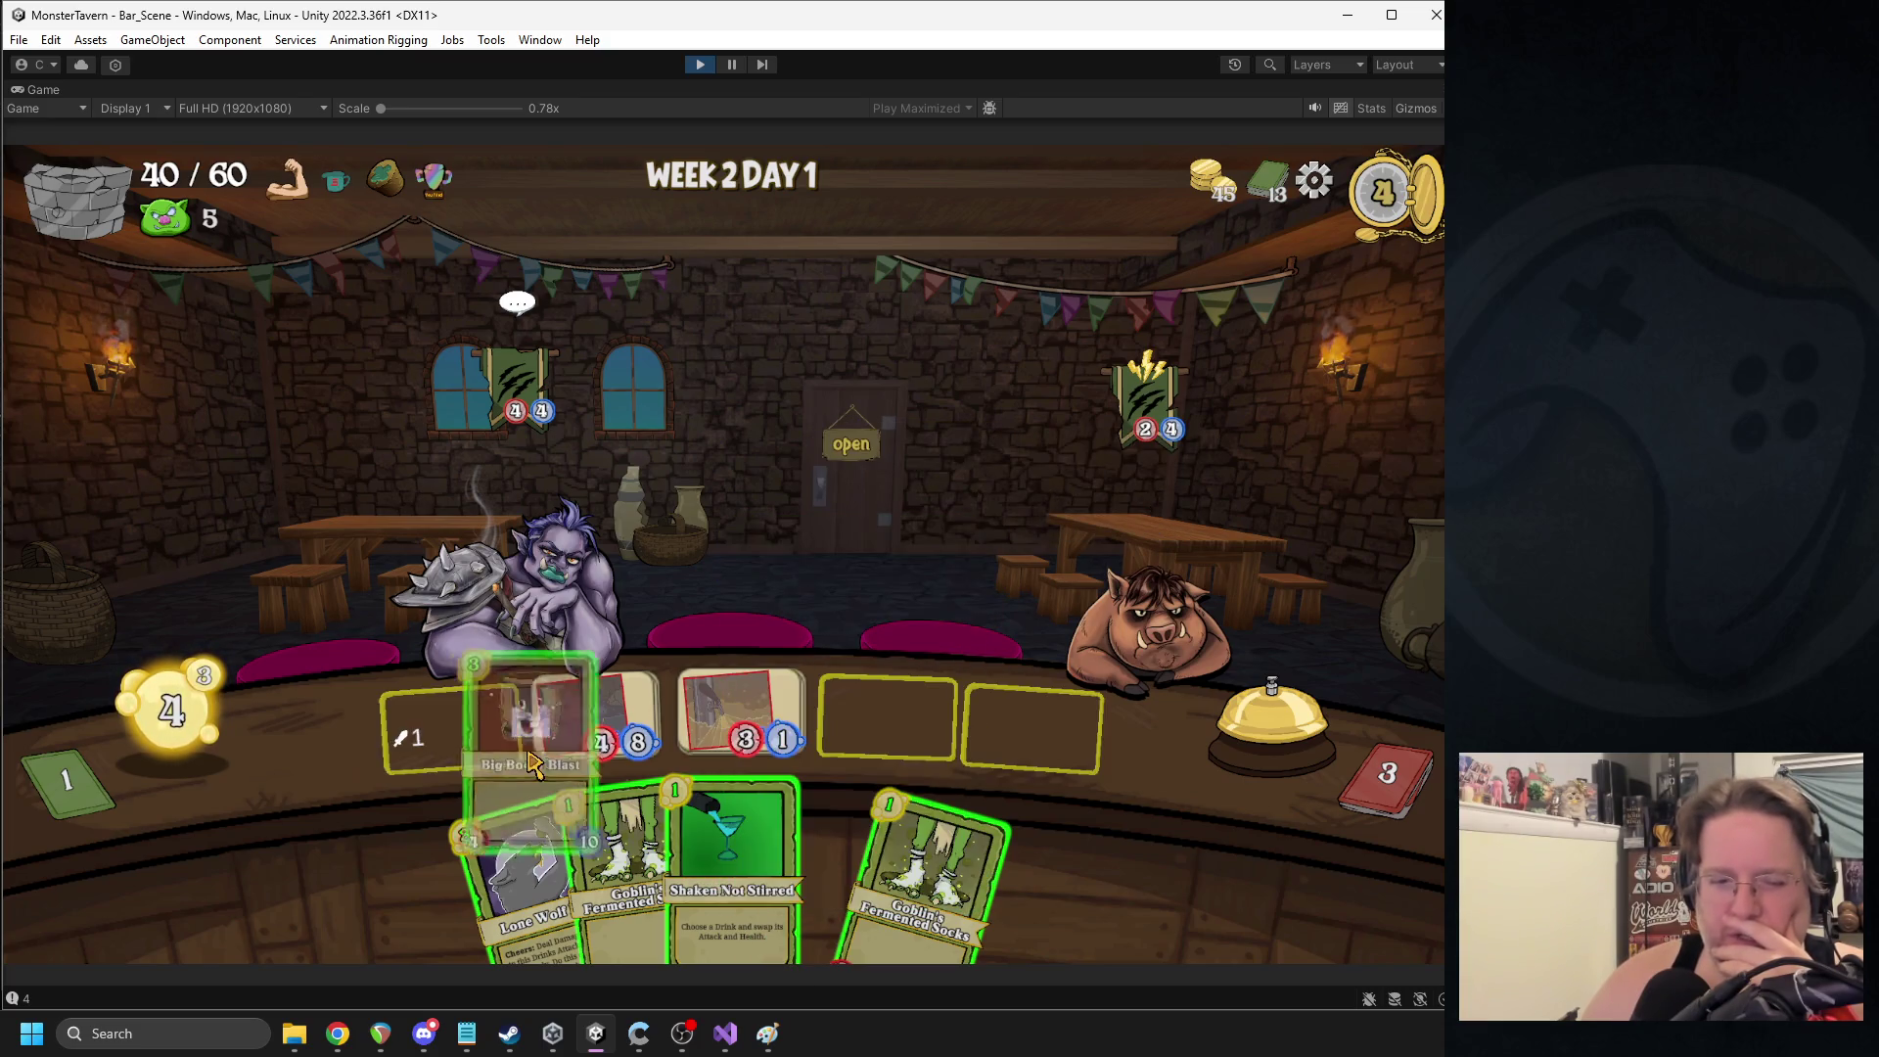
click(1244, 713)
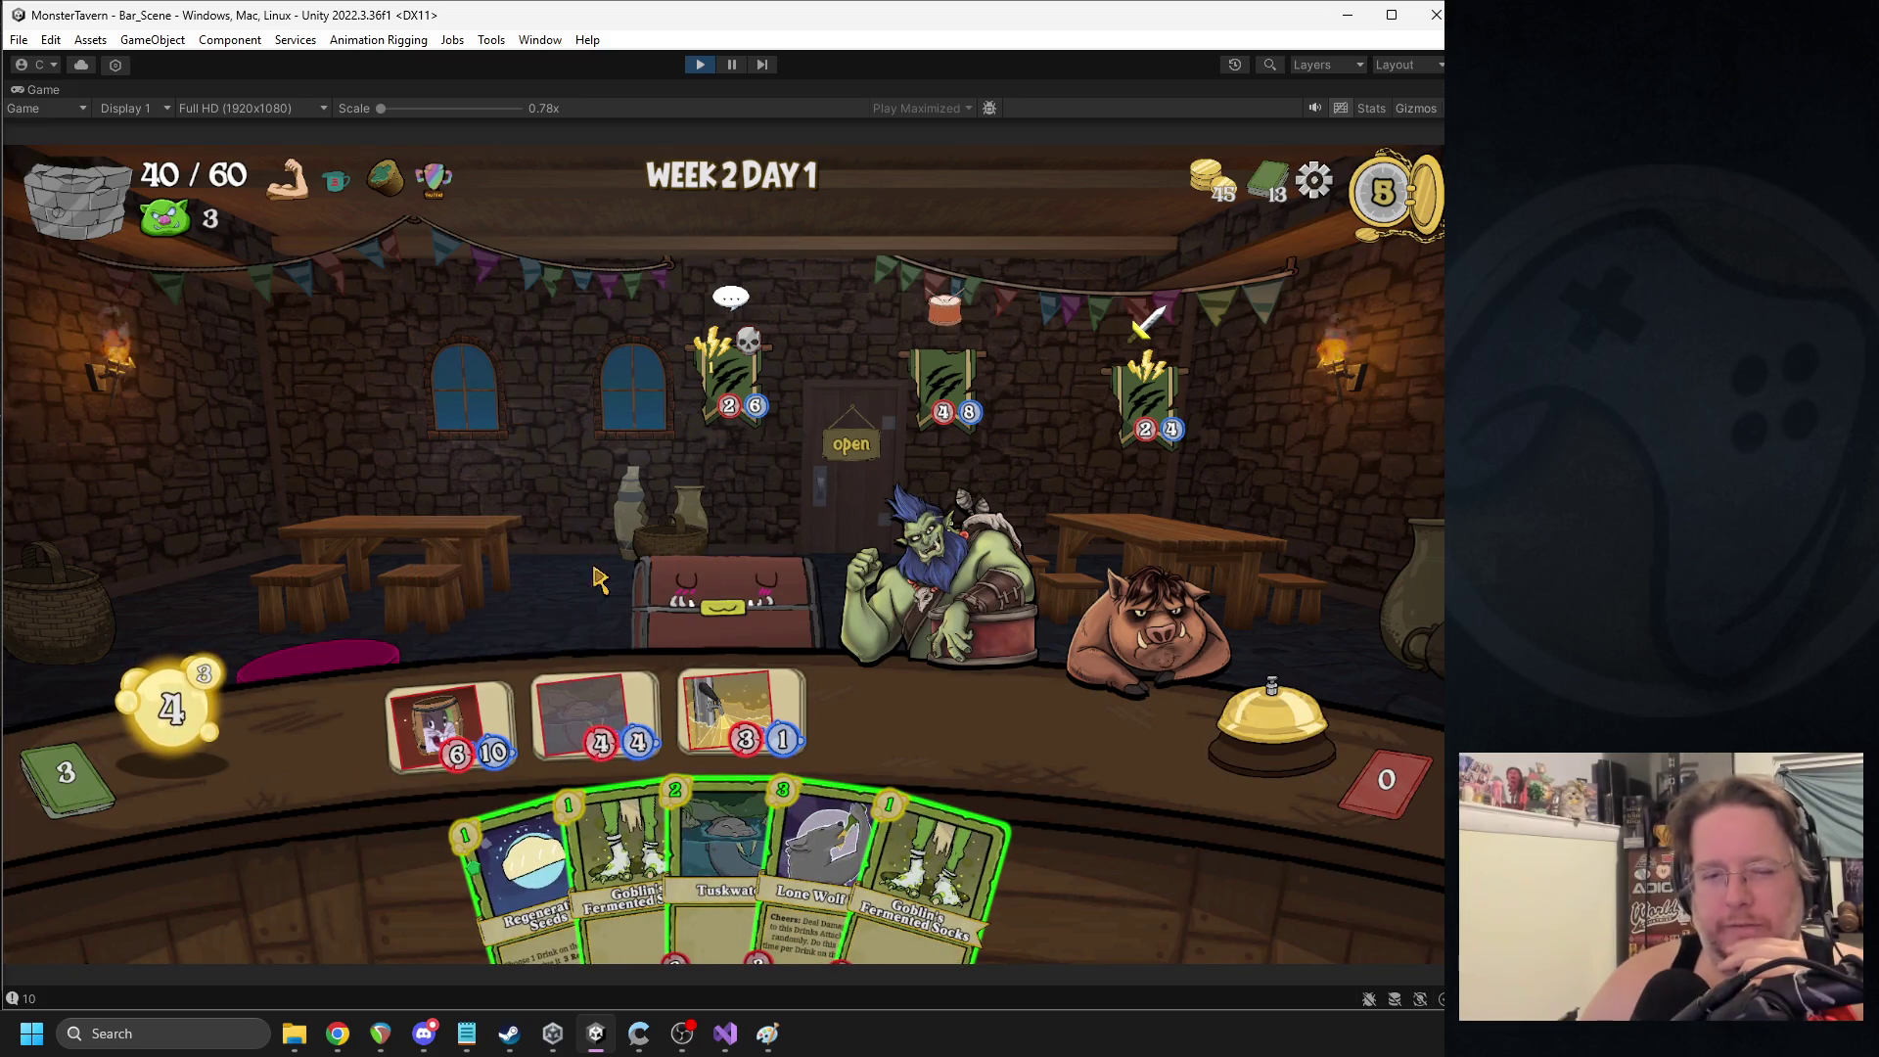
- Serve the 3/1 drink, play Lone Wolf and Regenerating Seeds, then end the turn
click(752, 708)
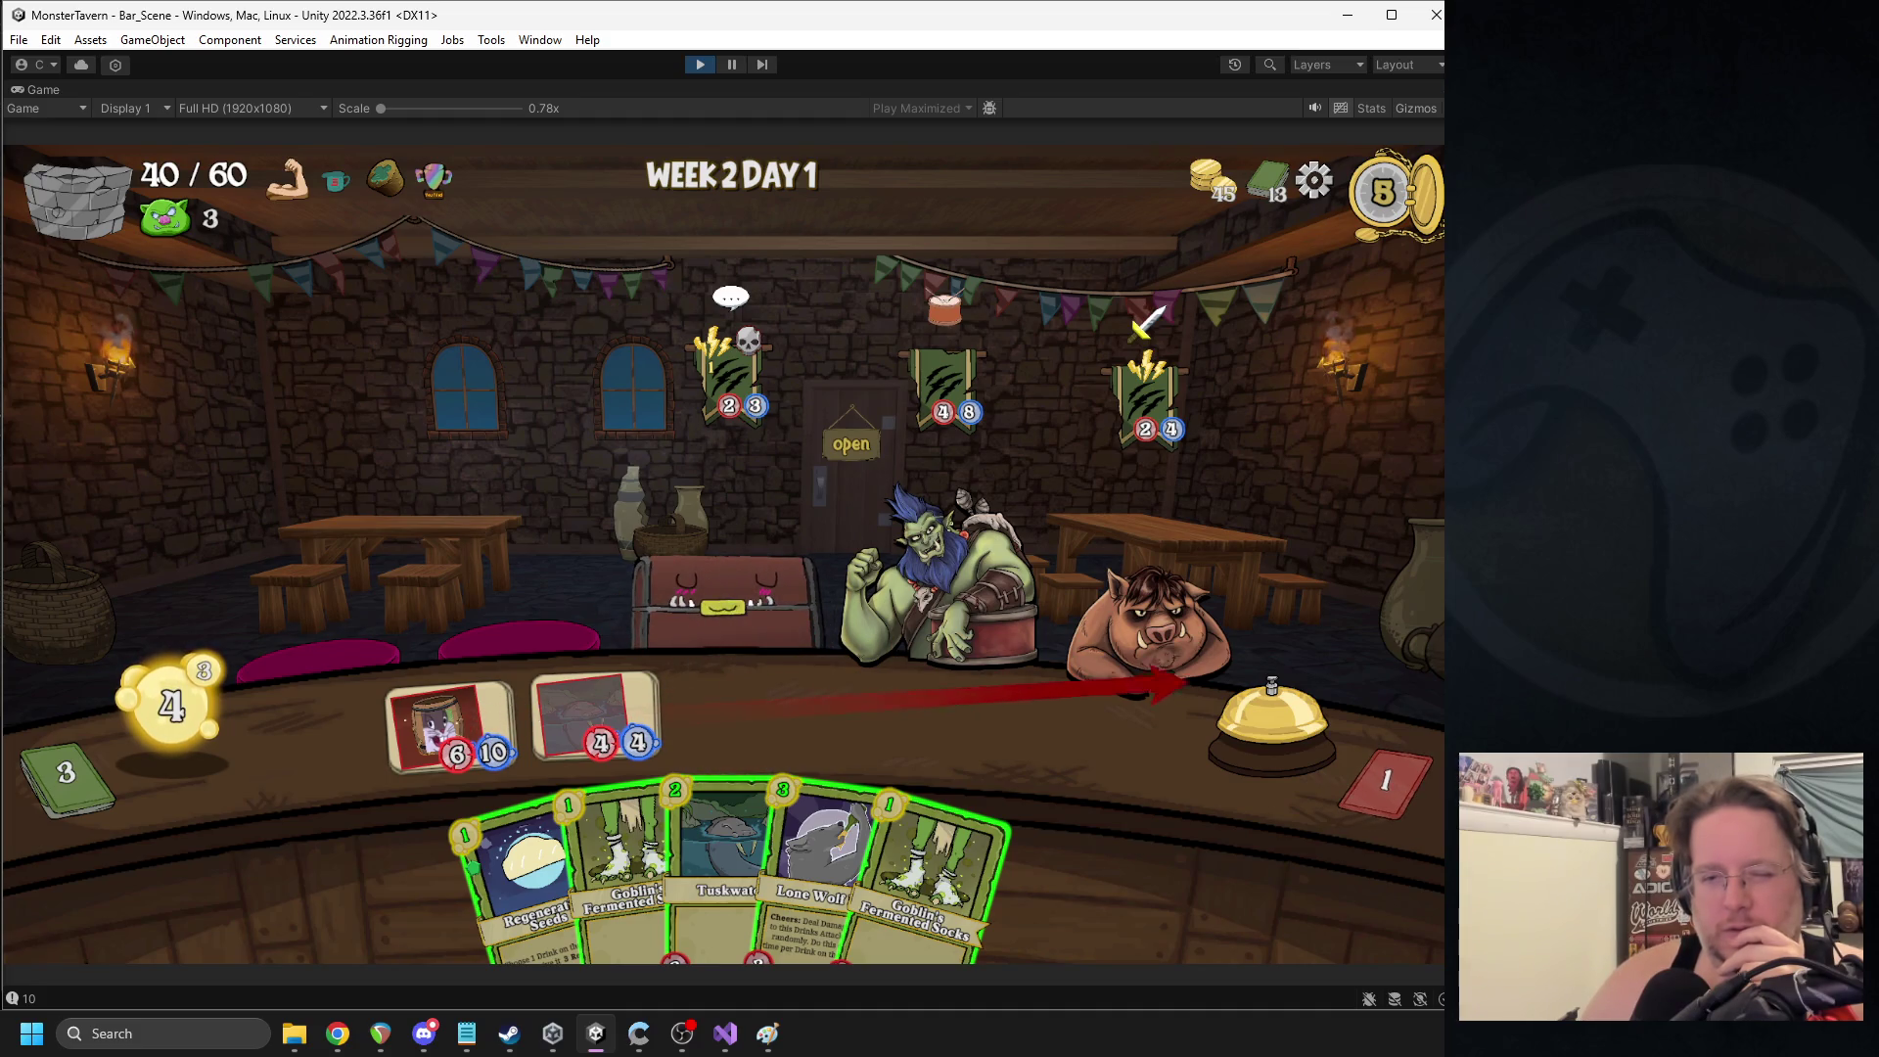
drag(814, 881, 754, 719)
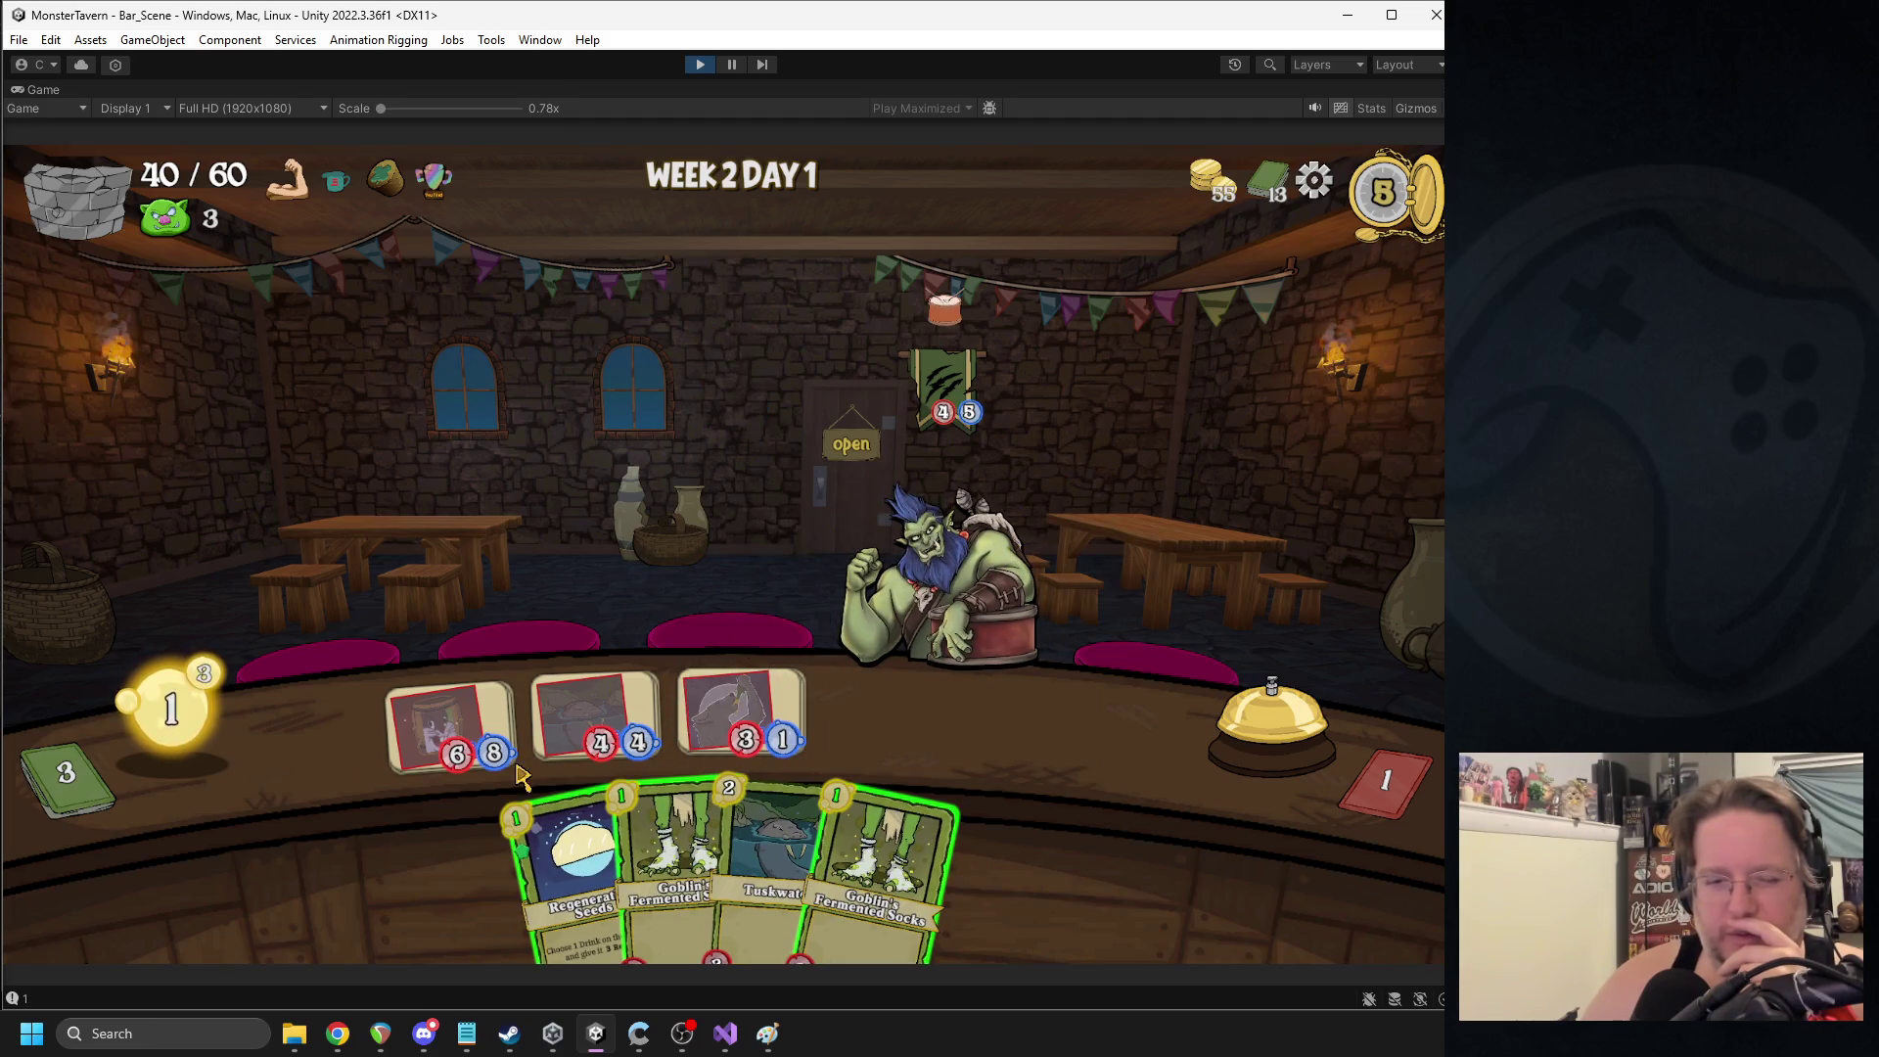
drag(553, 851, 445, 725)
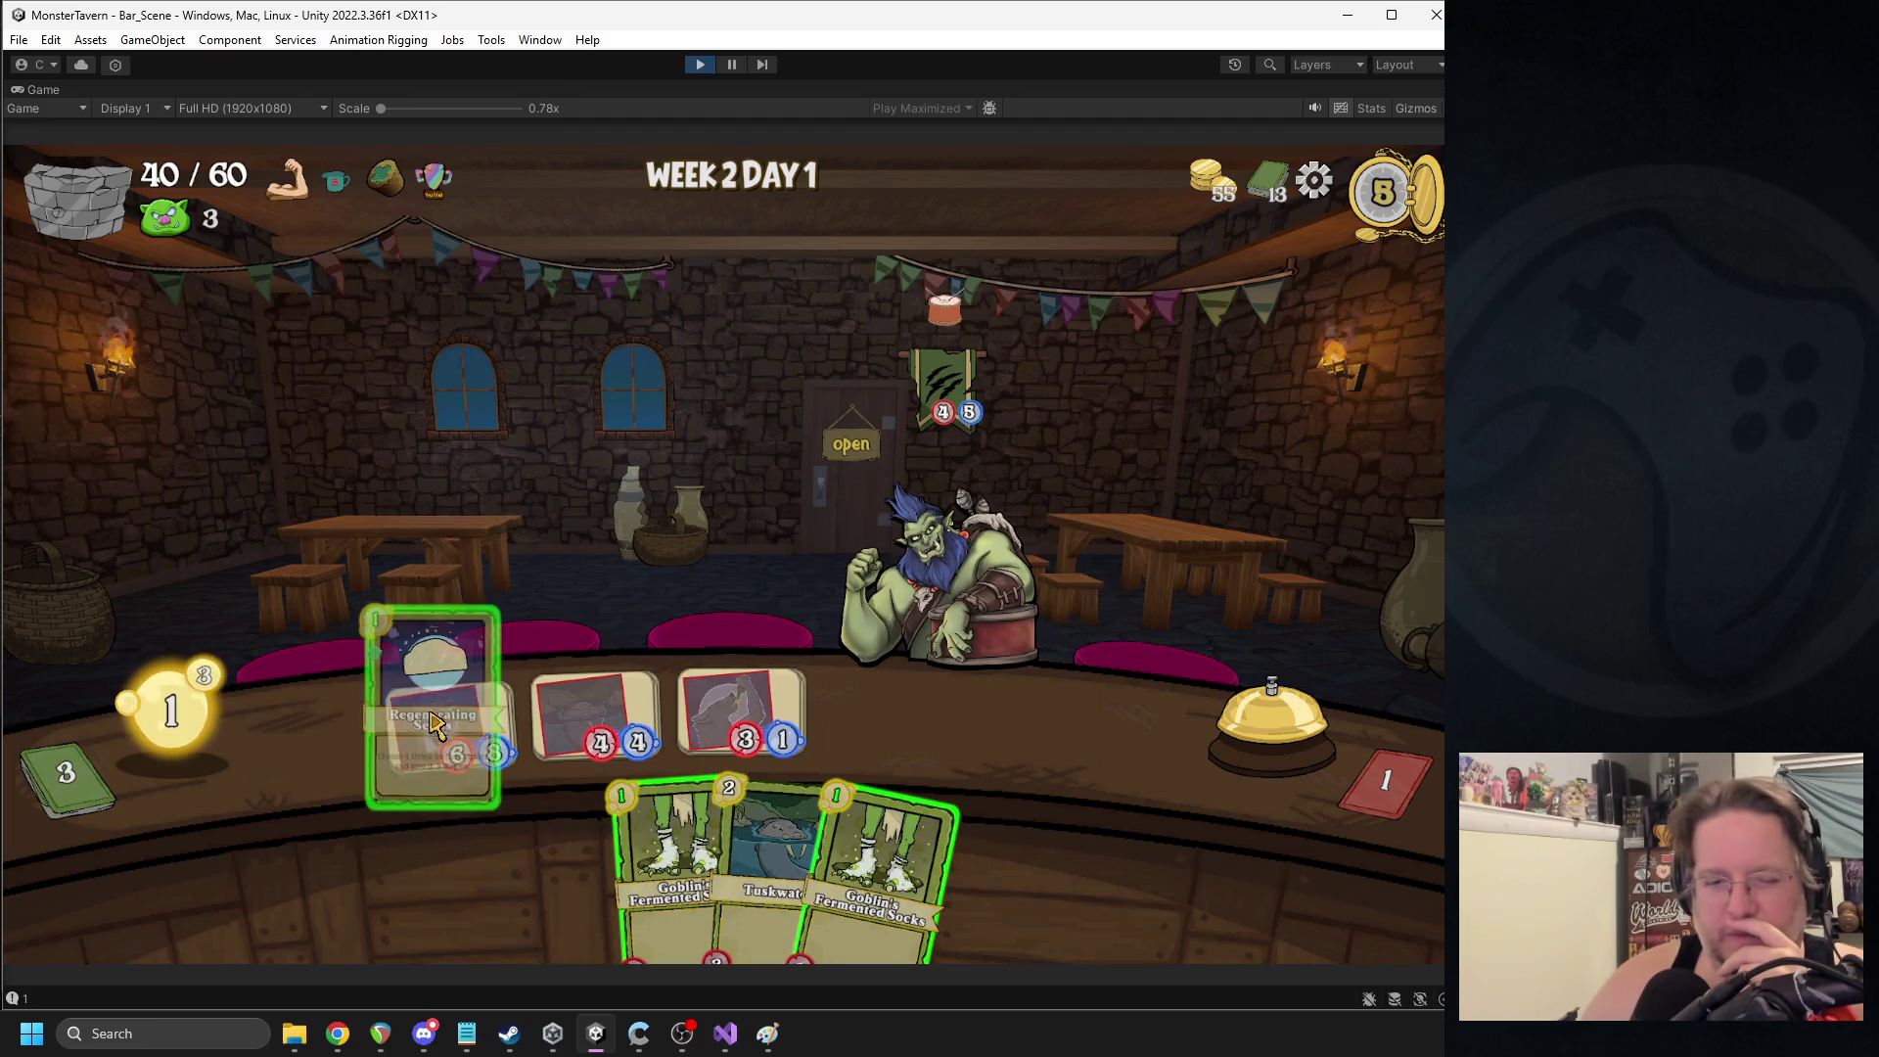
click(1213, 705)
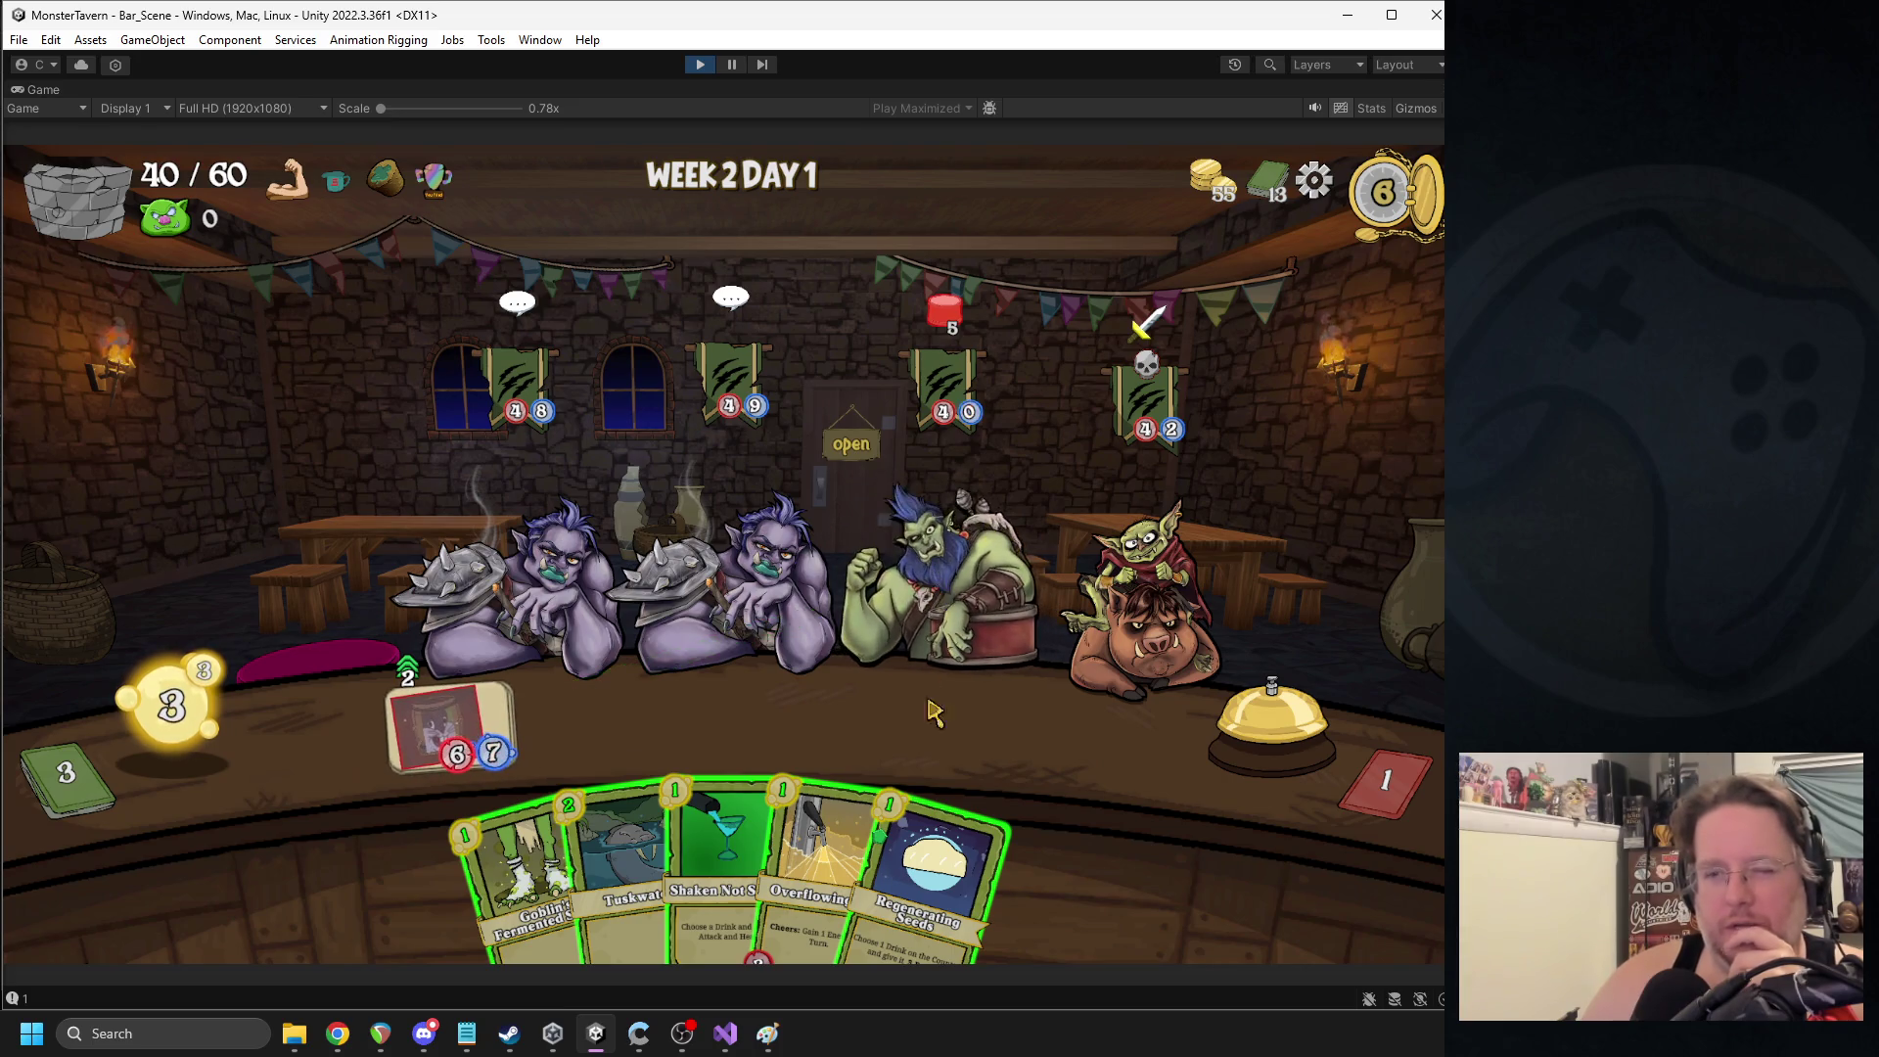
- Play Regenerating Seeds, Overflowing Tap and Goblin's Fermented Socks, then end the turn
drag(934, 862, 454, 719)
drag(881, 793, 592, 720)
drag(588, 862, 741, 720)
click(1267, 714)
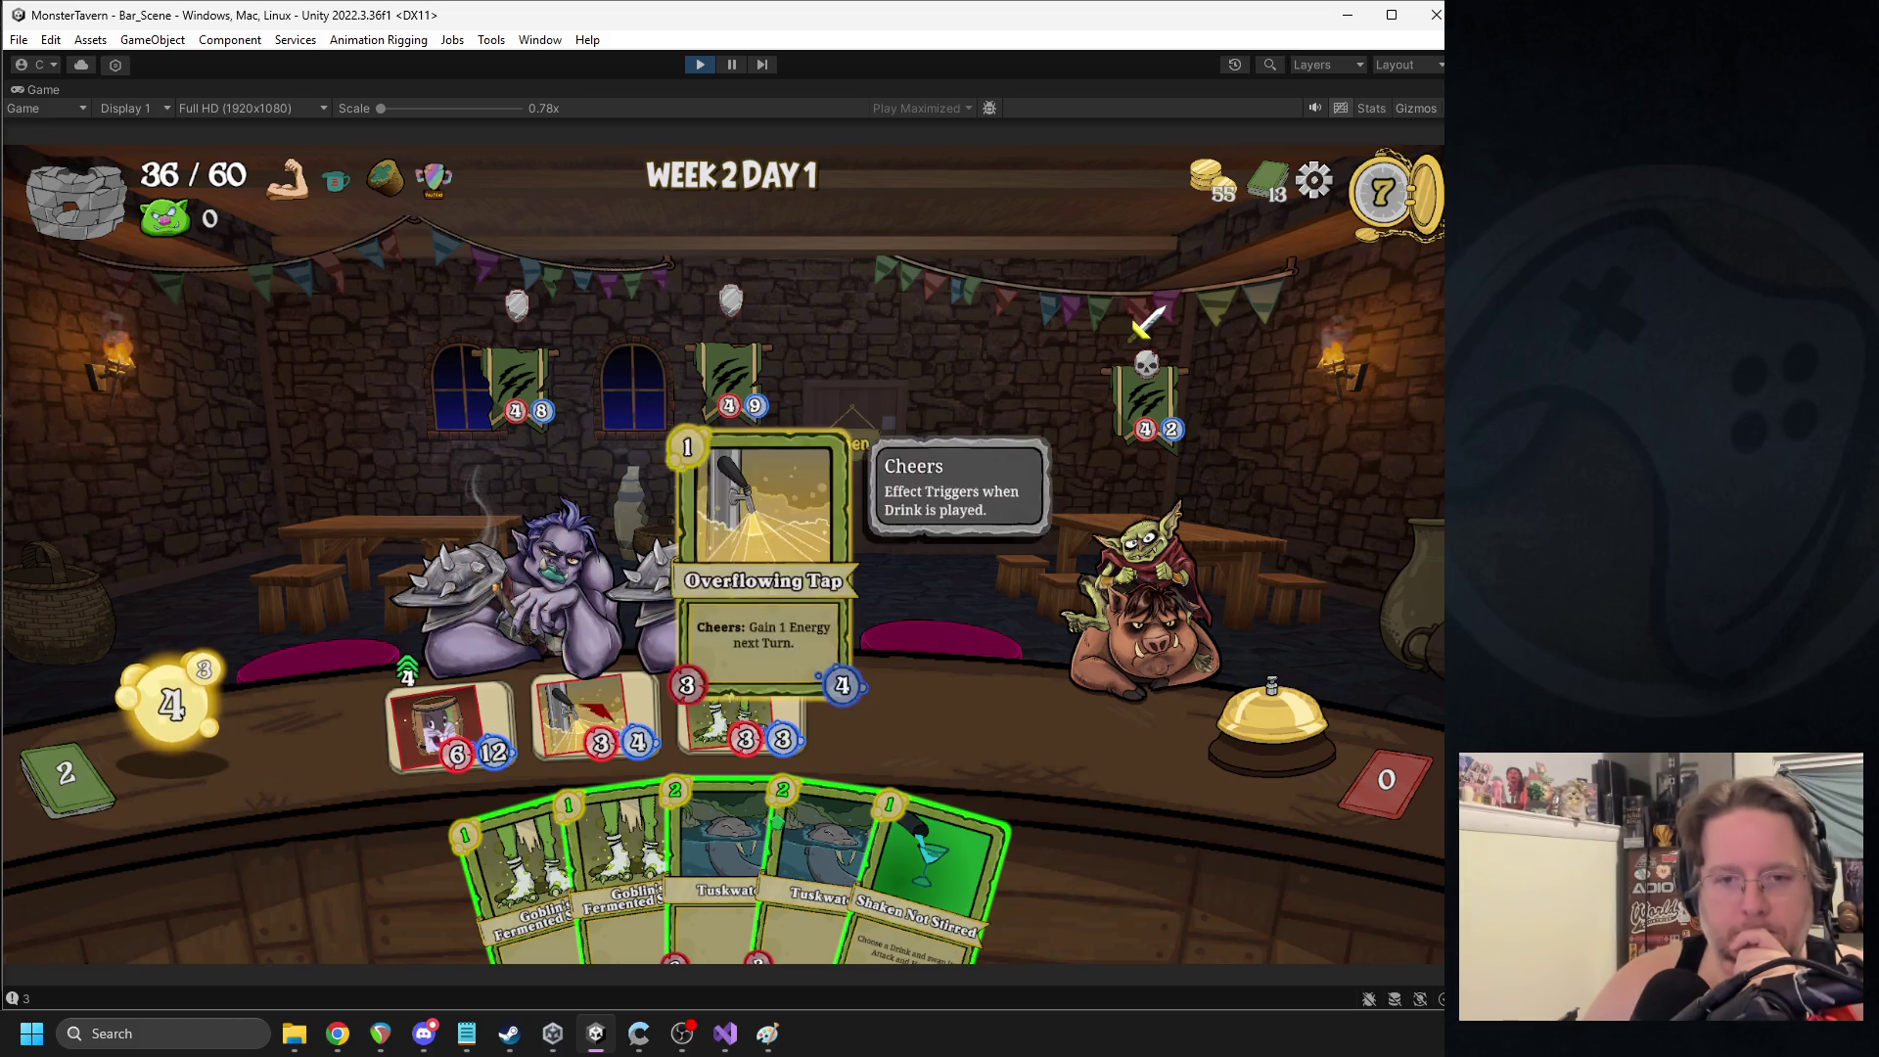
- Serve the left troll and goblin, lay the remaining cards on the counter, and finish the battle
drag(587, 685, 504, 514)
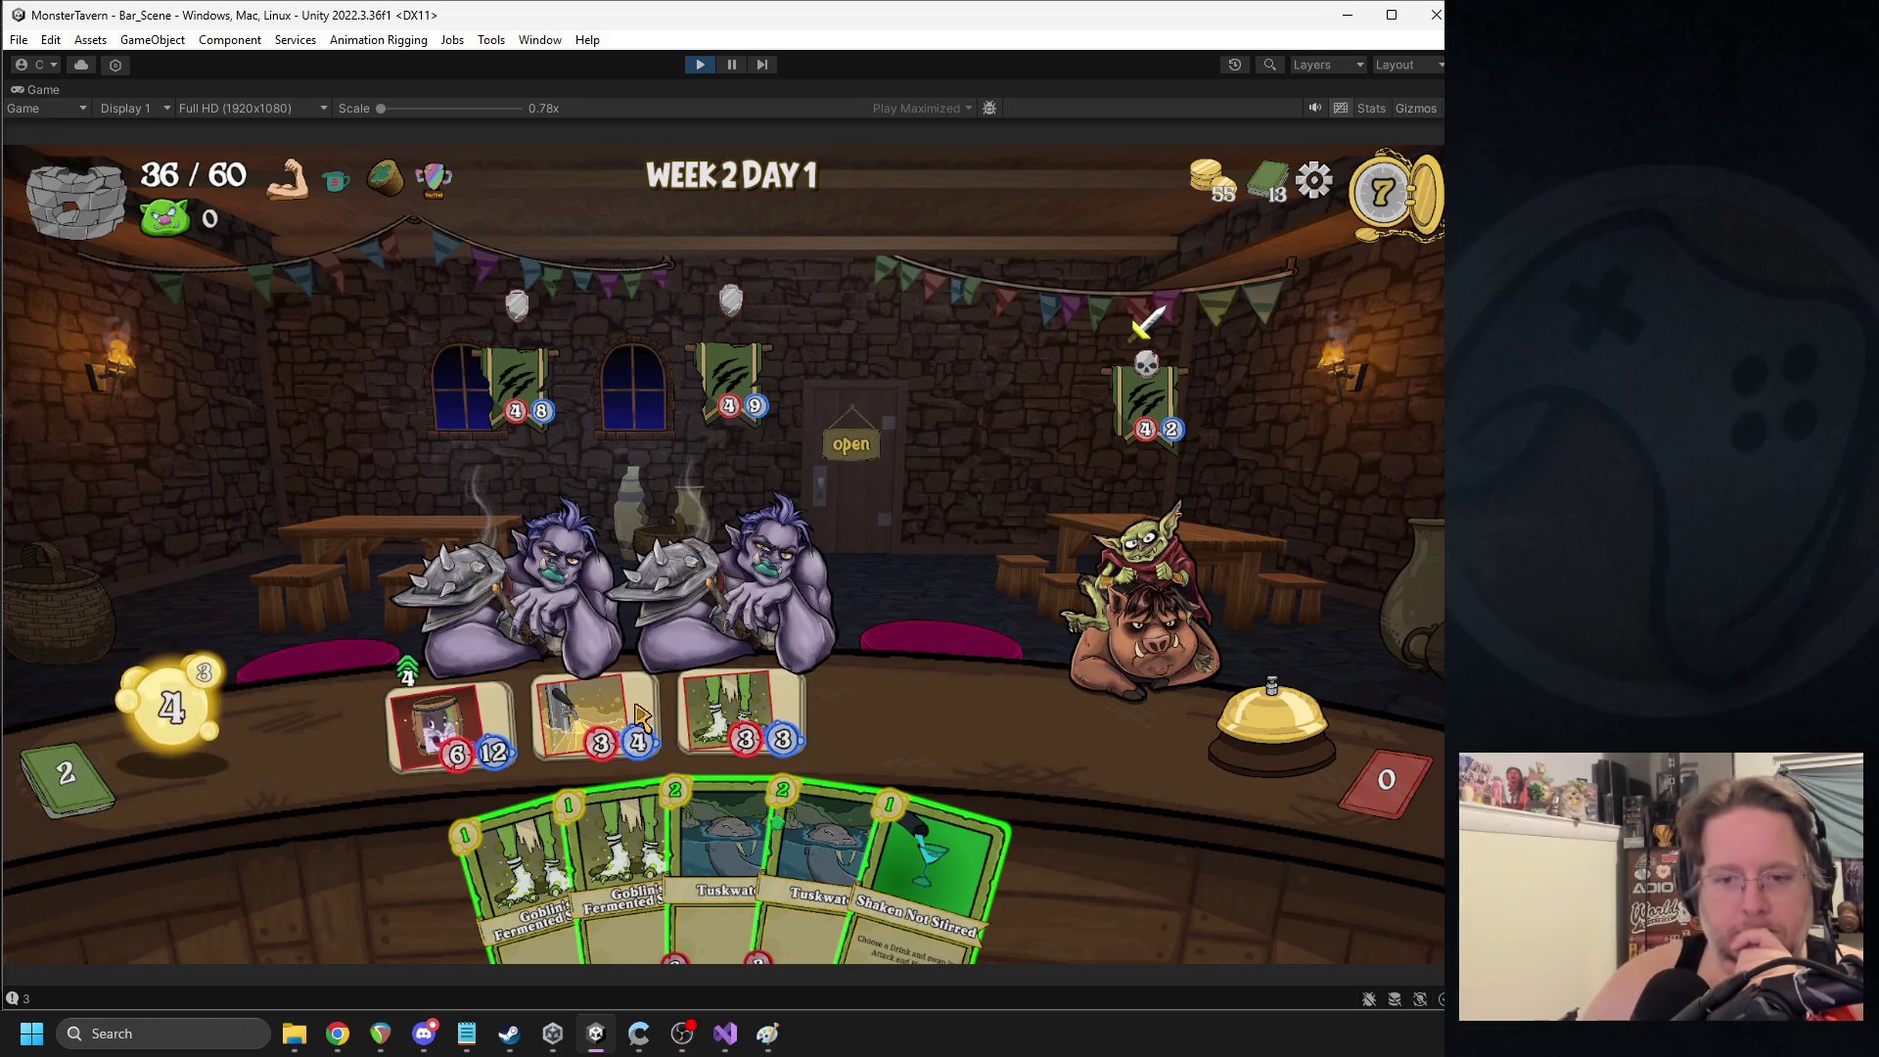
mouse_move(749, 725)
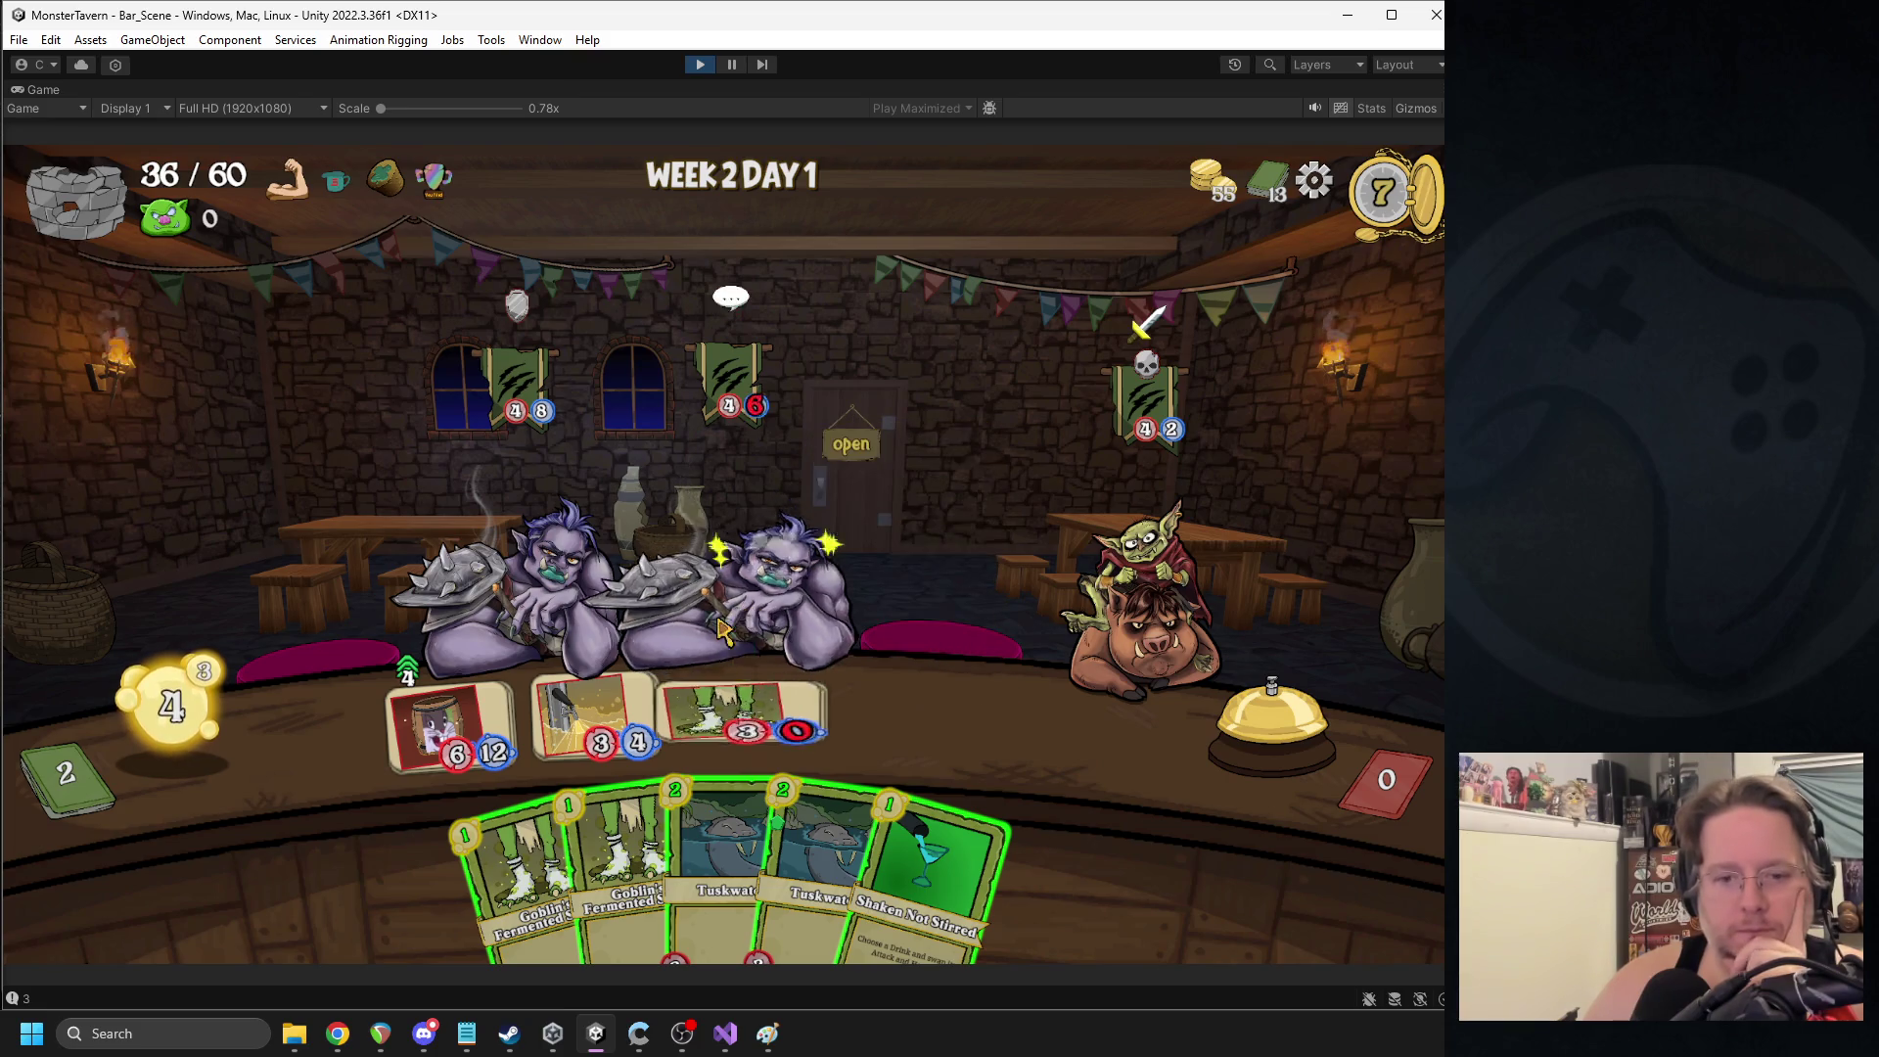
drag(453, 758, 1135, 641)
mouse_move(627, 861)
mouse_down()
mouse_move(632, 754)
mouse_move(597, 725)
mouse_up()
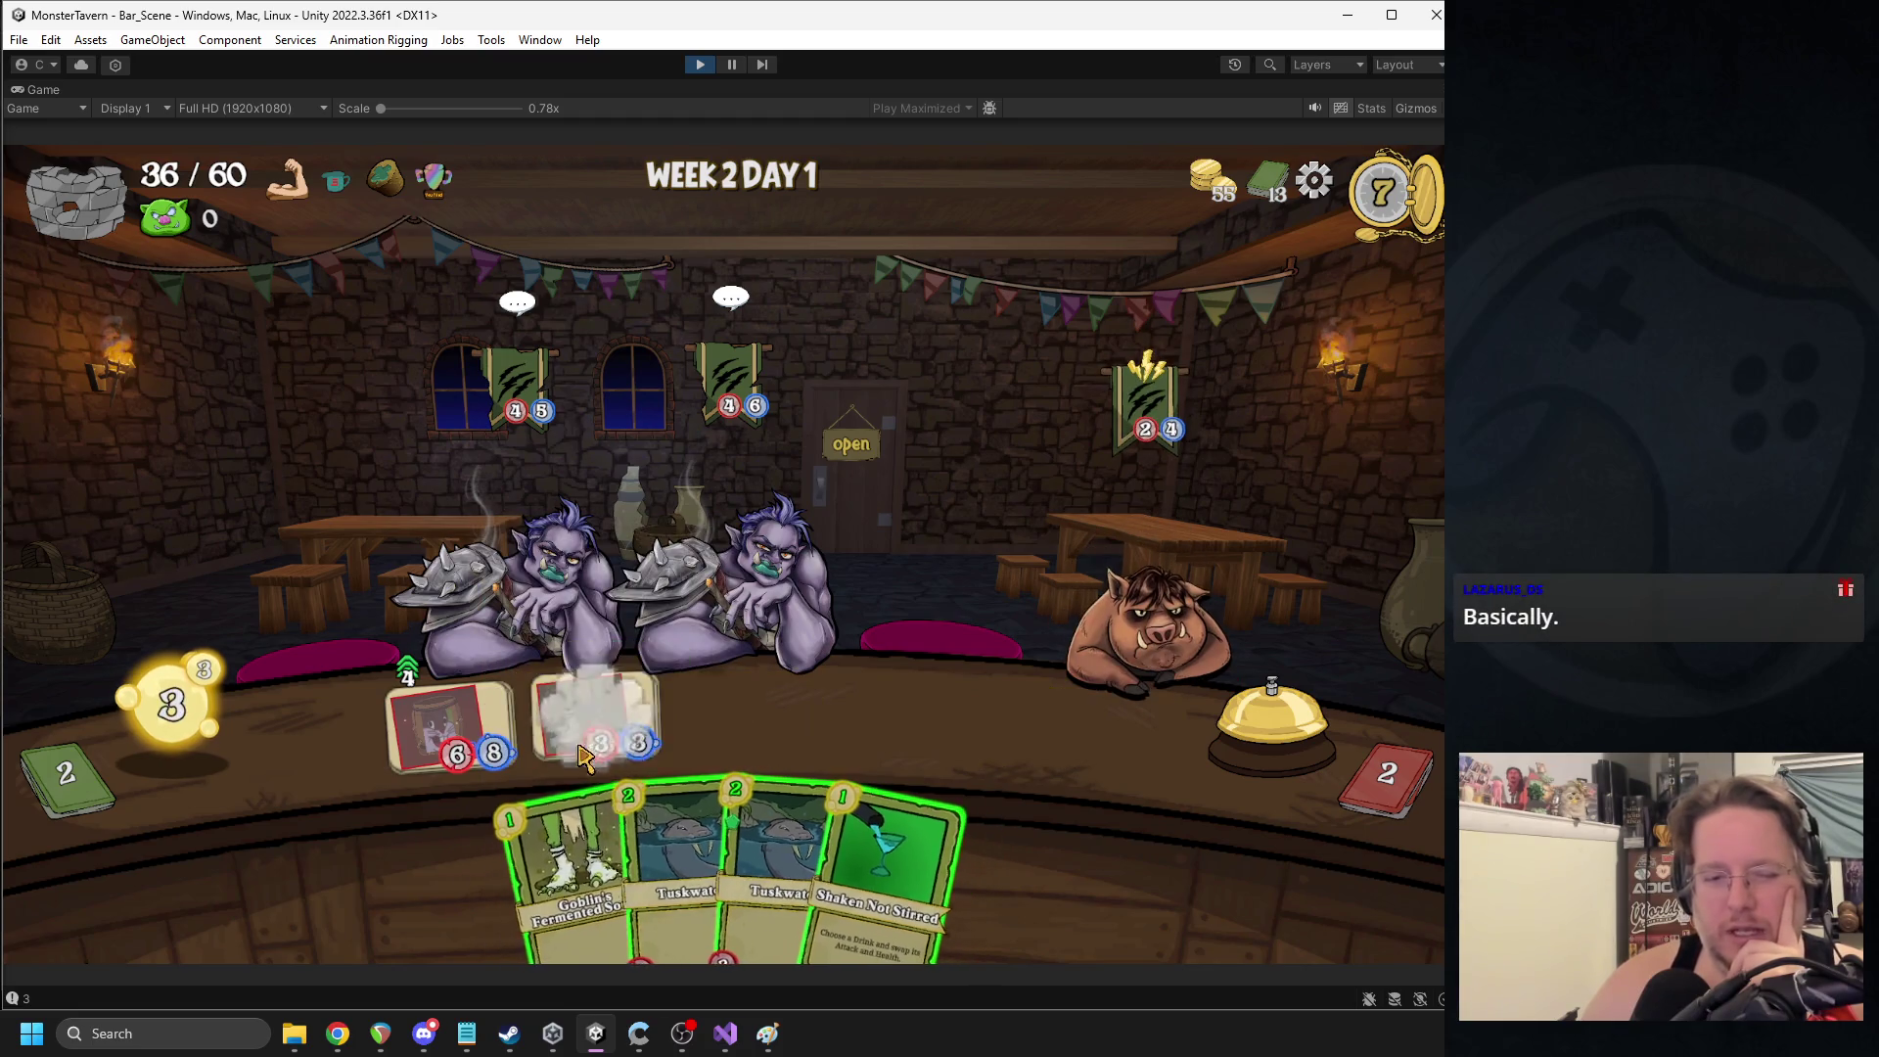
drag(548, 862, 739, 725)
mouse_move(685, 862)
mouse_down()
mouse_move(636, 832)
mouse_move(885, 724)
mouse_up()
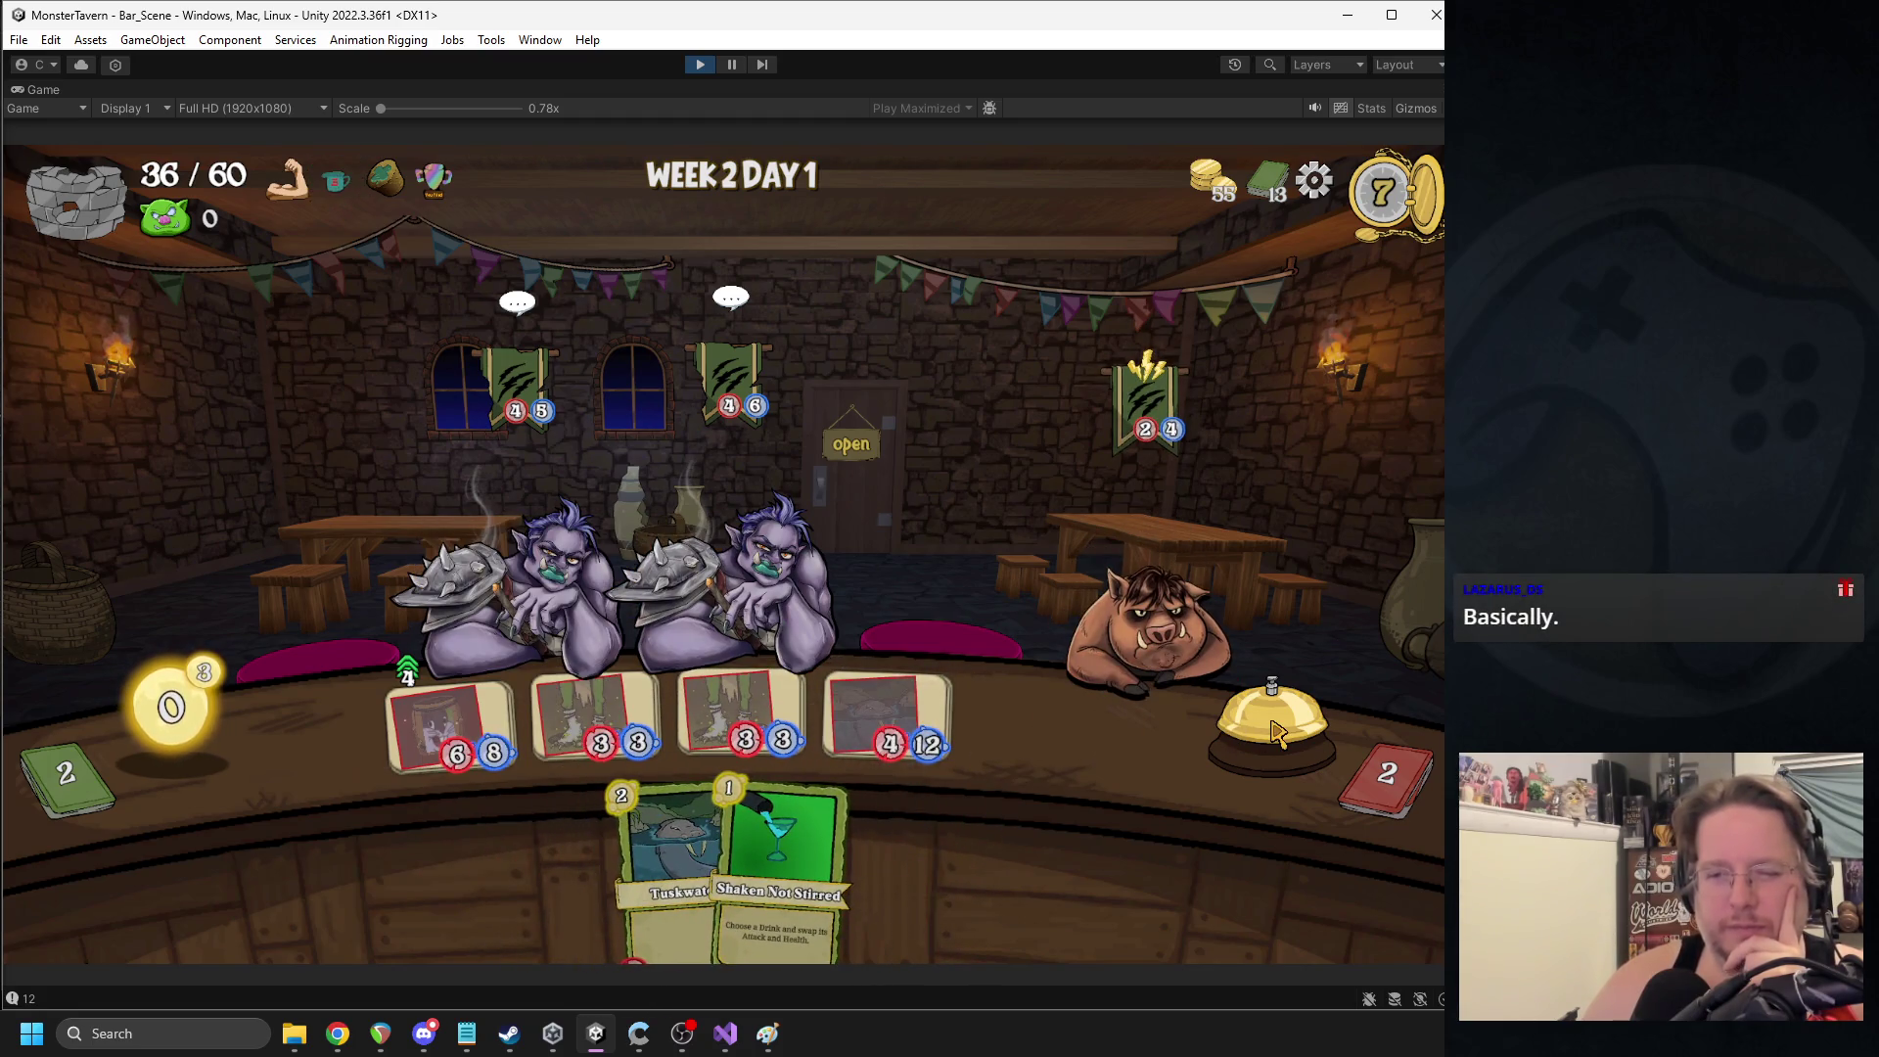
click(1204, 734)
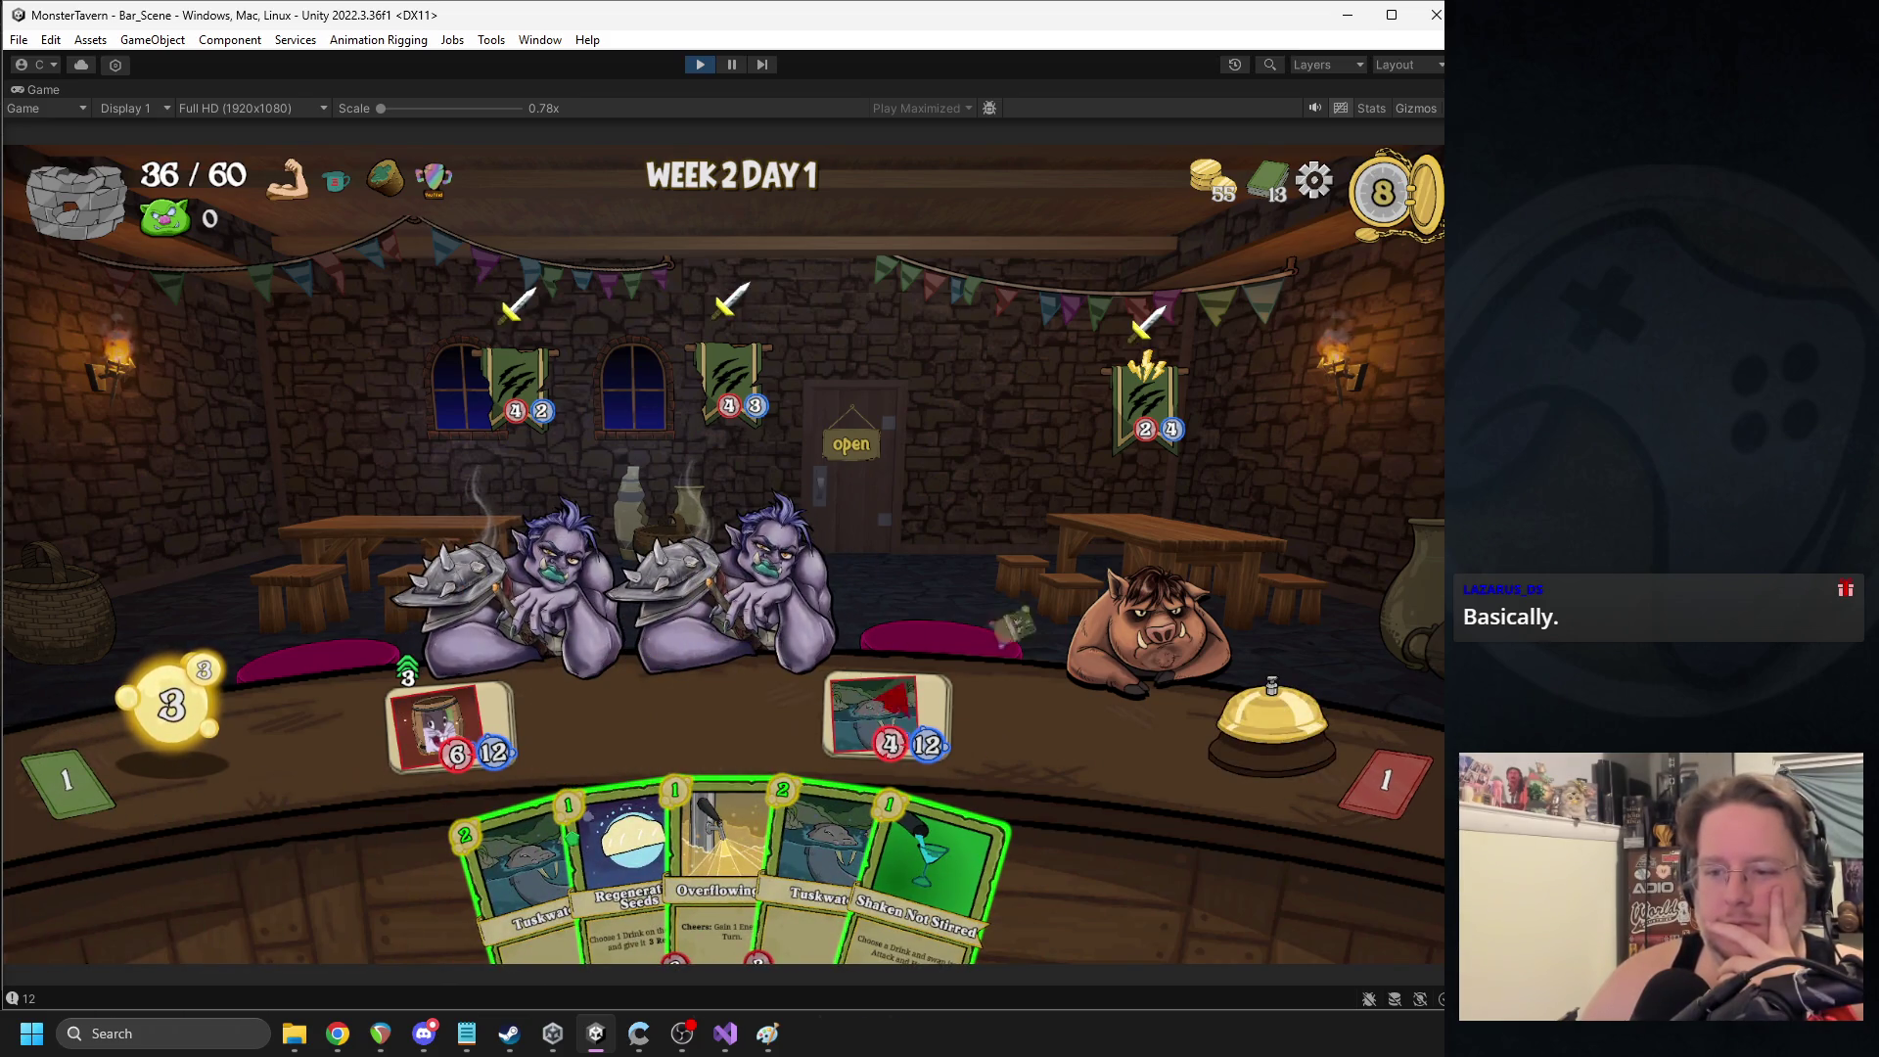
mouse_move(626, 856)
mouse_down()
mouse_move(614, 798)
mouse_move(722, 641)
mouse_up()
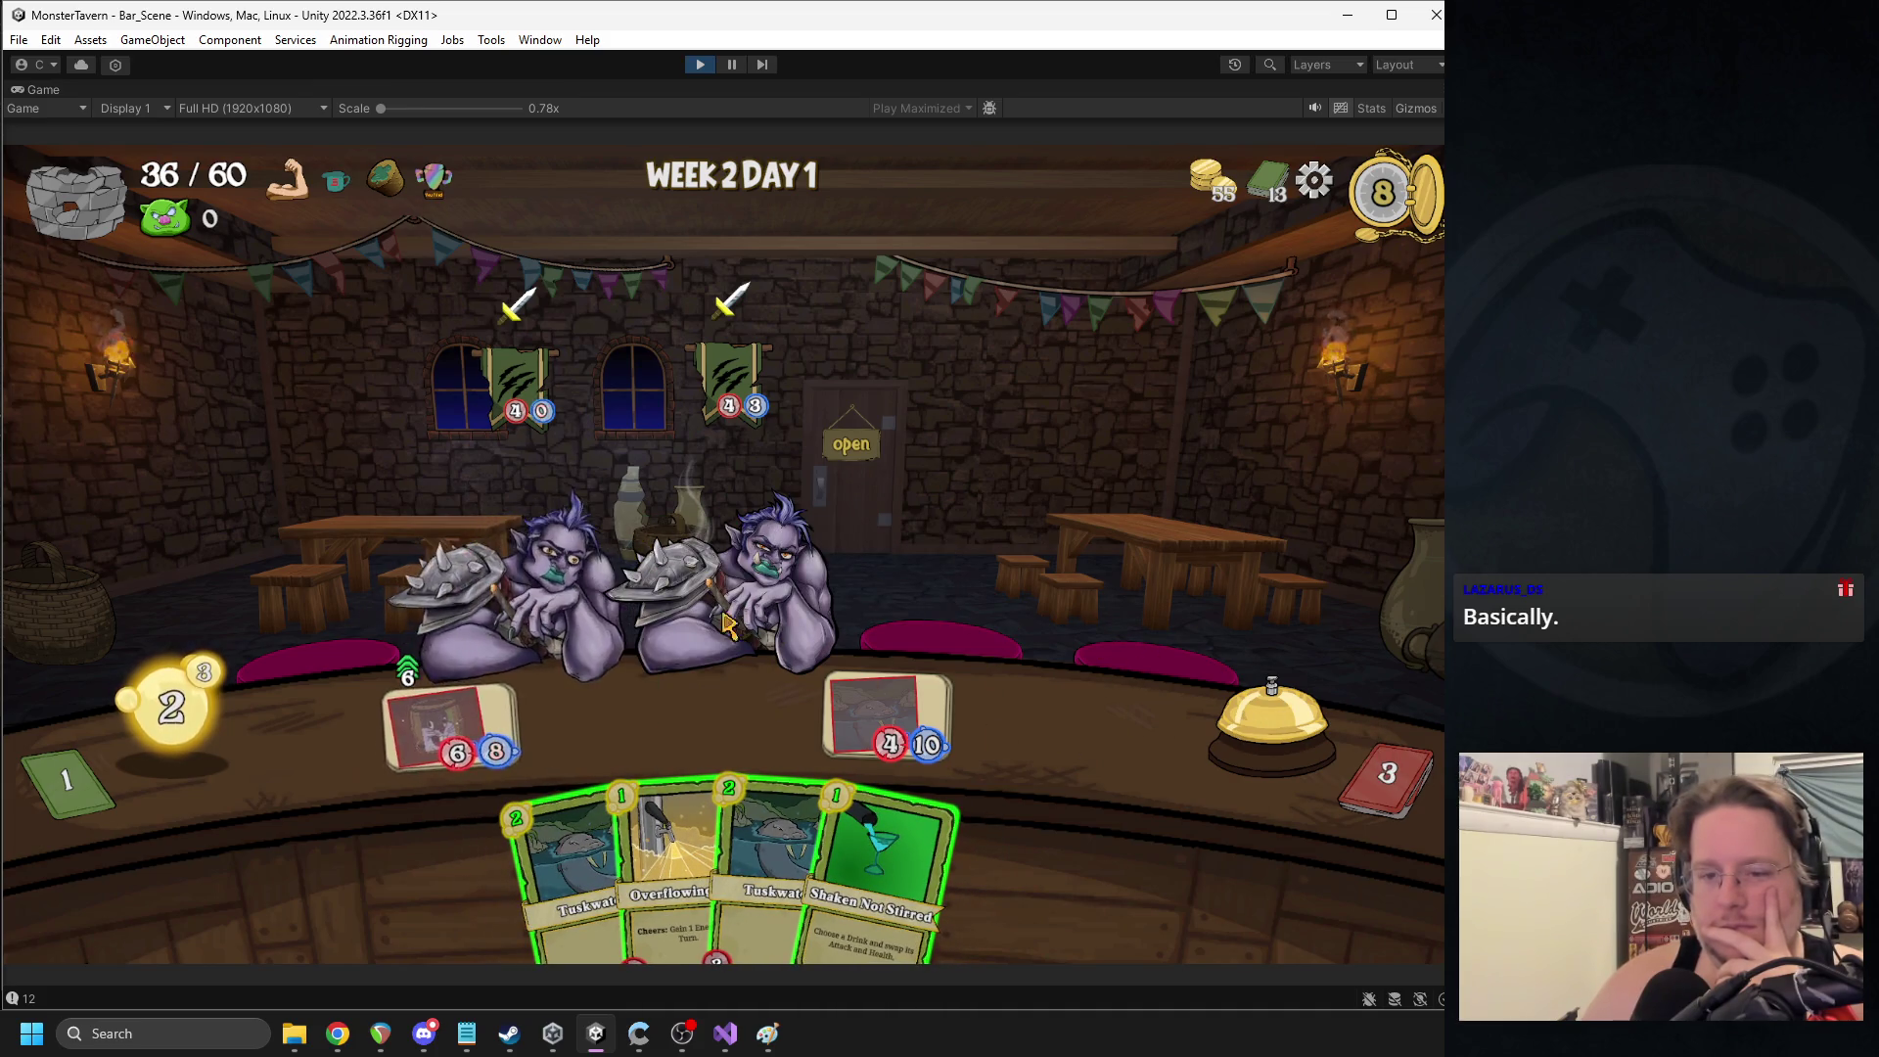
click(1269, 715)
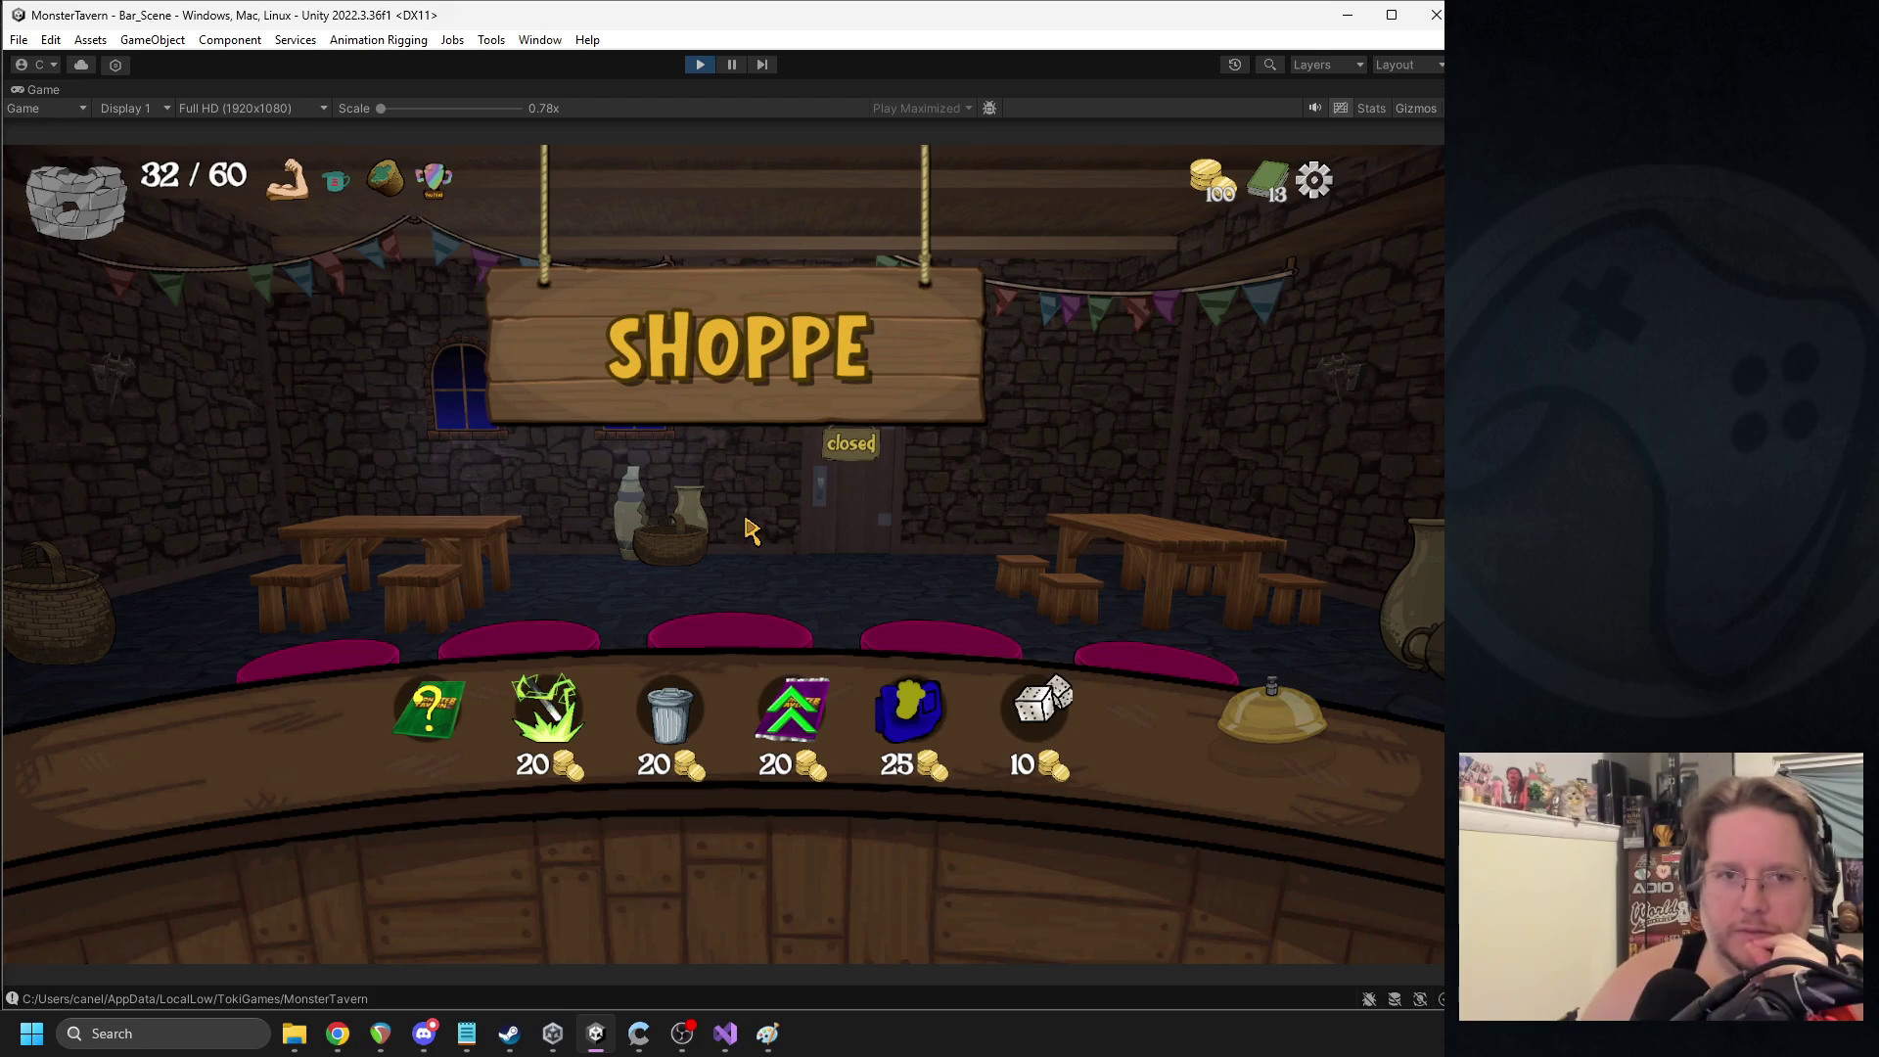
- Add Restock to the deck, upgrade Tuskwater's stats, and remove Goblin's Fermented Socks
click(460, 707)
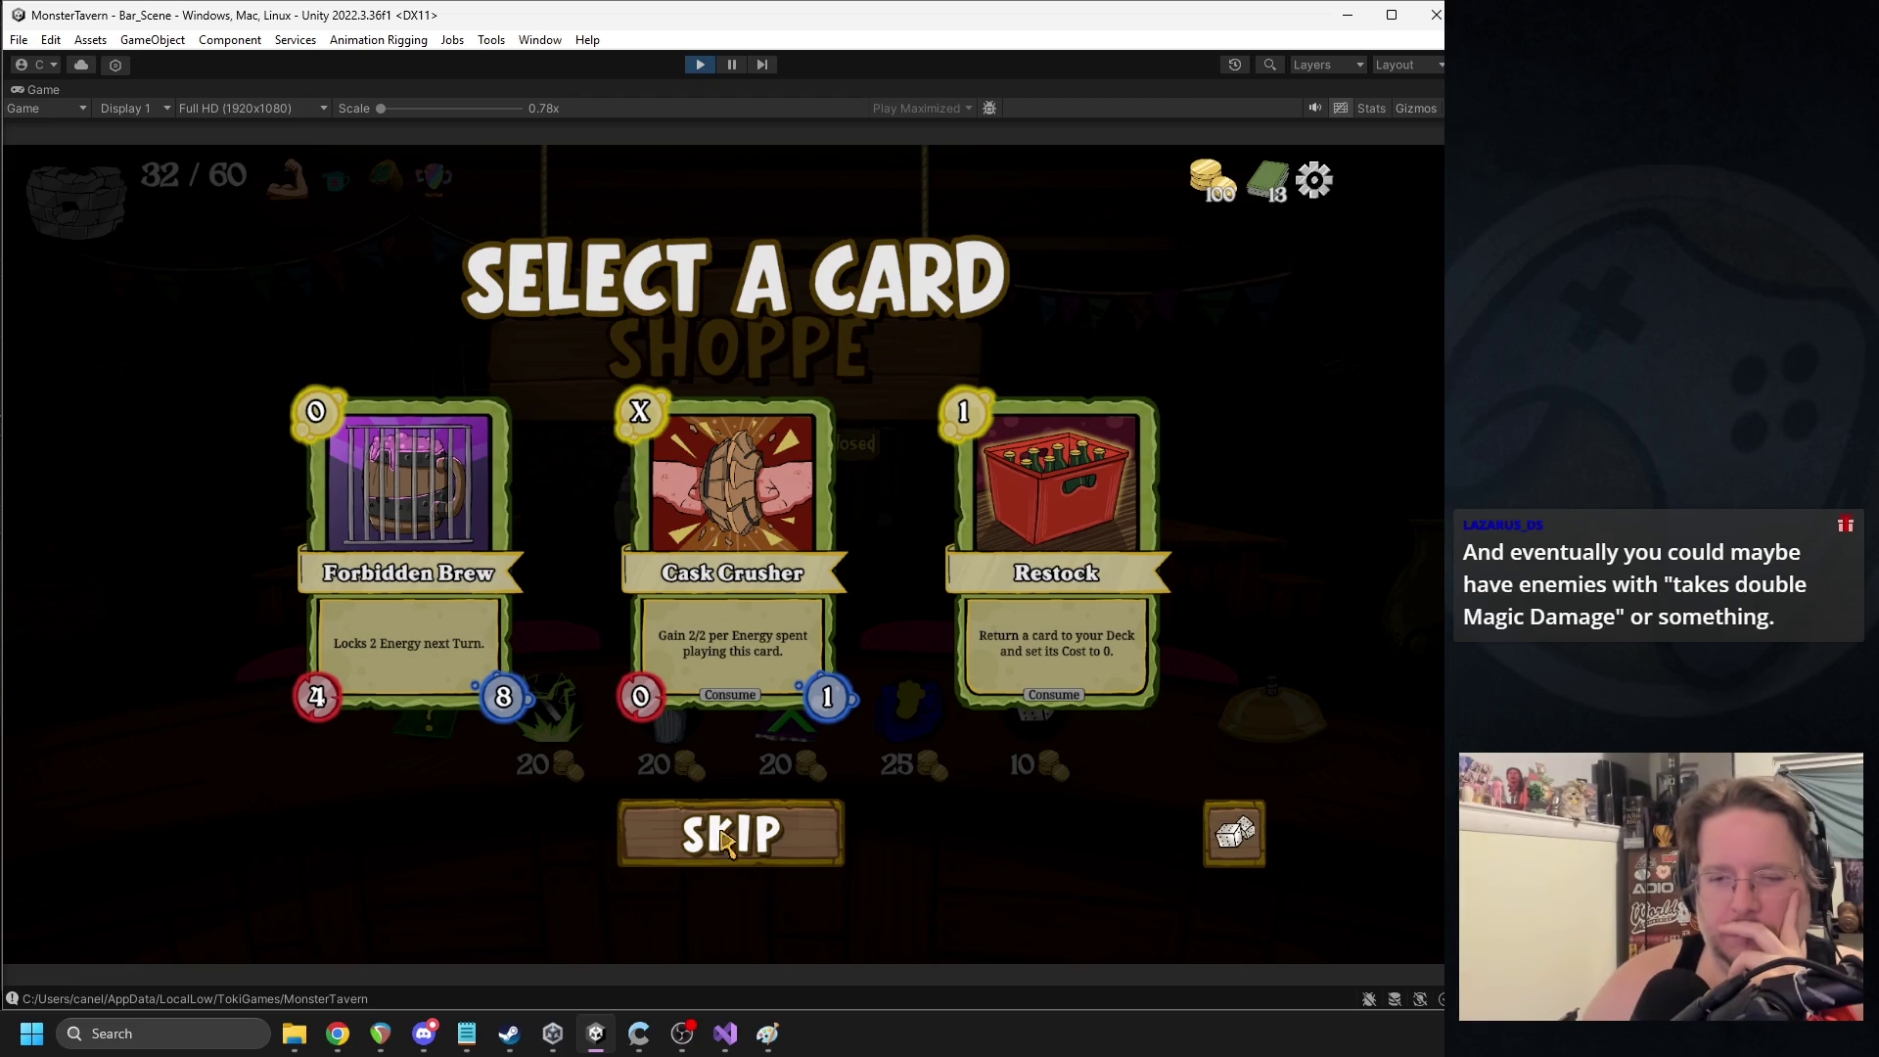
click(1042, 612)
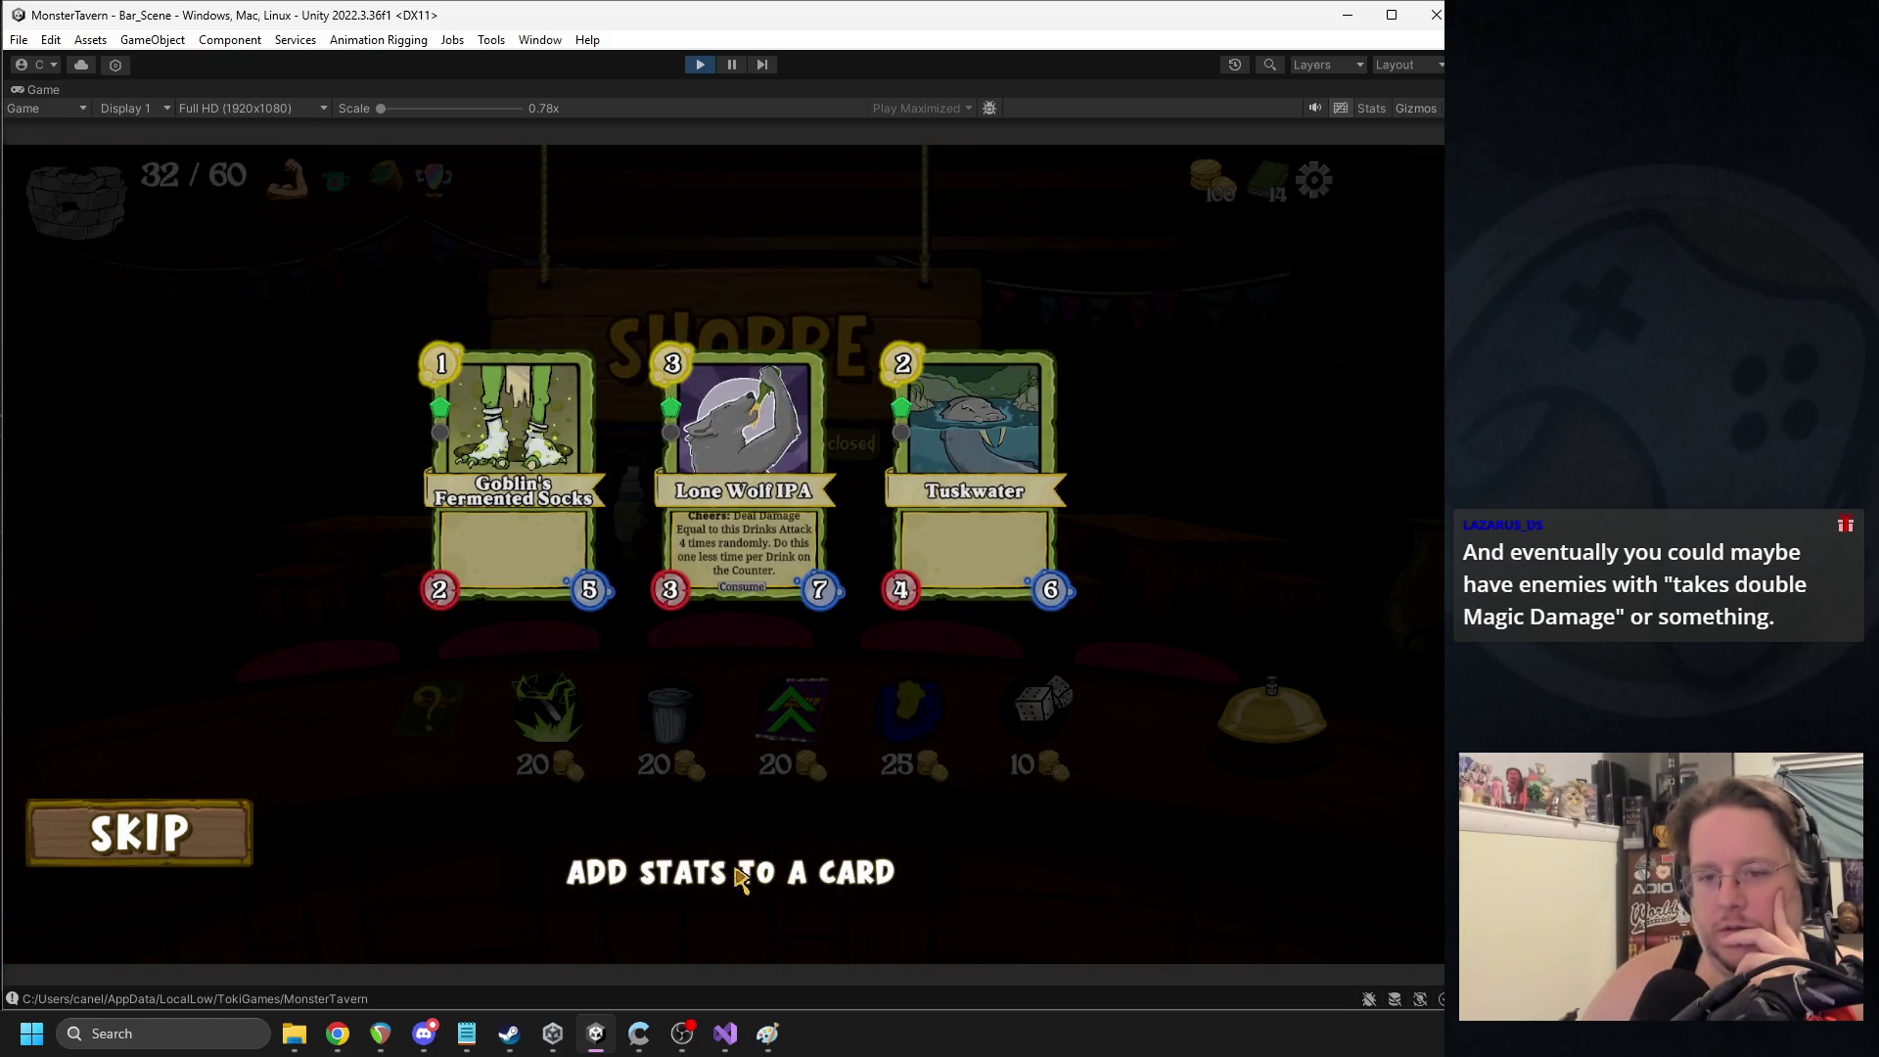
click(987, 575)
click(668, 720)
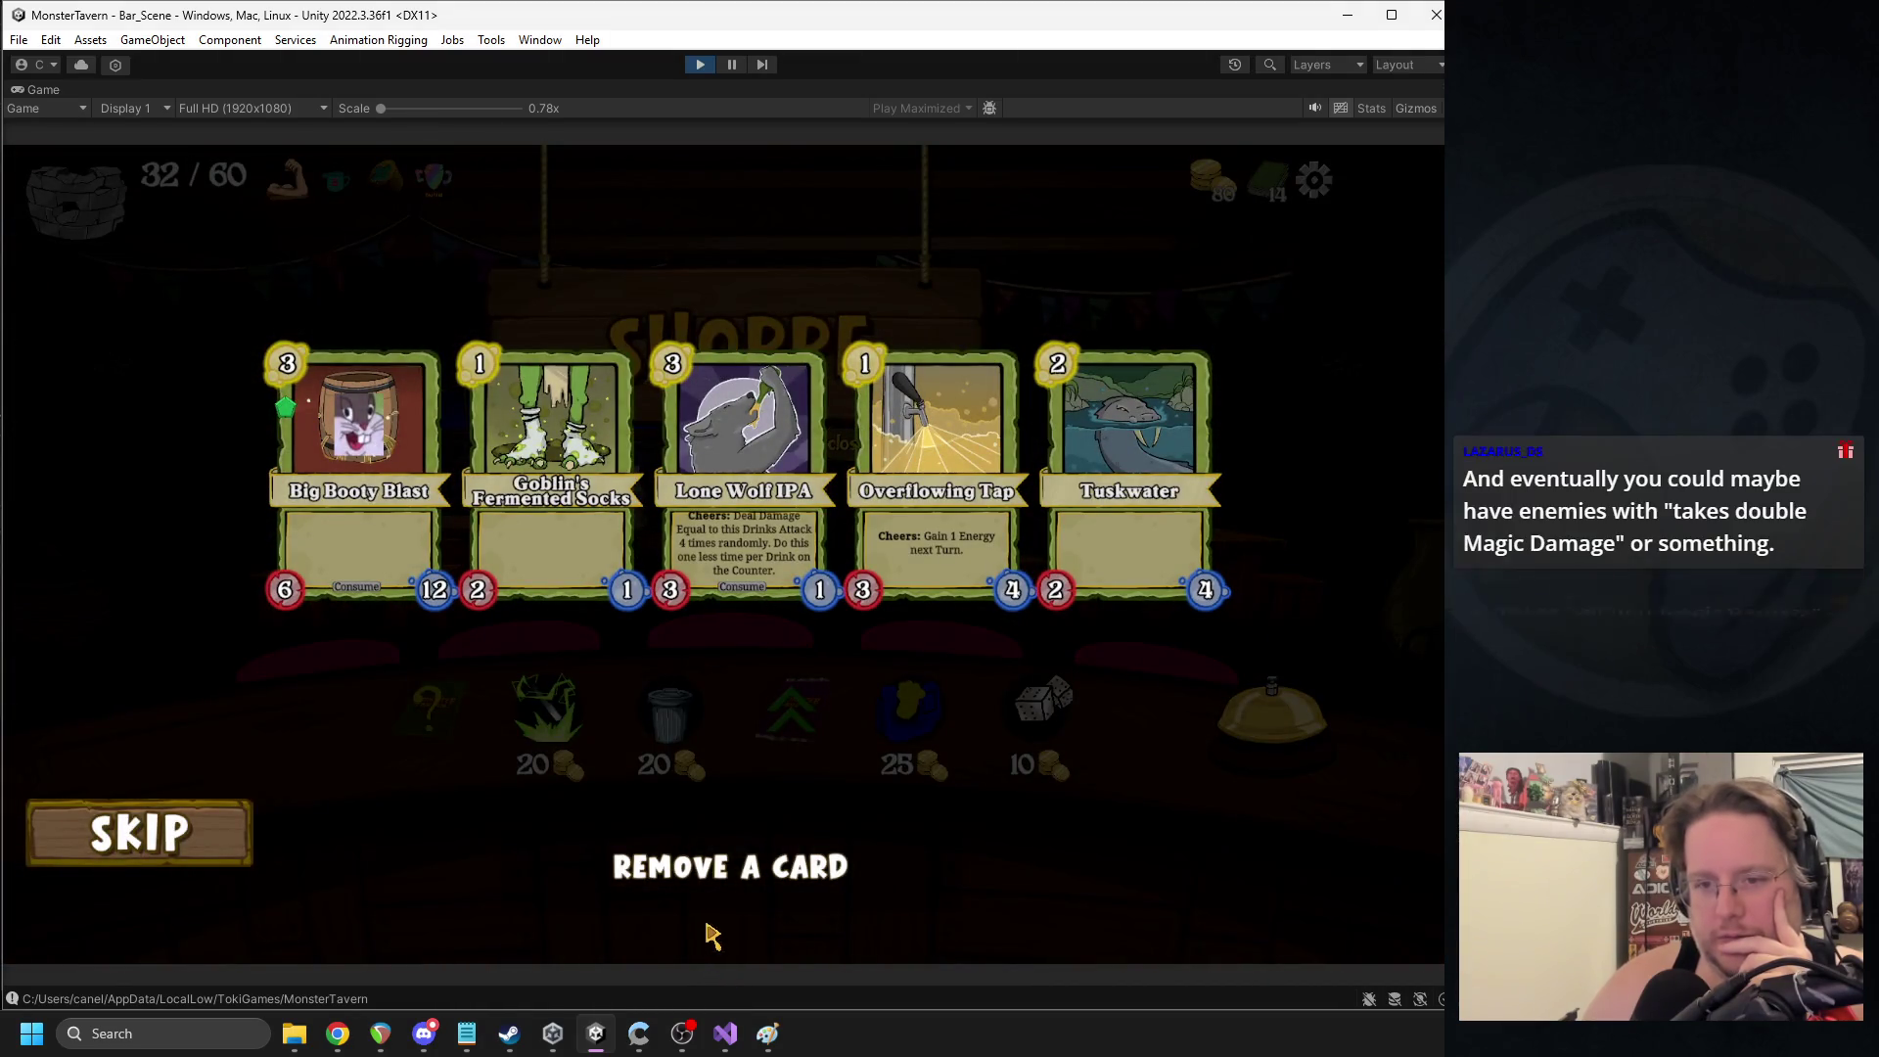
click(583, 575)
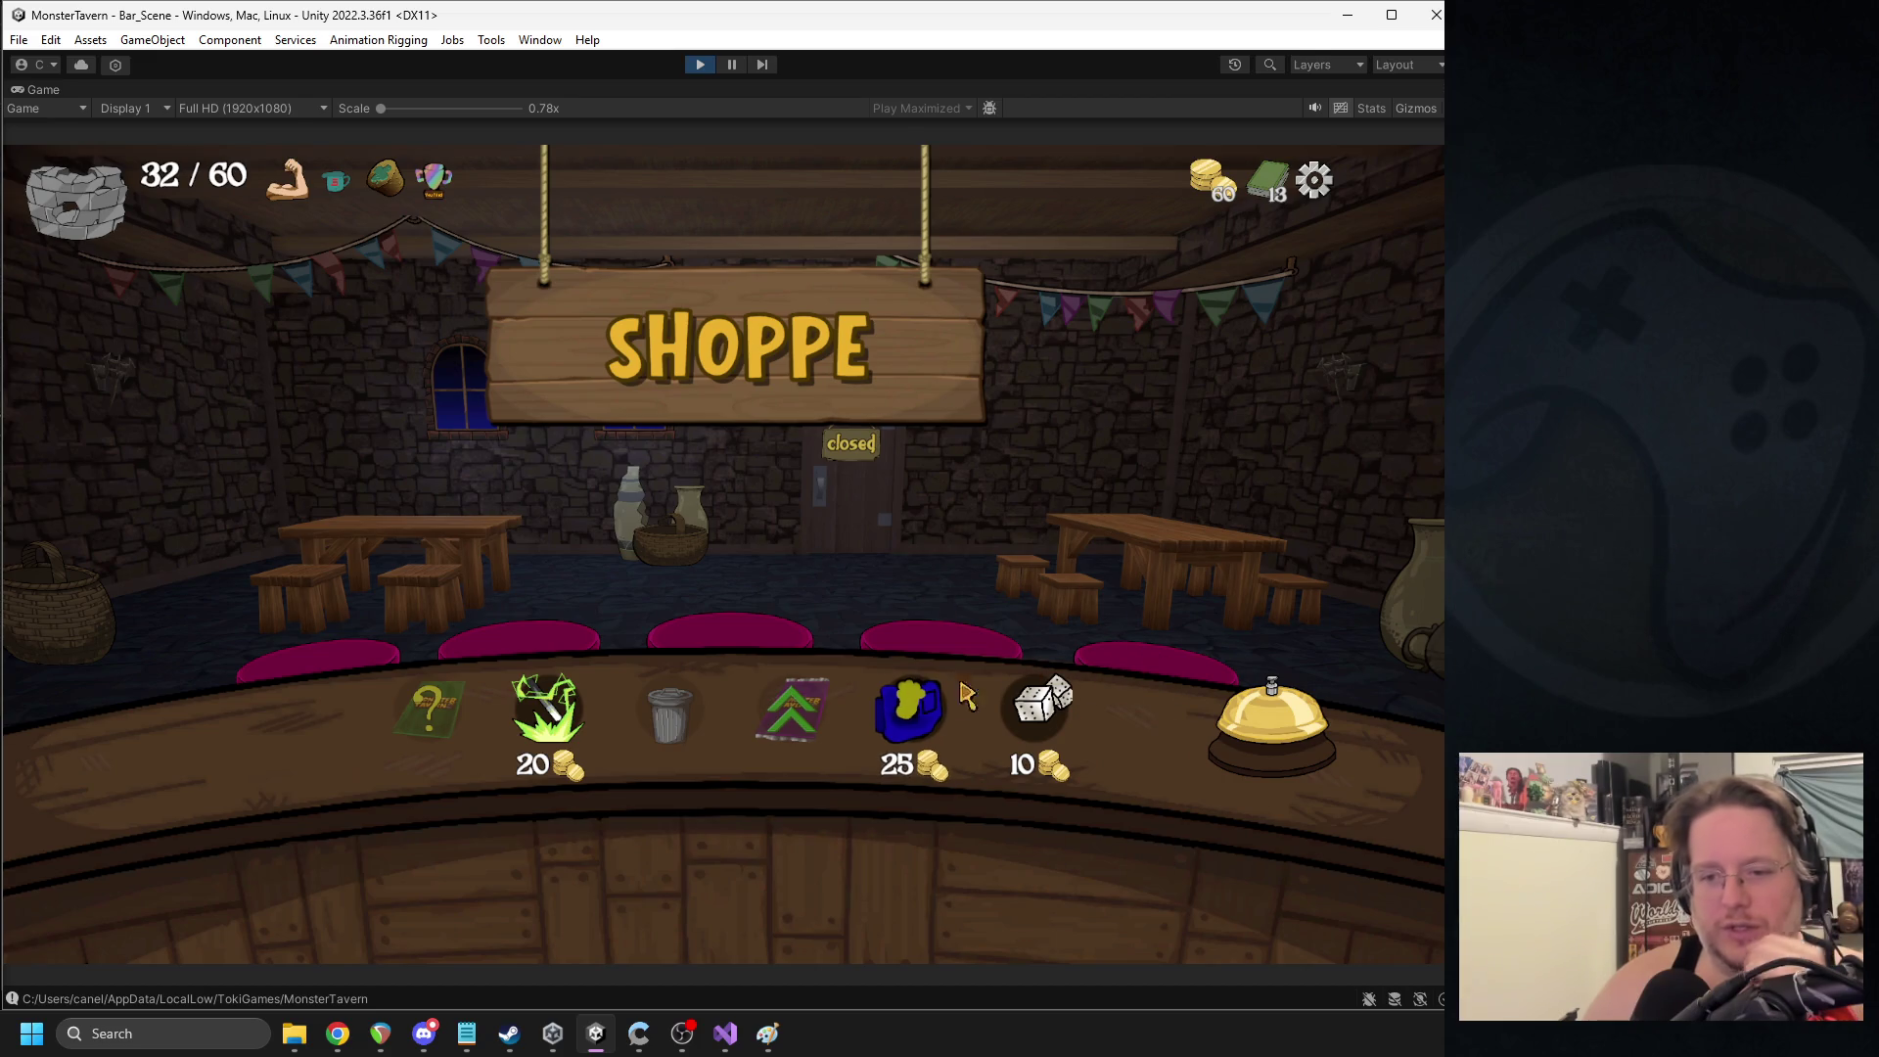
- Buy the Pocked Sleeves trinket for 25 gold and start Week 2 Day 2
mouse_move(906, 717)
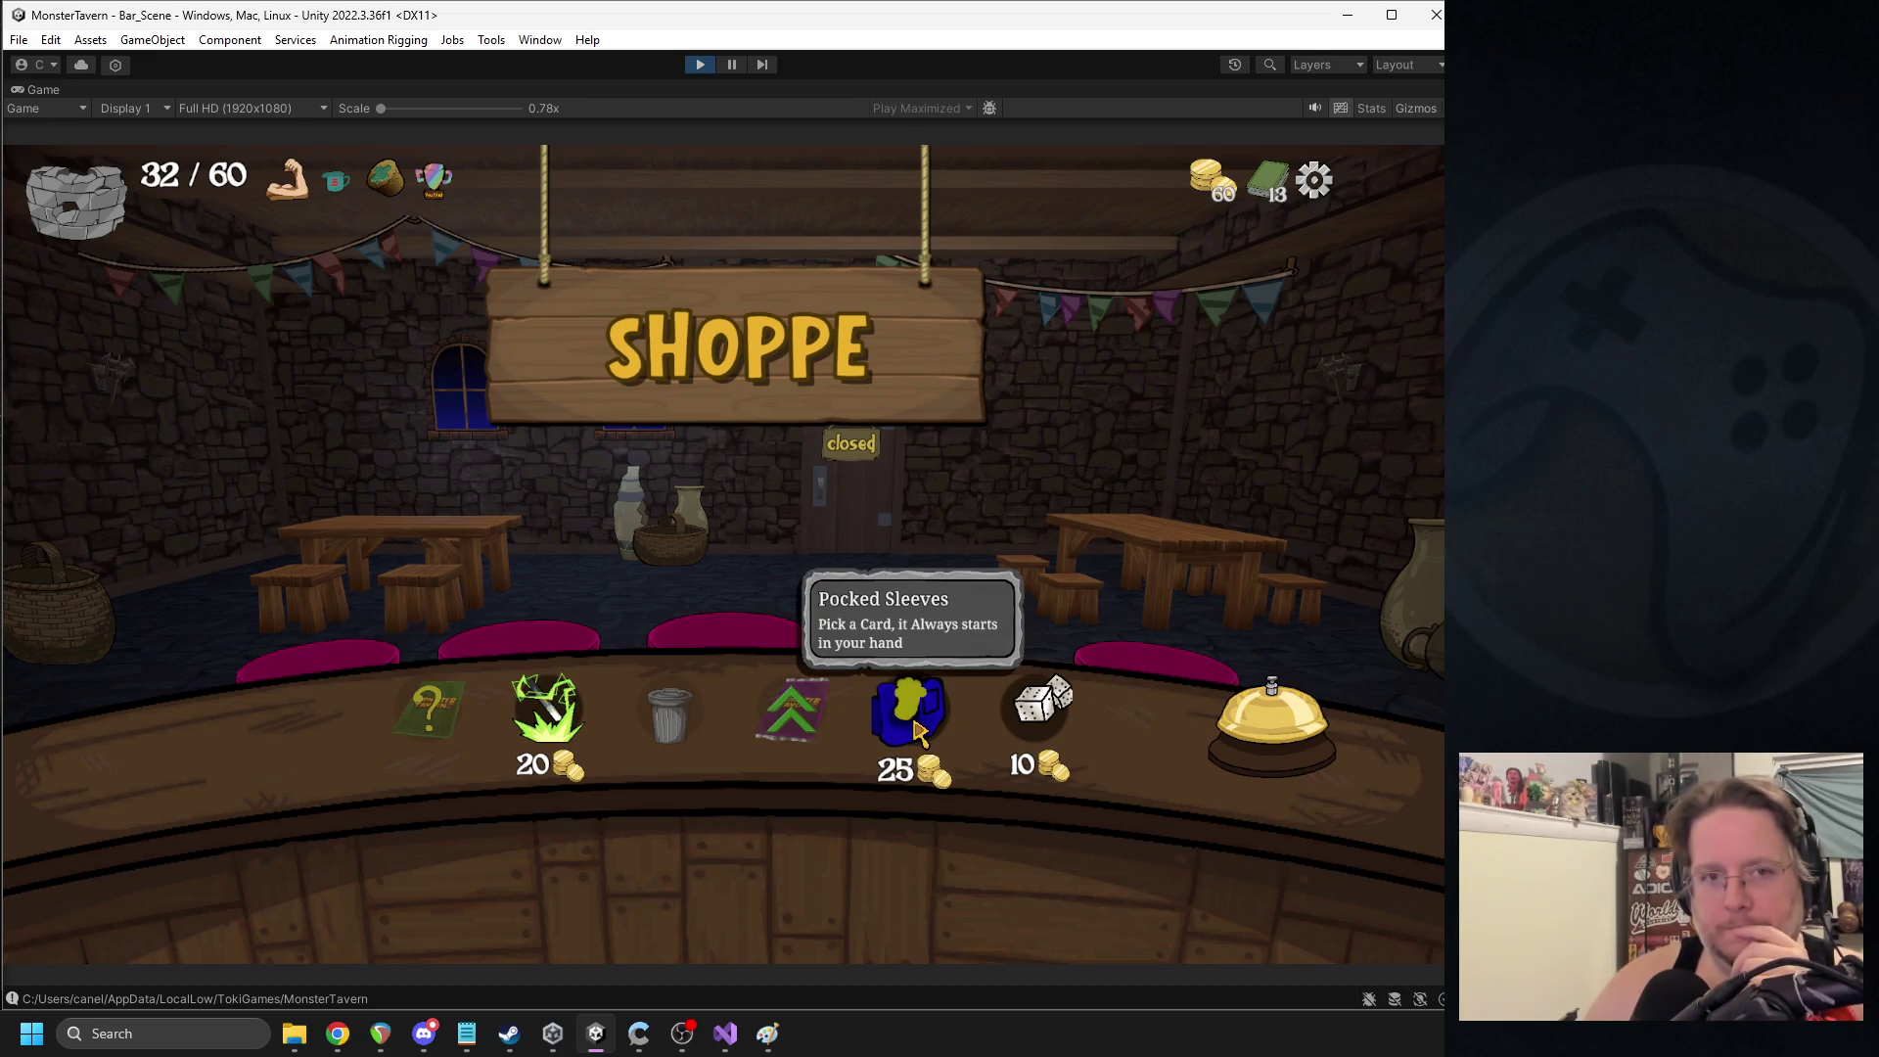
click(918, 730)
scroll(1040, 789, down, 2)
scroll(1015, 826, up, 2)
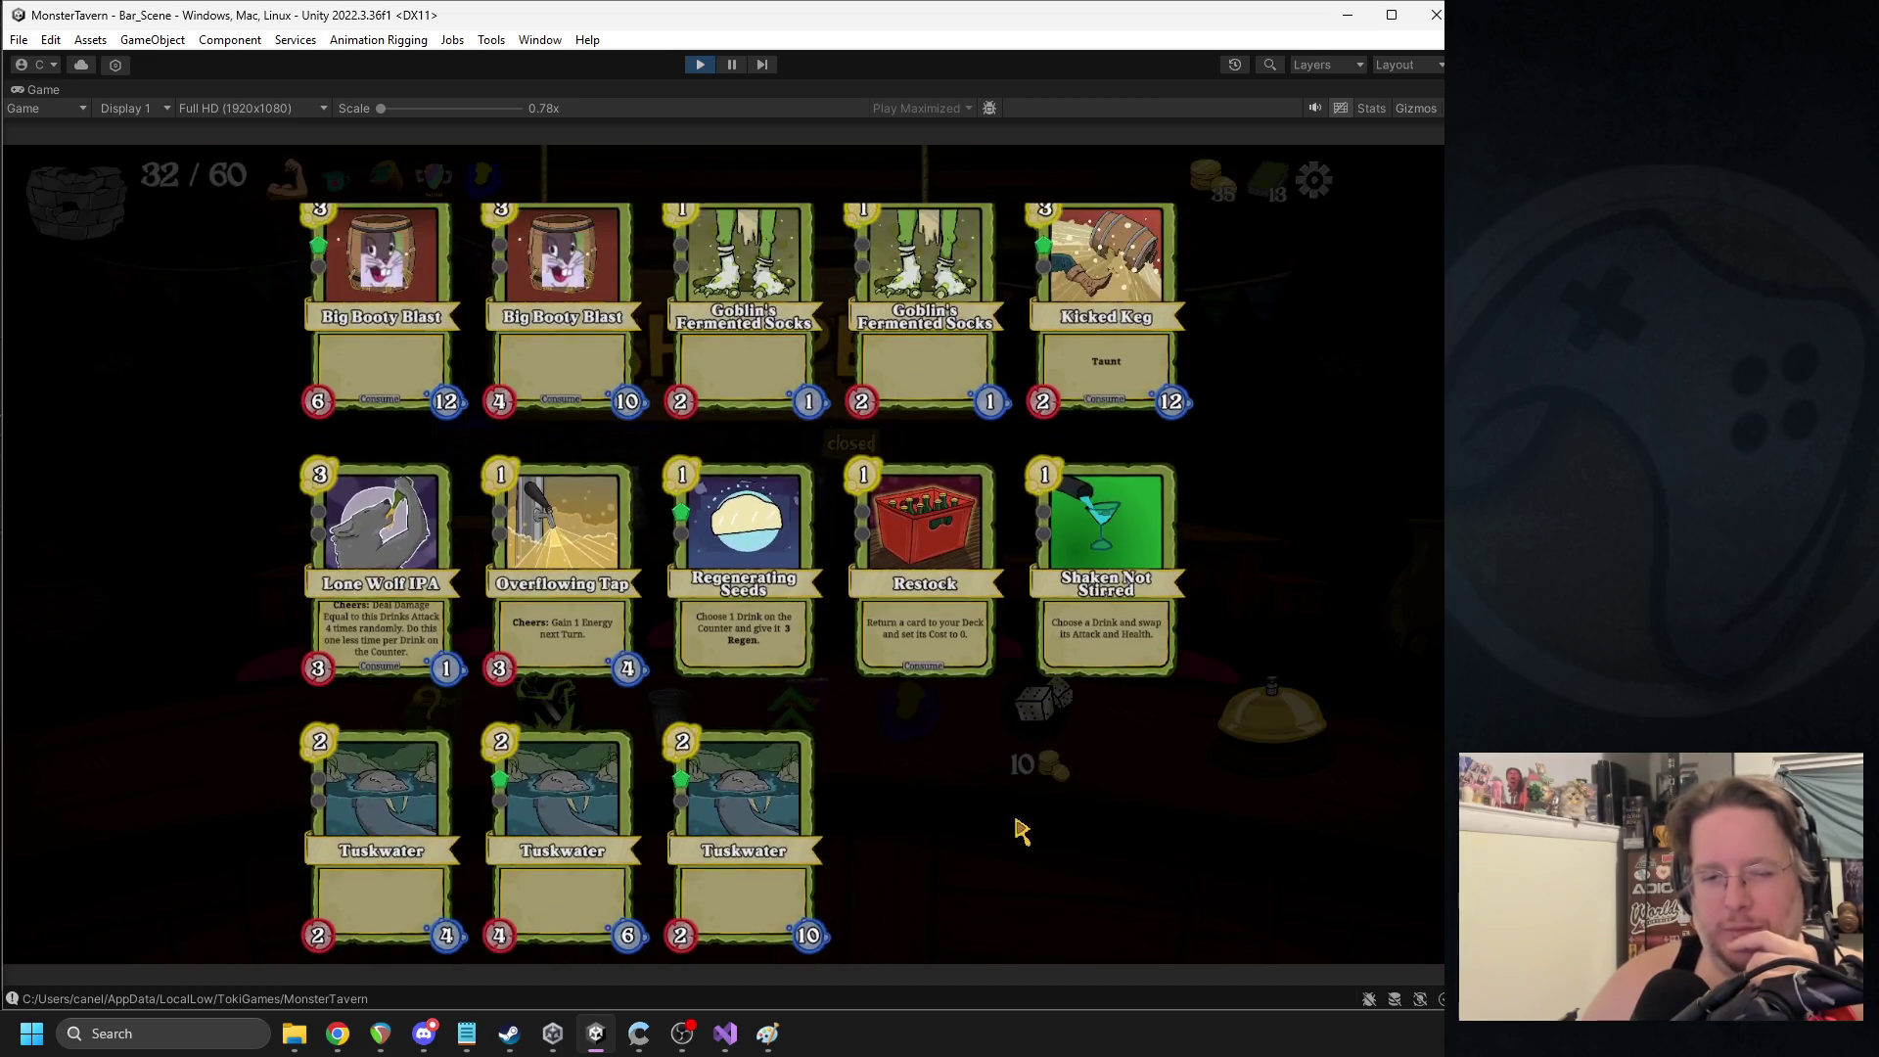
scroll(1009, 899, up, 1)
scroll(1008, 905, down, 1)
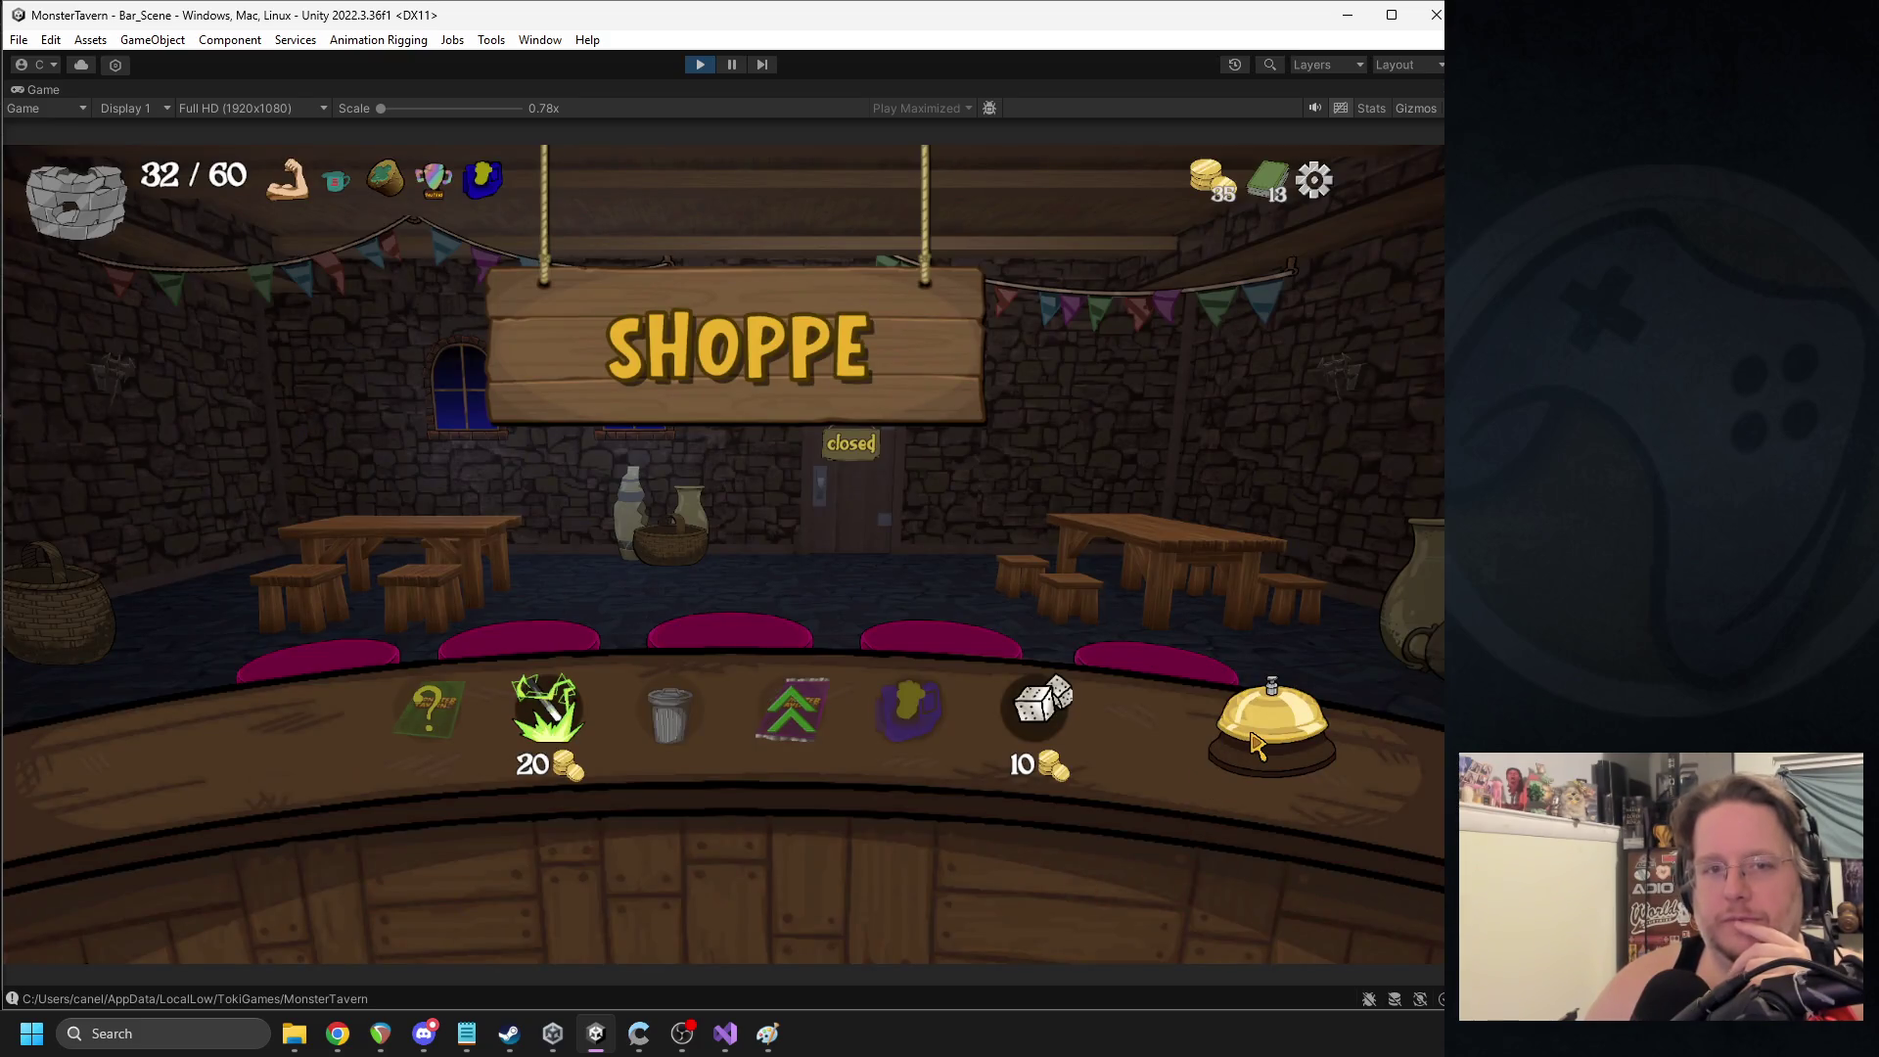
click(1256, 744)
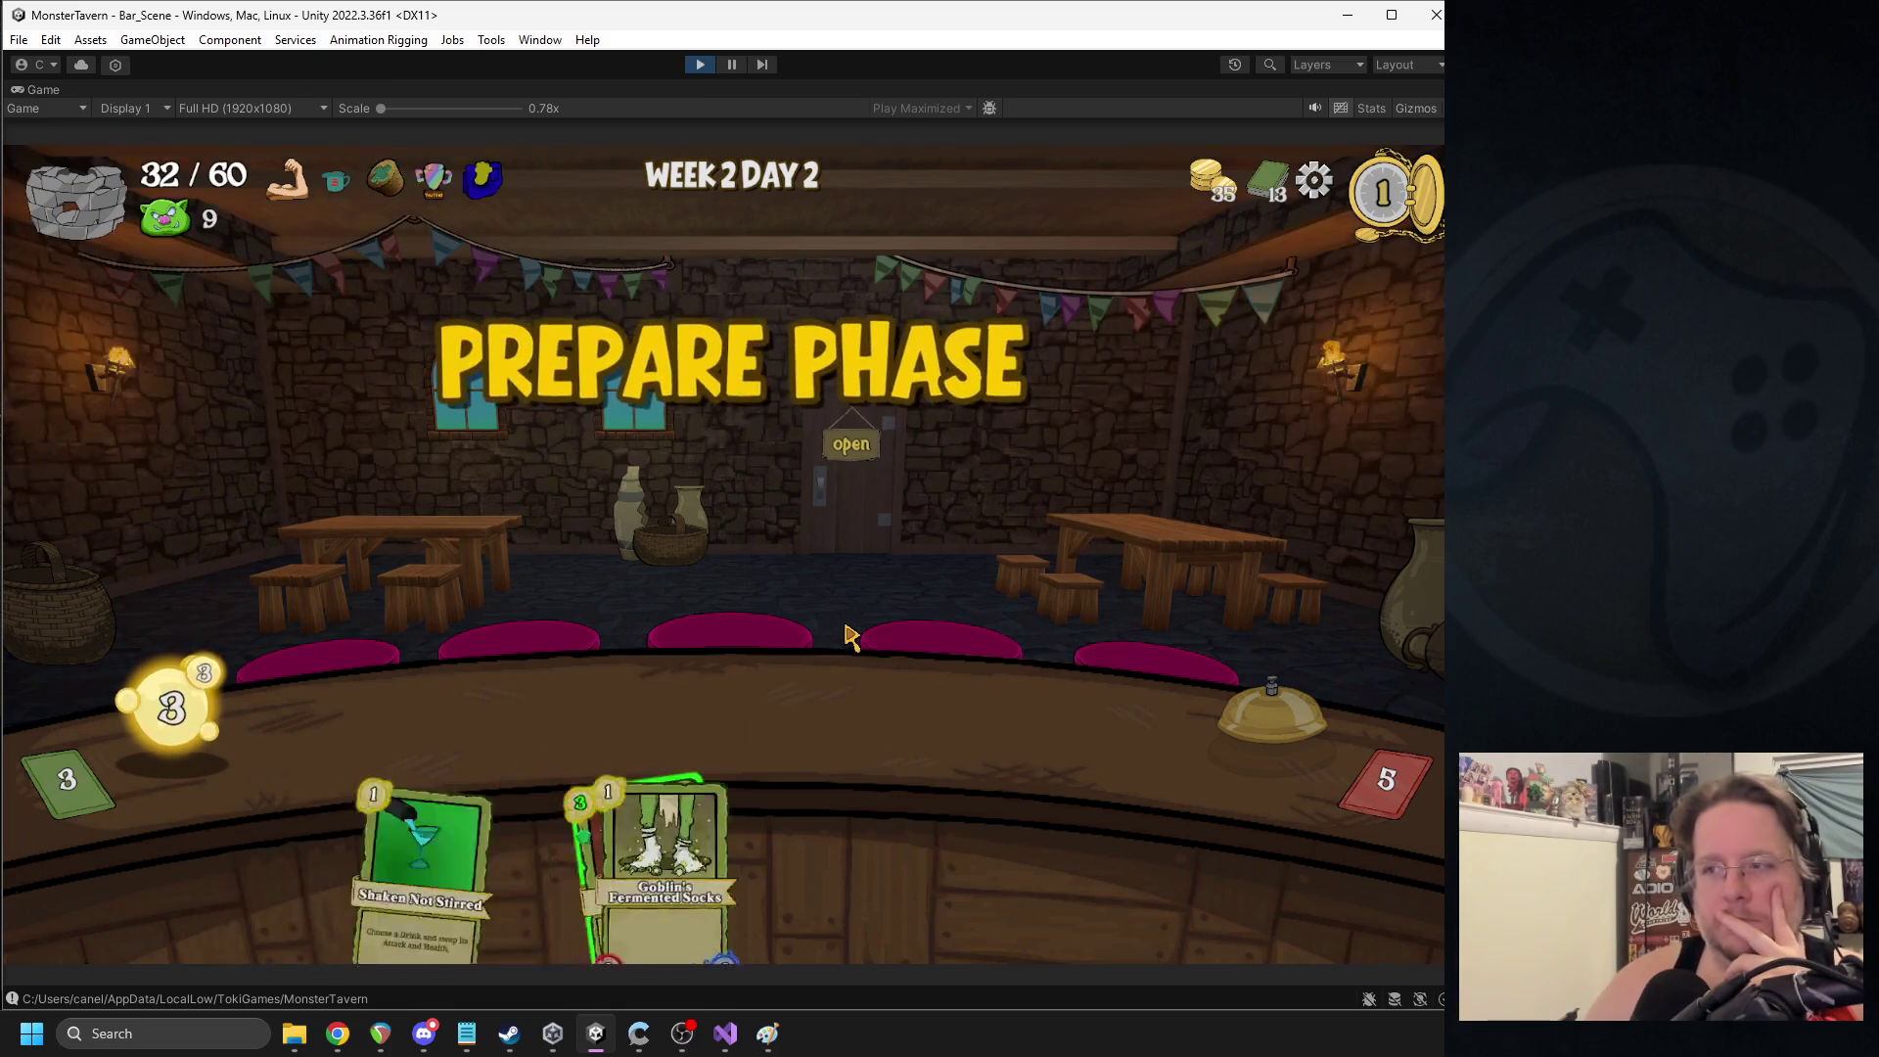
- Place Big Booty Blast, then Goblin's Fermented Socks and a Tuskwater, ending each turn
drag(480, 881, 421, 744)
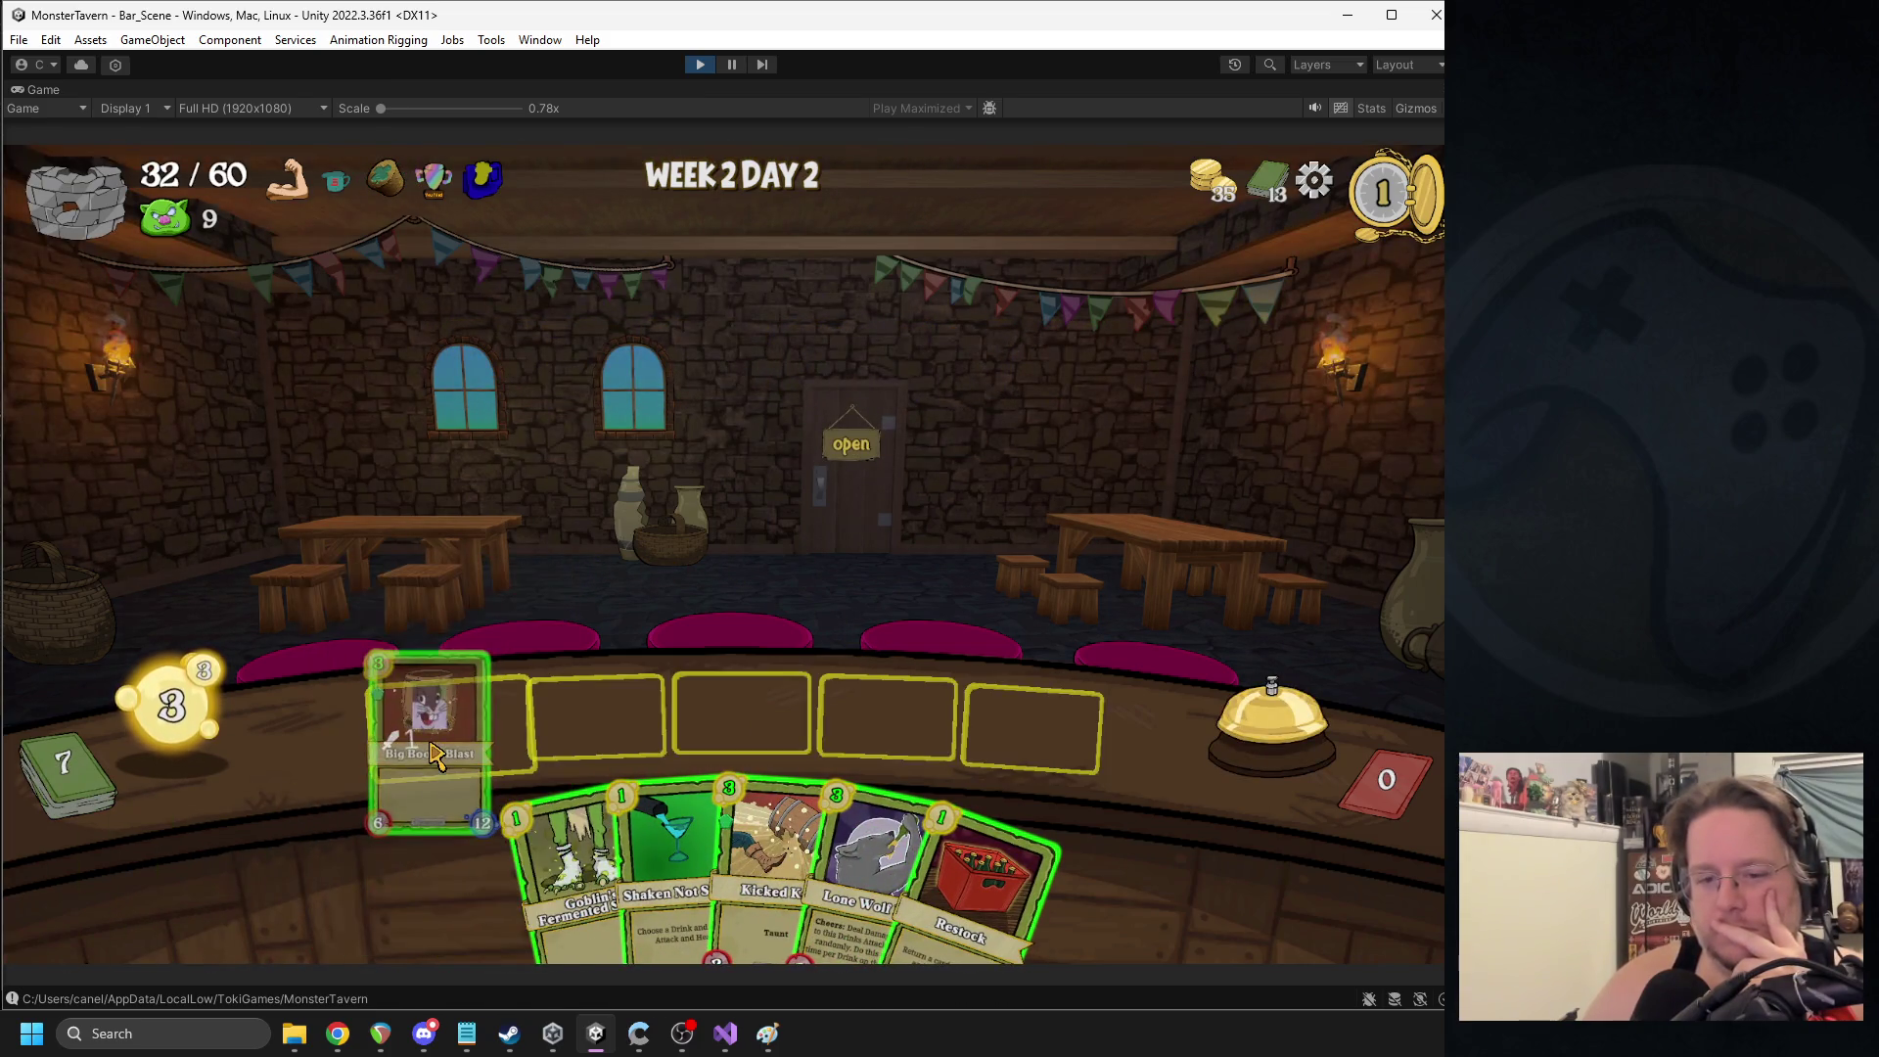
click(1253, 686)
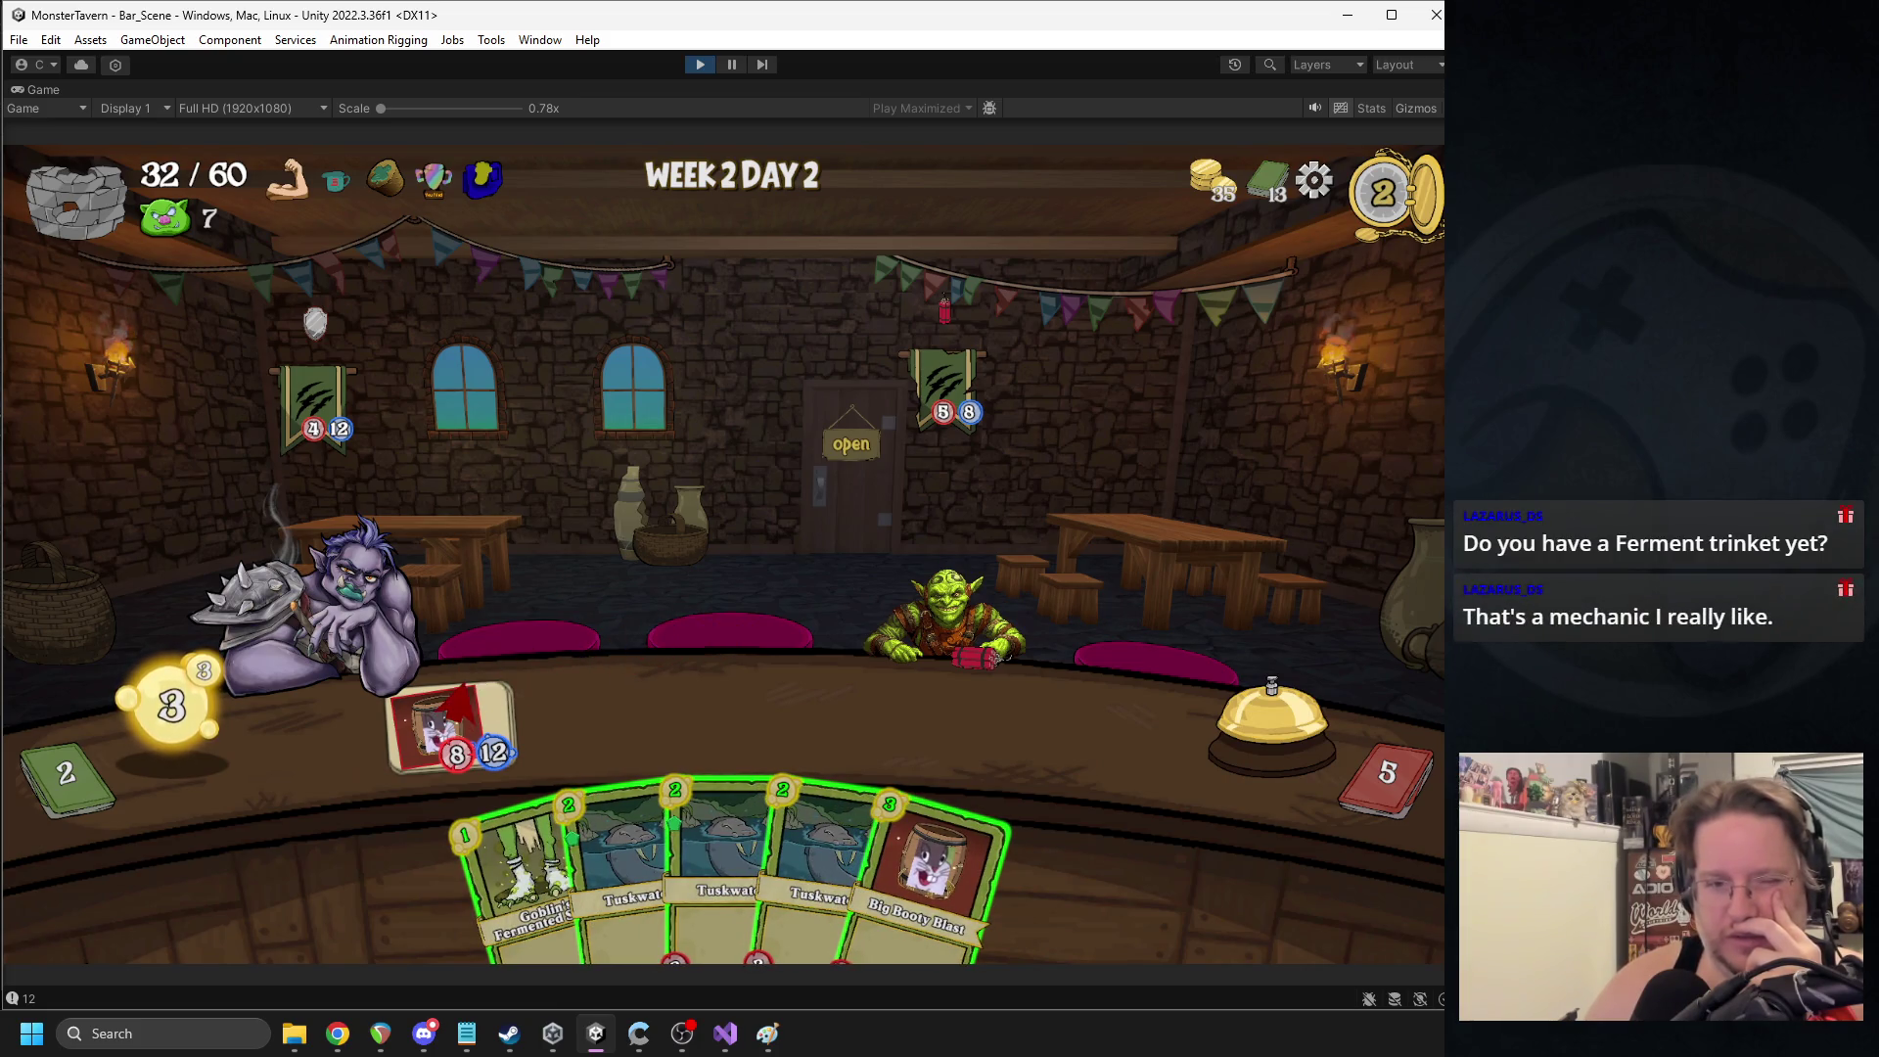
click(519, 881)
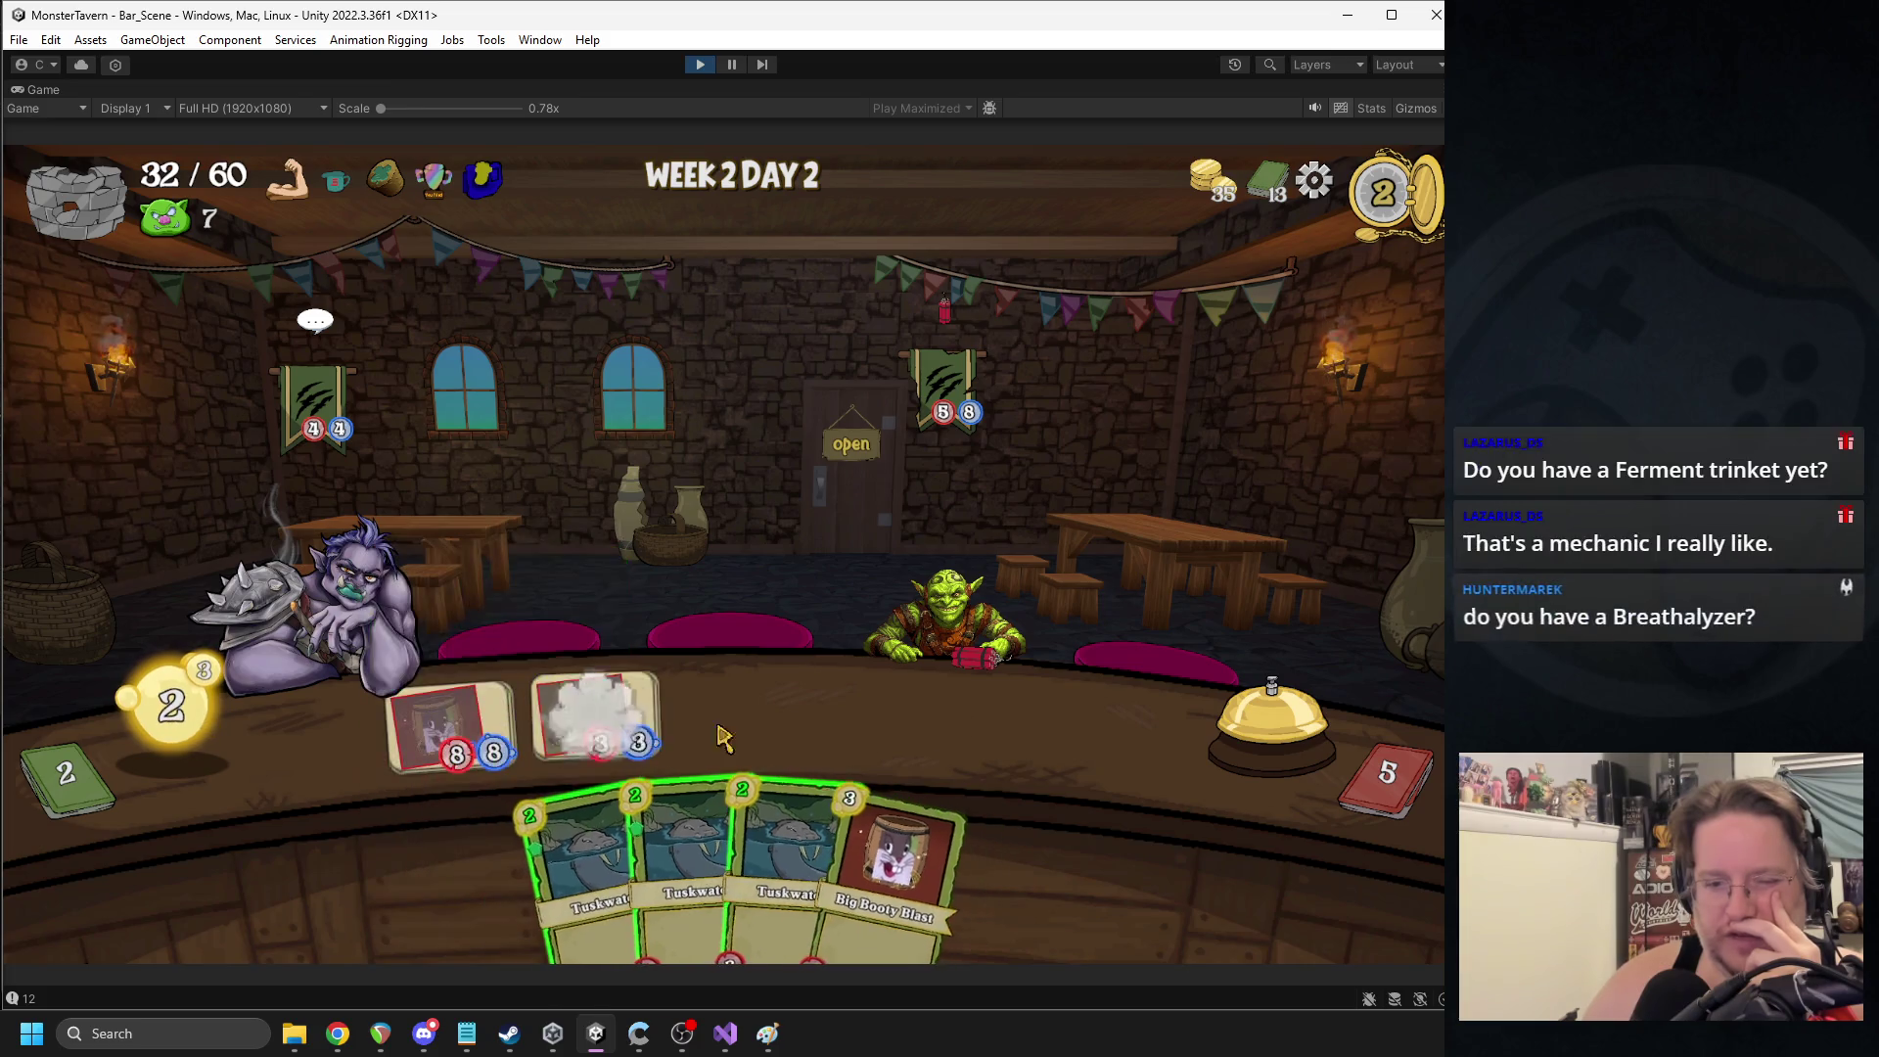
click(587, 881)
click(1219, 726)
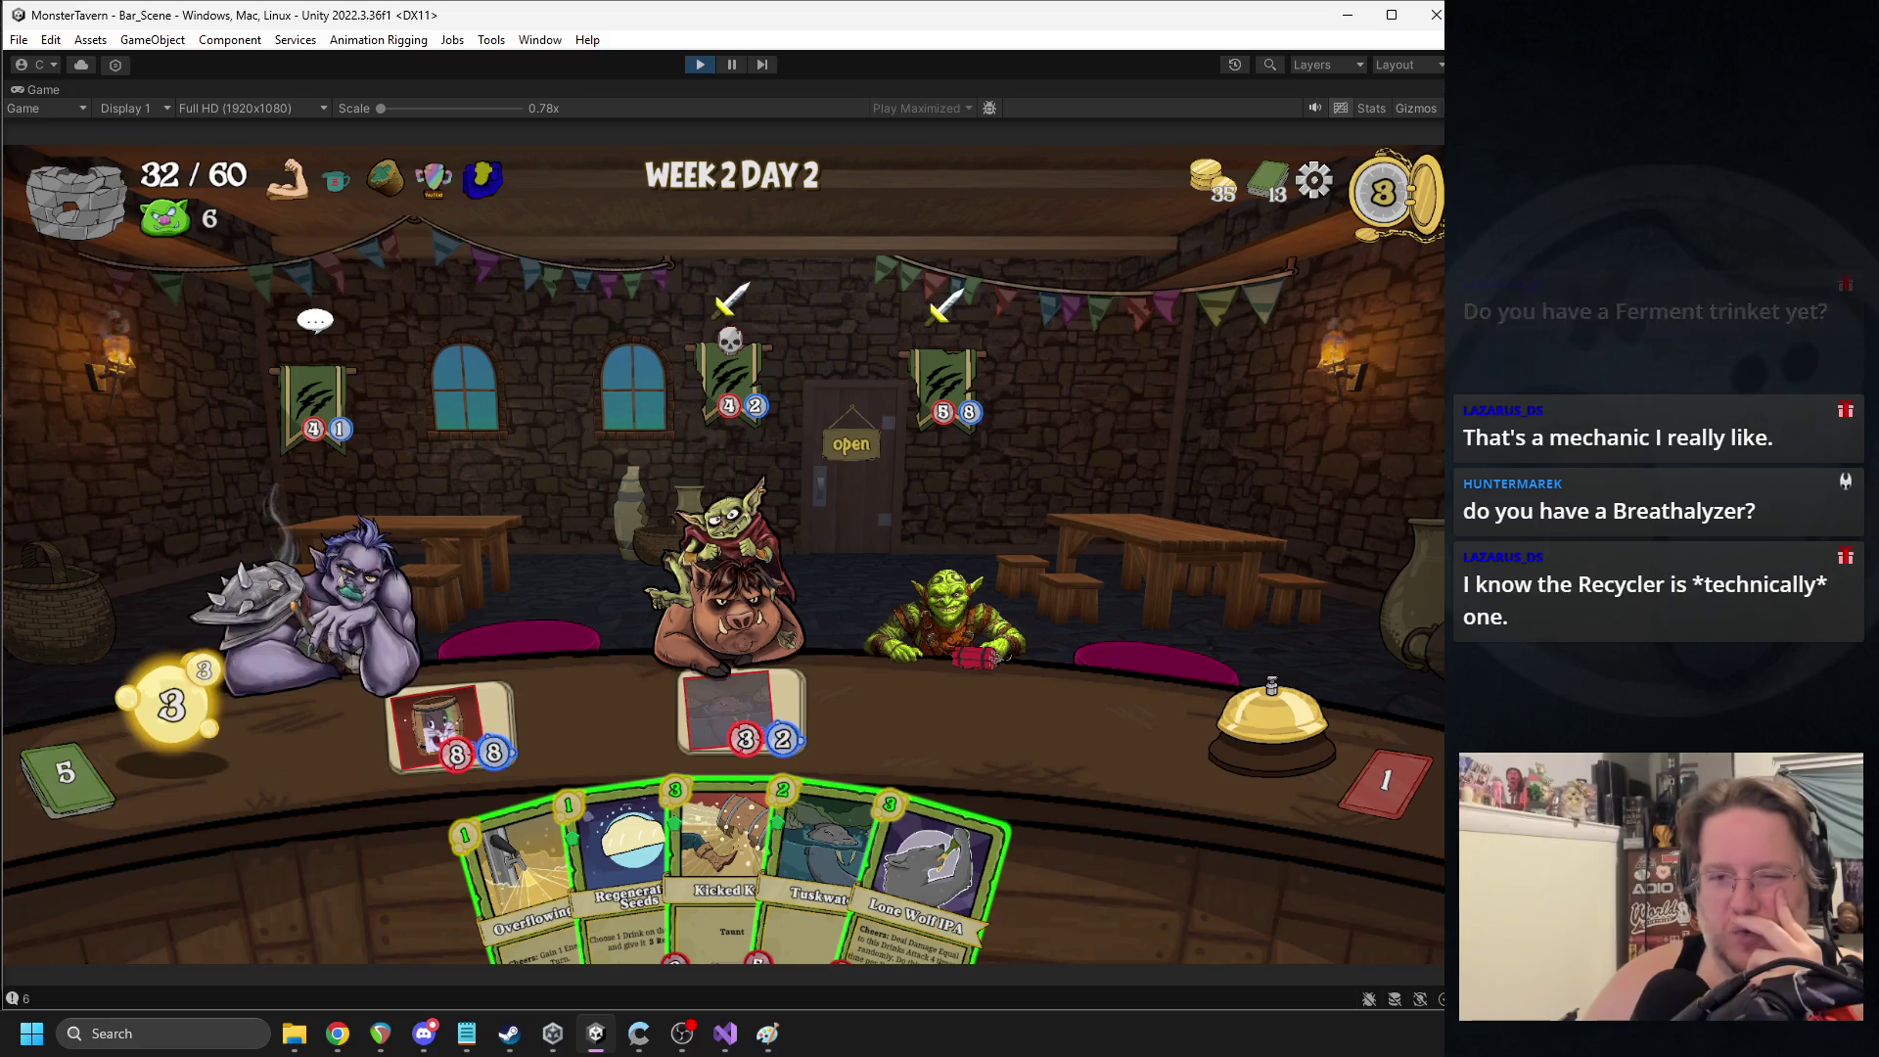
- Play and use the Lone Wolf IPA, then place Big Booty Blast and end the turn
drag(911, 842, 607, 739)
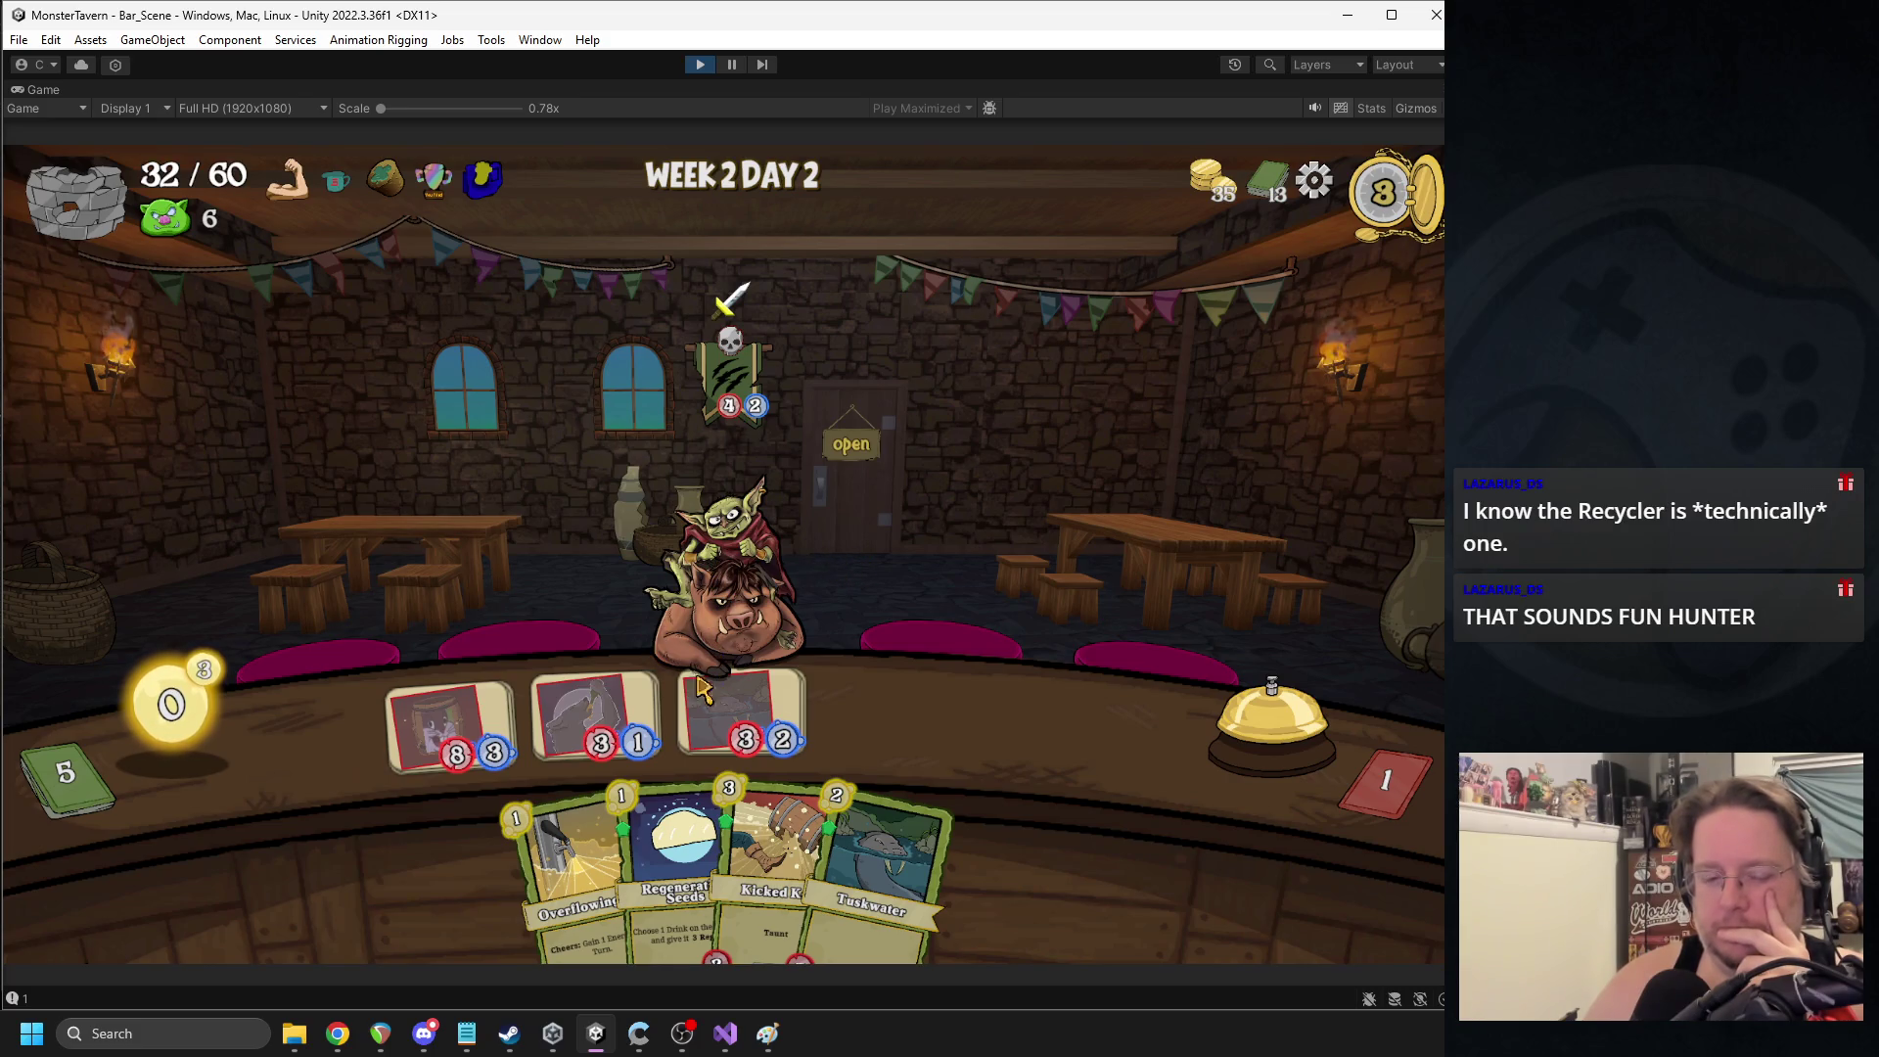
click(1216, 718)
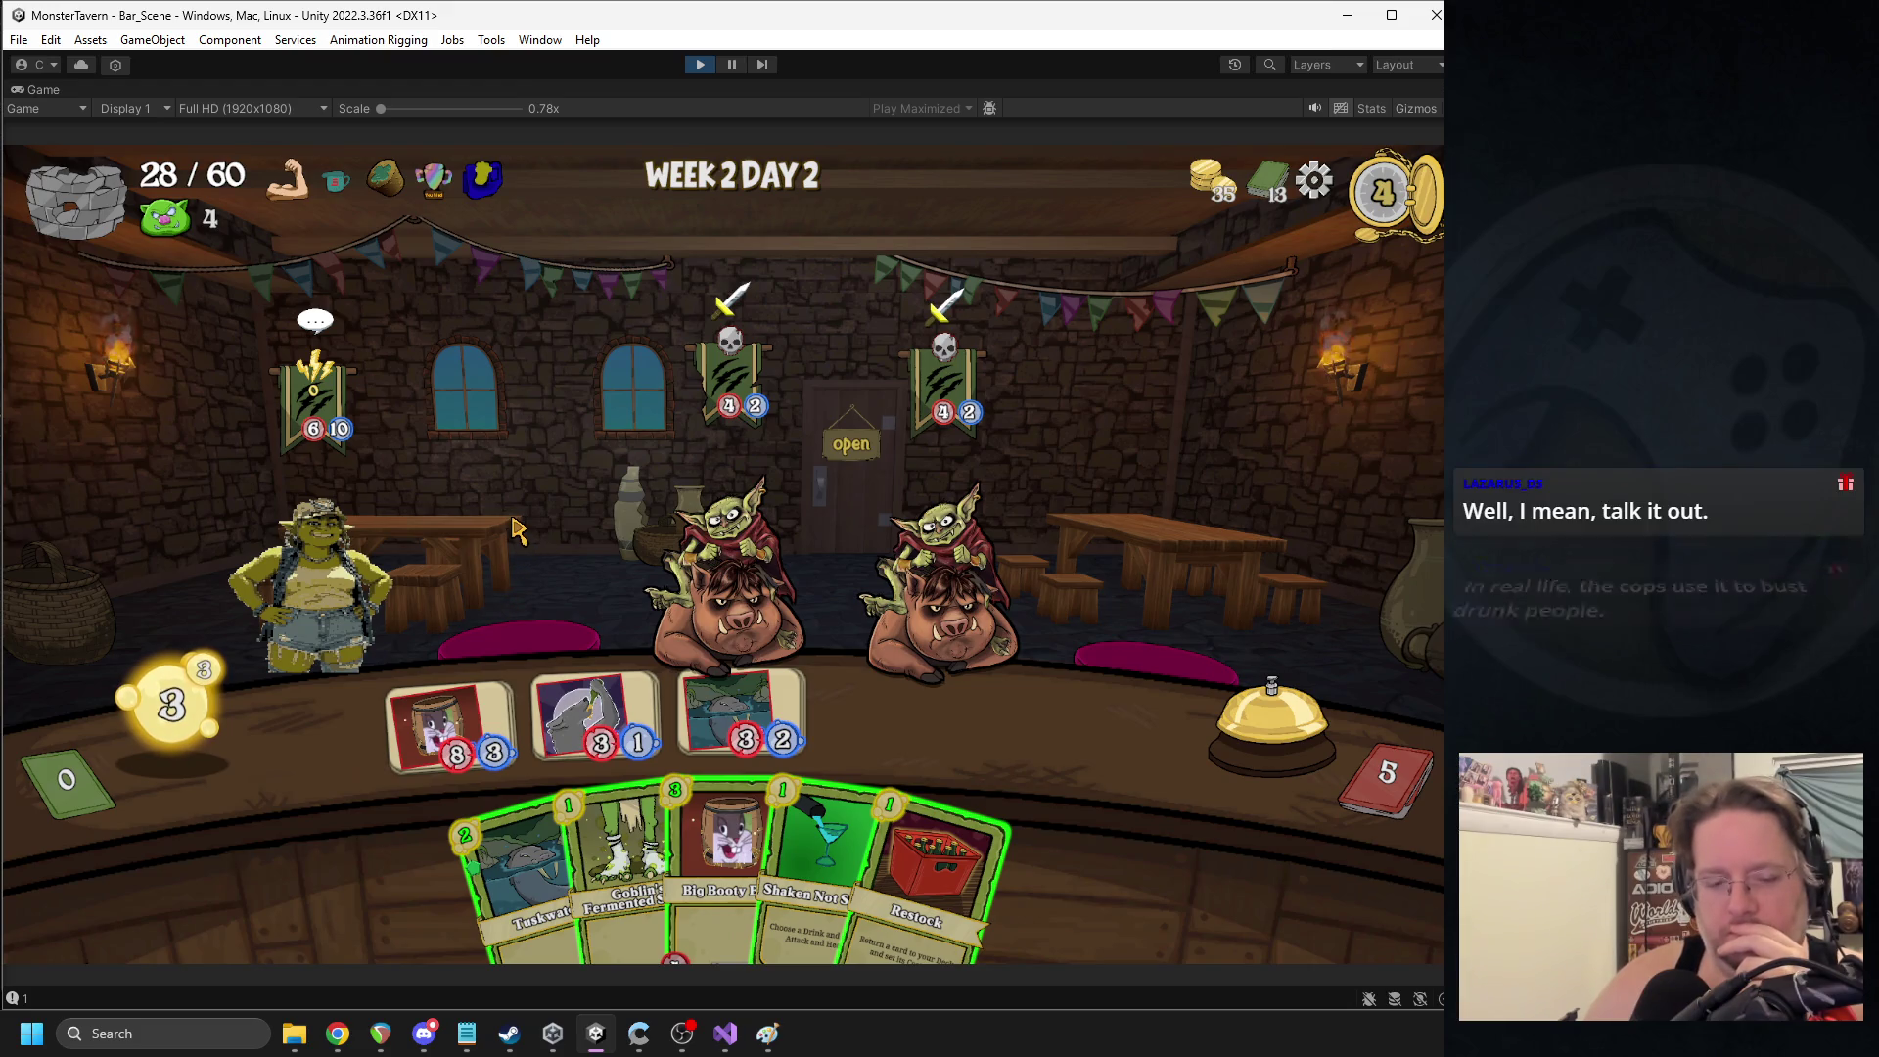
click(601, 707)
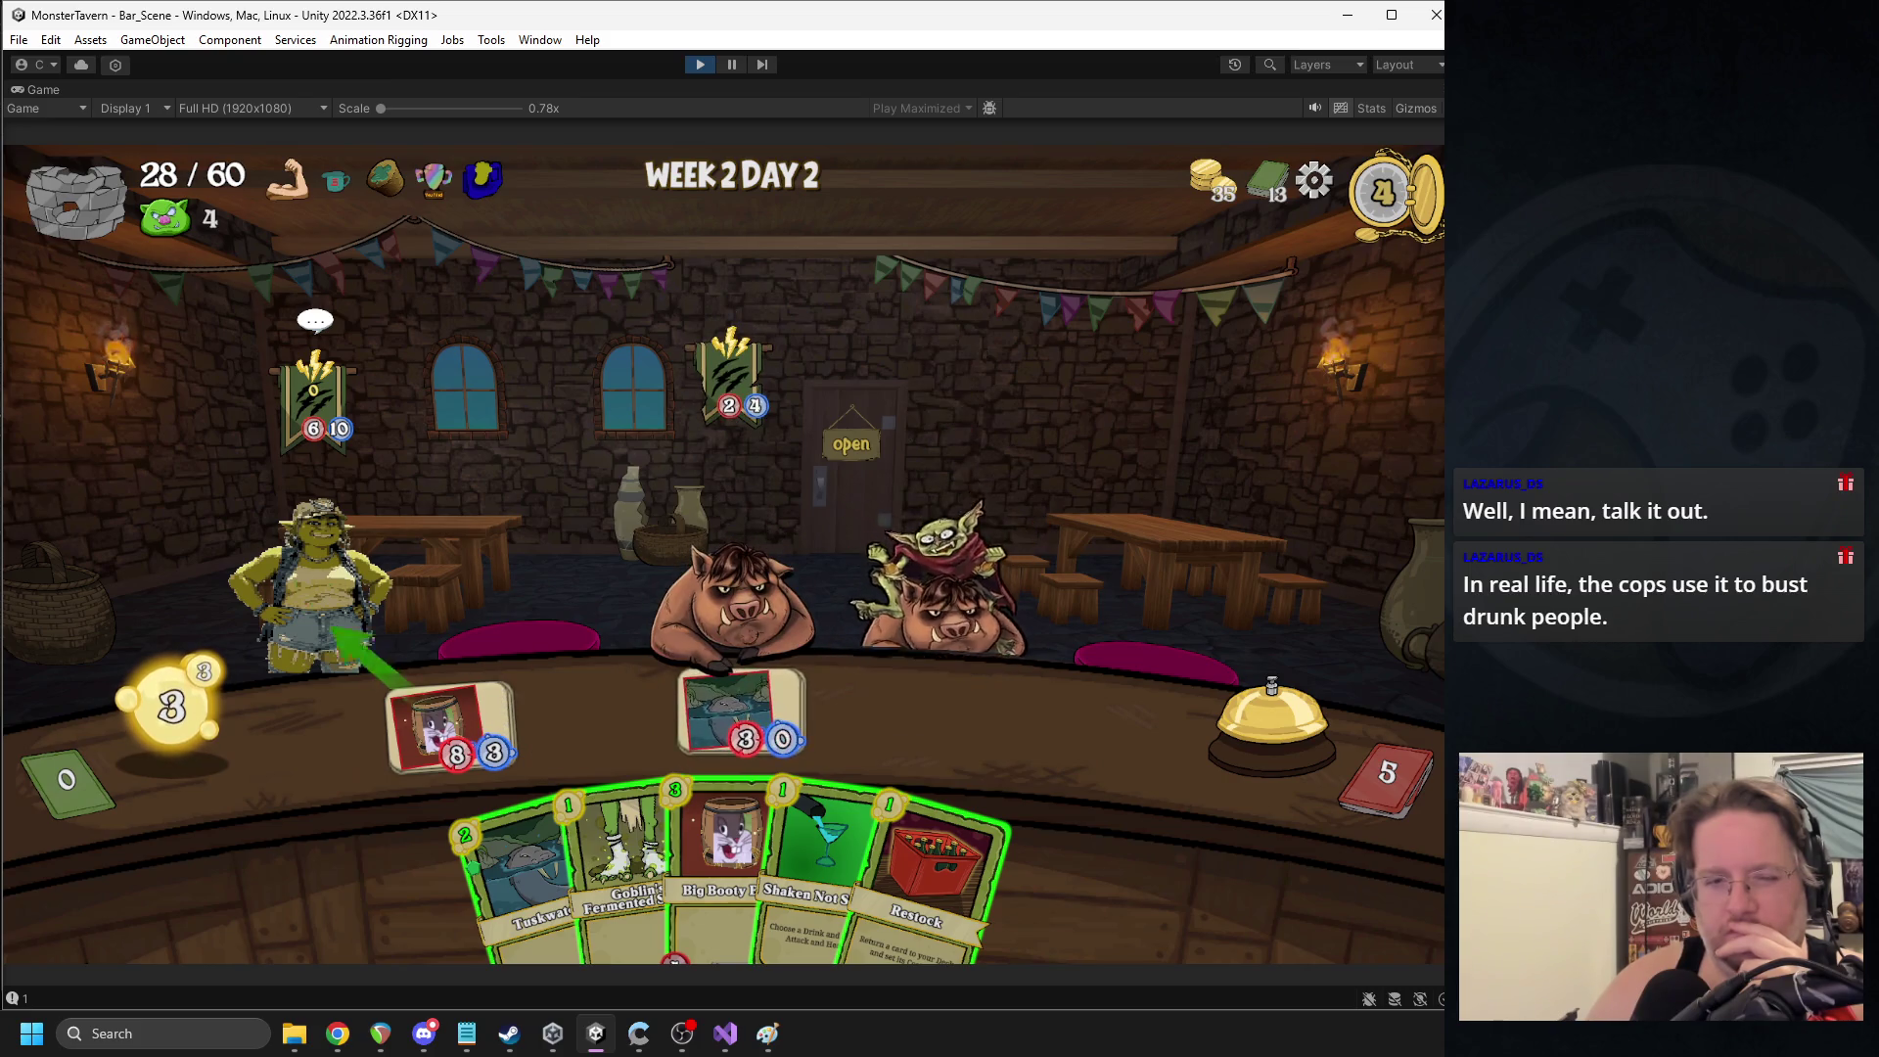
click(636, 813)
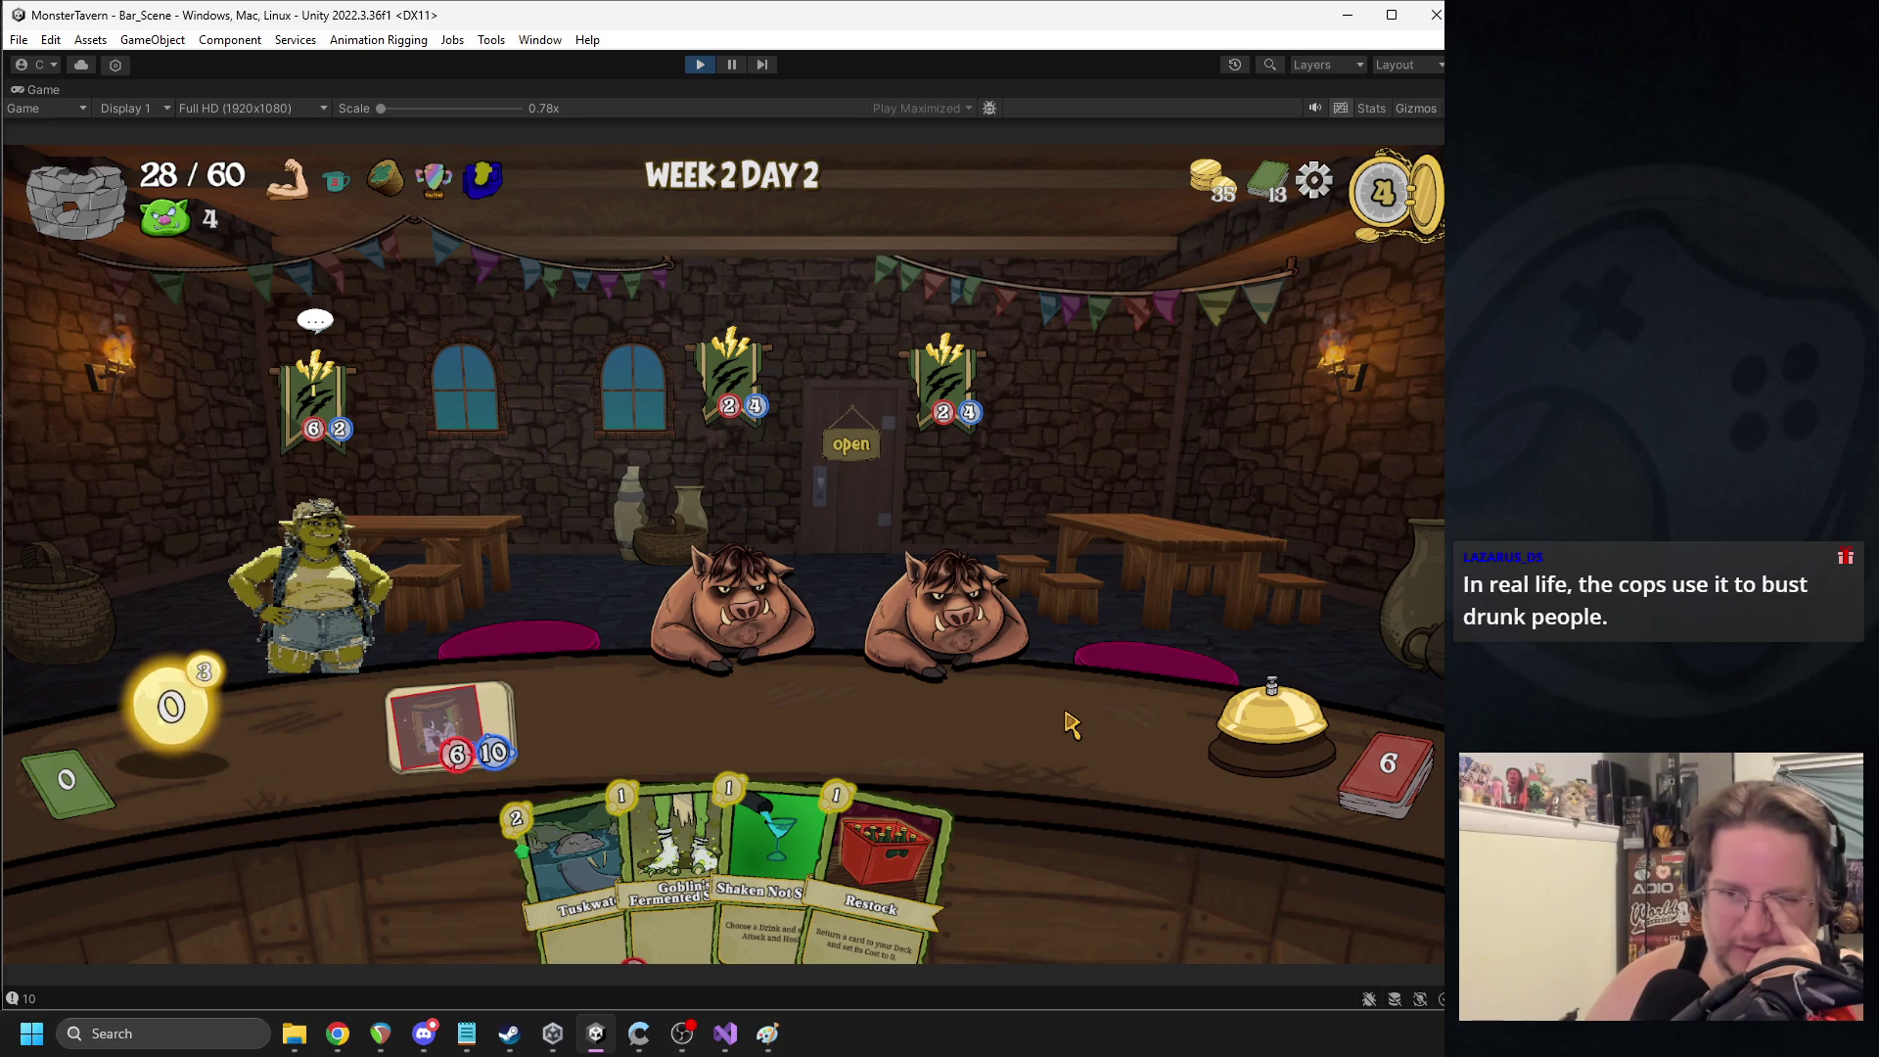
click(1277, 719)
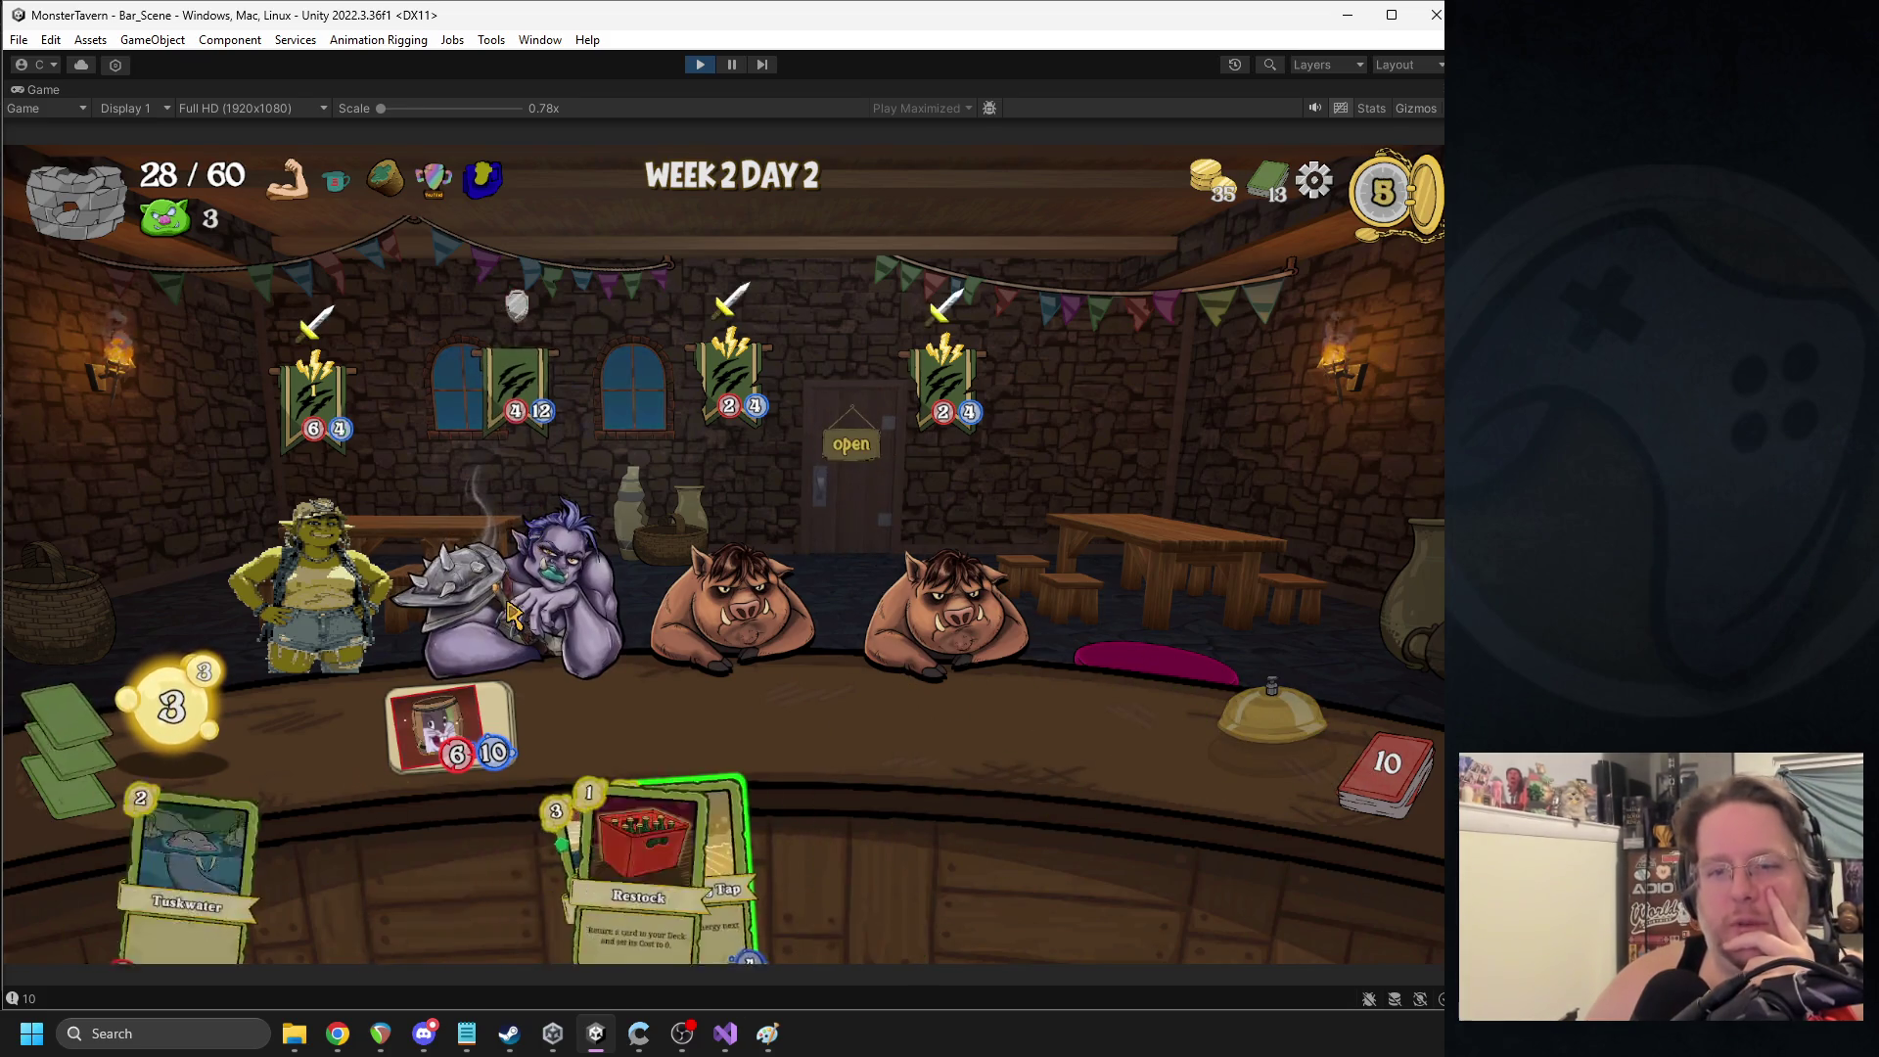
- Play Kicked Keg, two Goblin's Fermented drinks and Regenerating Seeds, serve the right pig, end turns
mouse_move(519, 881)
mouse_down()
mouse_move(842, 690)
mouse_move(1028, 729)
mouse_up()
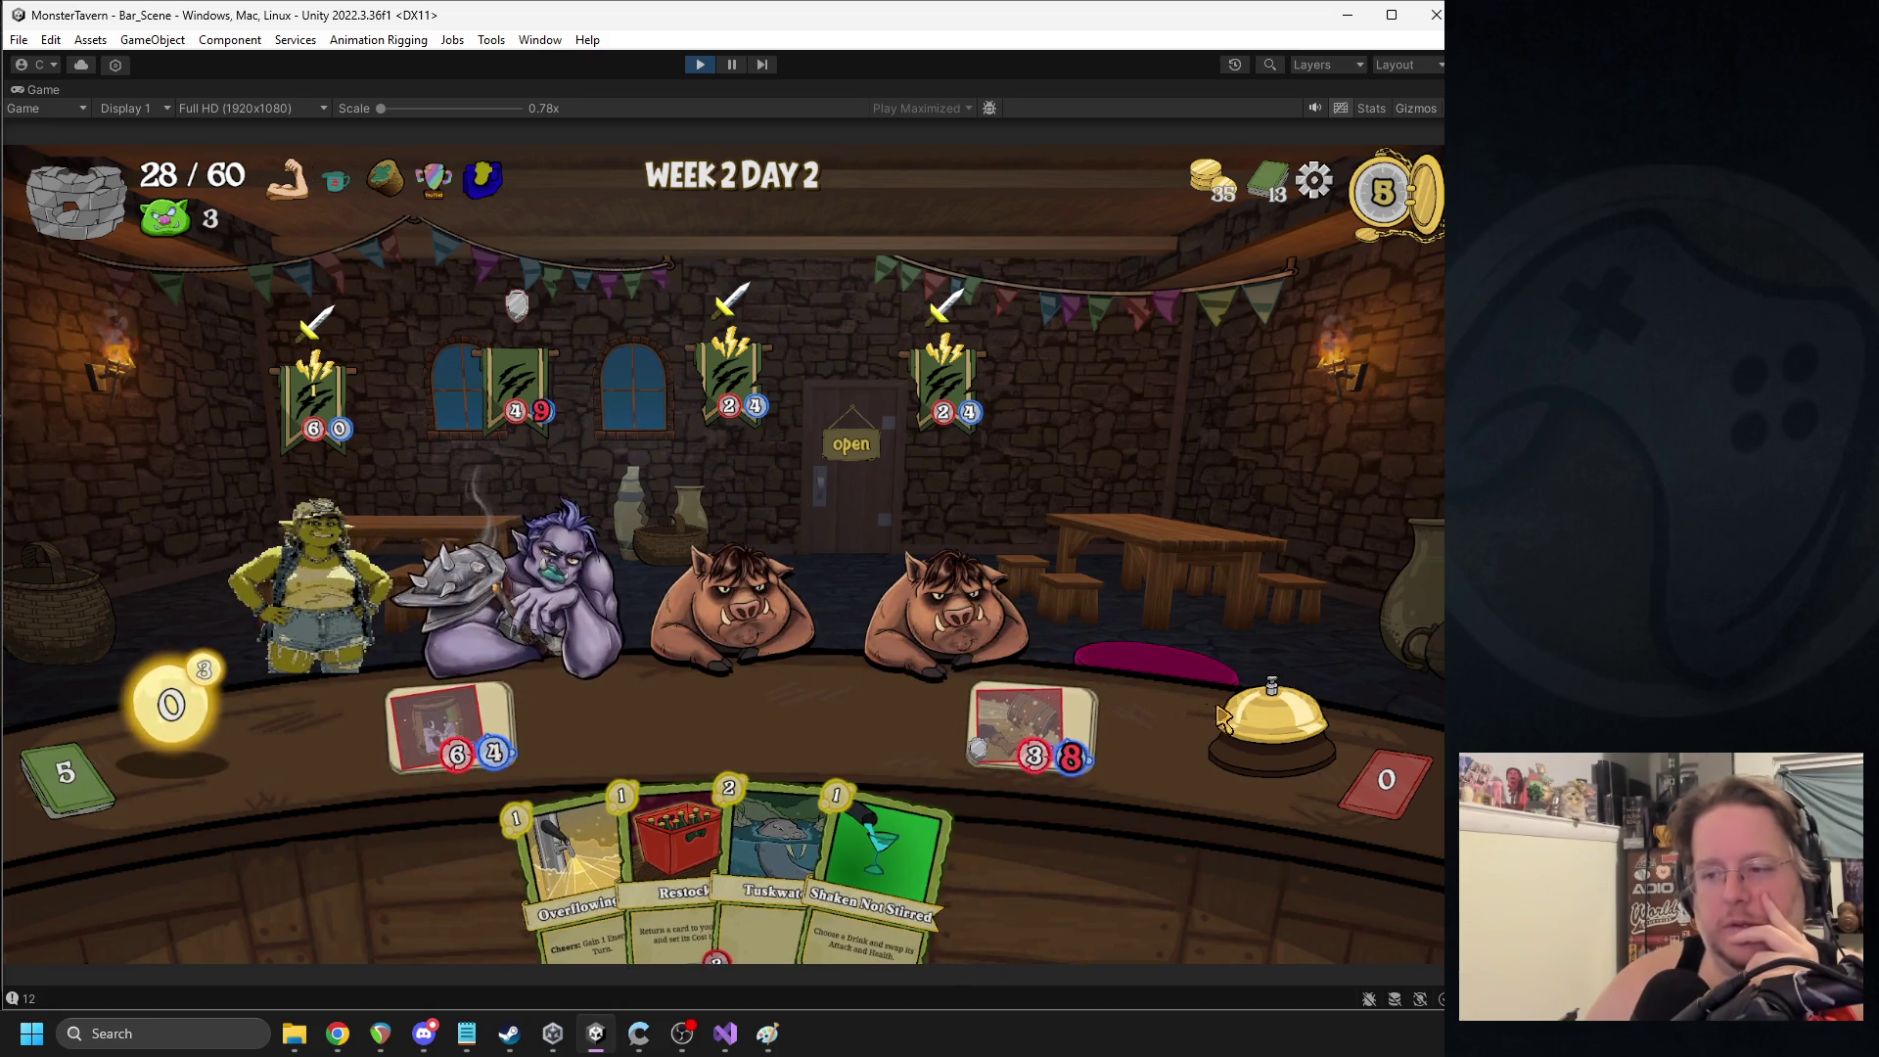
click(1279, 714)
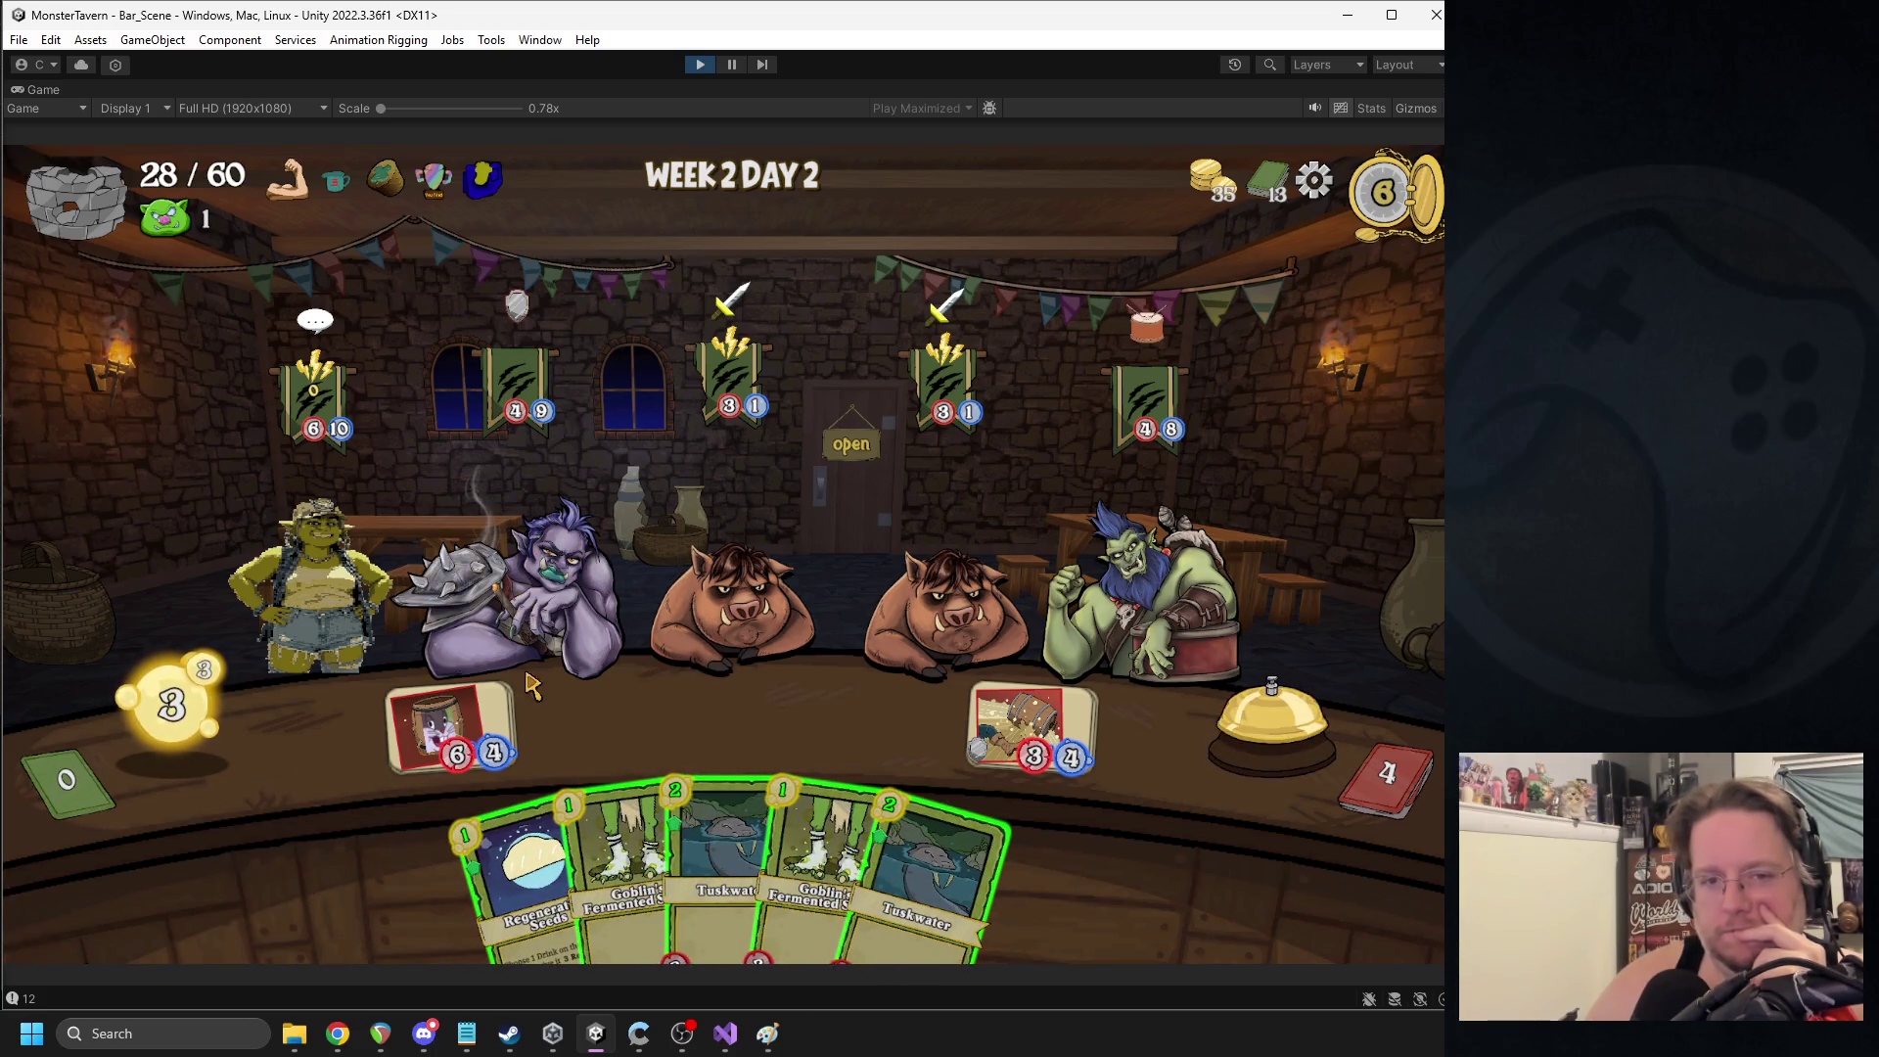
drag(627, 861, 595, 720)
drag(744, 862, 741, 720)
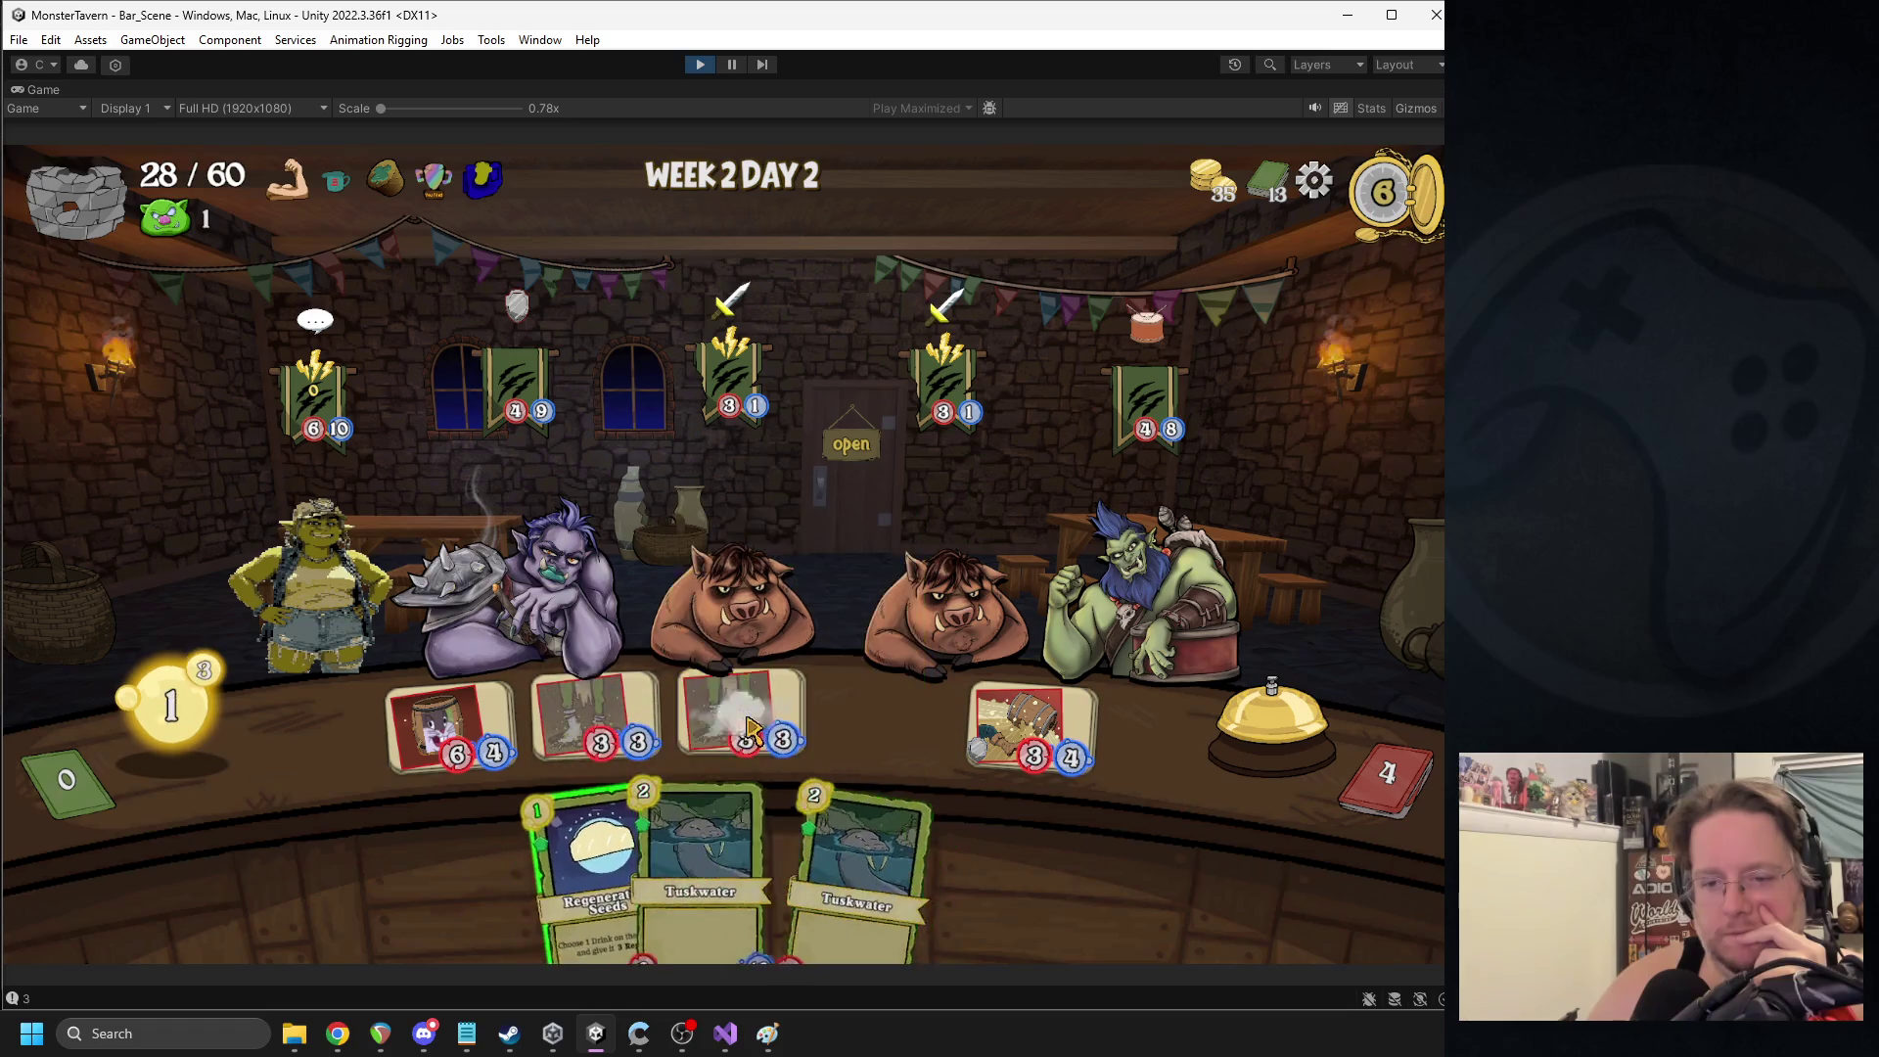
drag(626, 852, 437, 717)
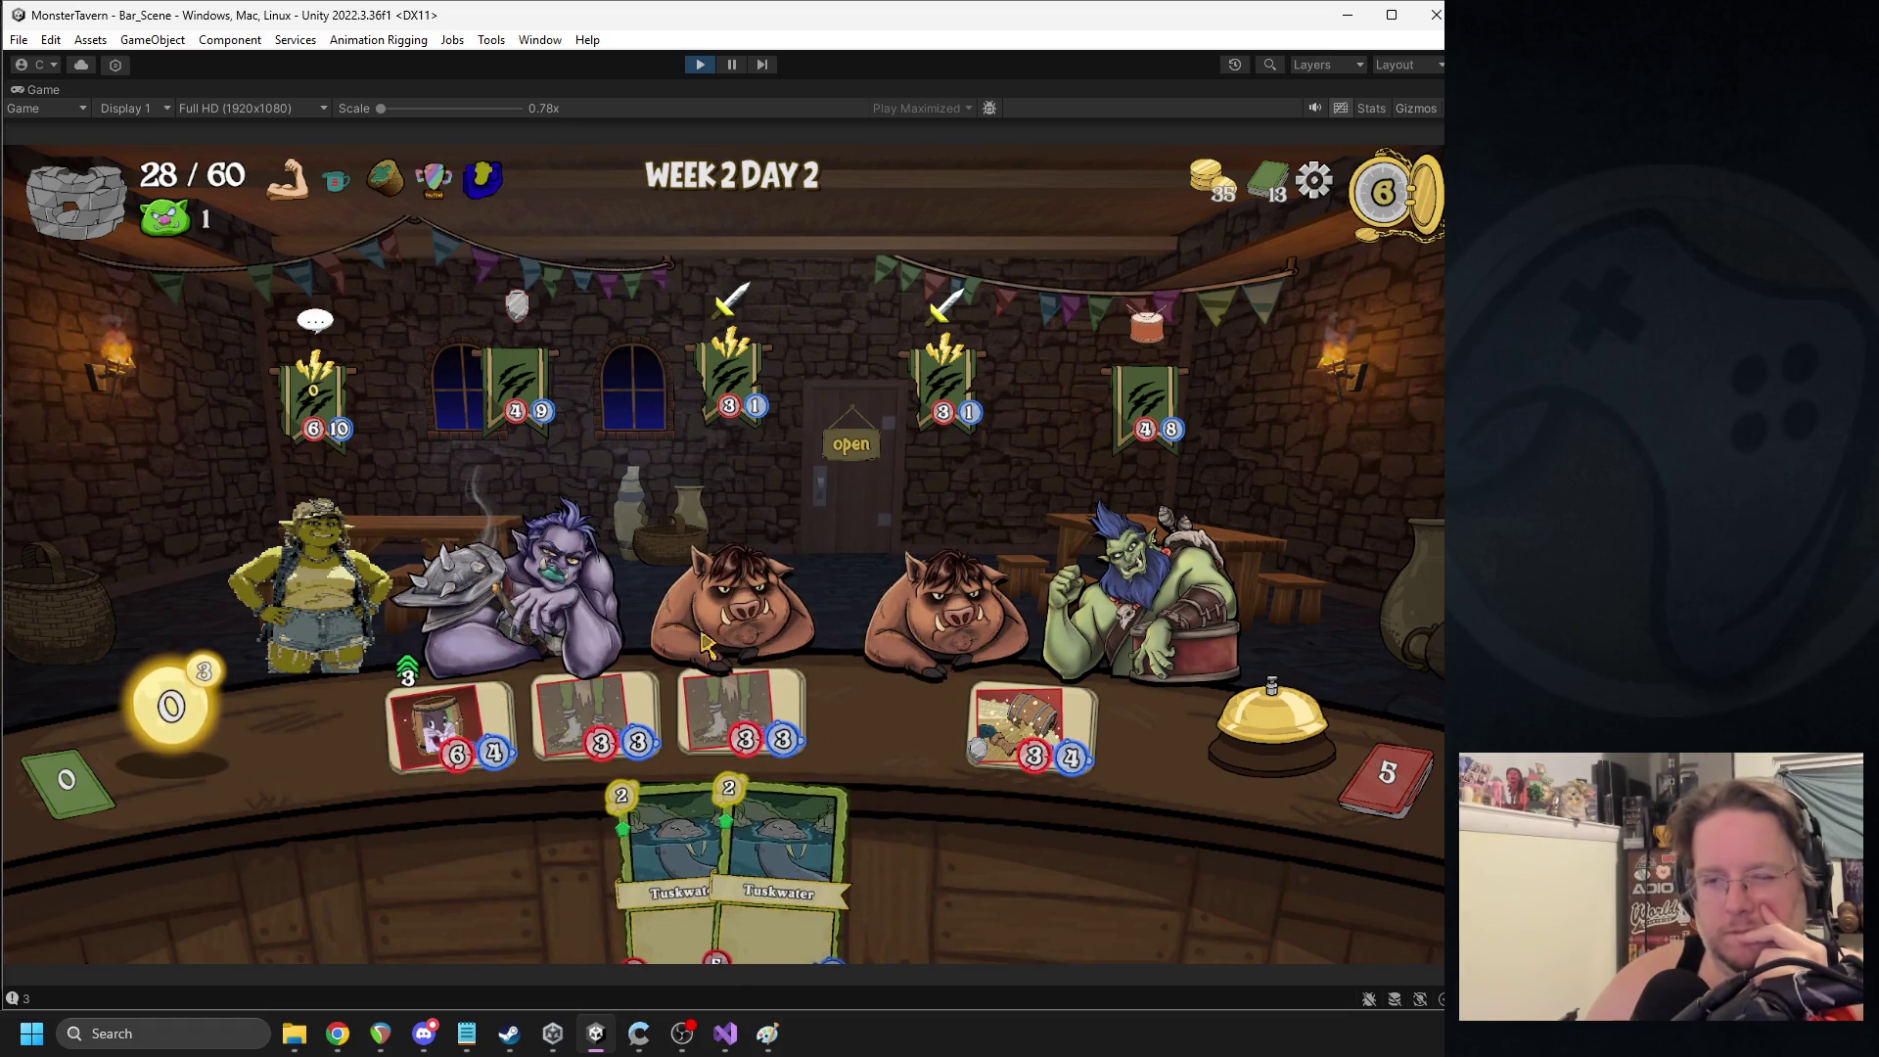
mouse_move(467, 735)
mouse_down()
mouse_move(614, 618)
mouse_move(906, 595)
mouse_up()
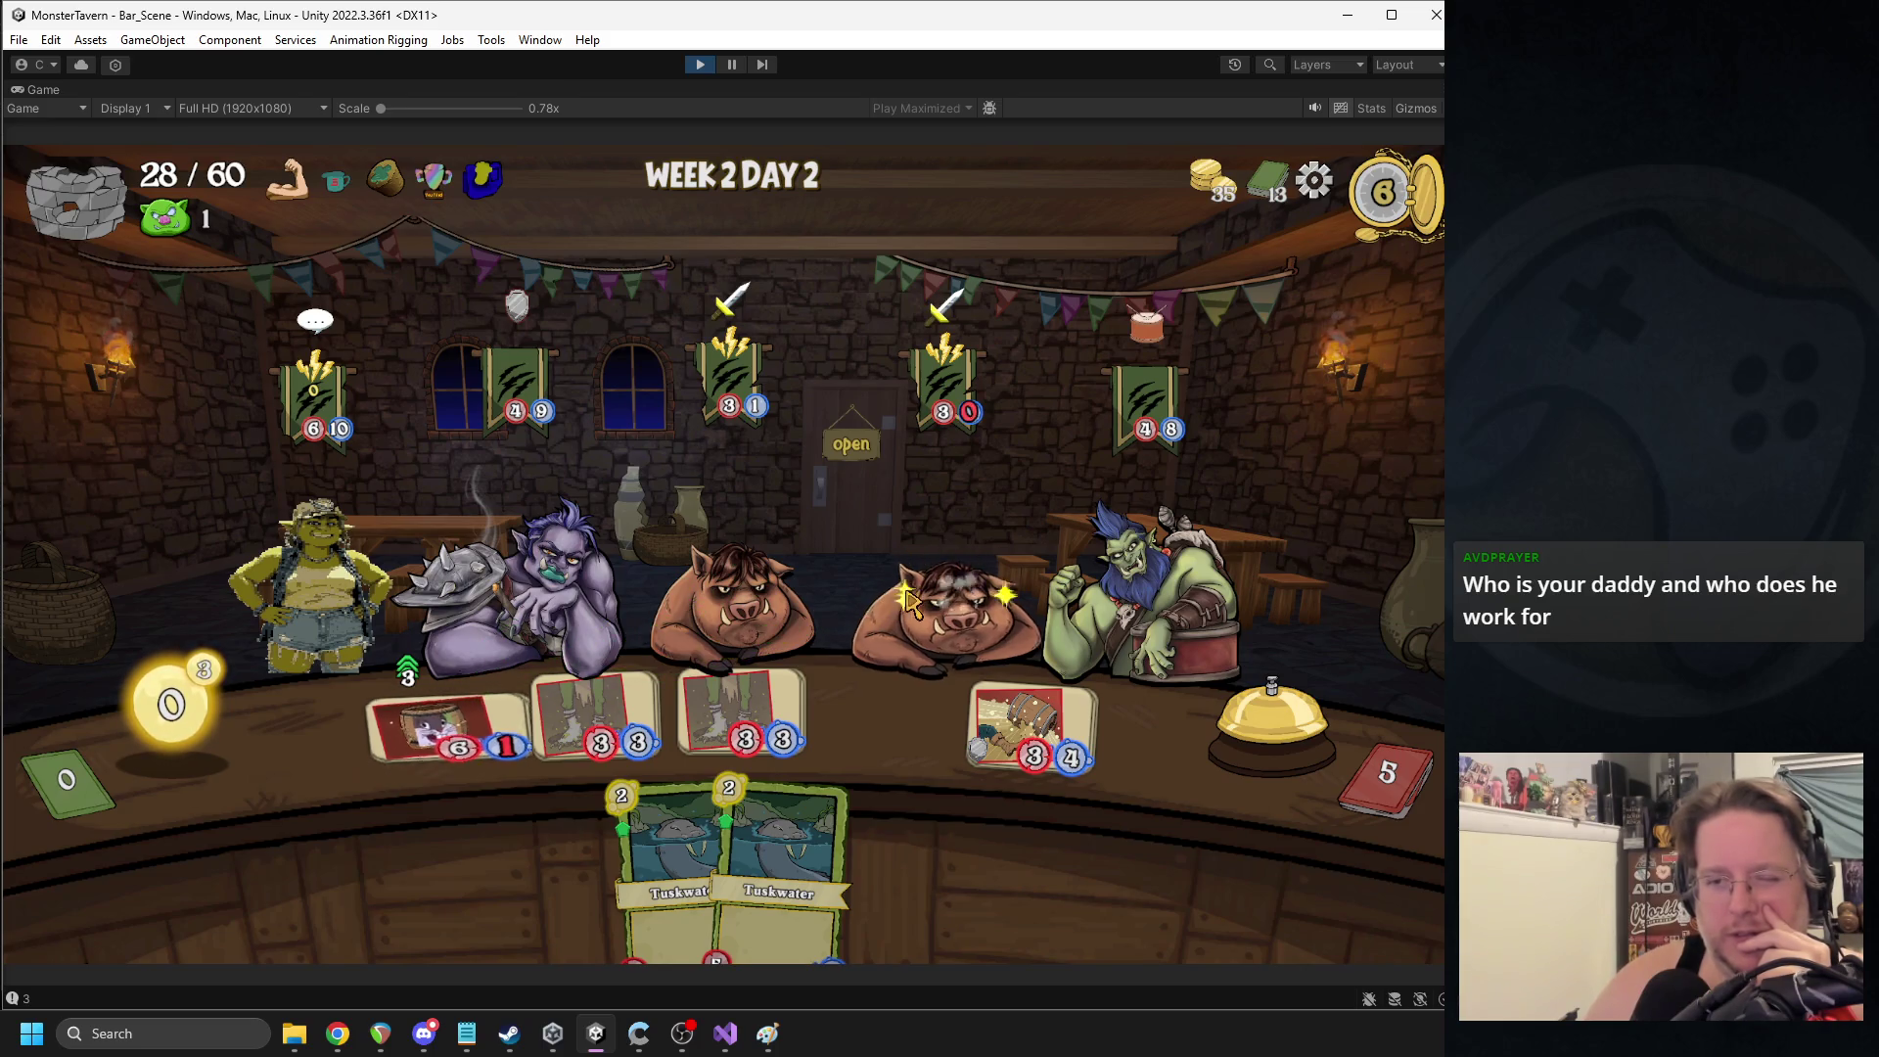
click(1292, 749)
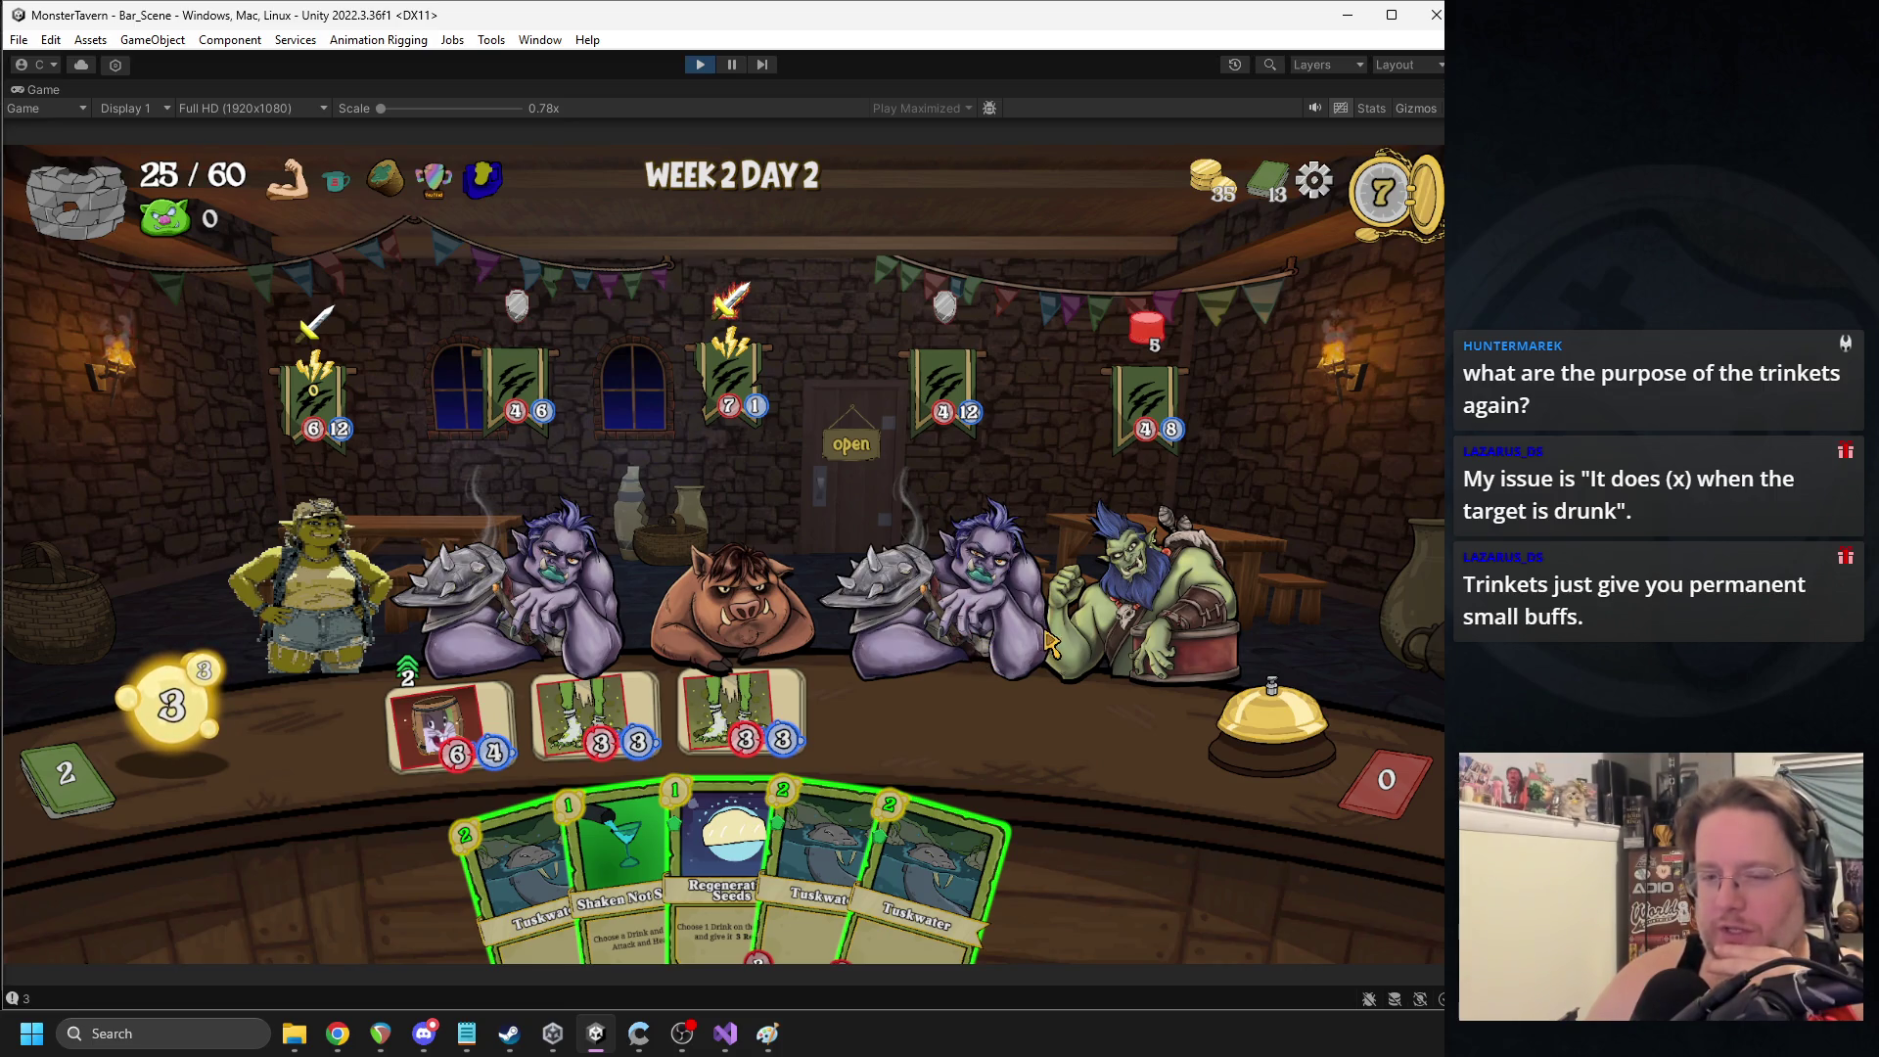
- Serve the middle pig, play a Tuskwater, and flip the 5/12 drink with Shaken Not Stirred
mouse_move(343, 203)
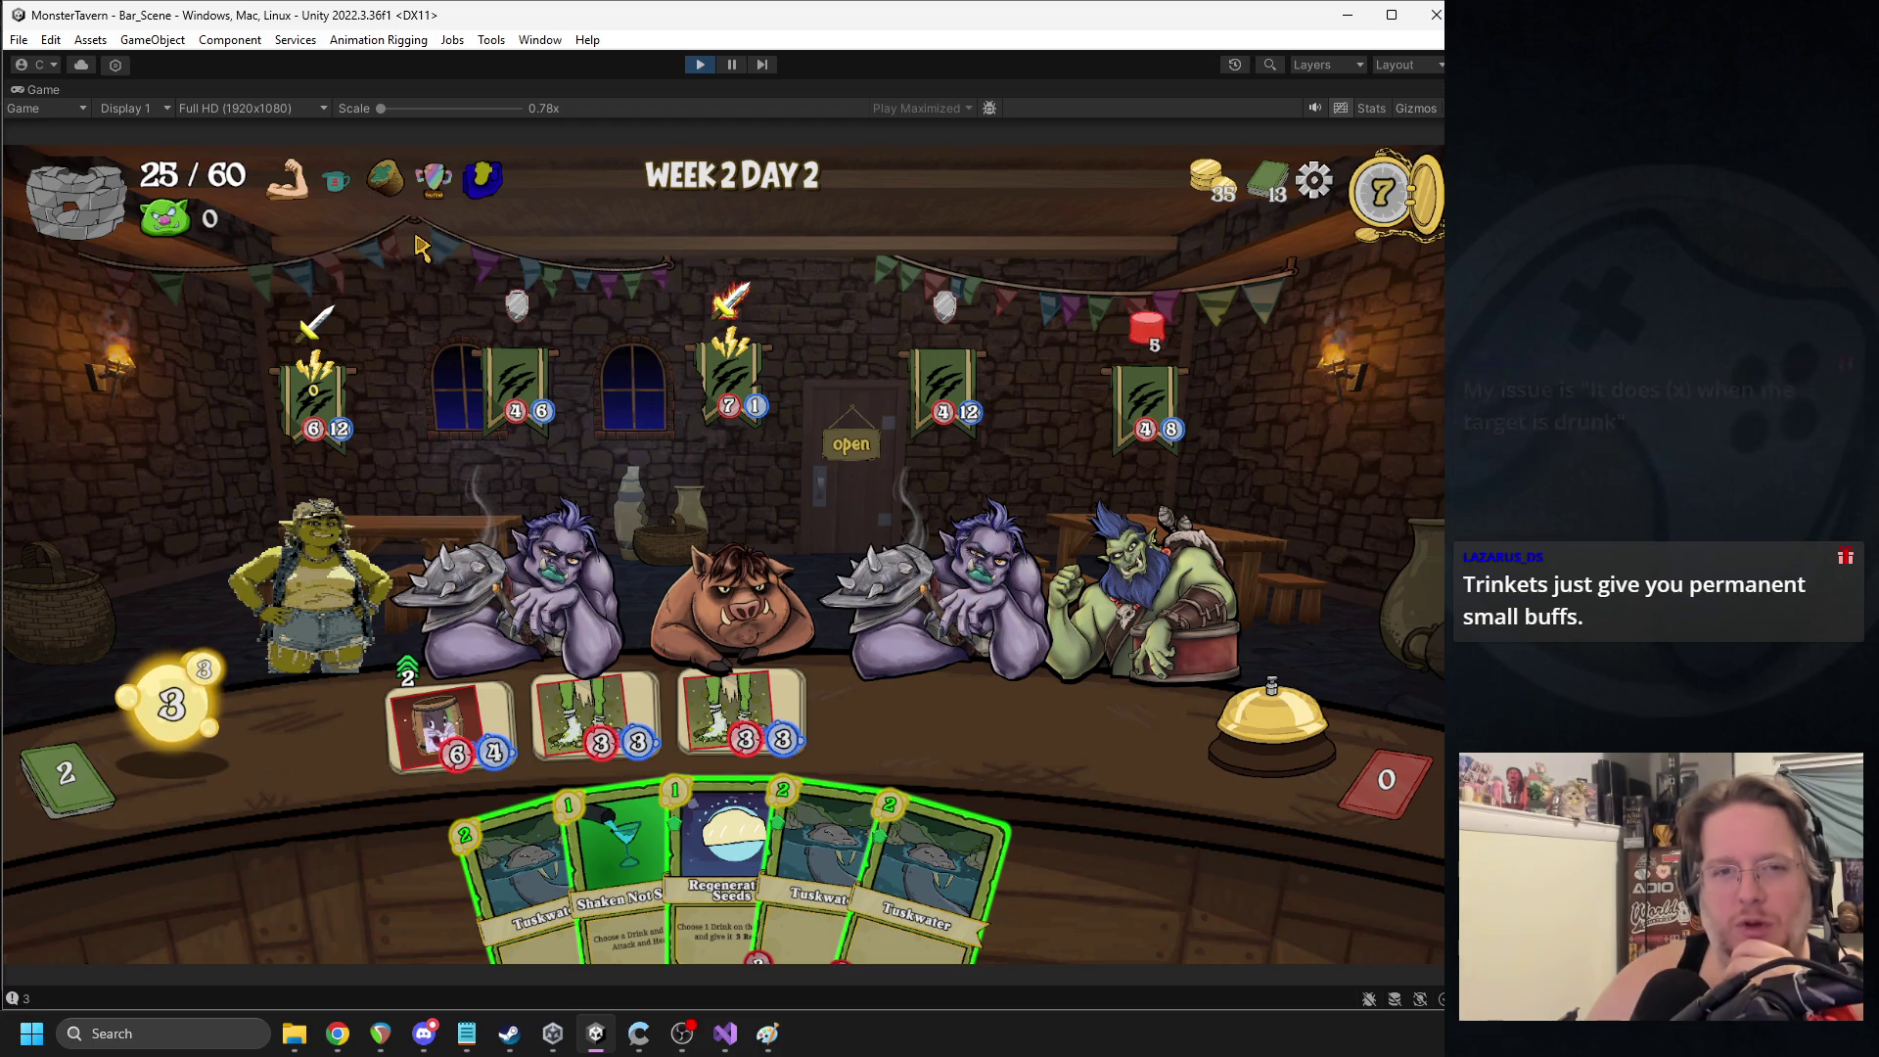
mouse_move(432, 190)
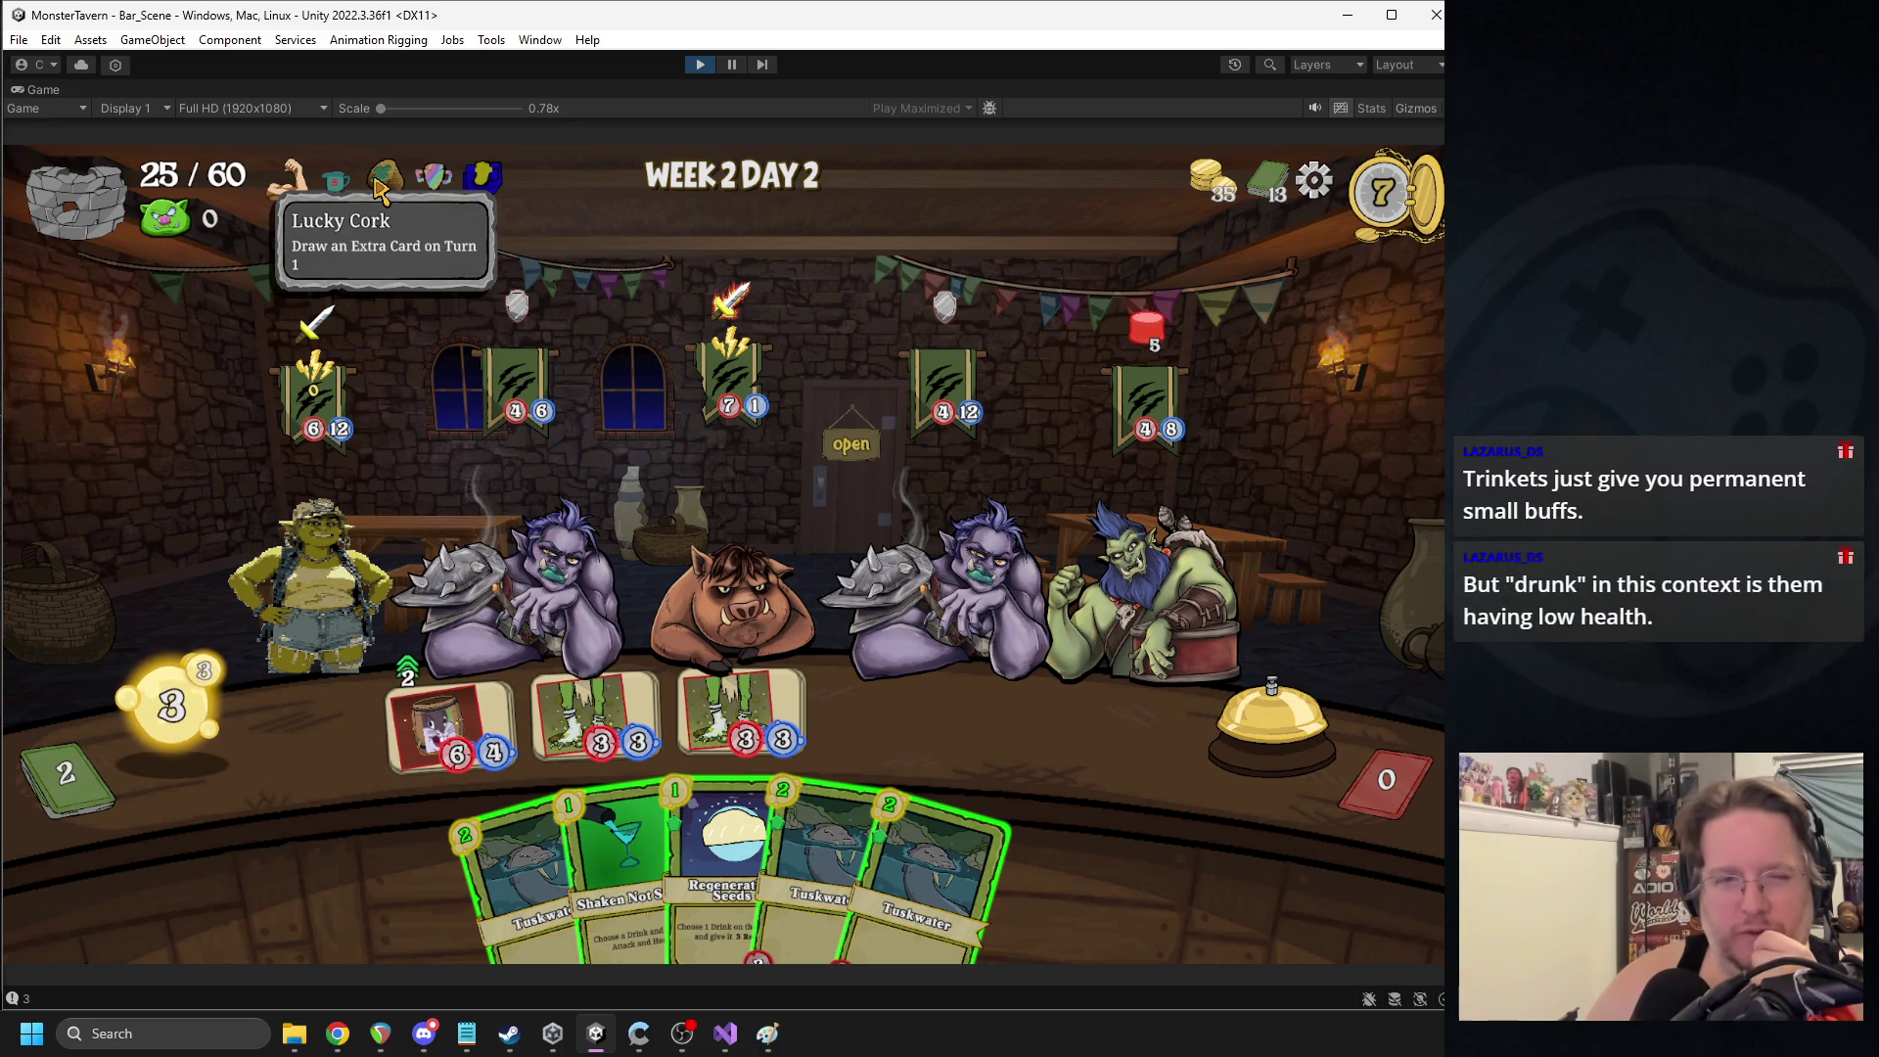
mouse_move(282, 192)
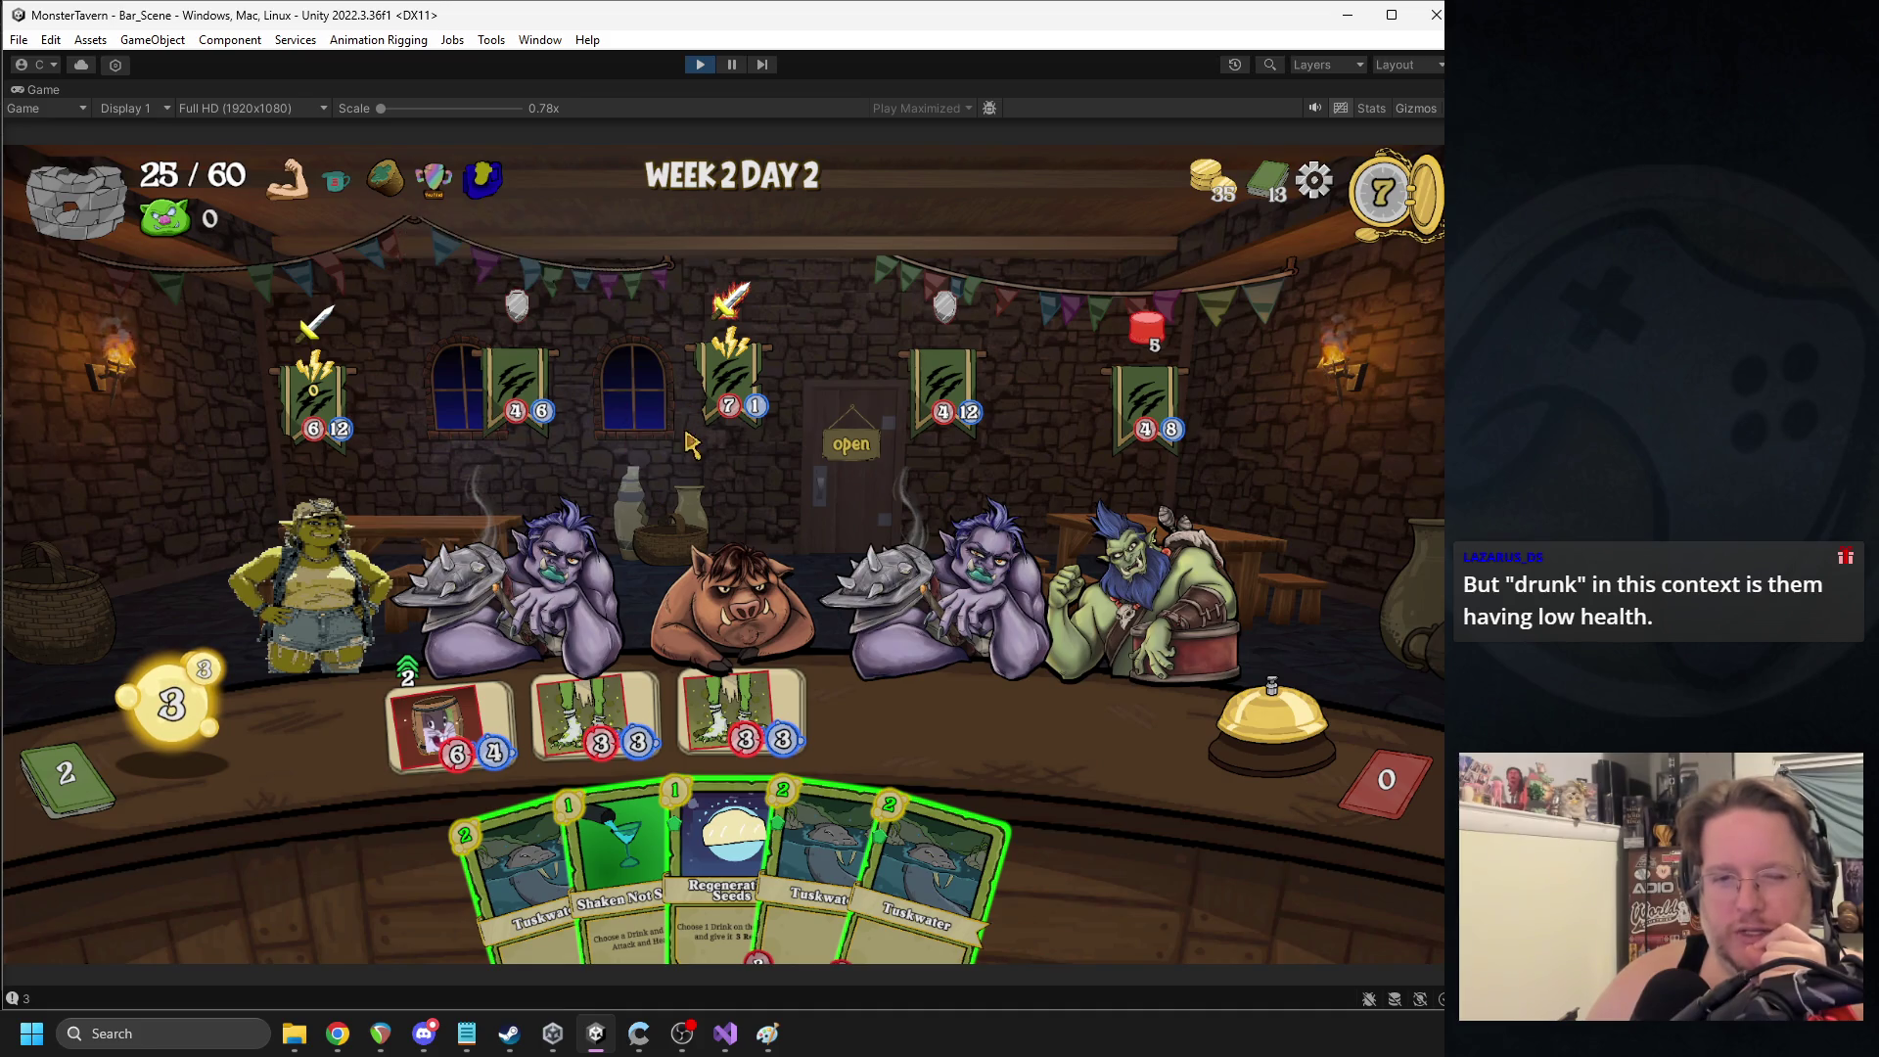
click(738, 734)
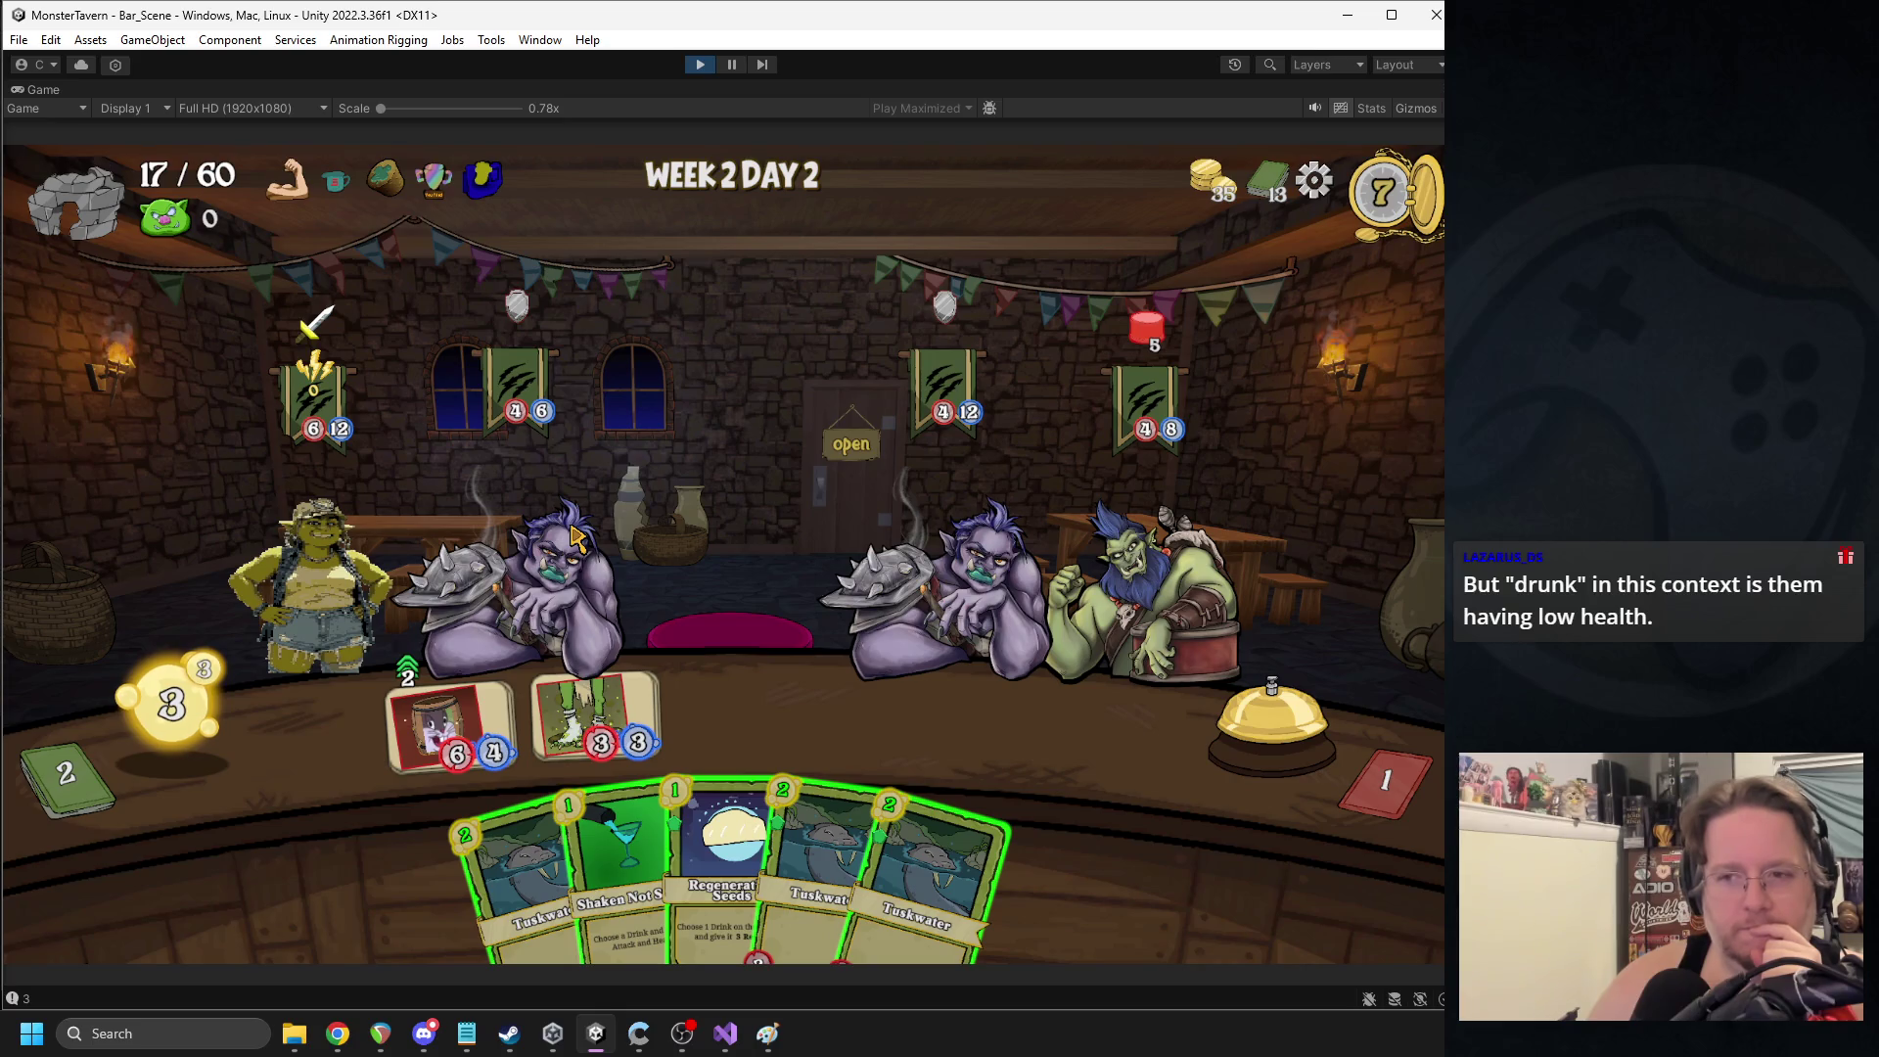
mouse_move(456, 752)
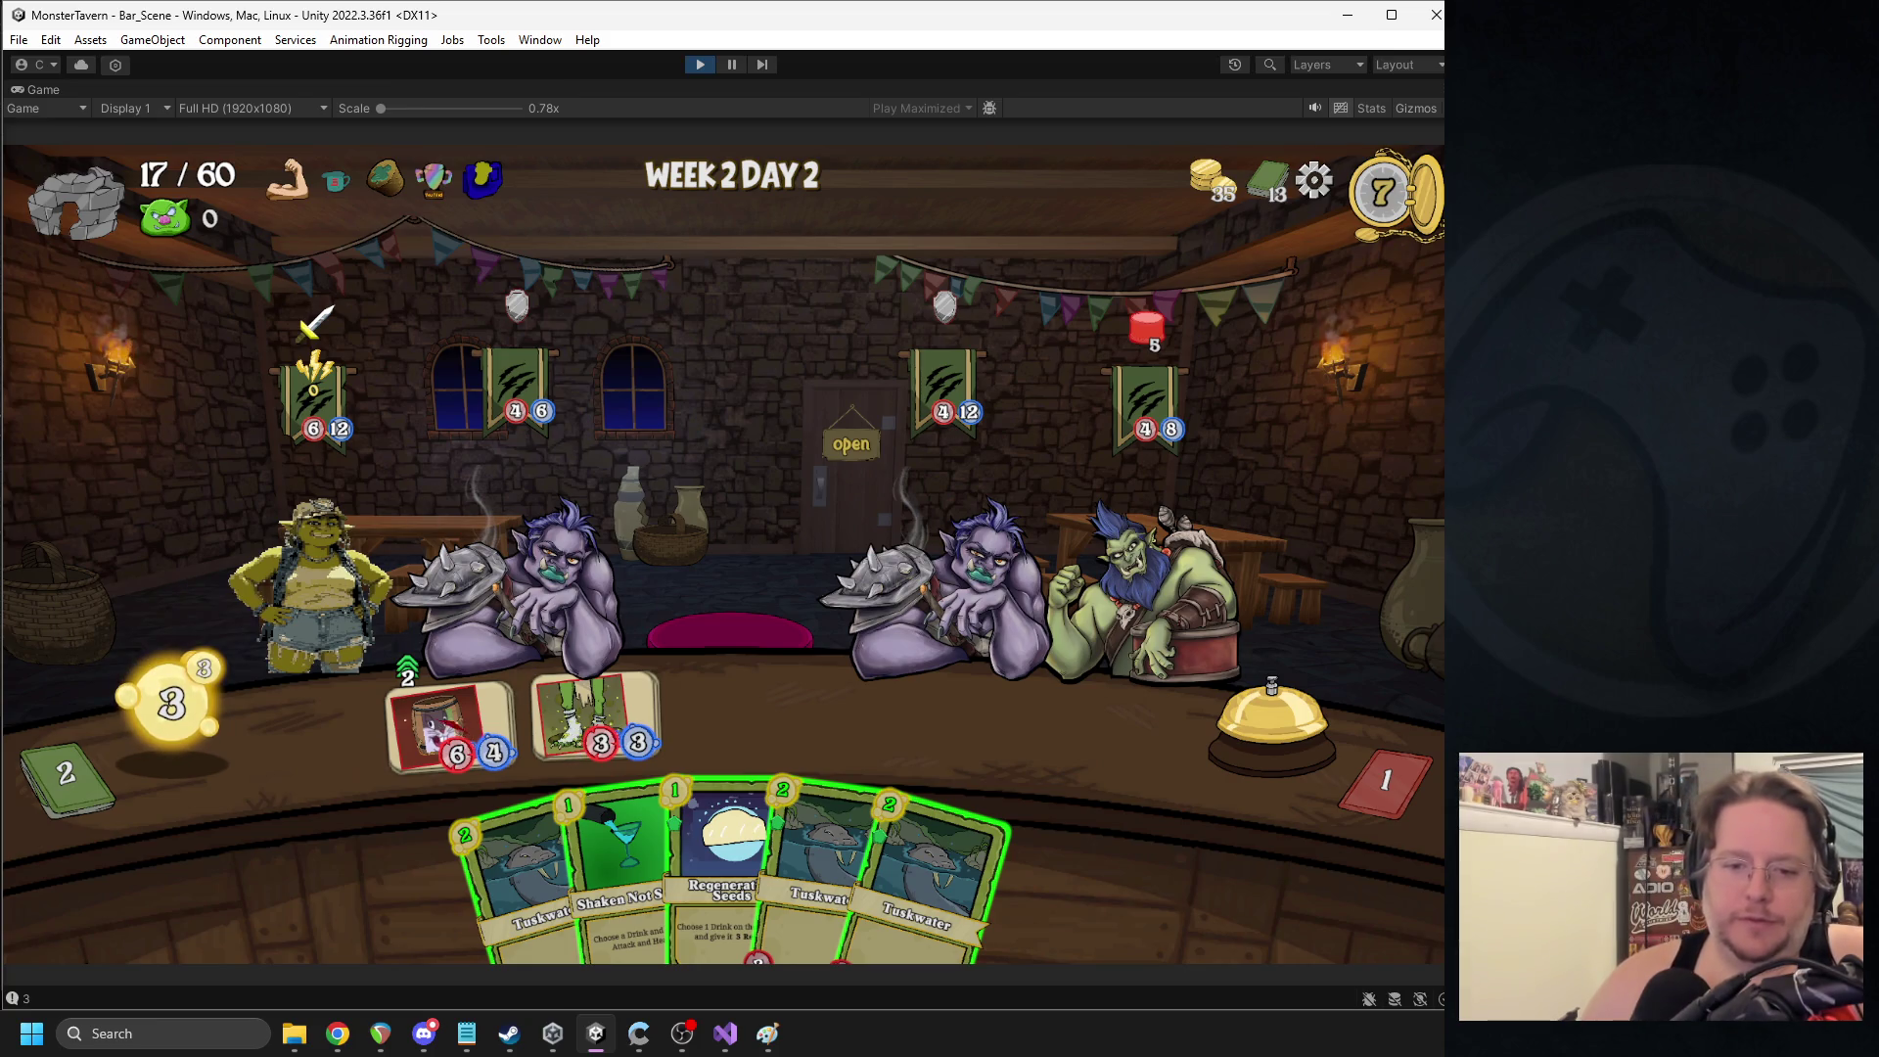
mouse_move(607, 695)
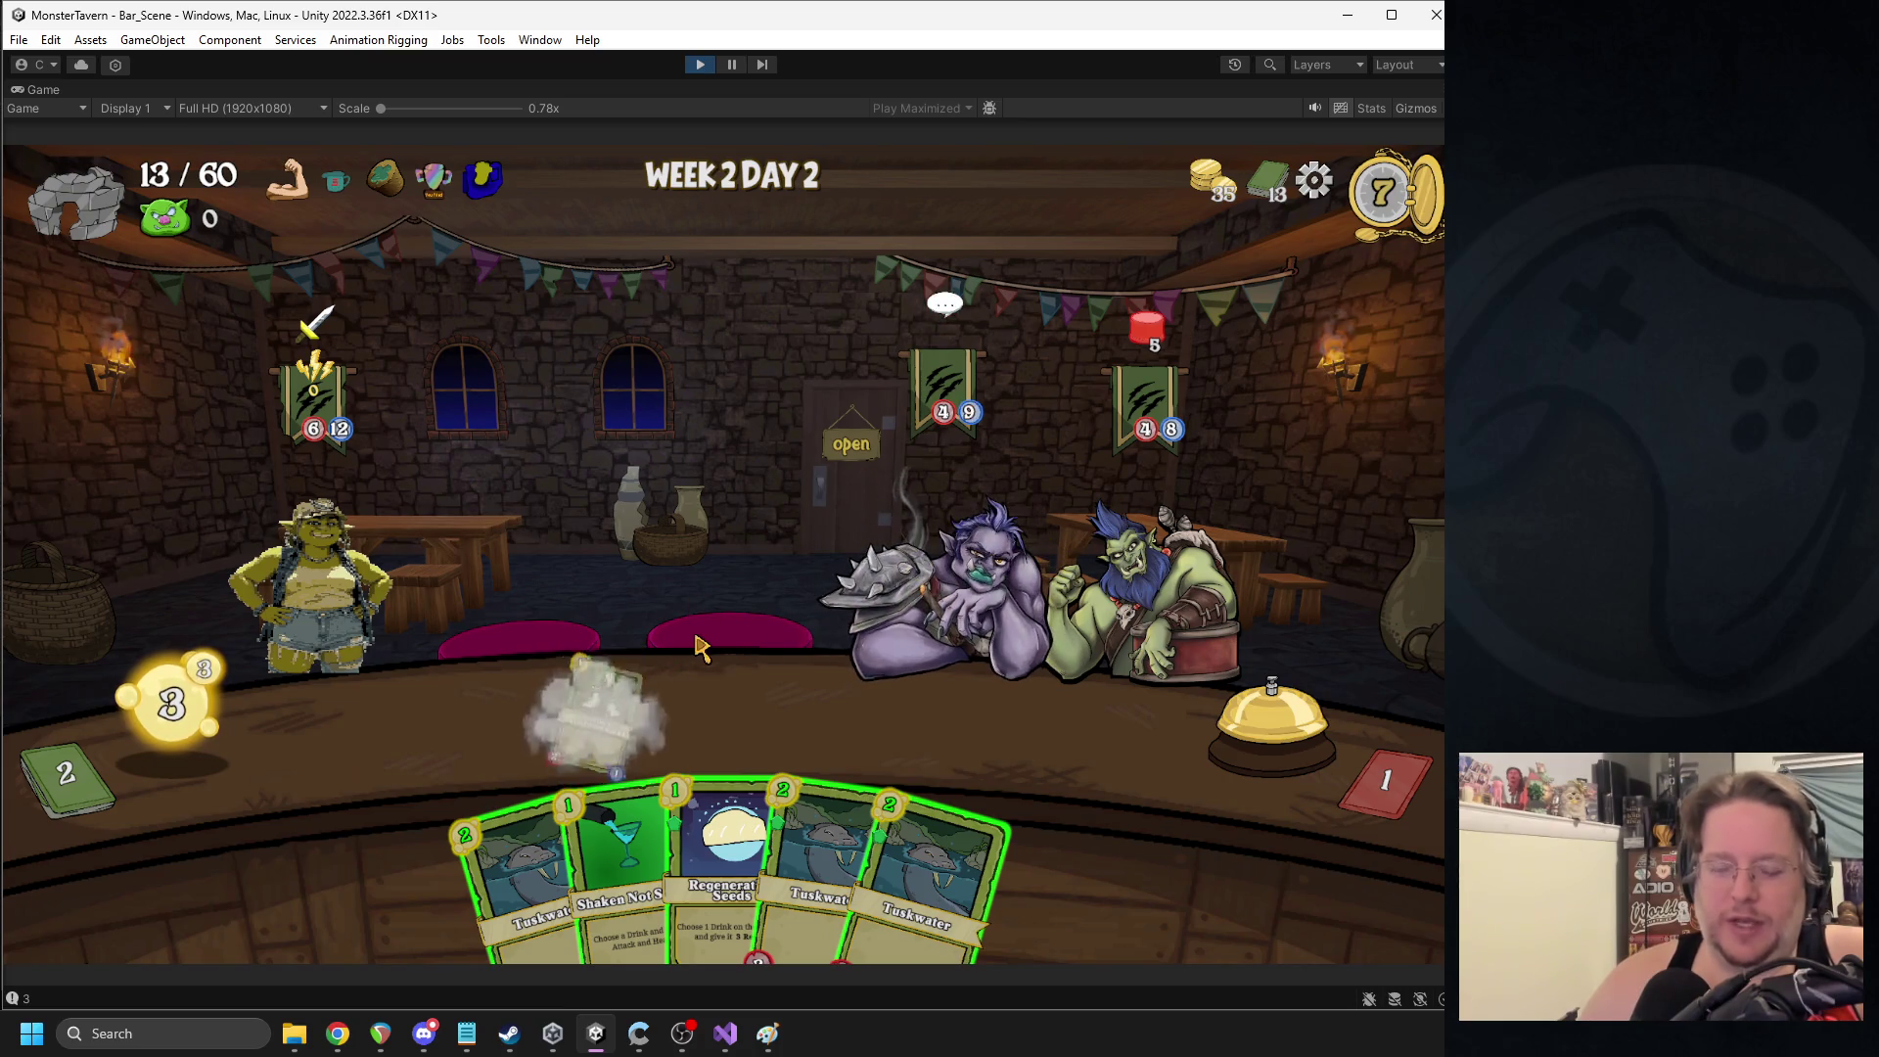
click(803, 832)
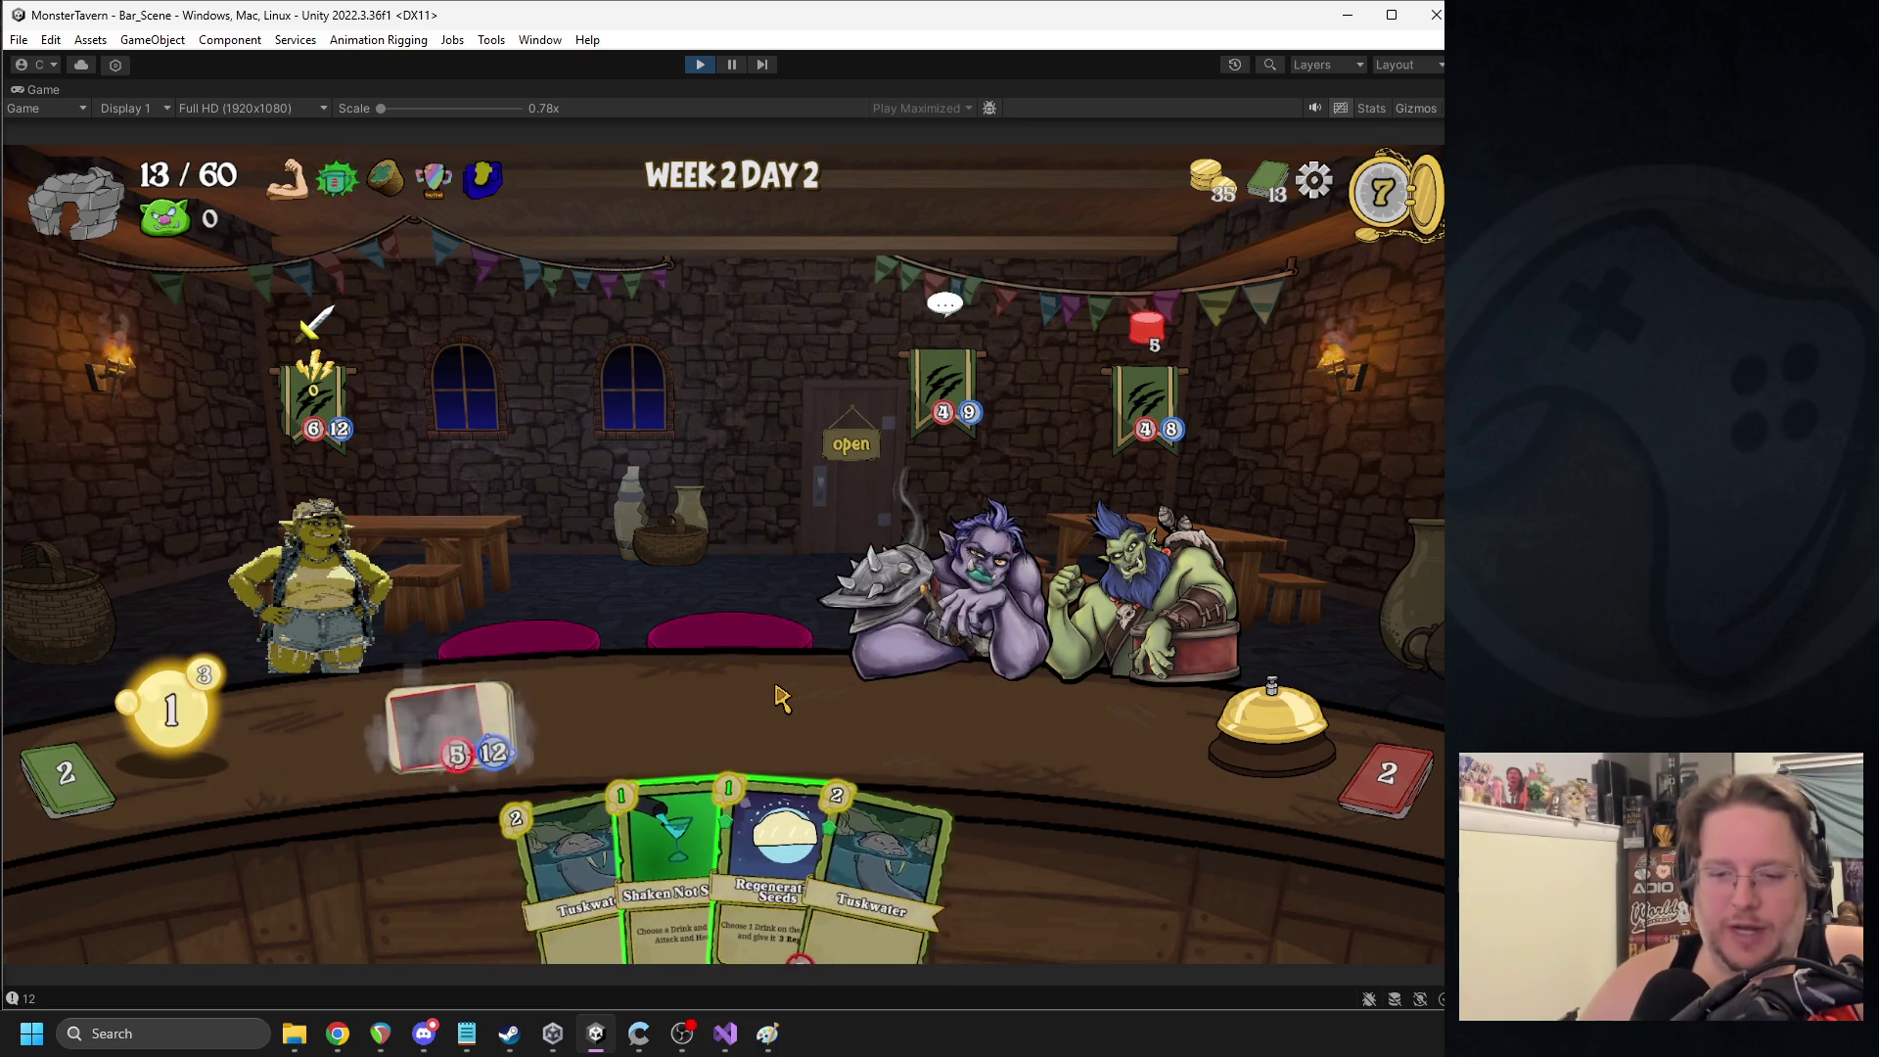
mouse_move(668, 804)
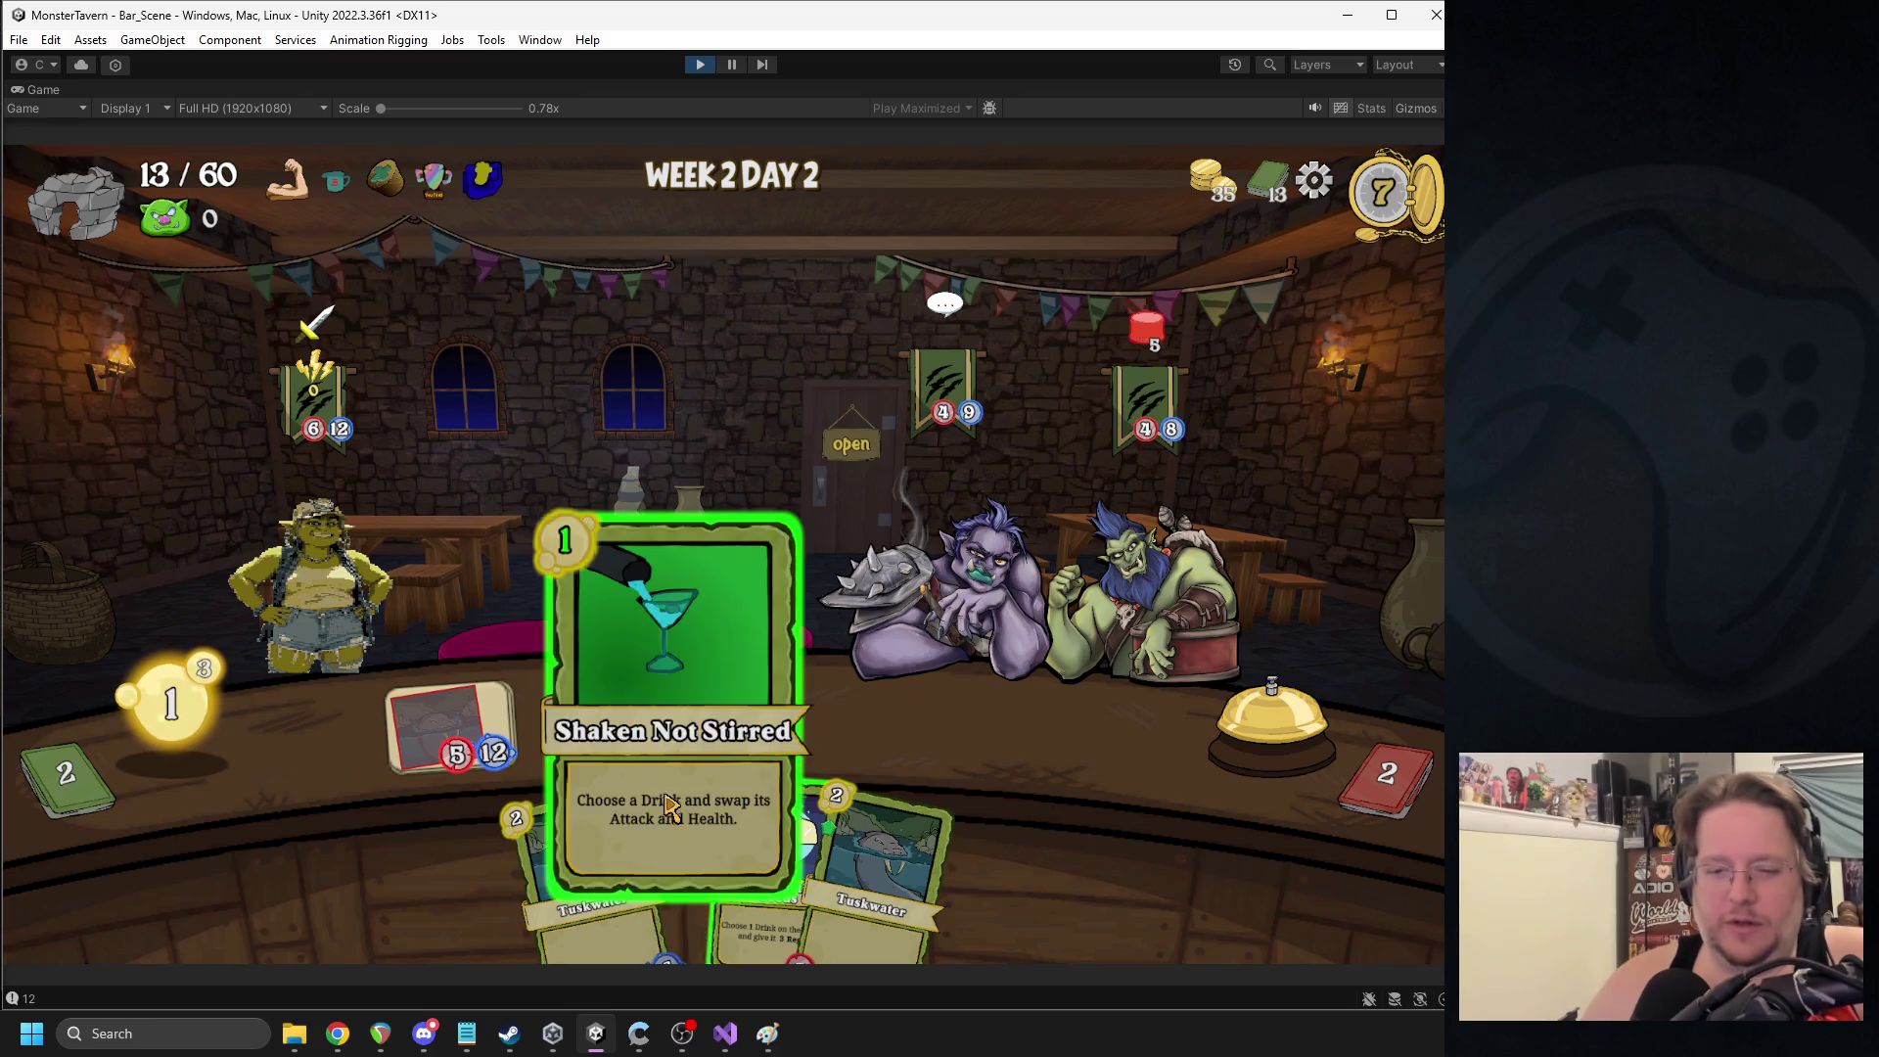
drag(714, 692, 462, 737)
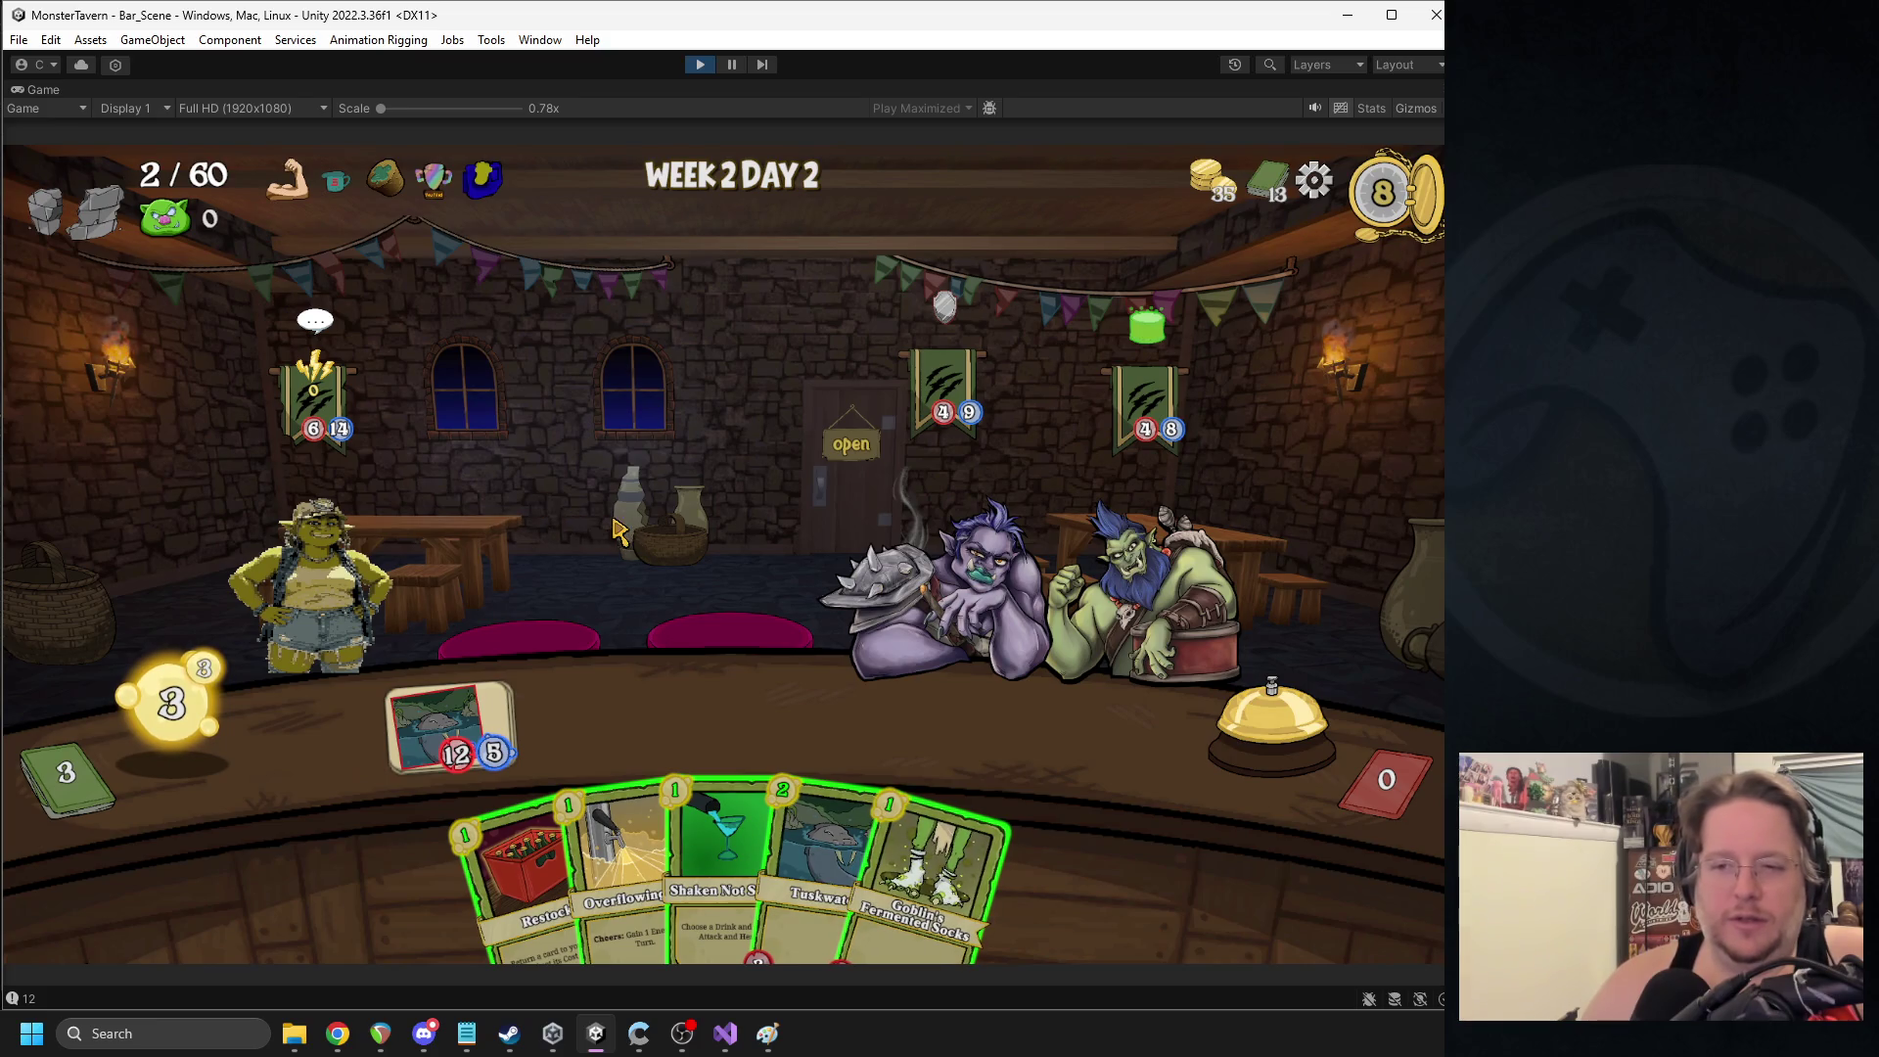
- Serve the 12/5 drink to the middle troll, play Overflowing Tap and Goblin's Fermented Socks, end turn
click(435, 729)
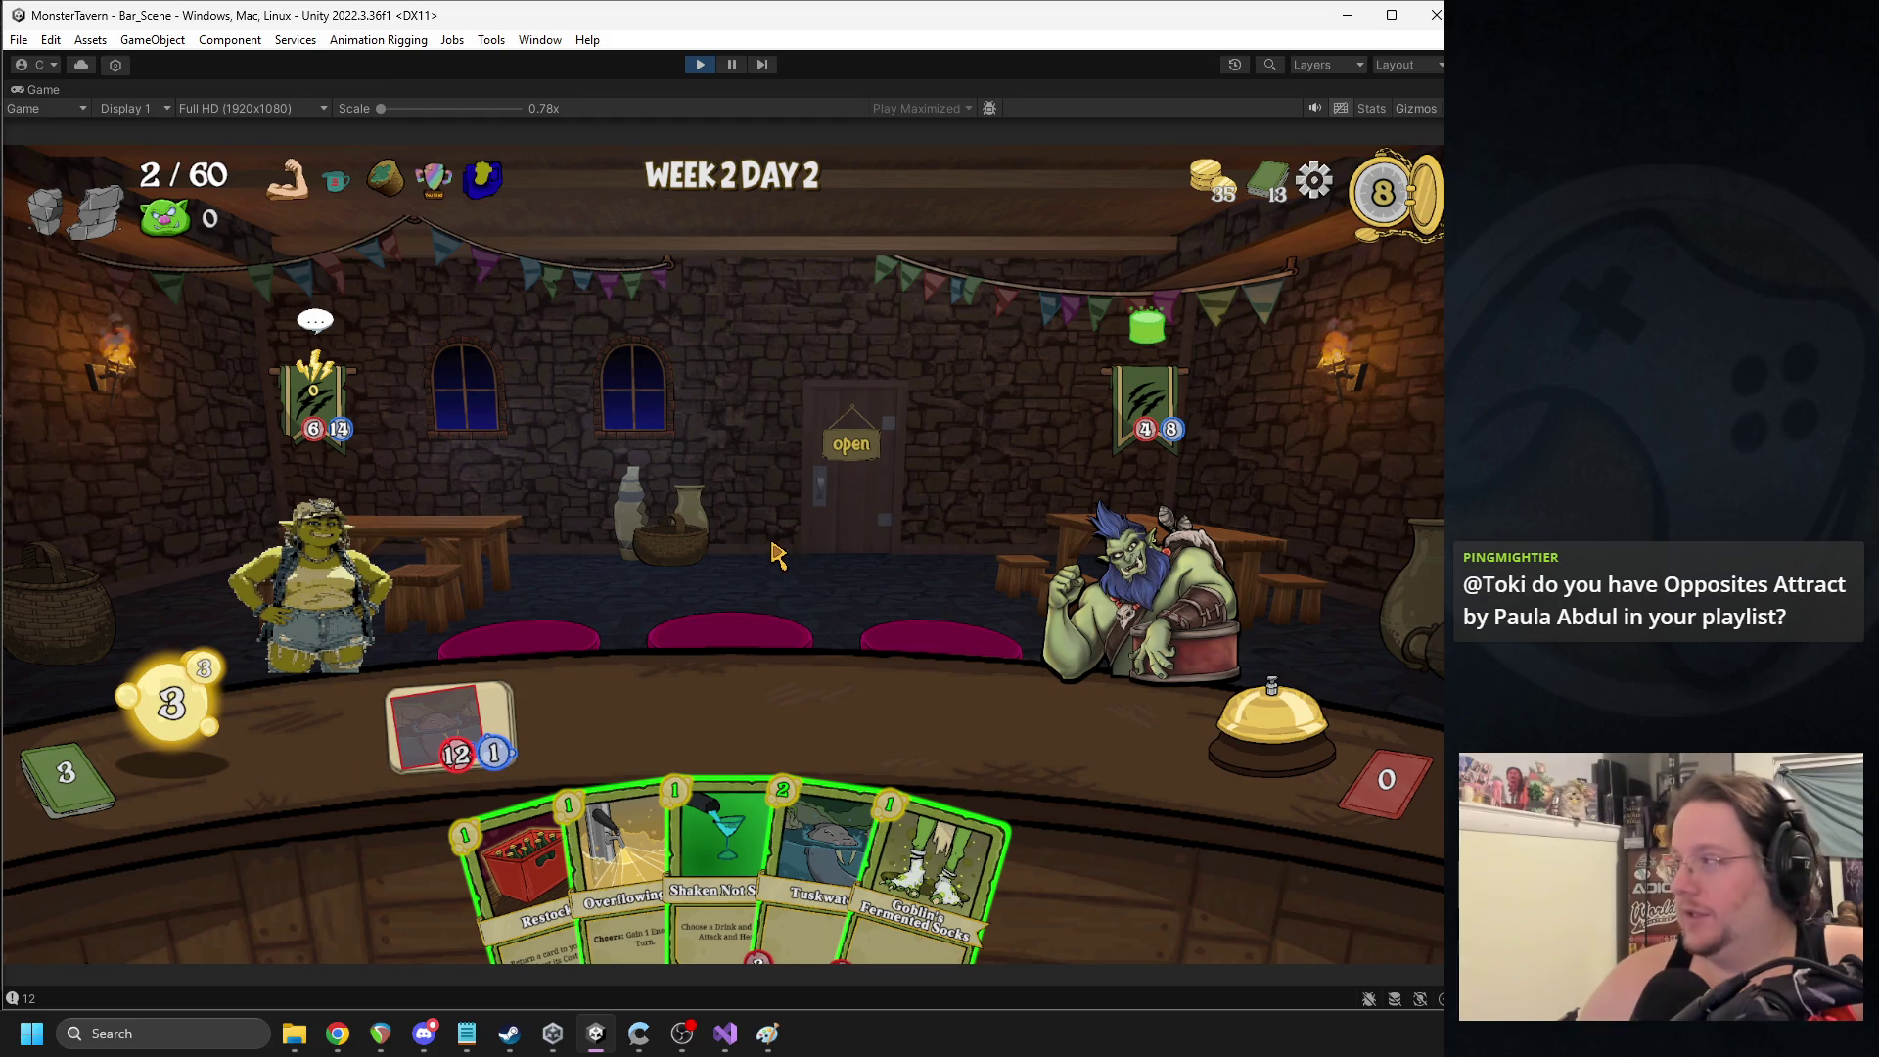
key(alt+Tab)
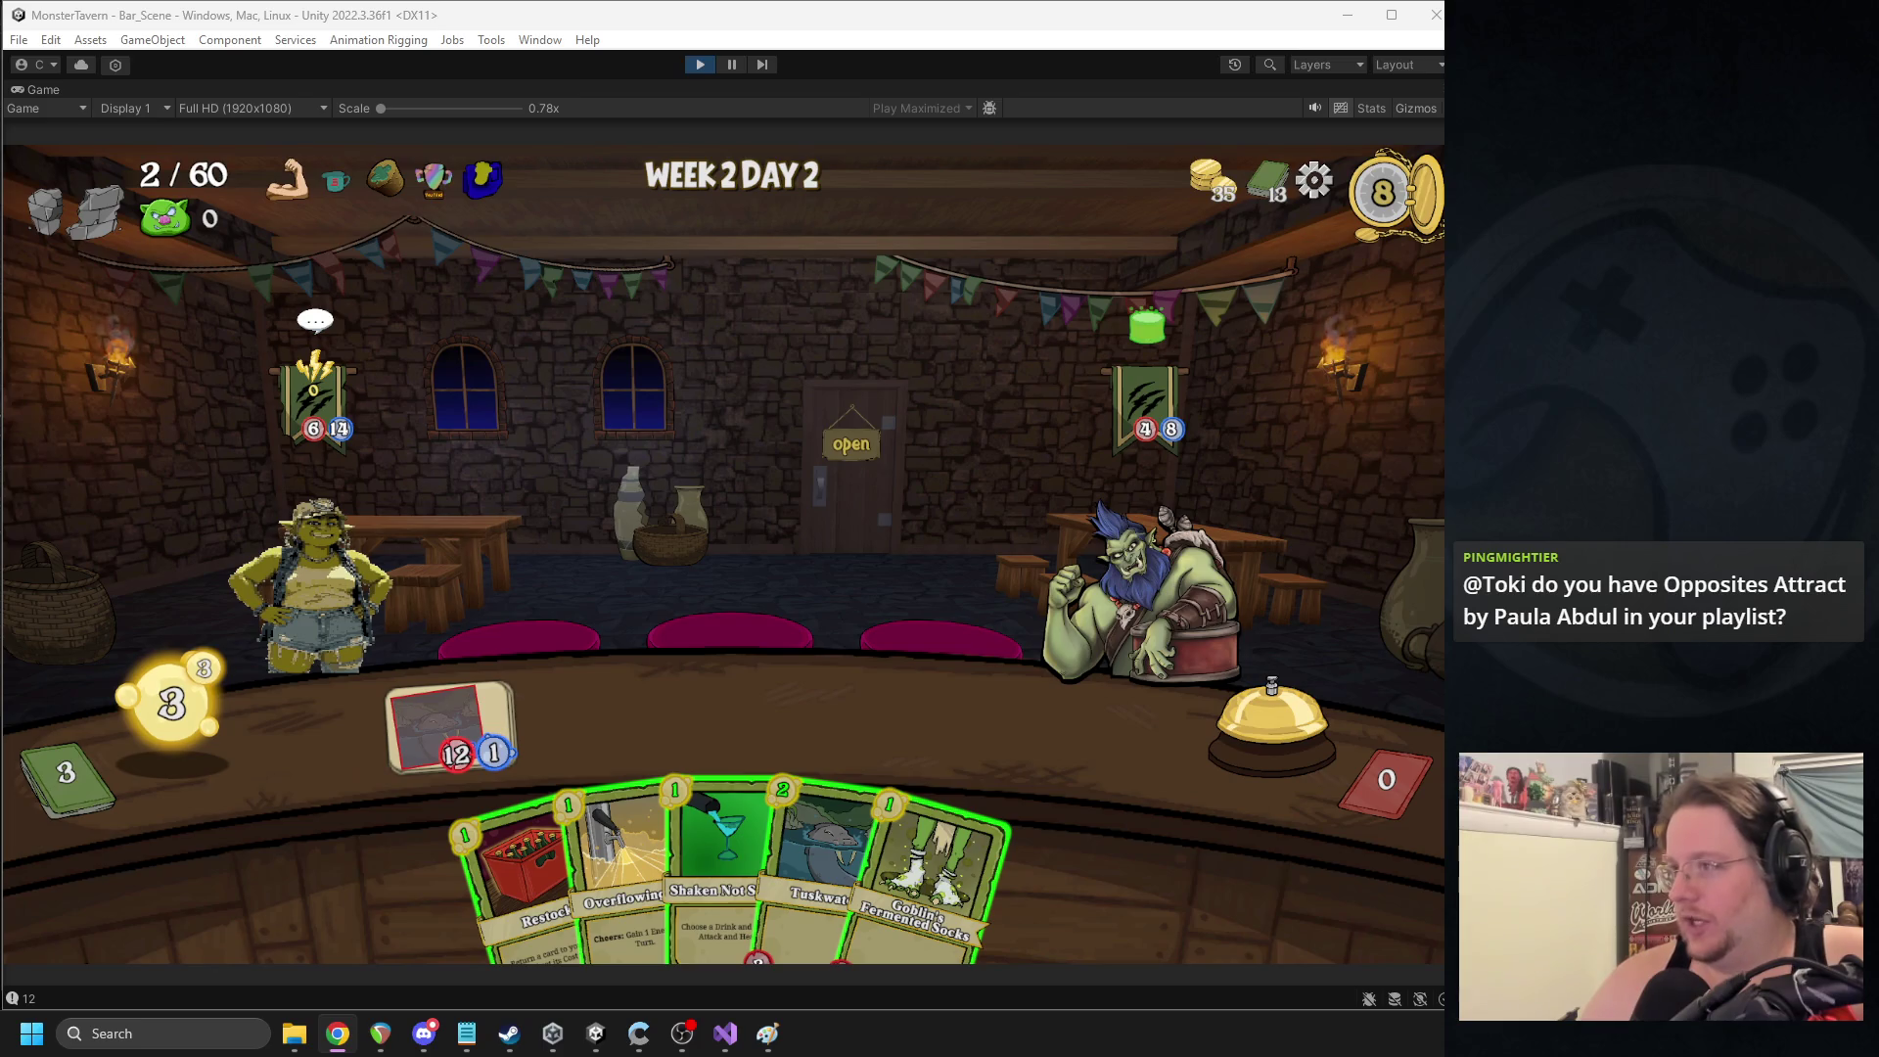
click(600, 1034)
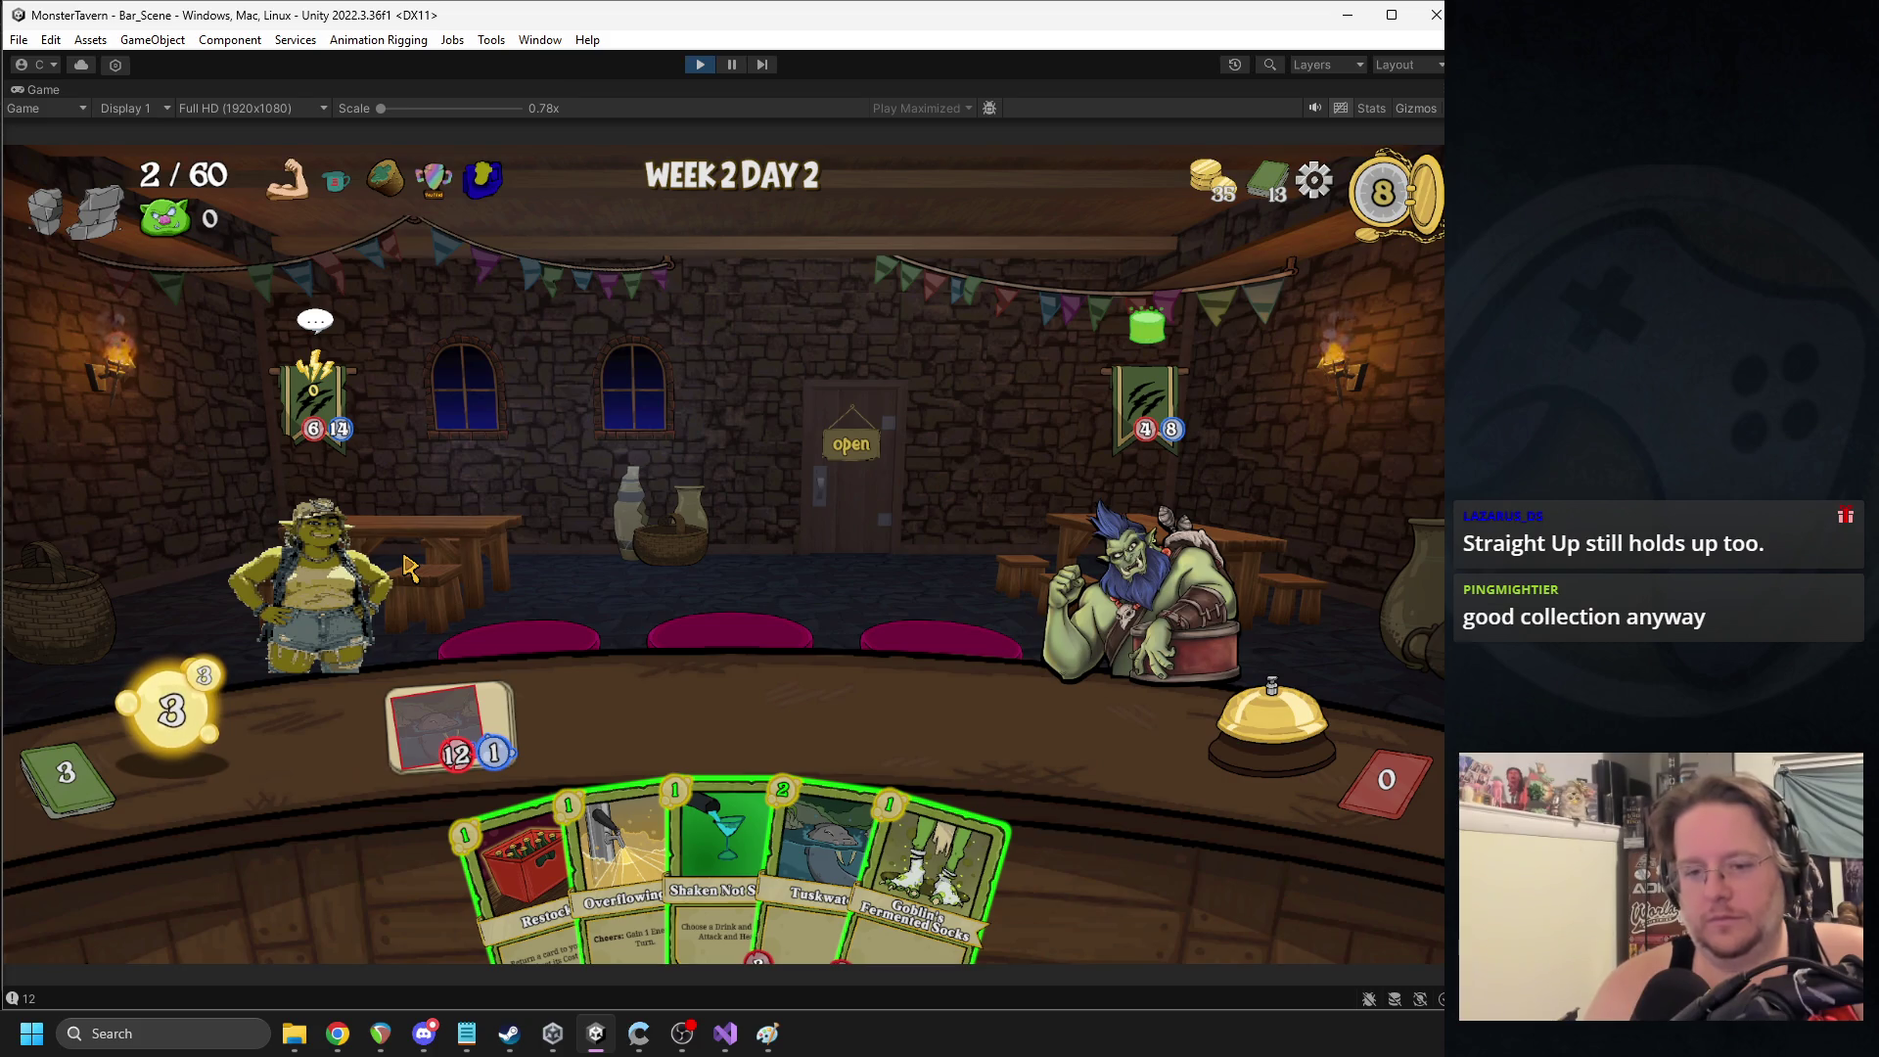
click(603, 824)
click(910, 842)
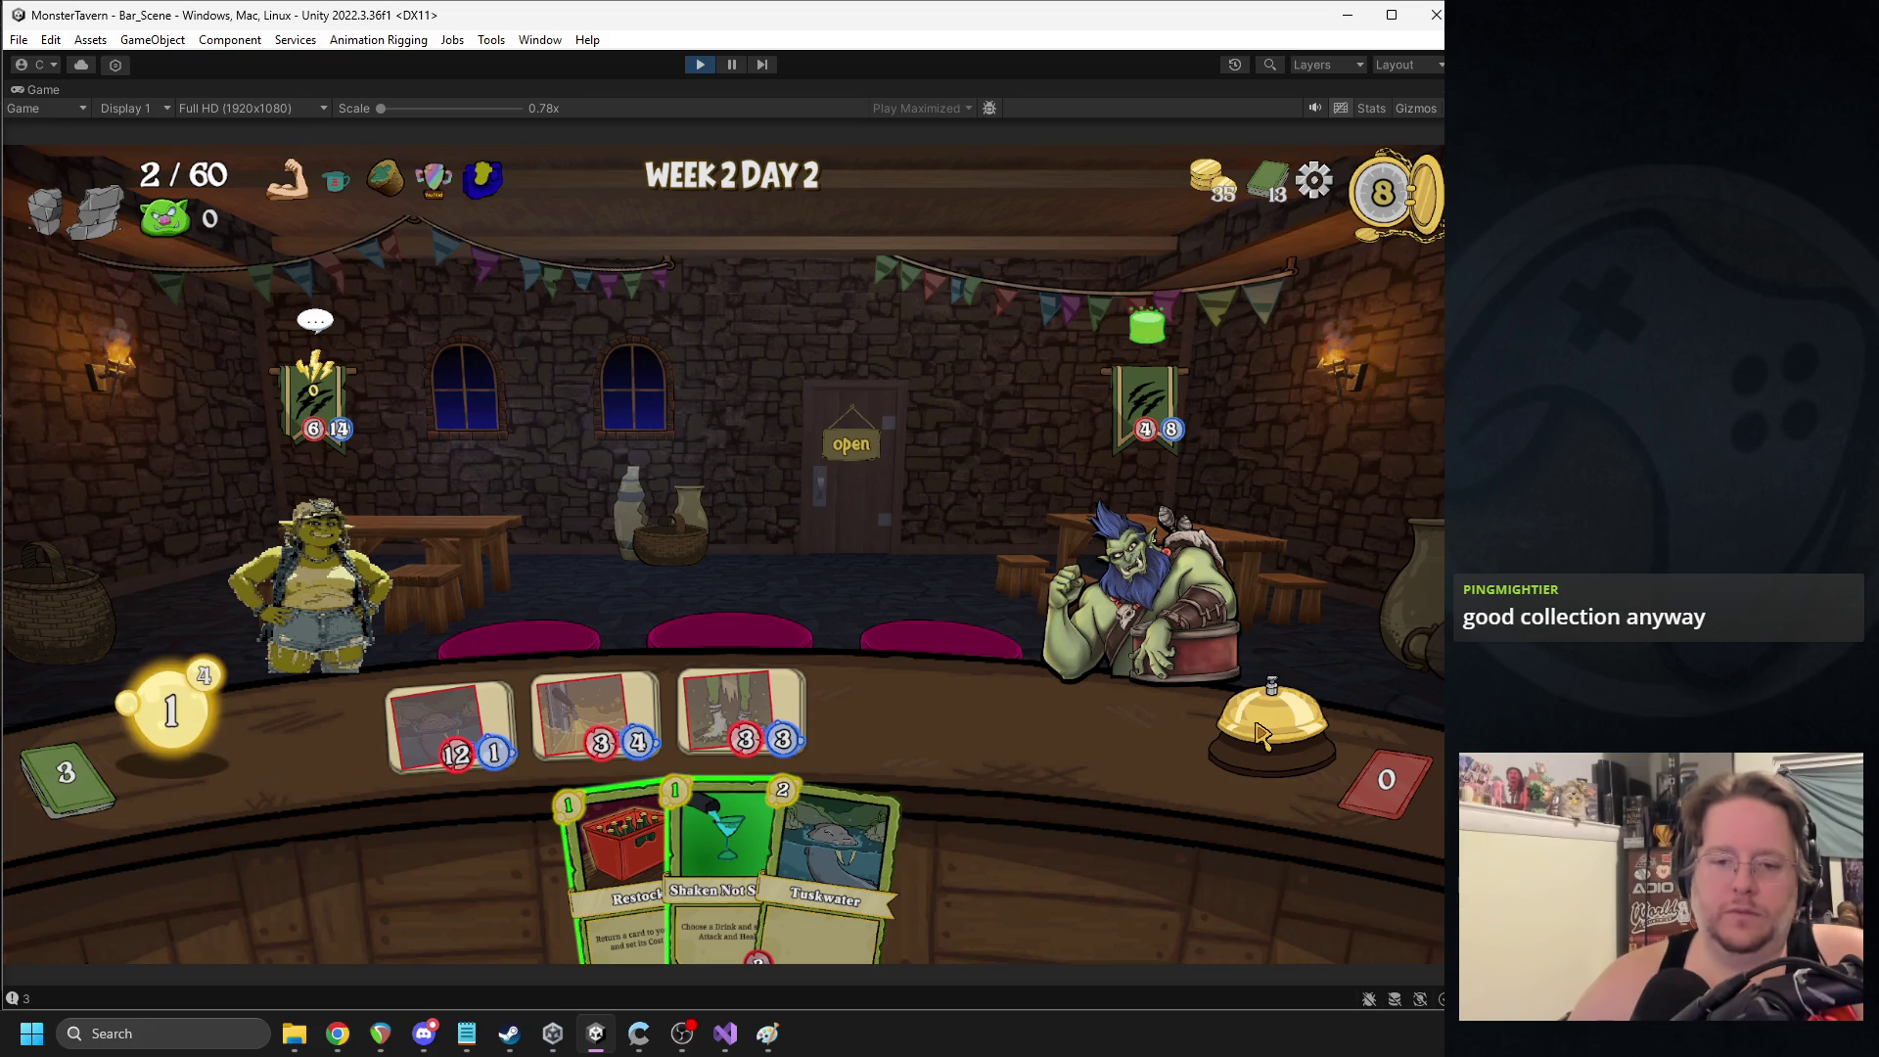
click(1246, 736)
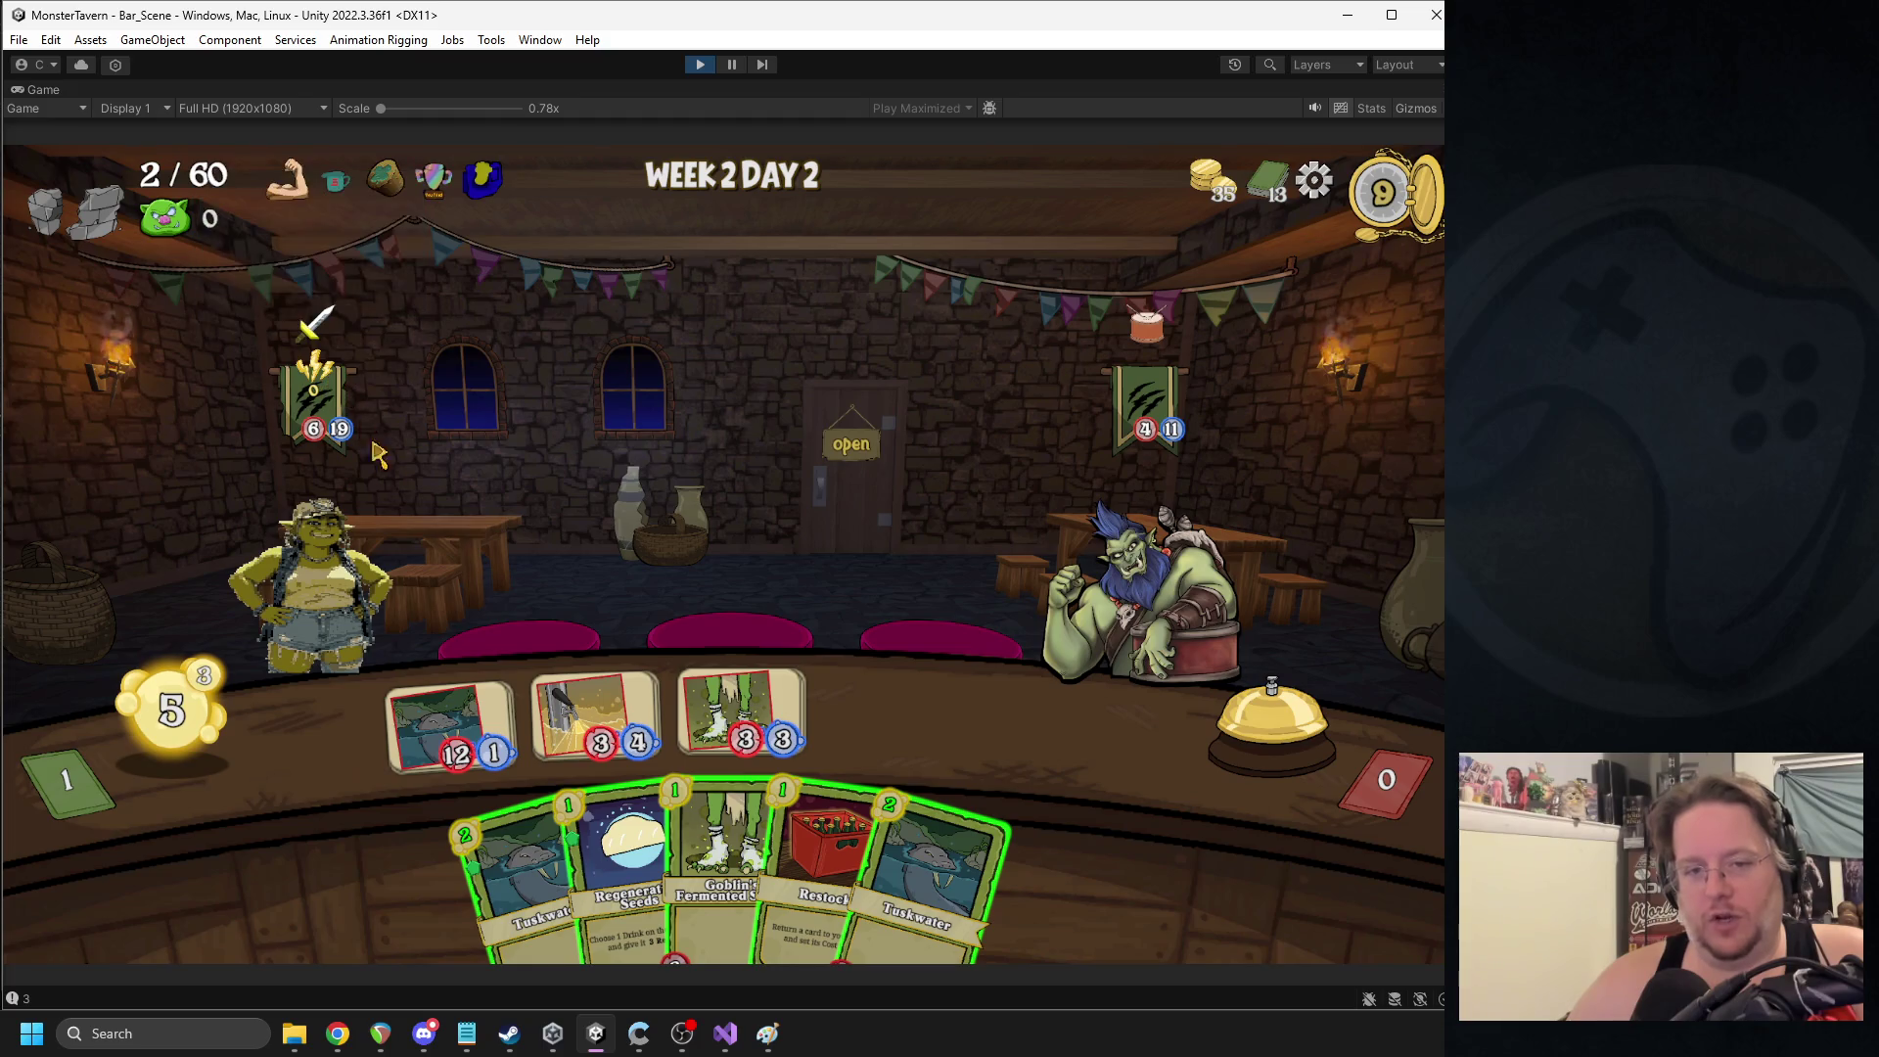
- Serve Tuskwater to the orc and end the turn, dropping tavern health to 0/60
drag(438, 729, 1097, 617)
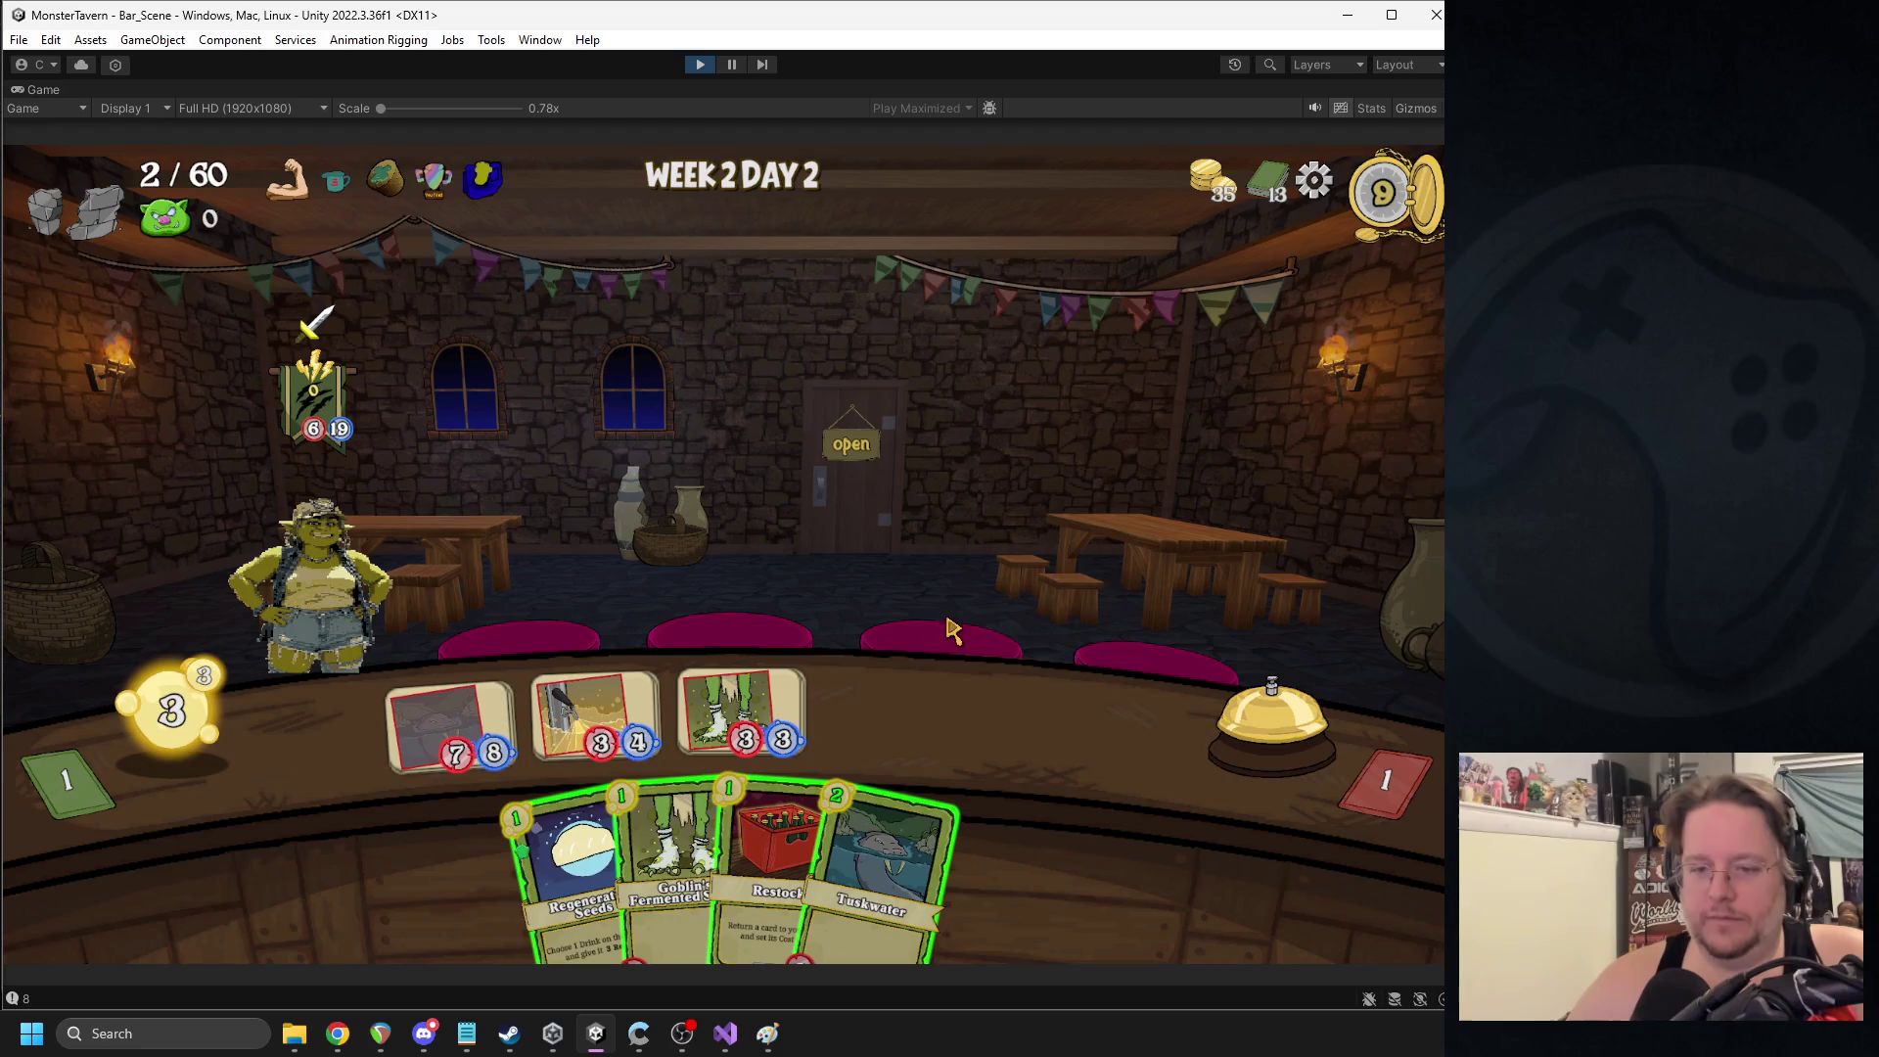
click(1270, 712)
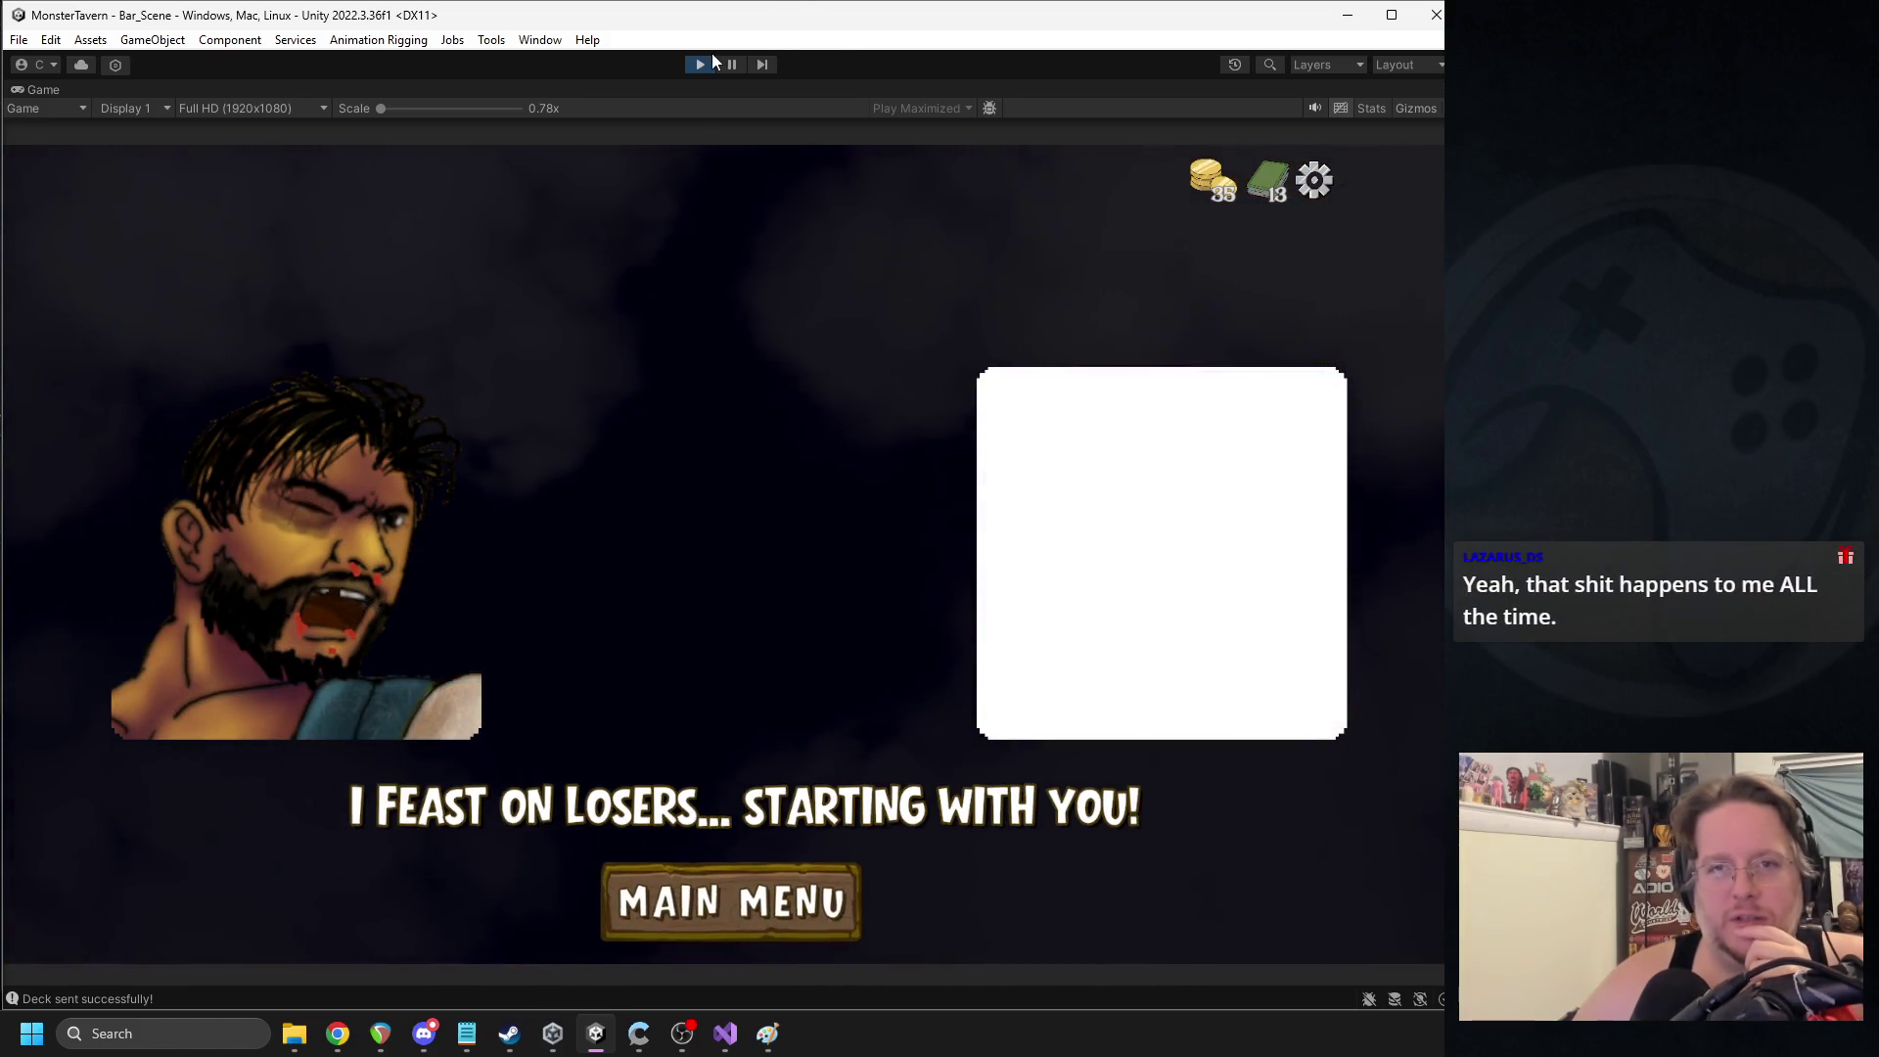
- Stop the playtest and search the Project assets for 'defeat'
click(700, 64)
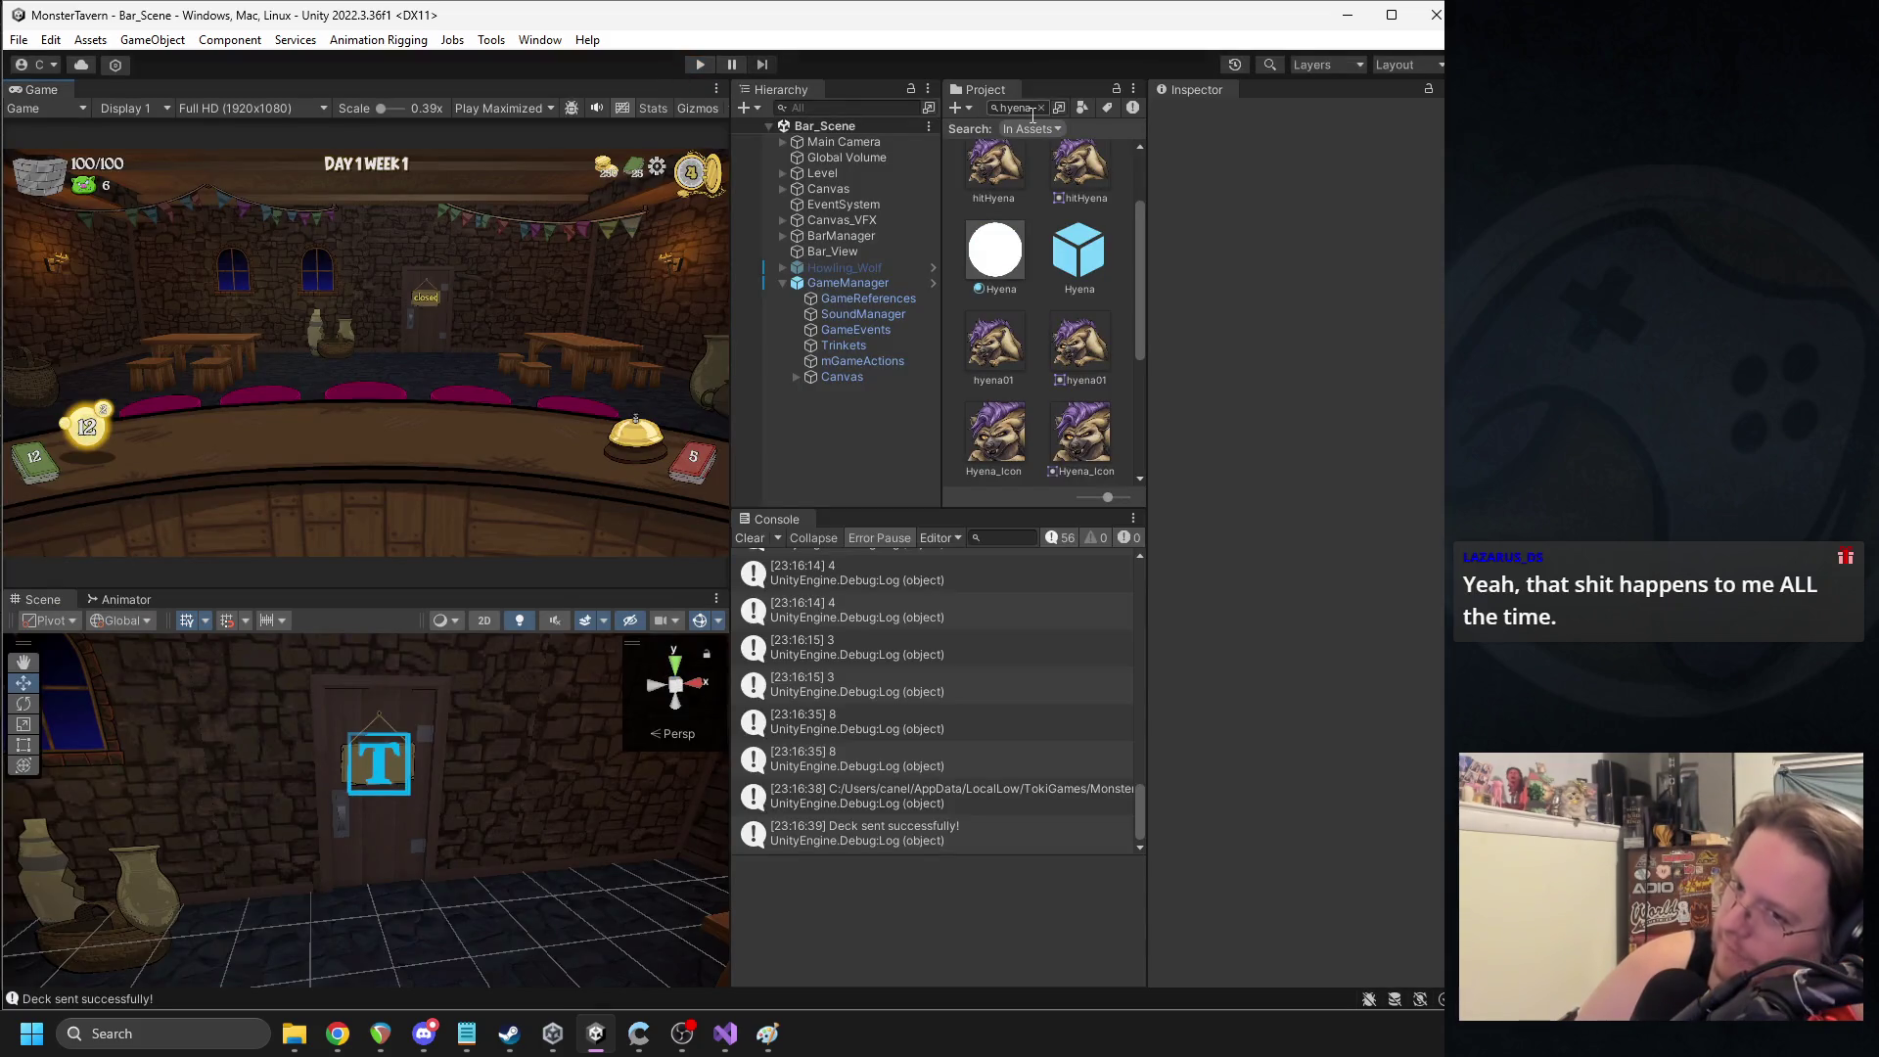
click(1019, 107)
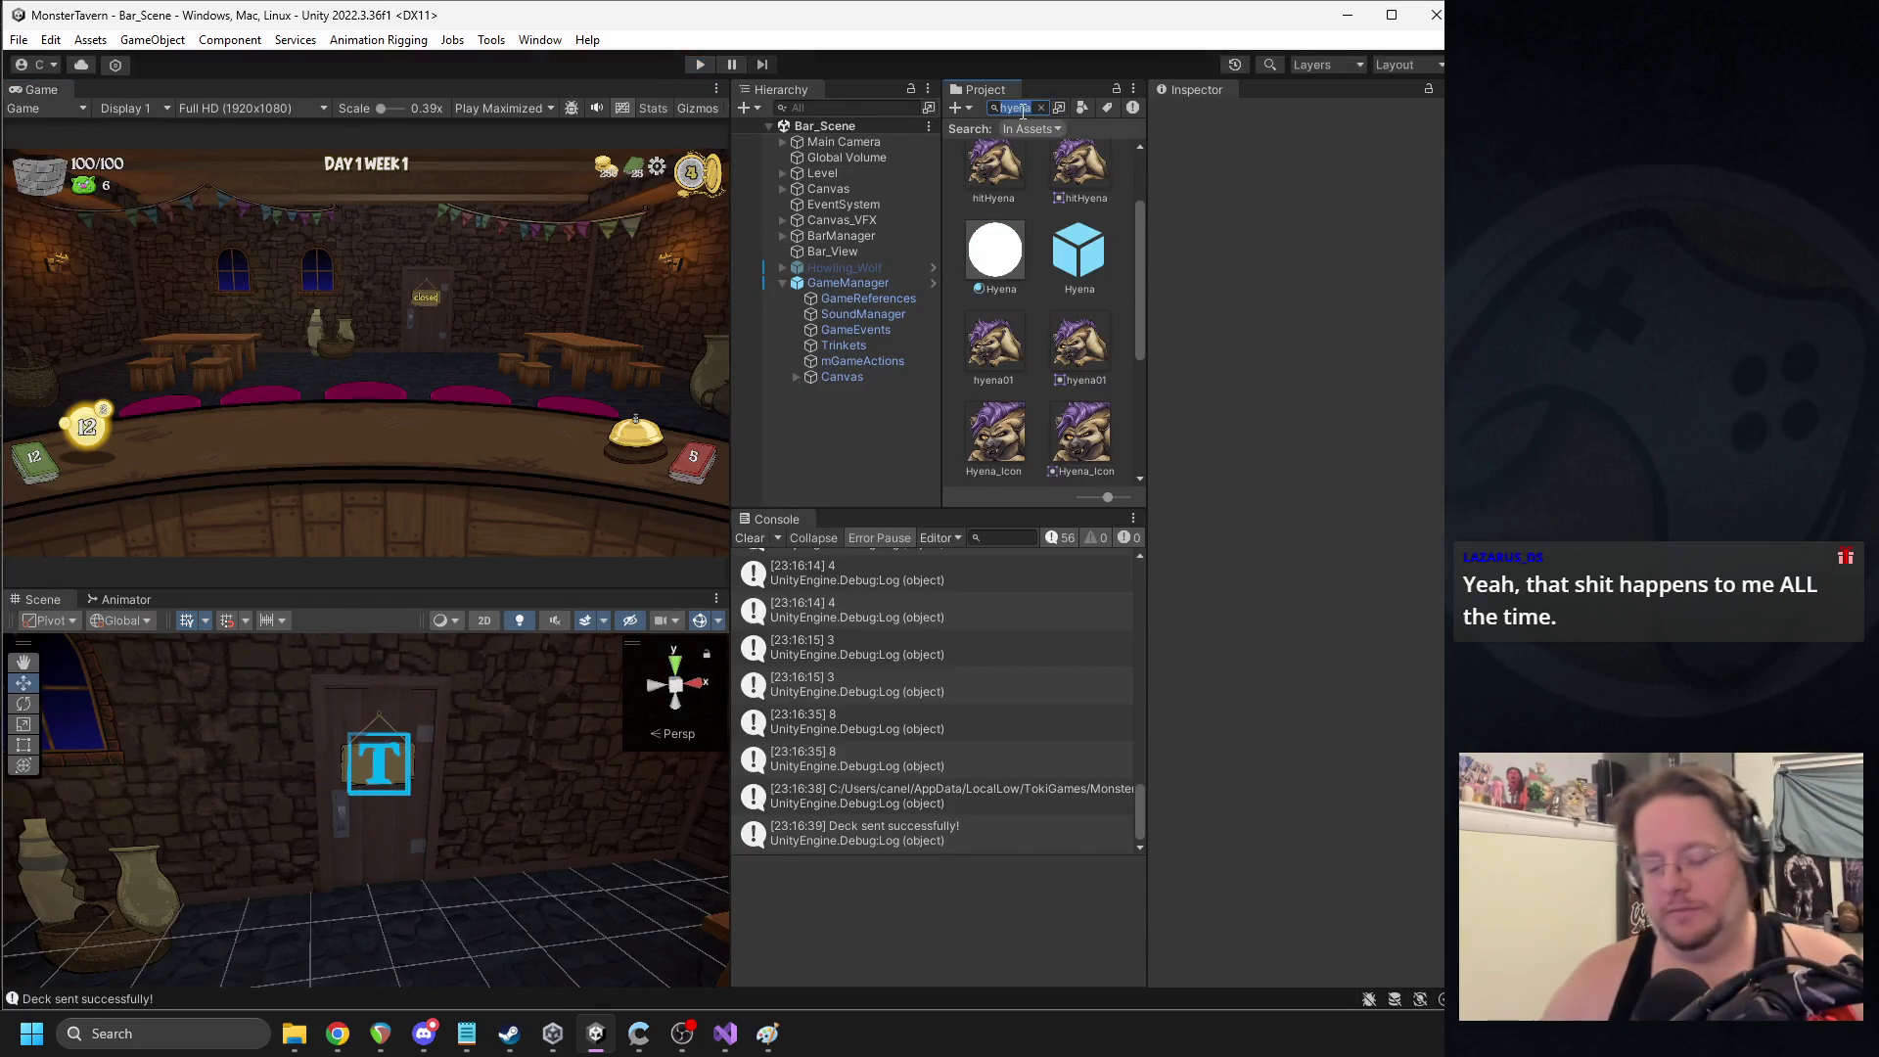
text(muidef)
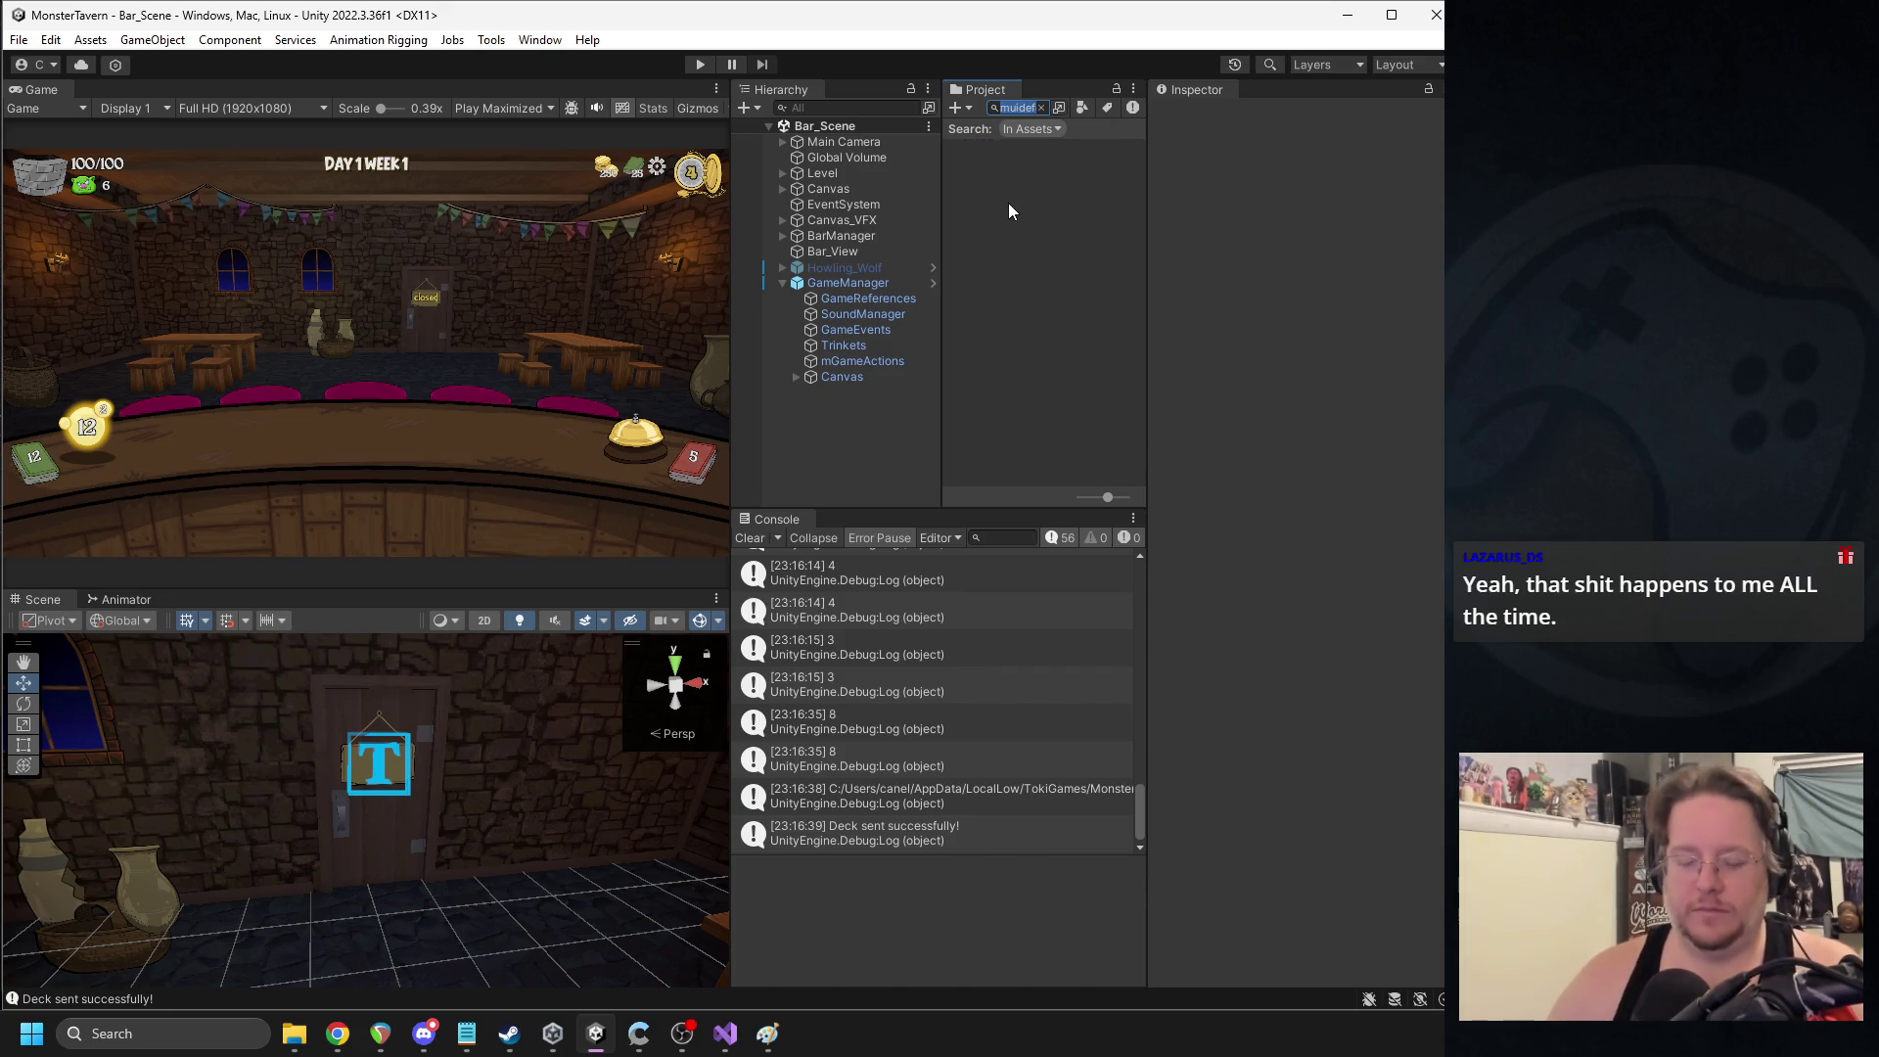
text(eatdefeat)
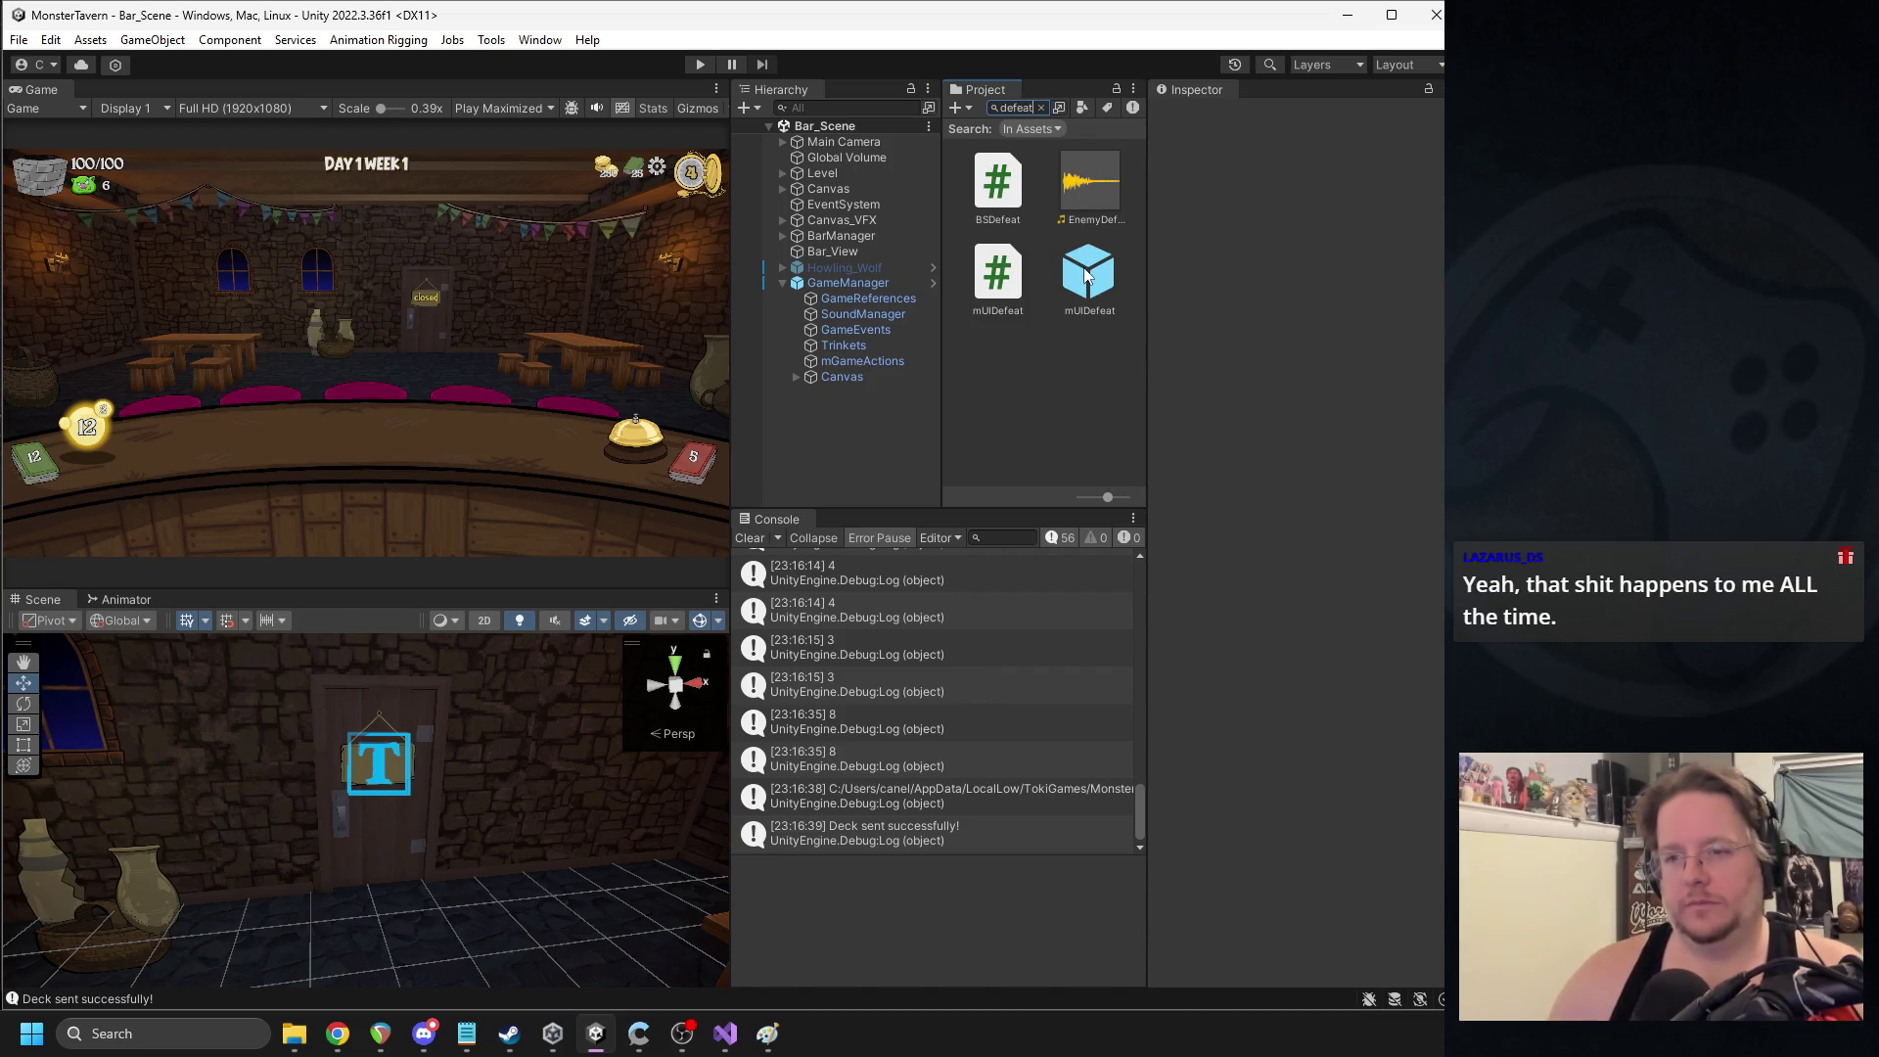
- Trace the mUIDefeat prefab's You_lose music to the SF2_GameOver_Sting clip and play it
double_click(1087, 277)
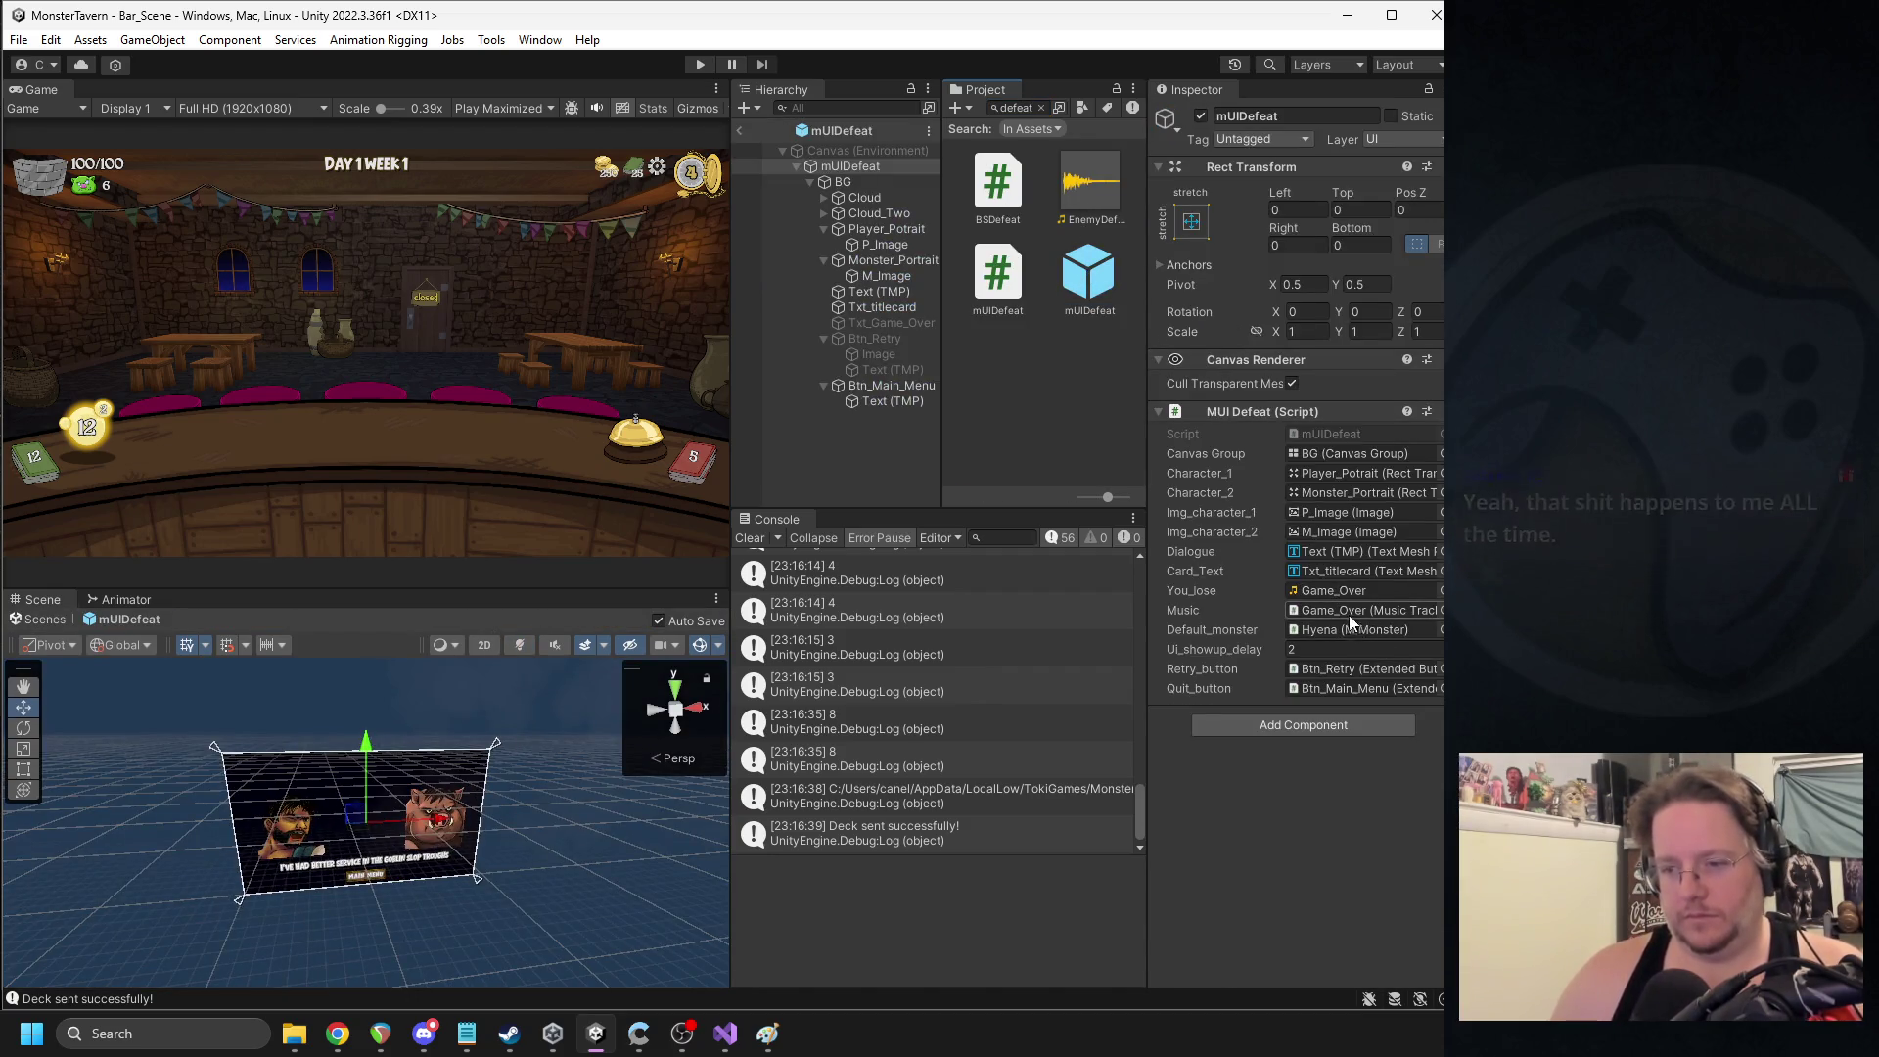
click(1326, 596)
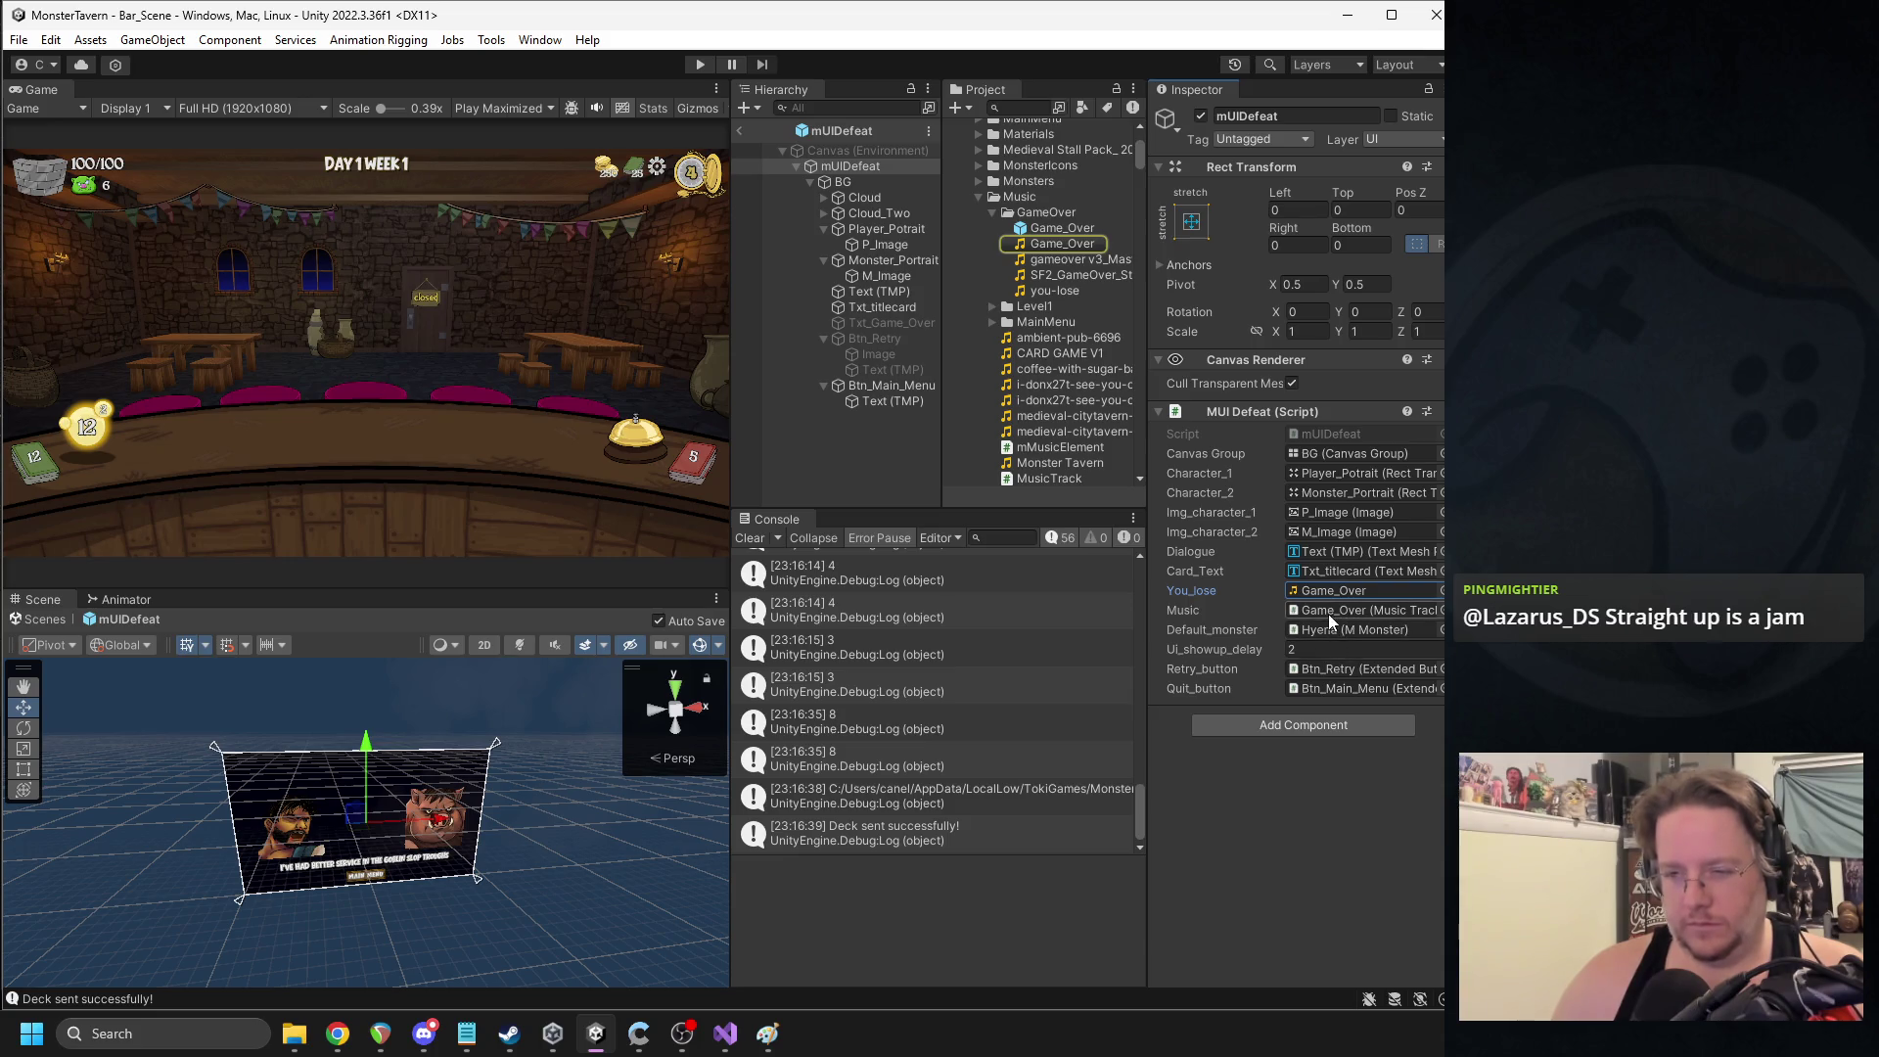
click(1067, 229)
click(1352, 438)
double_click(1069, 278)
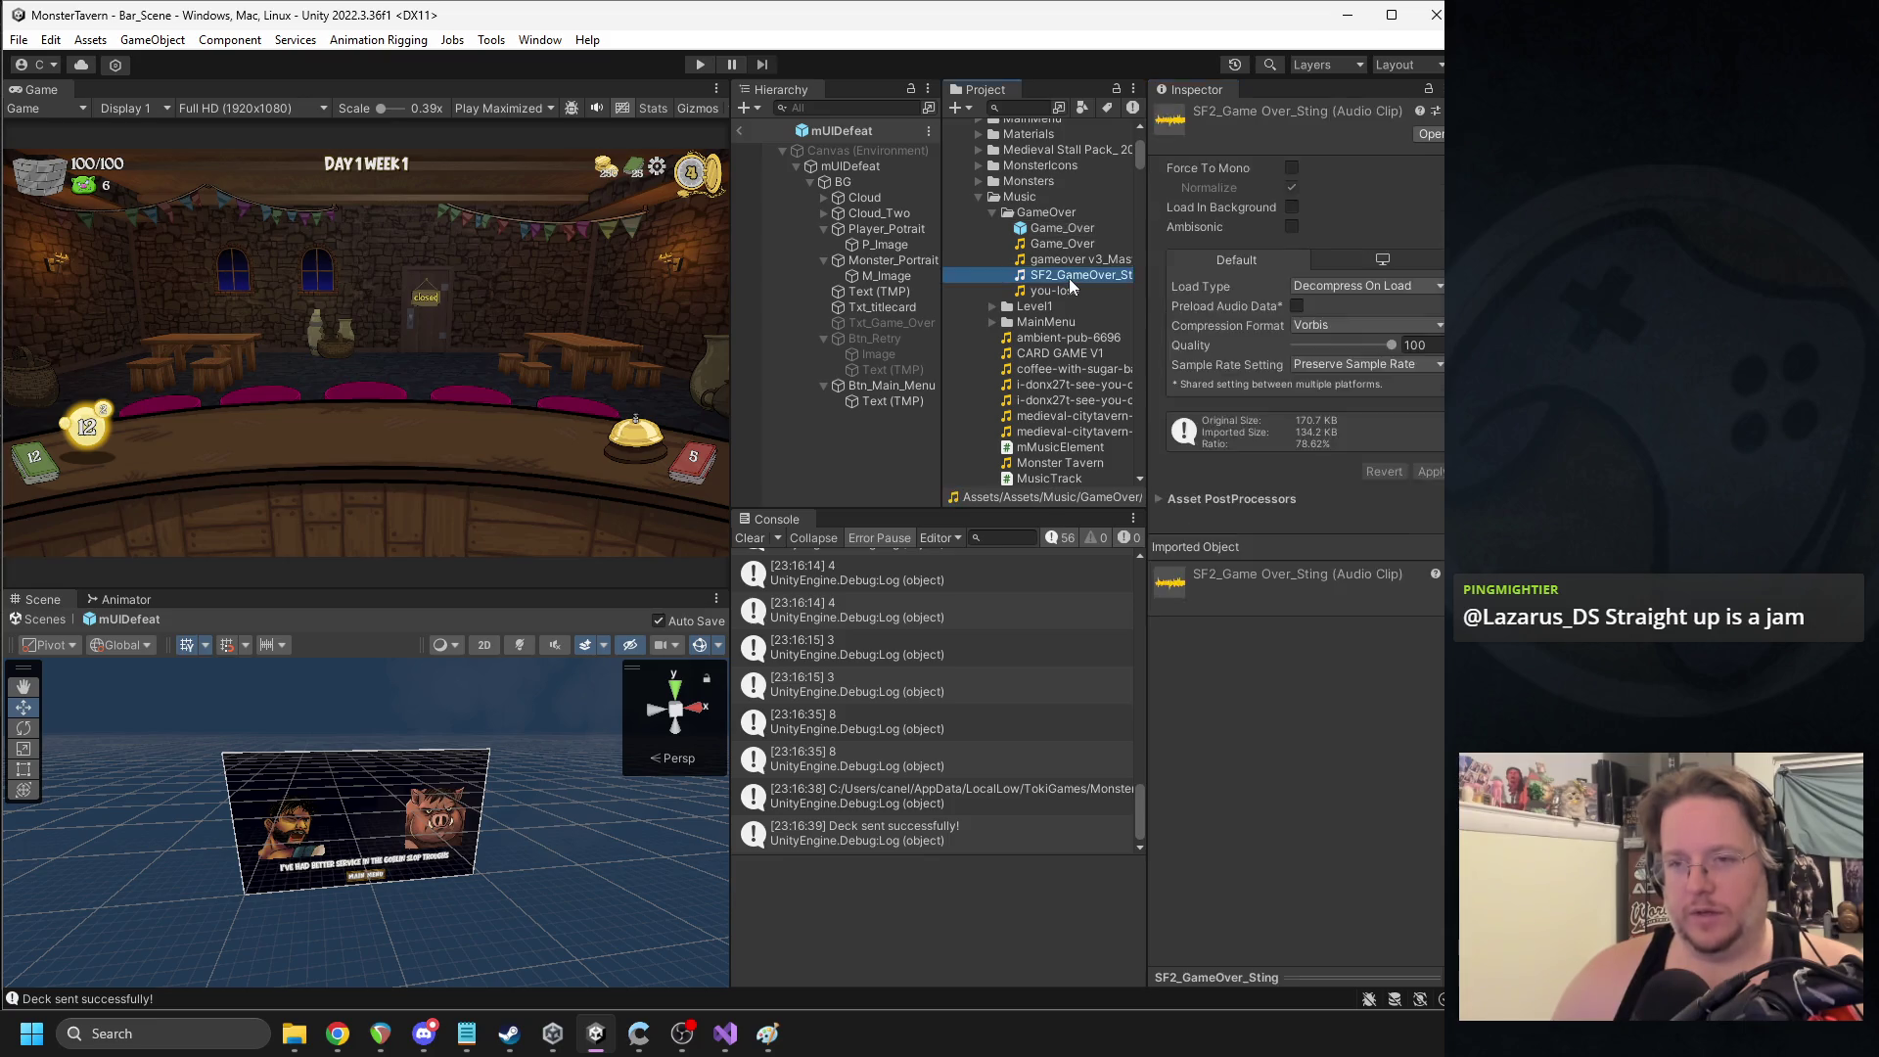
key(alt+F4)
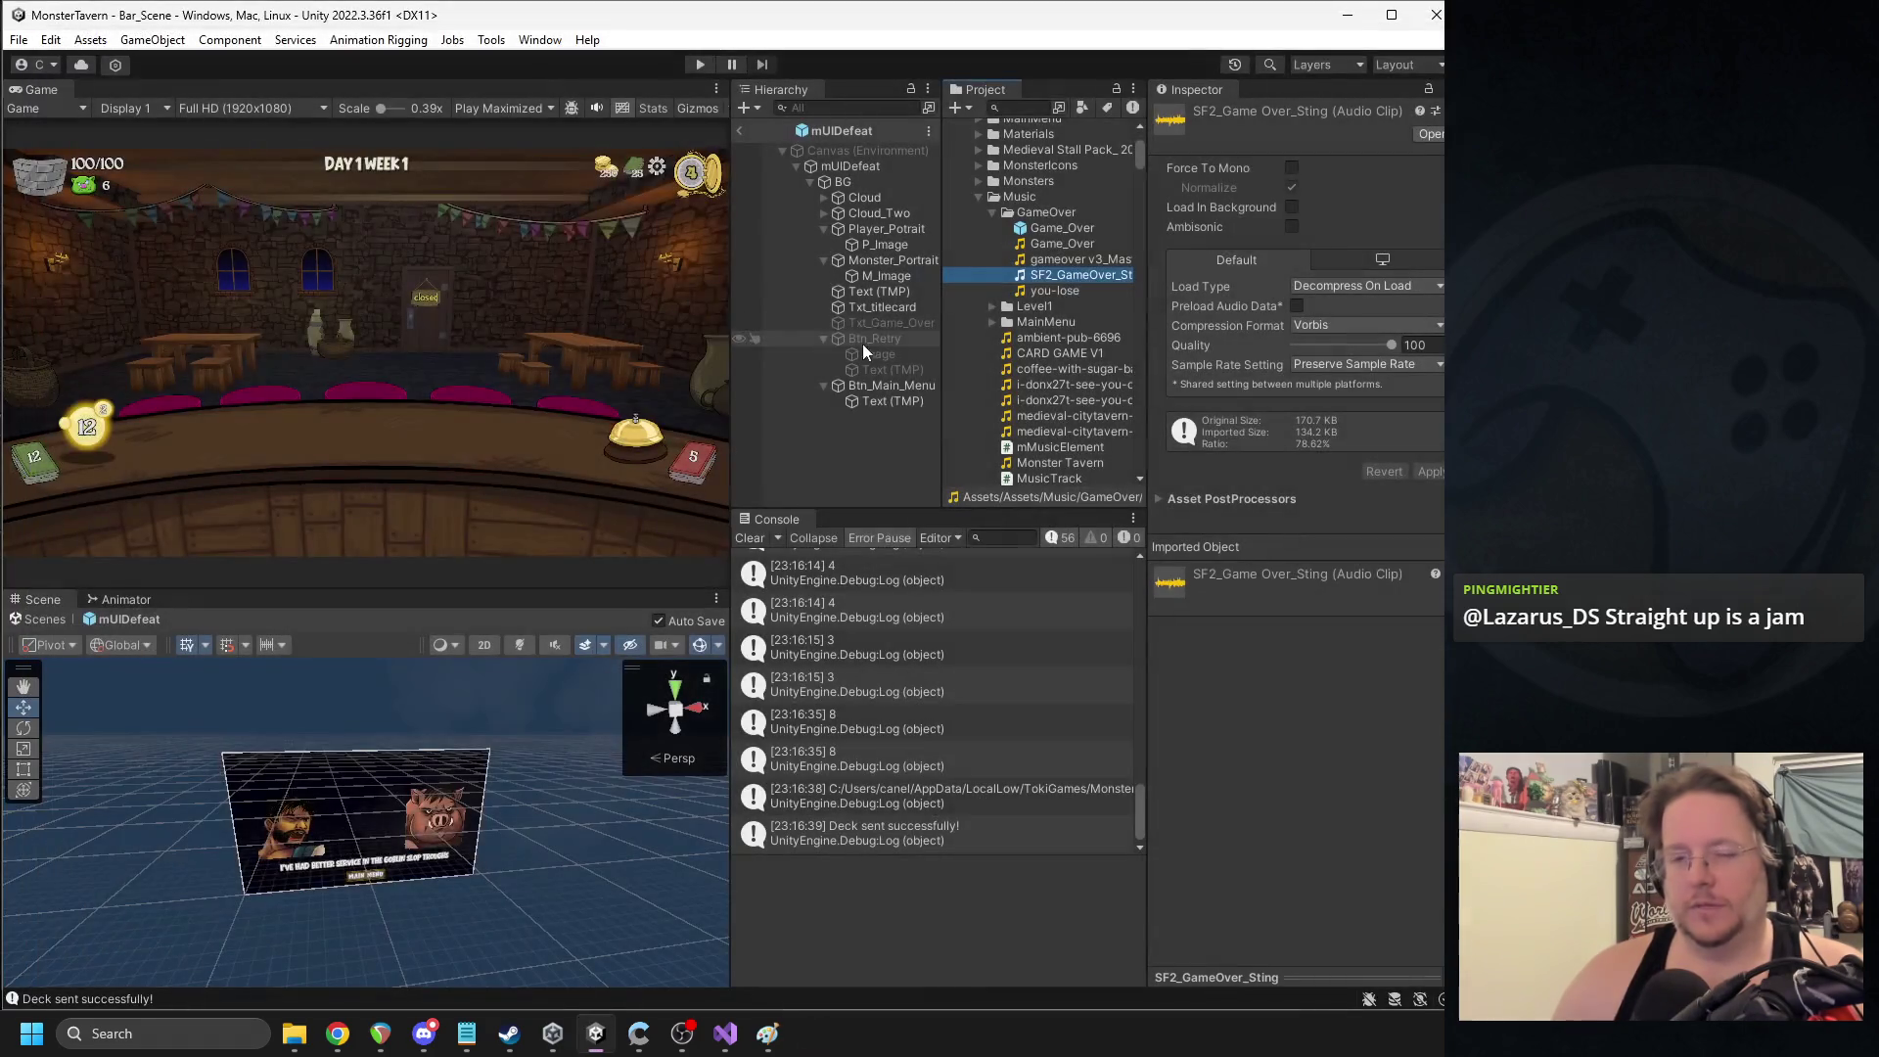
- Select mUIDefeat and open its MUI Defeat script in Visual Studio
click(894, 385)
click(846, 167)
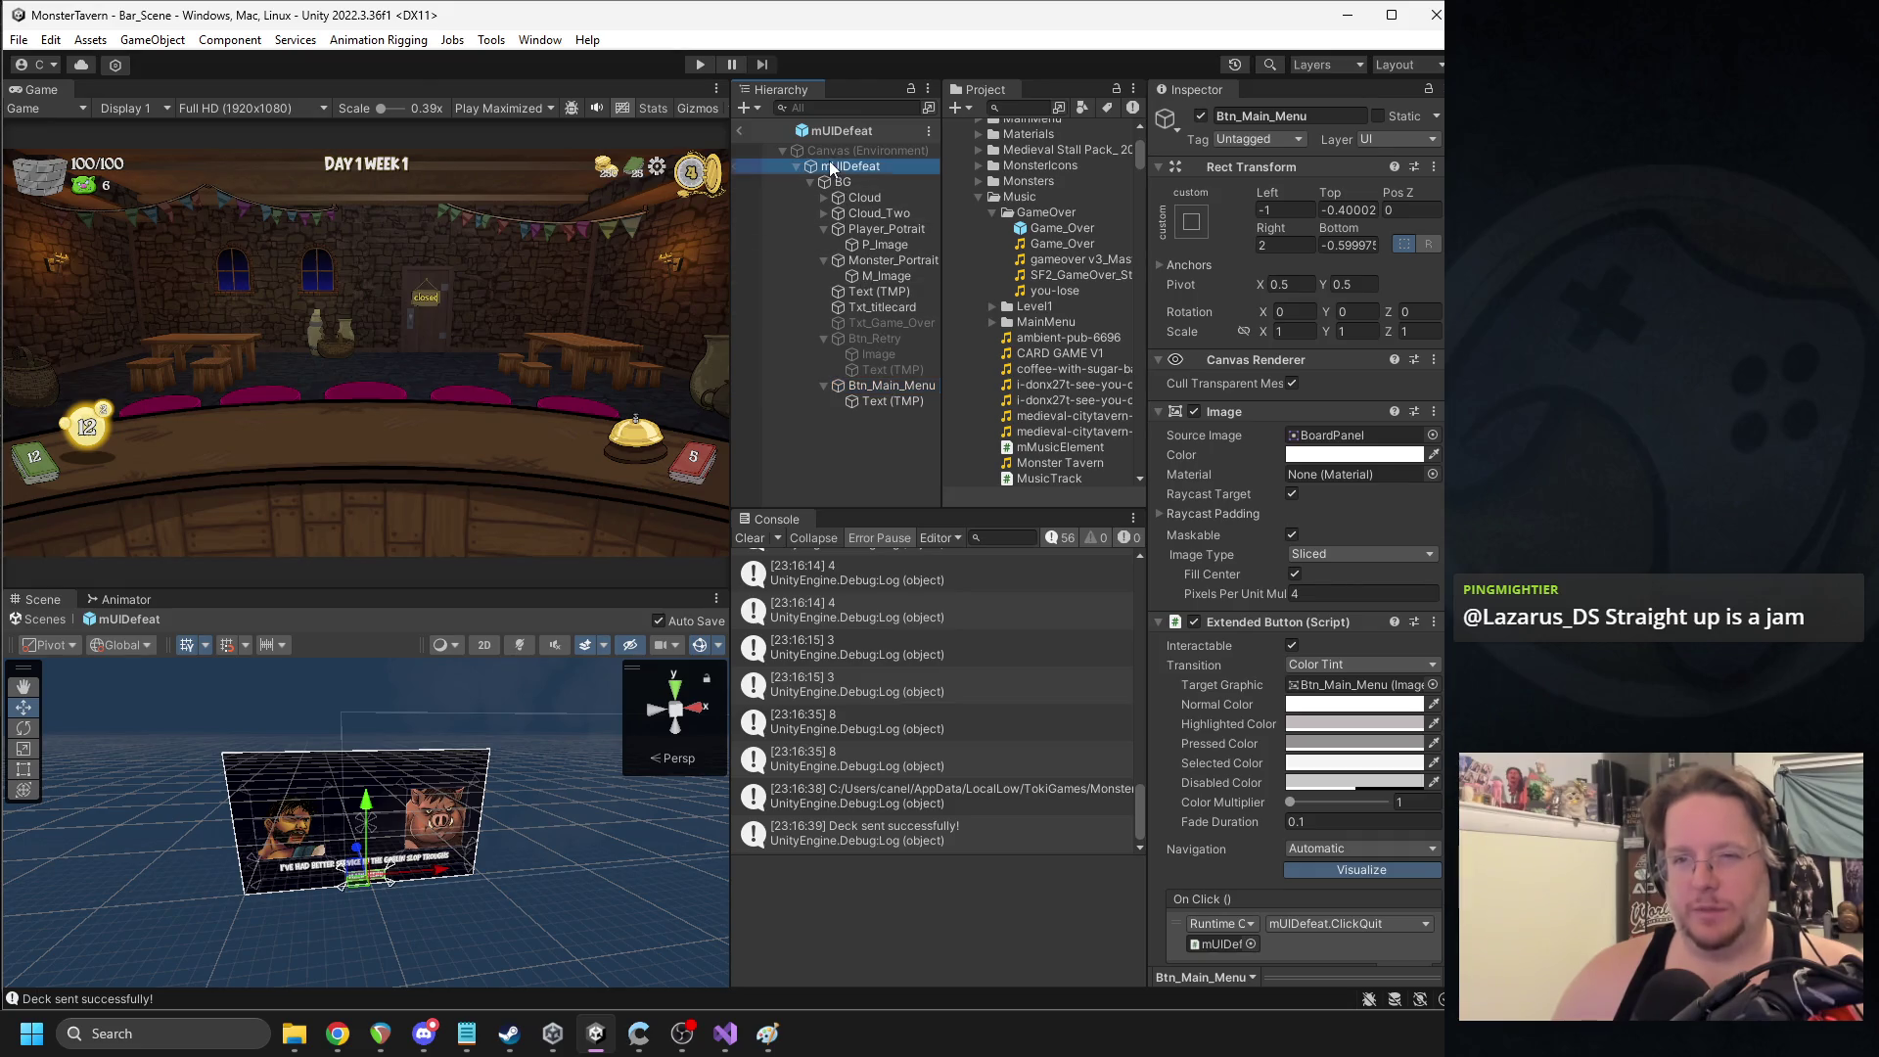
right_click(1296, 415)
click(1333, 652)
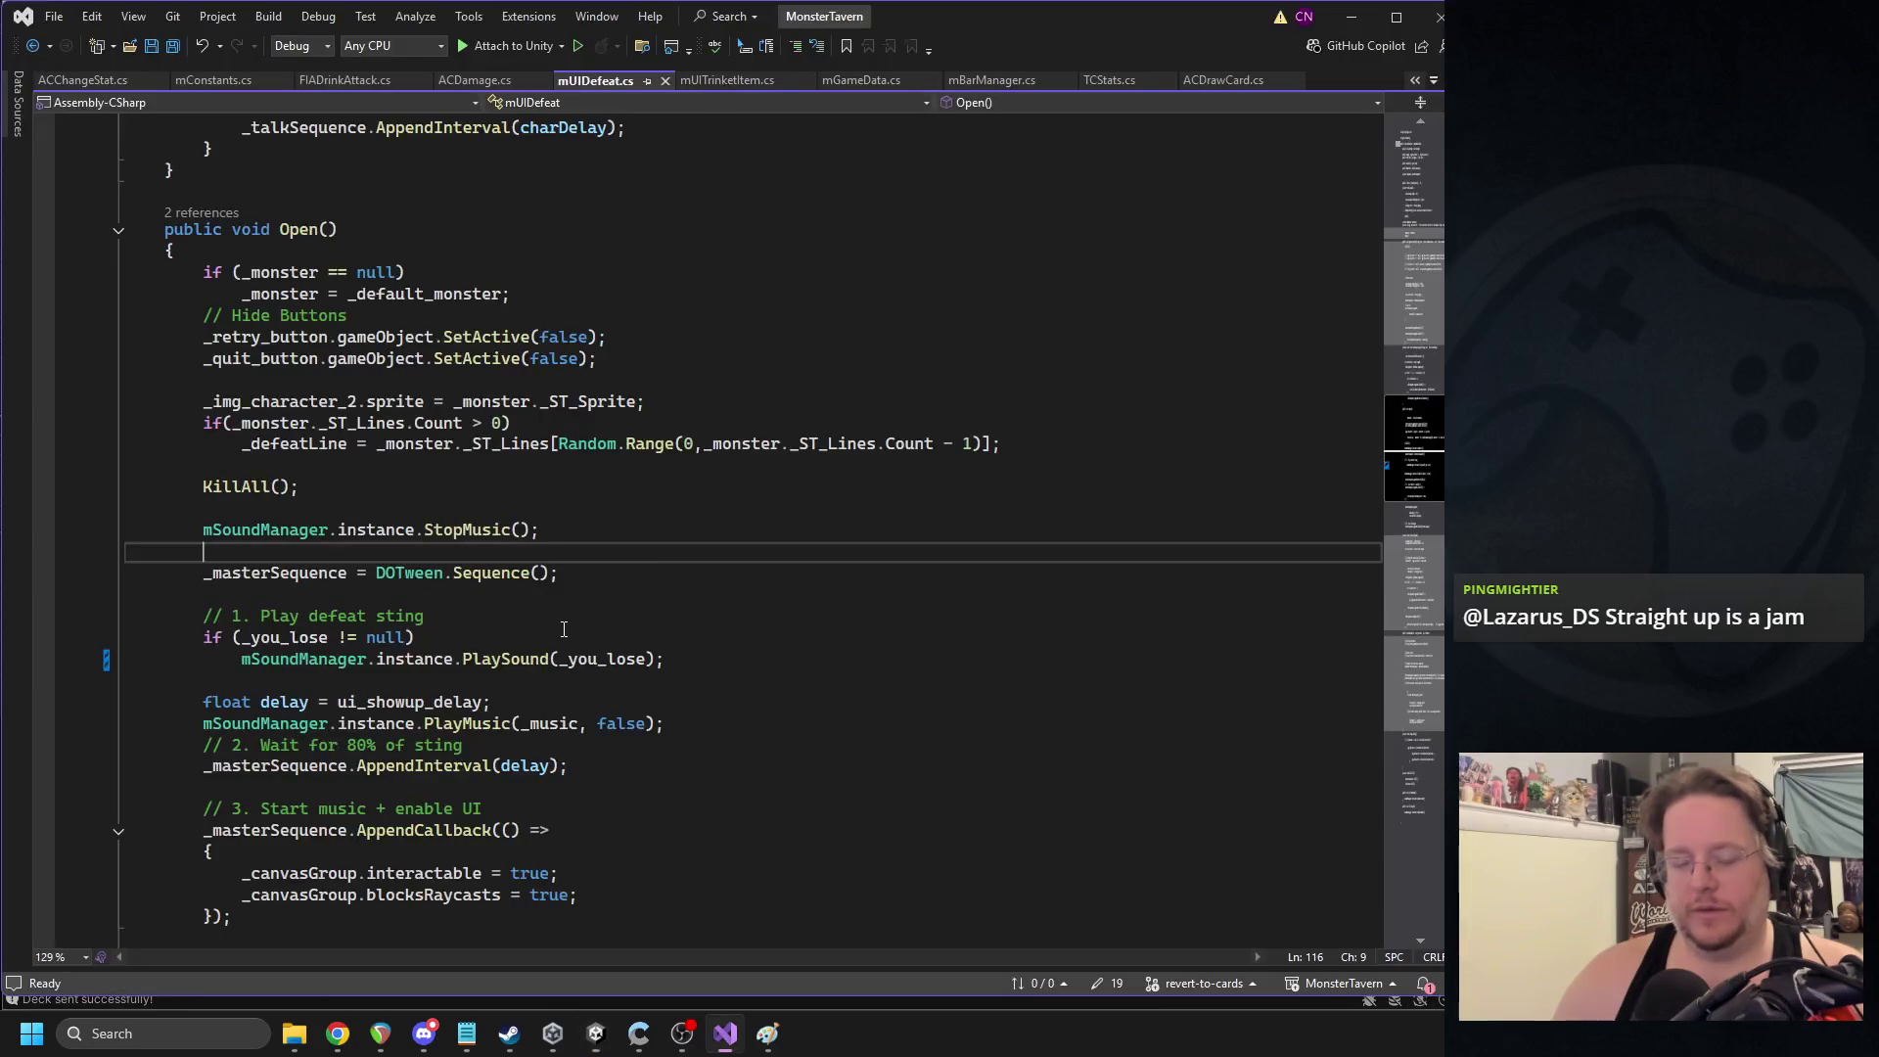
- Review the _you_lose and _music arguments in Open(), then return to Unity
double_click(601, 659)
double_click(544, 725)
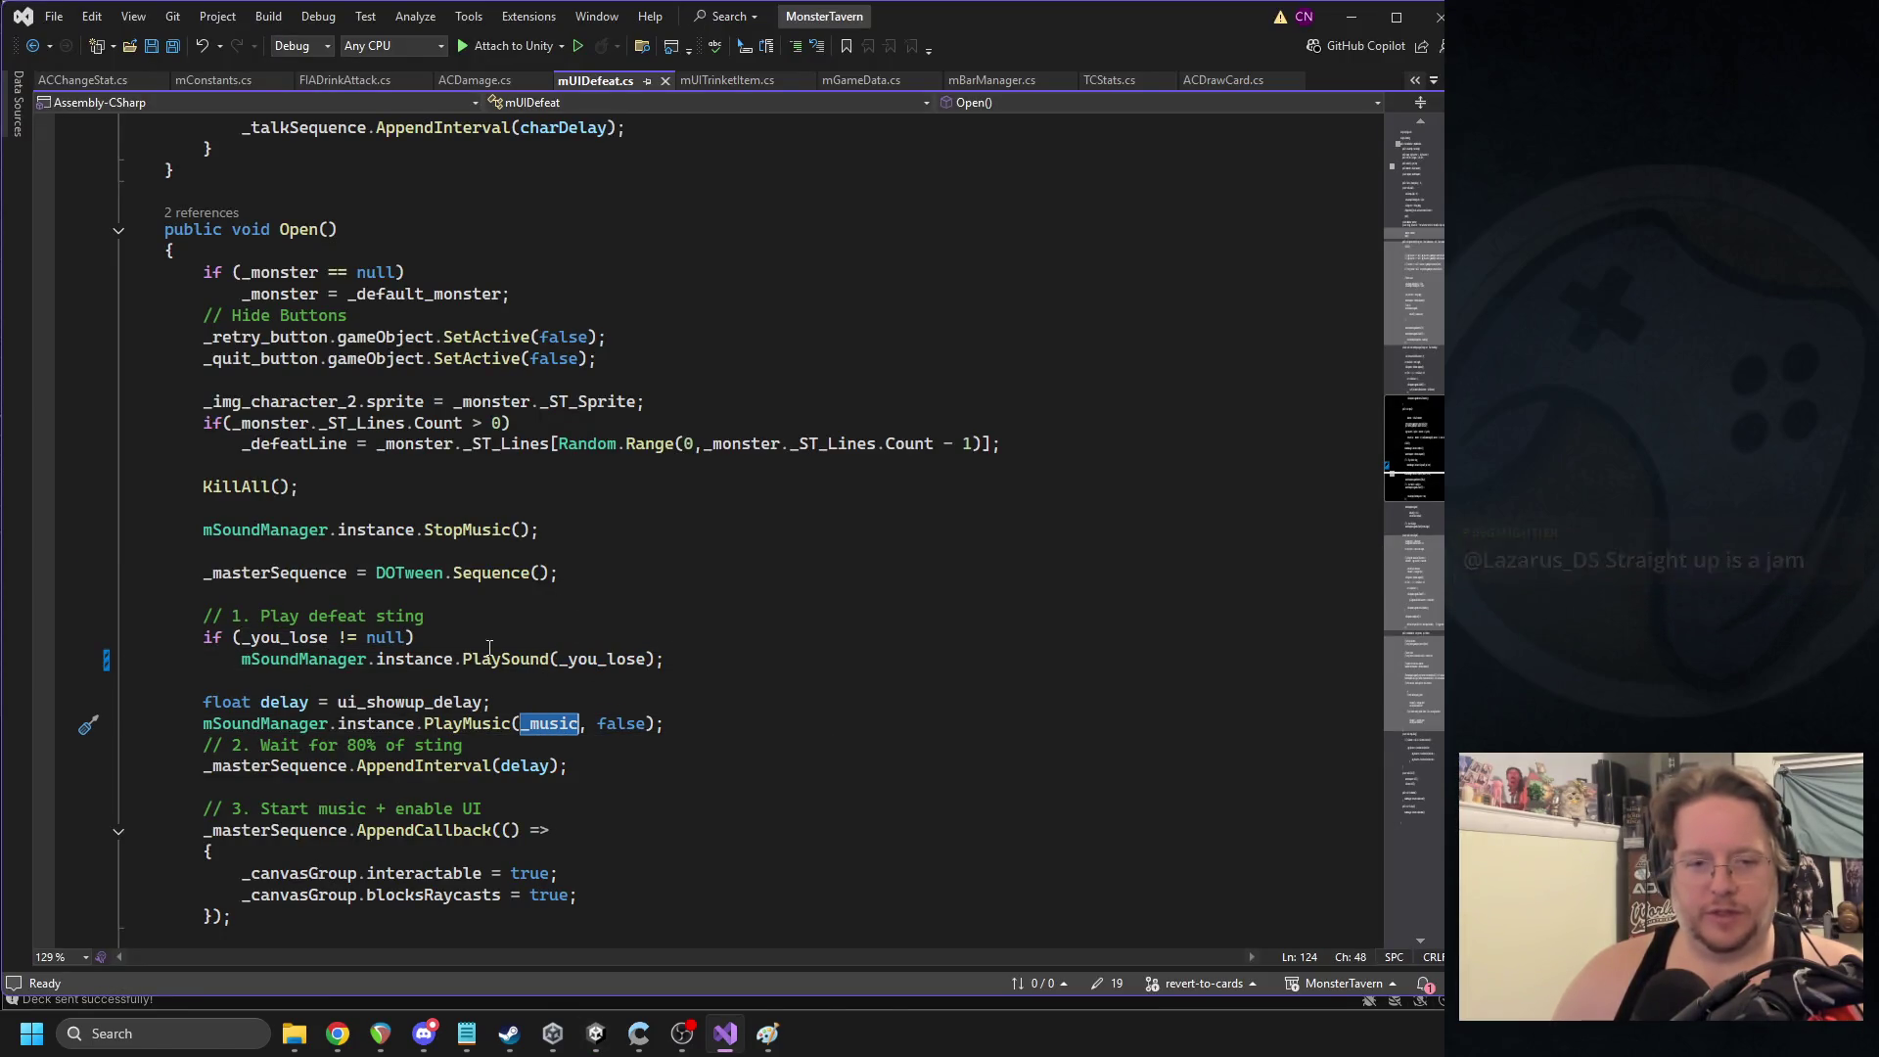
scroll(369, 360, up, 4)
scroll(625, 947, down, 3)
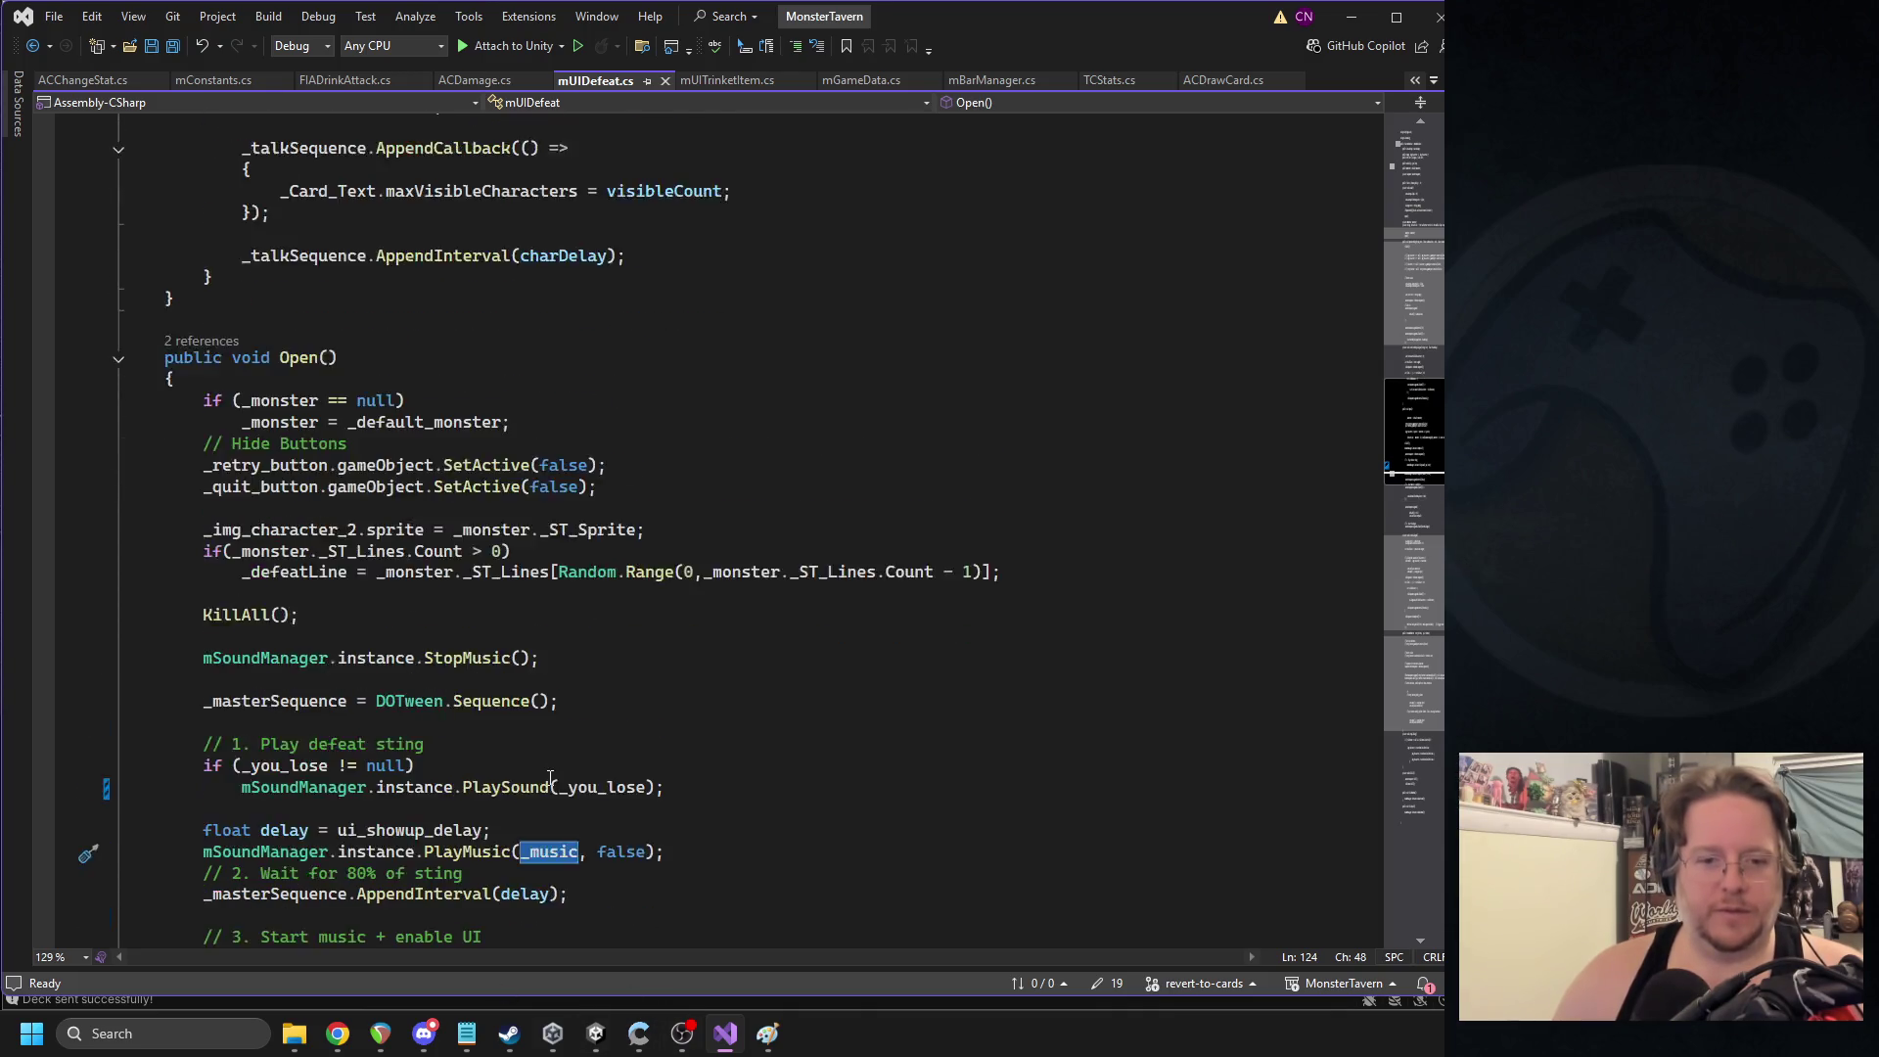
click(596, 1034)
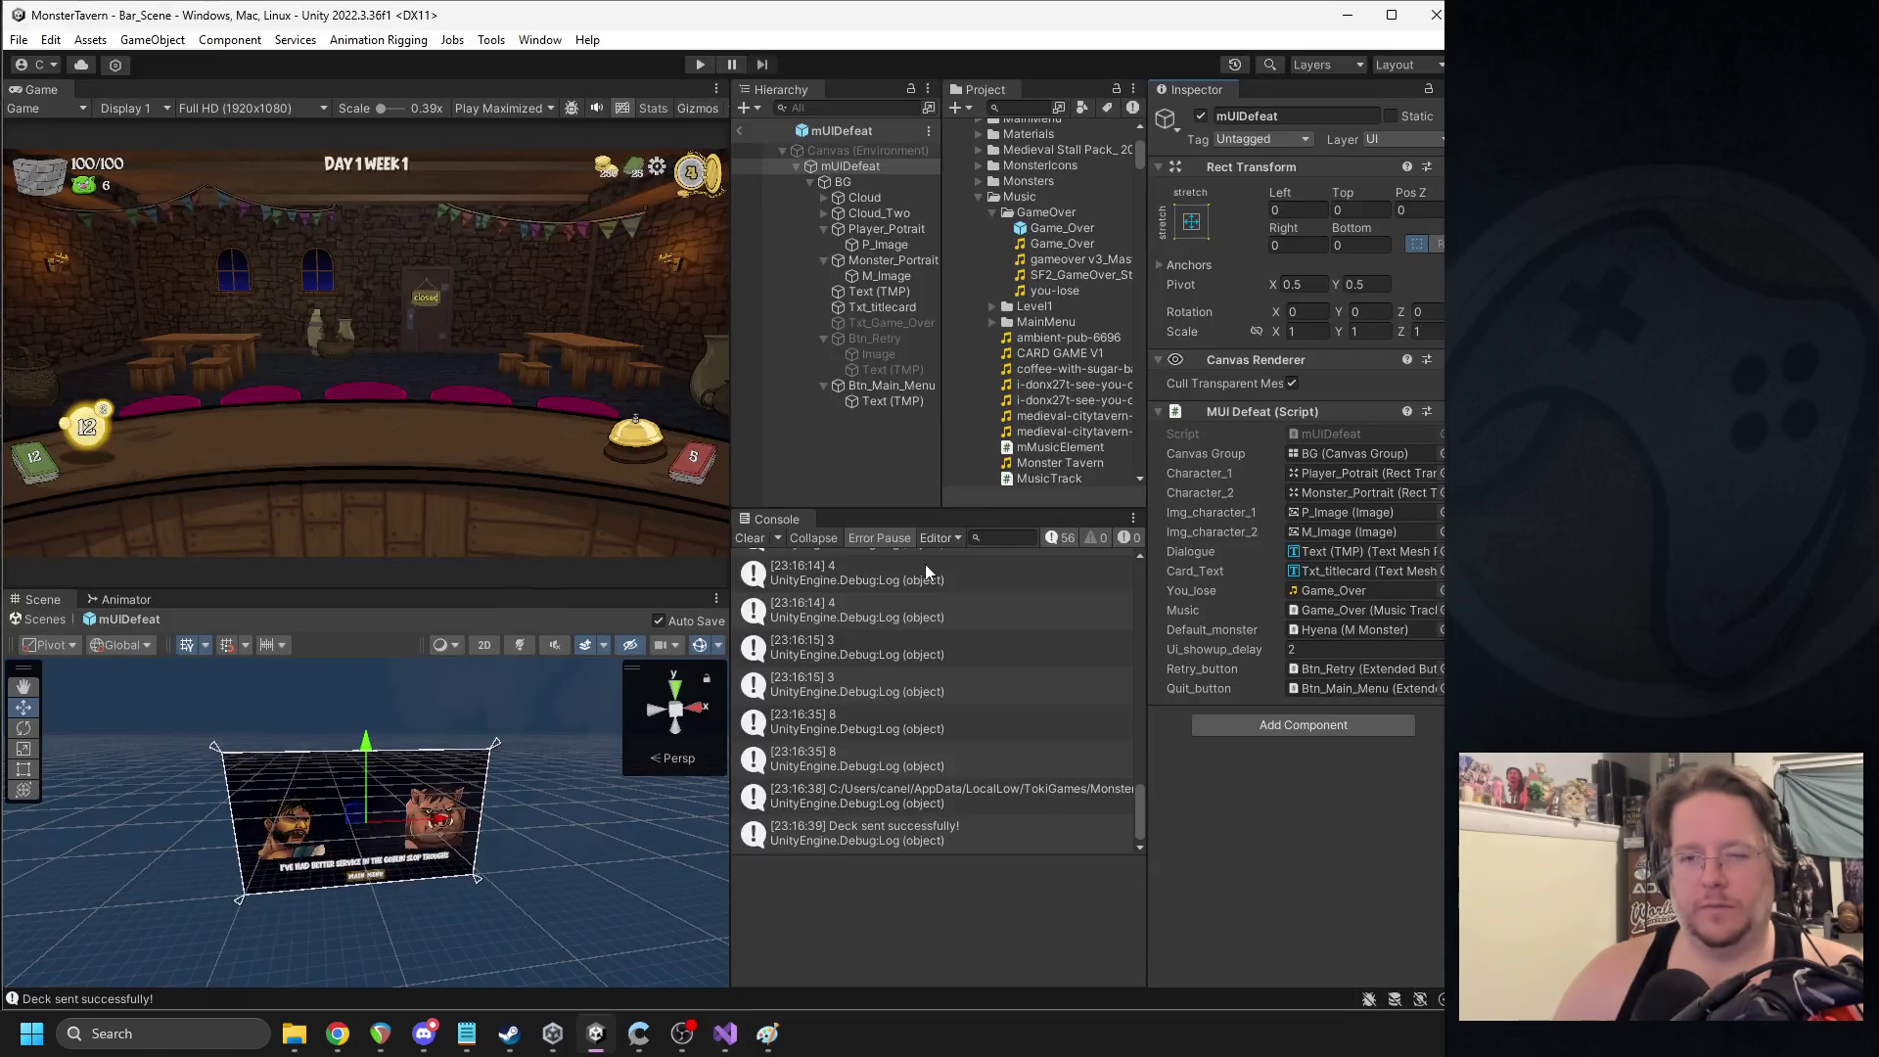
- Return from the defeat prefab to Bar_Scene and browse Canvas > UI > Content in the Hierarchy
click(744, 132)
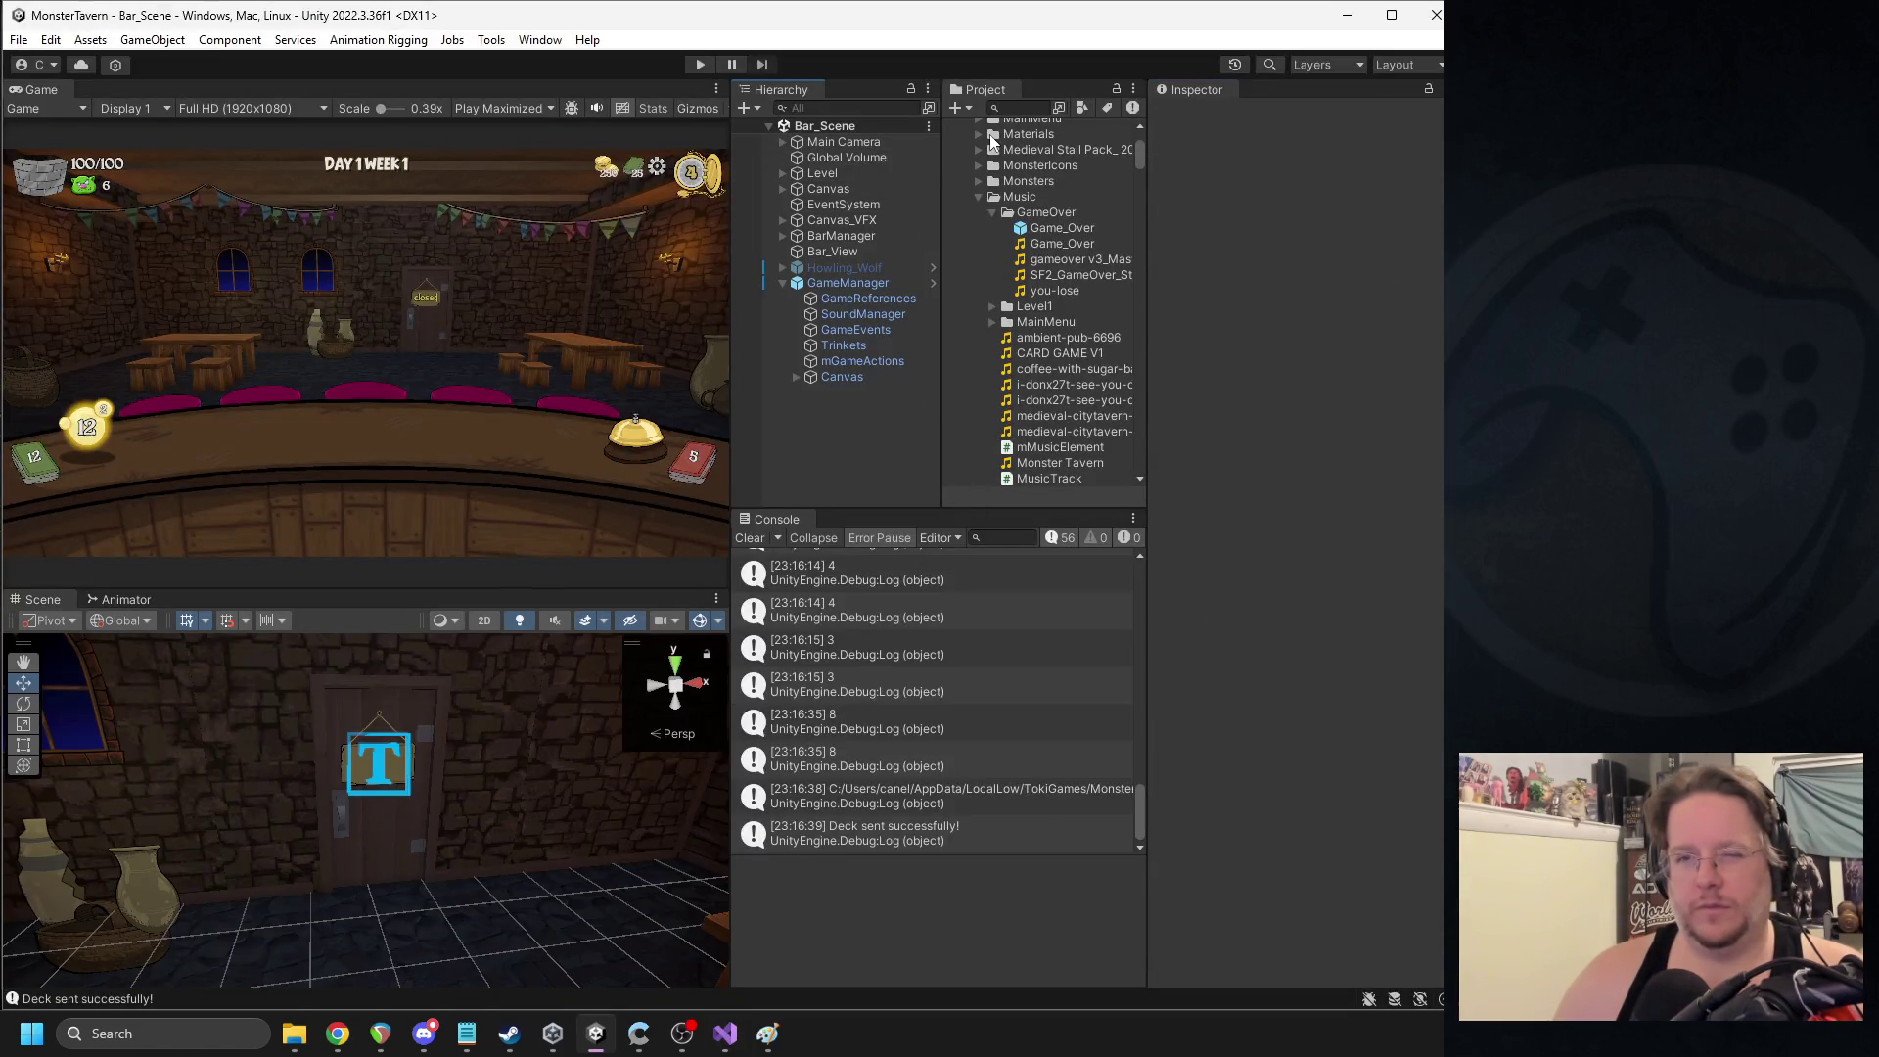
click(784, 186)
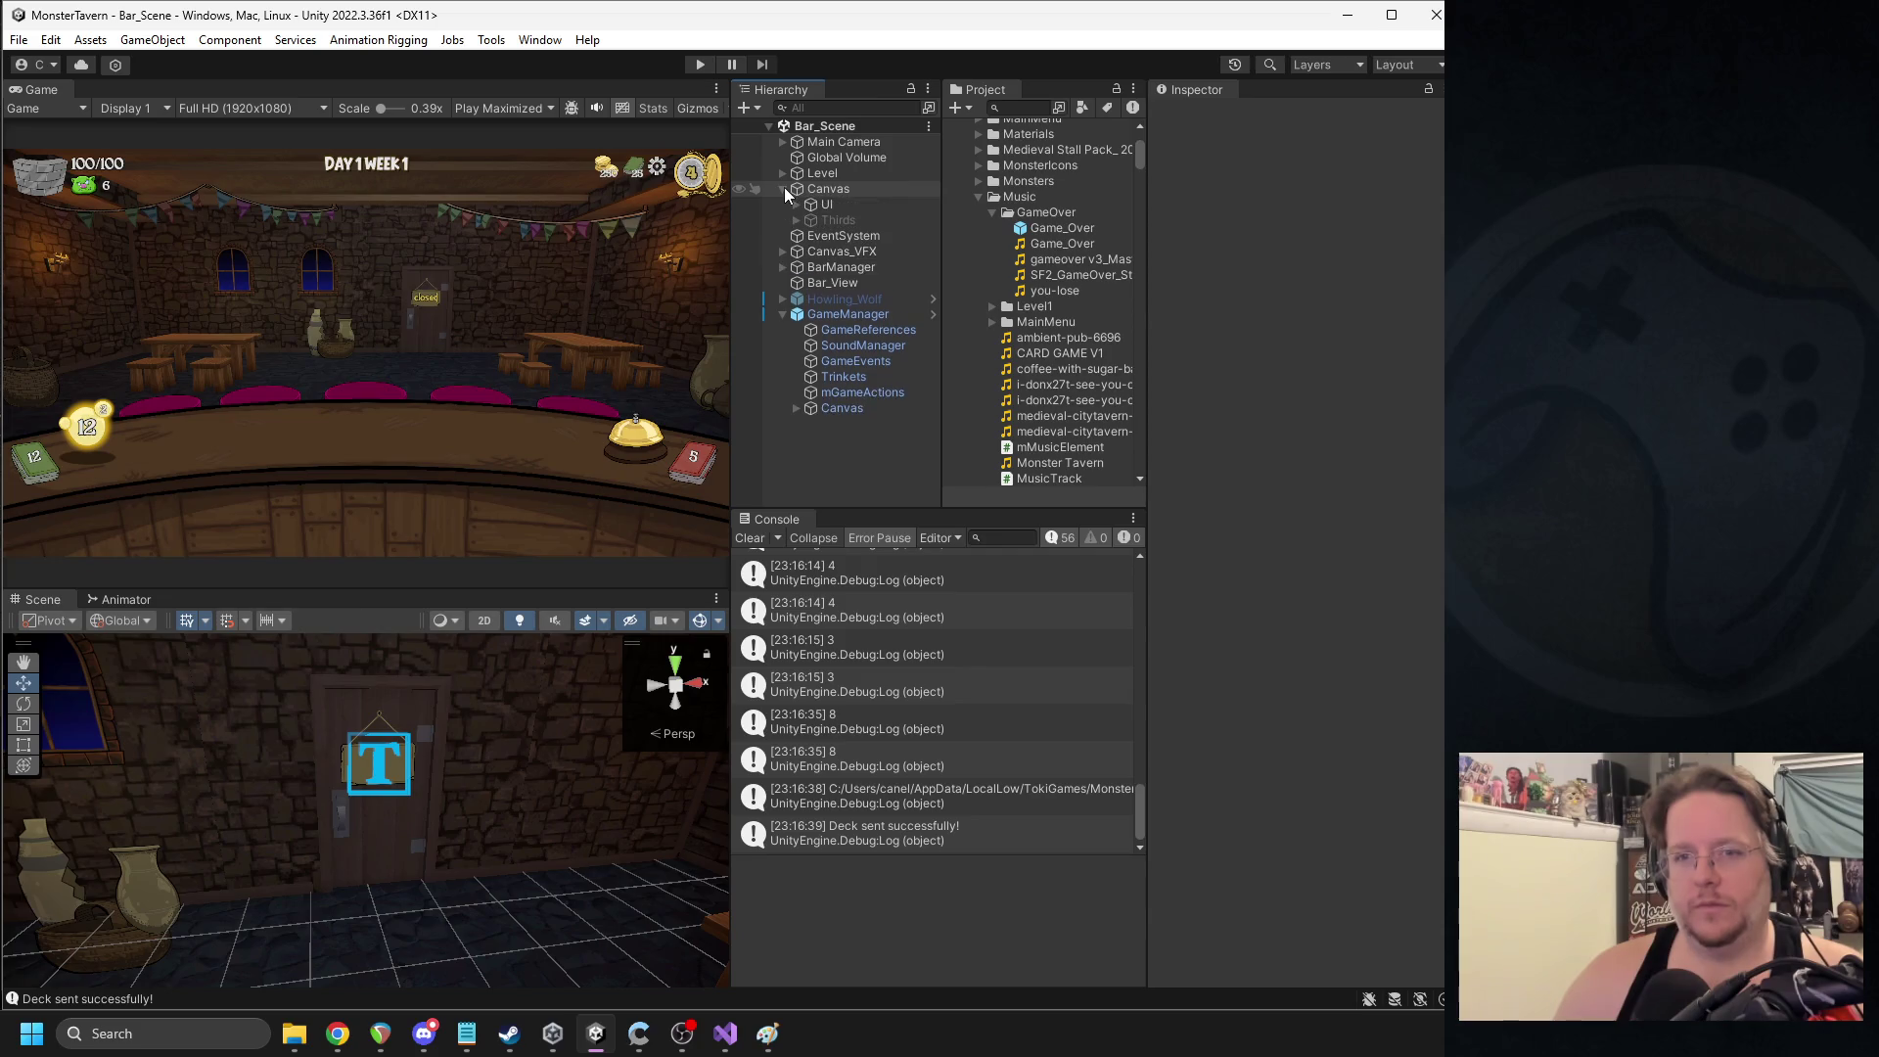
click(797, 203)
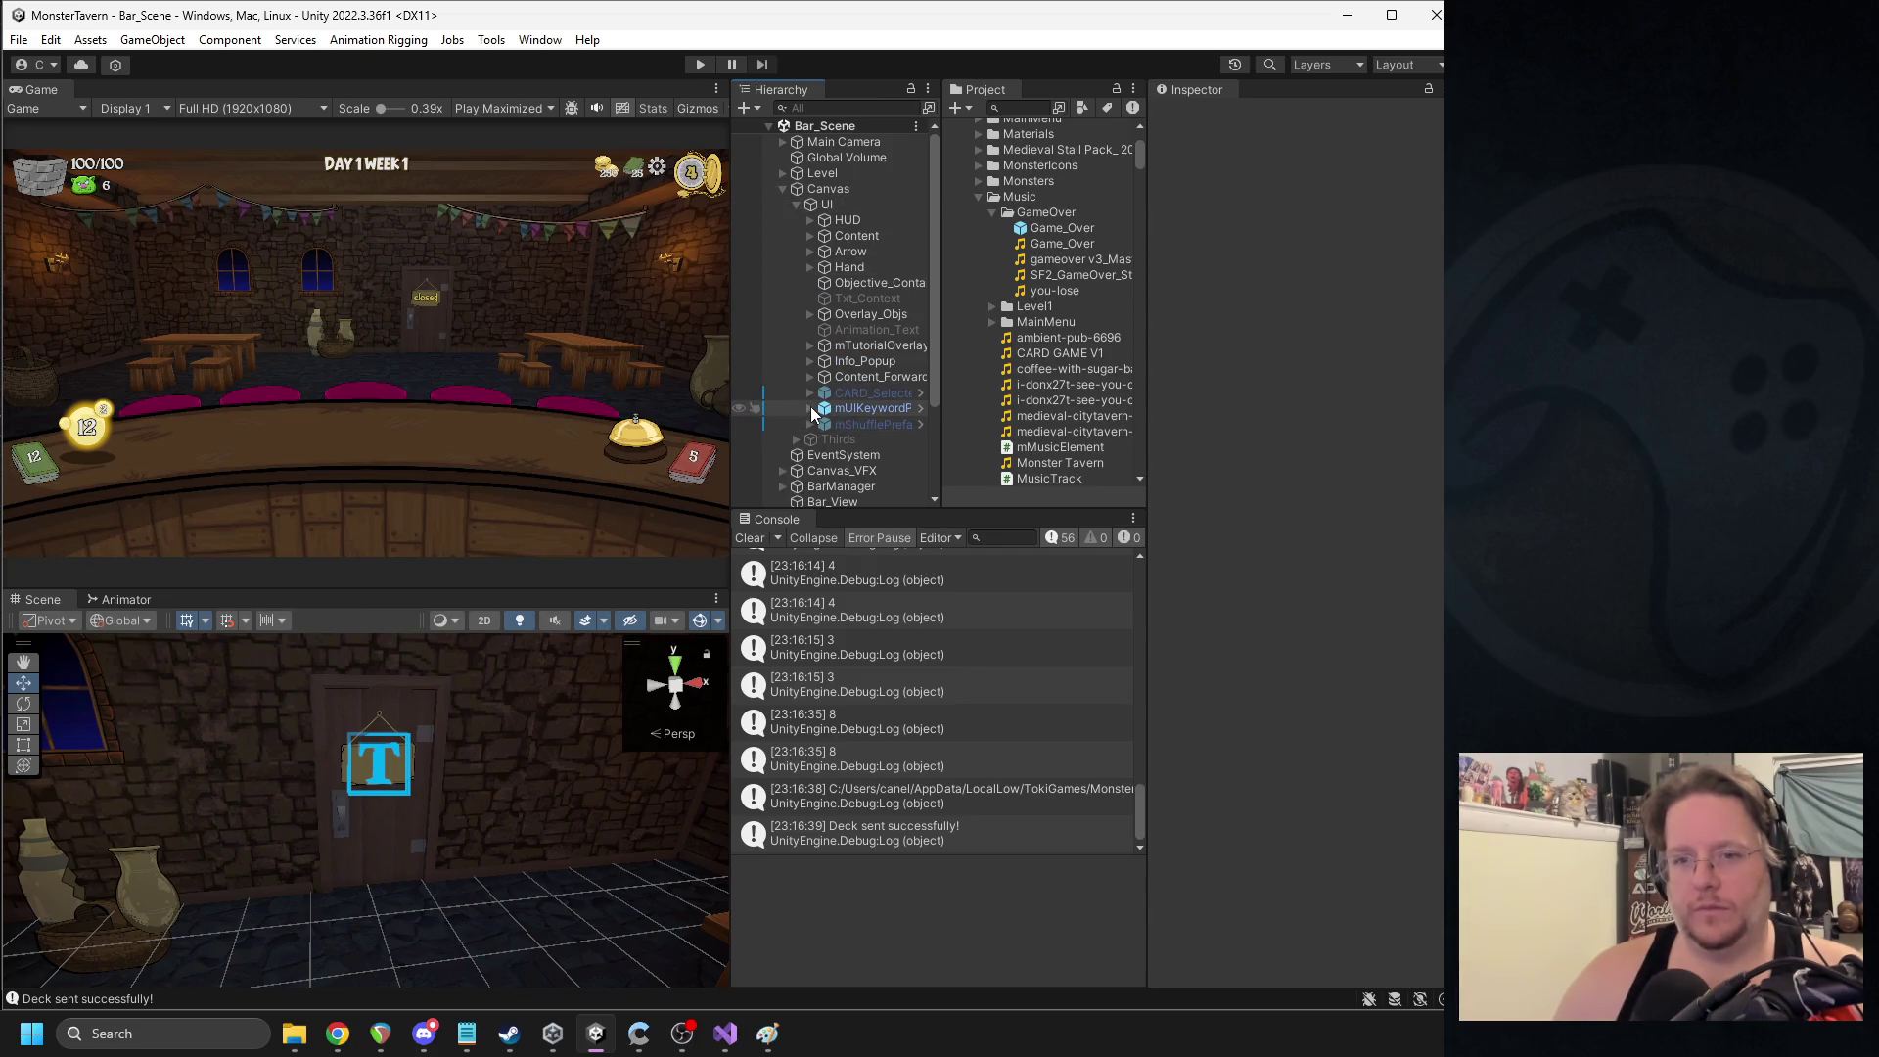
click(796, 206)
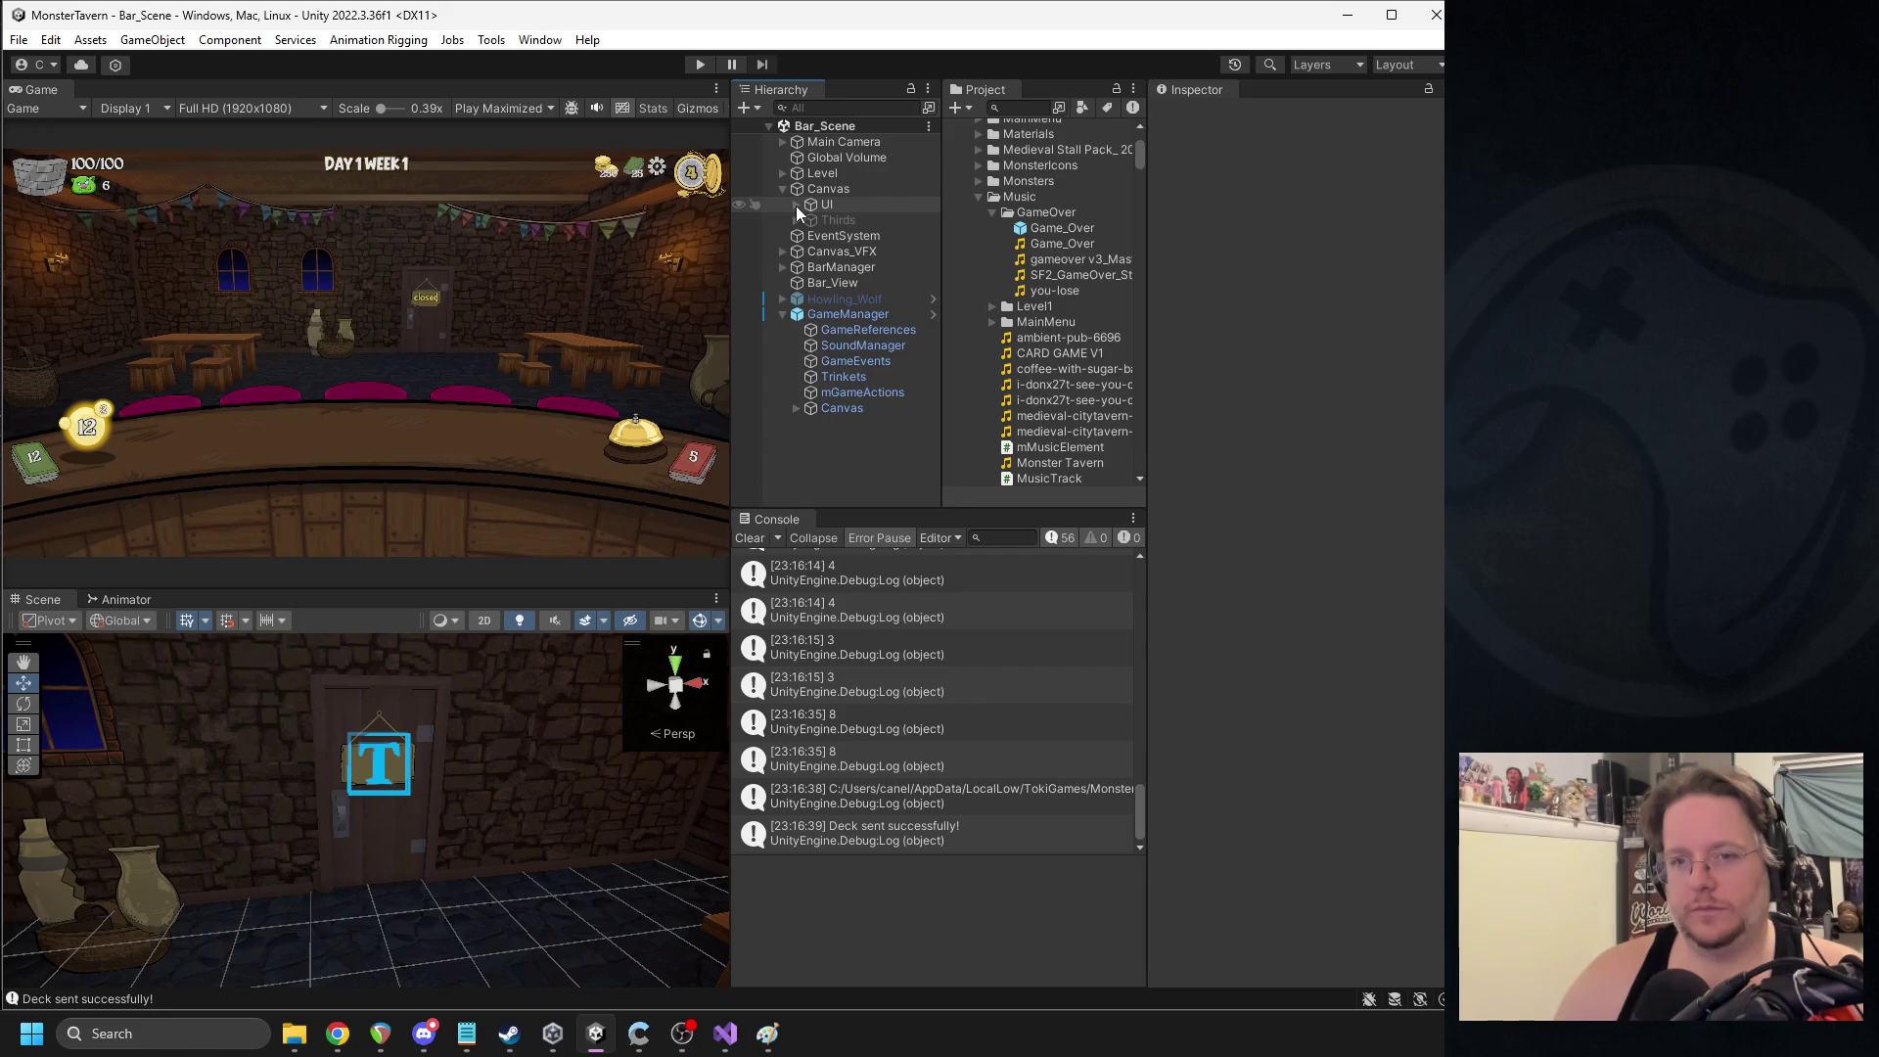
click(796, 206)
click(810, 236)
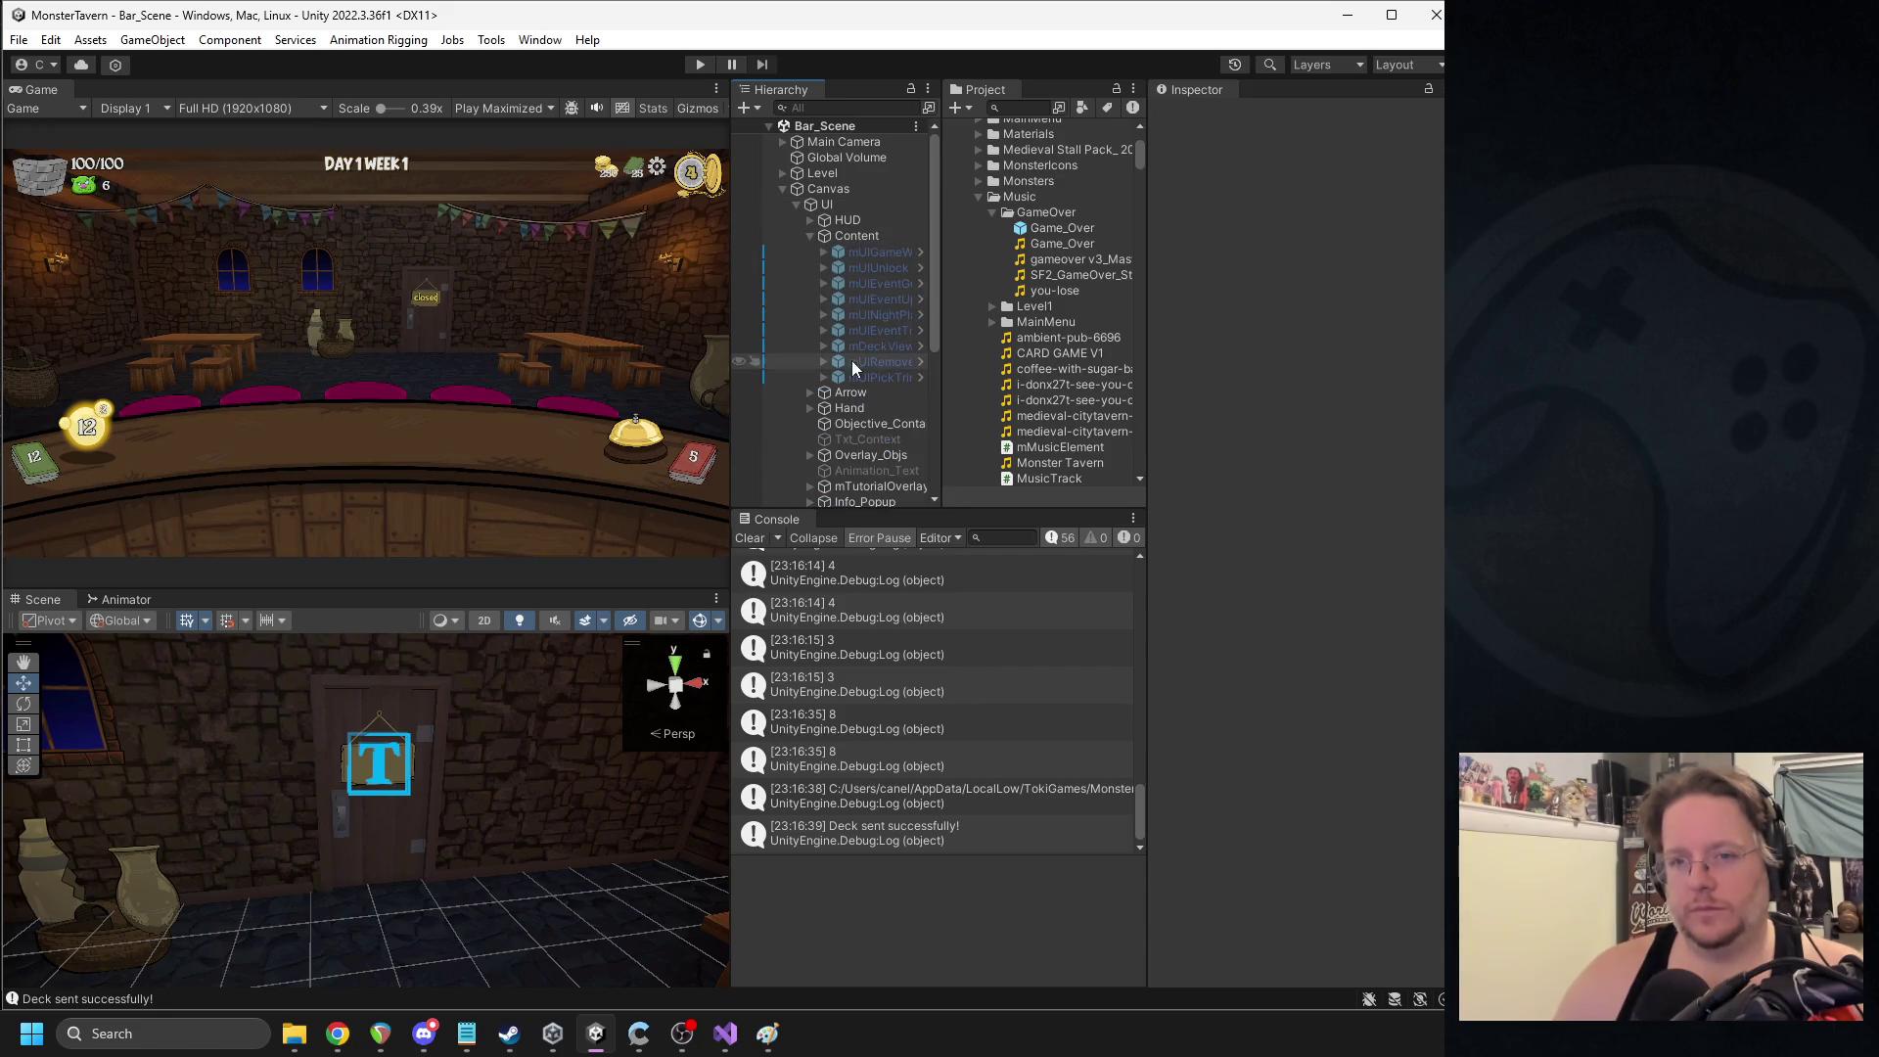
click(875, 378)
click(884, 349)
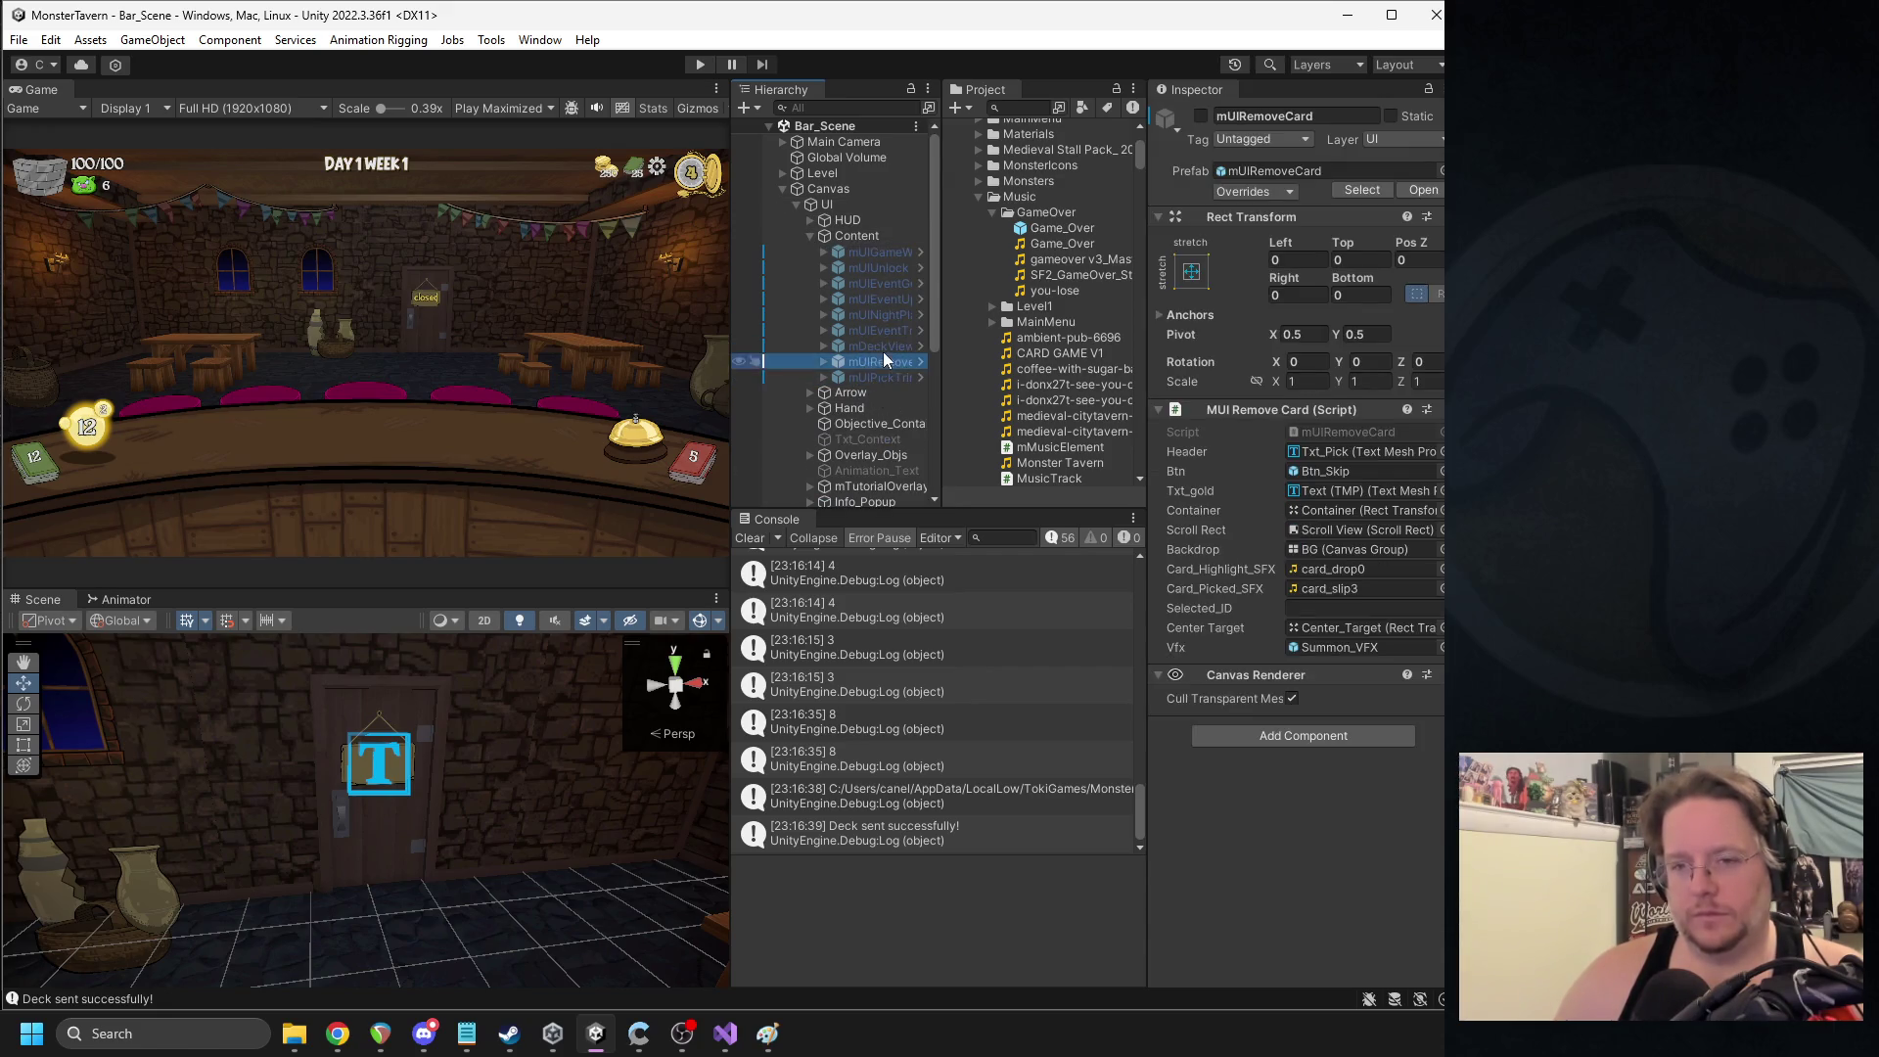
click(811, 237)
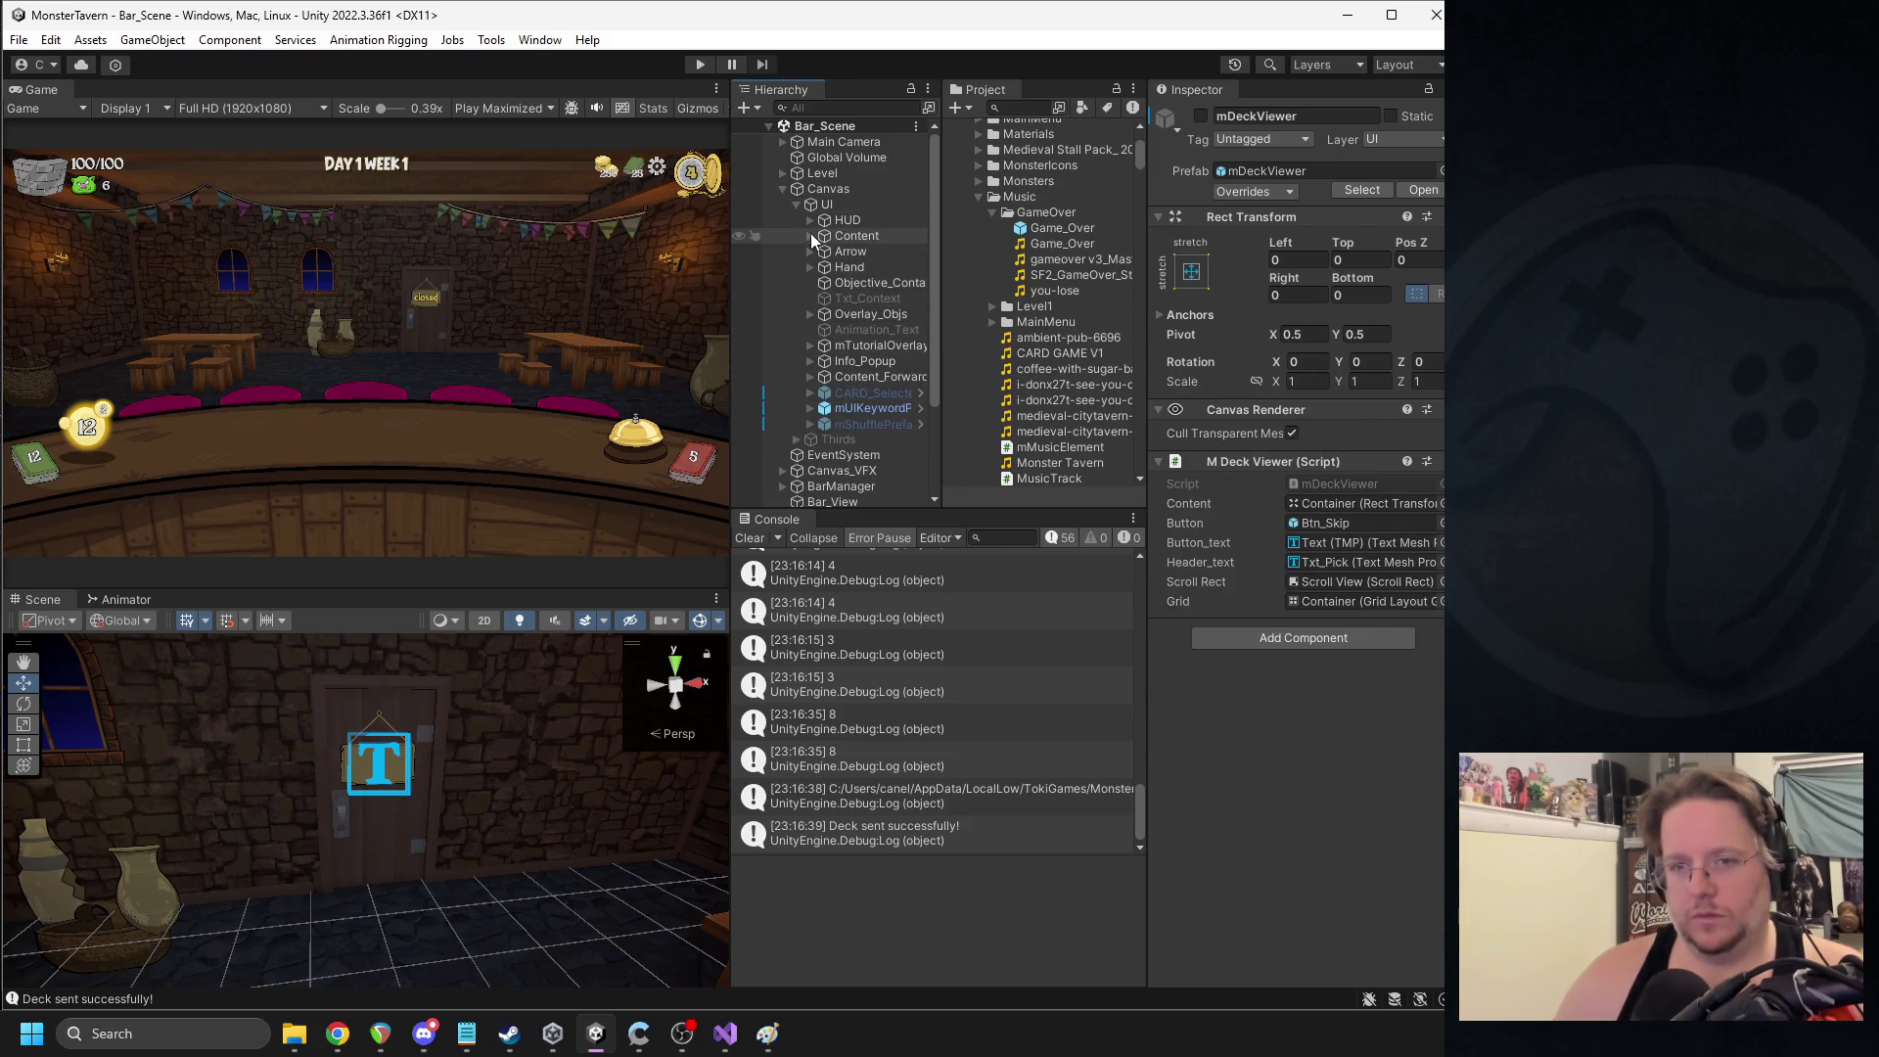
- Select mUIEscapeMenu under Content_Forward and launch the game in Play Focused mode
click(811, 377)
click(861, 410)
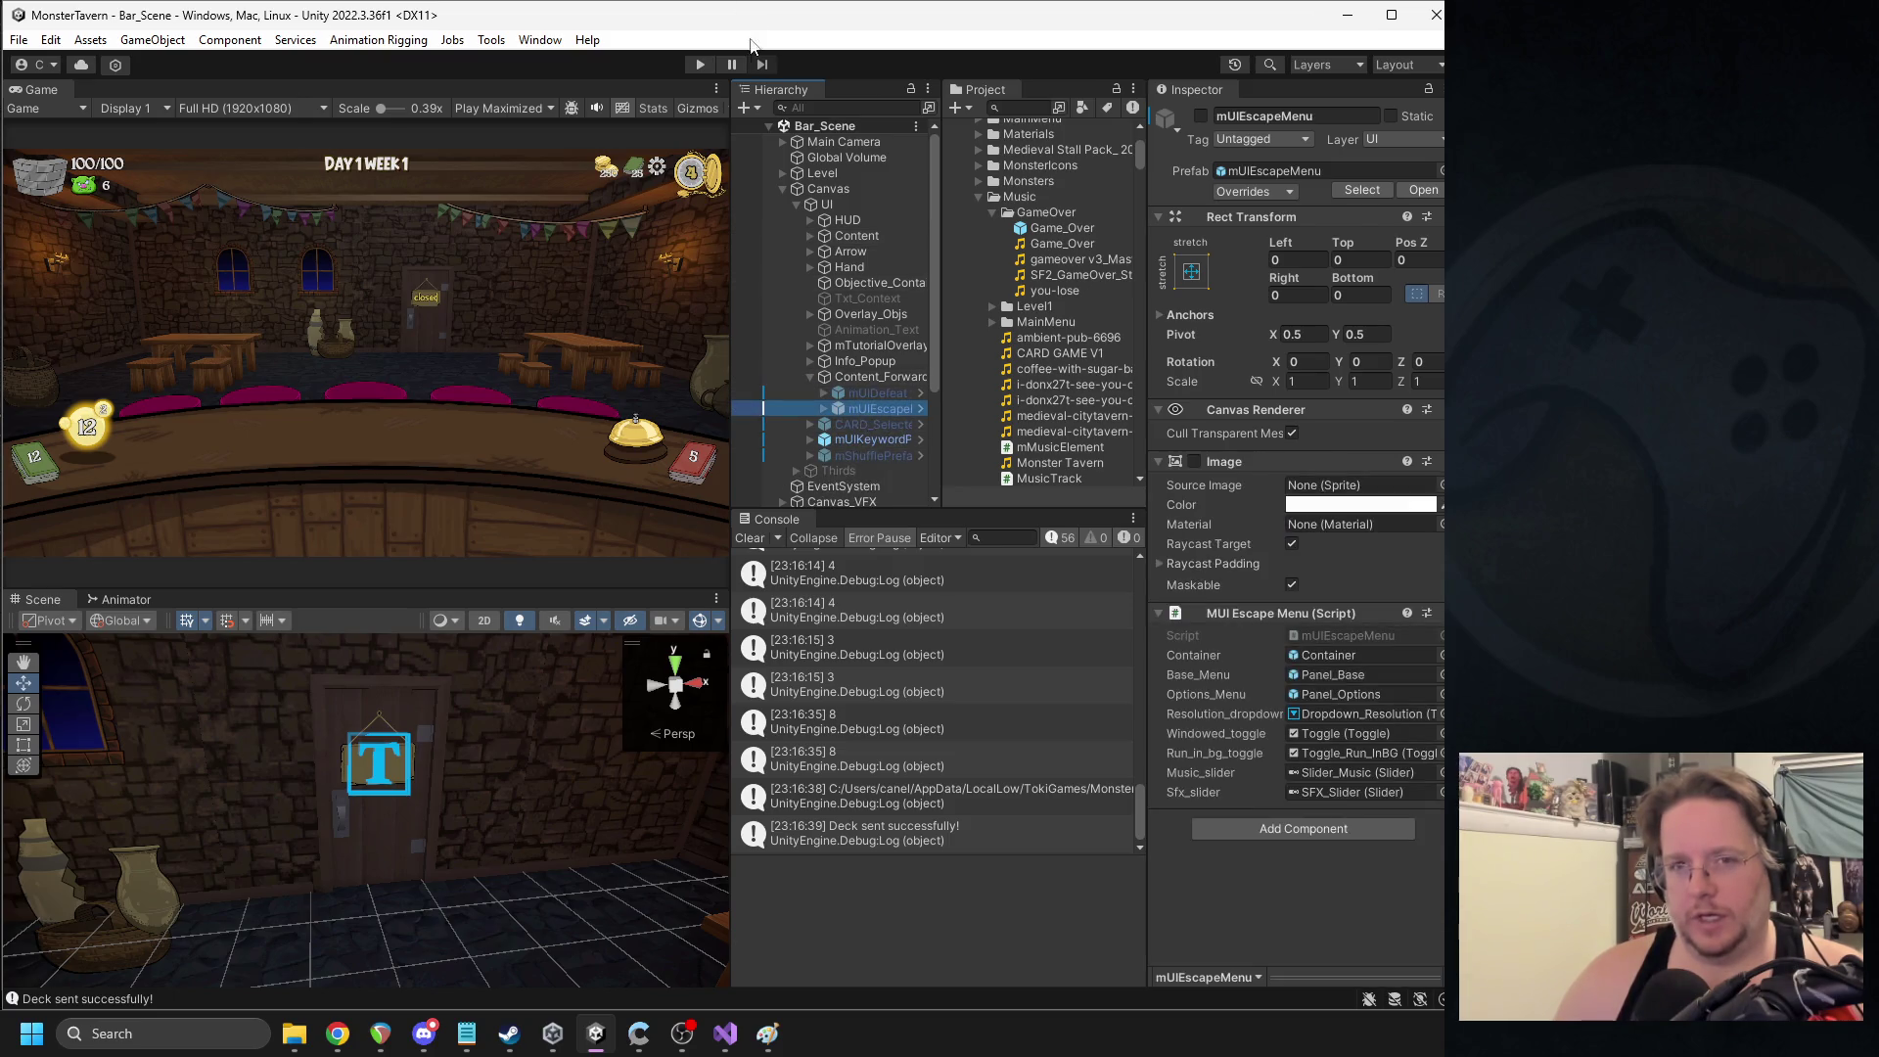
click(531, 107)
click(519, 128)
click(700, 64)
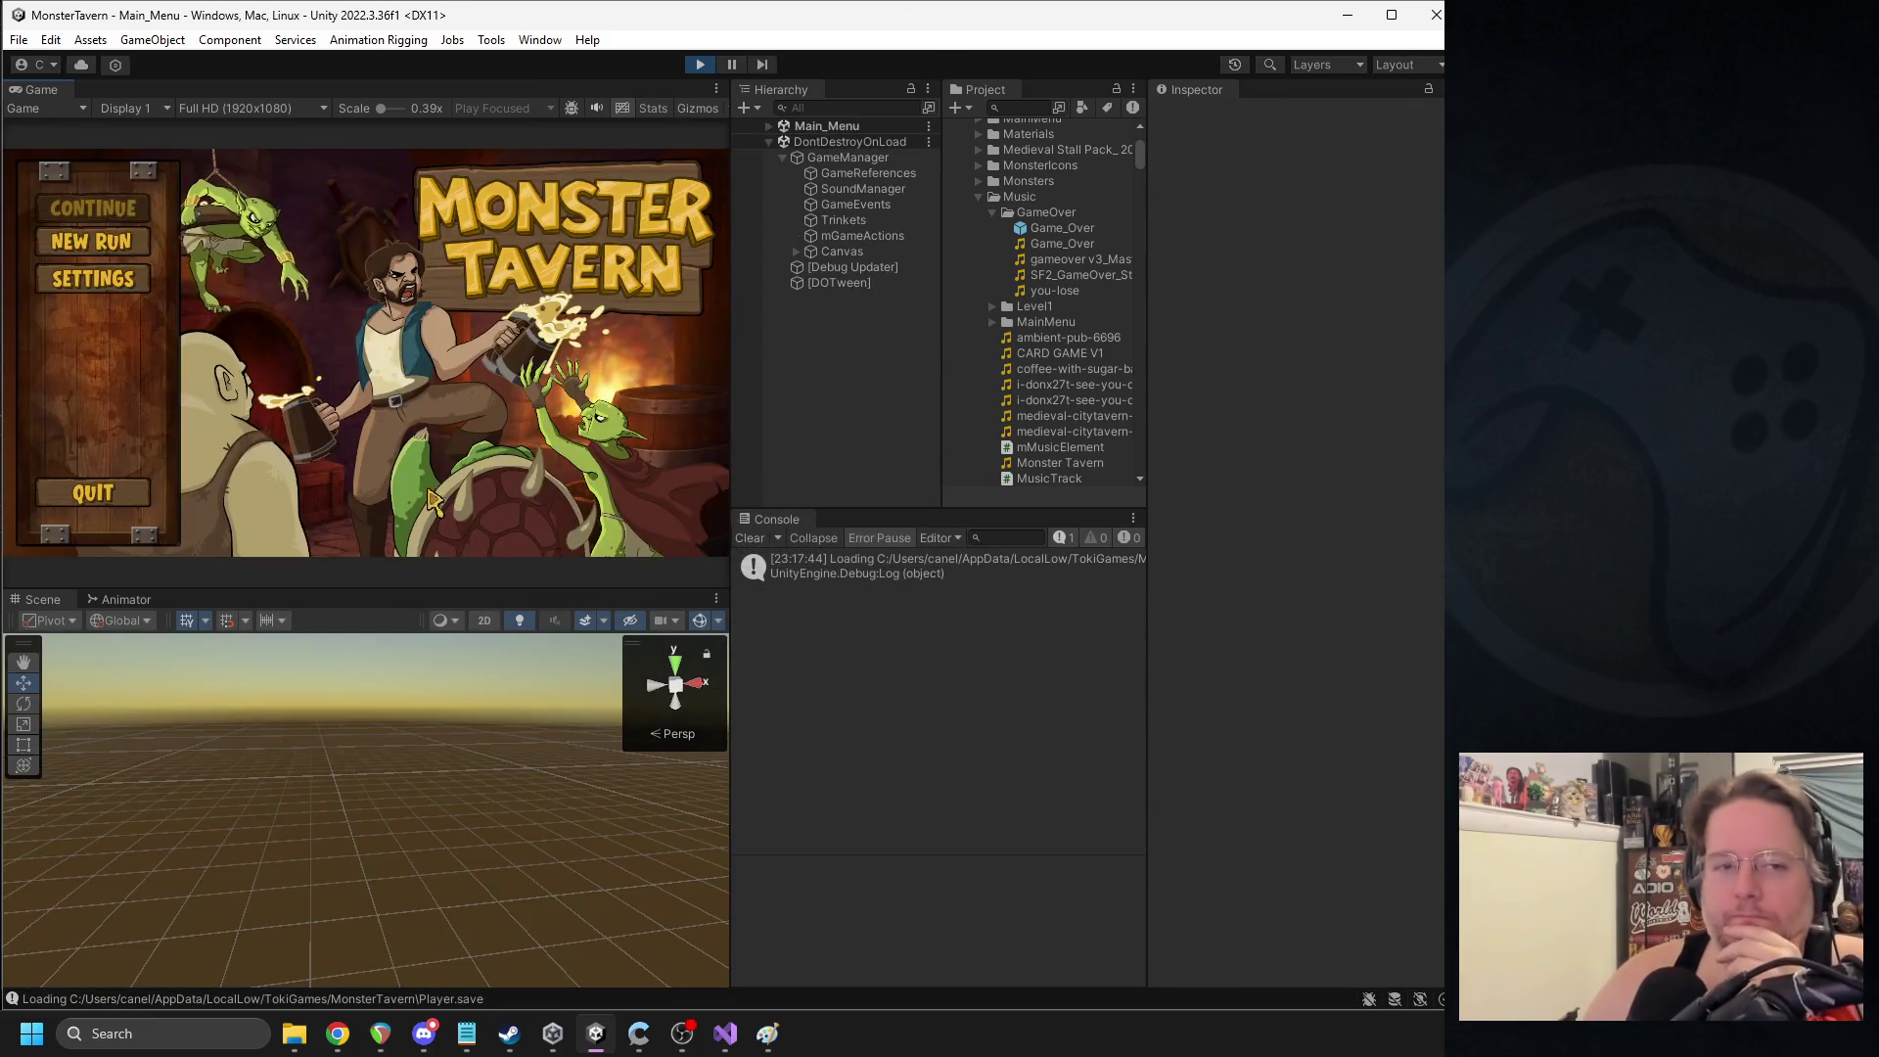
- Begin a new Backwoods run from the main menu and expand Bar_Scene in the Hierarchy
click(90, 240)
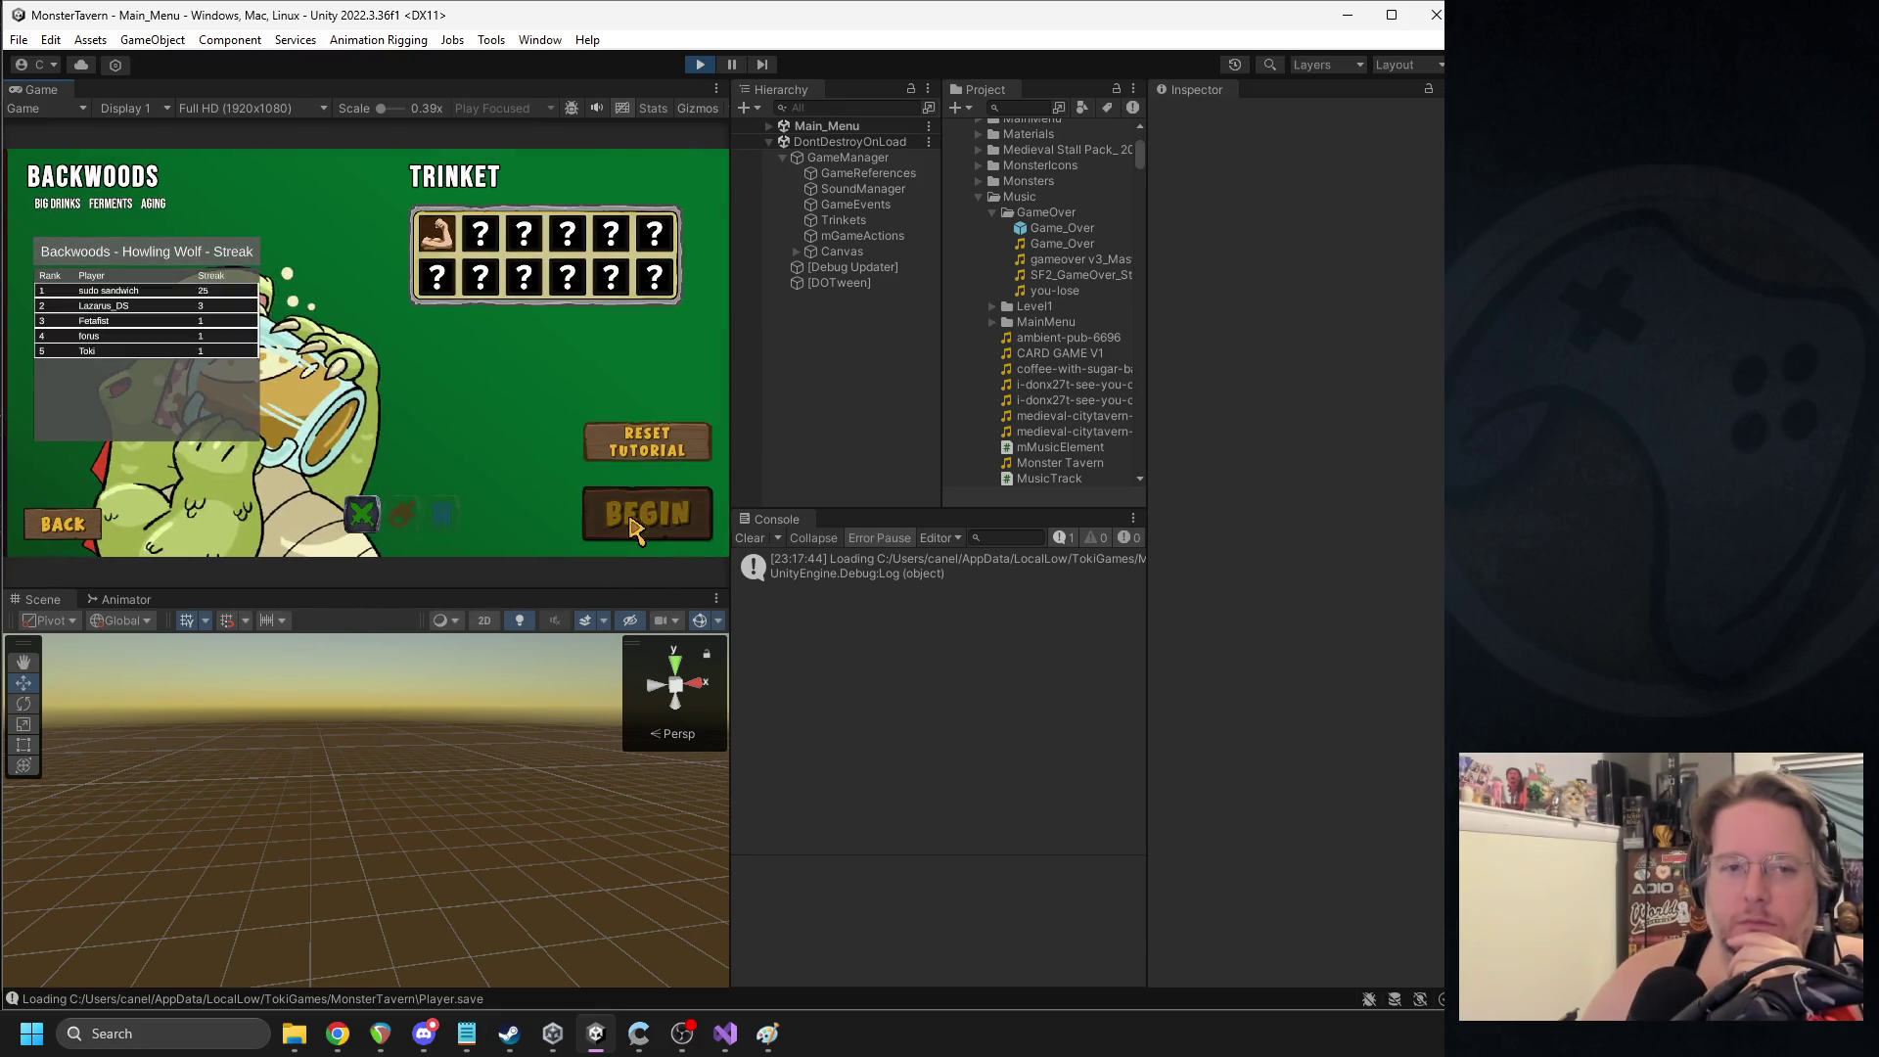
click(629, 517)
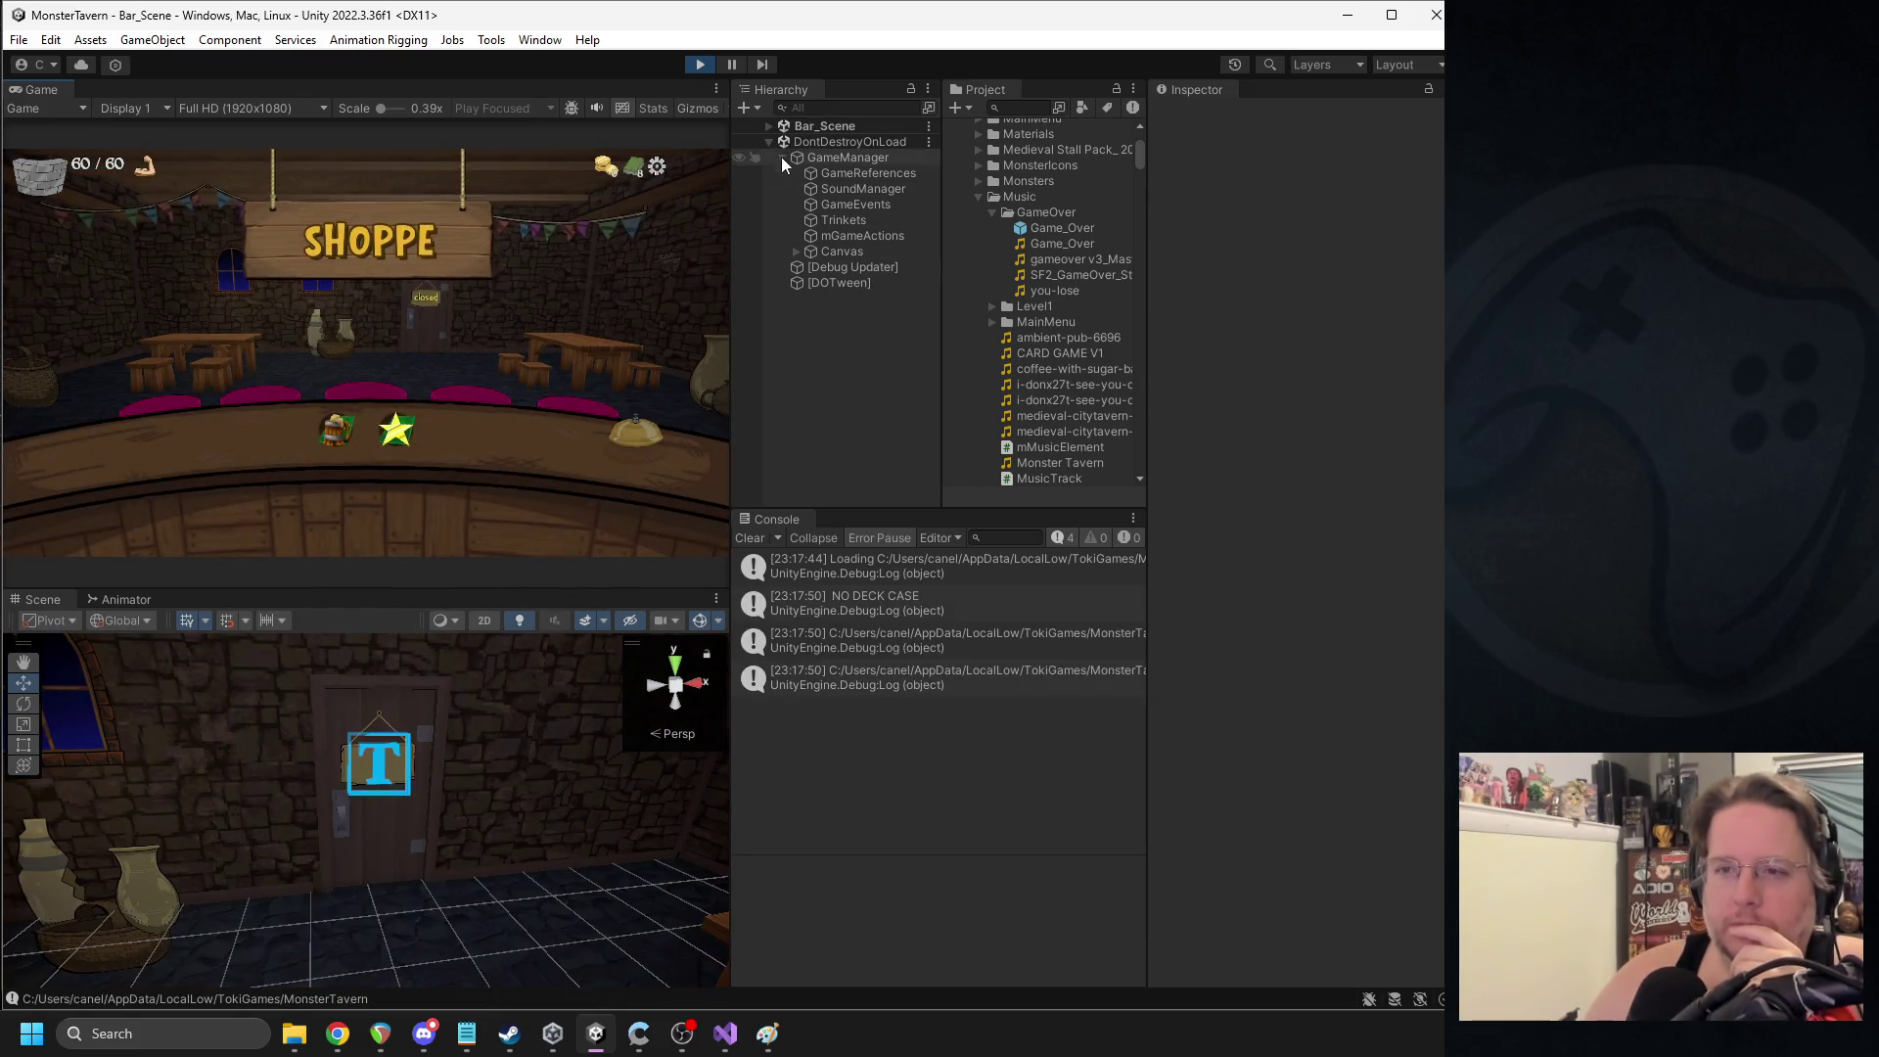
click(769, 126)
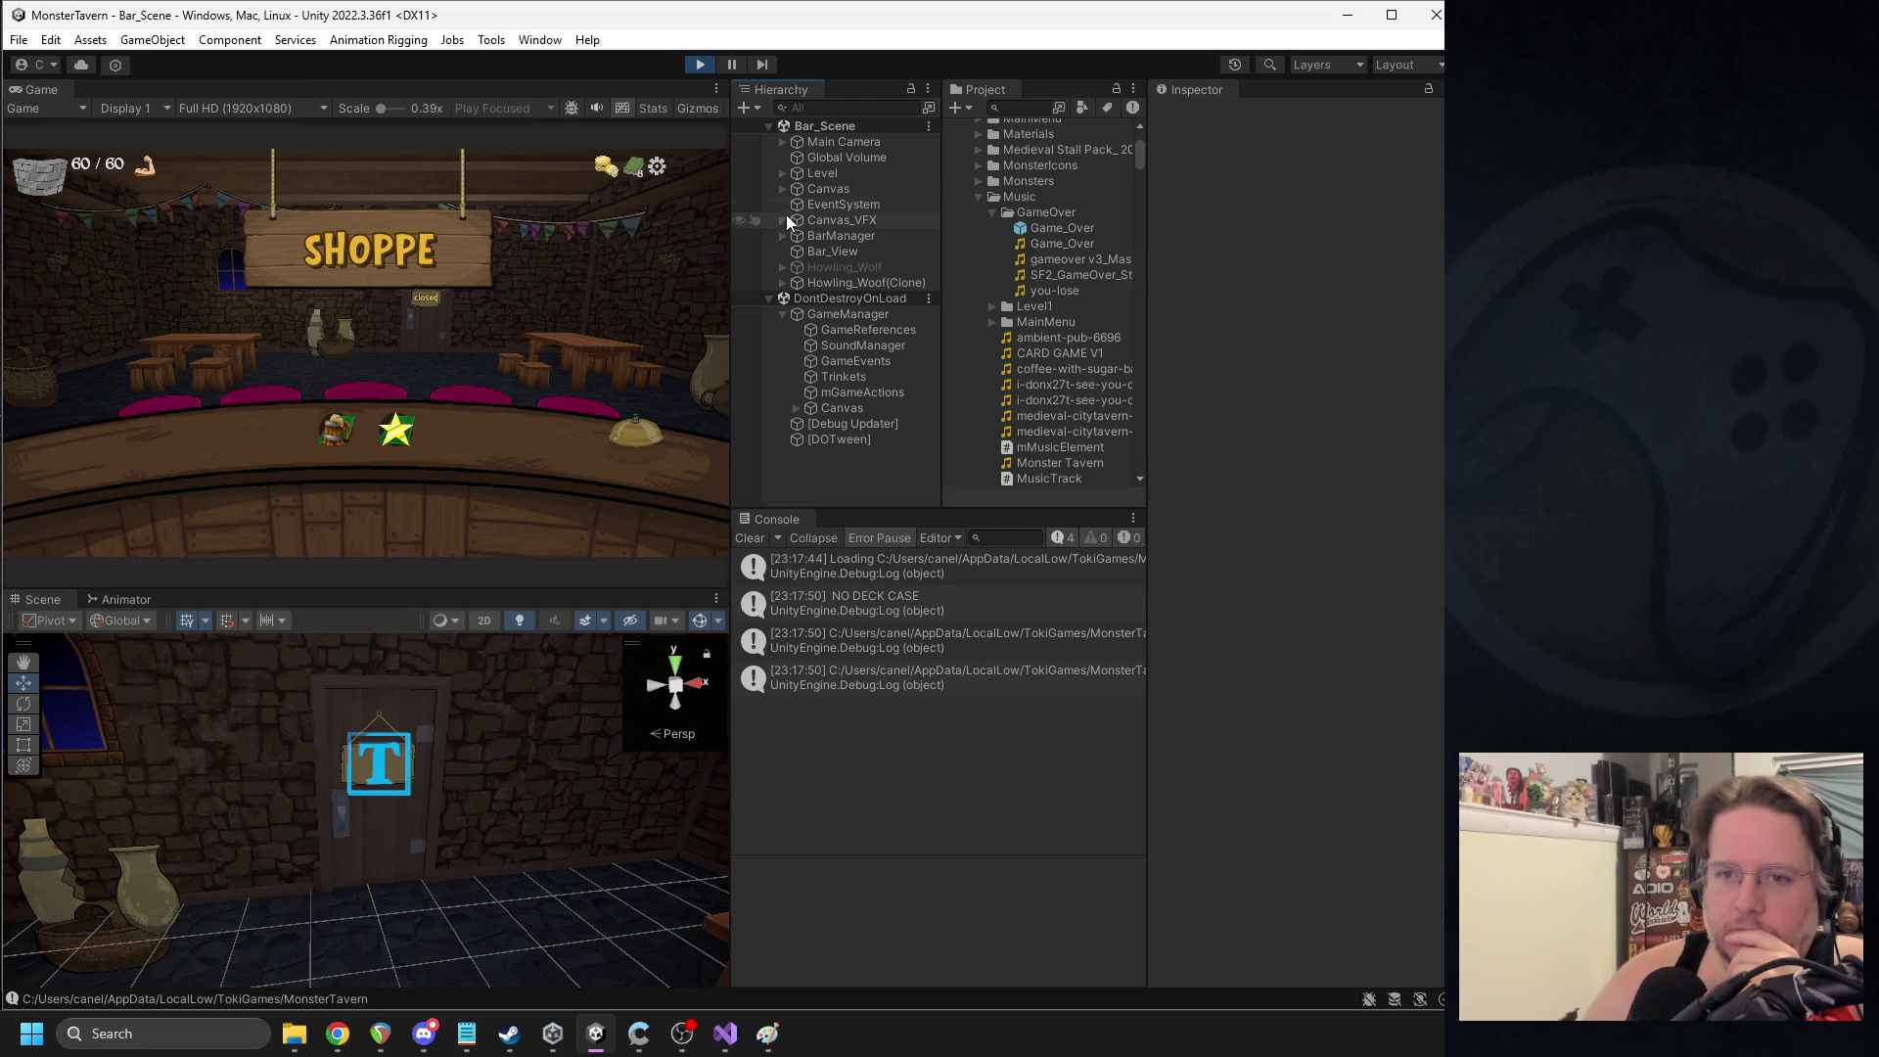
- Collapse GameManager and select mUIEscapeMenu under Canvas > UI > Content_Forward
click(790, 313)
click(783, 316)
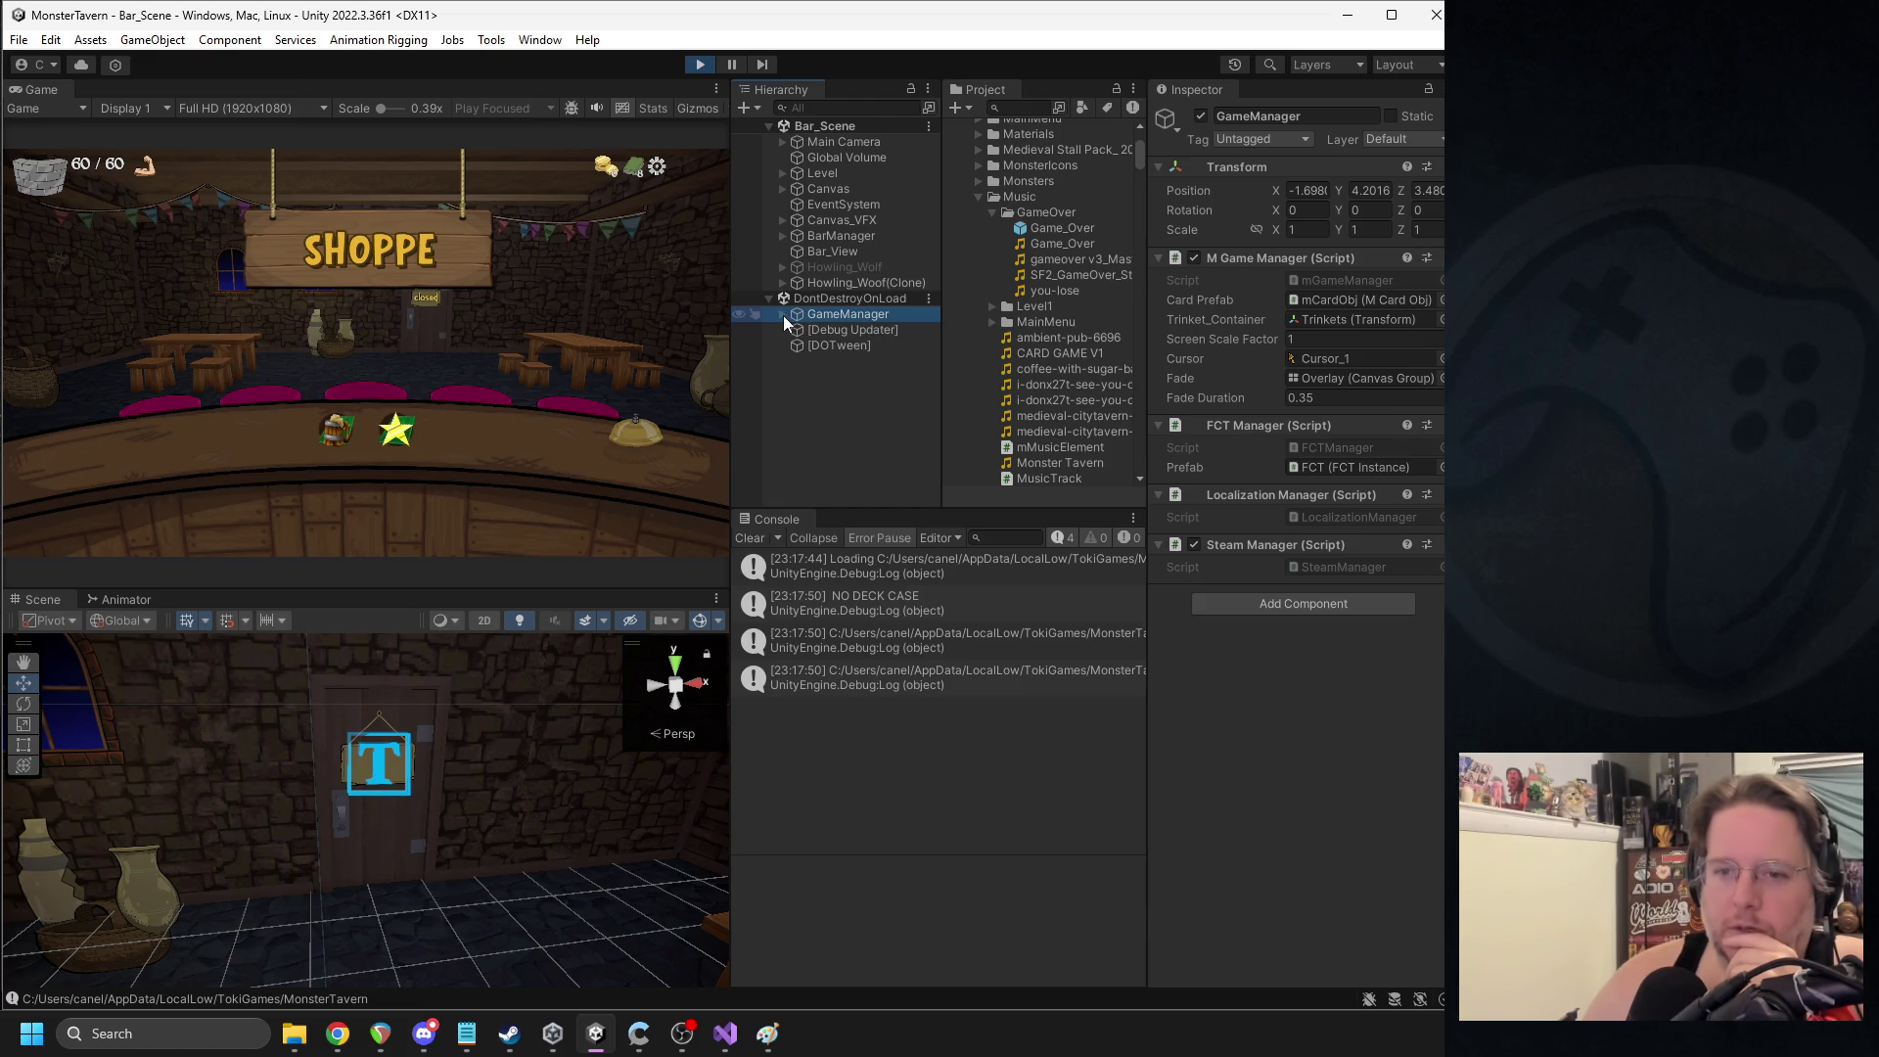
click(784, 188)
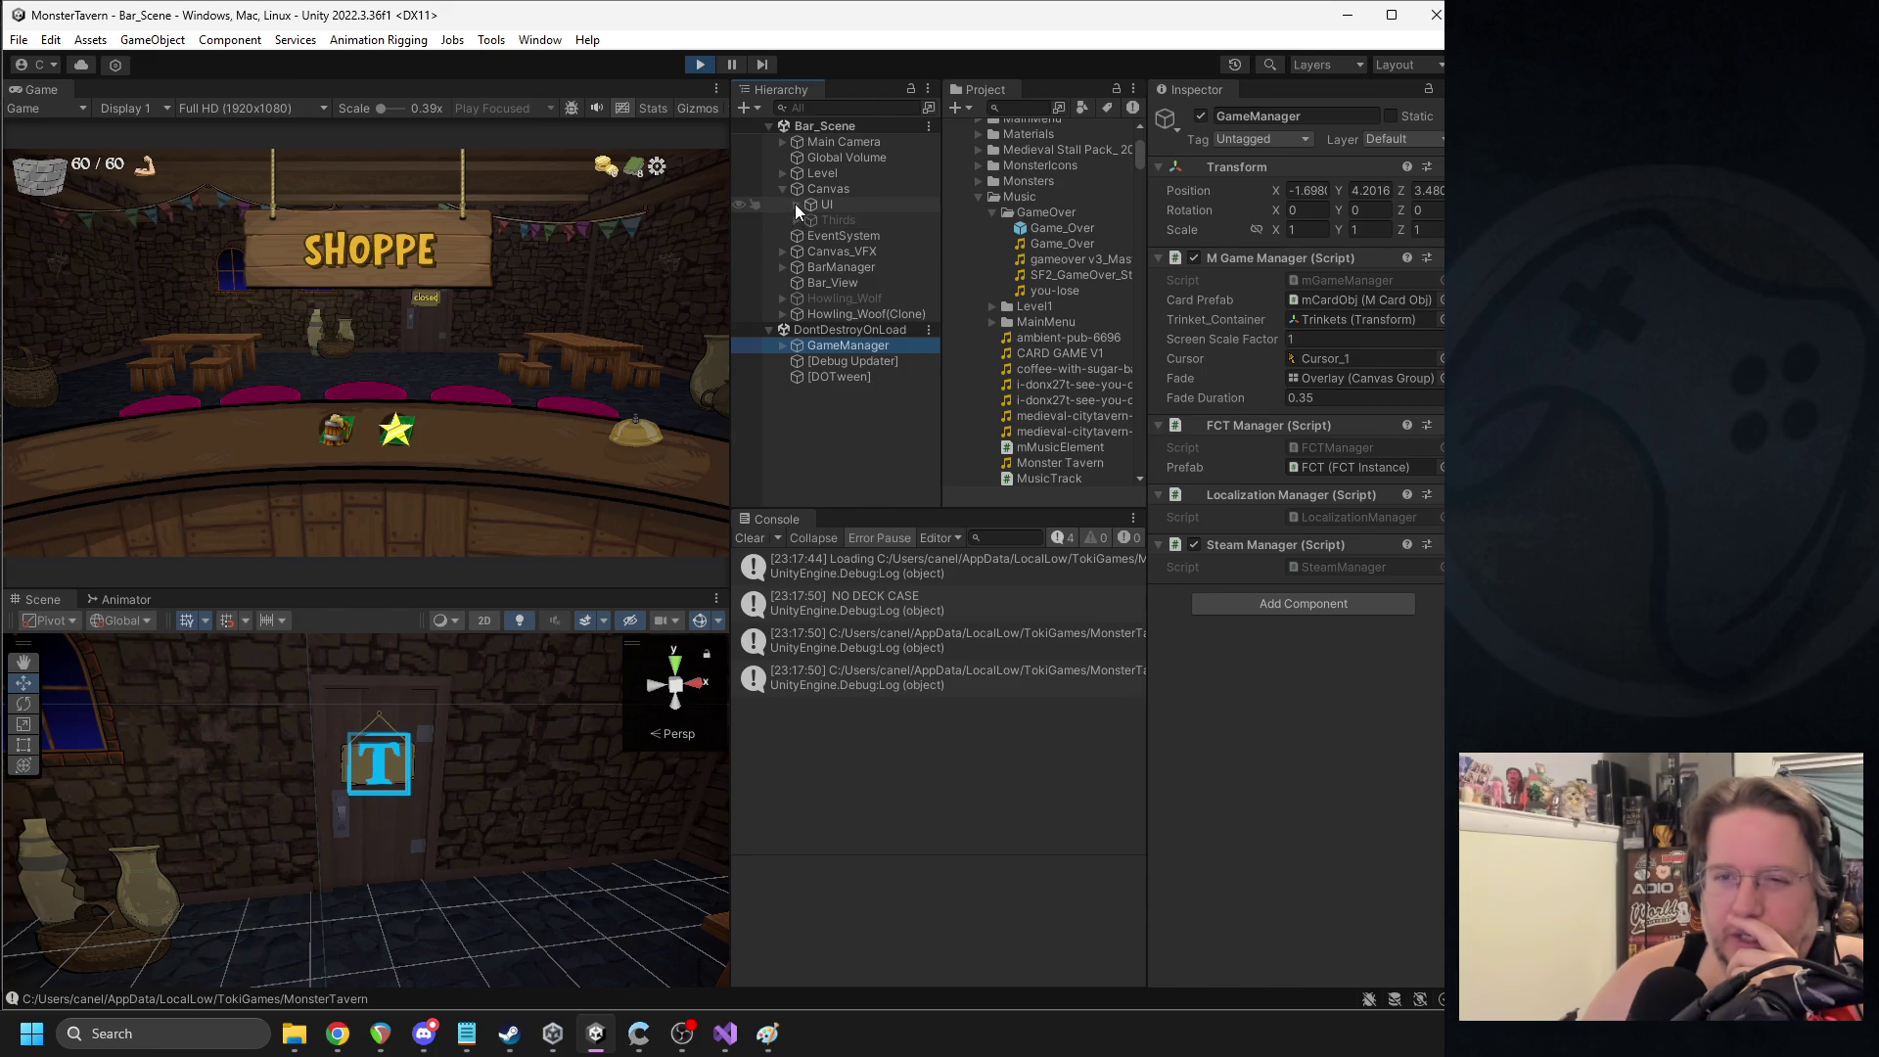
click(796, 204)
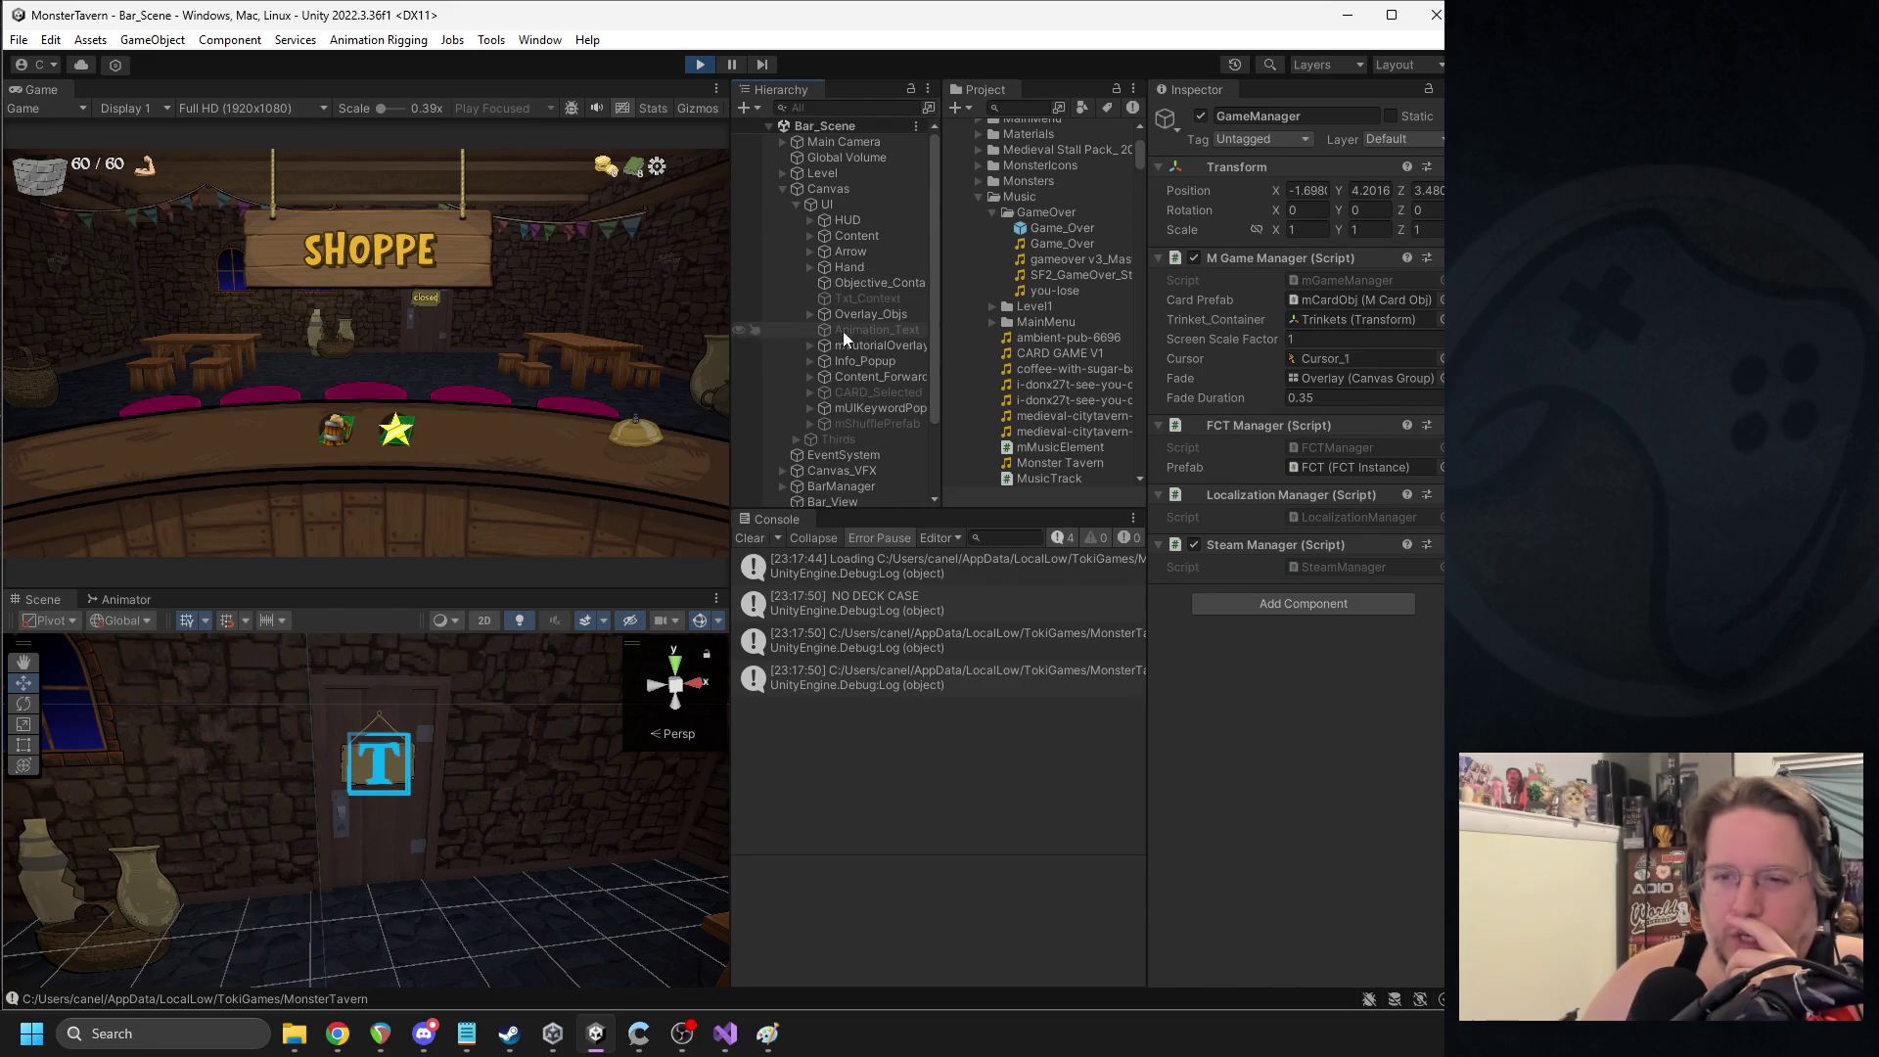
click(811, 378)
click(862, 409)
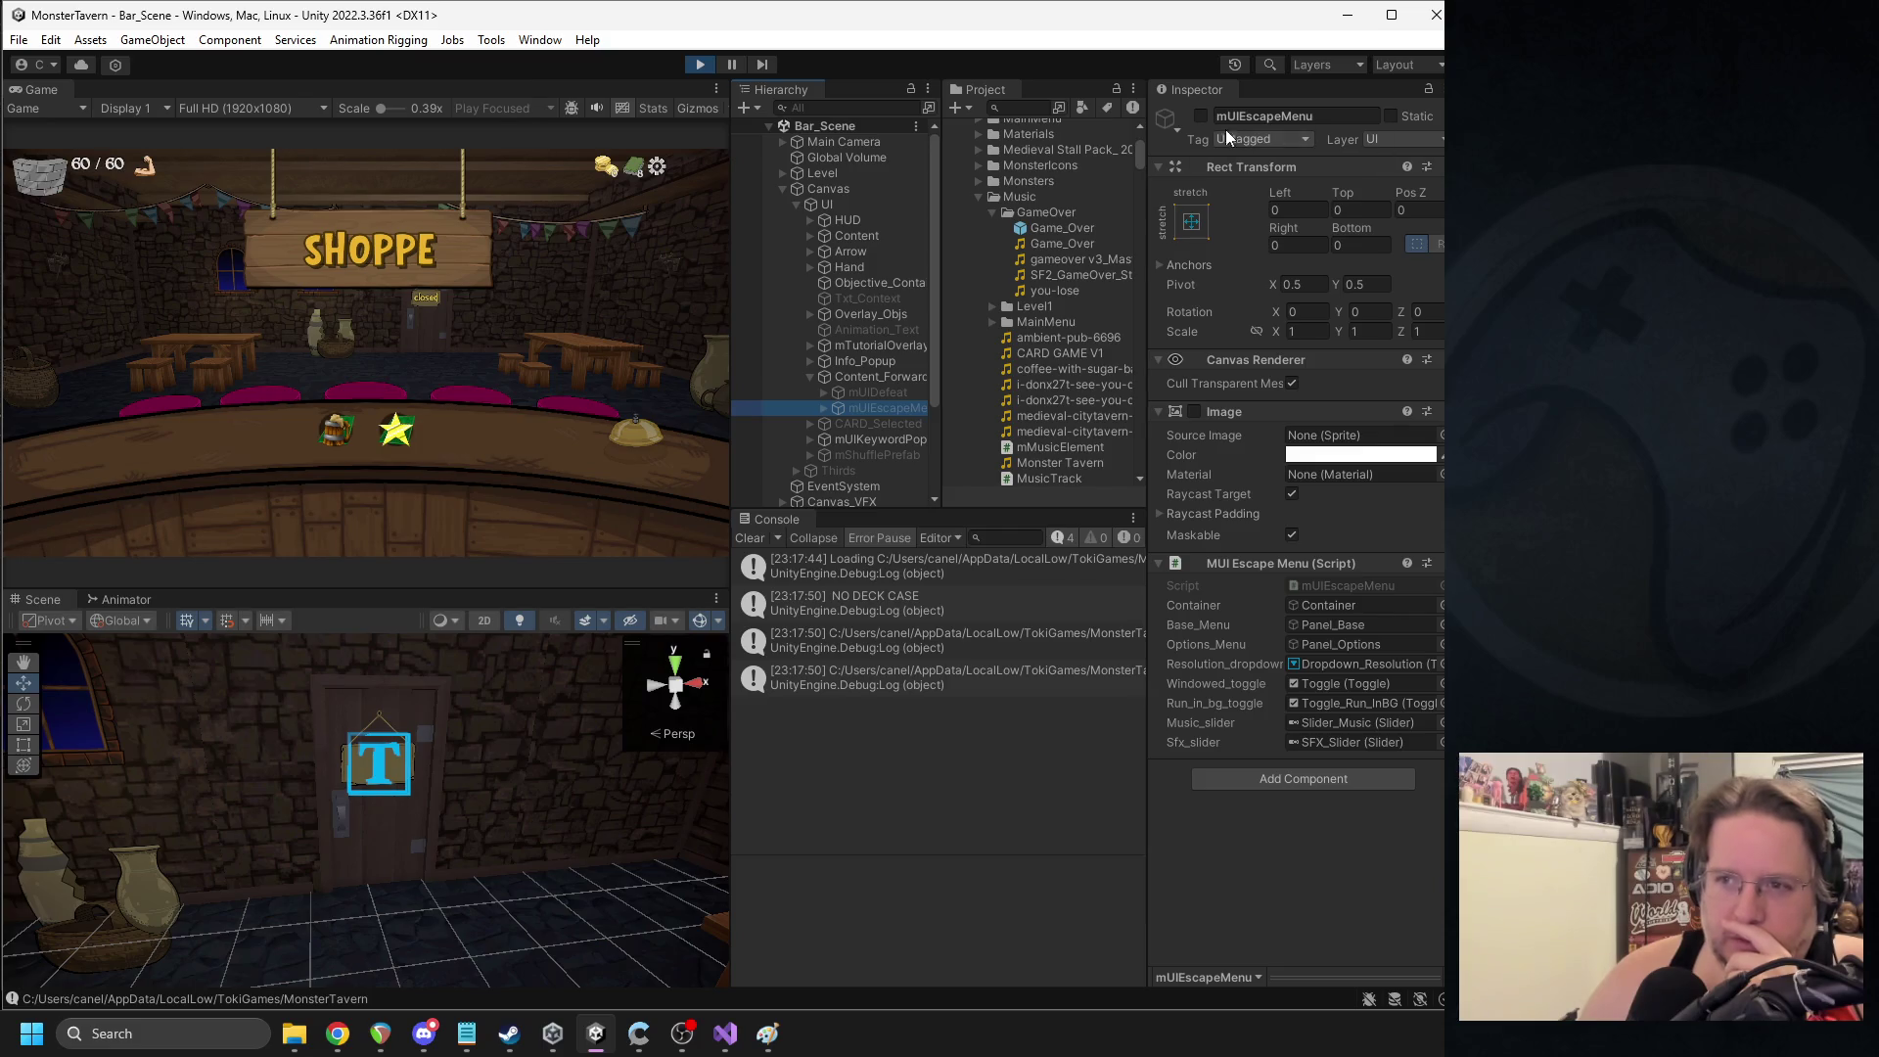
- Toggle the escape menu and defeat screen on and off, stop play, and switch to Visual Studio
click(1201, 116)
click(1201, 117)
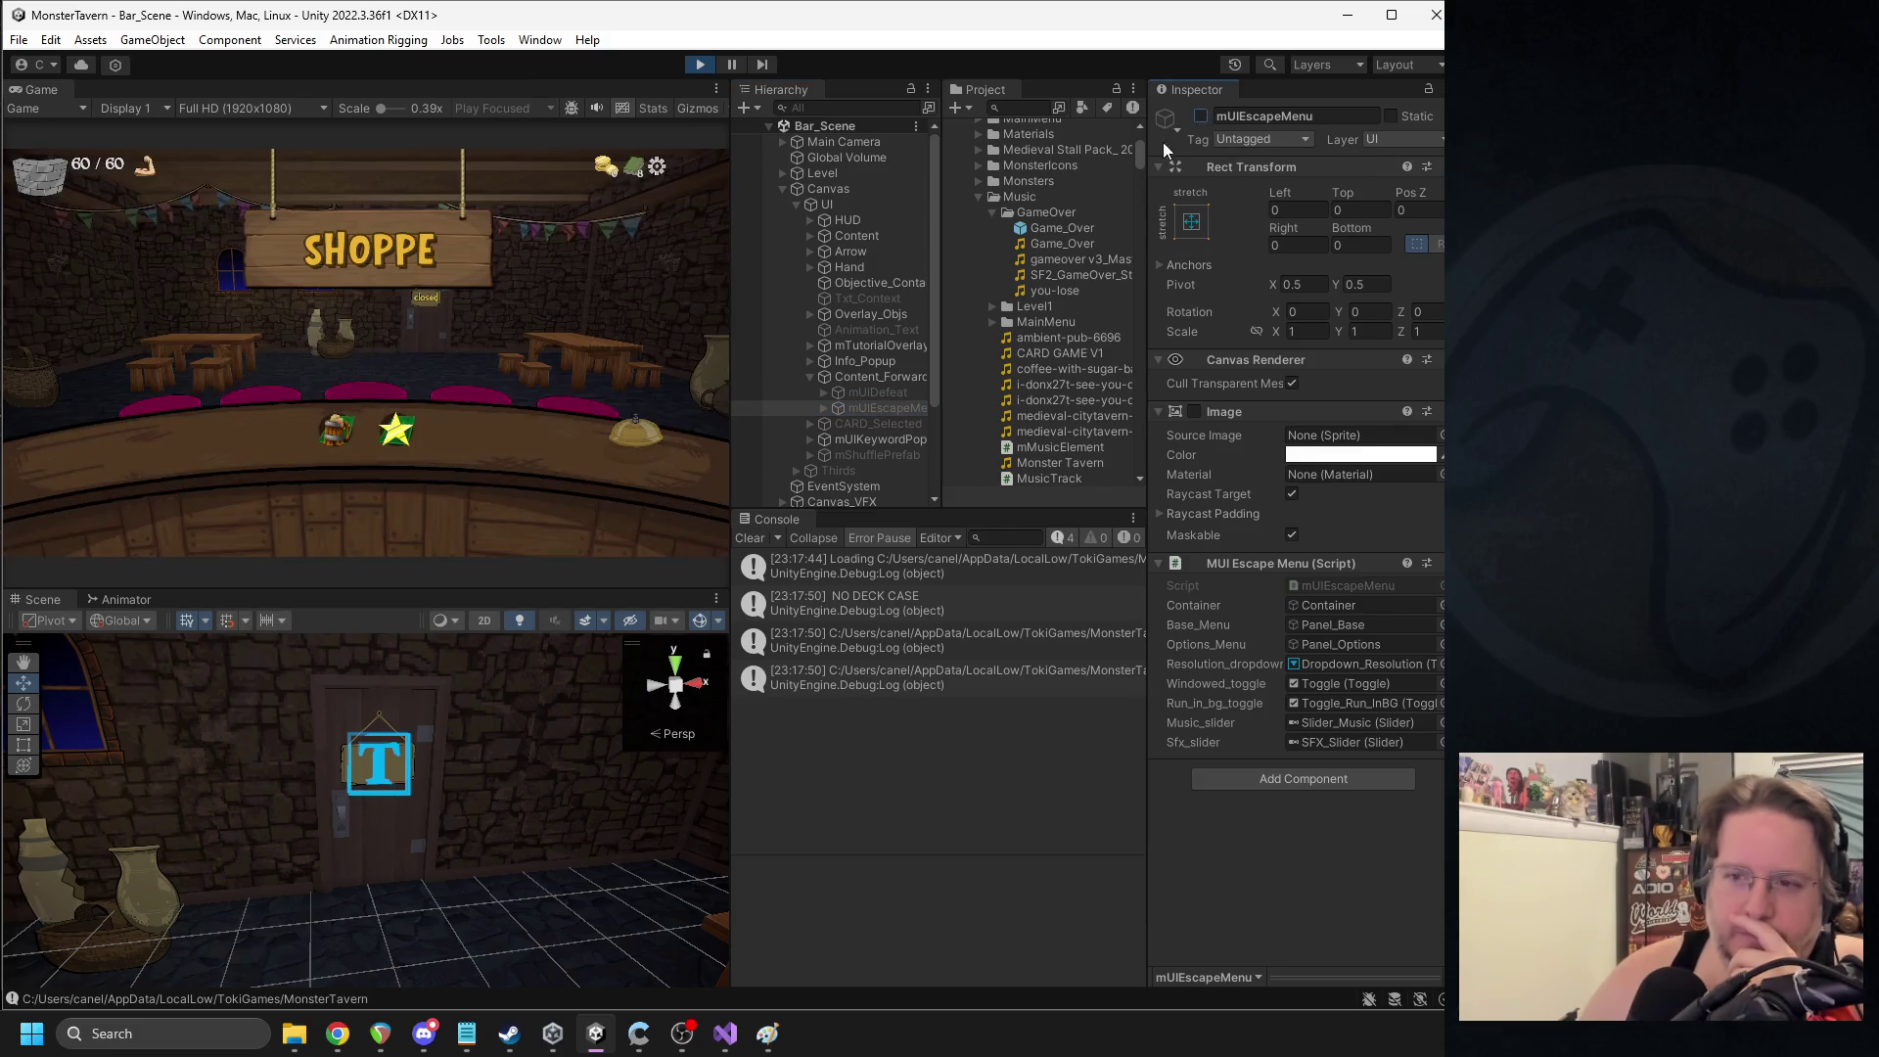
click(902, 392)
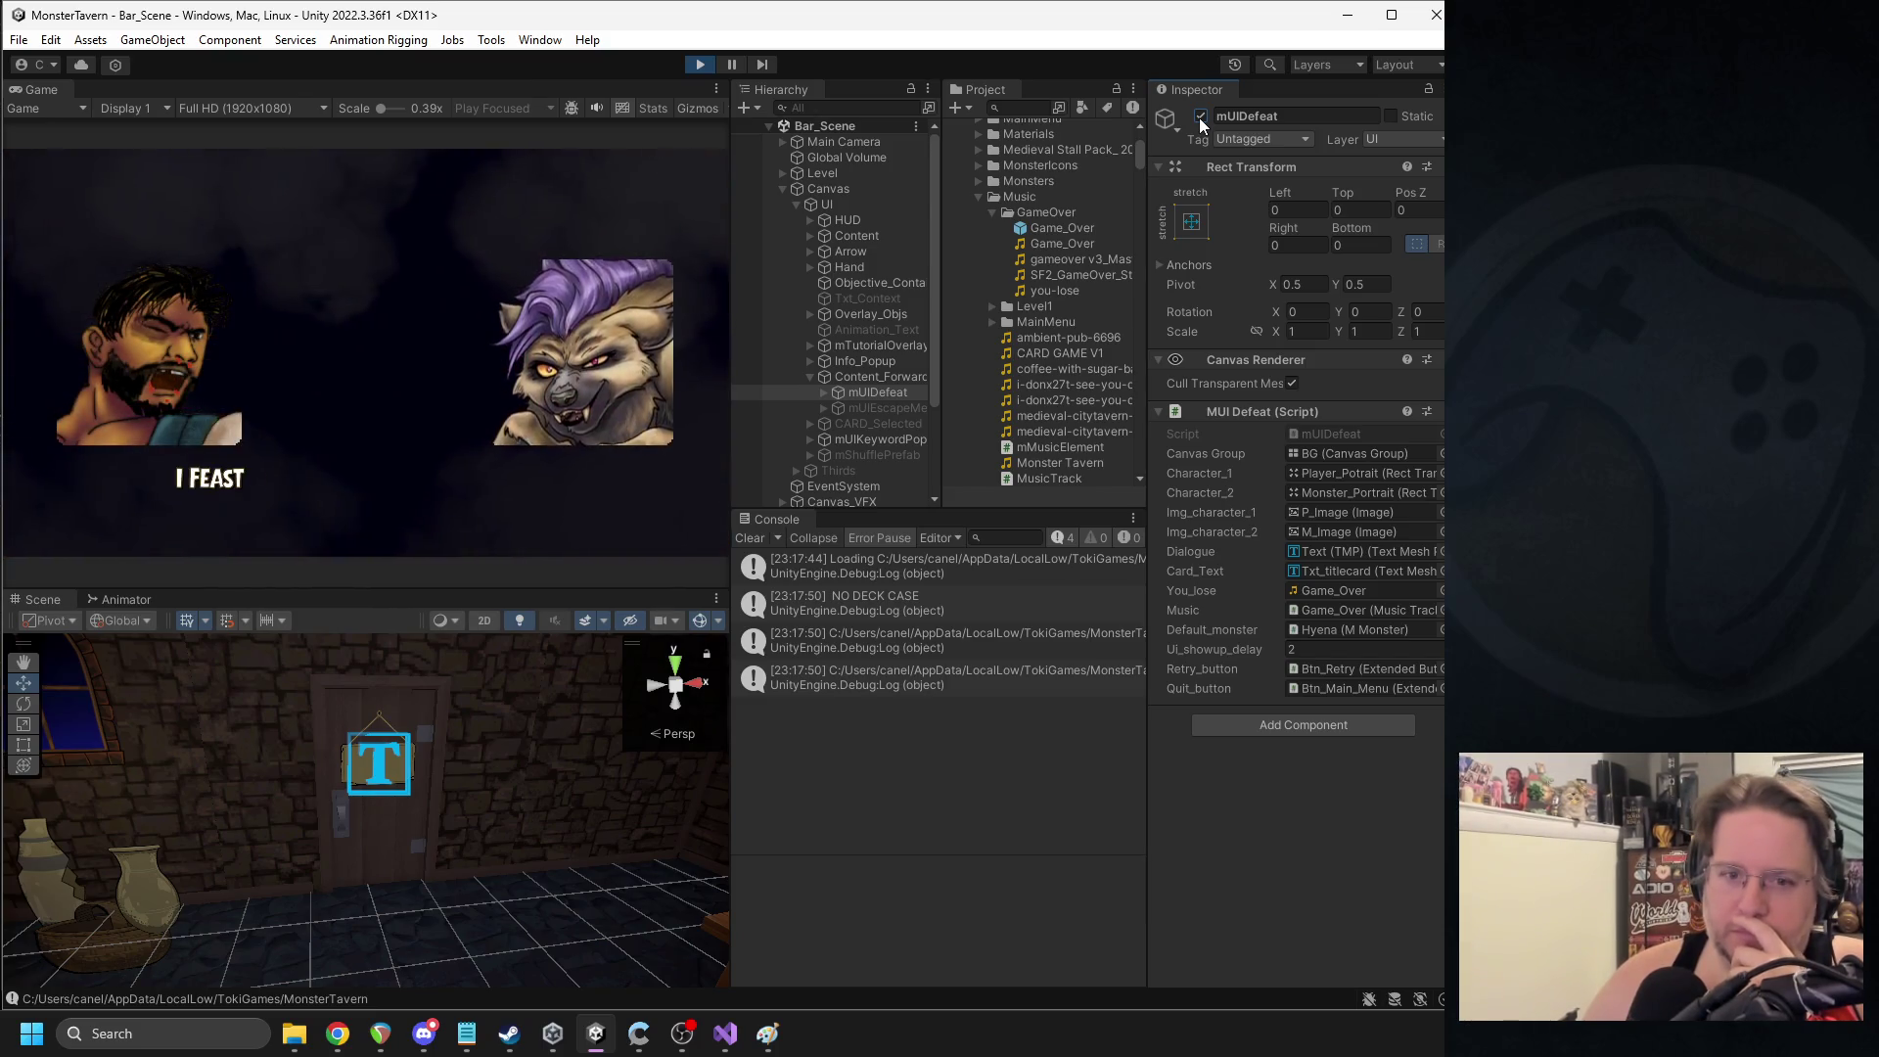
click(1201, 117)
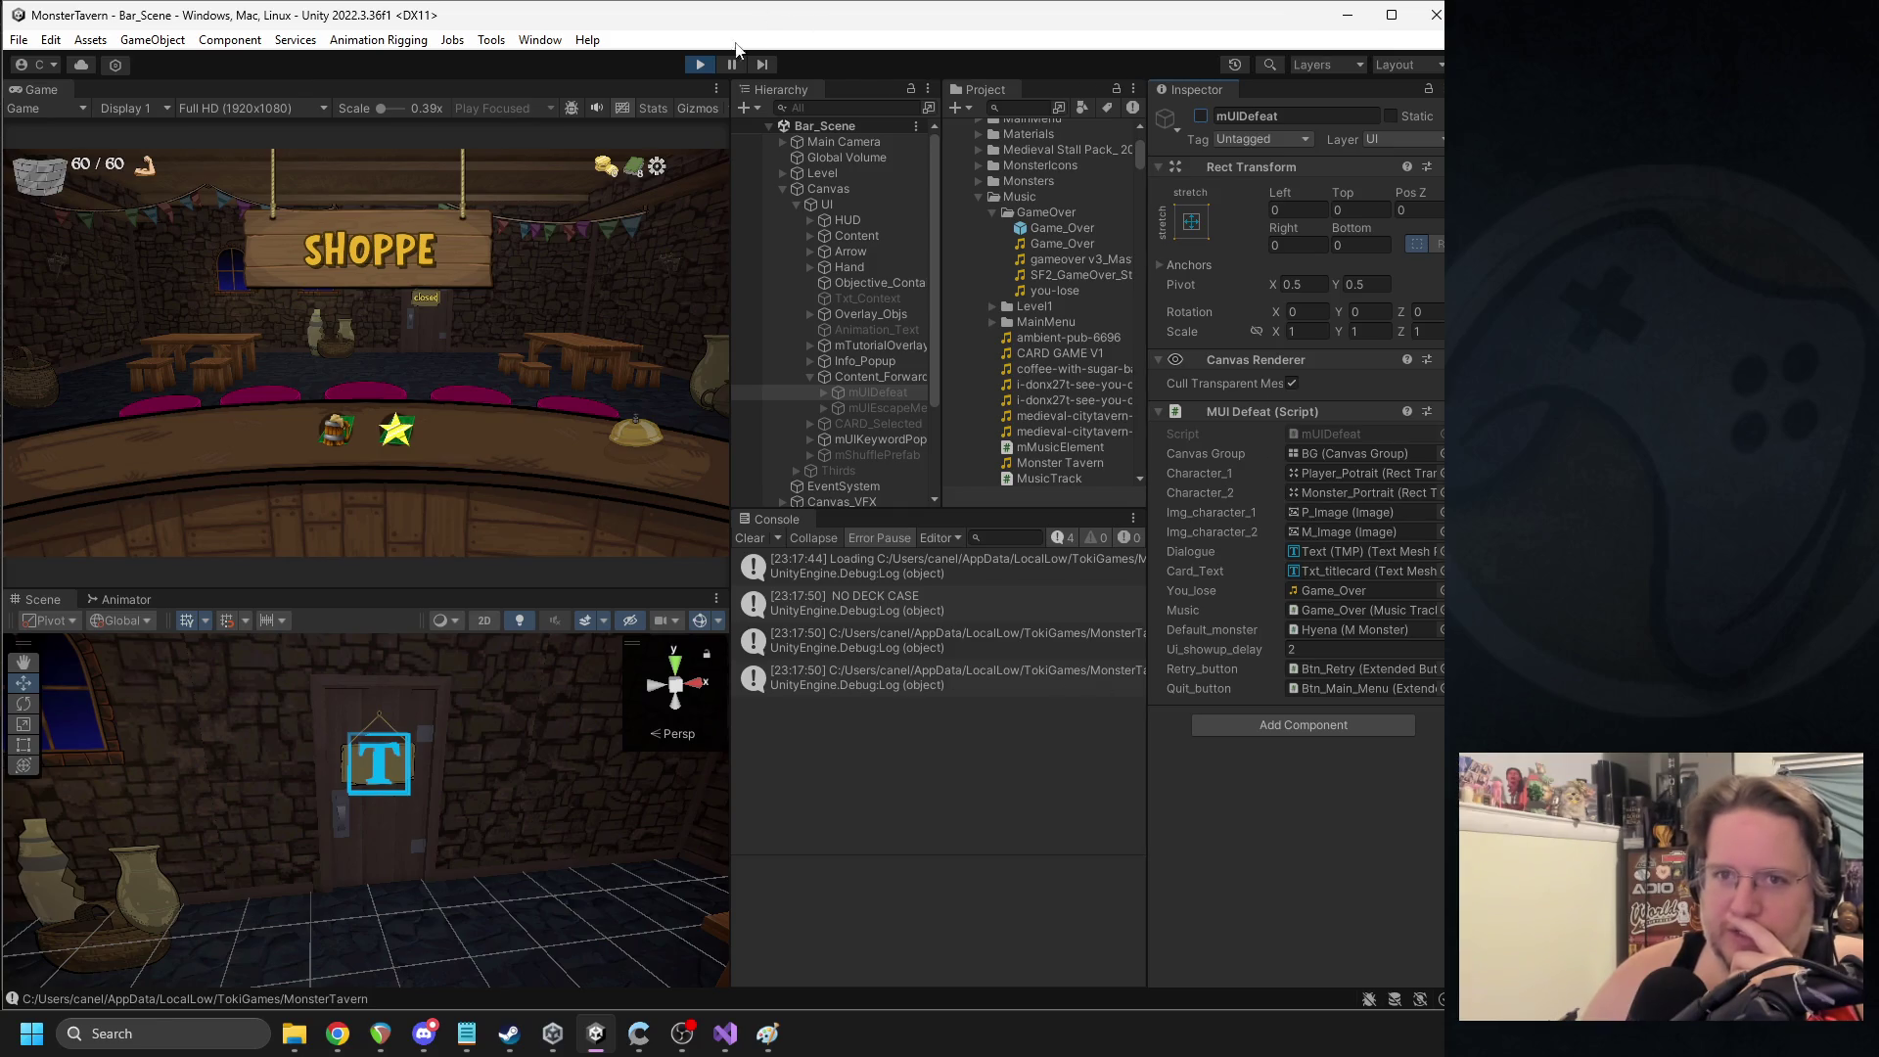
click(700, 65)
key(alt+Tab)
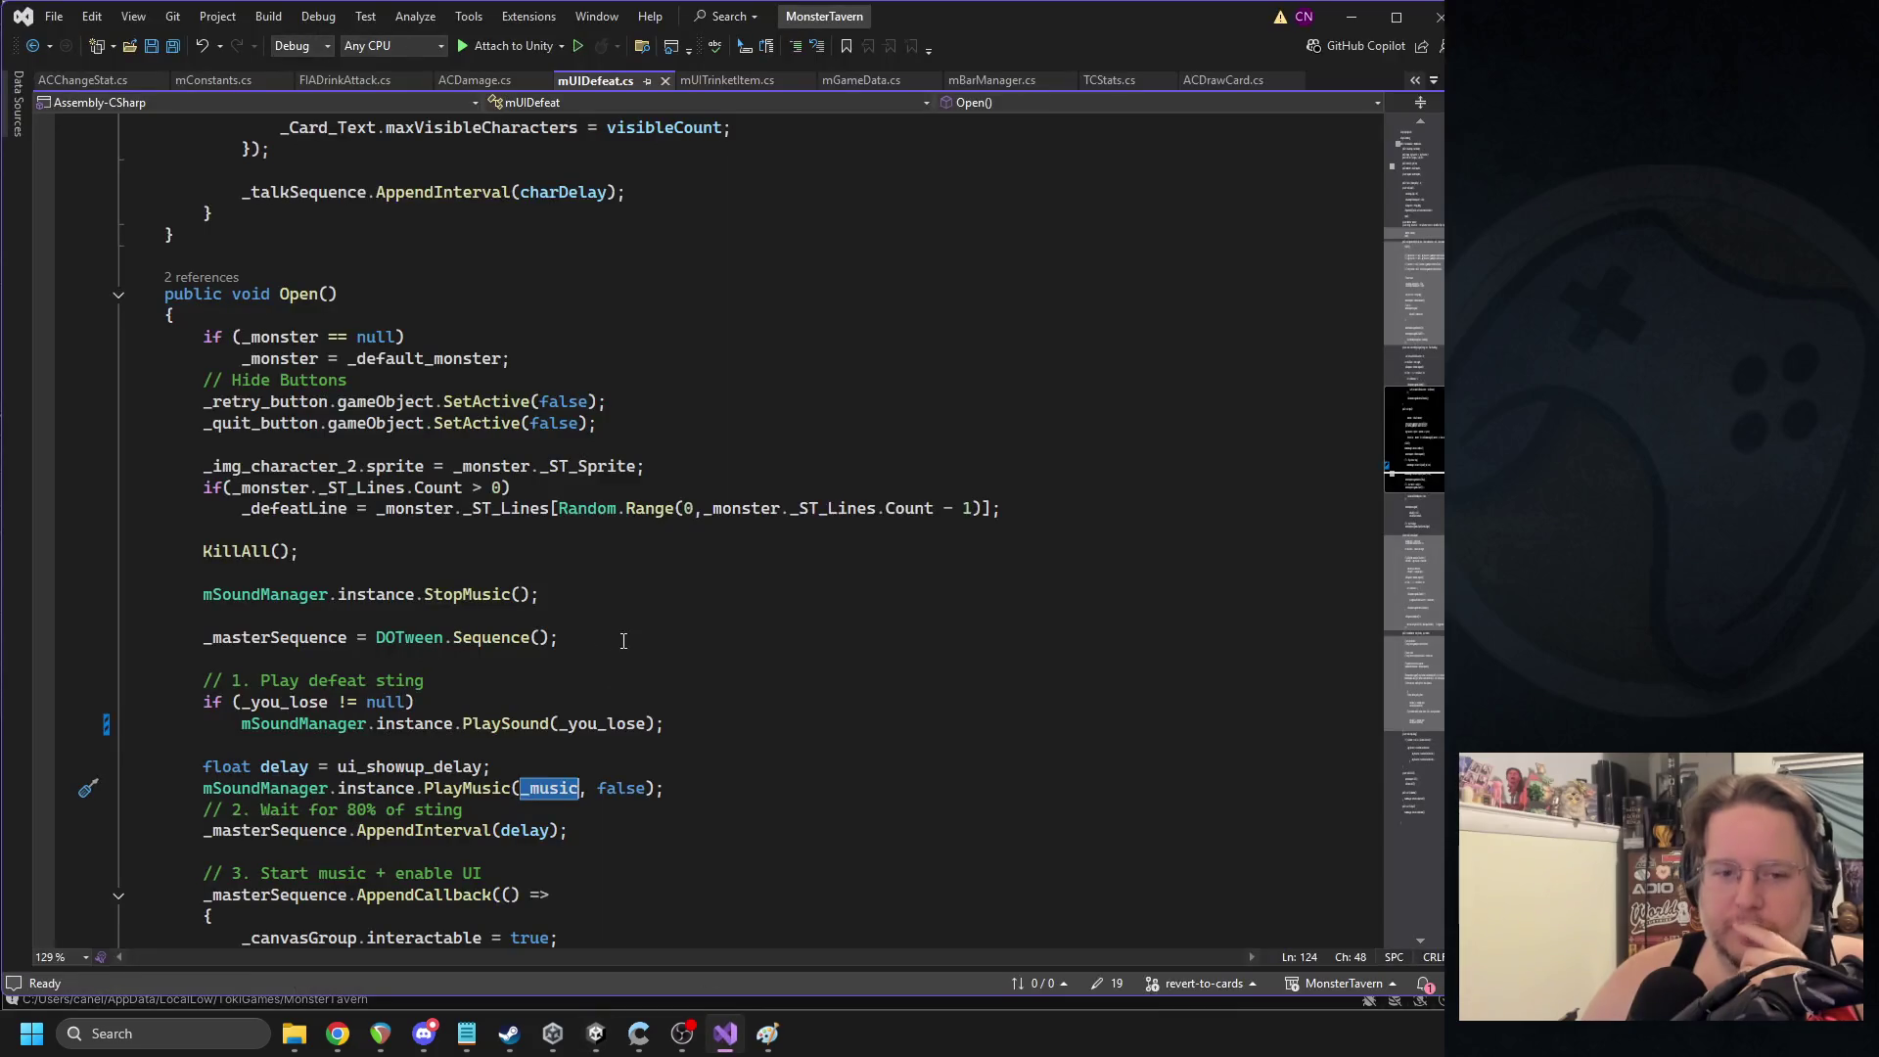
- Try adding a line below the delay assignment in mUIDefeat.cs, undo it, and save
click(656, 764)
key(Return)
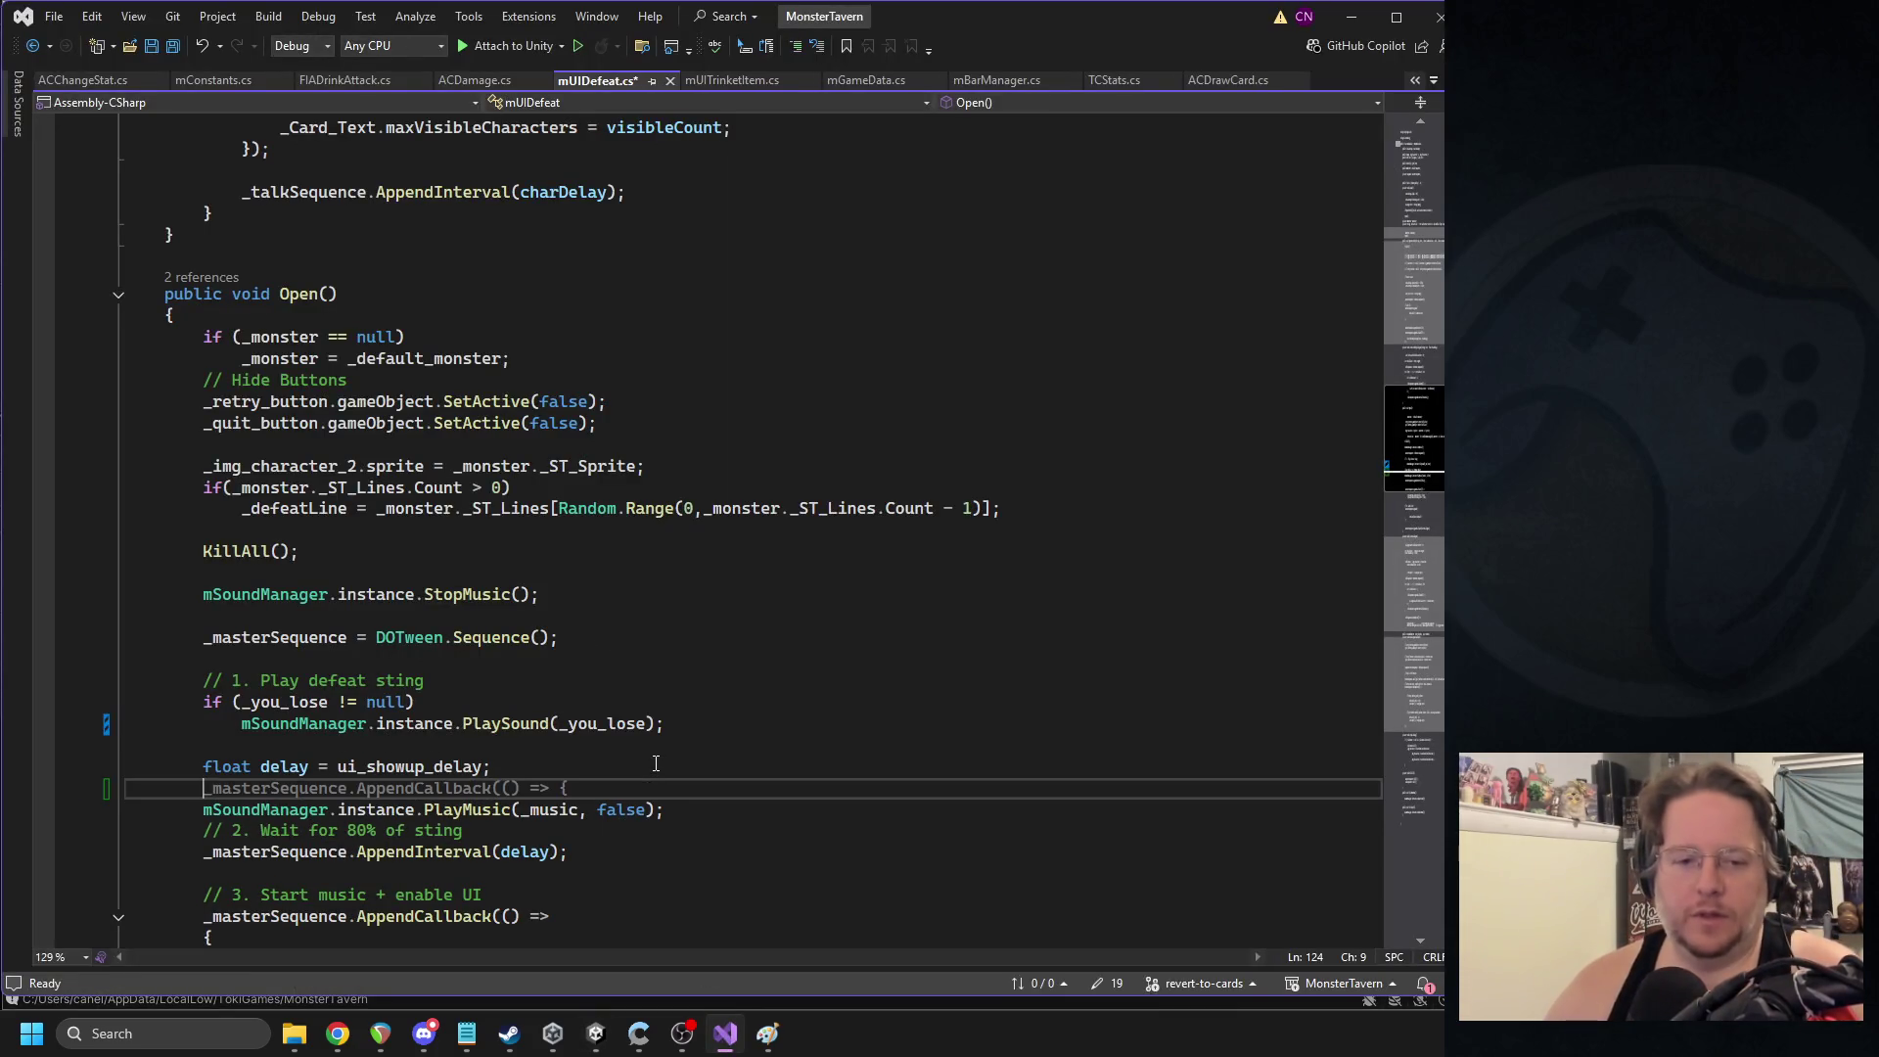
text(d)
key(BackSpace)
key(BackSpace)
key(BackSpace)
key(ctrl+s)
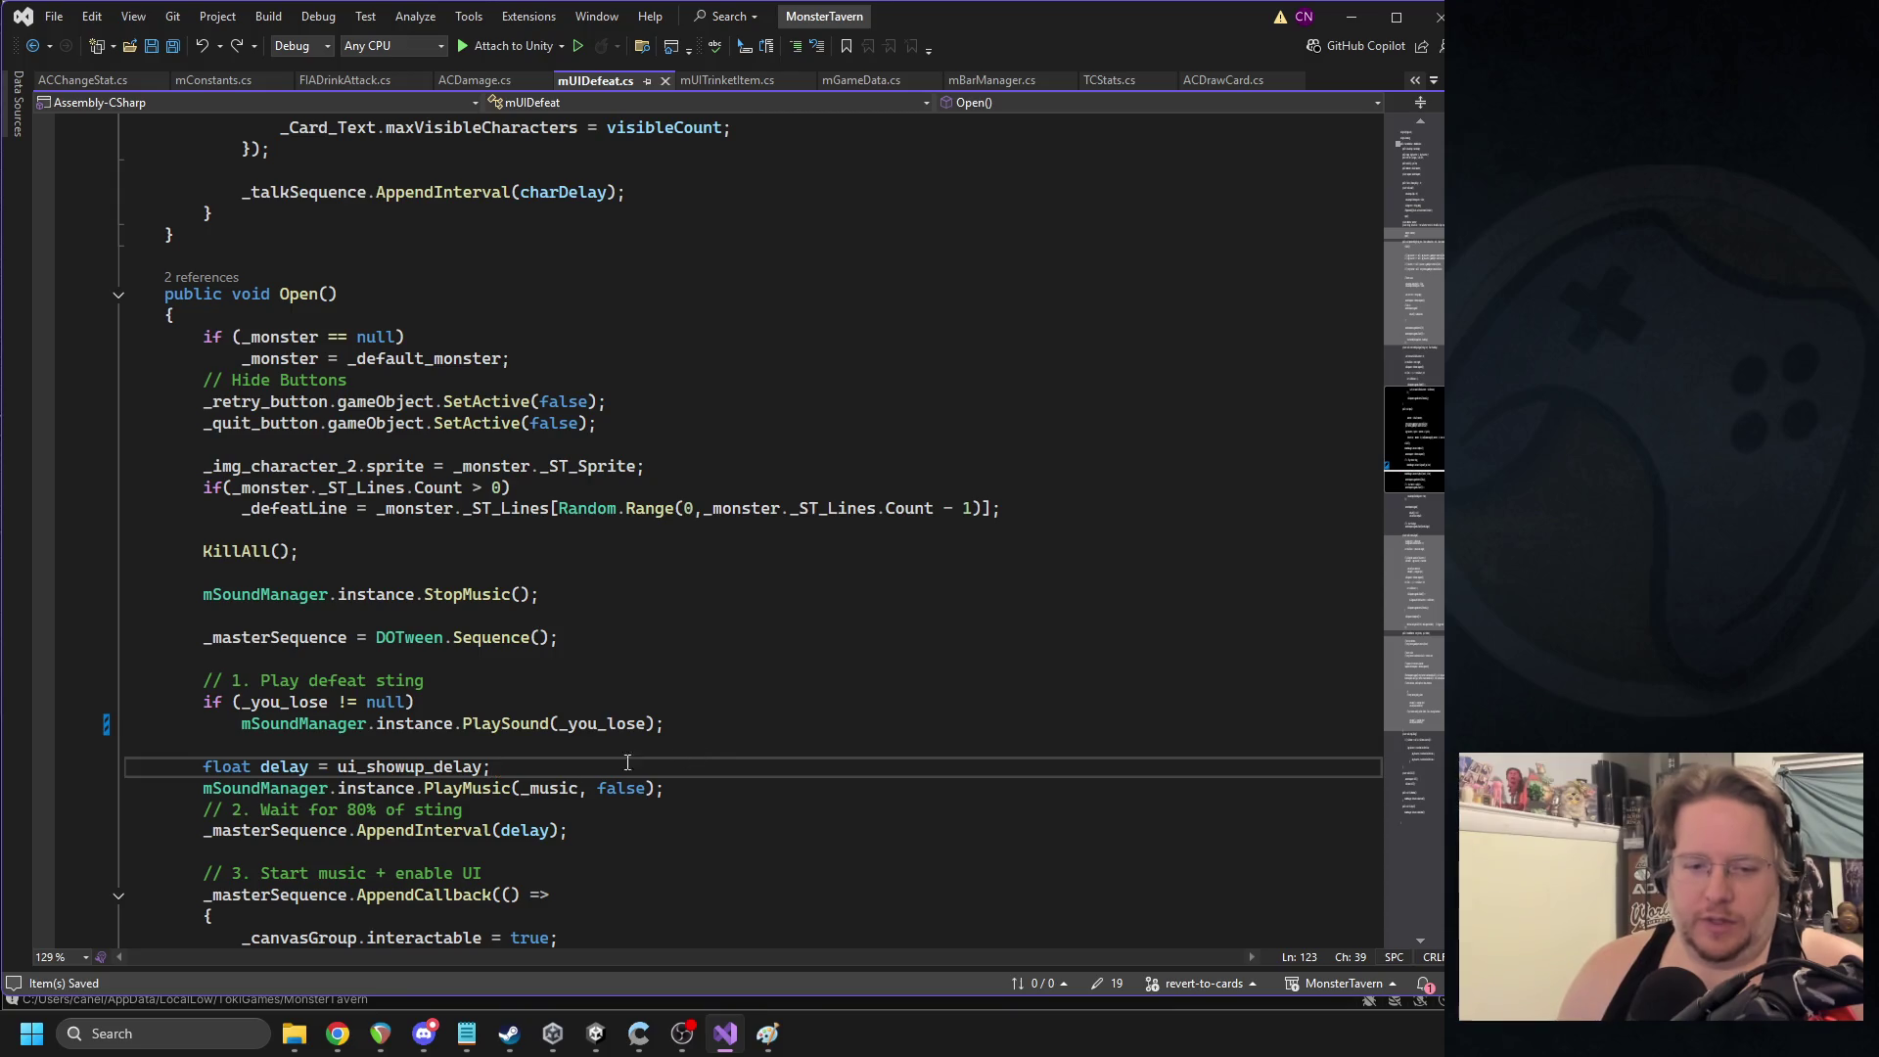
- Add Debug.Log(track._UID) after PlayMusic's duplicate-track return, save mSoundManager.cs, and return to Unity
click(650, 822)
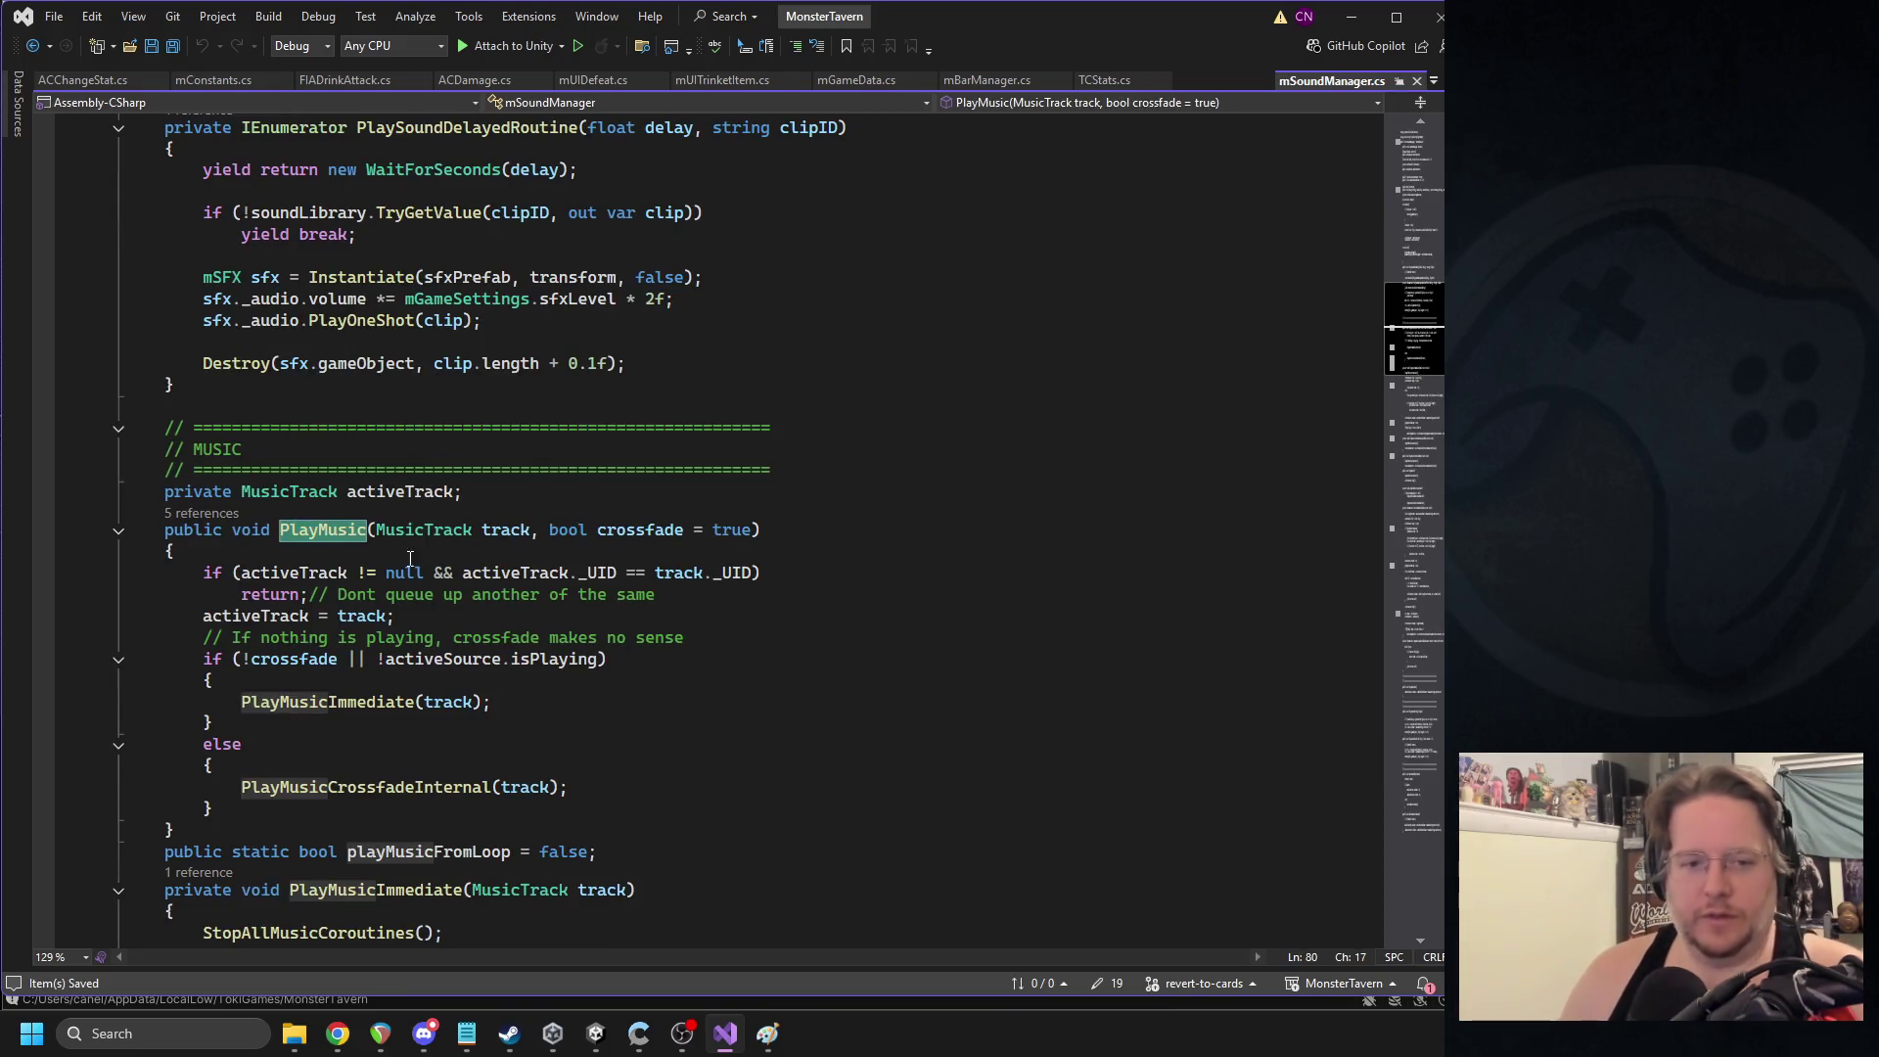
click(293, 557)
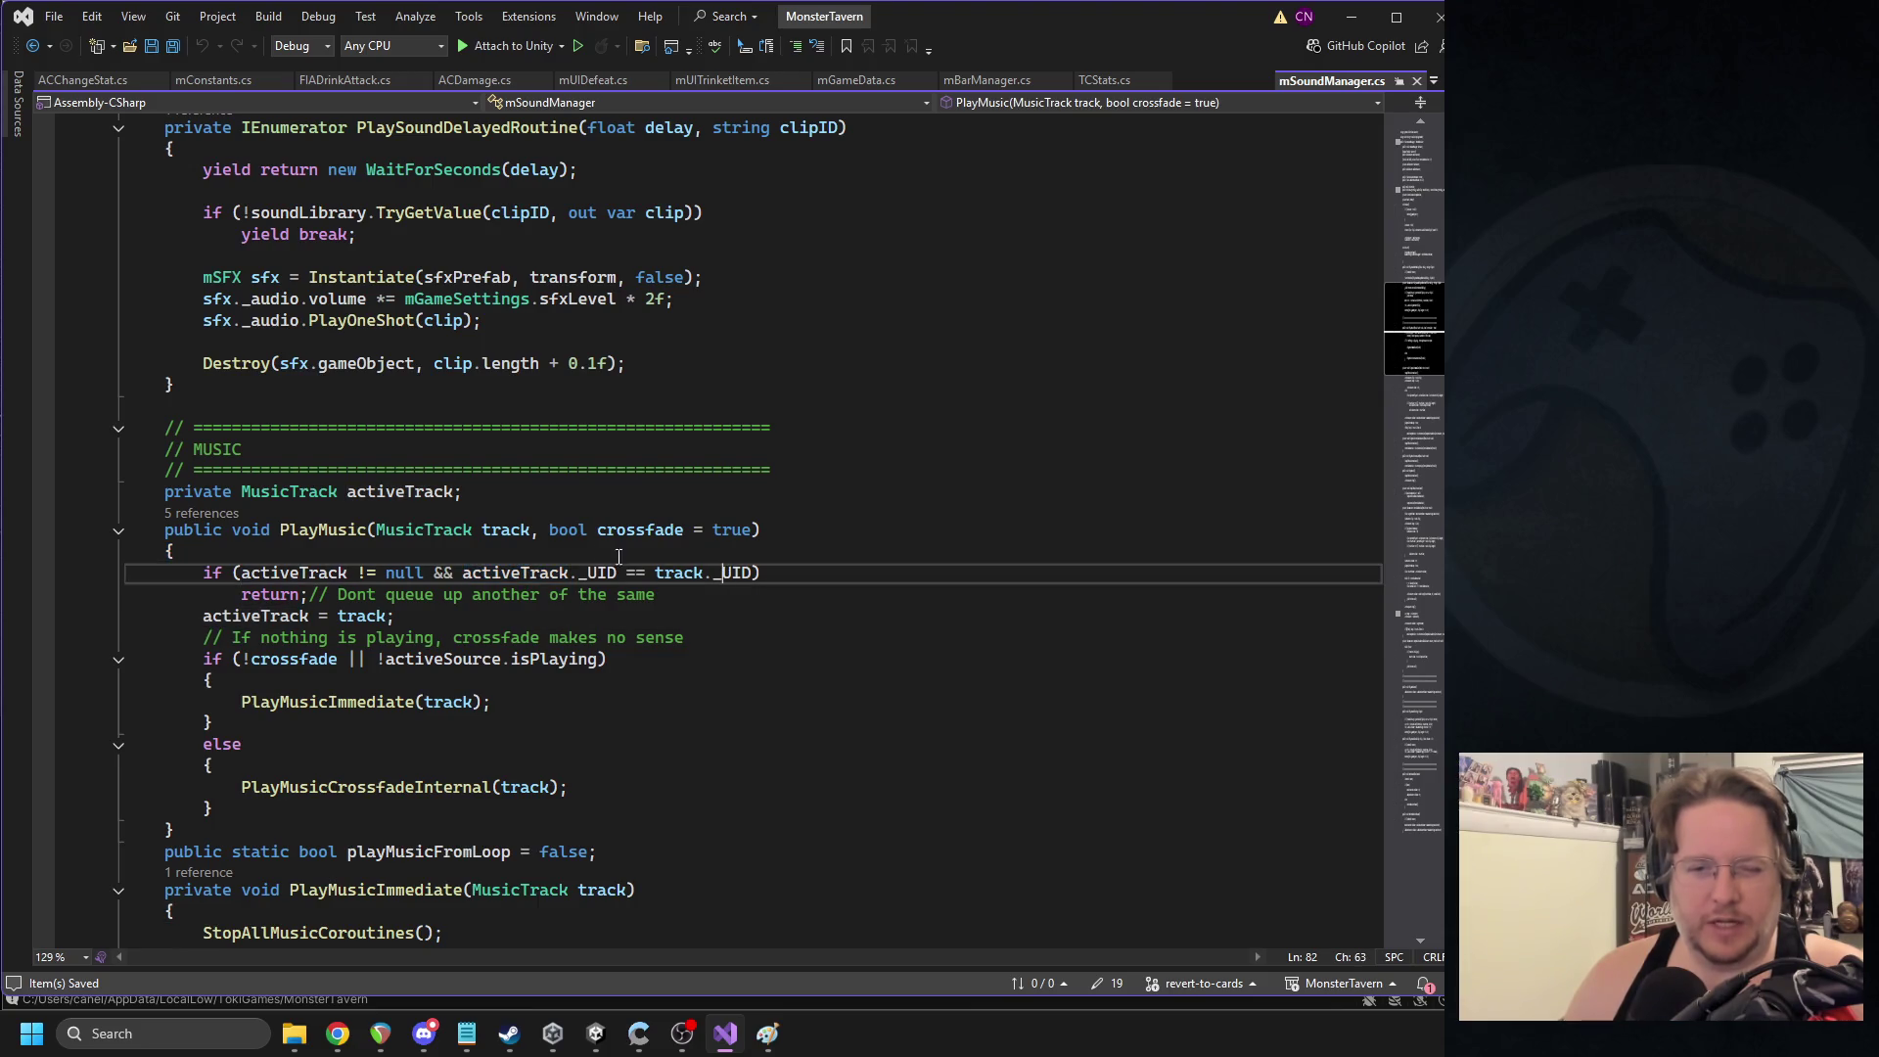
click(852, 573)
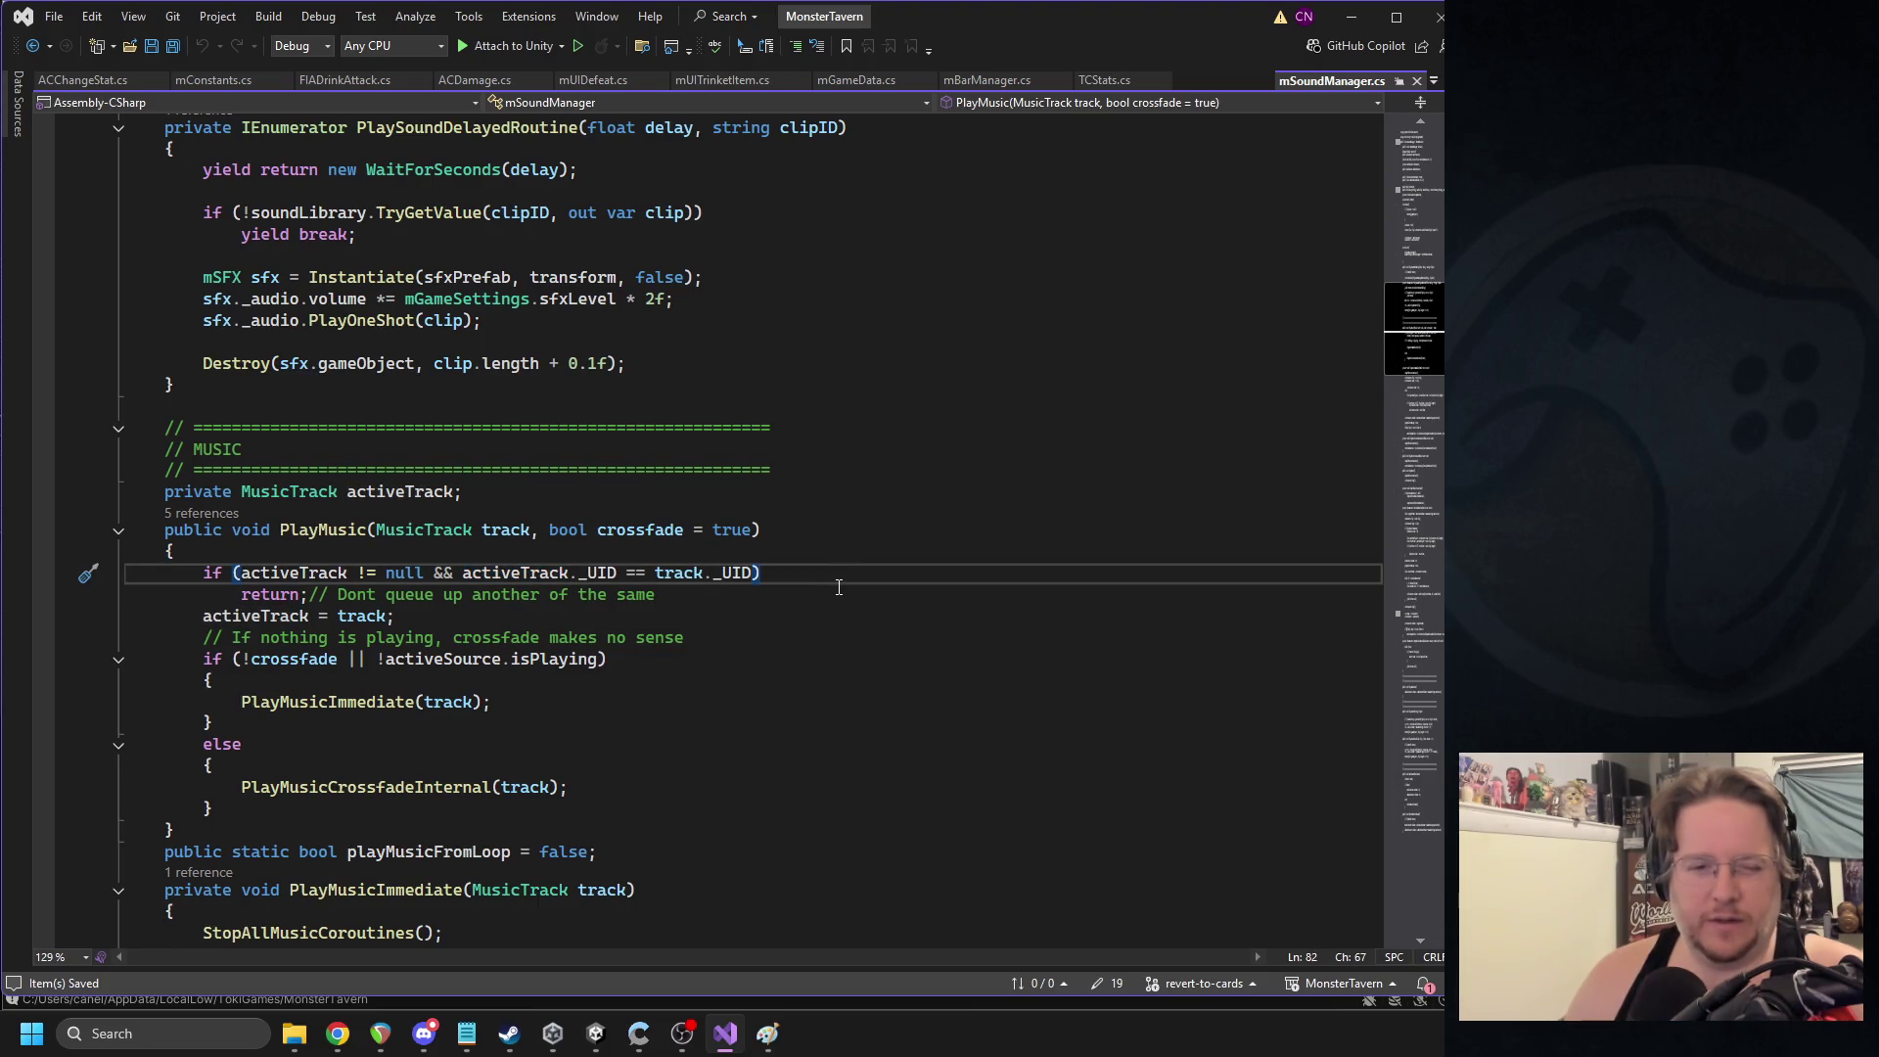
click(767, 594)
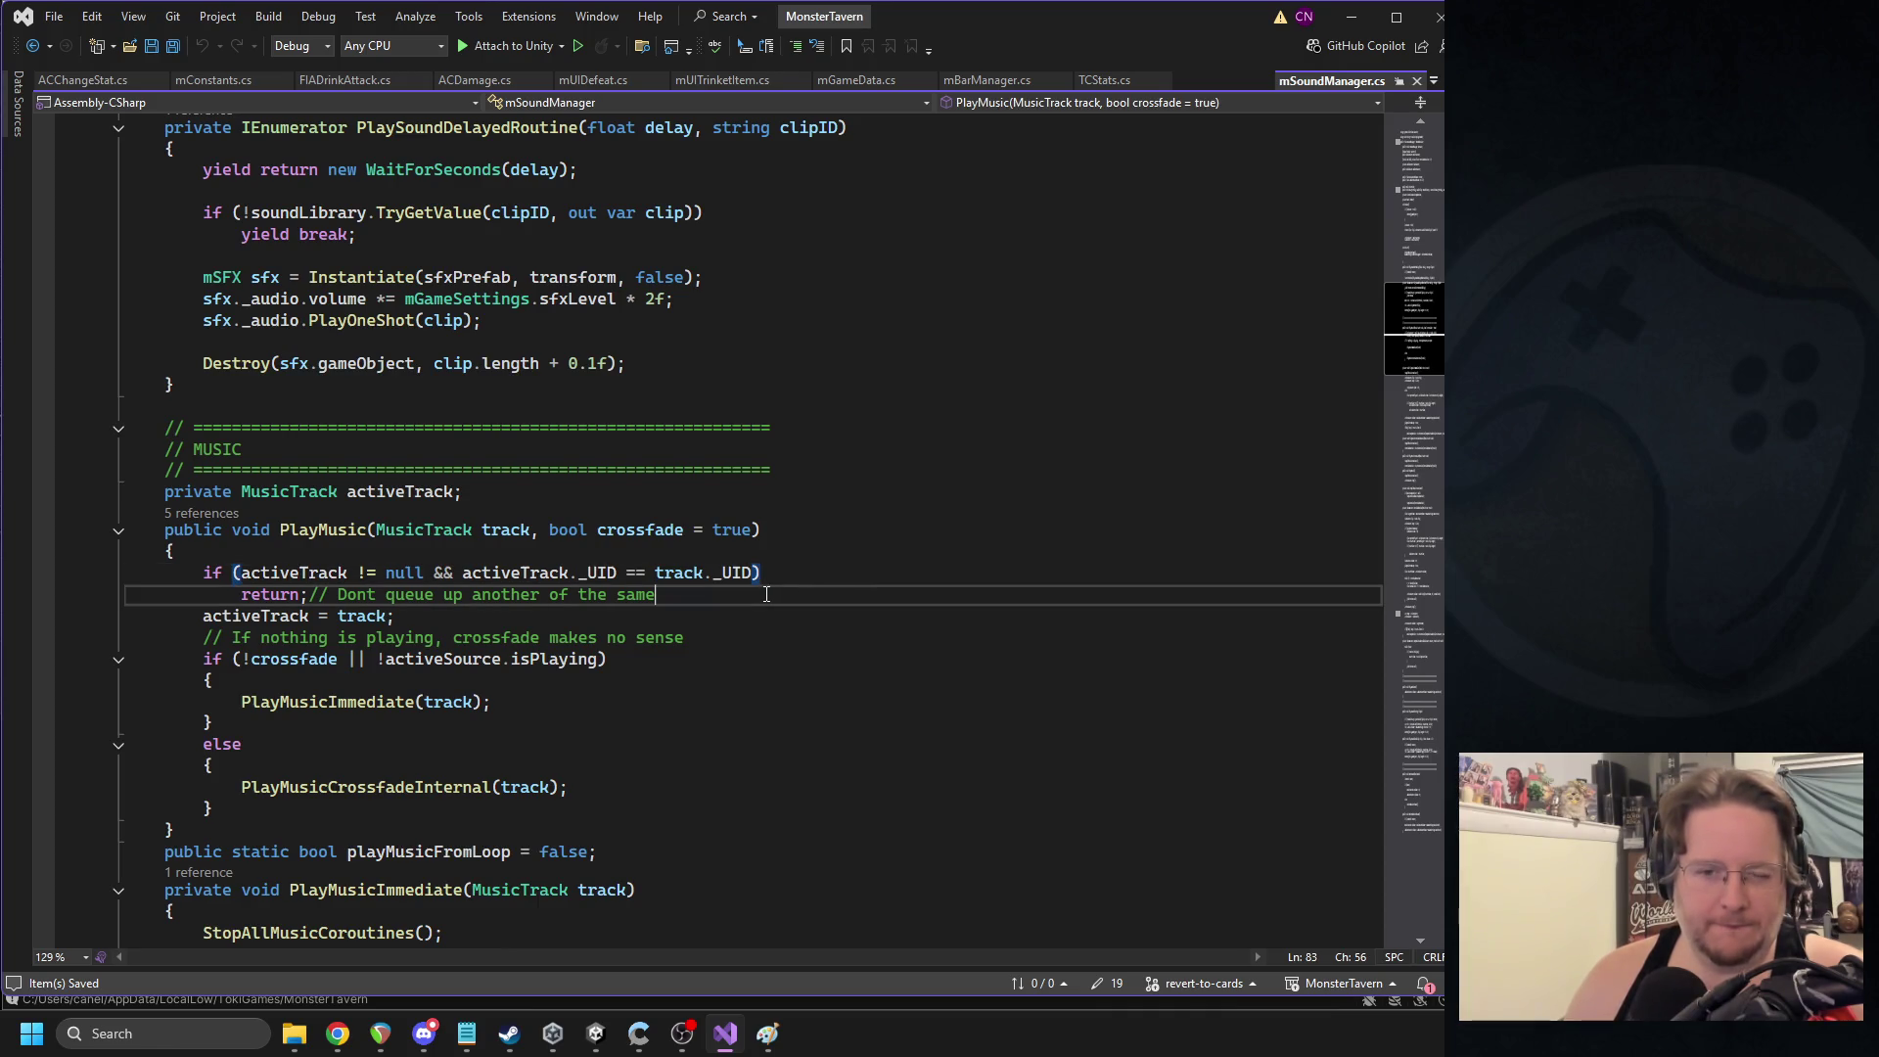
key(Return)
text(Debug.Log(t)
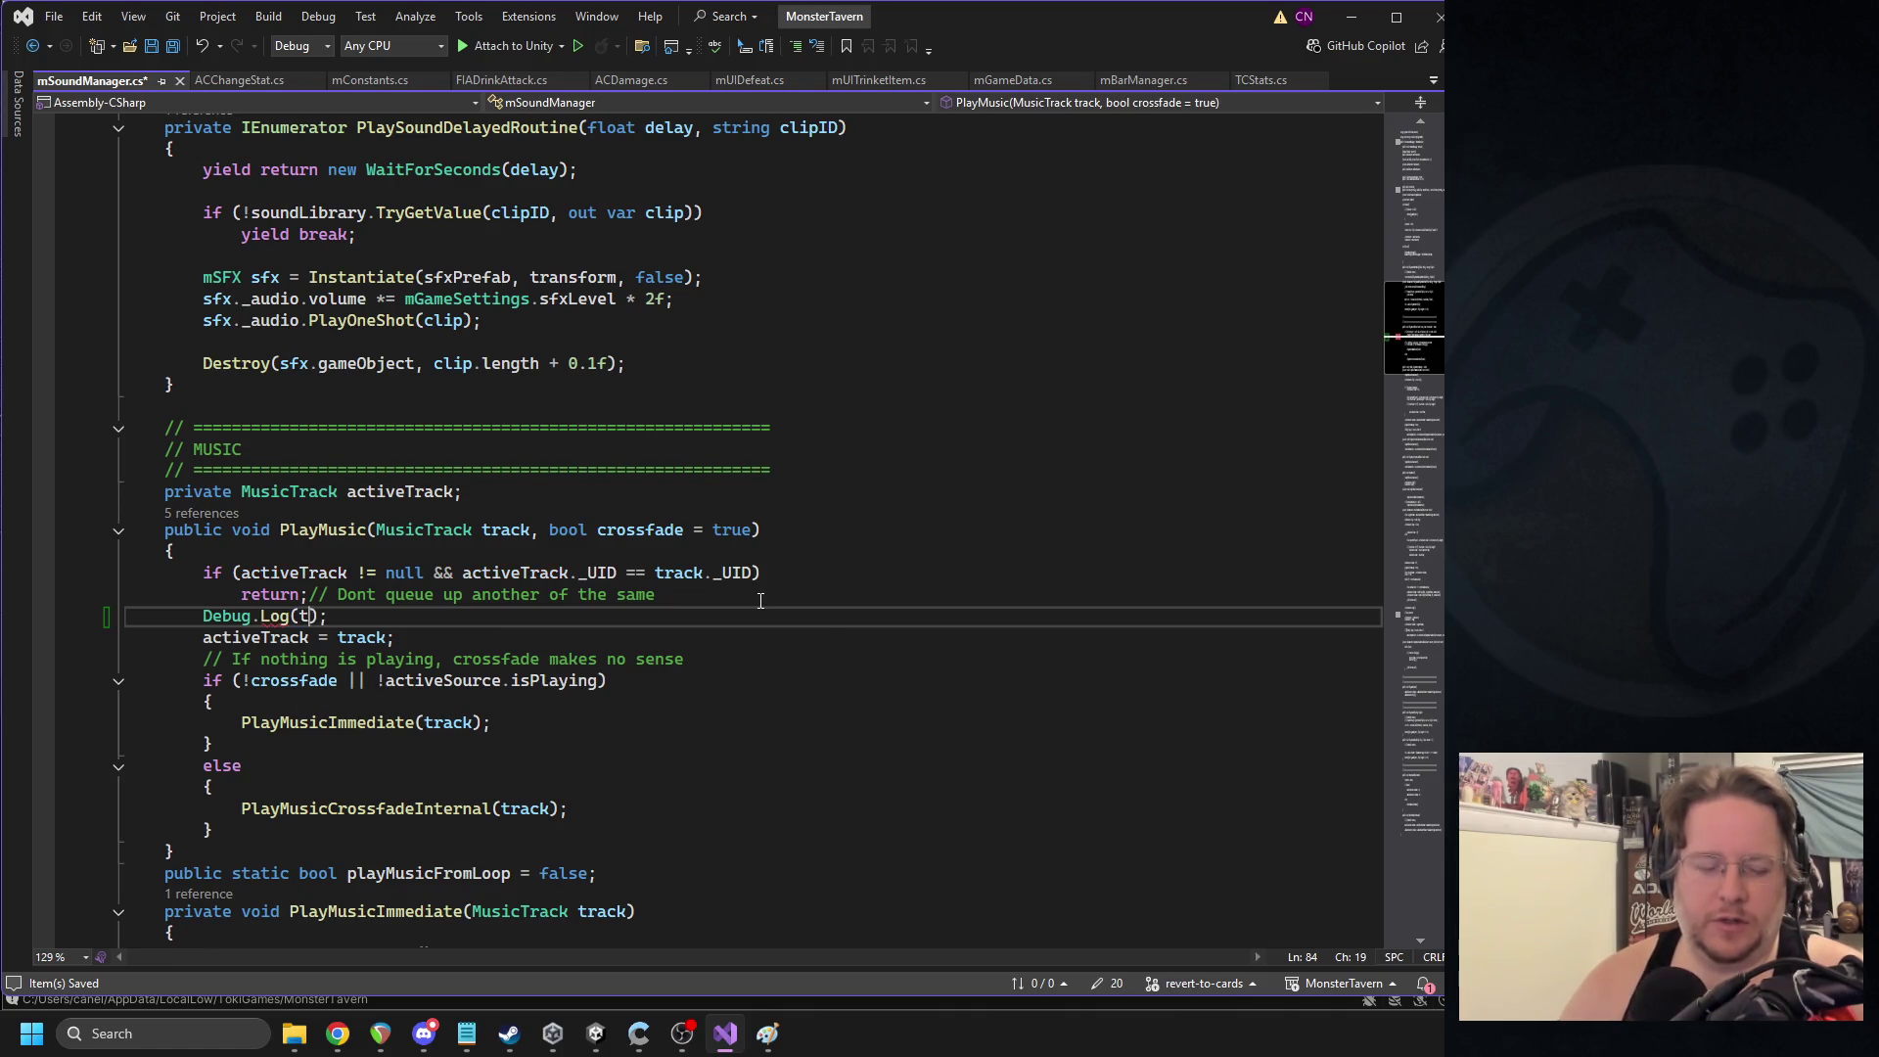
text(rack._UID)
key(ctrl+s)
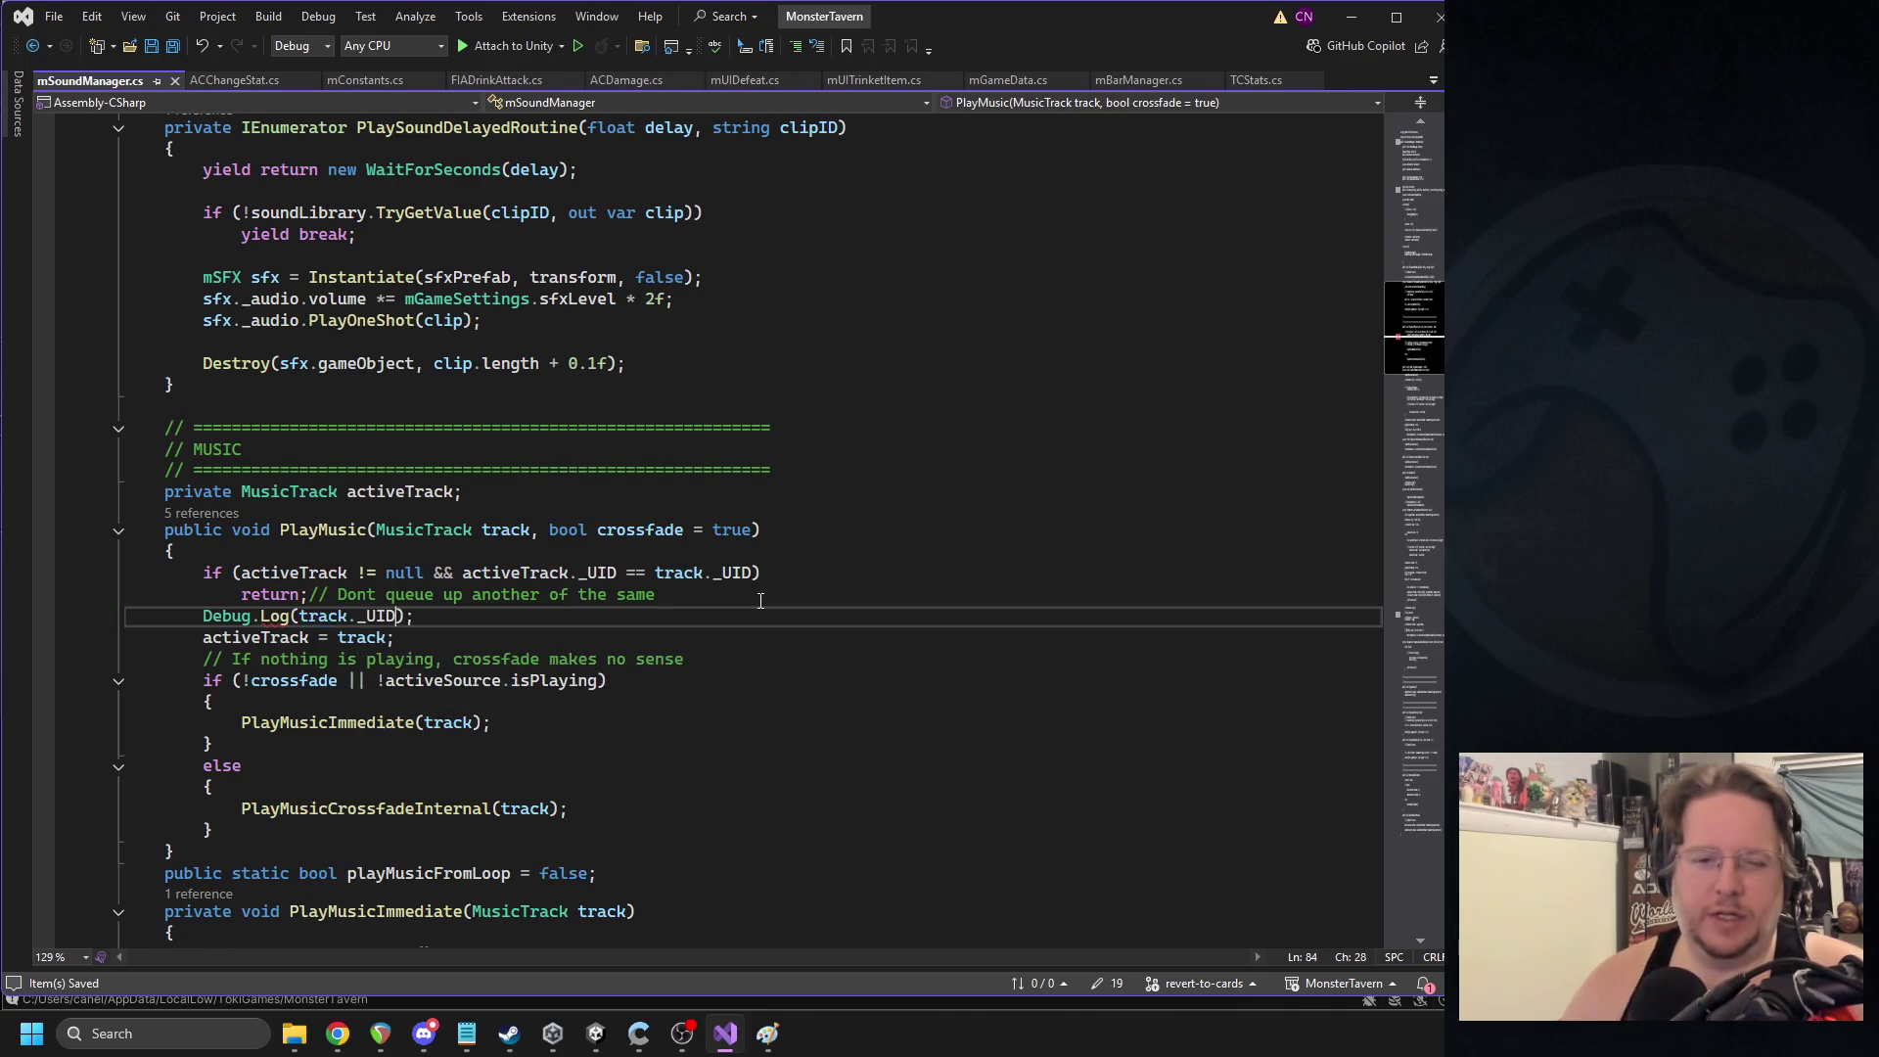
click(597, 1038)
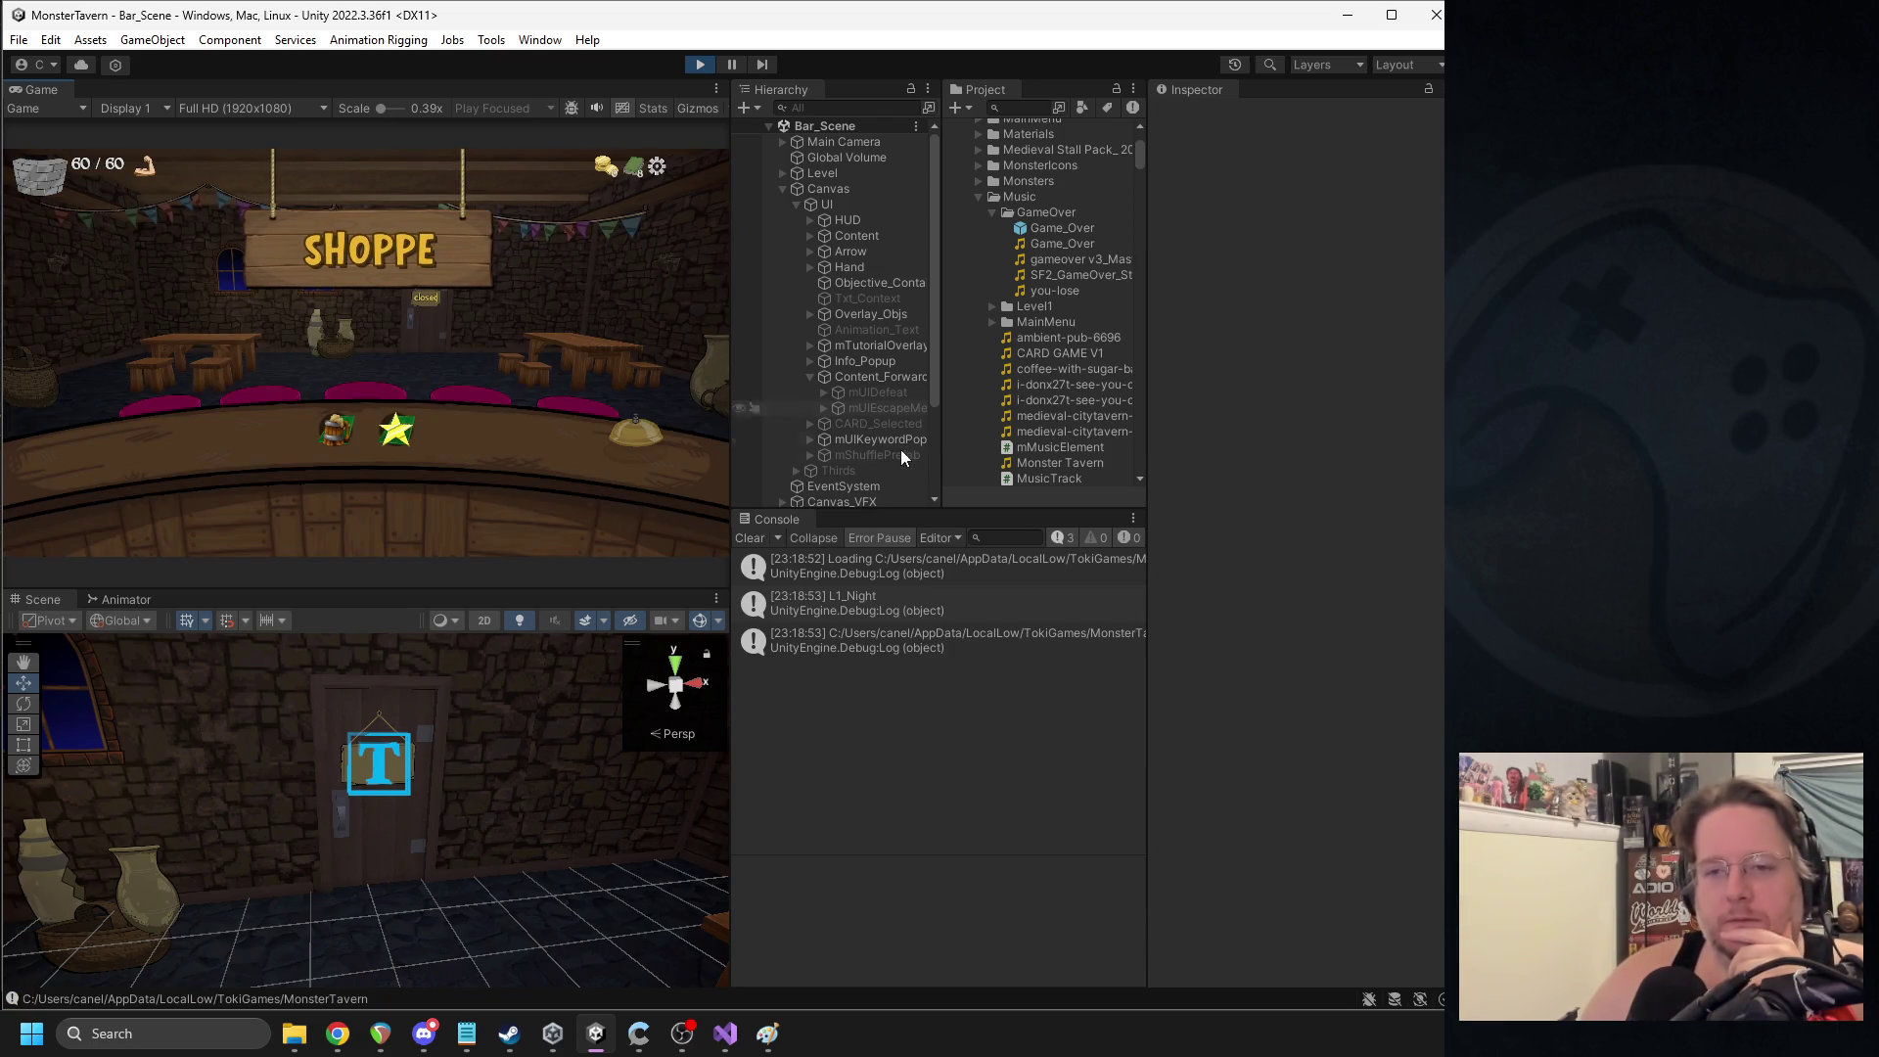
- Enable mUIDefeat to log Game_Over, then restart play mode and open the pause menu
click(861, 408)
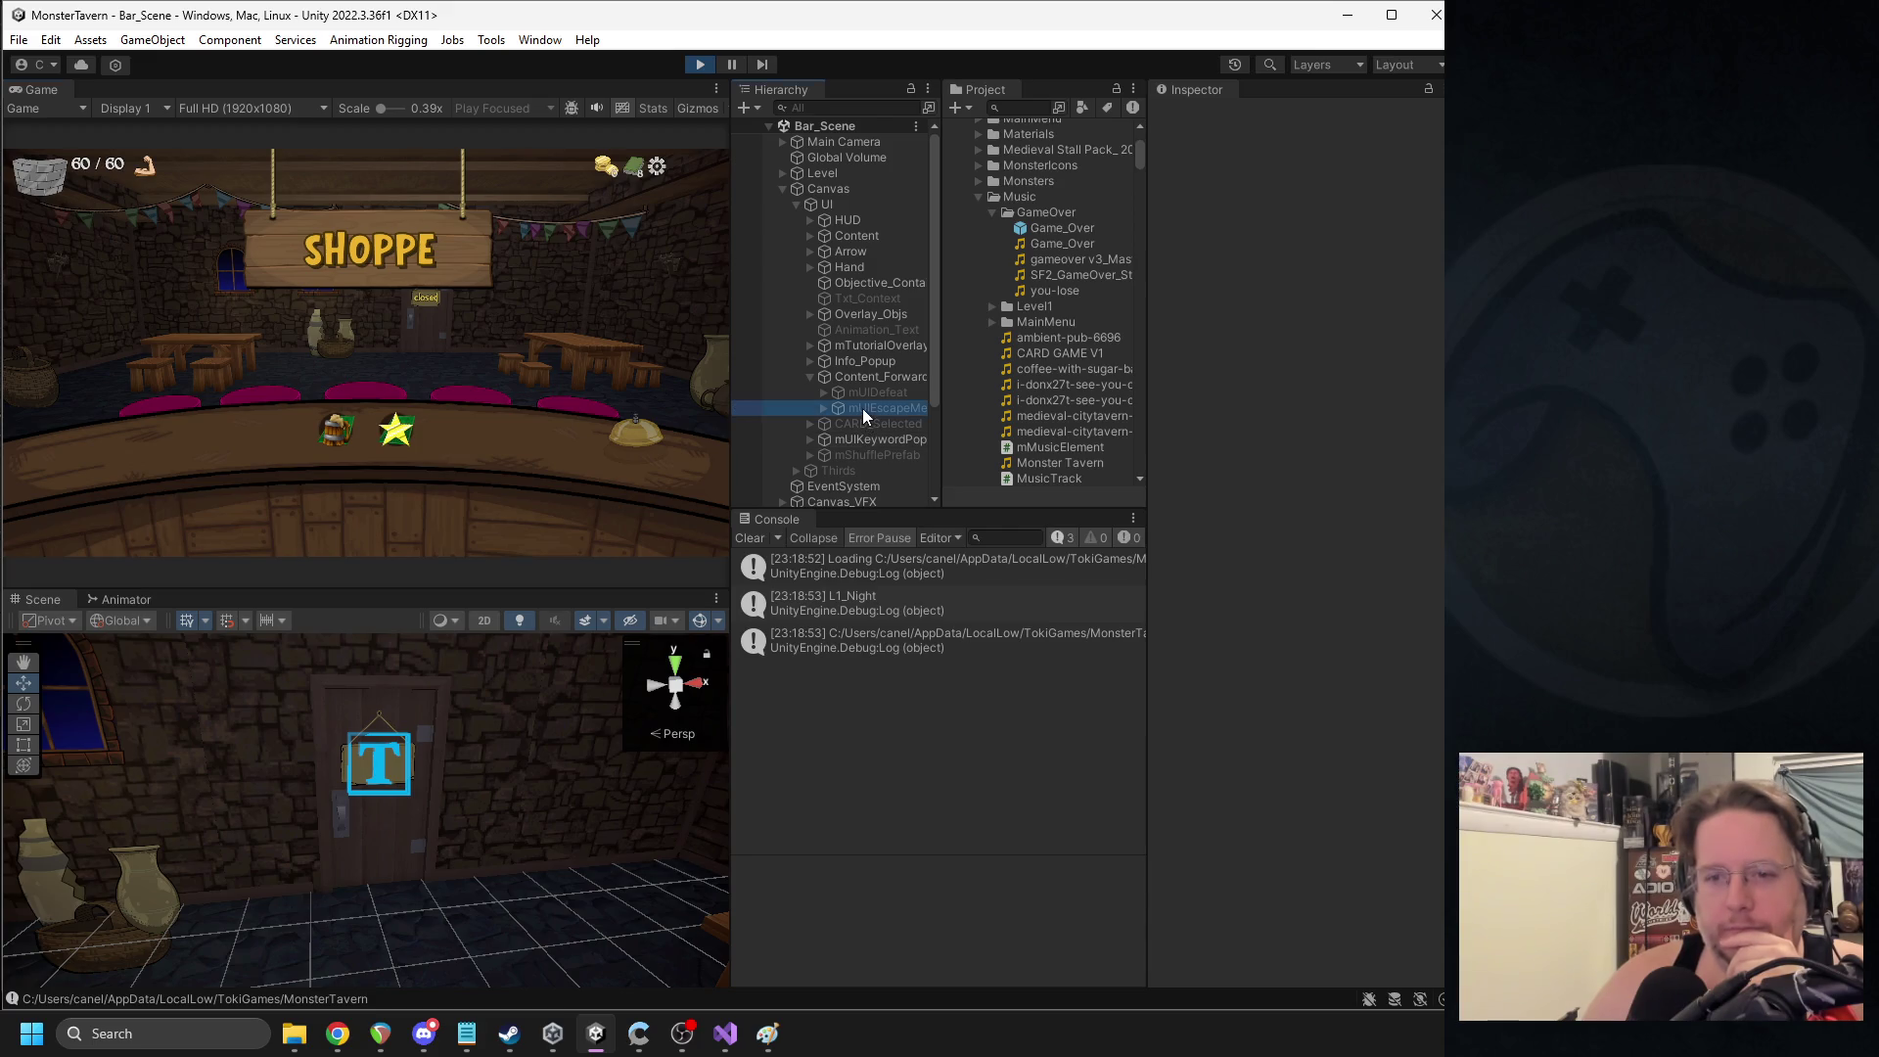
click(884, 392)
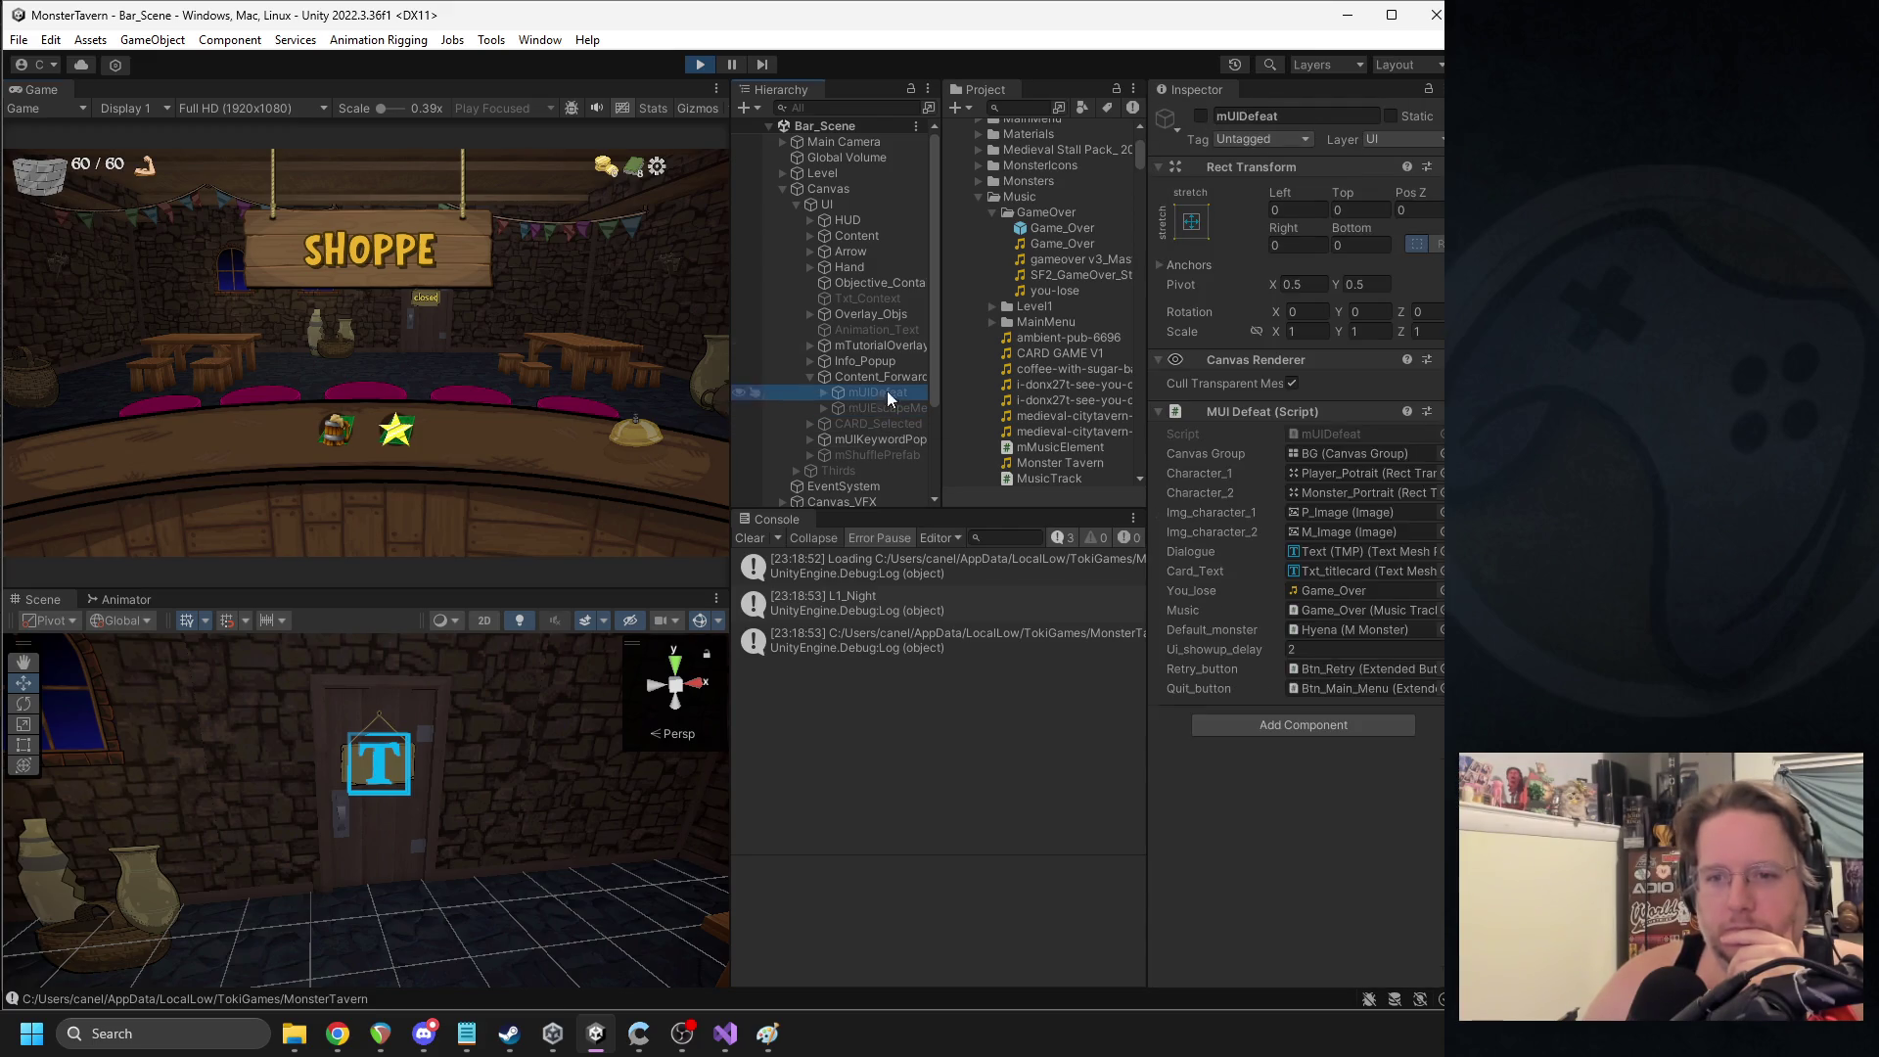
click(1200, 117)
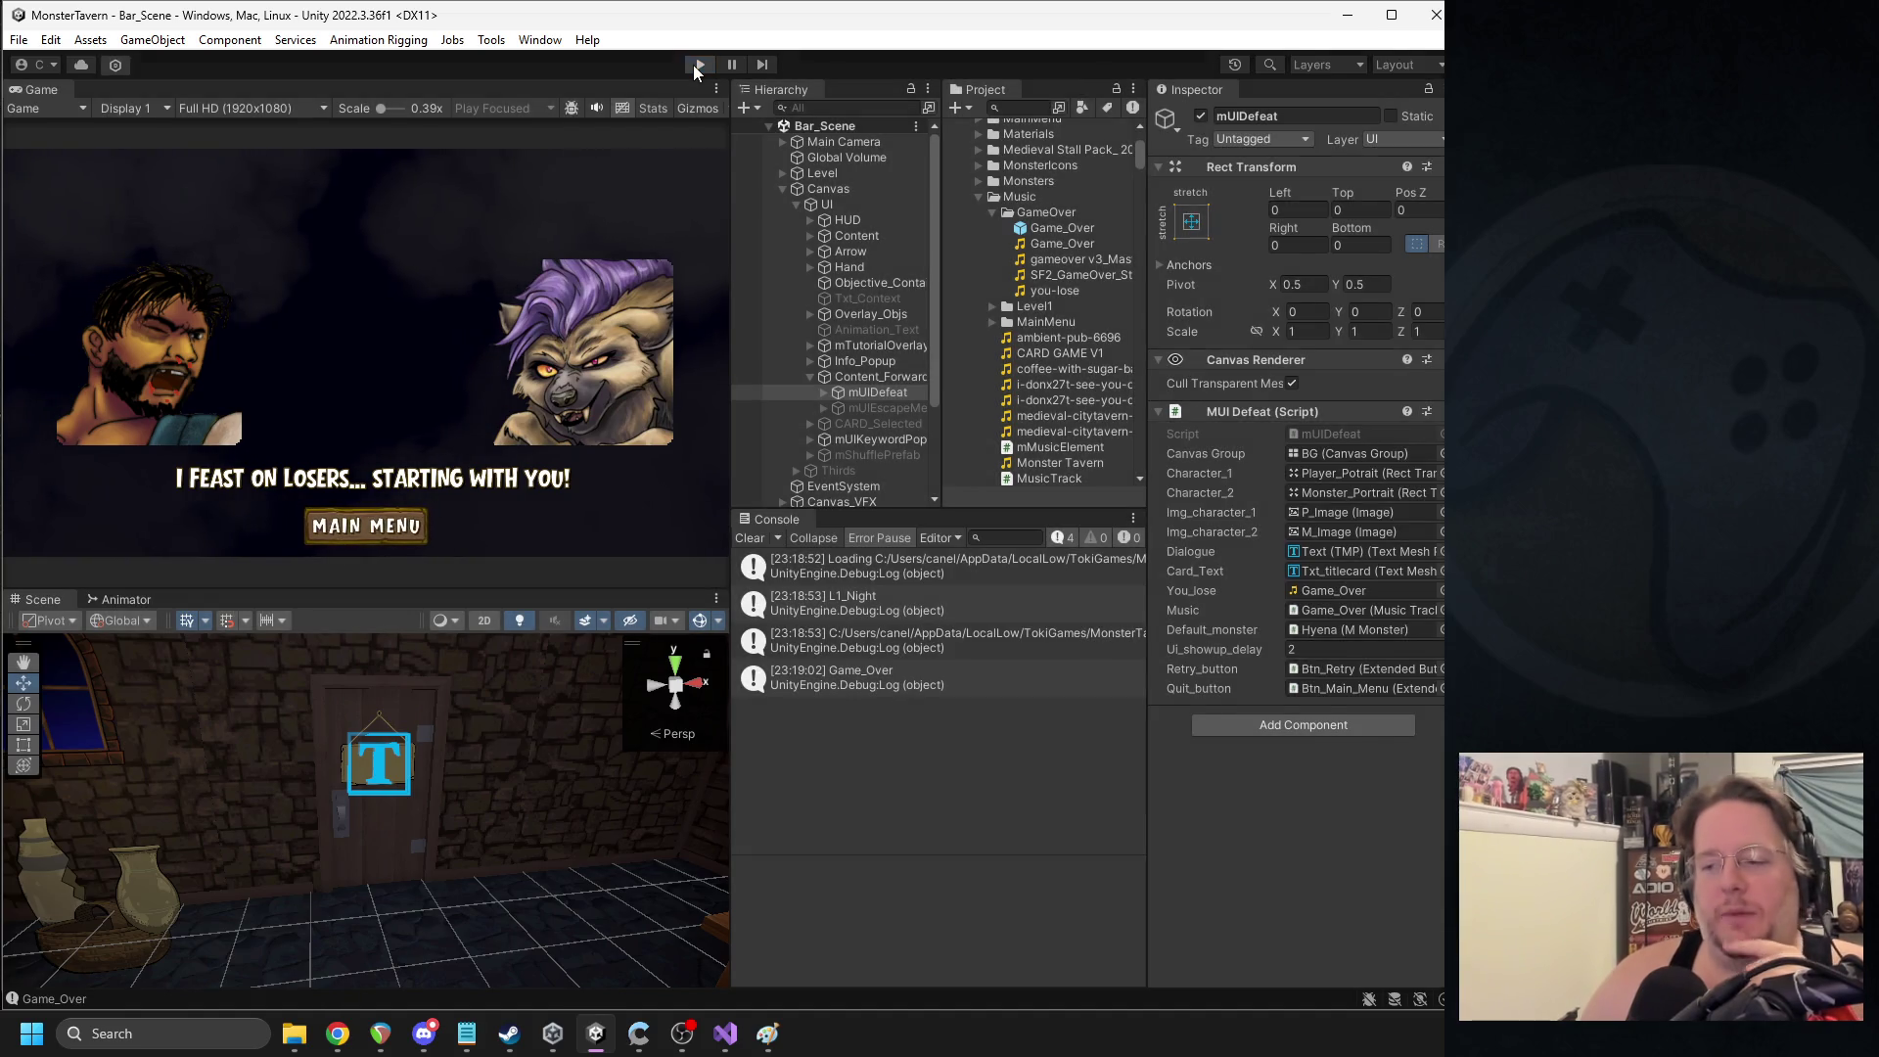
click(699, 64)
click(699, 64)
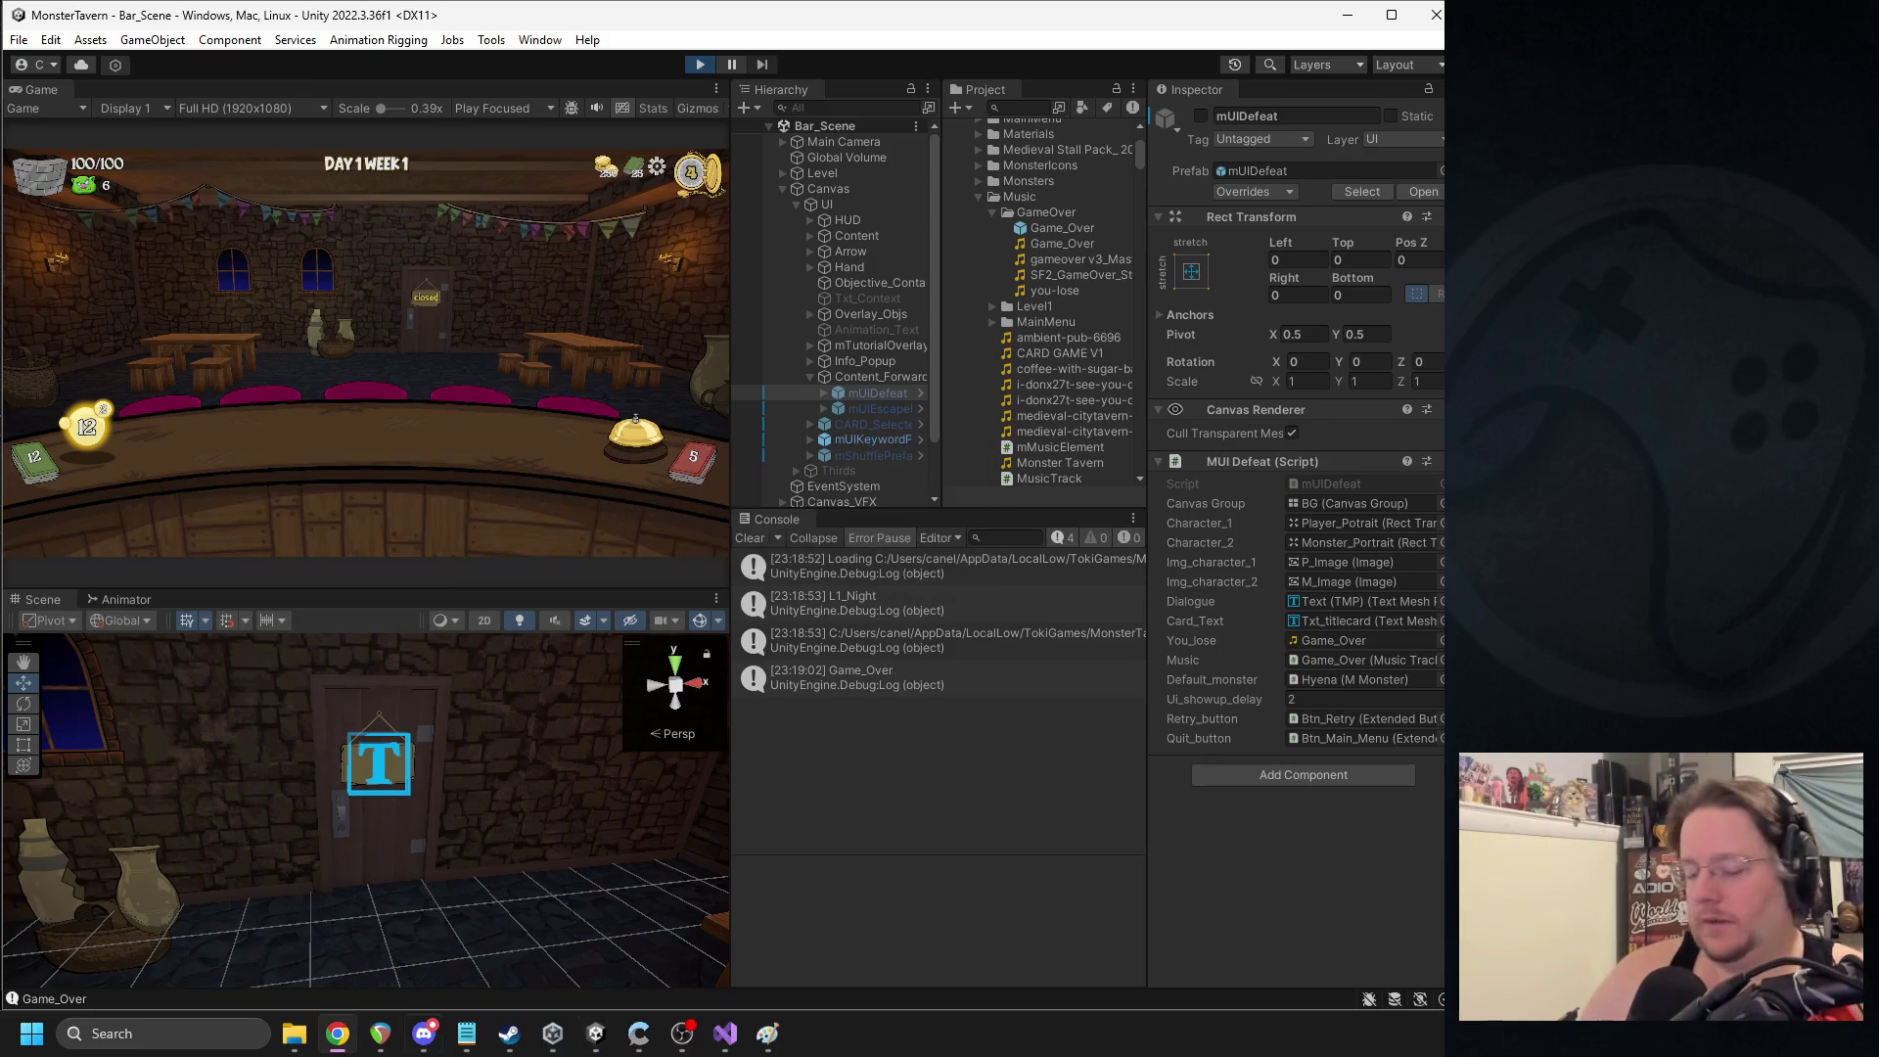
key(Escape)
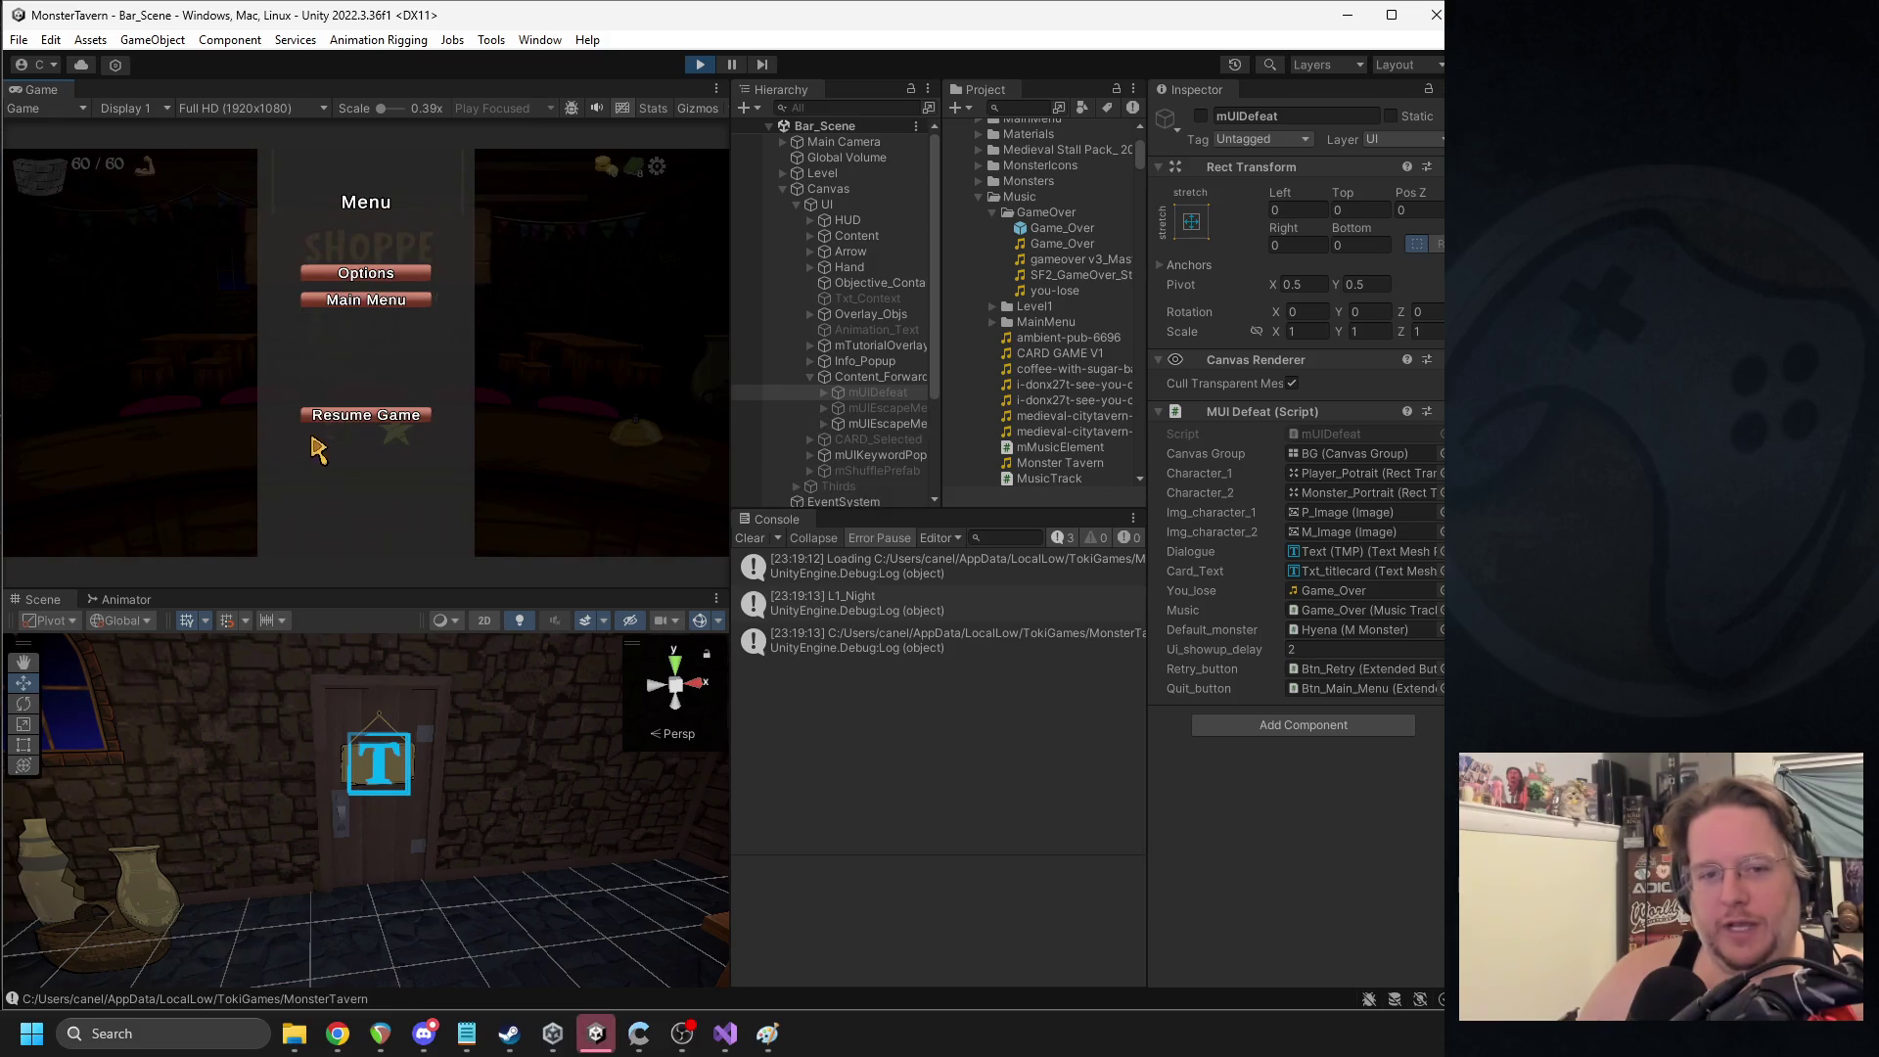
- Check the Music volume slider in the game's Options, then resume the game
click(360, 275)
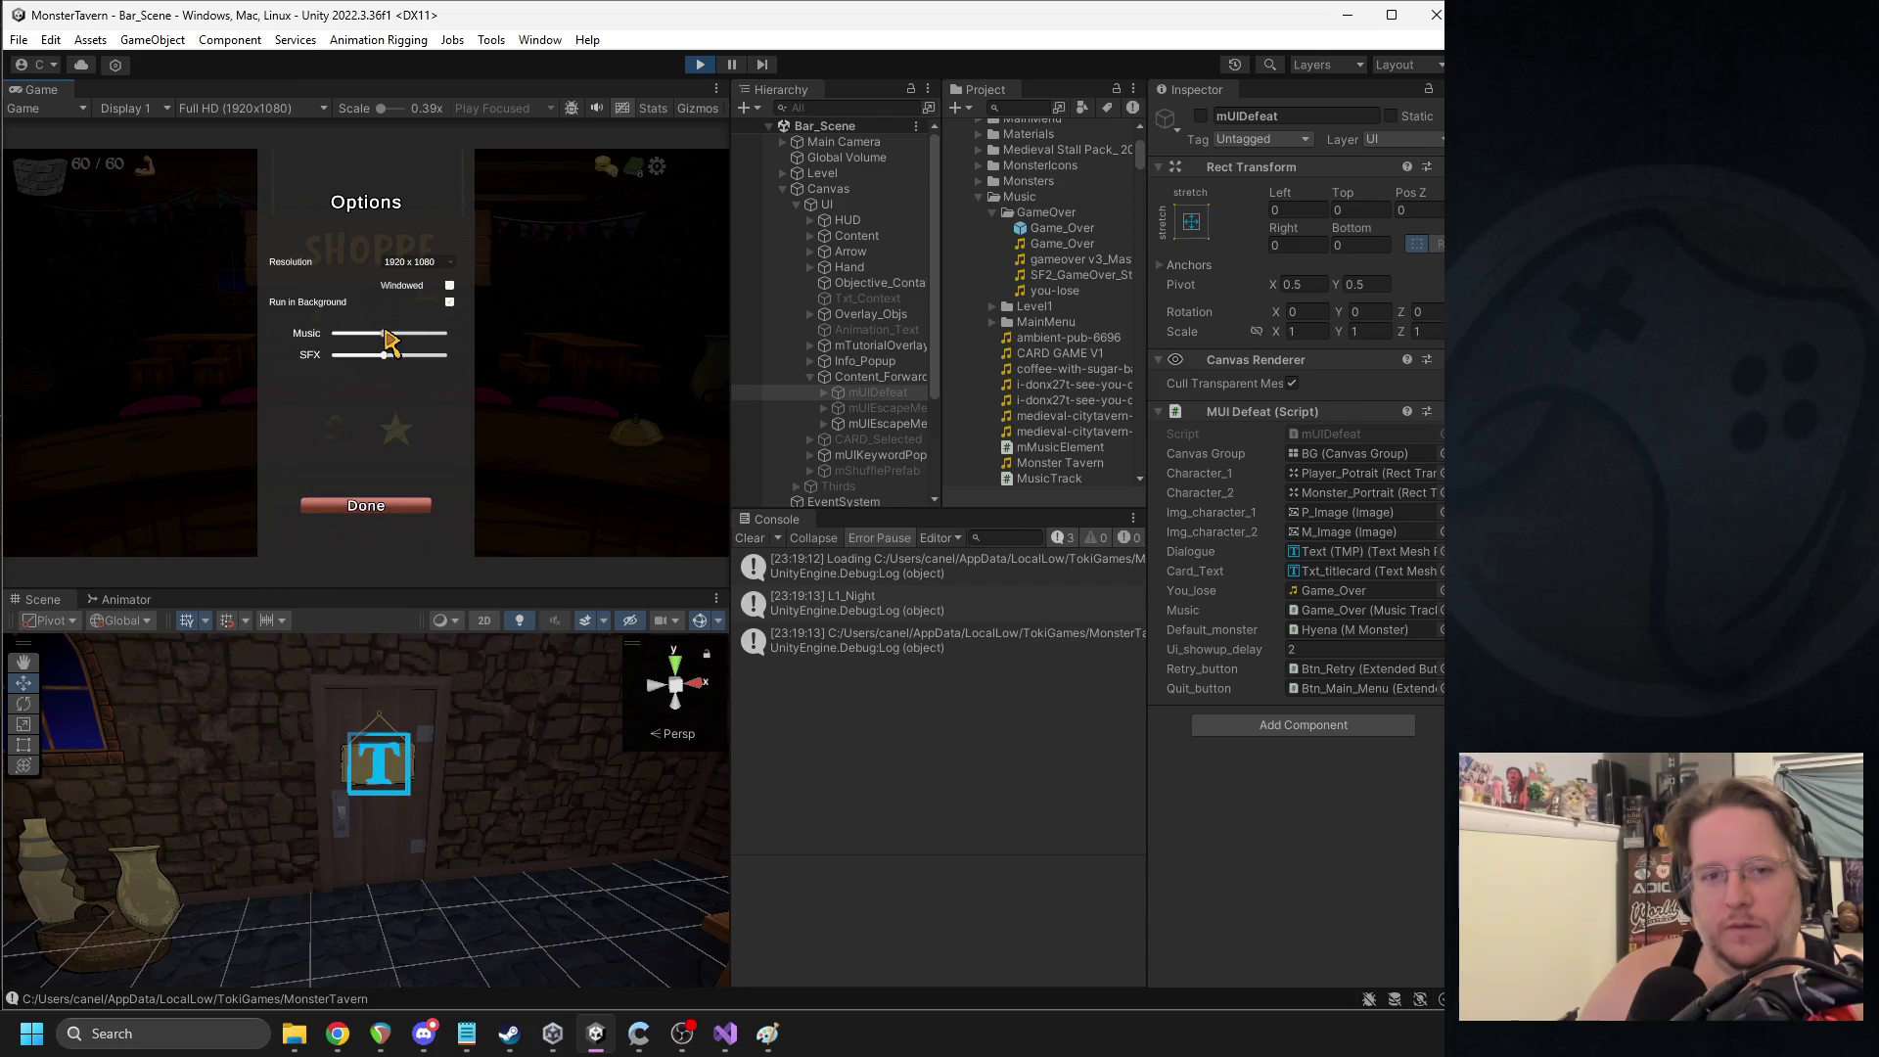
click(390, 507)
click(390, 428)
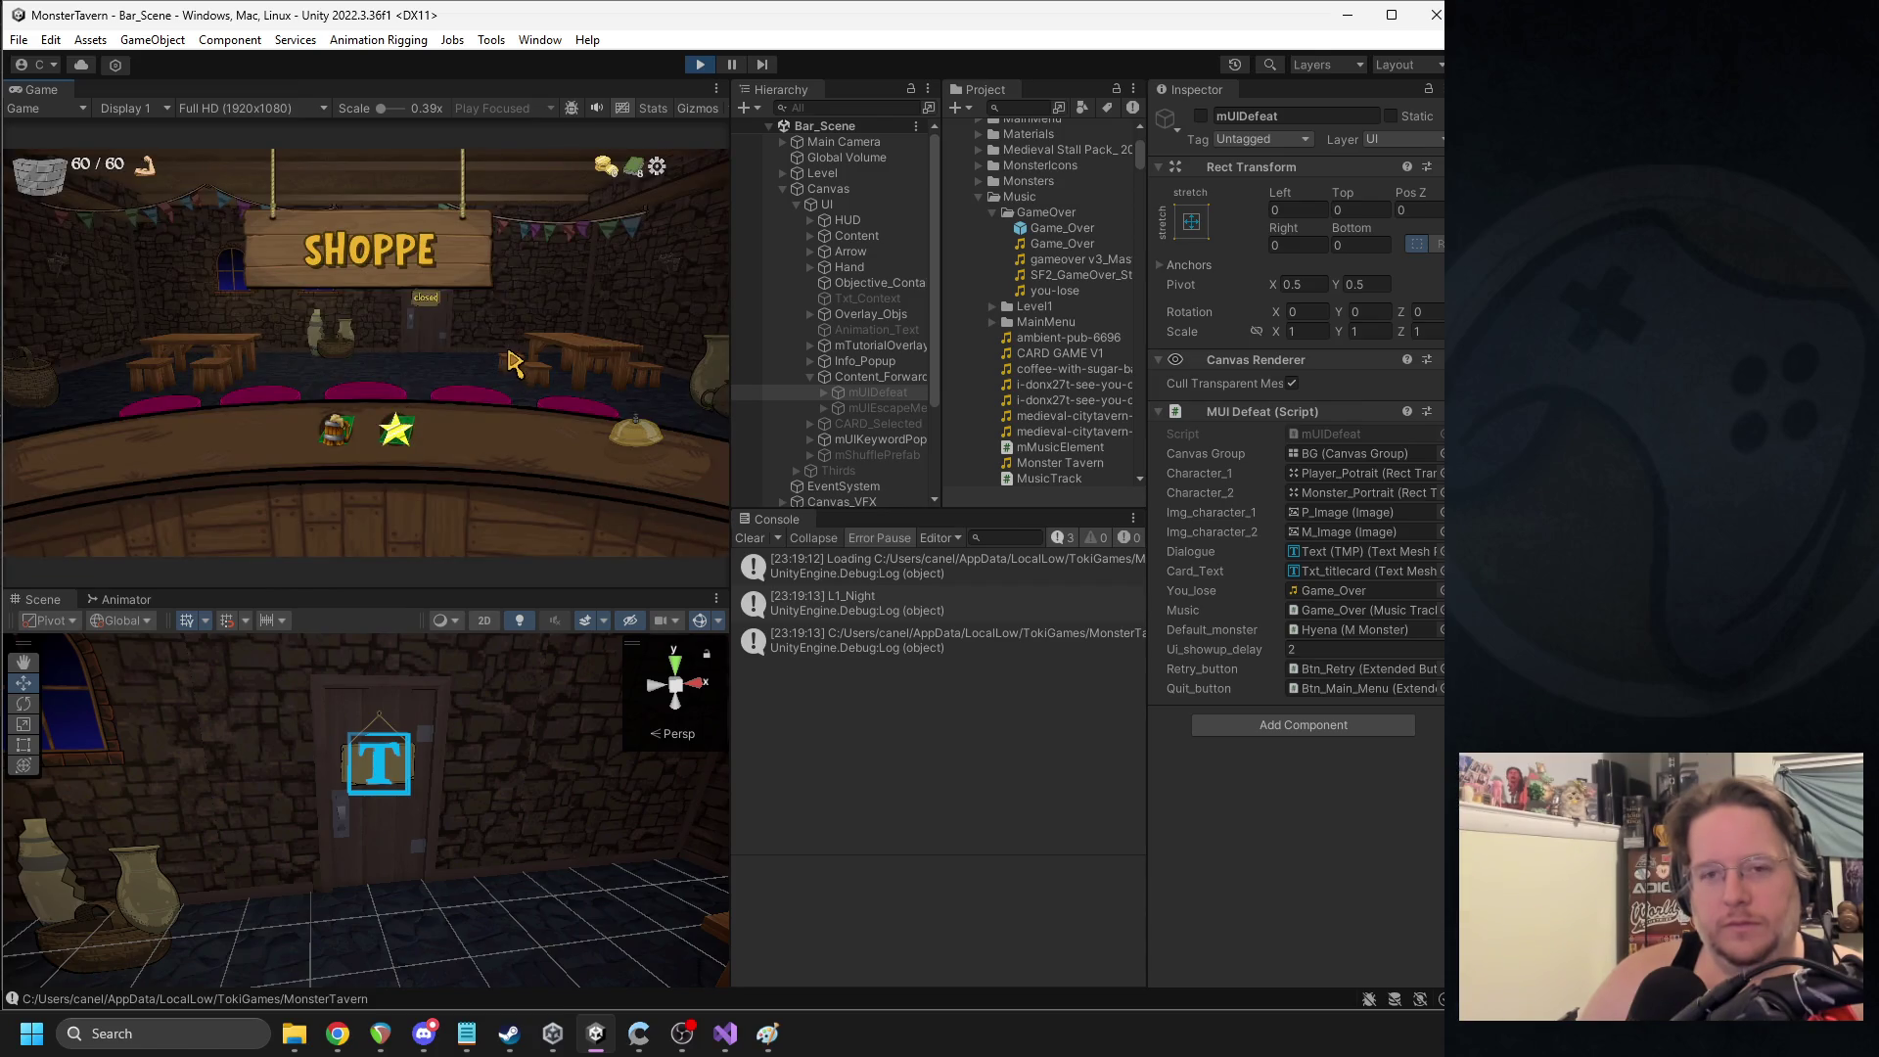
- Enable mUIDefeat in two play sessions, each logging Game_Over, then jump to the logging code
click(1202, 117)
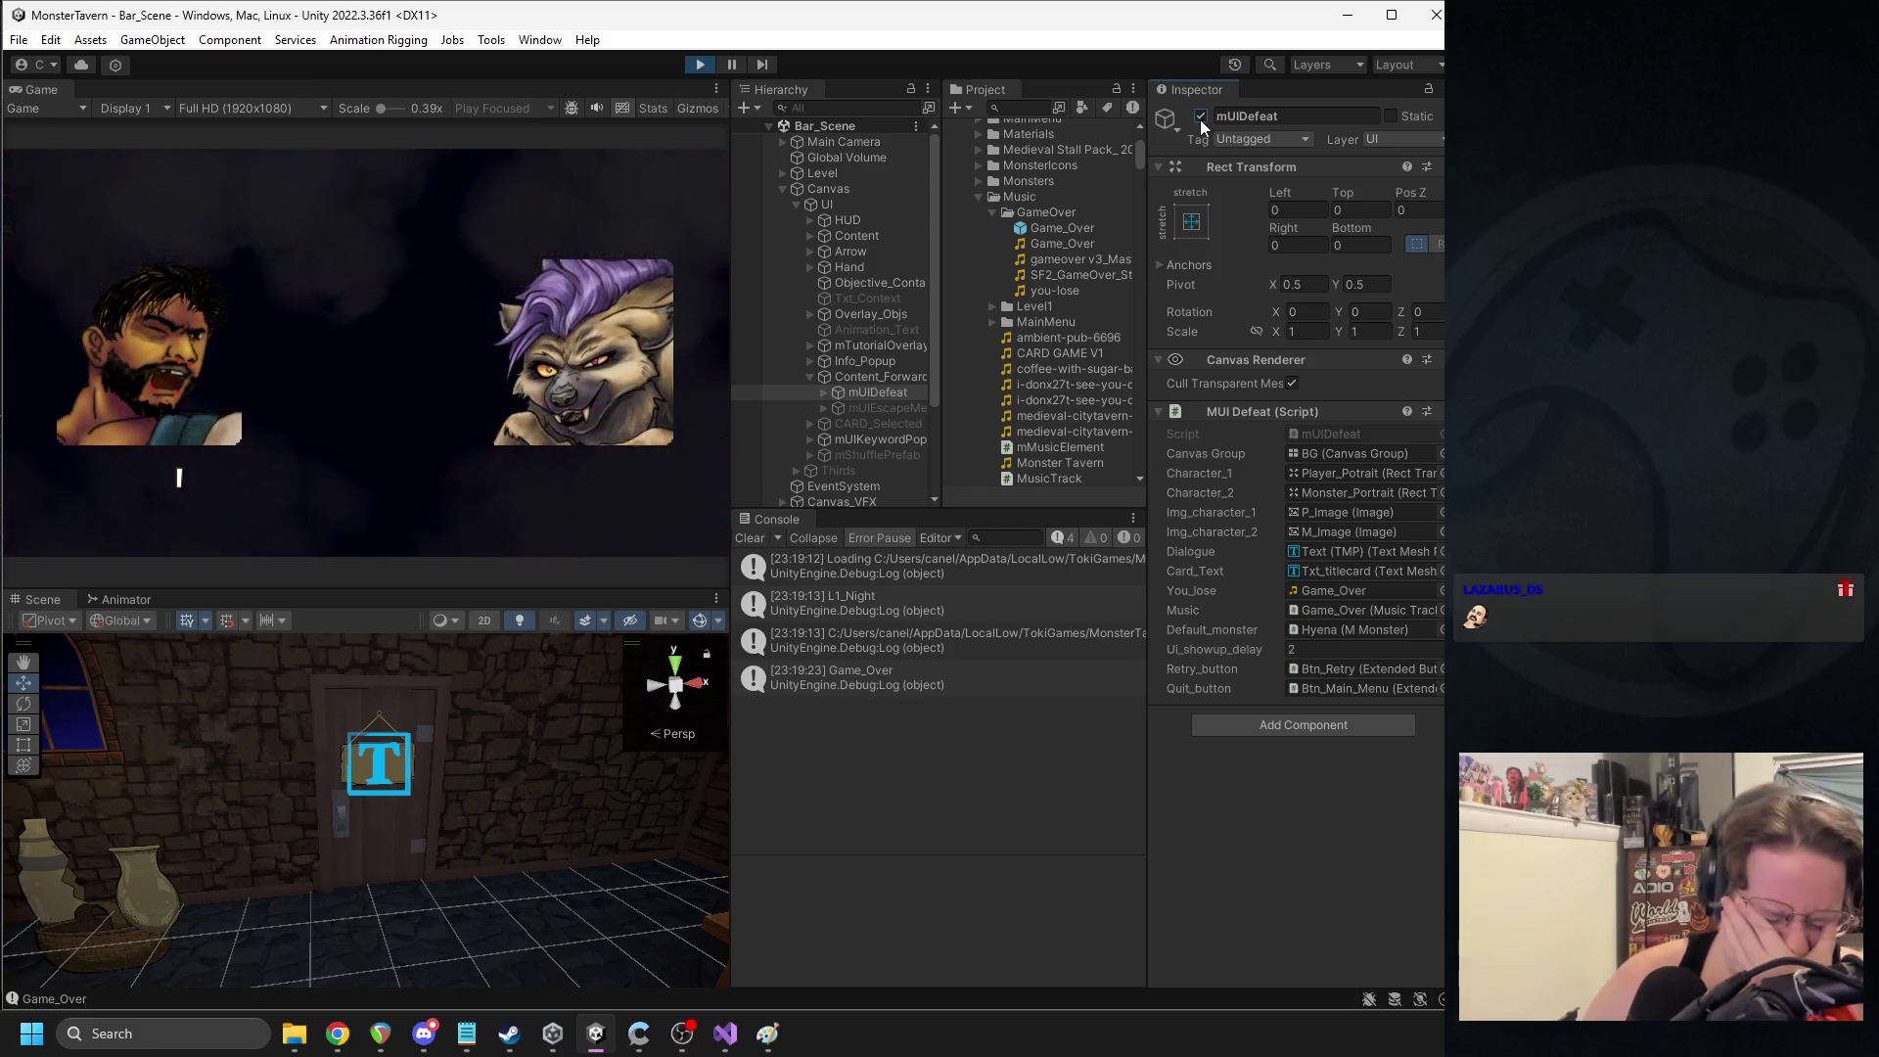
click(700, 65)
click(699, 65)
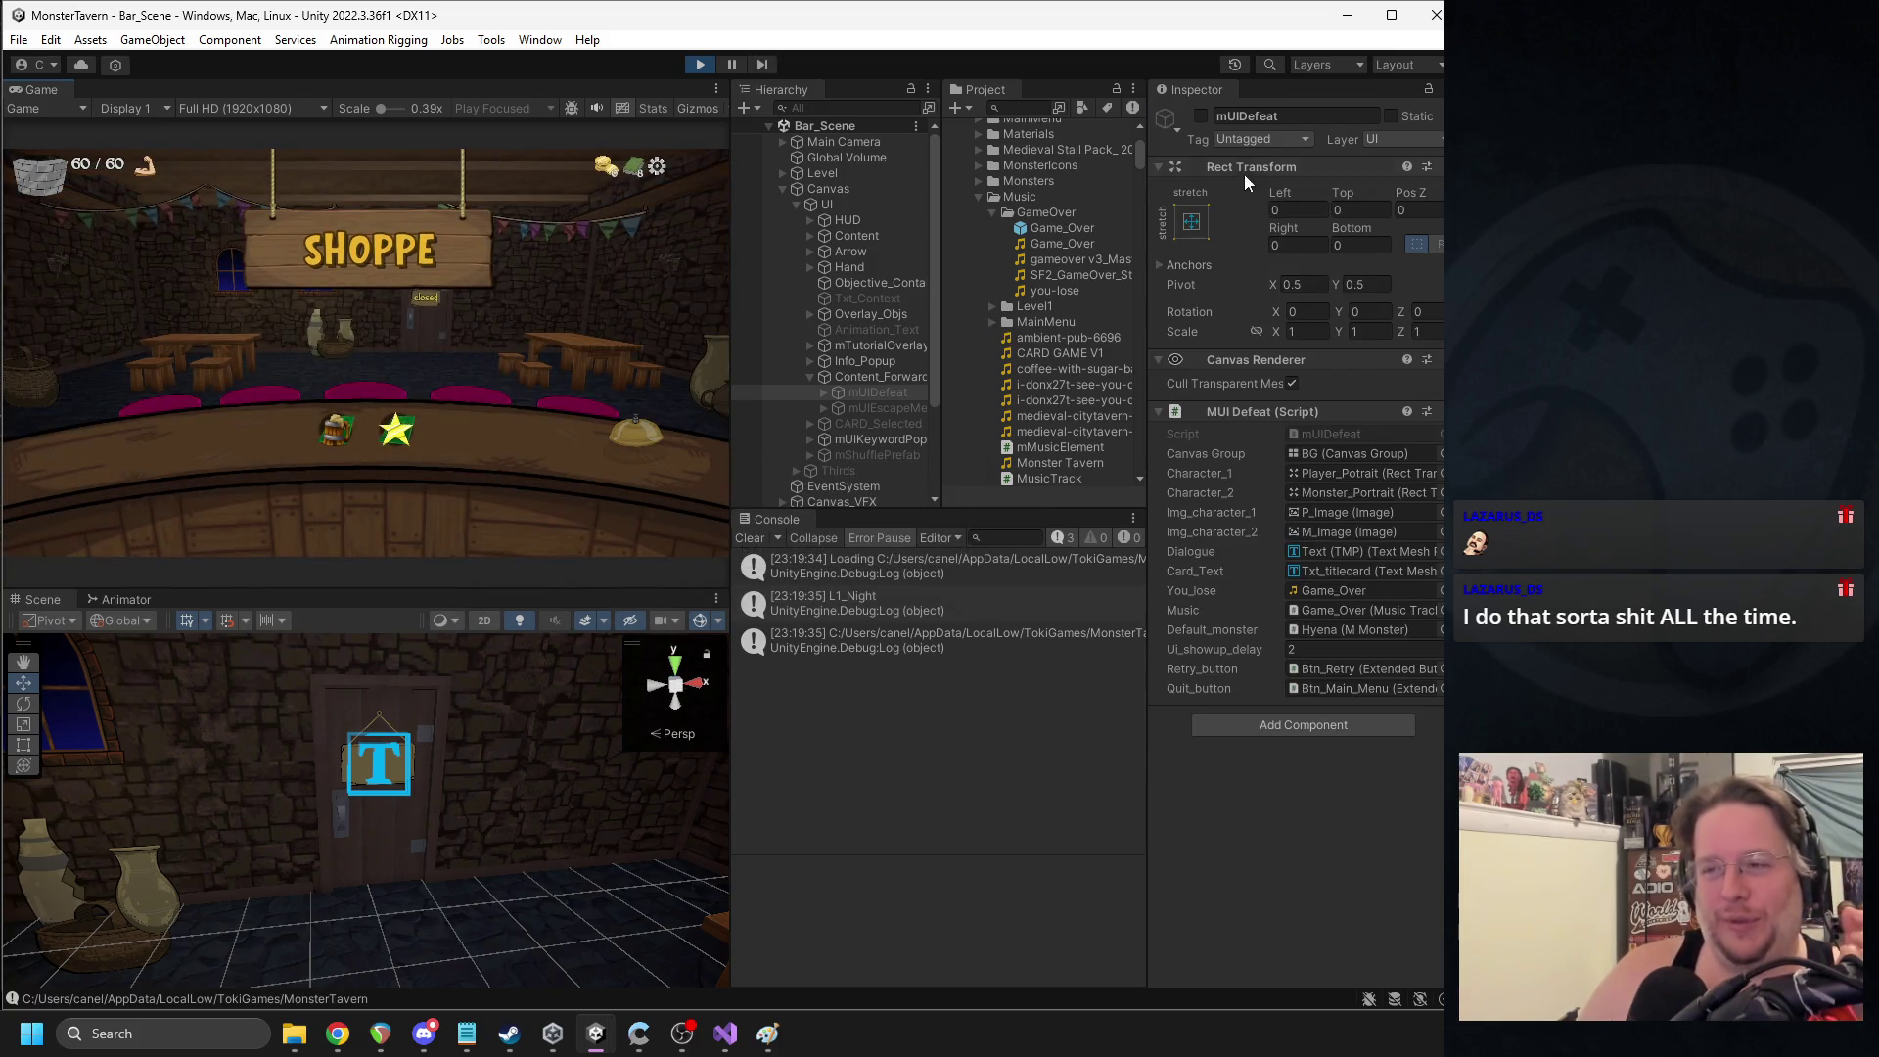
click(1200, 116)
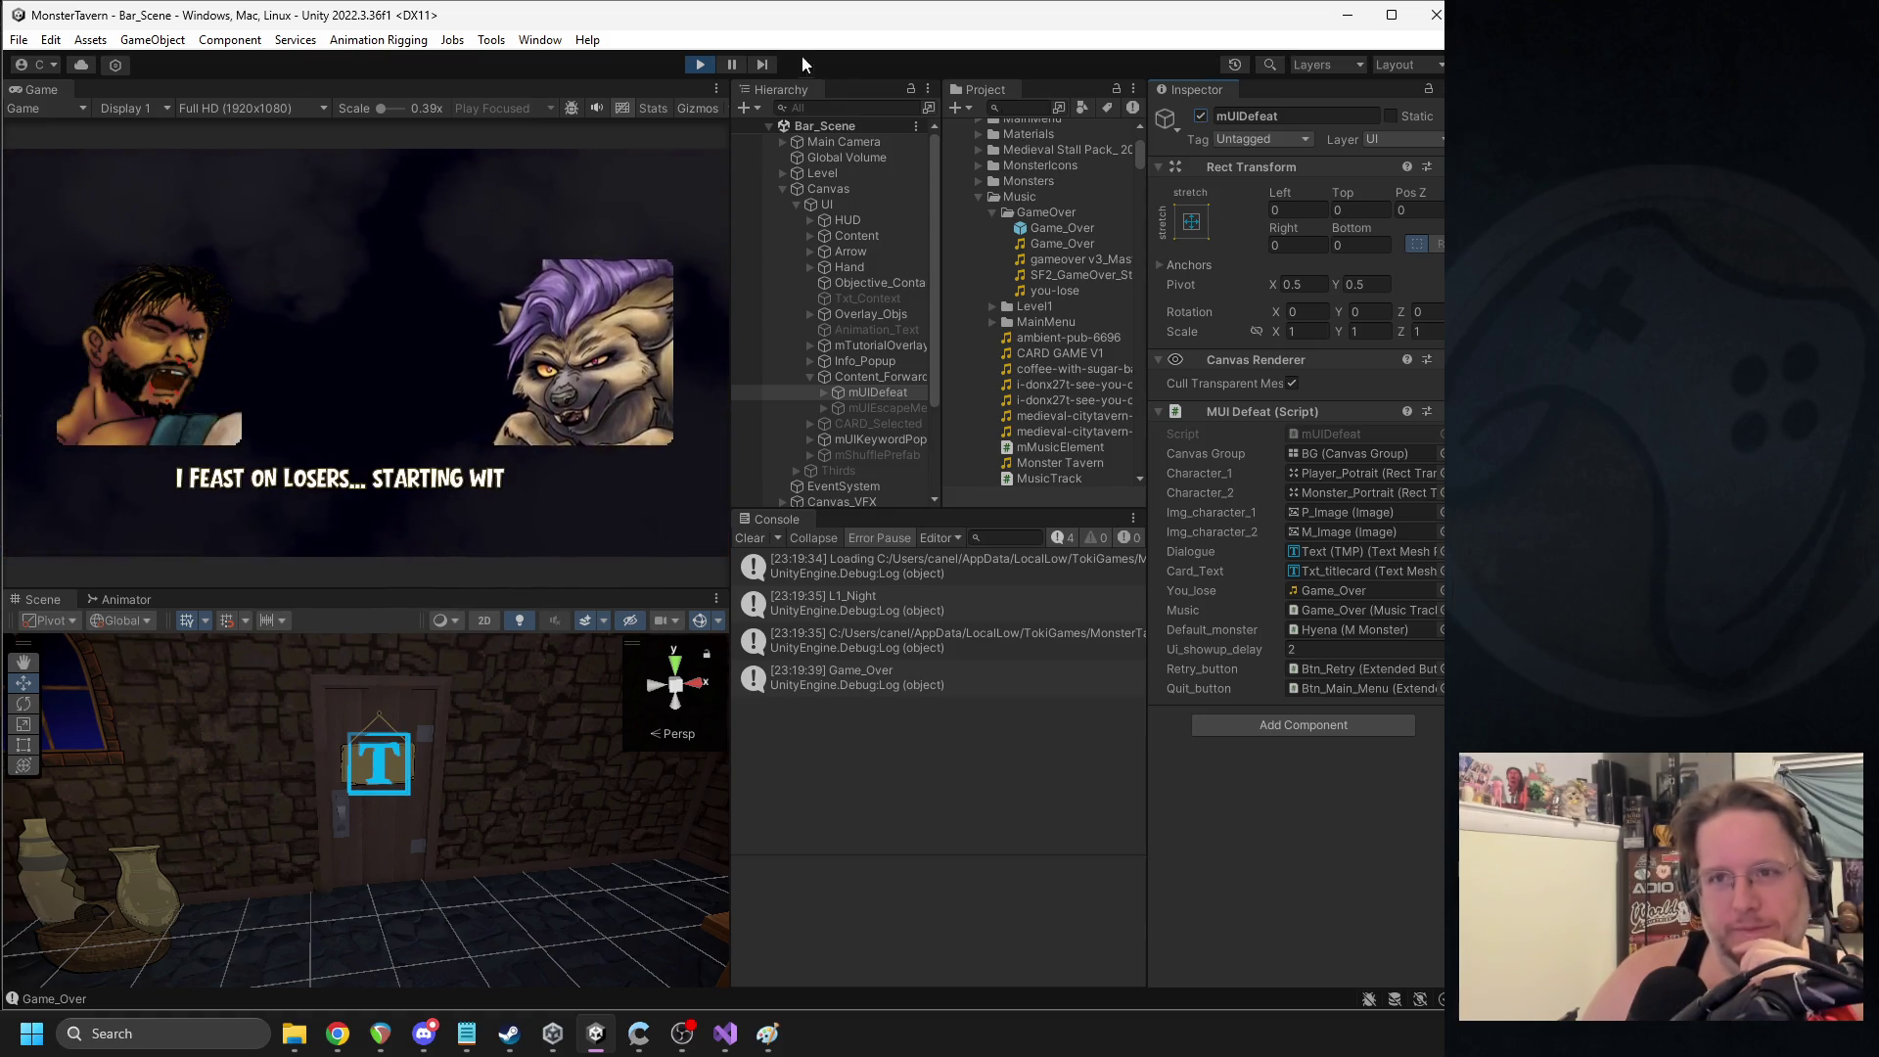
click(700, 66)
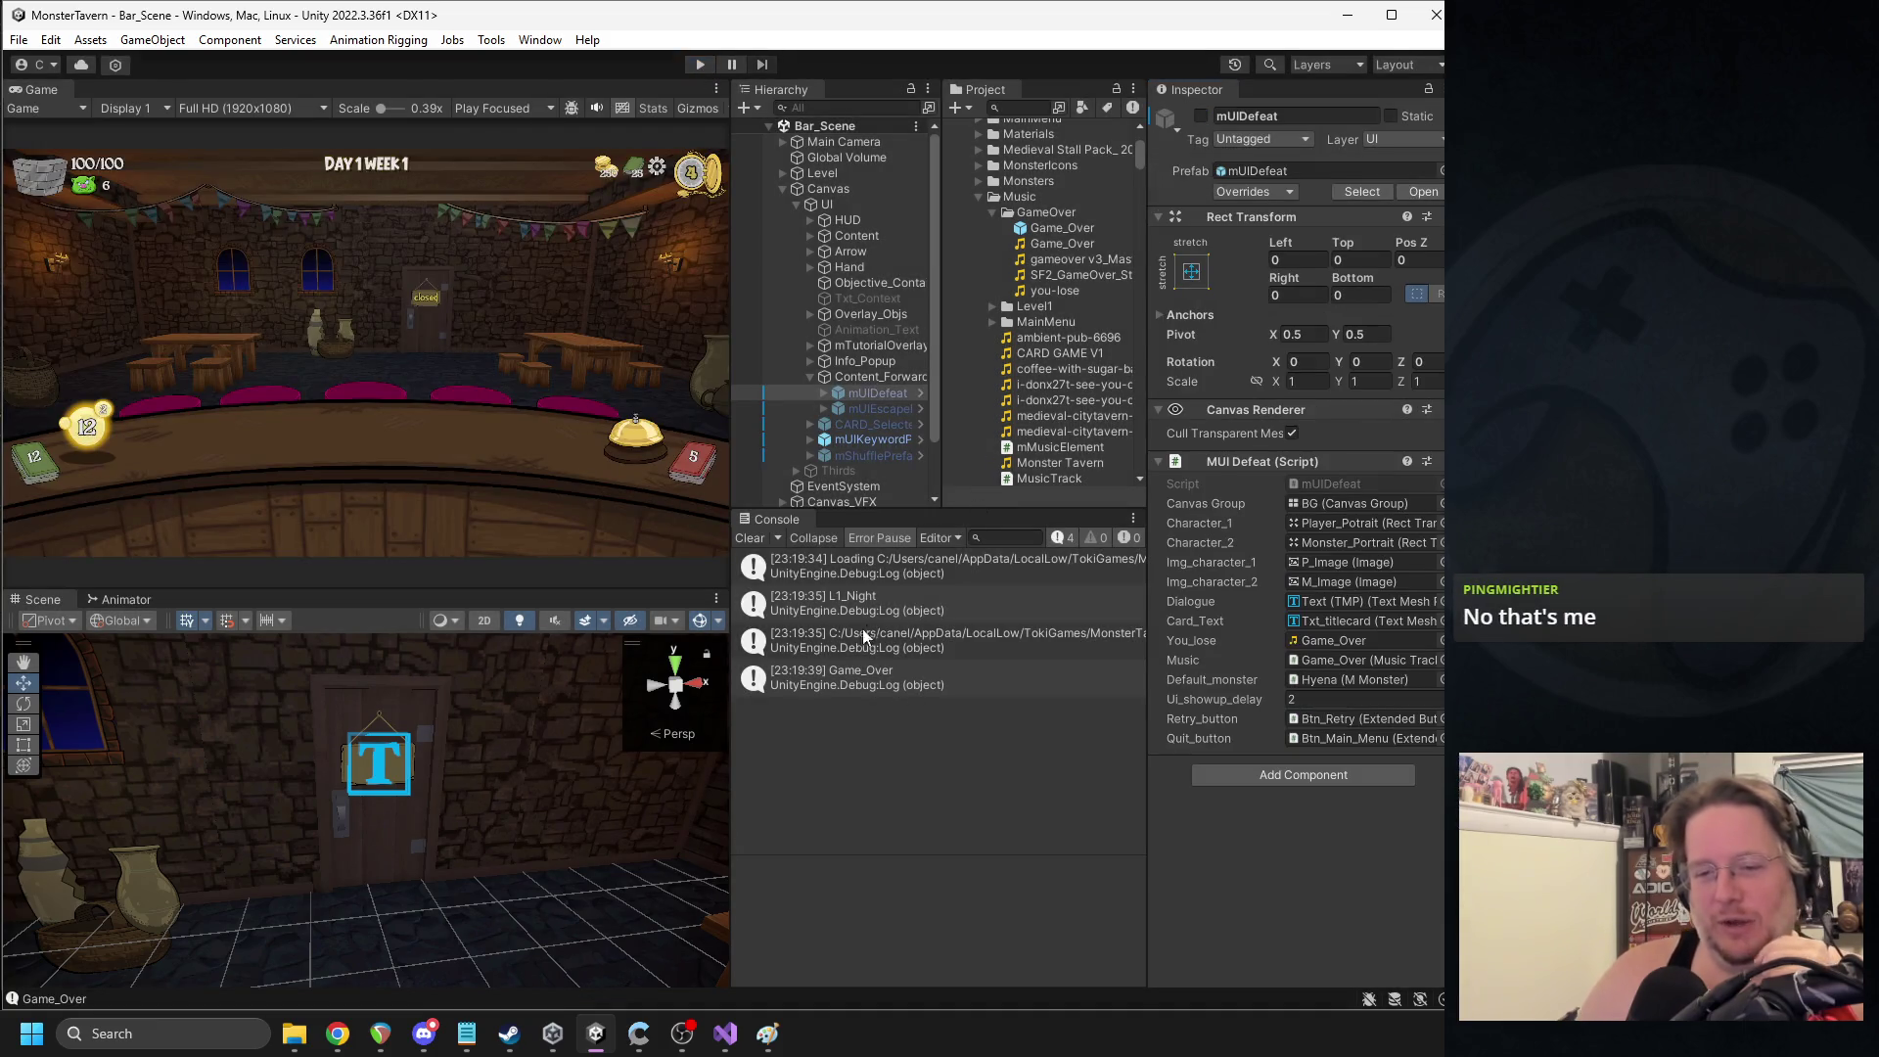
double_click(860, 679)
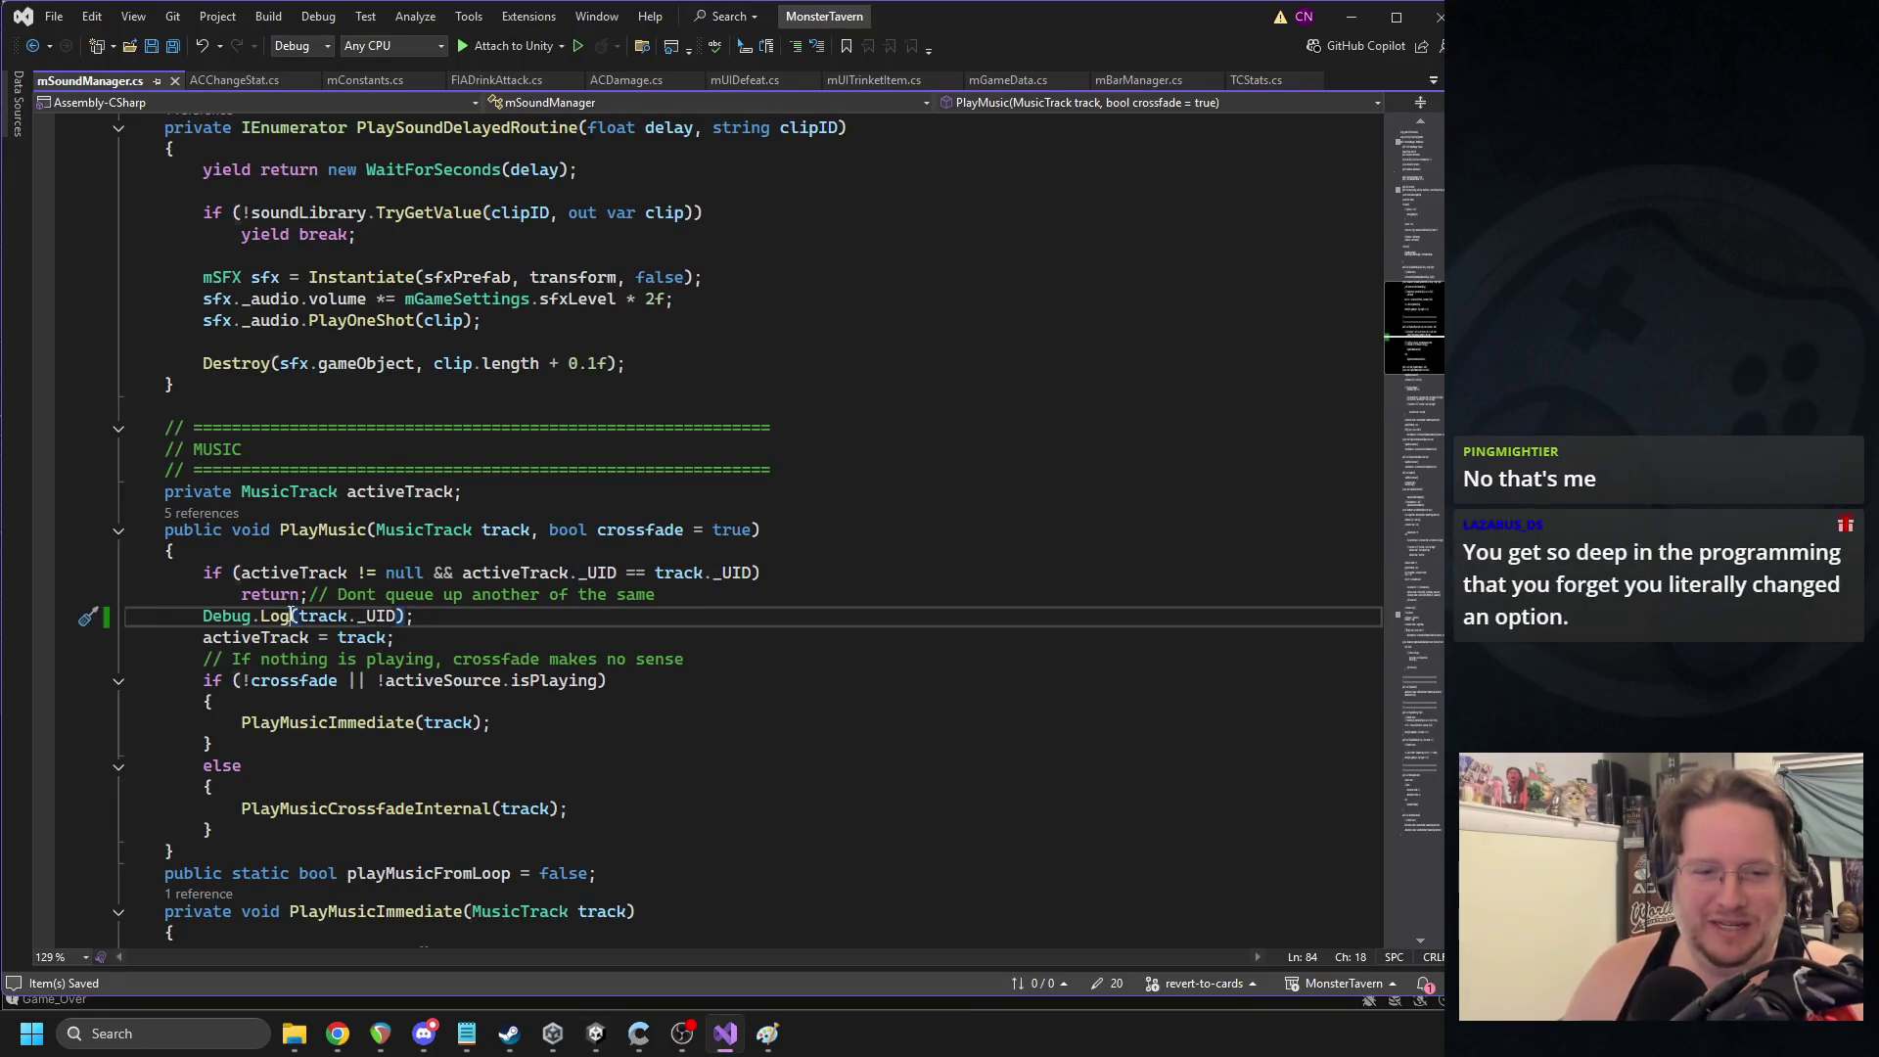
- Cut the track._UID Debug.Log line from PlayMusic and let Unity recompile the scripts
key(ctrl+x)
click(550, 427)
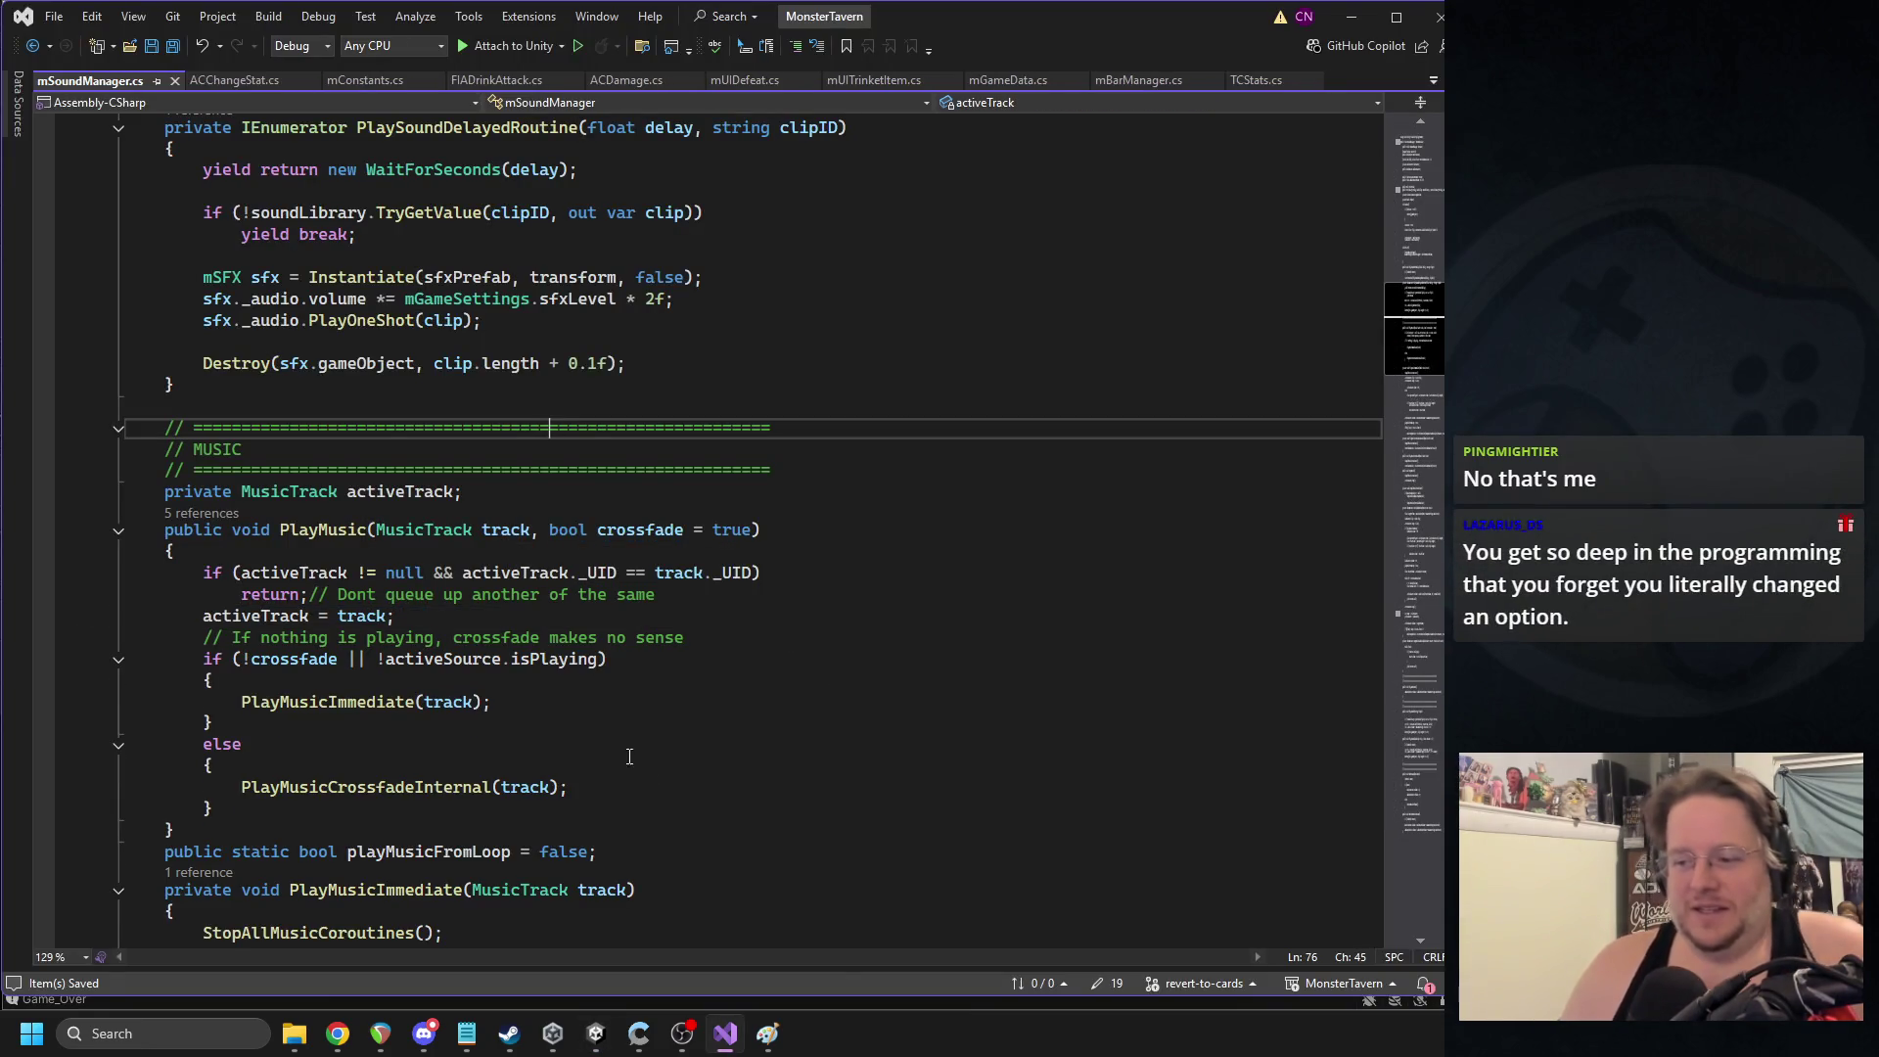
click(596, 1034)
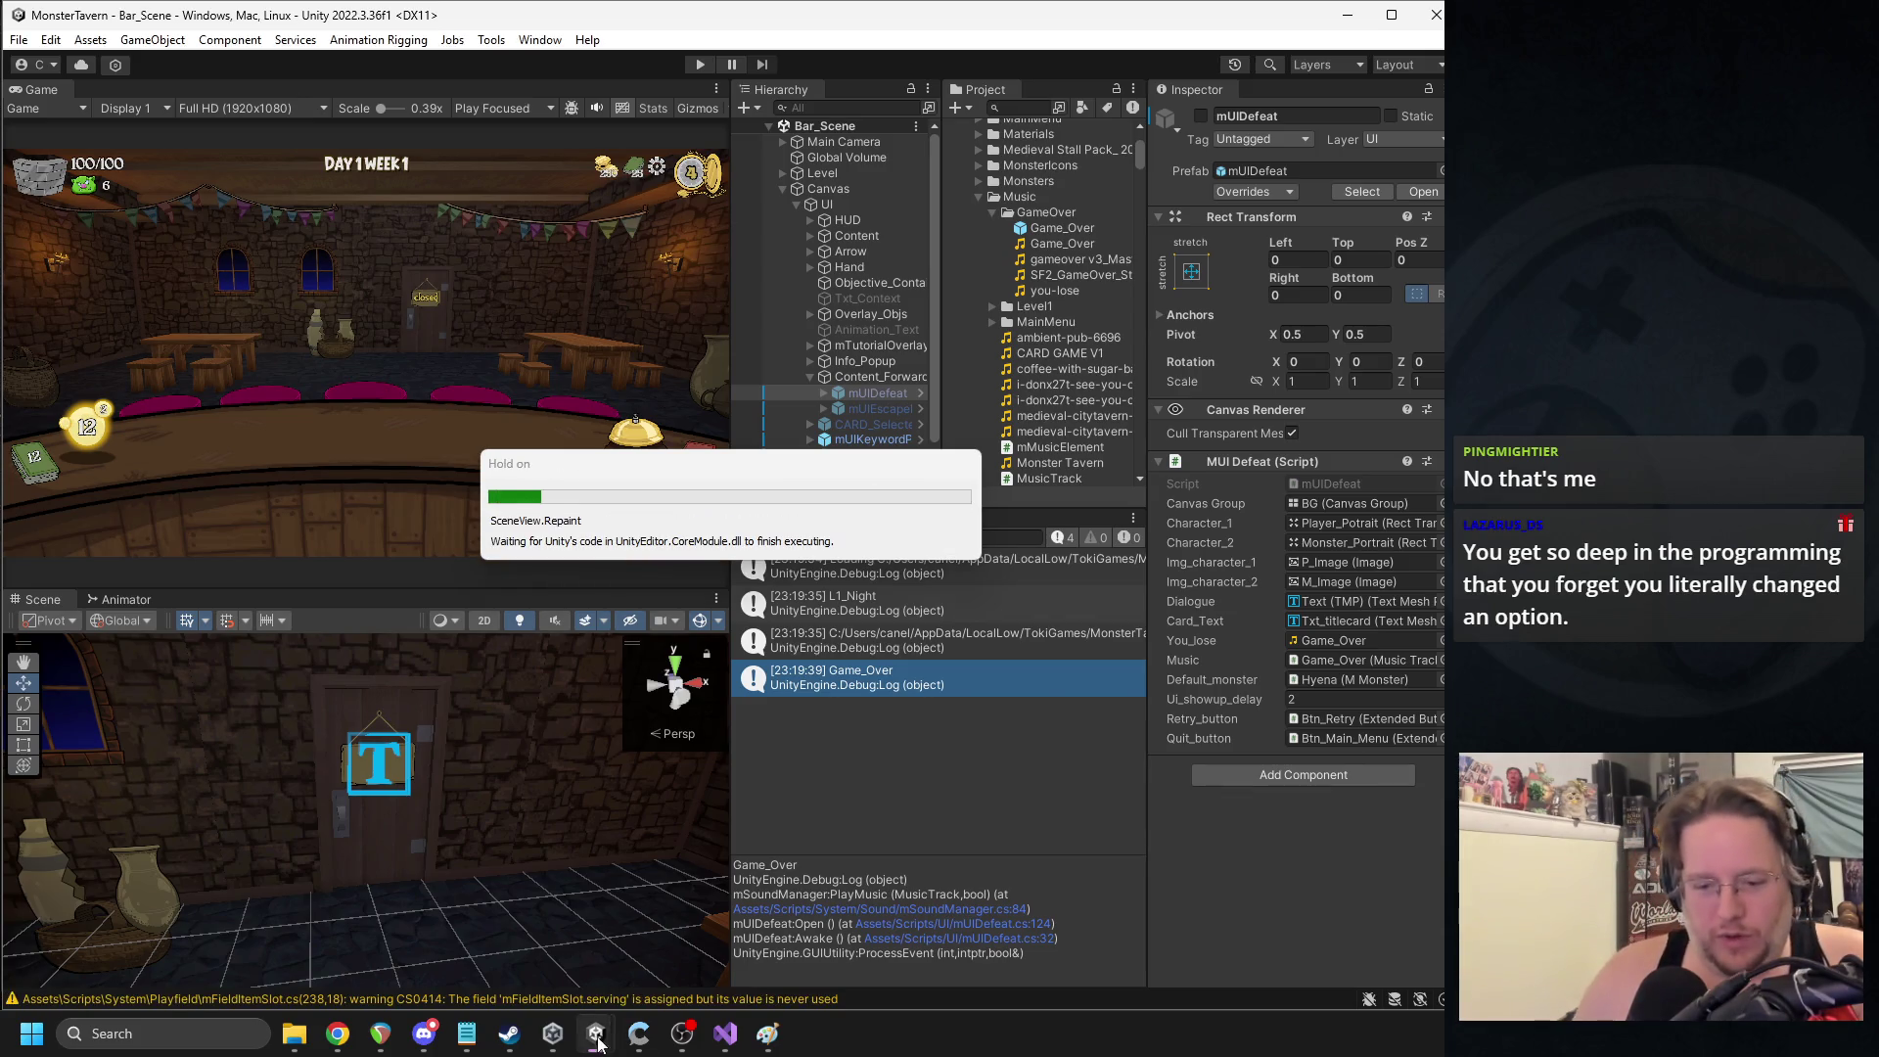
click(725, 1033)
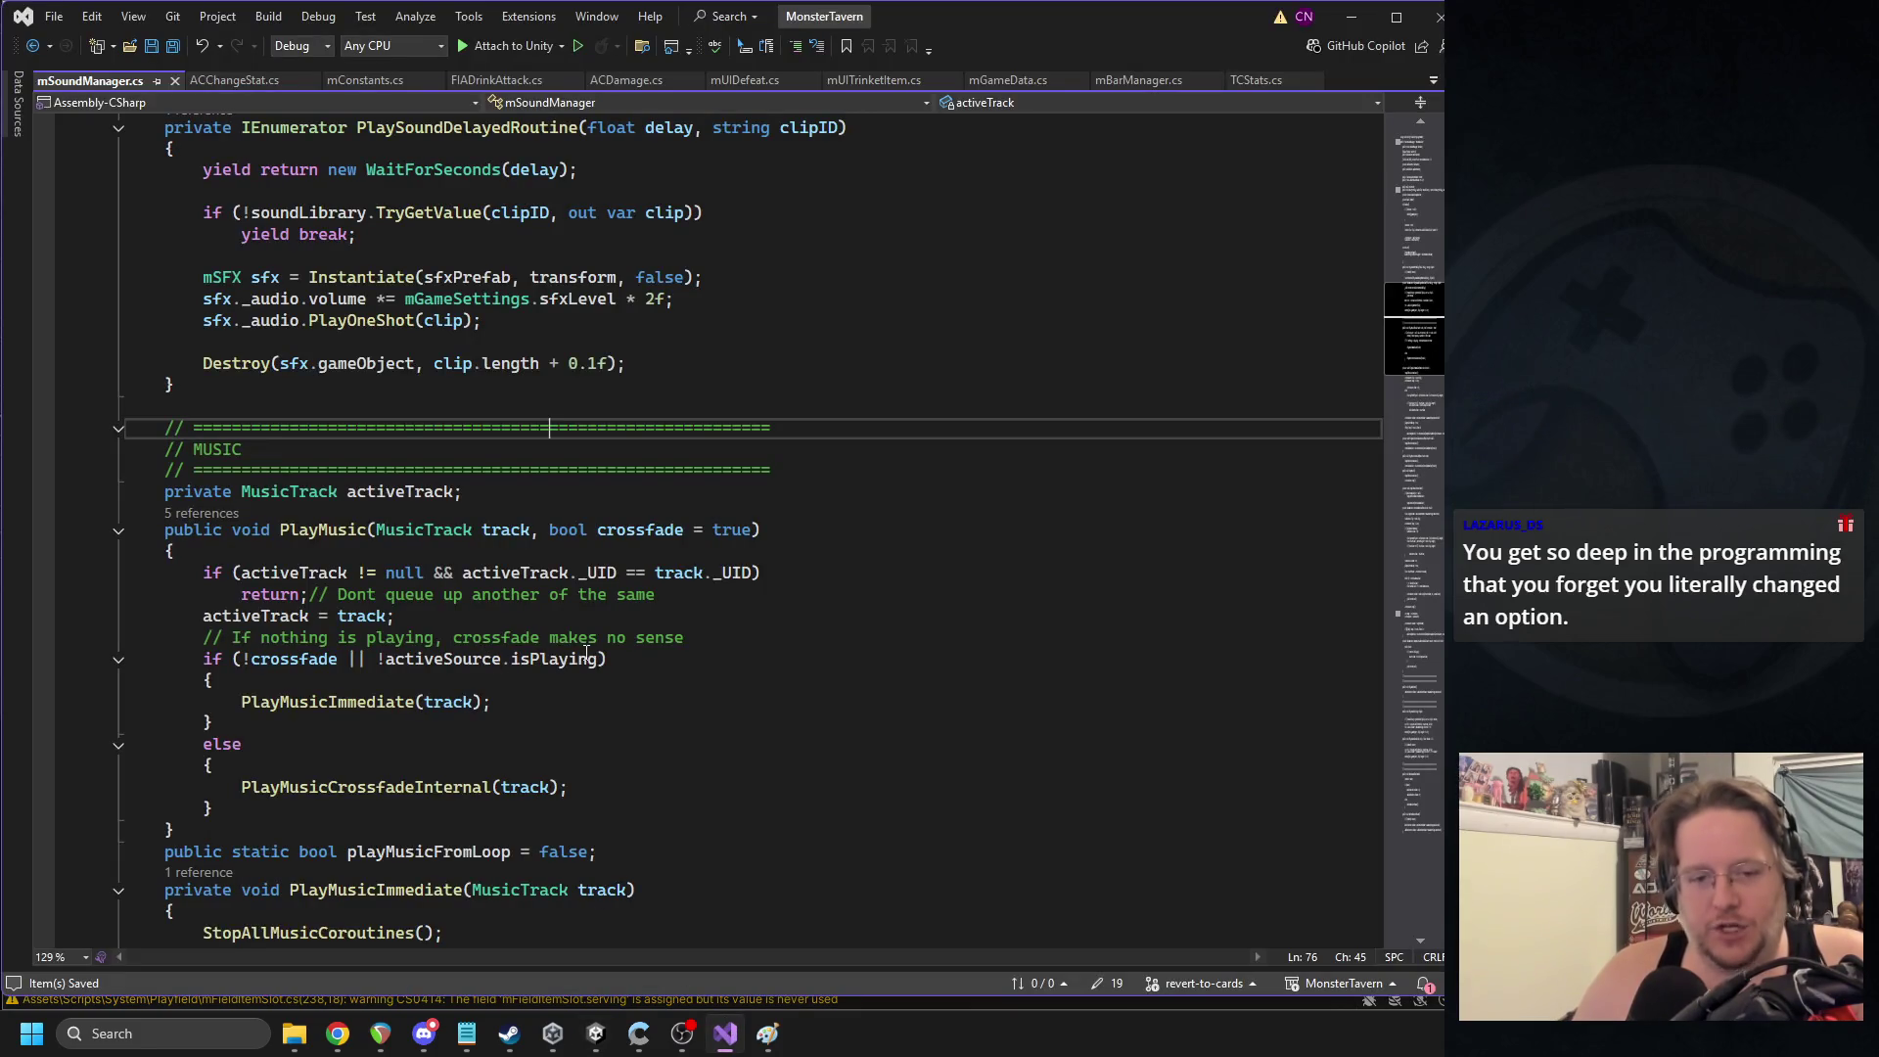
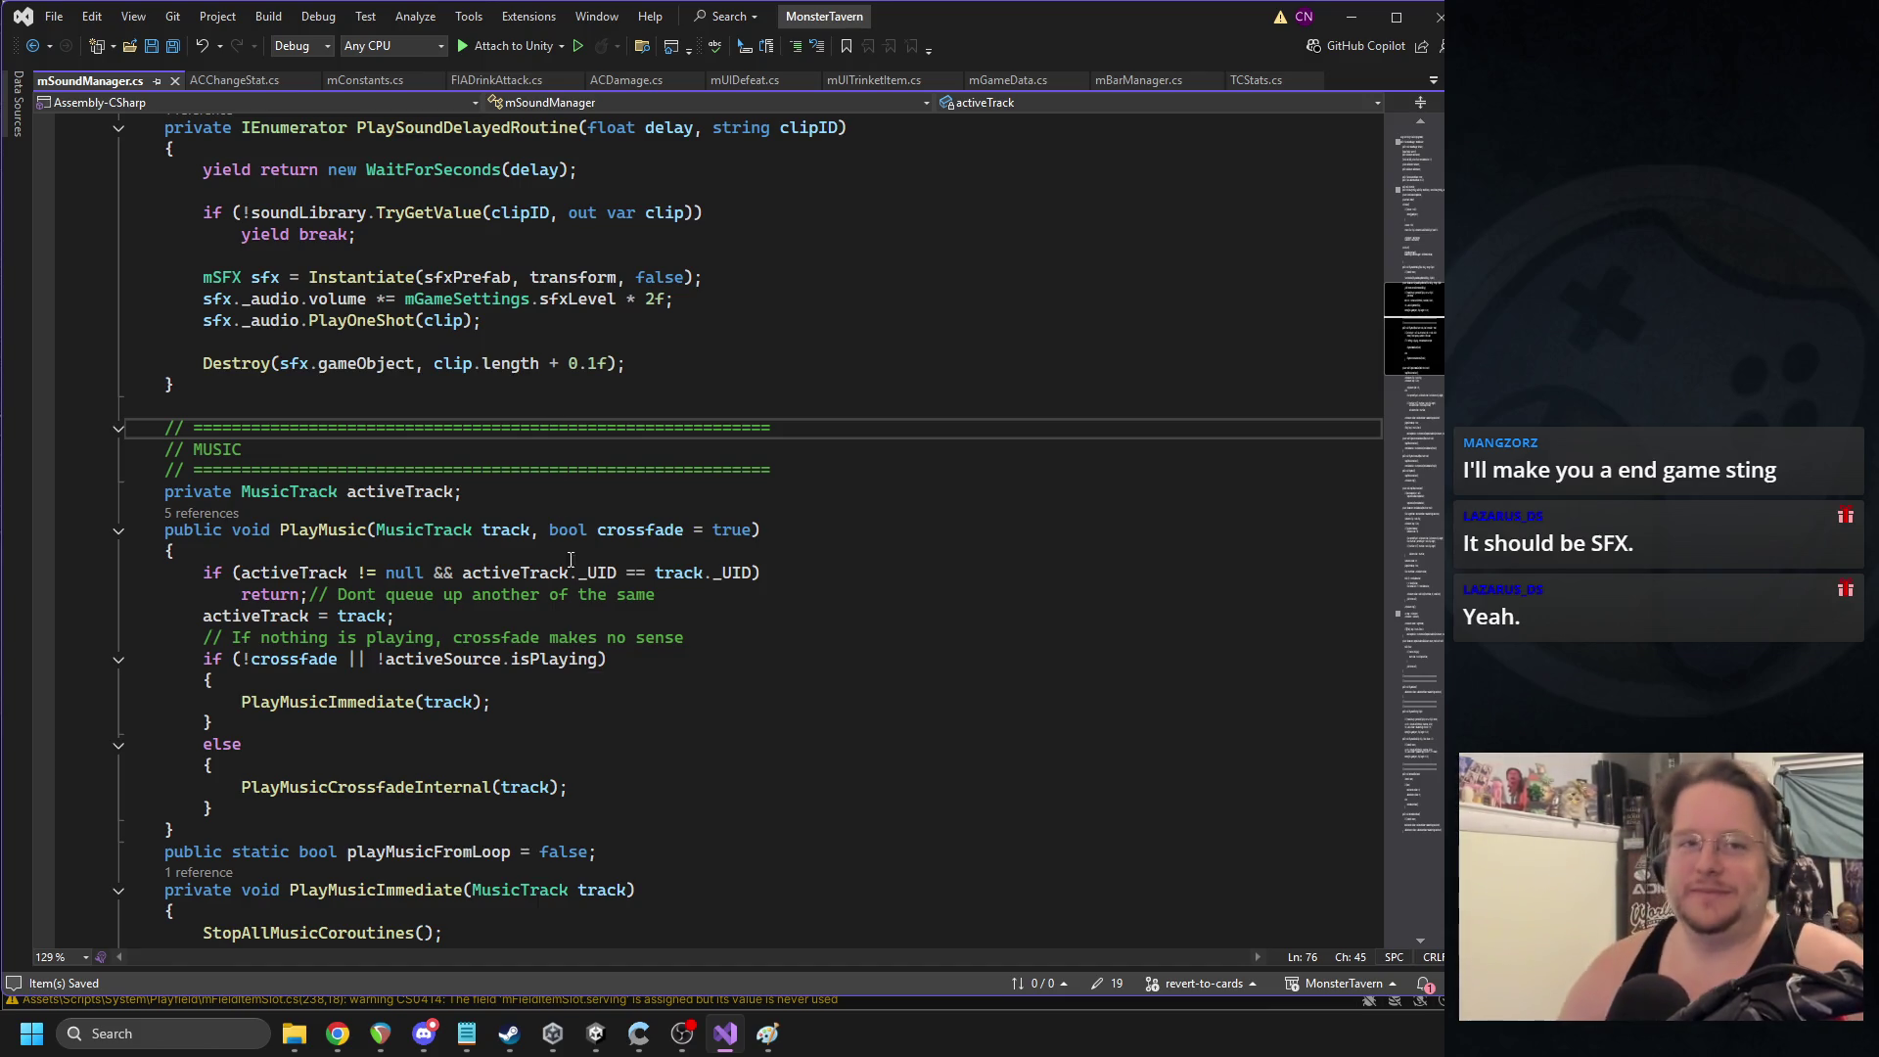
- Close mSoundManager.cs and duplicate the PlaySound(_you_lose) line below the float delay line
click(174, 80)
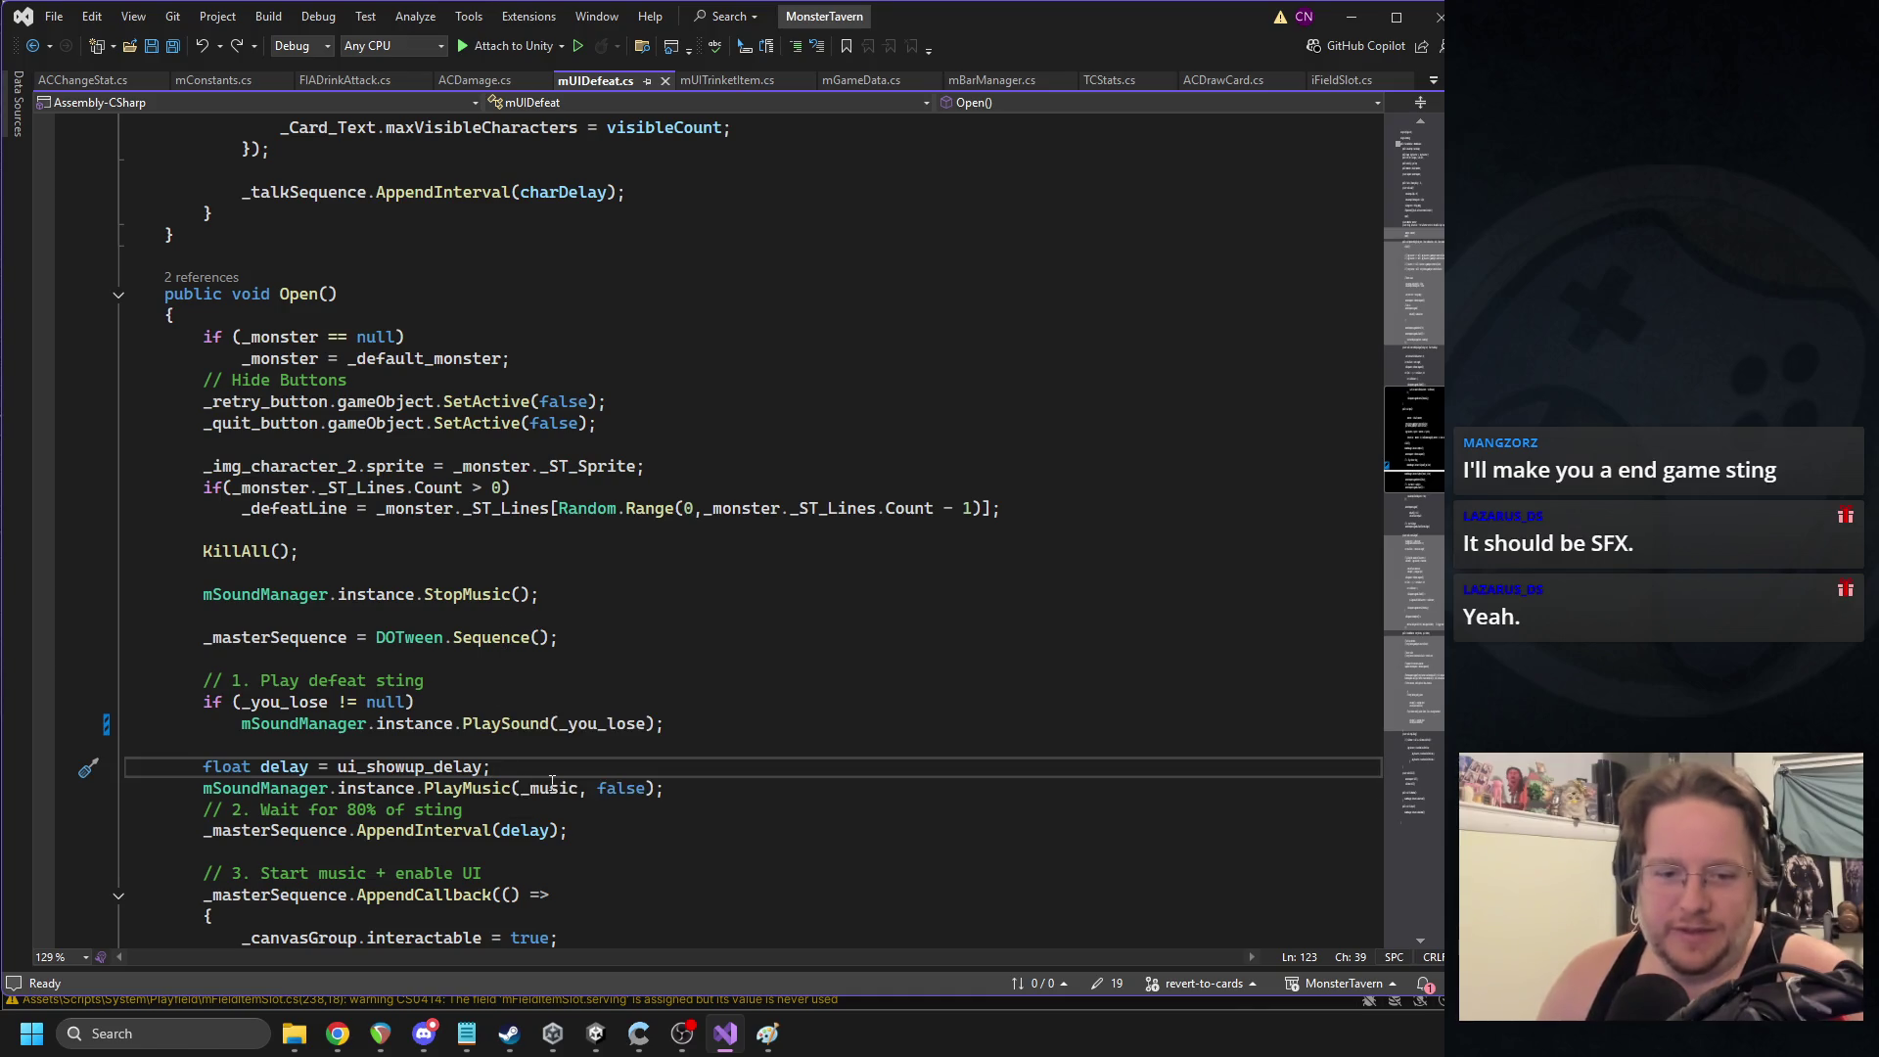
triple_click(489, 724)
key(ctrl+c)
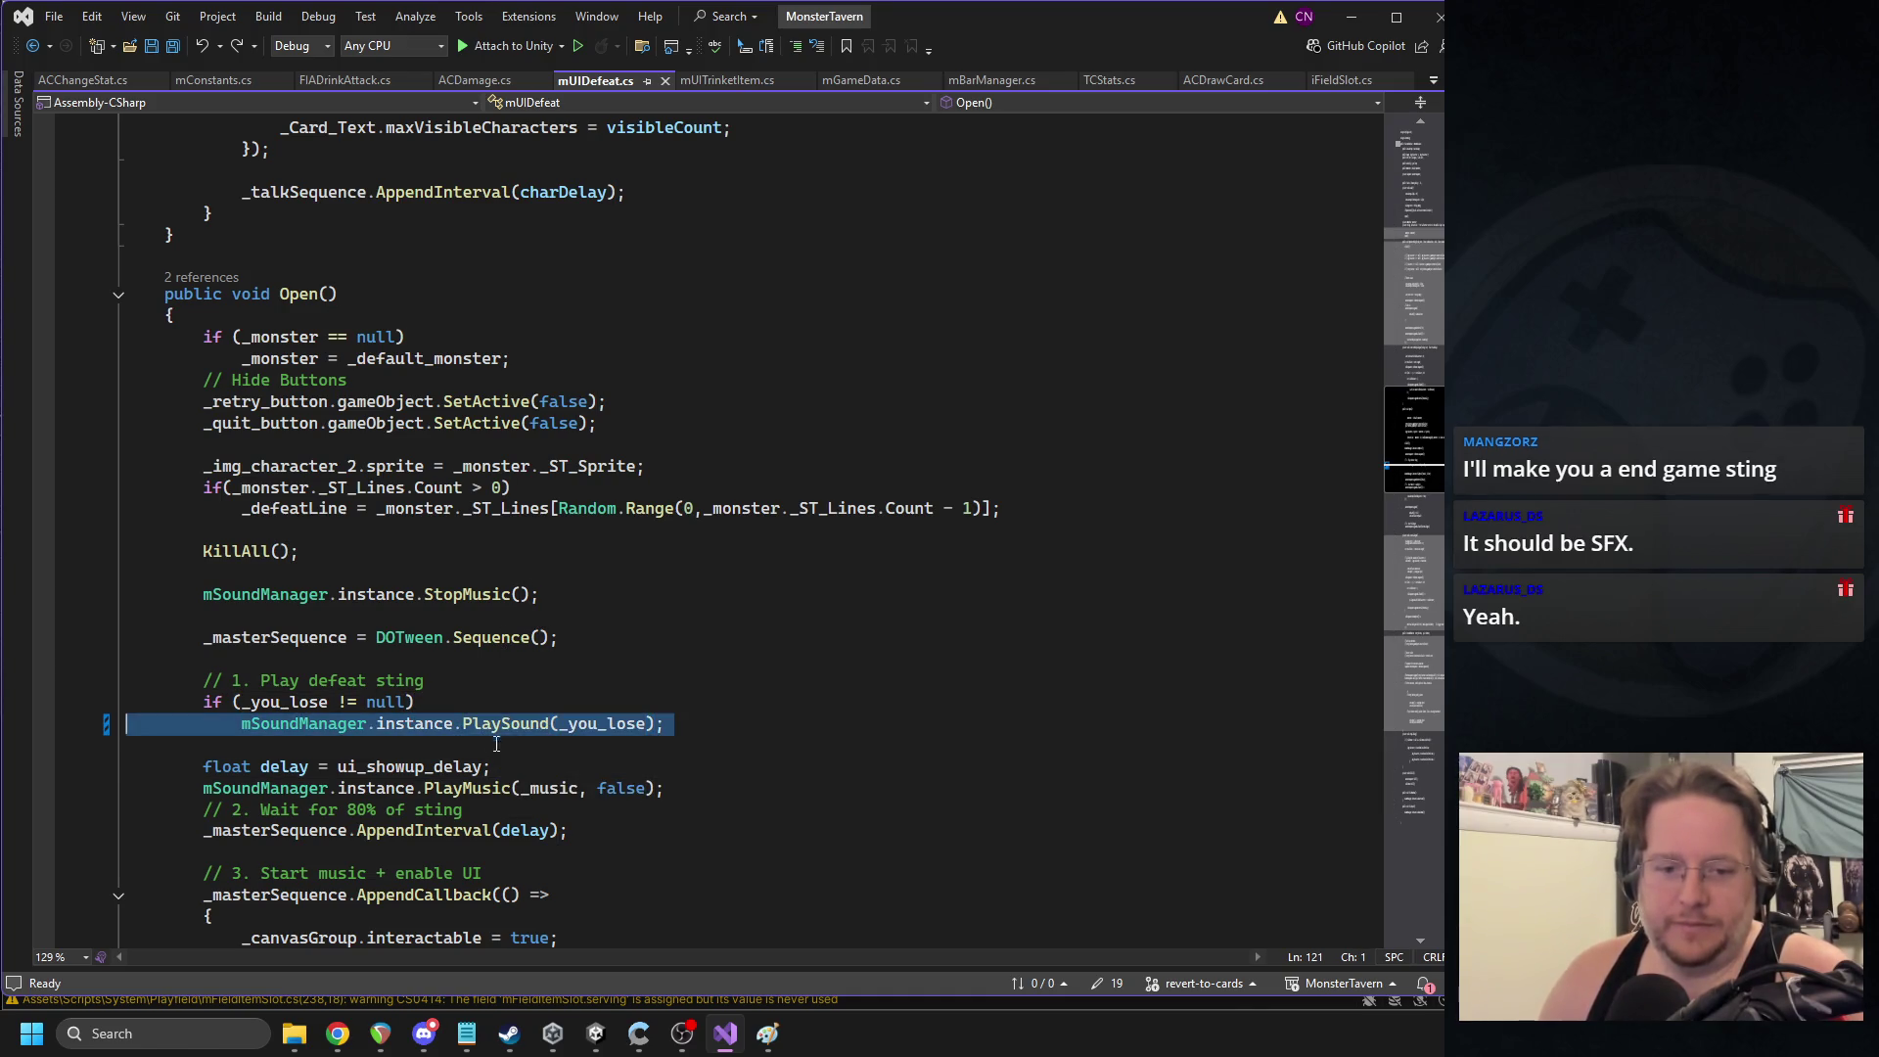
click(531, 776)
key(Return)
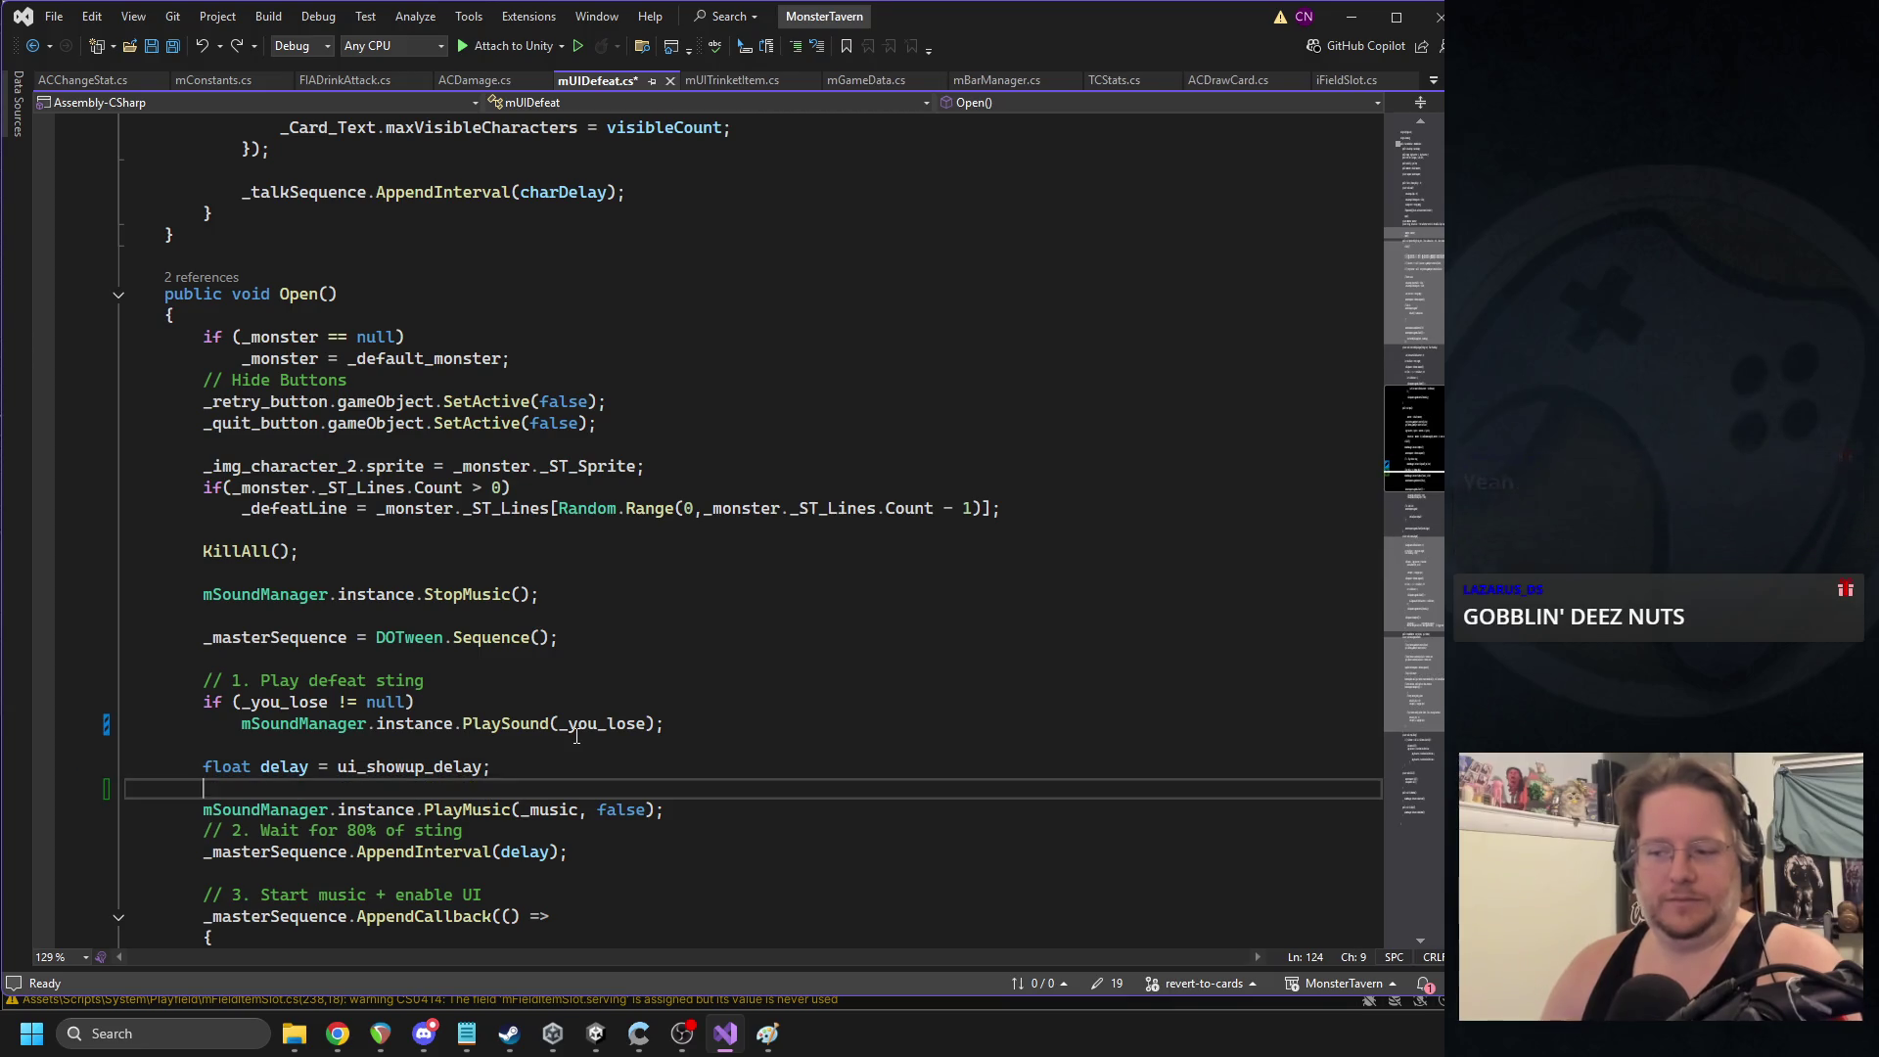
key(ctrl+v)
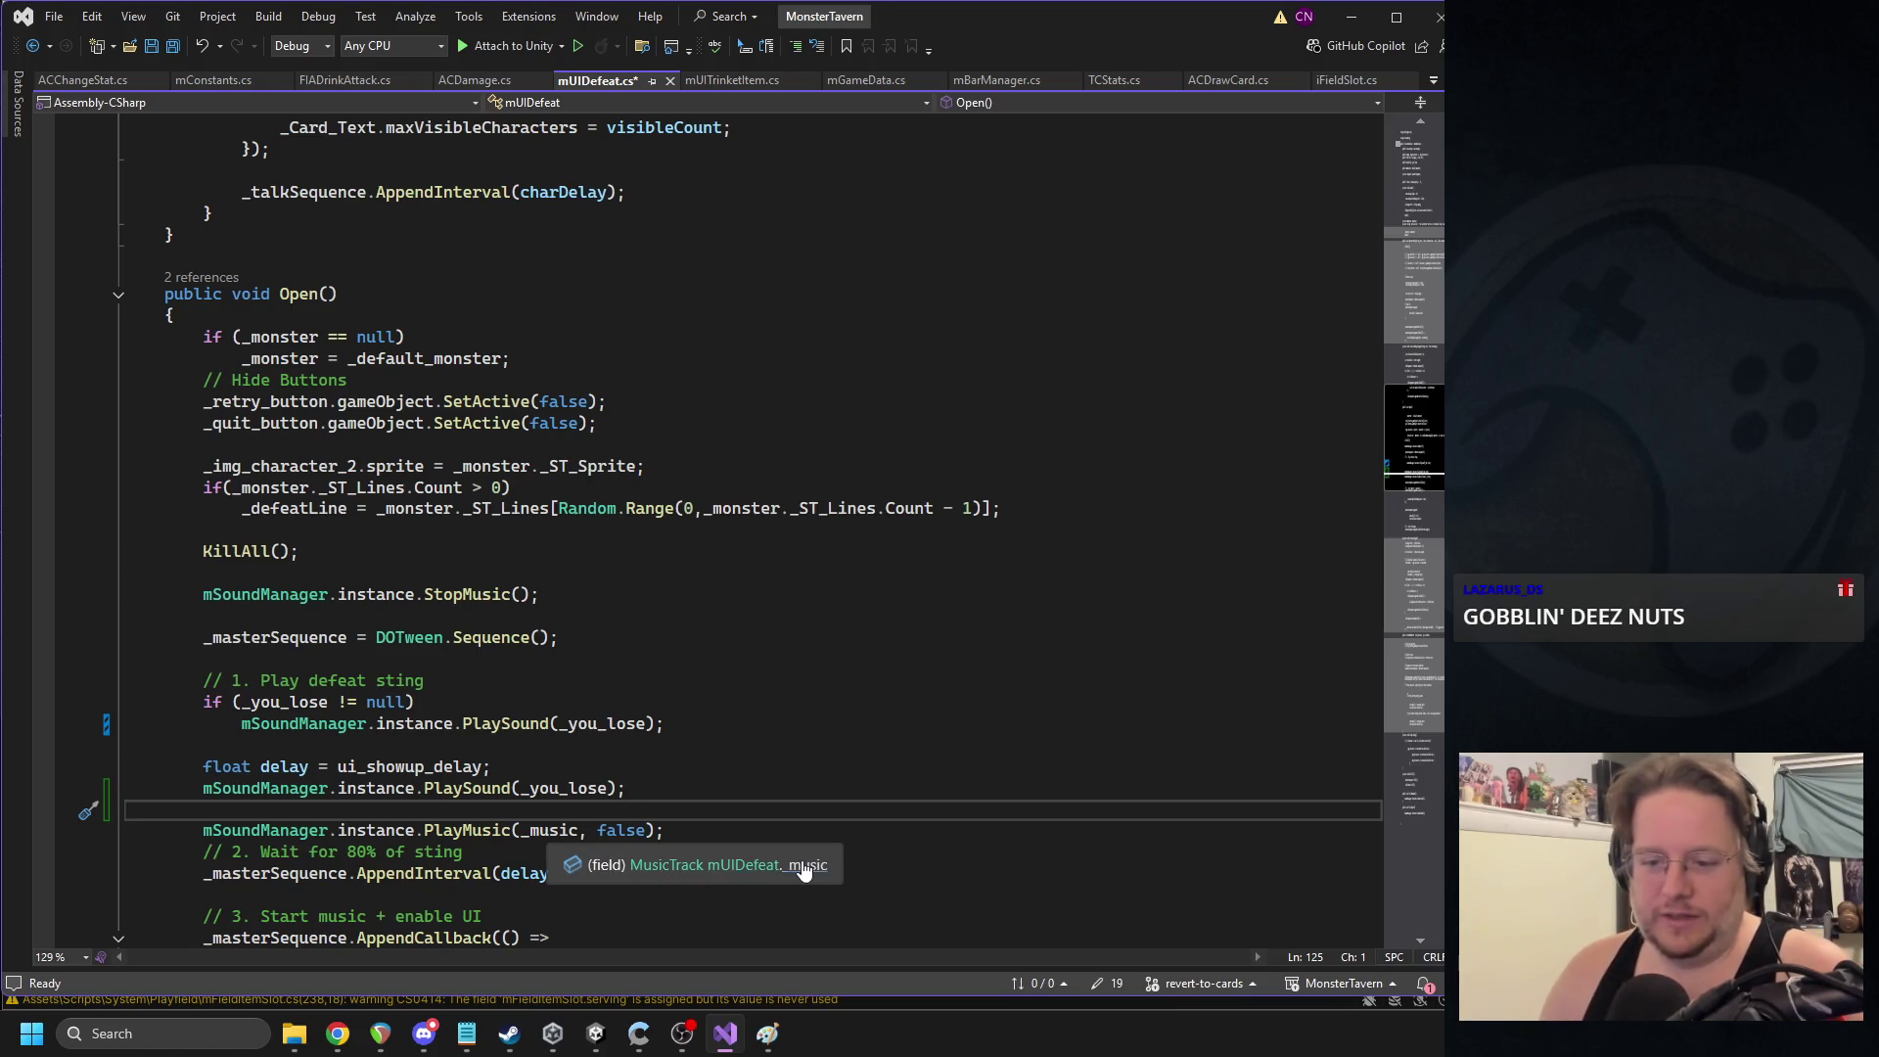
- Change the MusicTrack _music field to a public AudioClip field named _sting
click(809, 872)
double_click(270, 398)
key(ctrl+c)
double_click(267, 420)
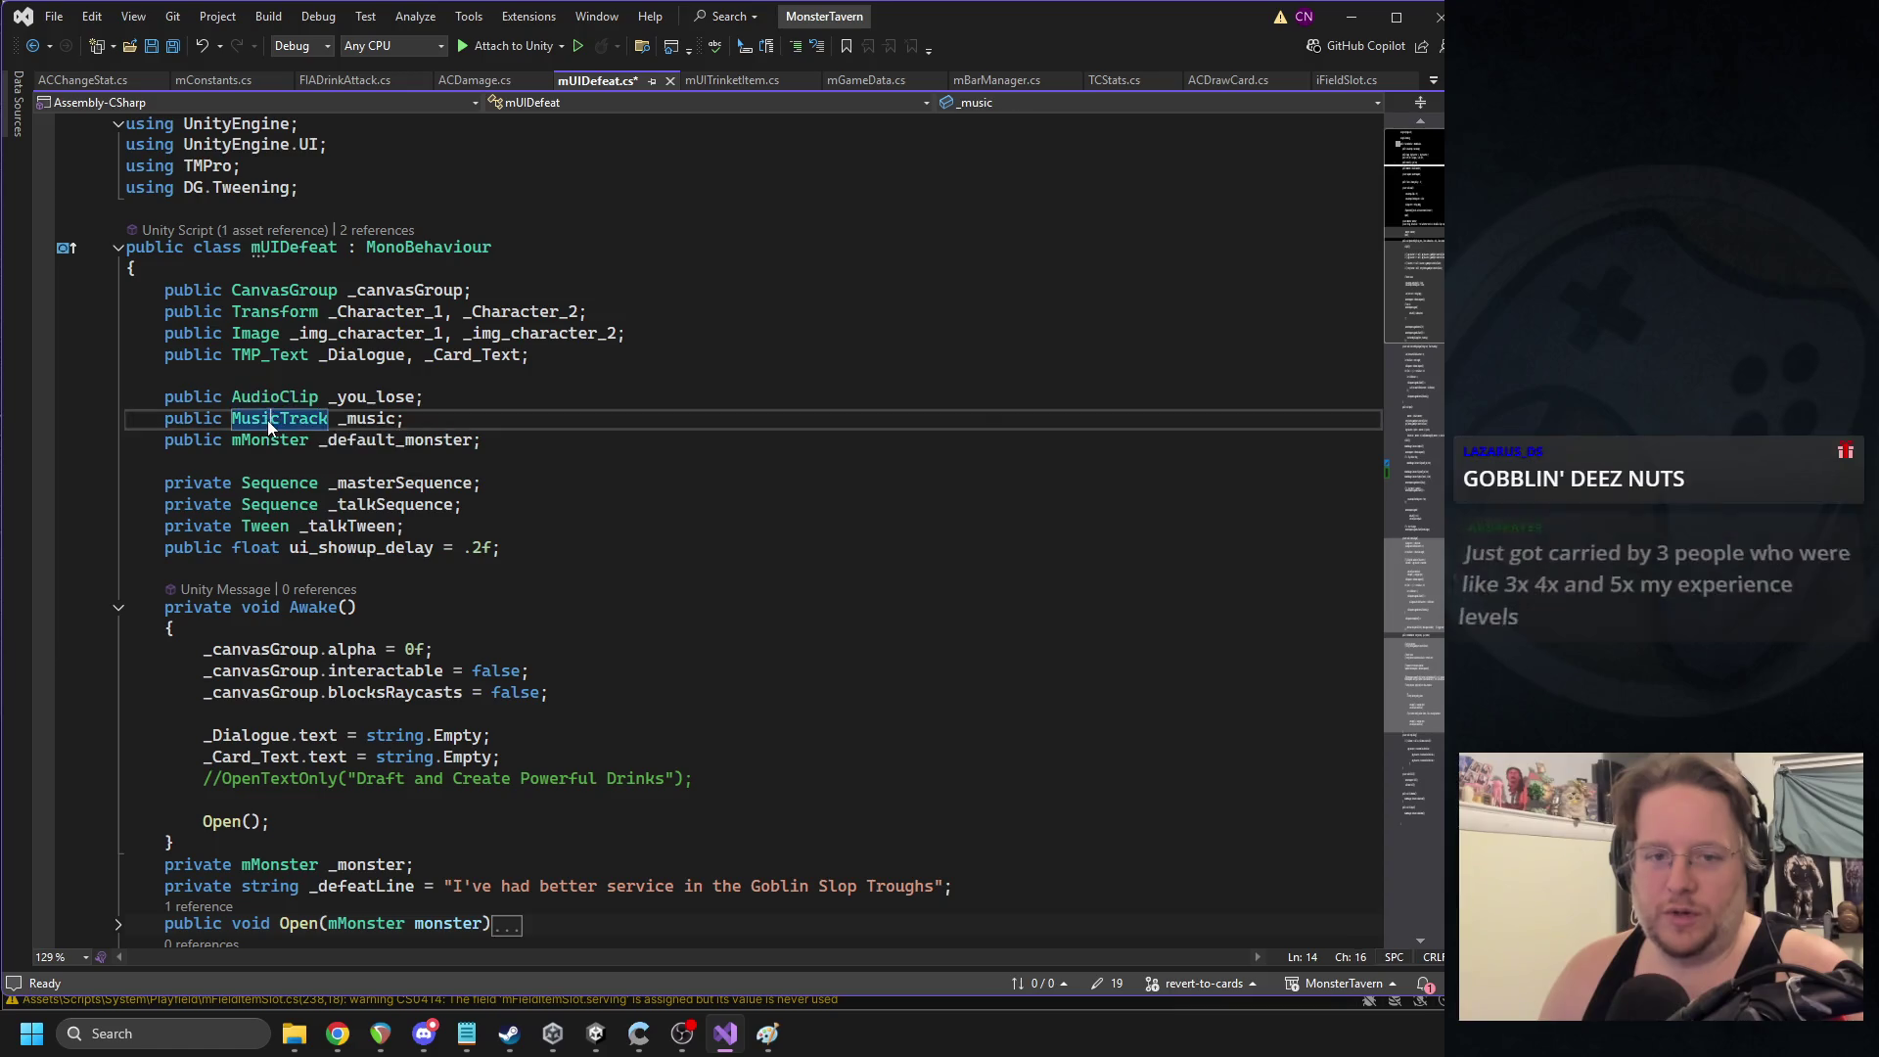
key(ctrl+v)
key(ctrl+s)
double_click(353, 420)
text(_st)
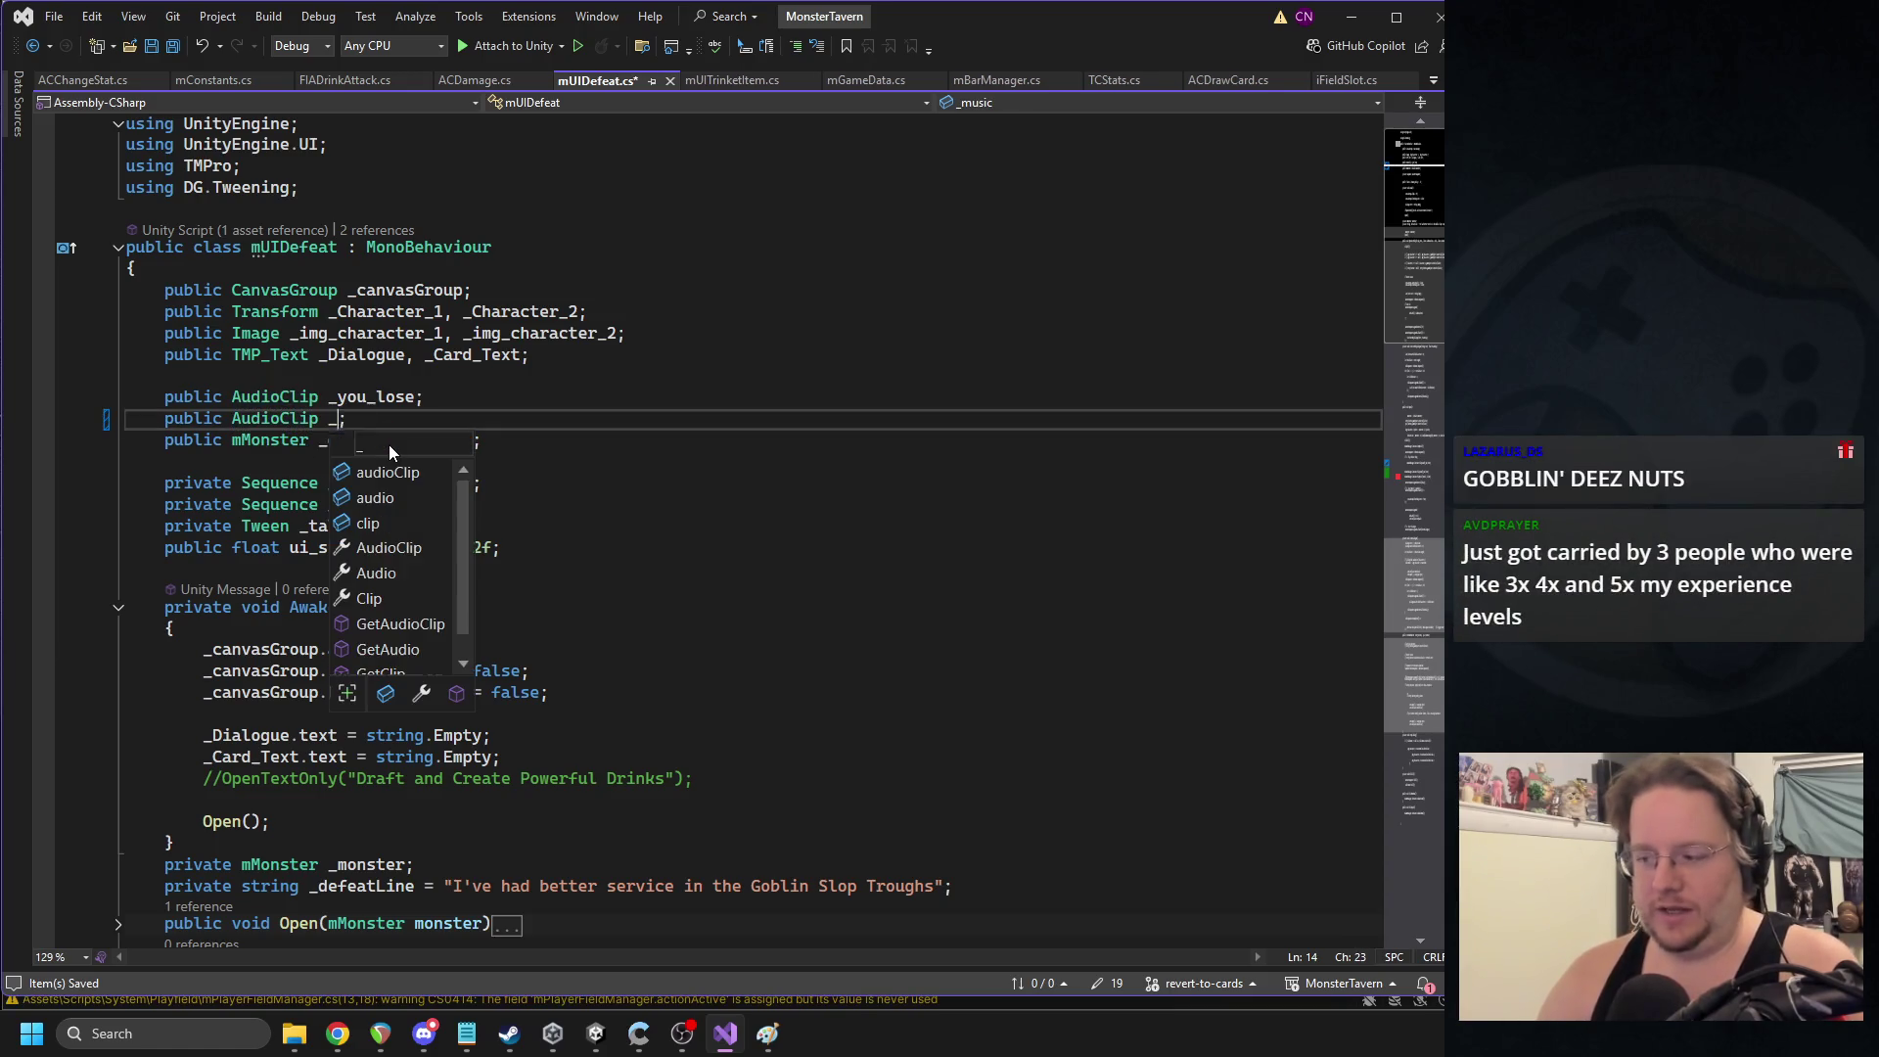
text(ing)
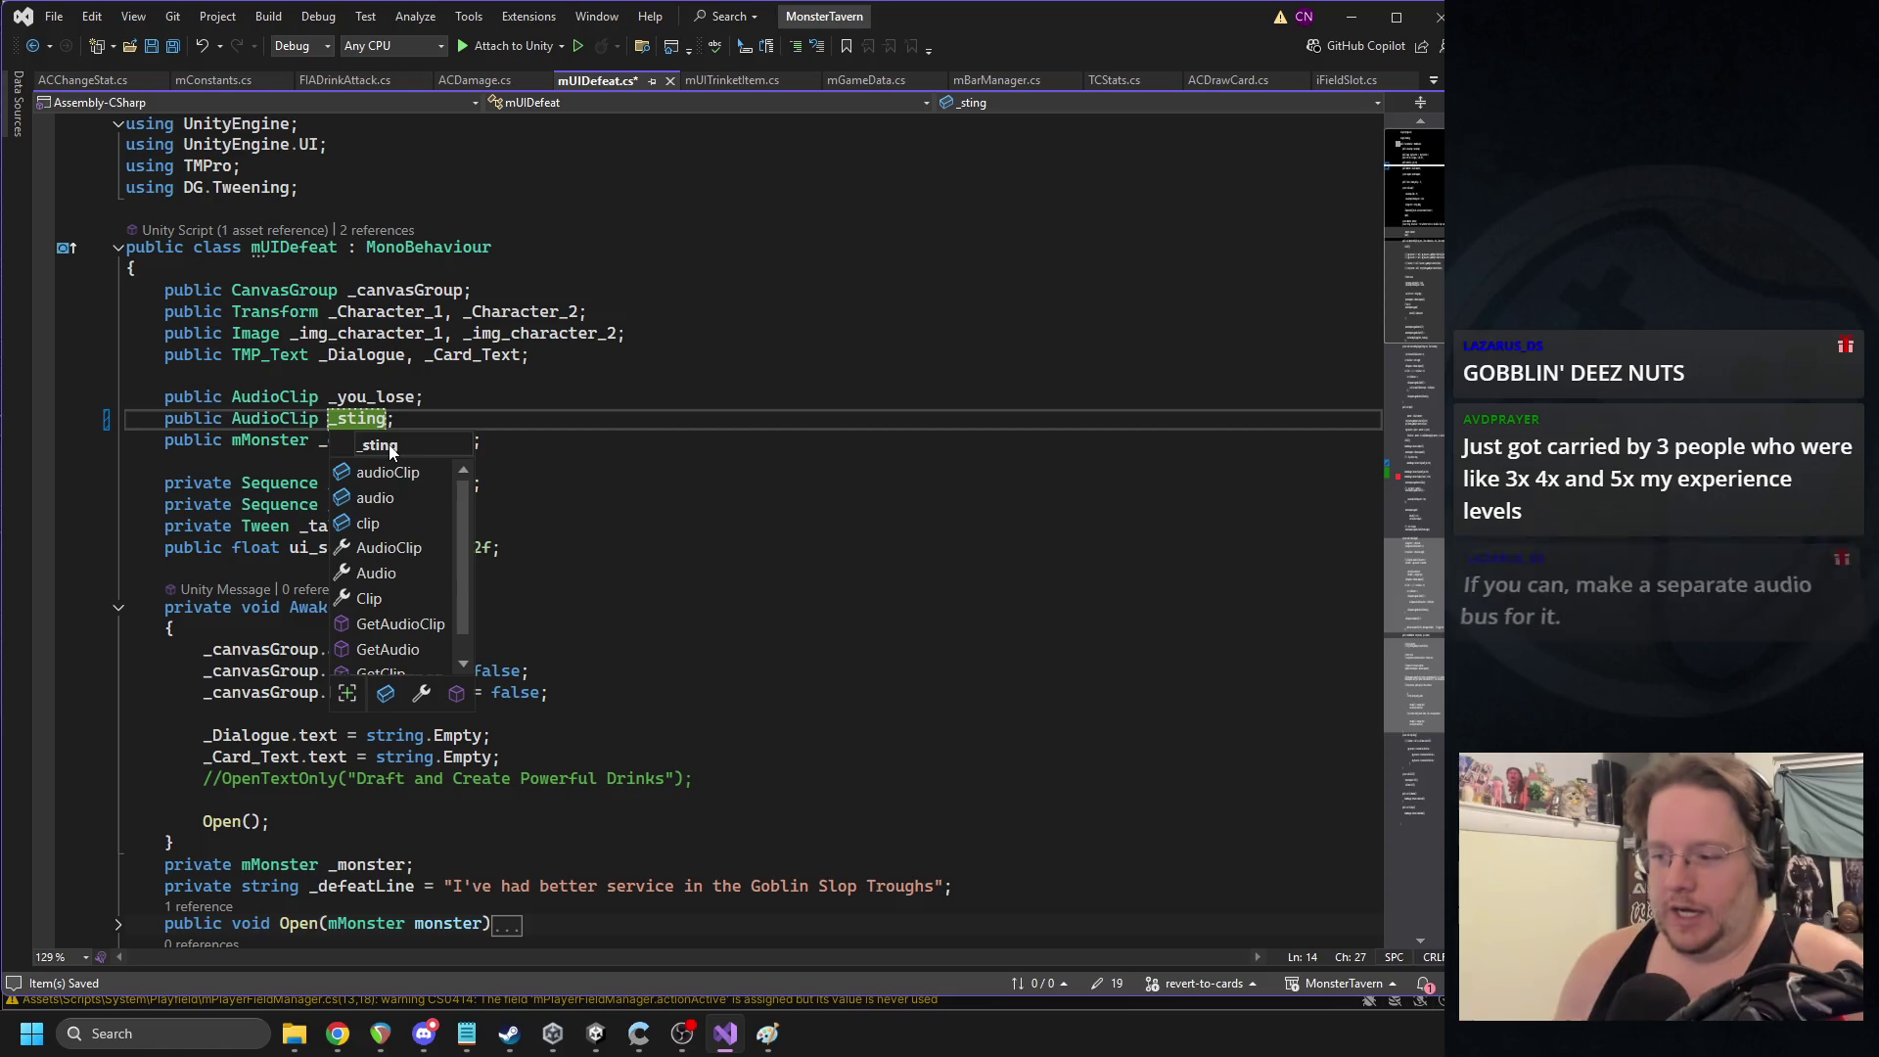
click(804, 420)
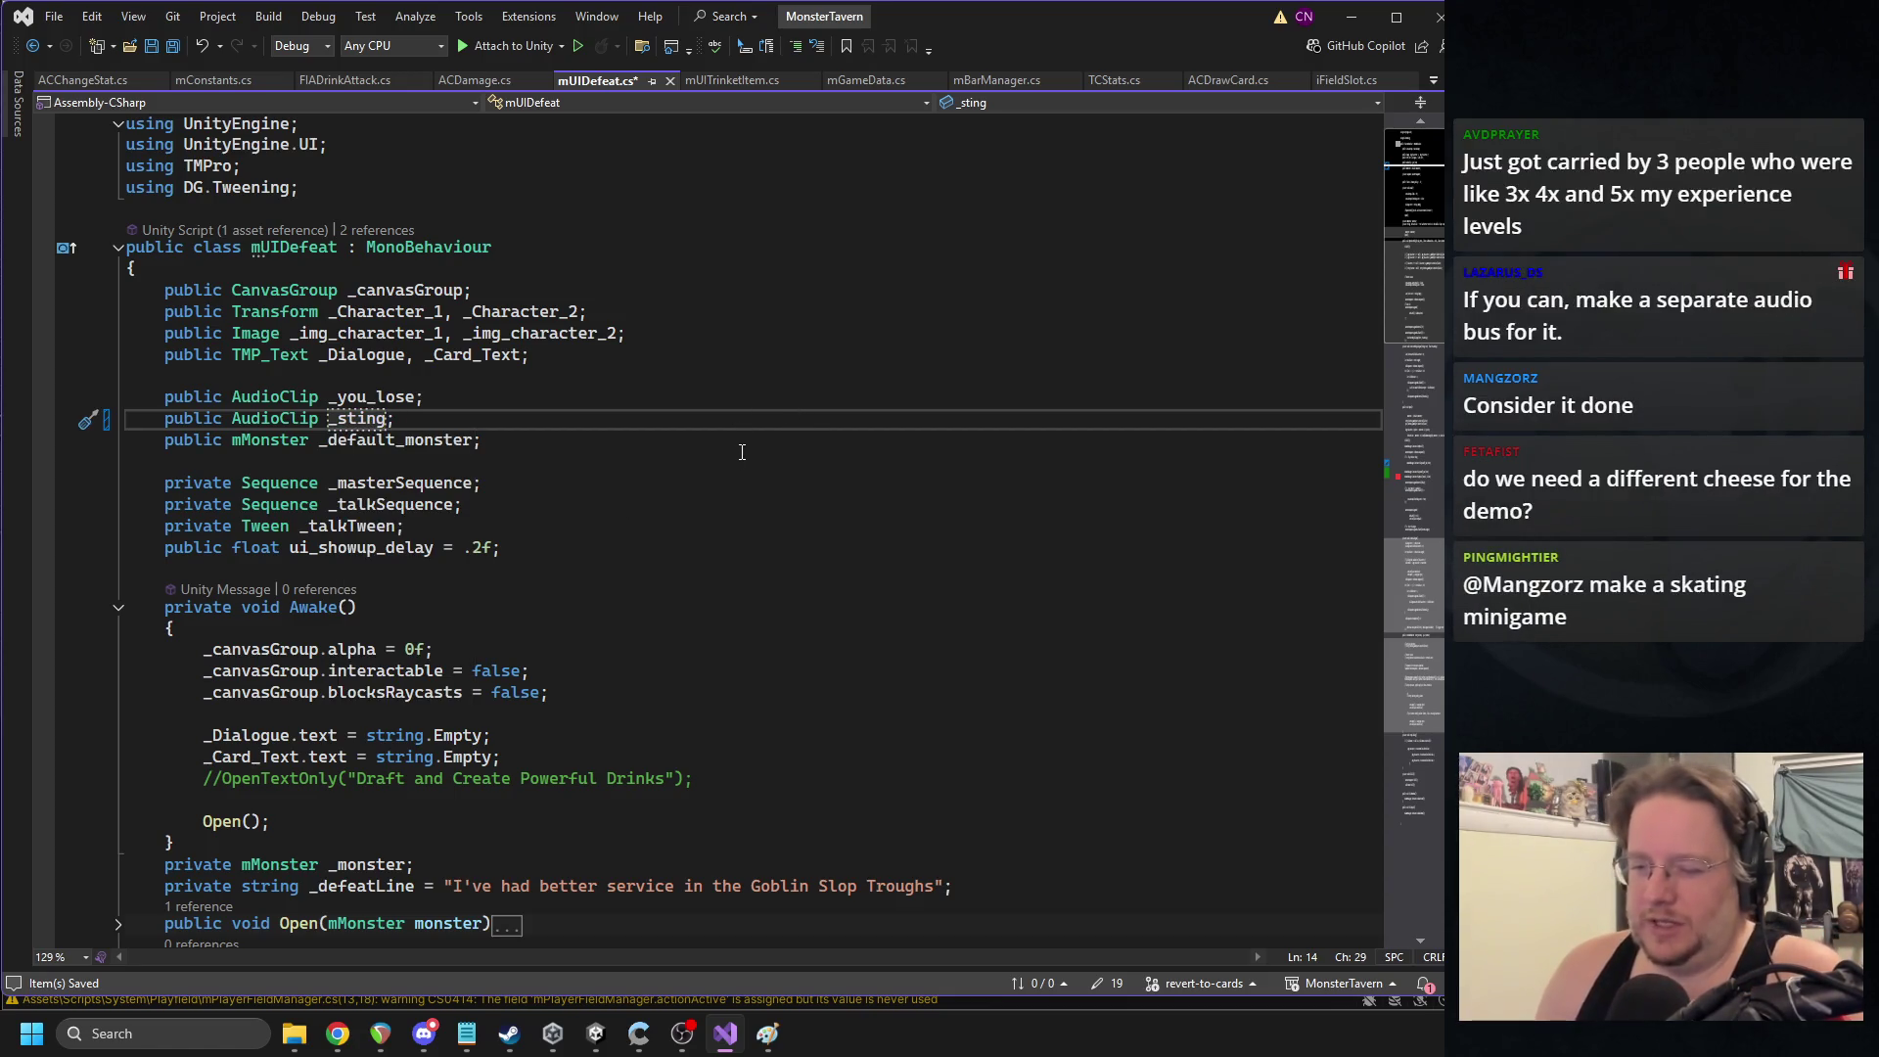
scroll(746, 450, down, 20)
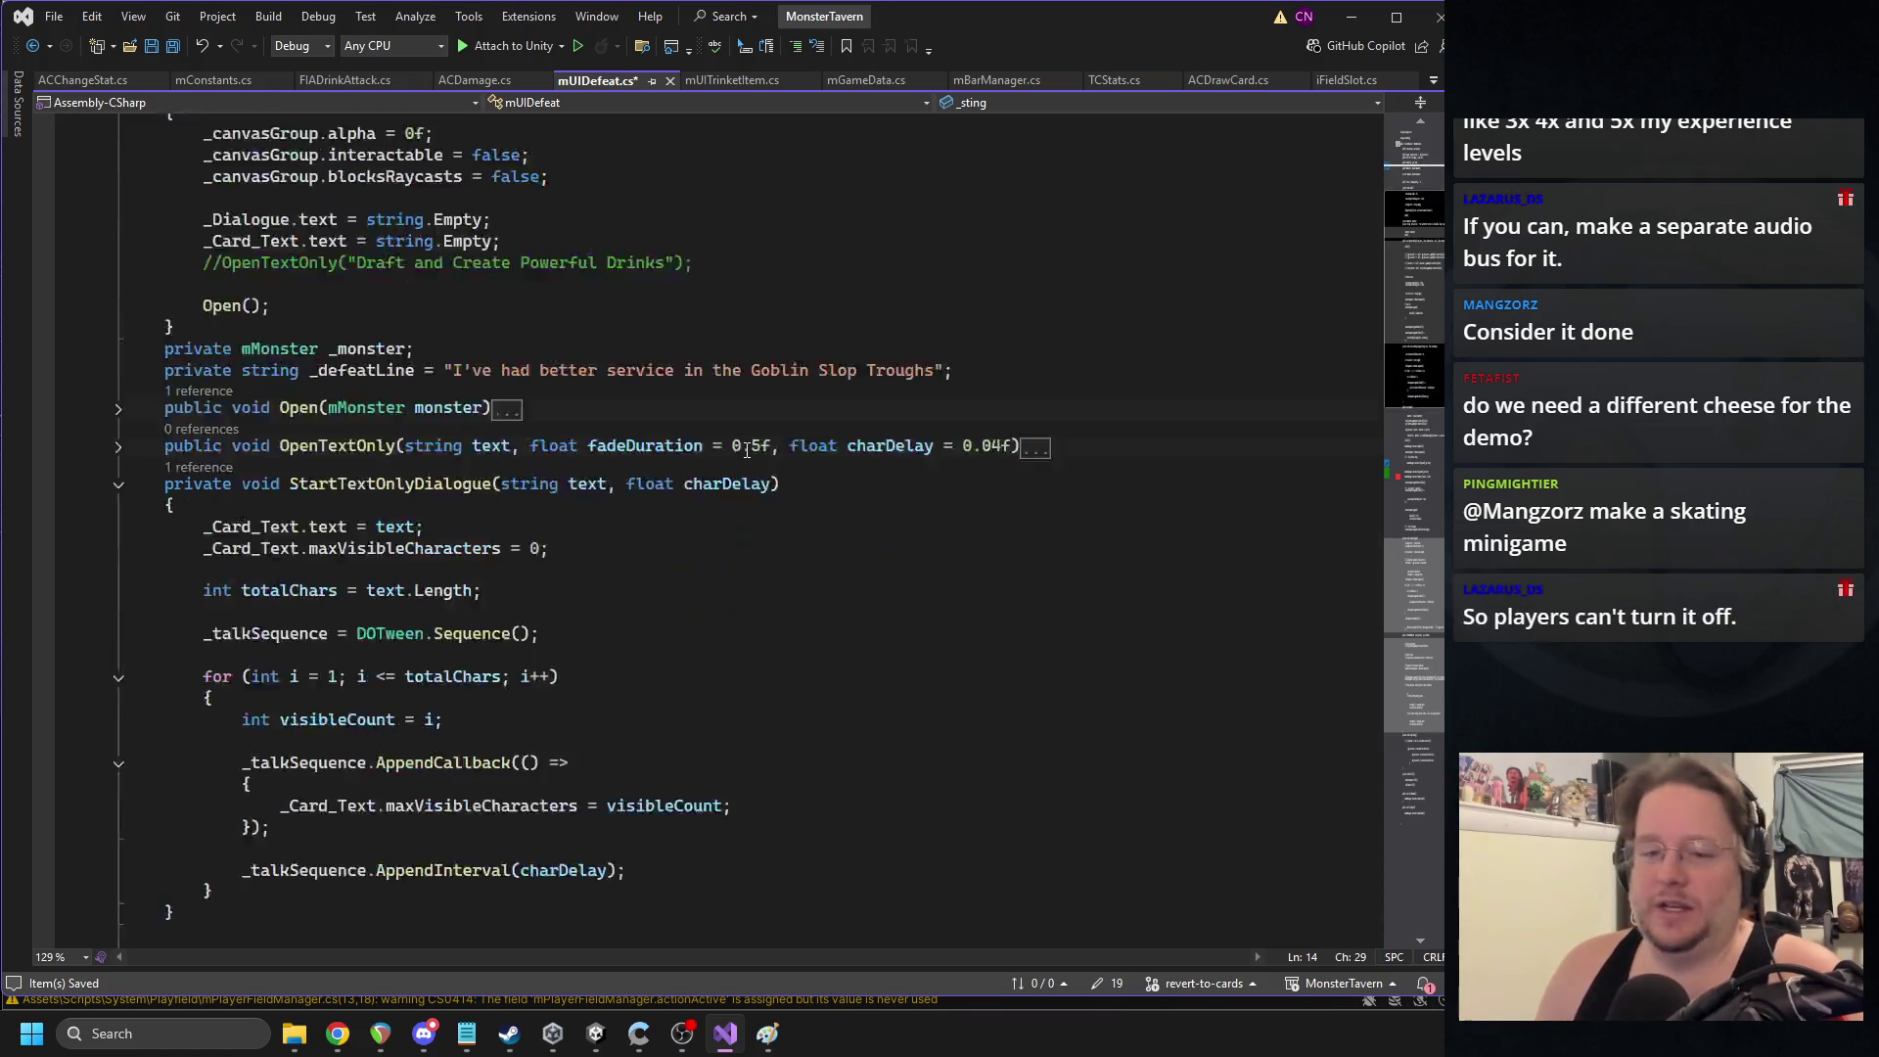
- Replace the _music and copied _you_lose arguments with _sting
double_click(551, 421)
text(_sting)
click(566, 428)
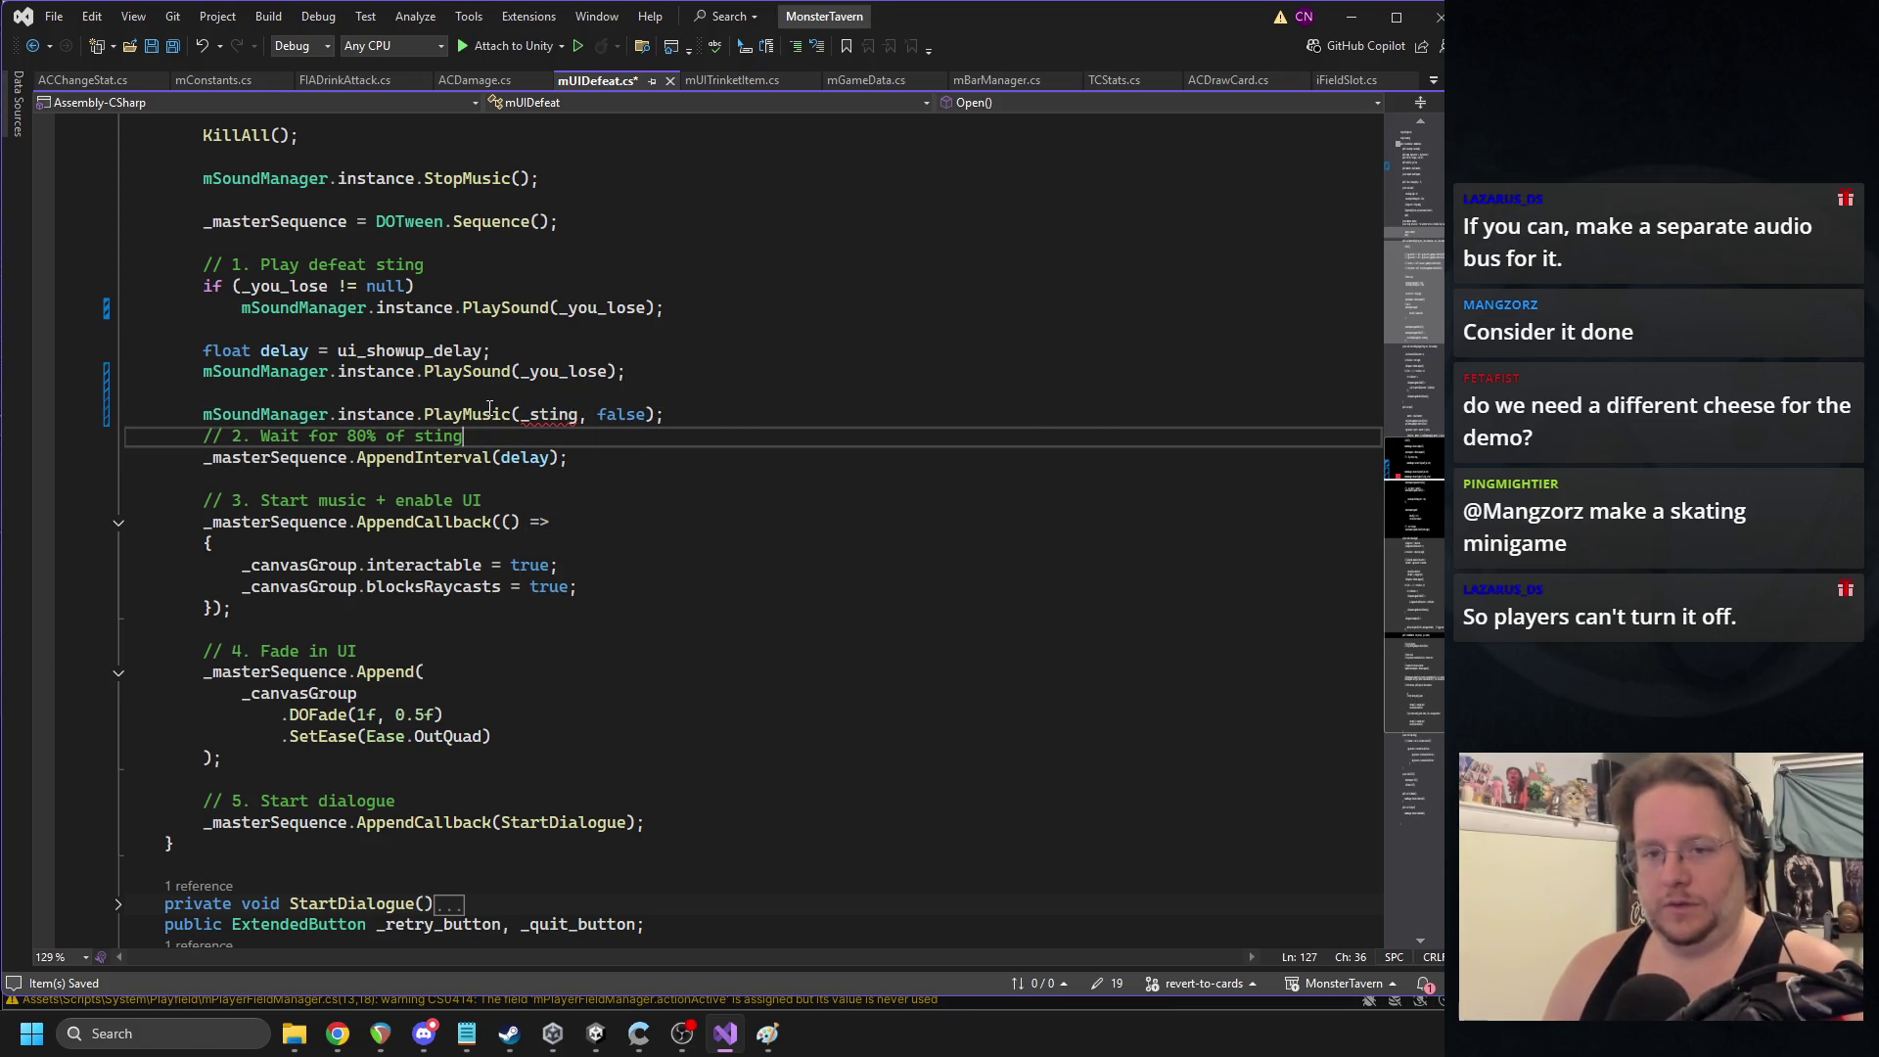
double_click(548, 373)
text(_sting)
- Wrap the PlaySound(_sting) call in an if(_sting != null) check
click(547, 356)
key(Return)
text(if)
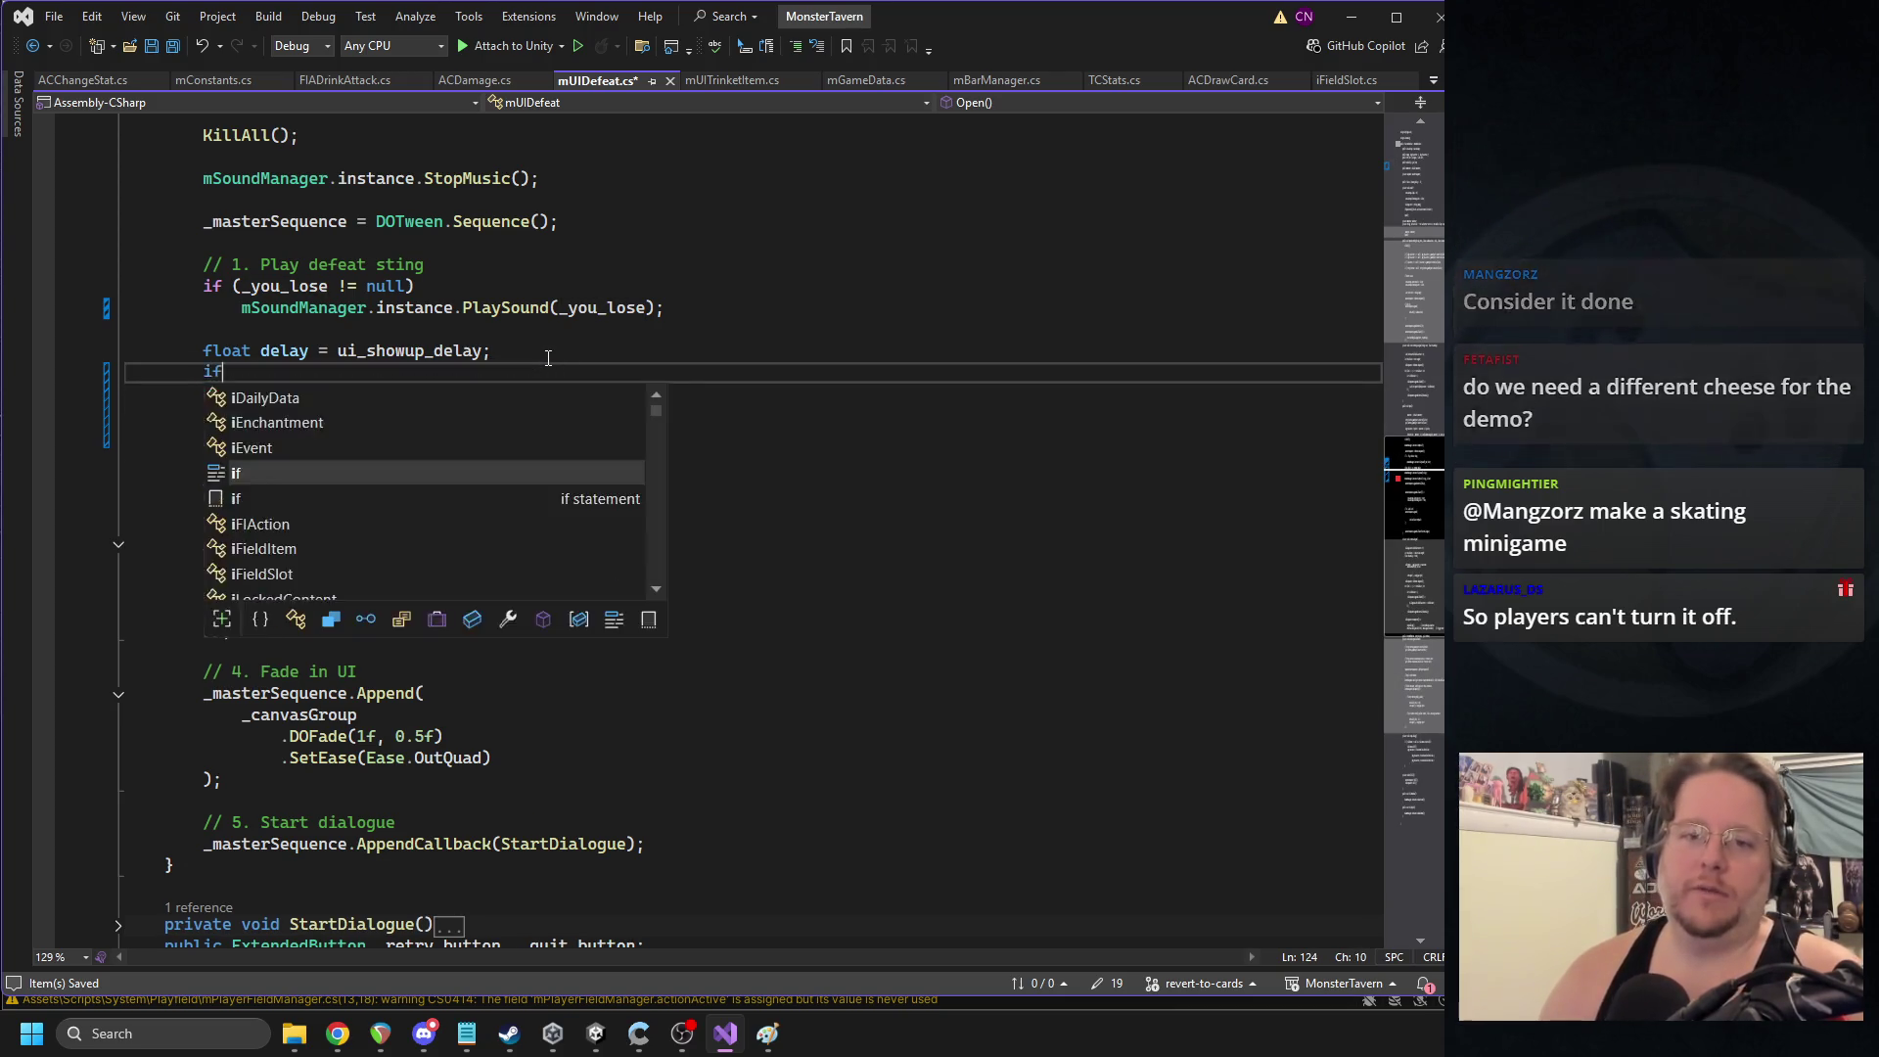
text((_sting != null)
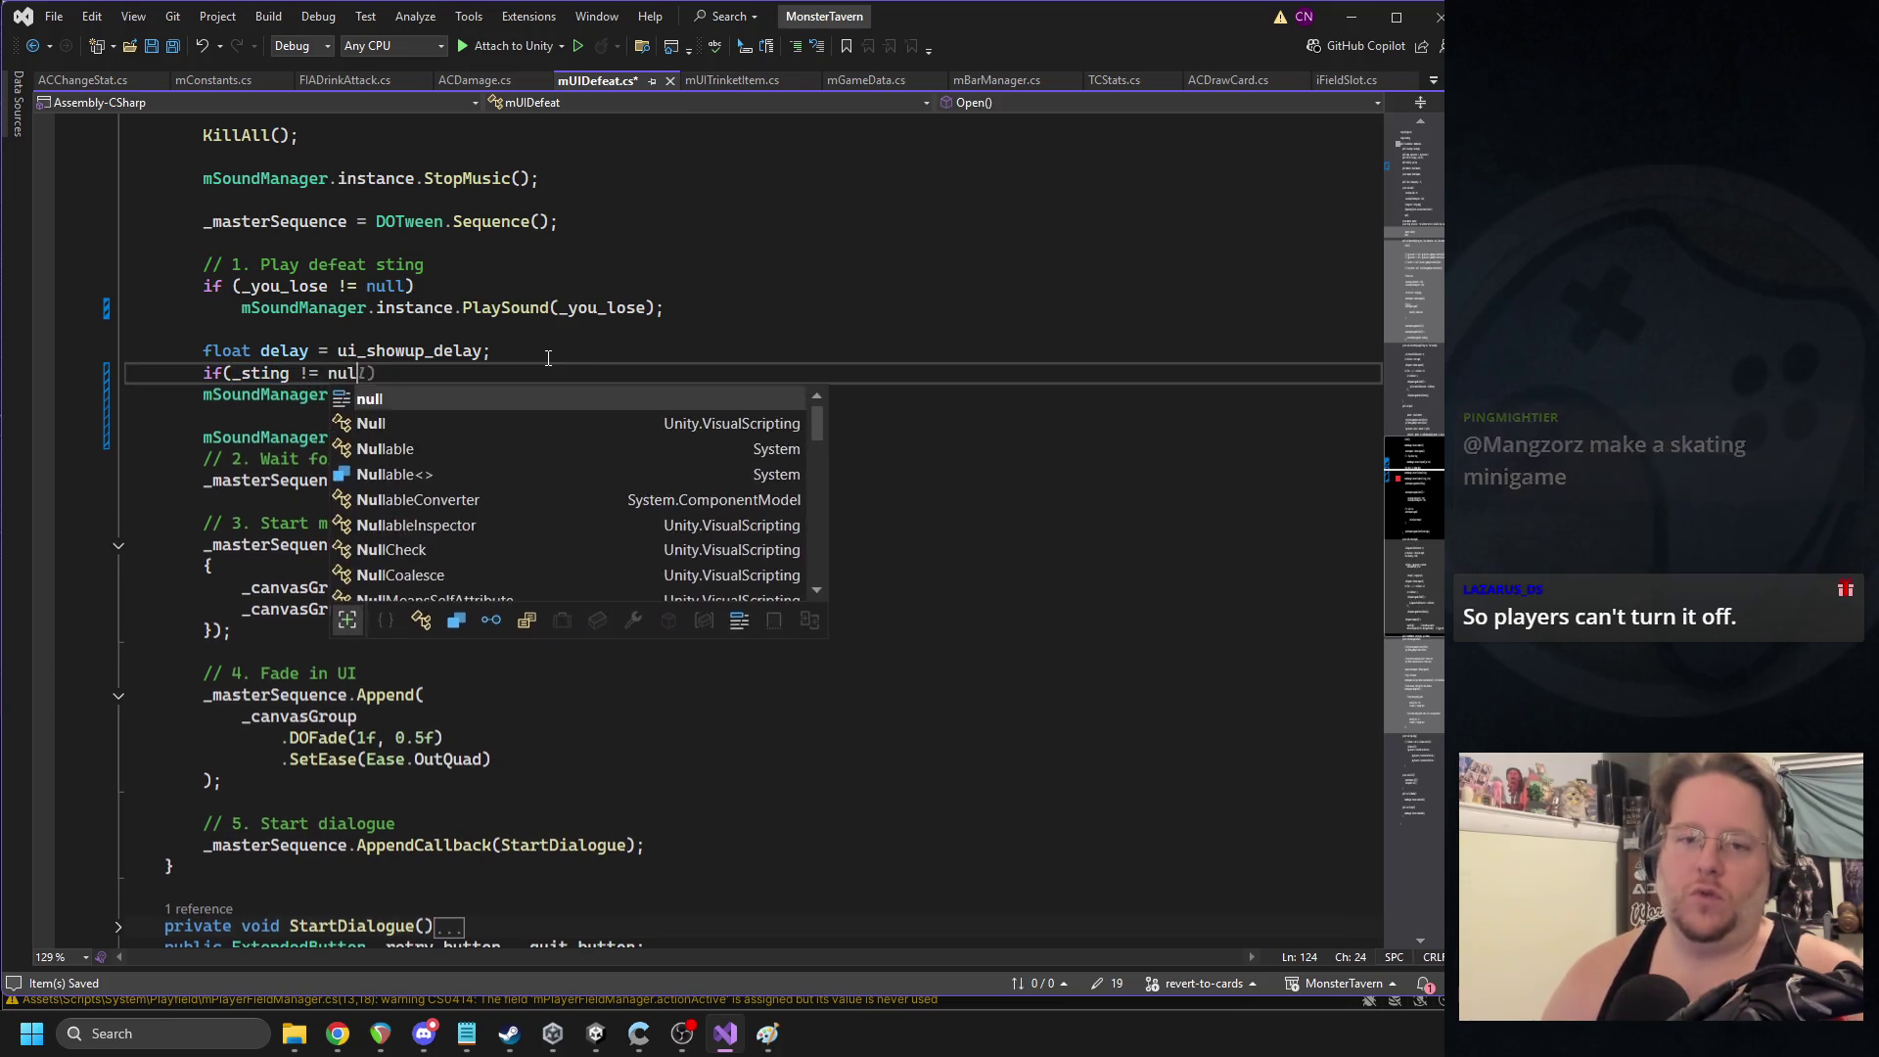
click(289, 395)
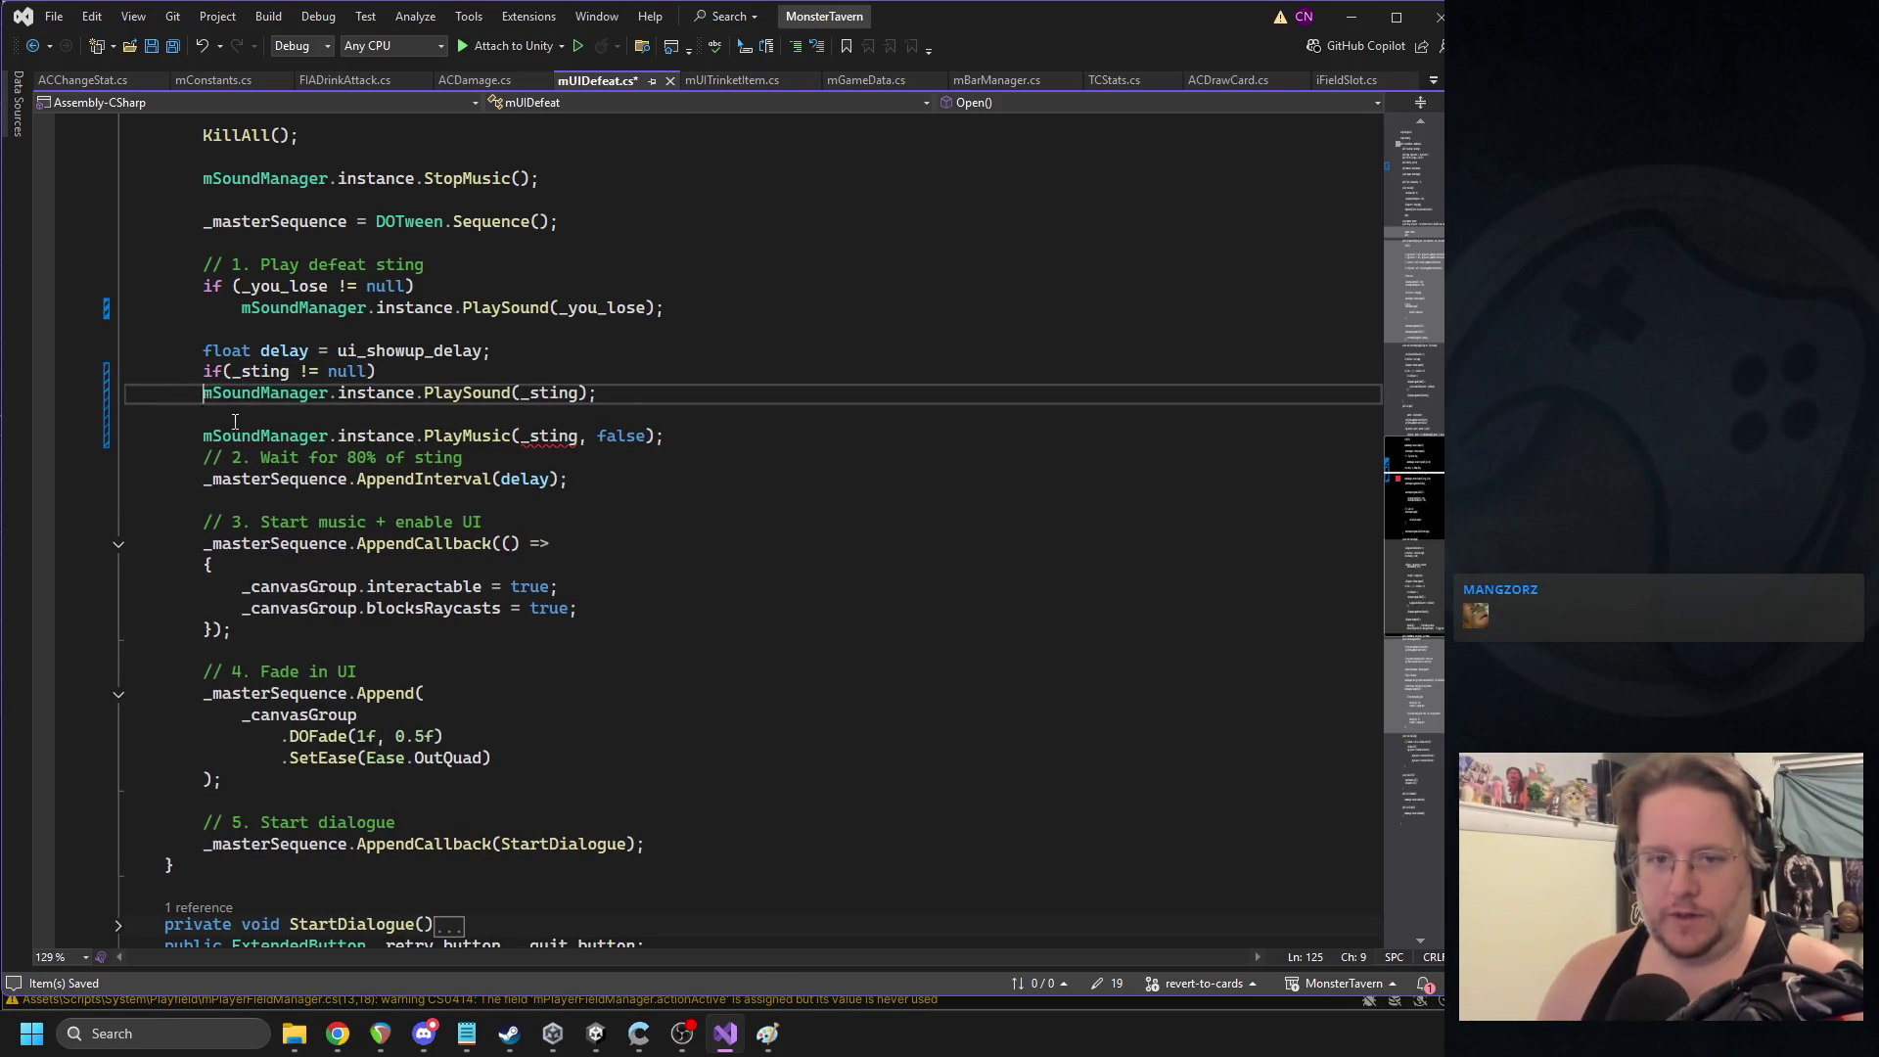
key(Home)
key(Tab)
- Delete the PlayMusic line, save the script, and return to Unity
key(Down)
key(Down)
key(End)
key(shift+Home)
key(shift+Home)
key(Delete)
key(Delete)
key(Up)
key(Up)
key(Up)
key(End)
key(ctrl+s)
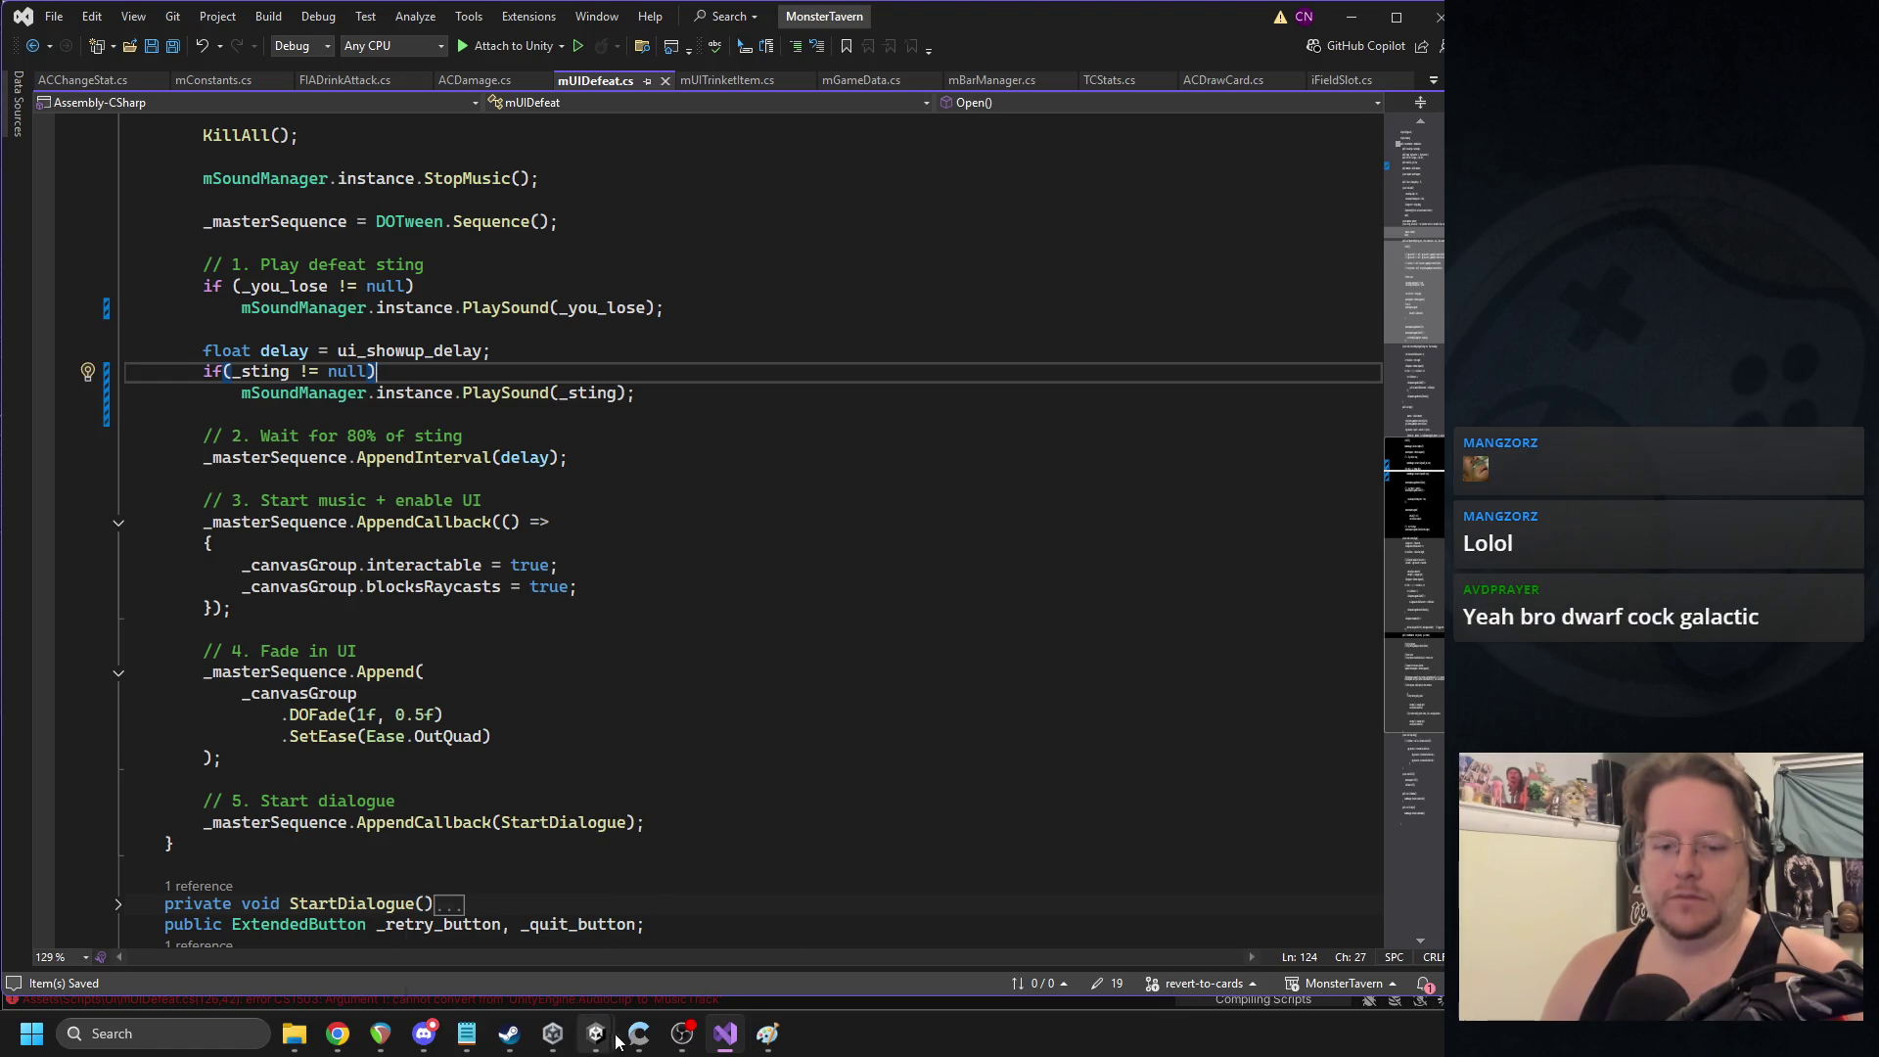
key(alt+Tab)
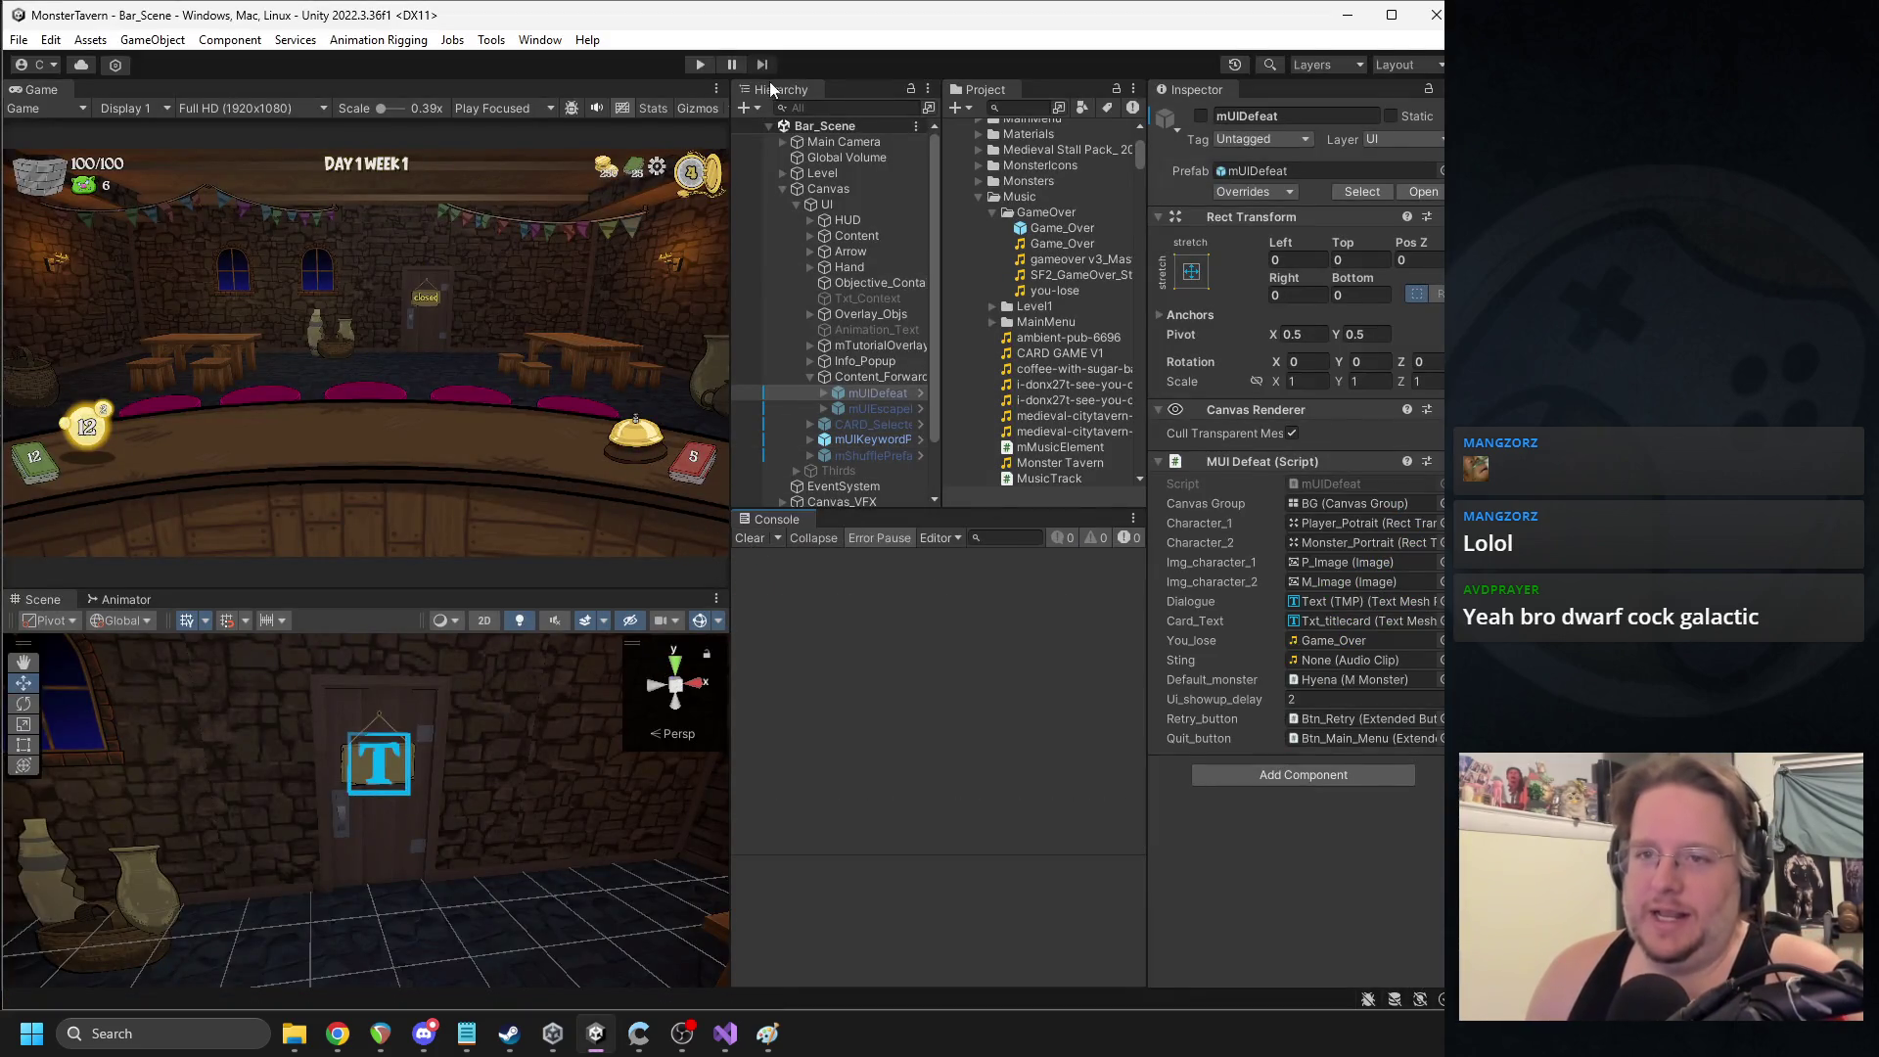
- Enable mUIDefeat and drag SF2_GameOver_Sting into its Sting slot
click(1202, 117)
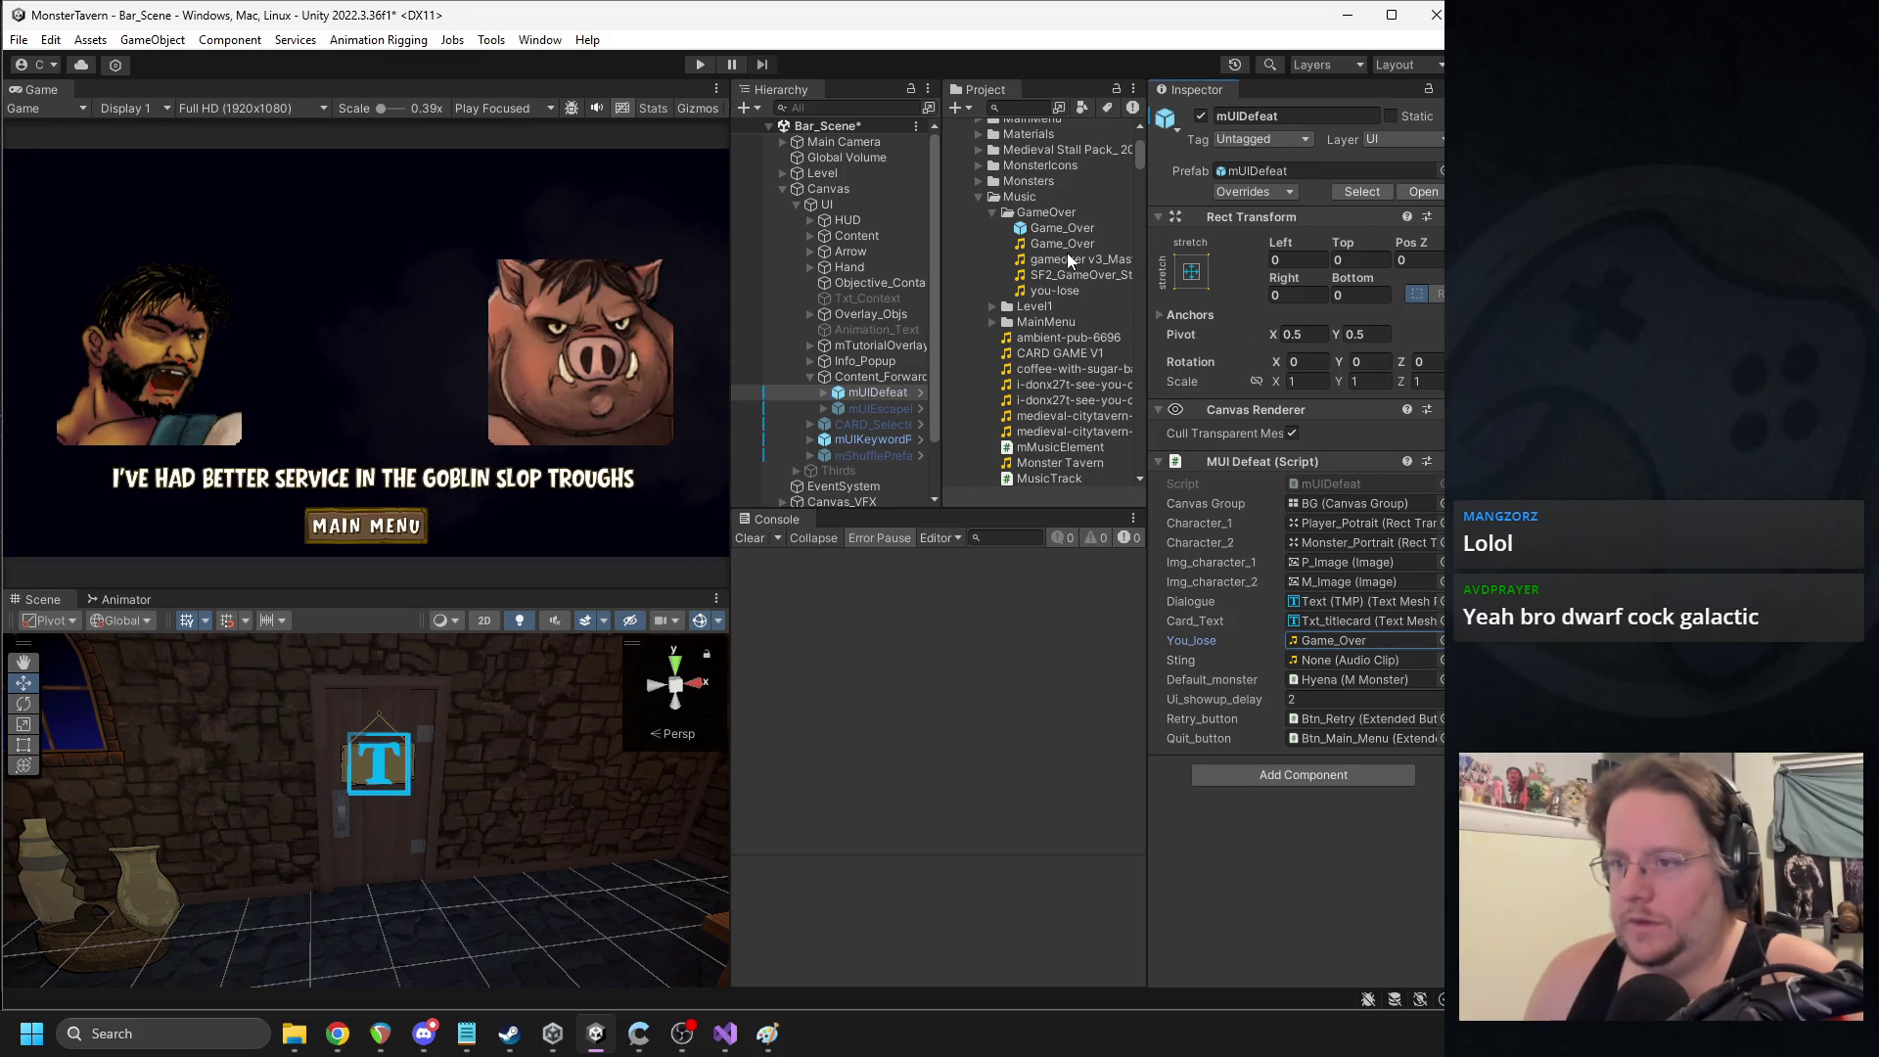
mouse_move(1067, 277)
mouse_down()
mouse_move(1312, 576)
mouse_move(1355, 661)
mouse_up()
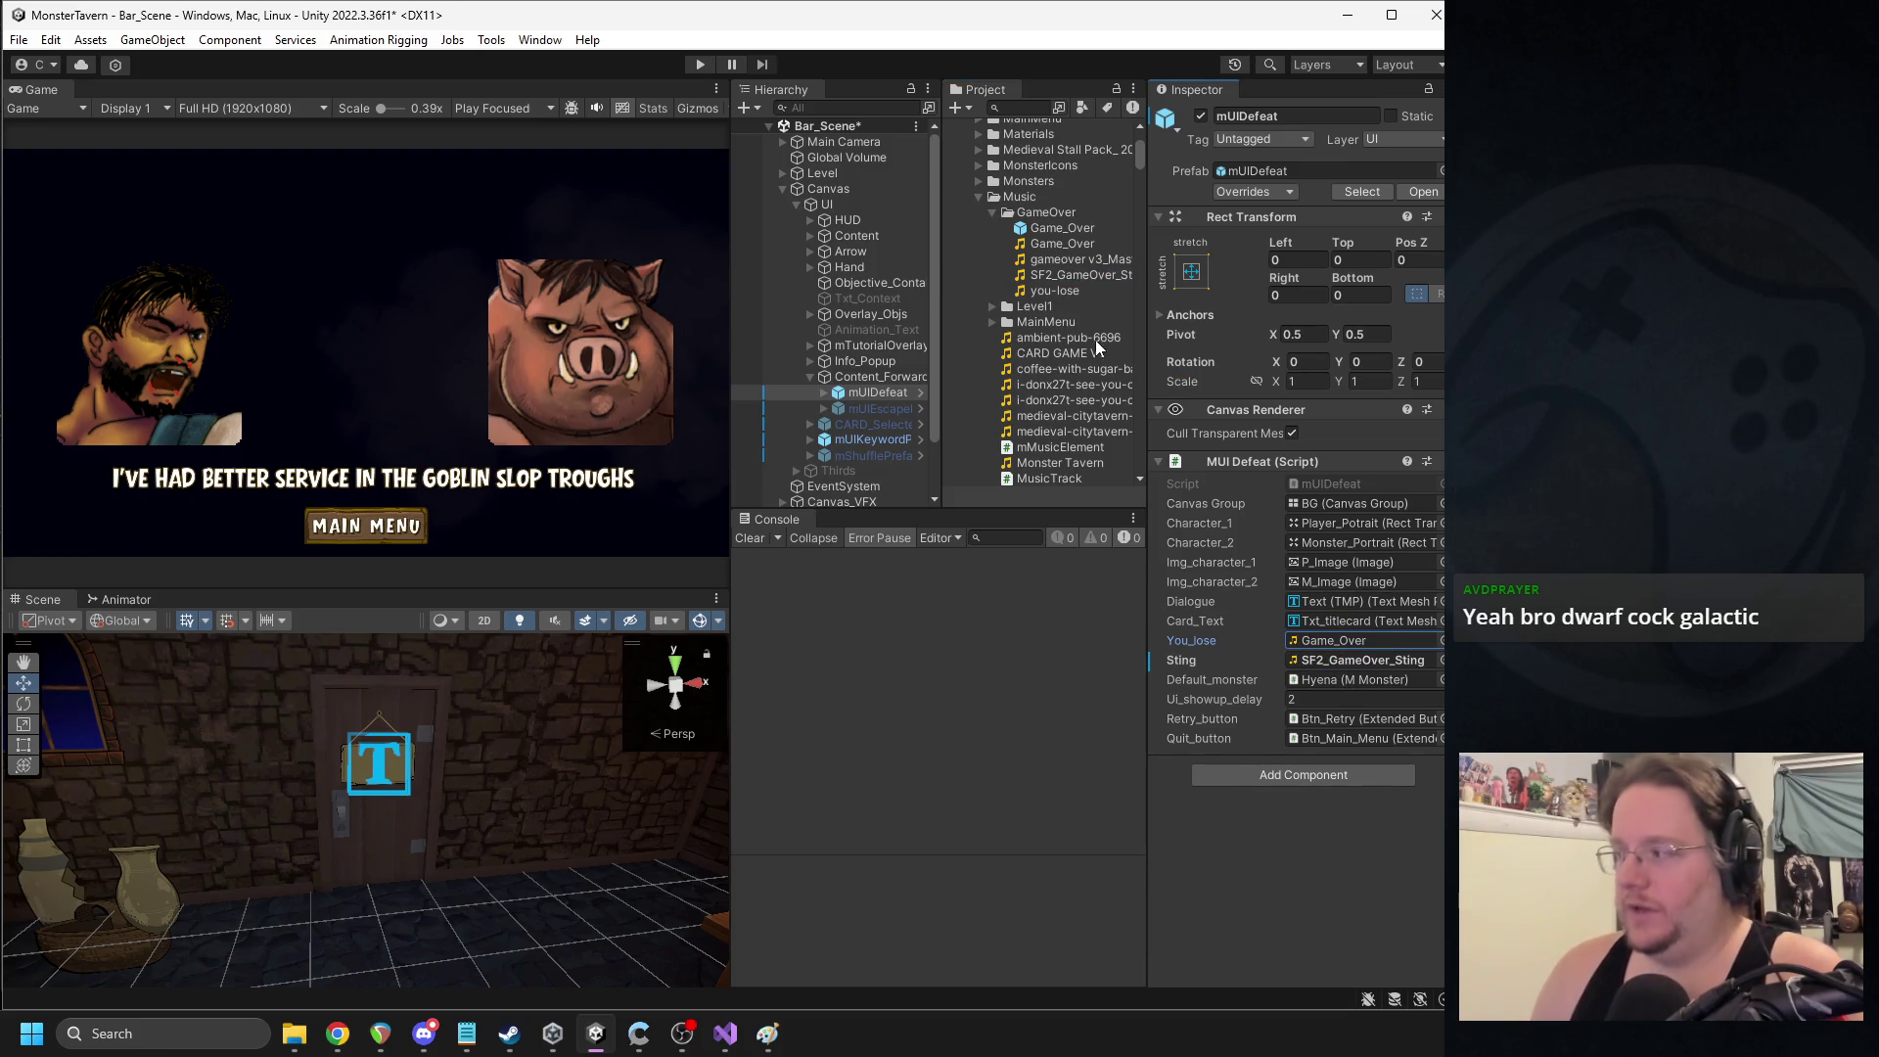
click(682, 1044)
- Start the game with Play Maximized turned on
click(501, 108)
click(518, 149)
click(700, 63)
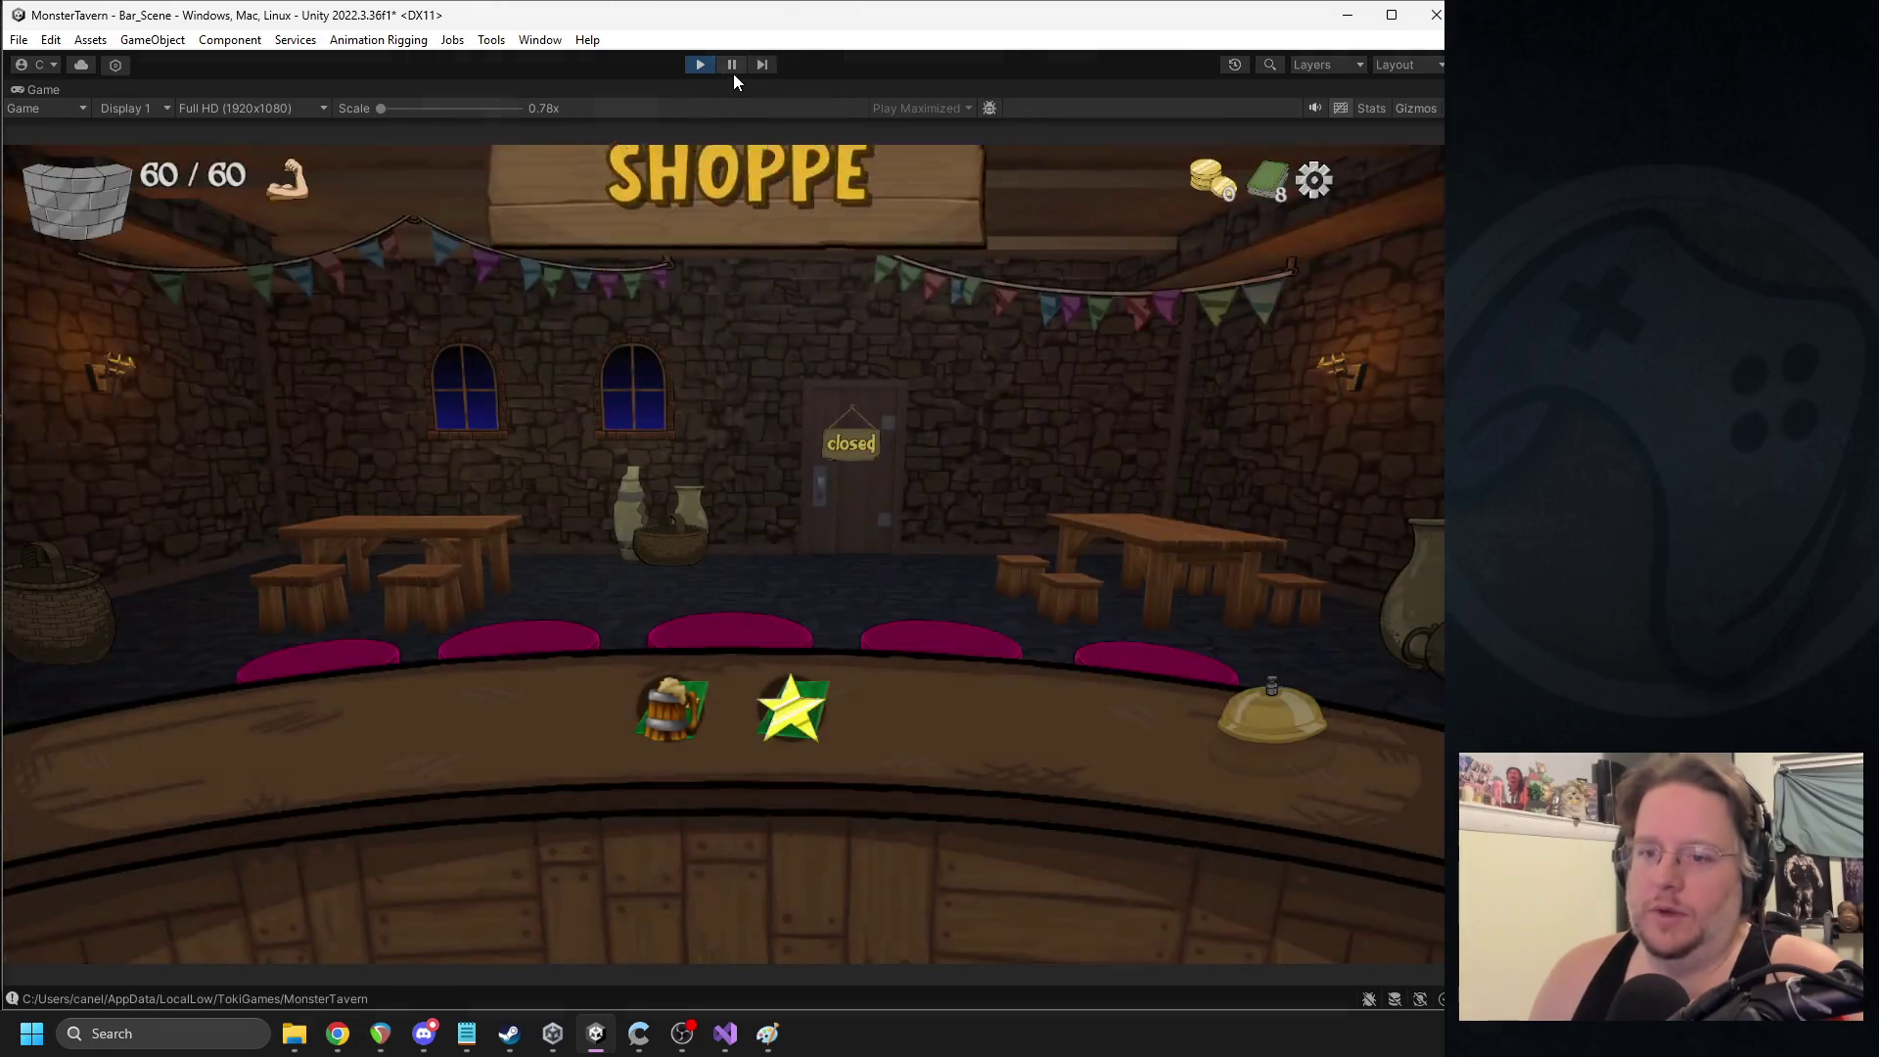
- Pause the game, enable the defeat screen, resume to watch it, then stop play
click(732, 65)
click(1201, 115)
click(734, 65)
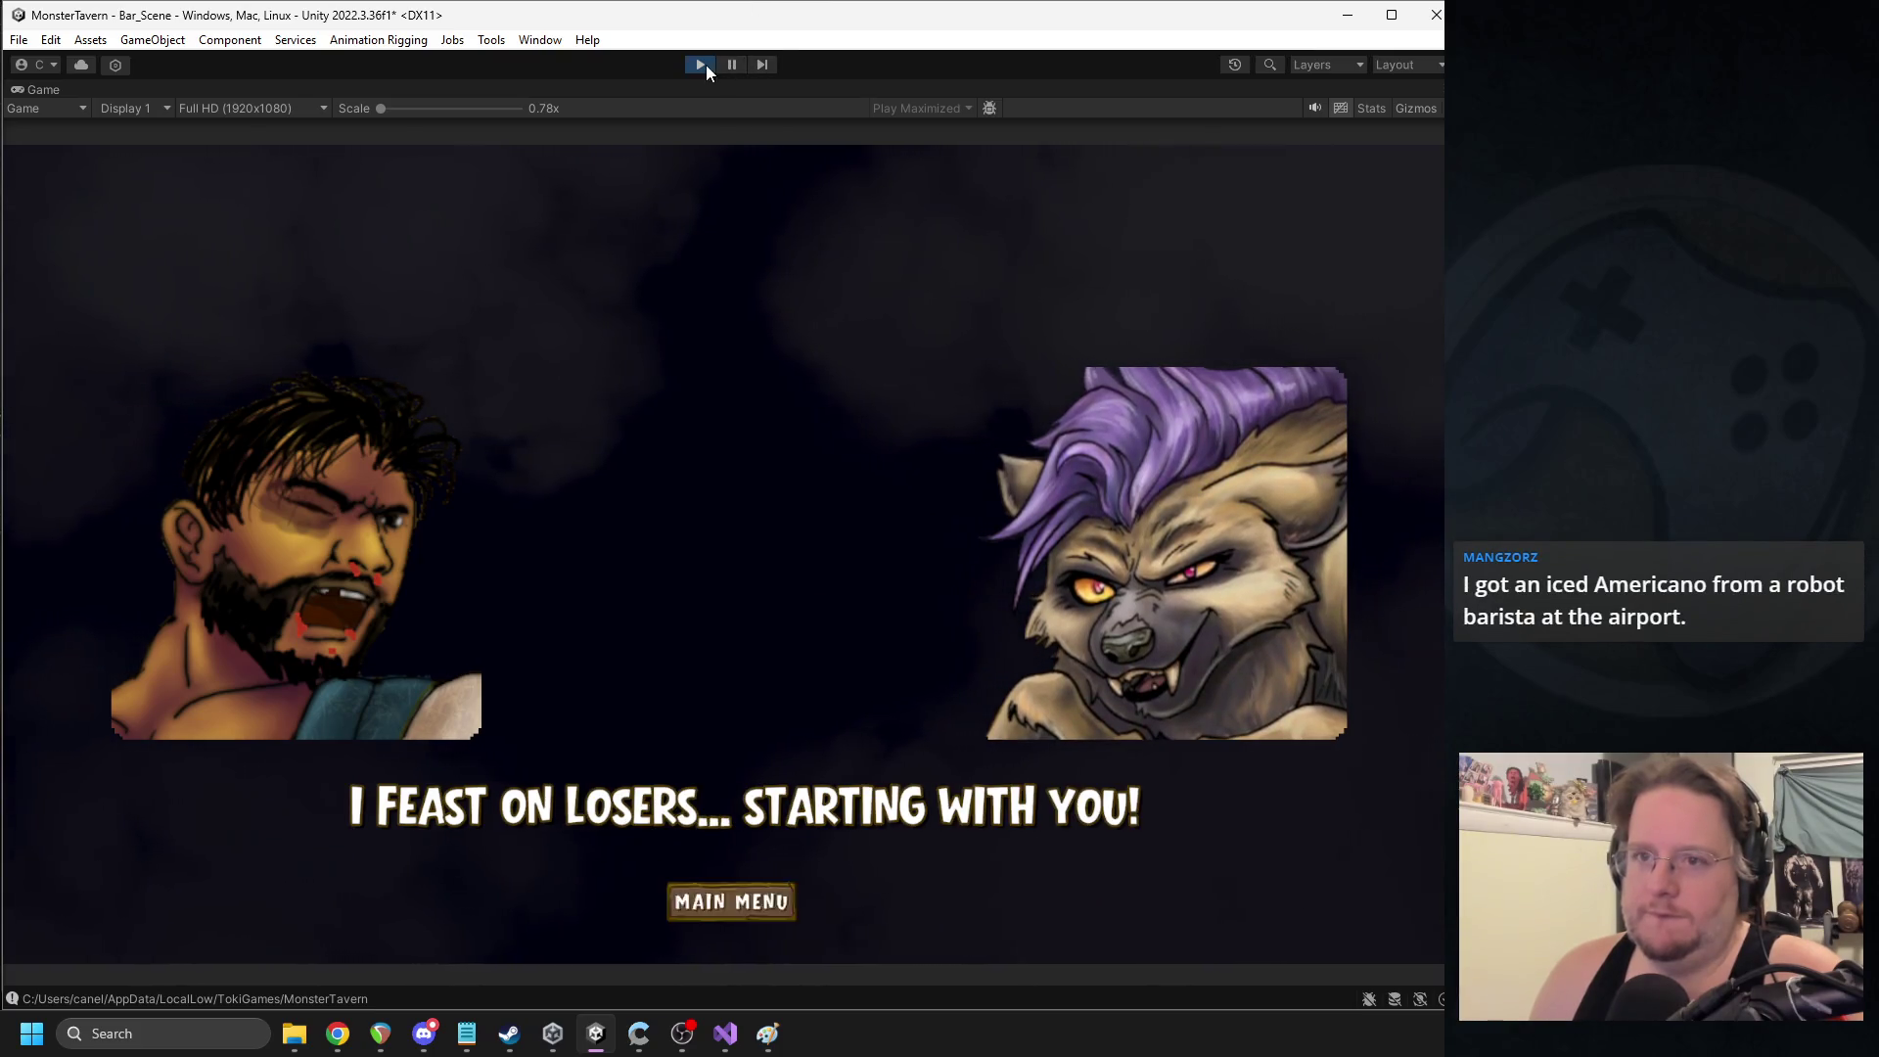
click(702, 65)
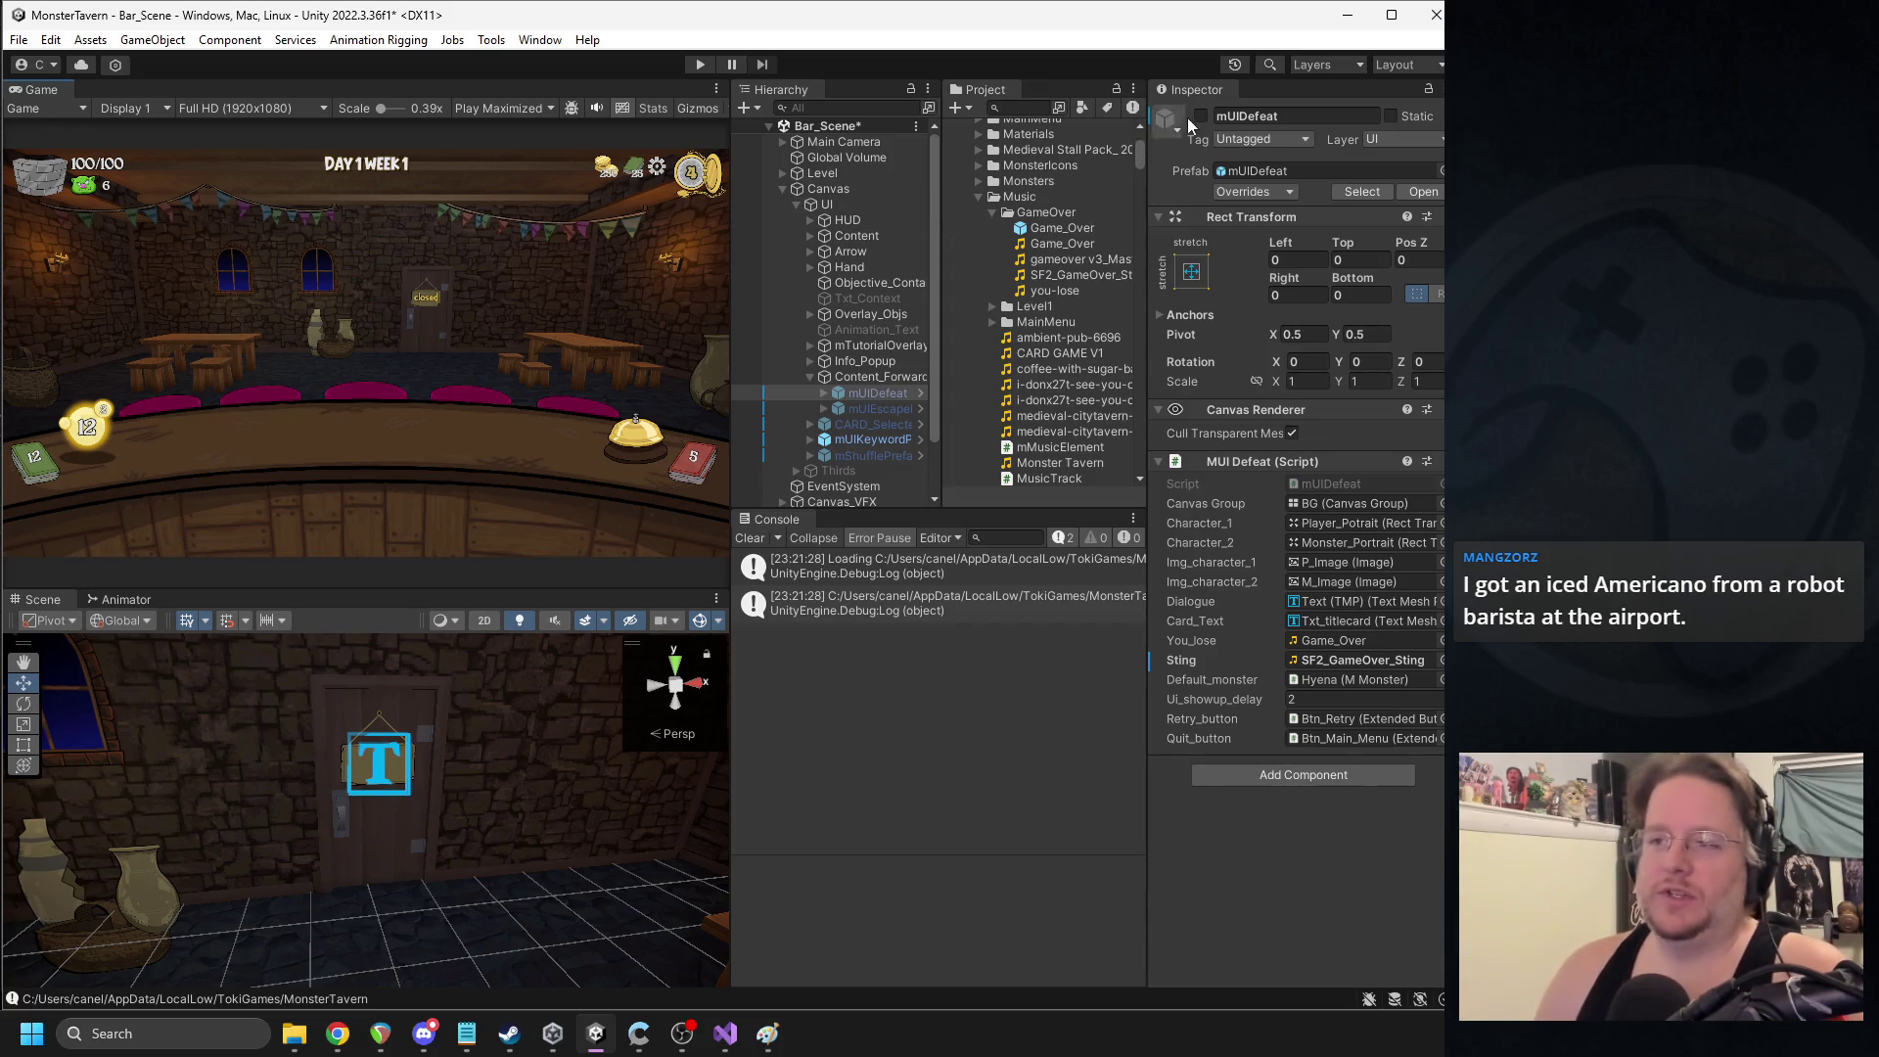
- Set the mUIDefeat prefab's Ui_showup_delay to 1.8 and exit Prefab Mode
click(1417, 192)
click(1302, 649)
text(1.8)
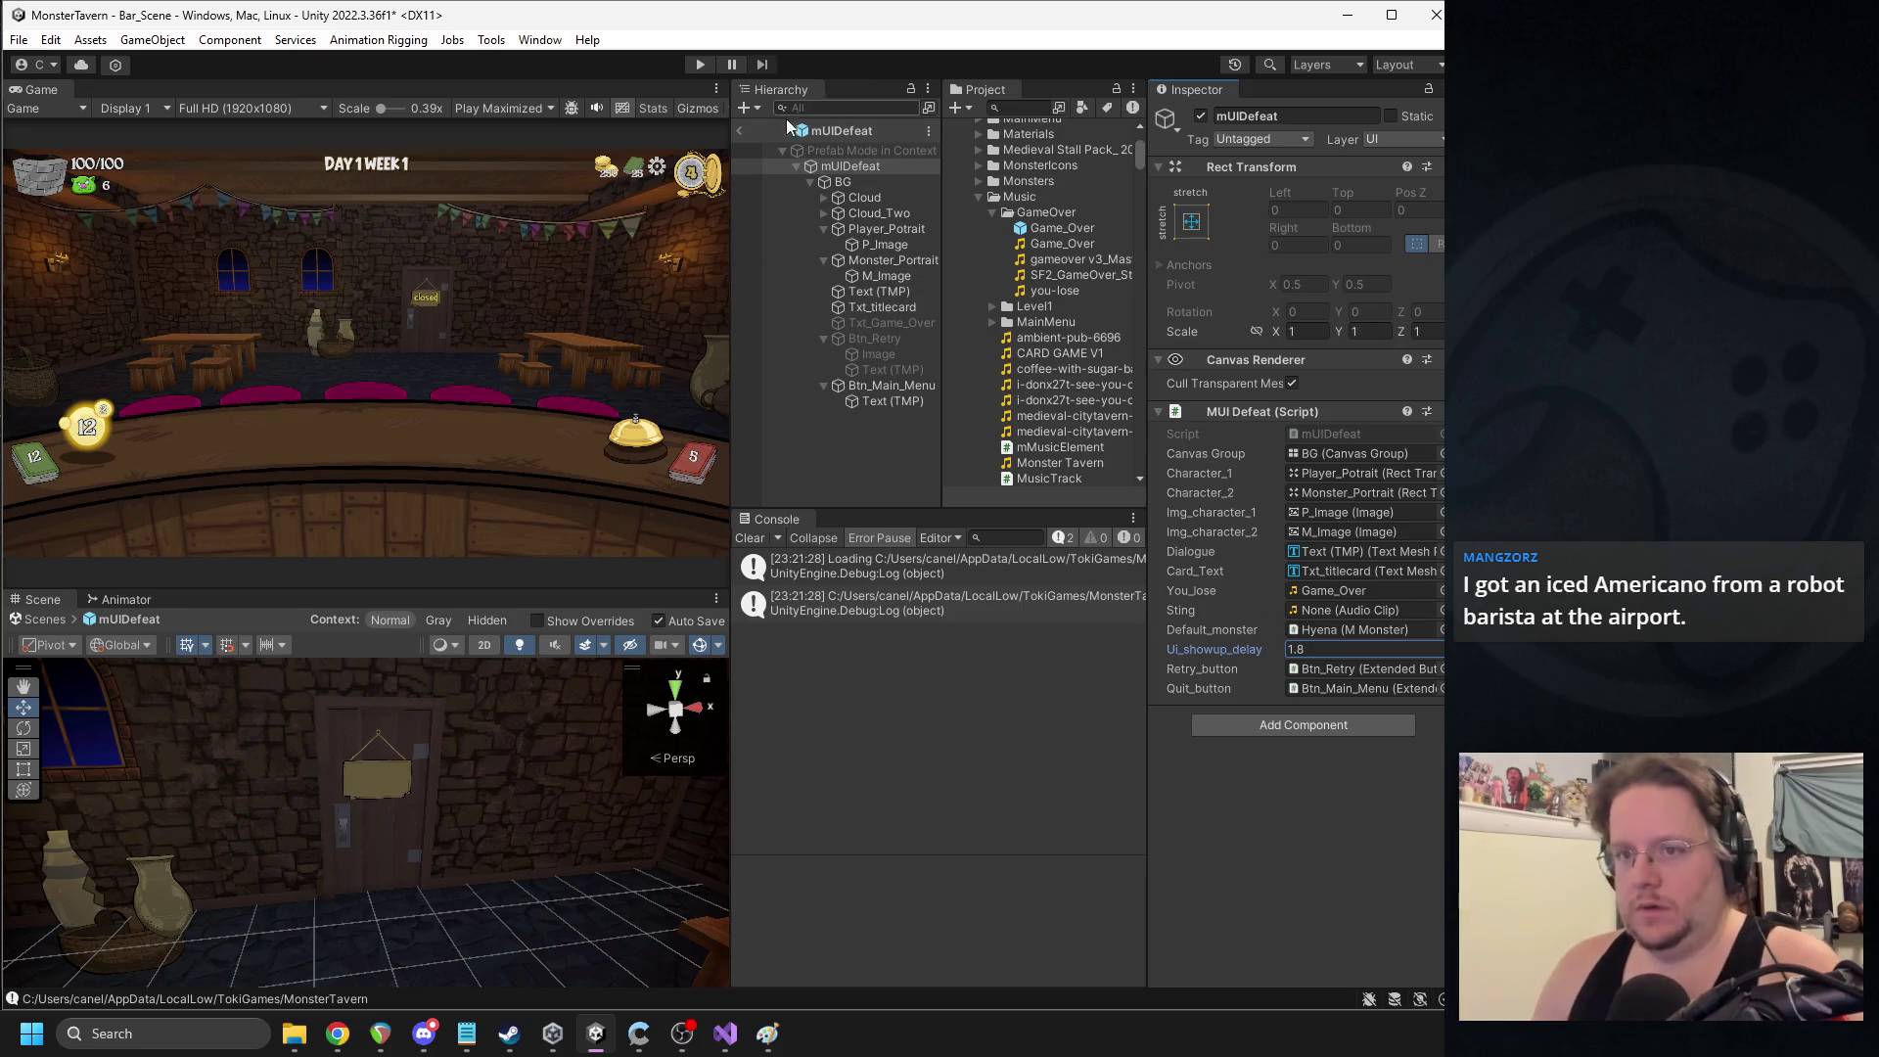
click(740, 130)
- Playtest the defeat sequence again, clear the Console, and save the scene
click(701, 64)
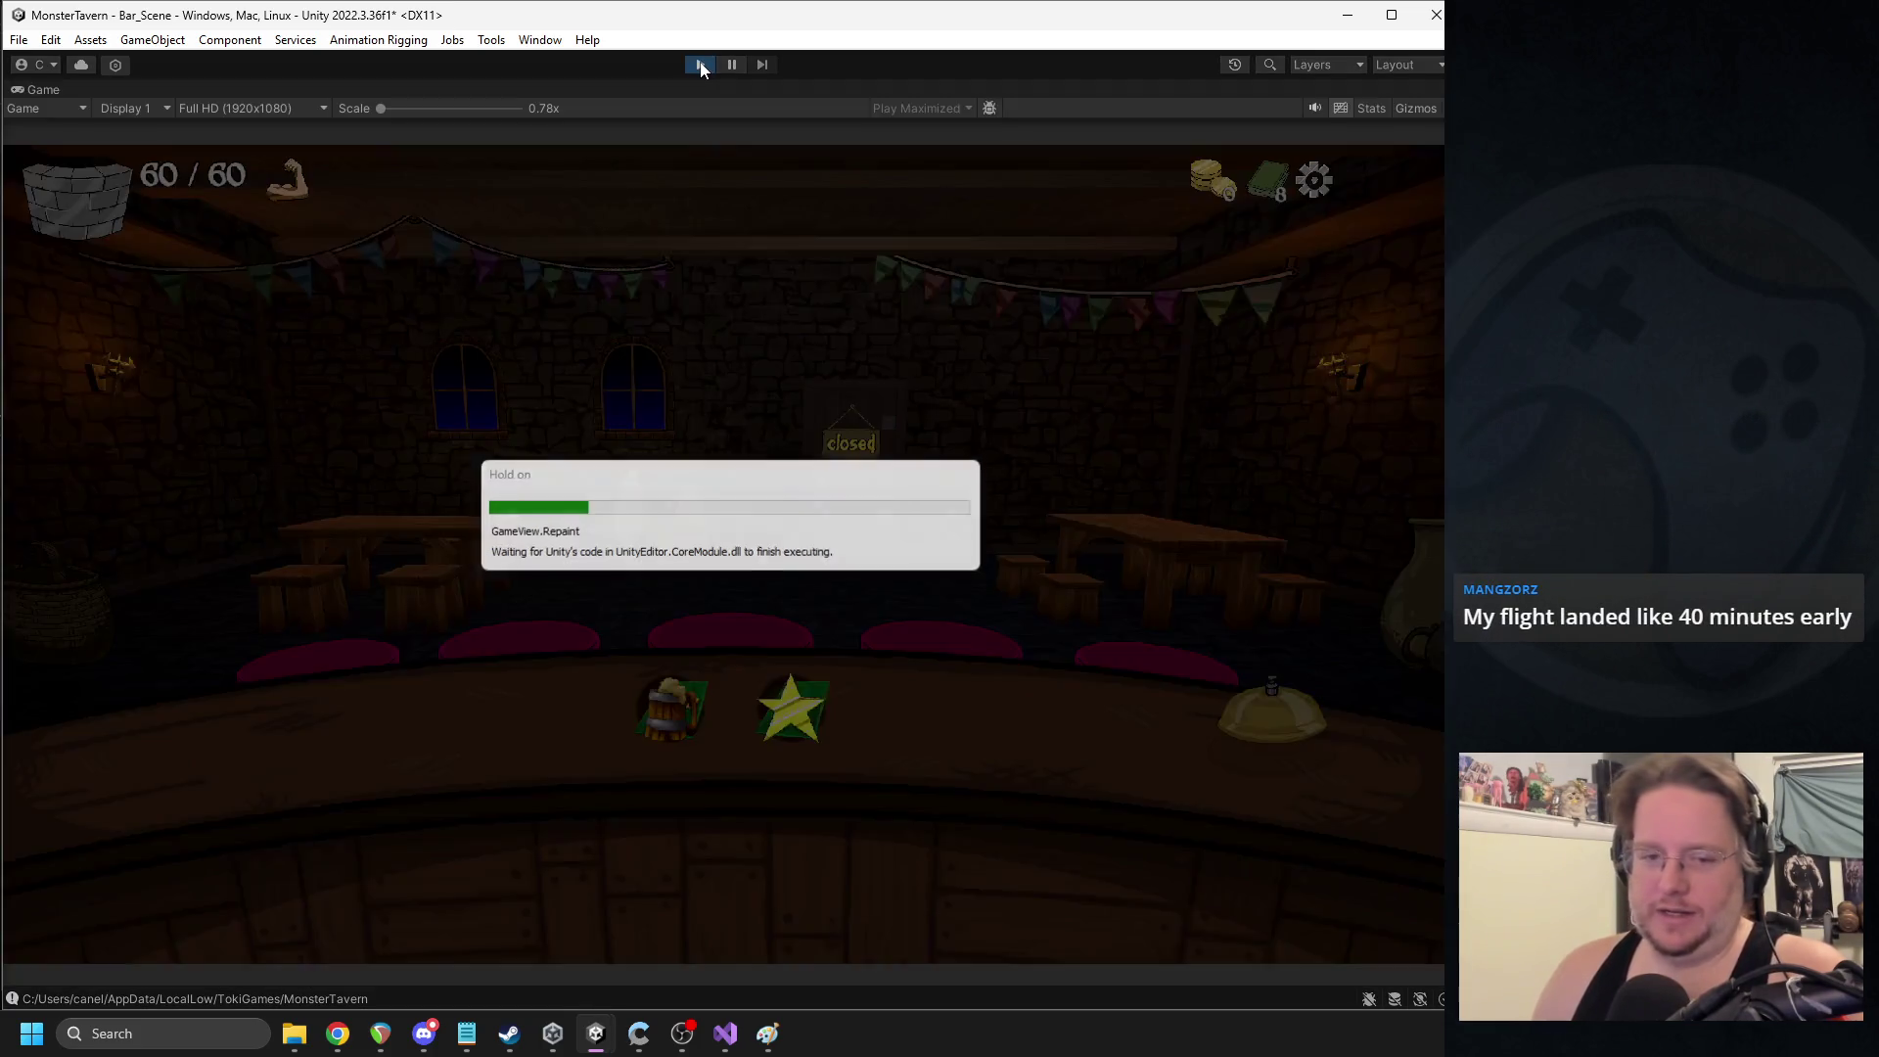
key(shift+space)
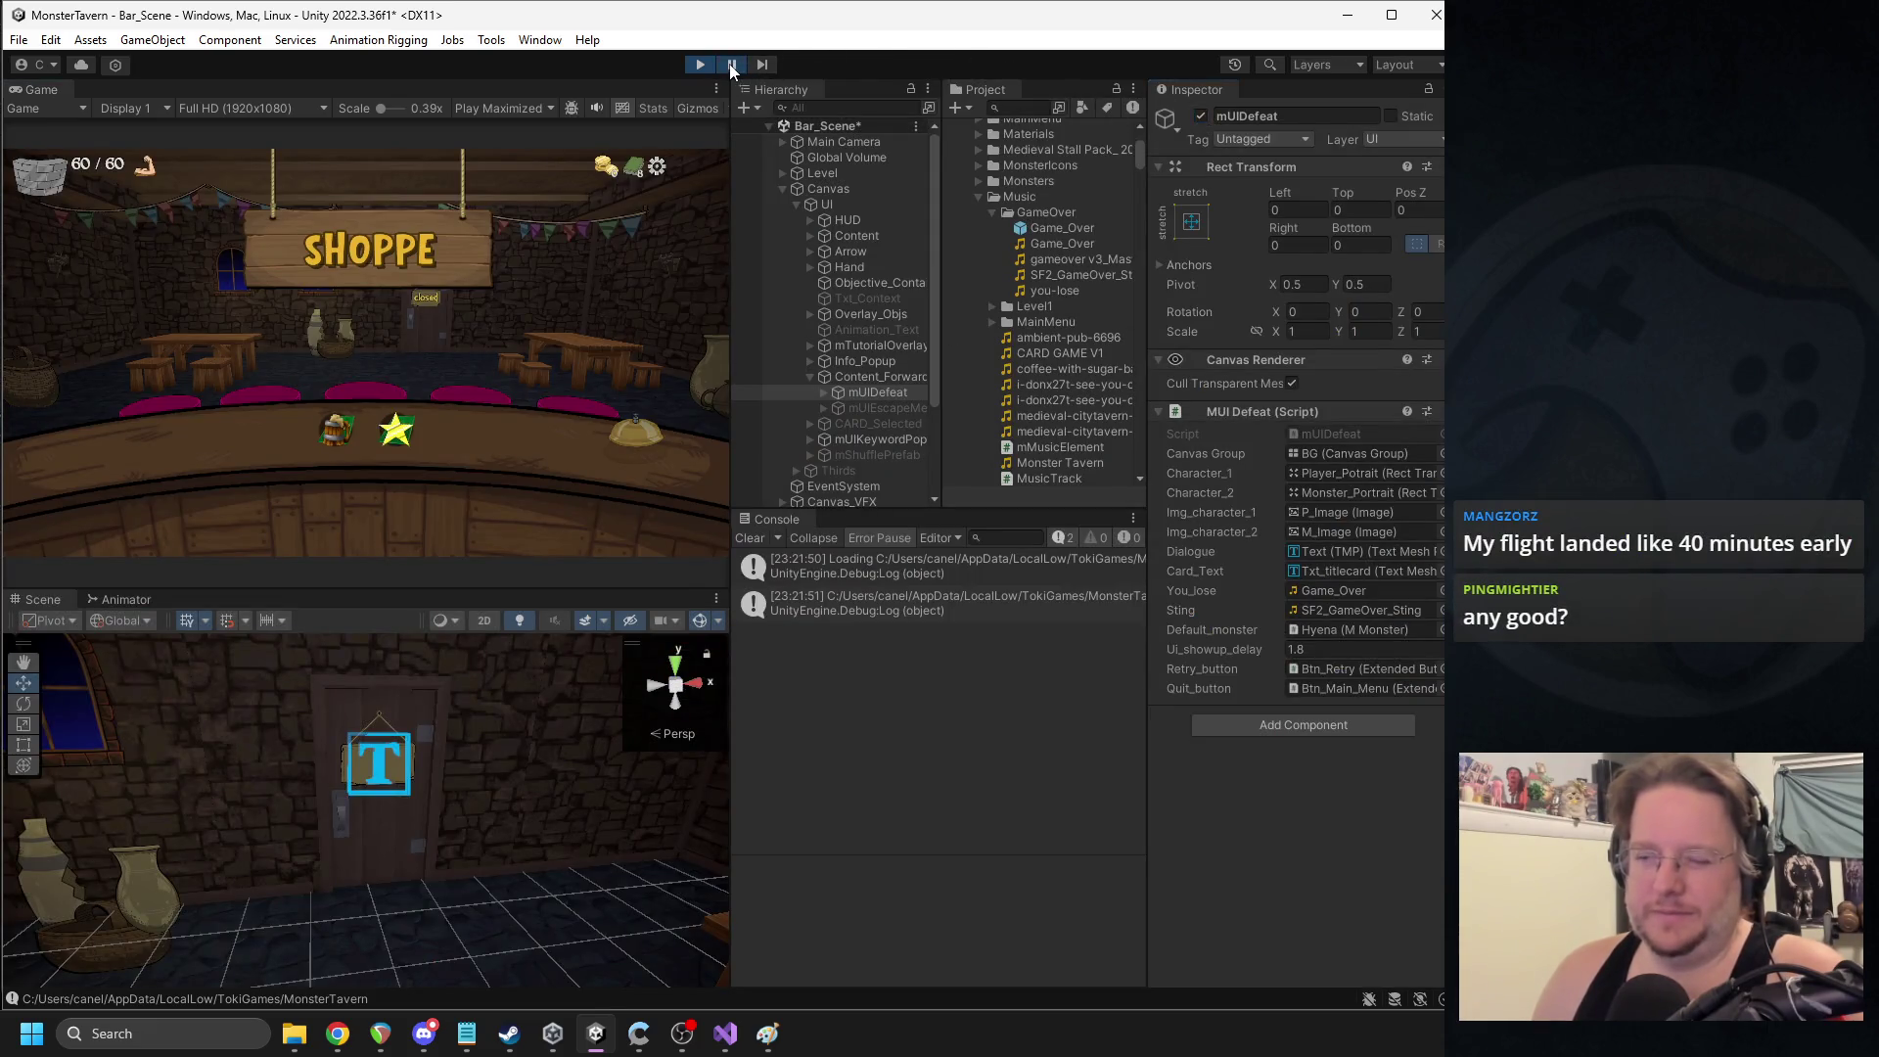
key(shift+space)
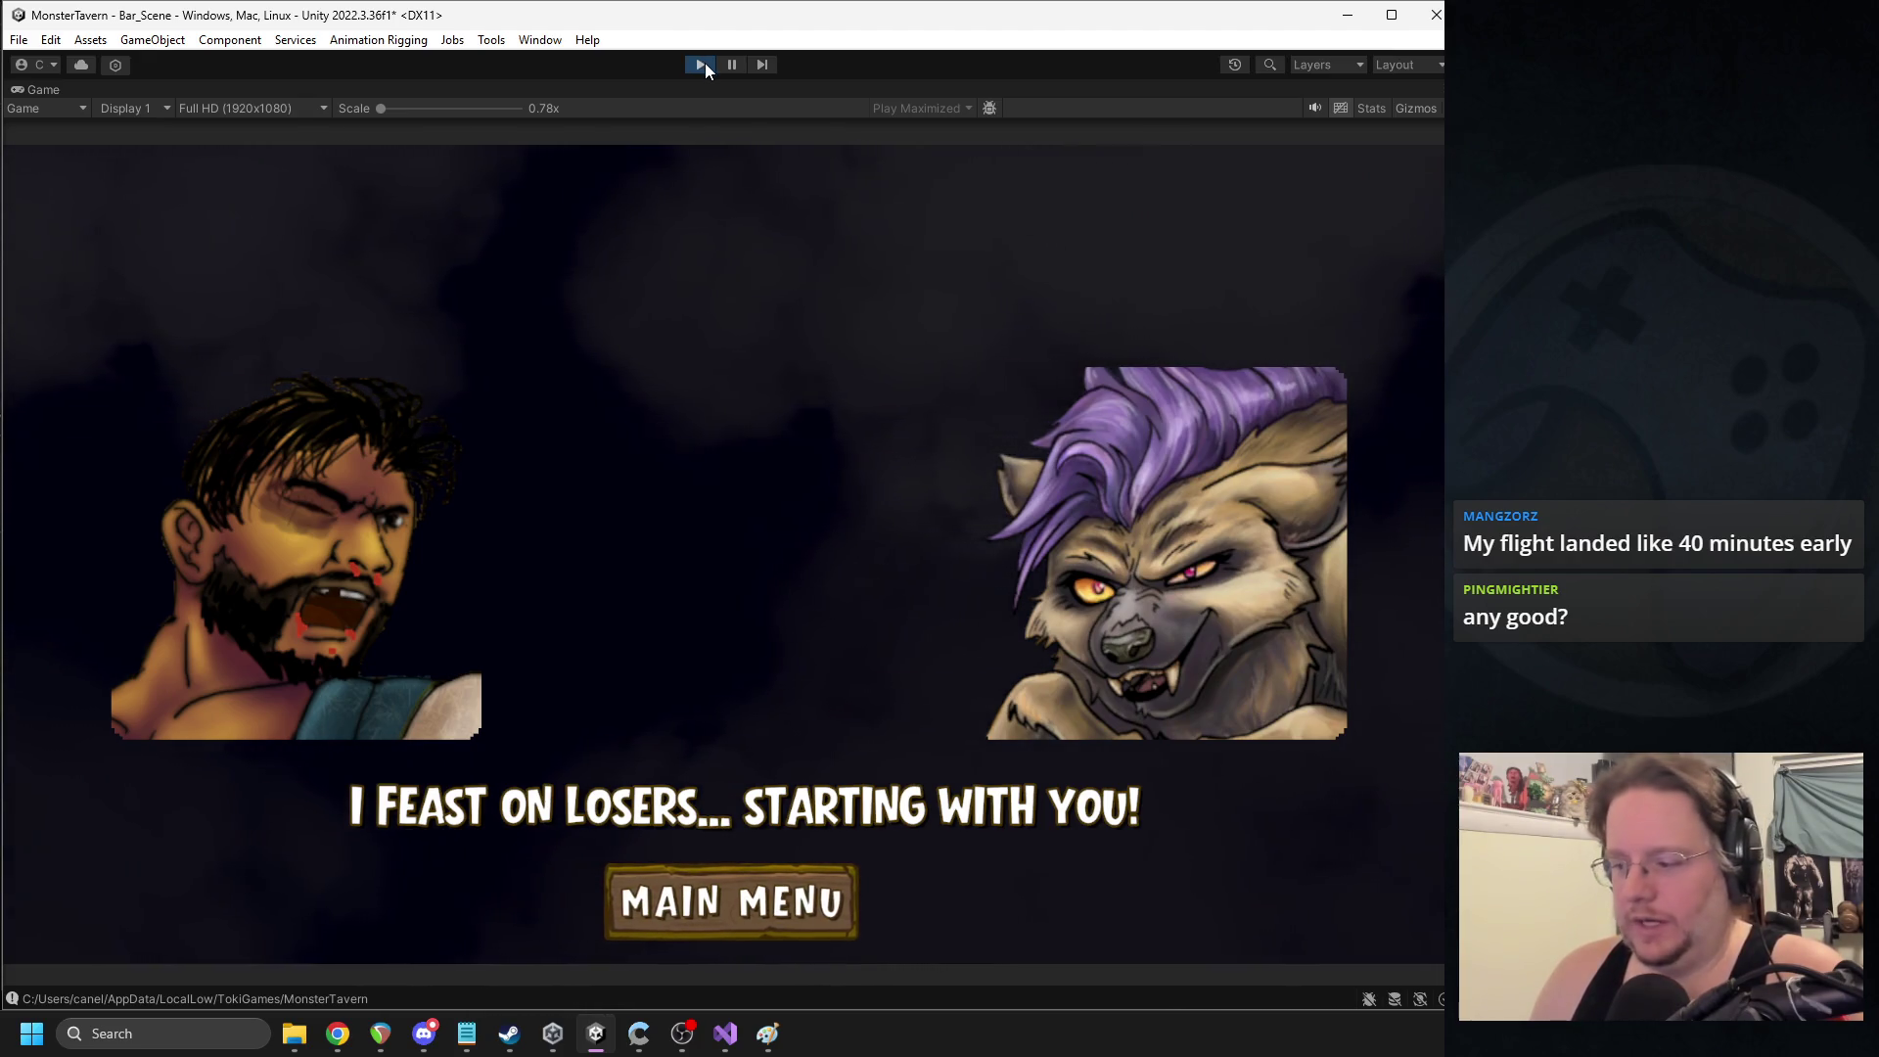
click(701, 64)
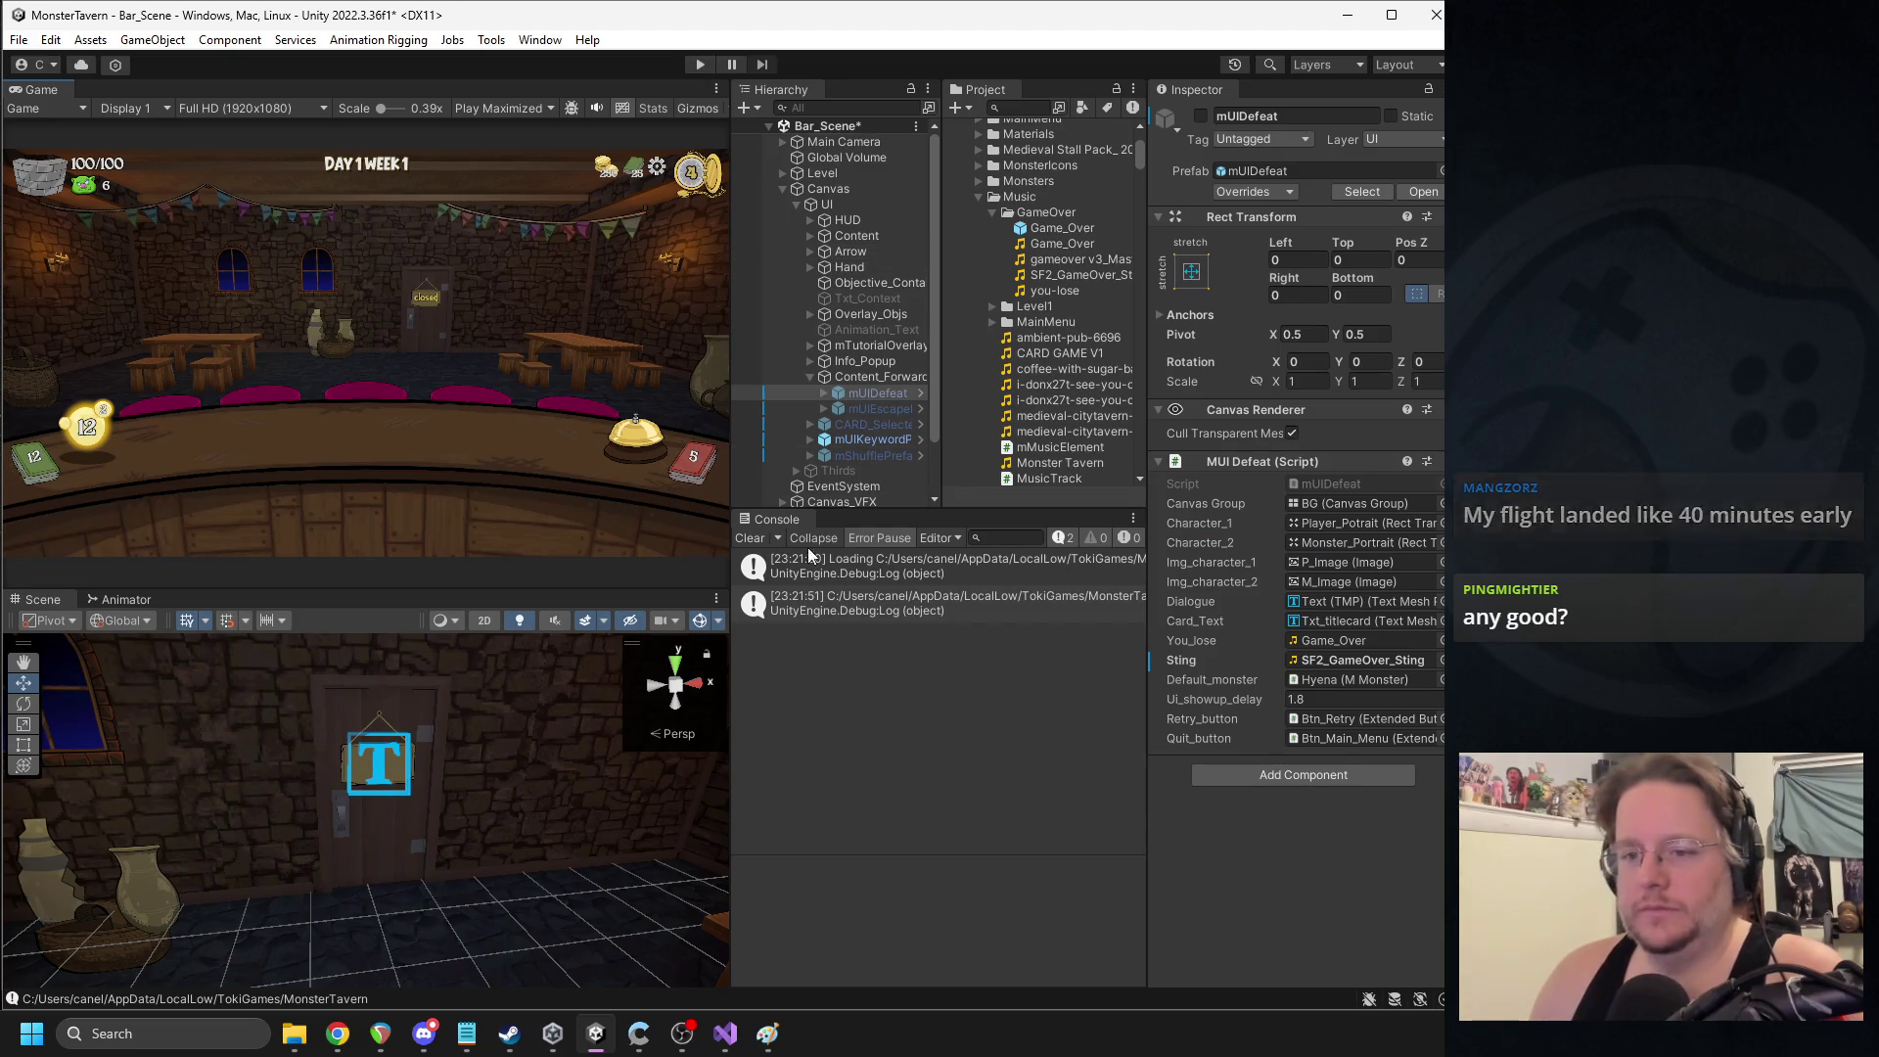
click(750, 538)
drag(733, 306, 743, 307)
key(ctrl+s)
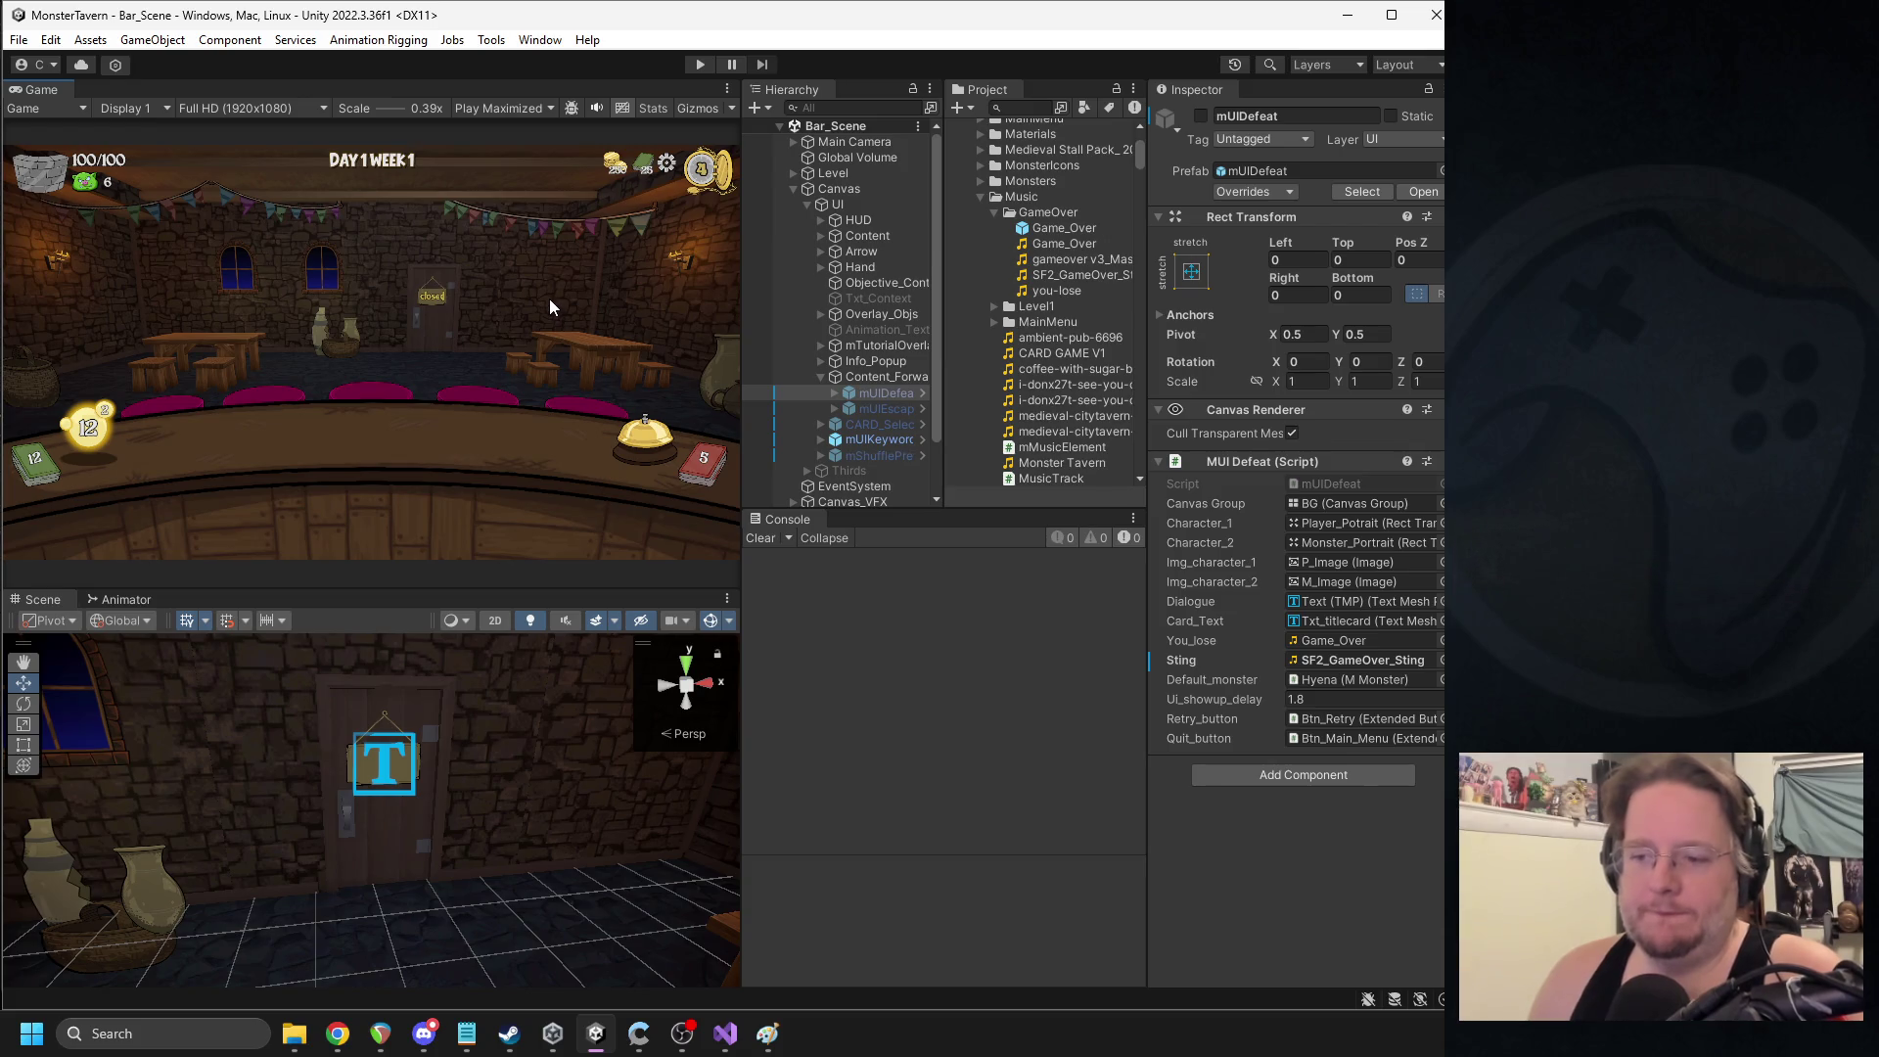
key(alt+Tab)
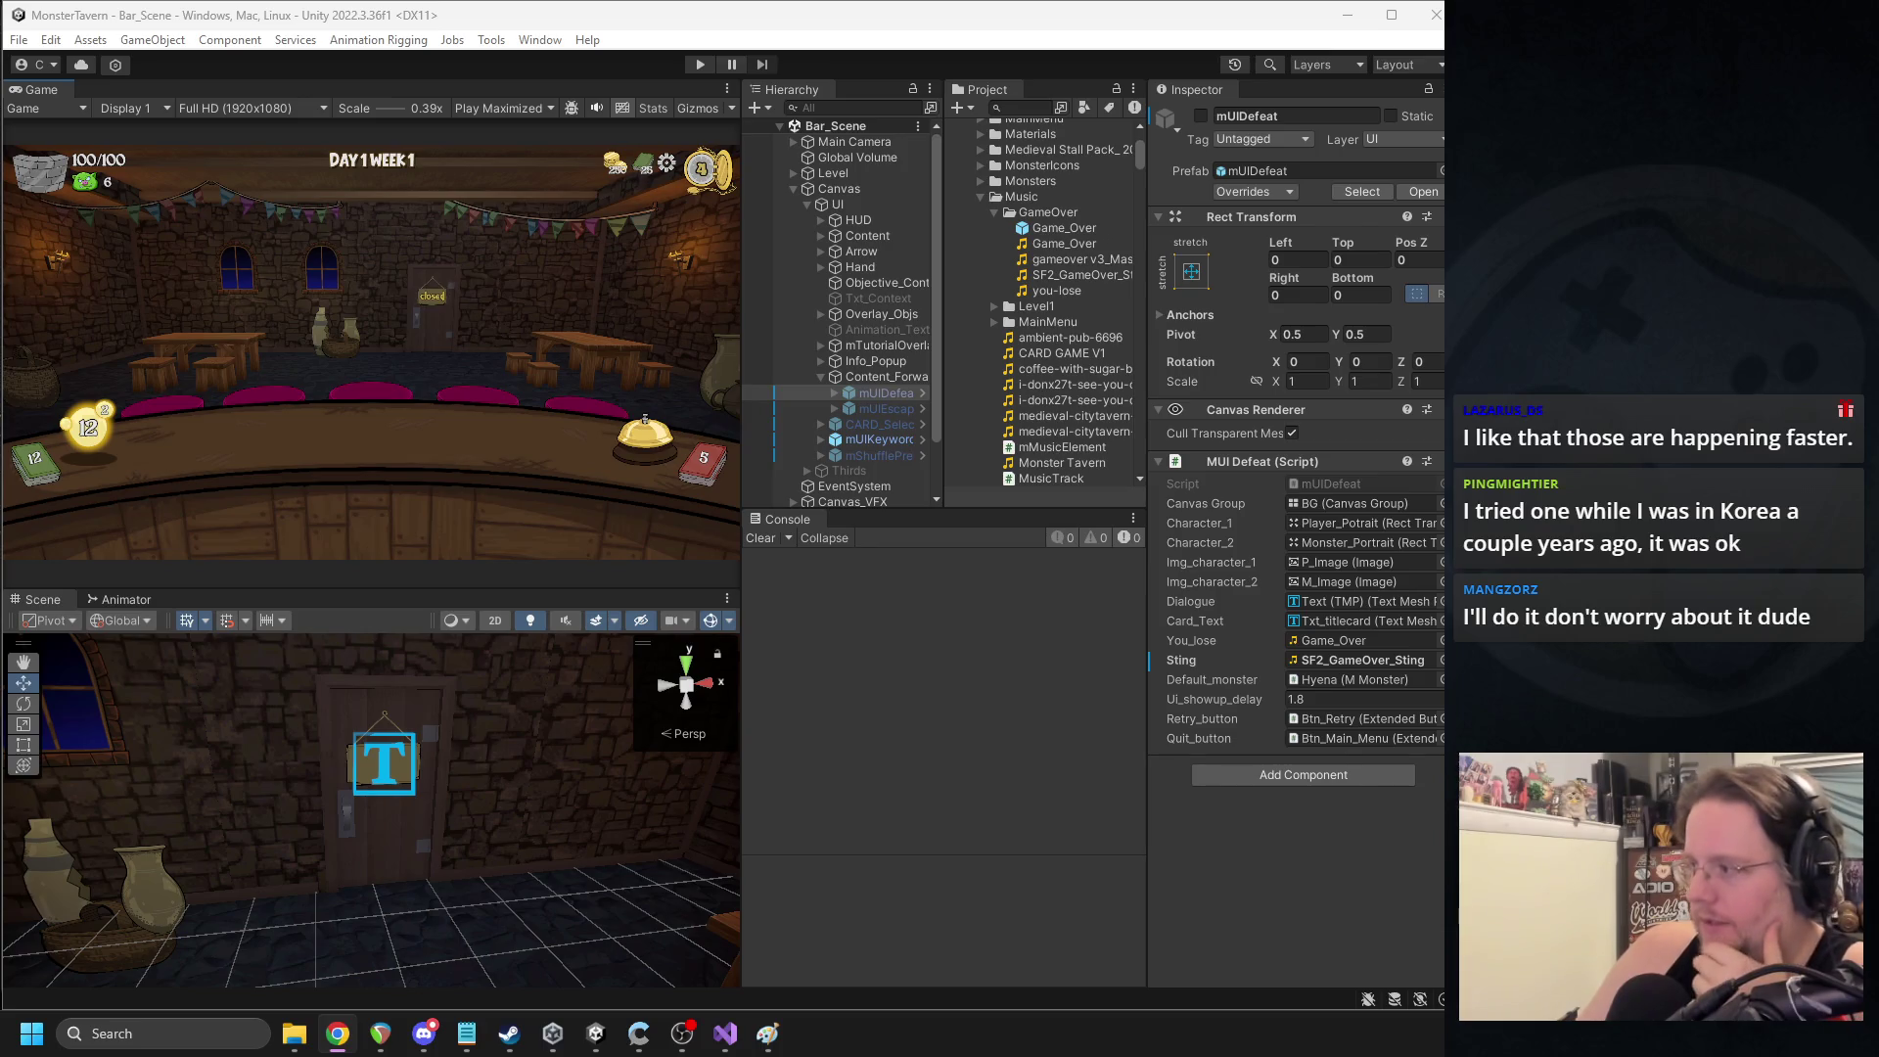
- Bring up the Slay the Spire Wiki Cards page and dismiss the network upgrade notice
key(alt+Tab)
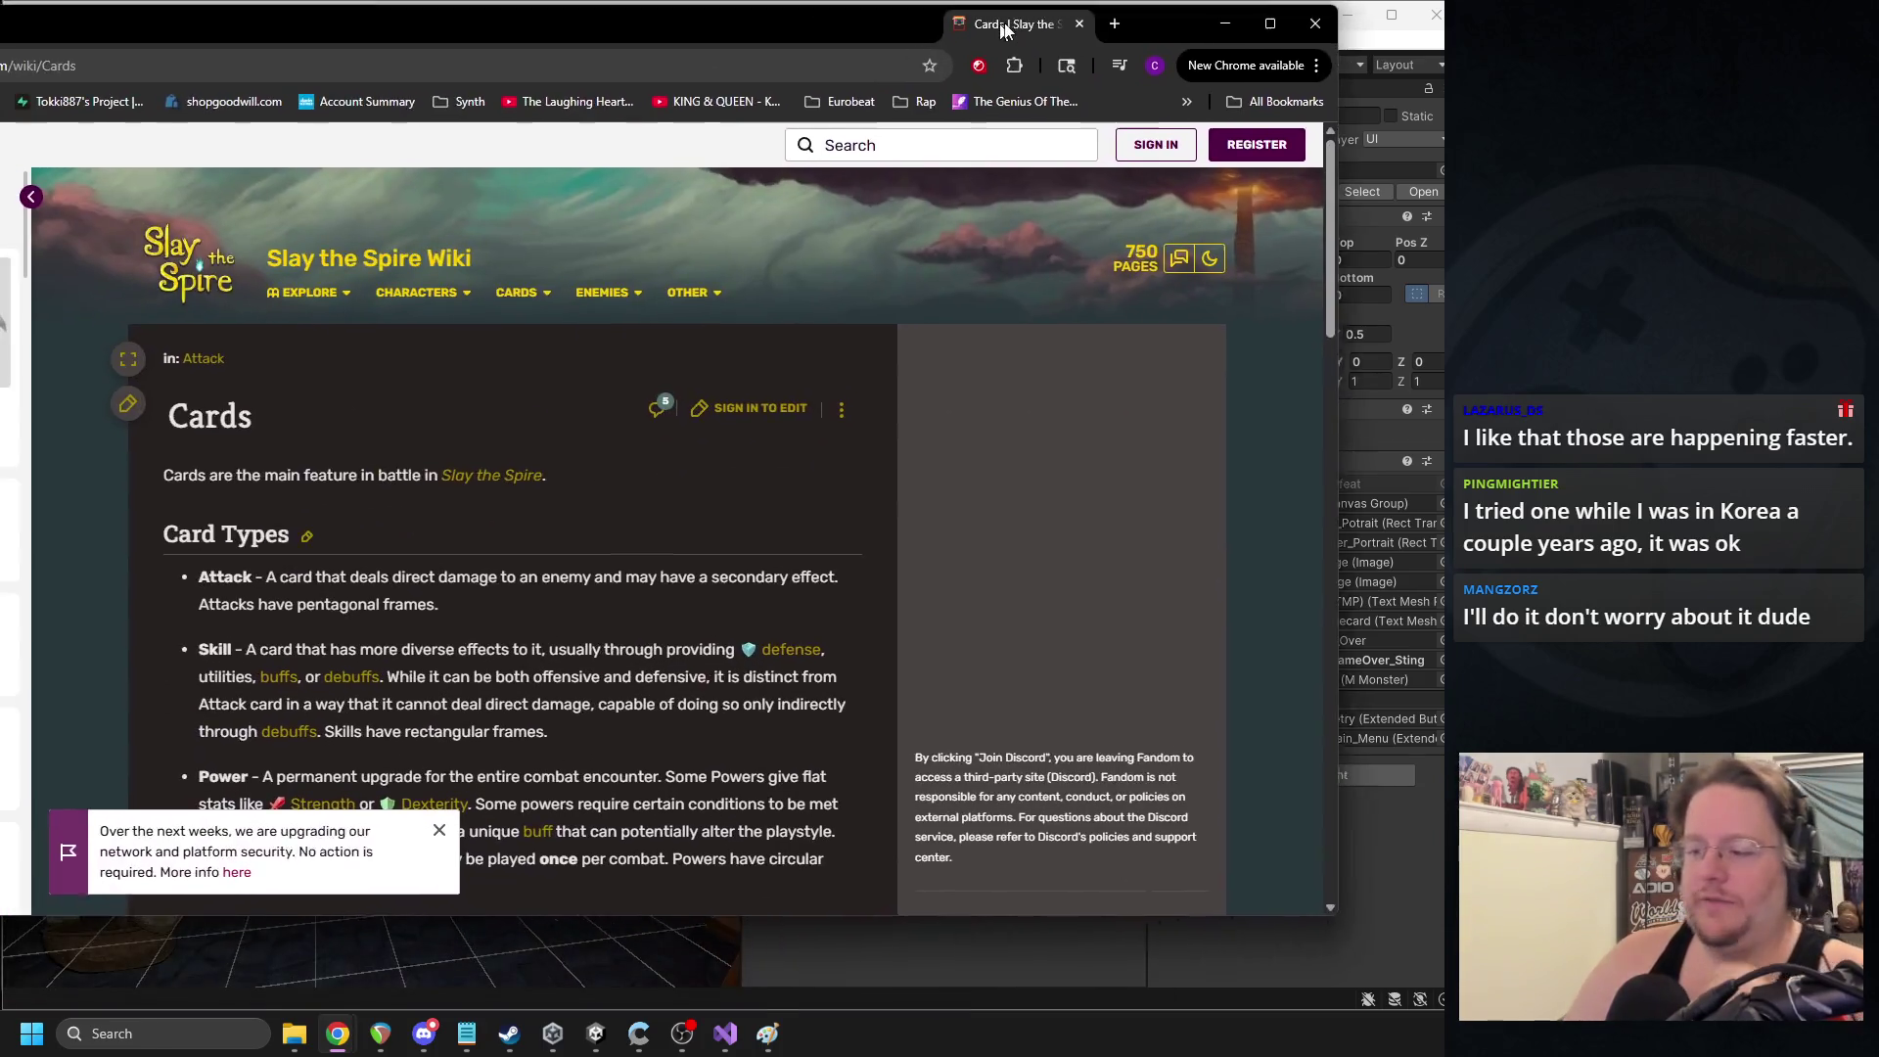
drag(1004, 31, 1052, 41)
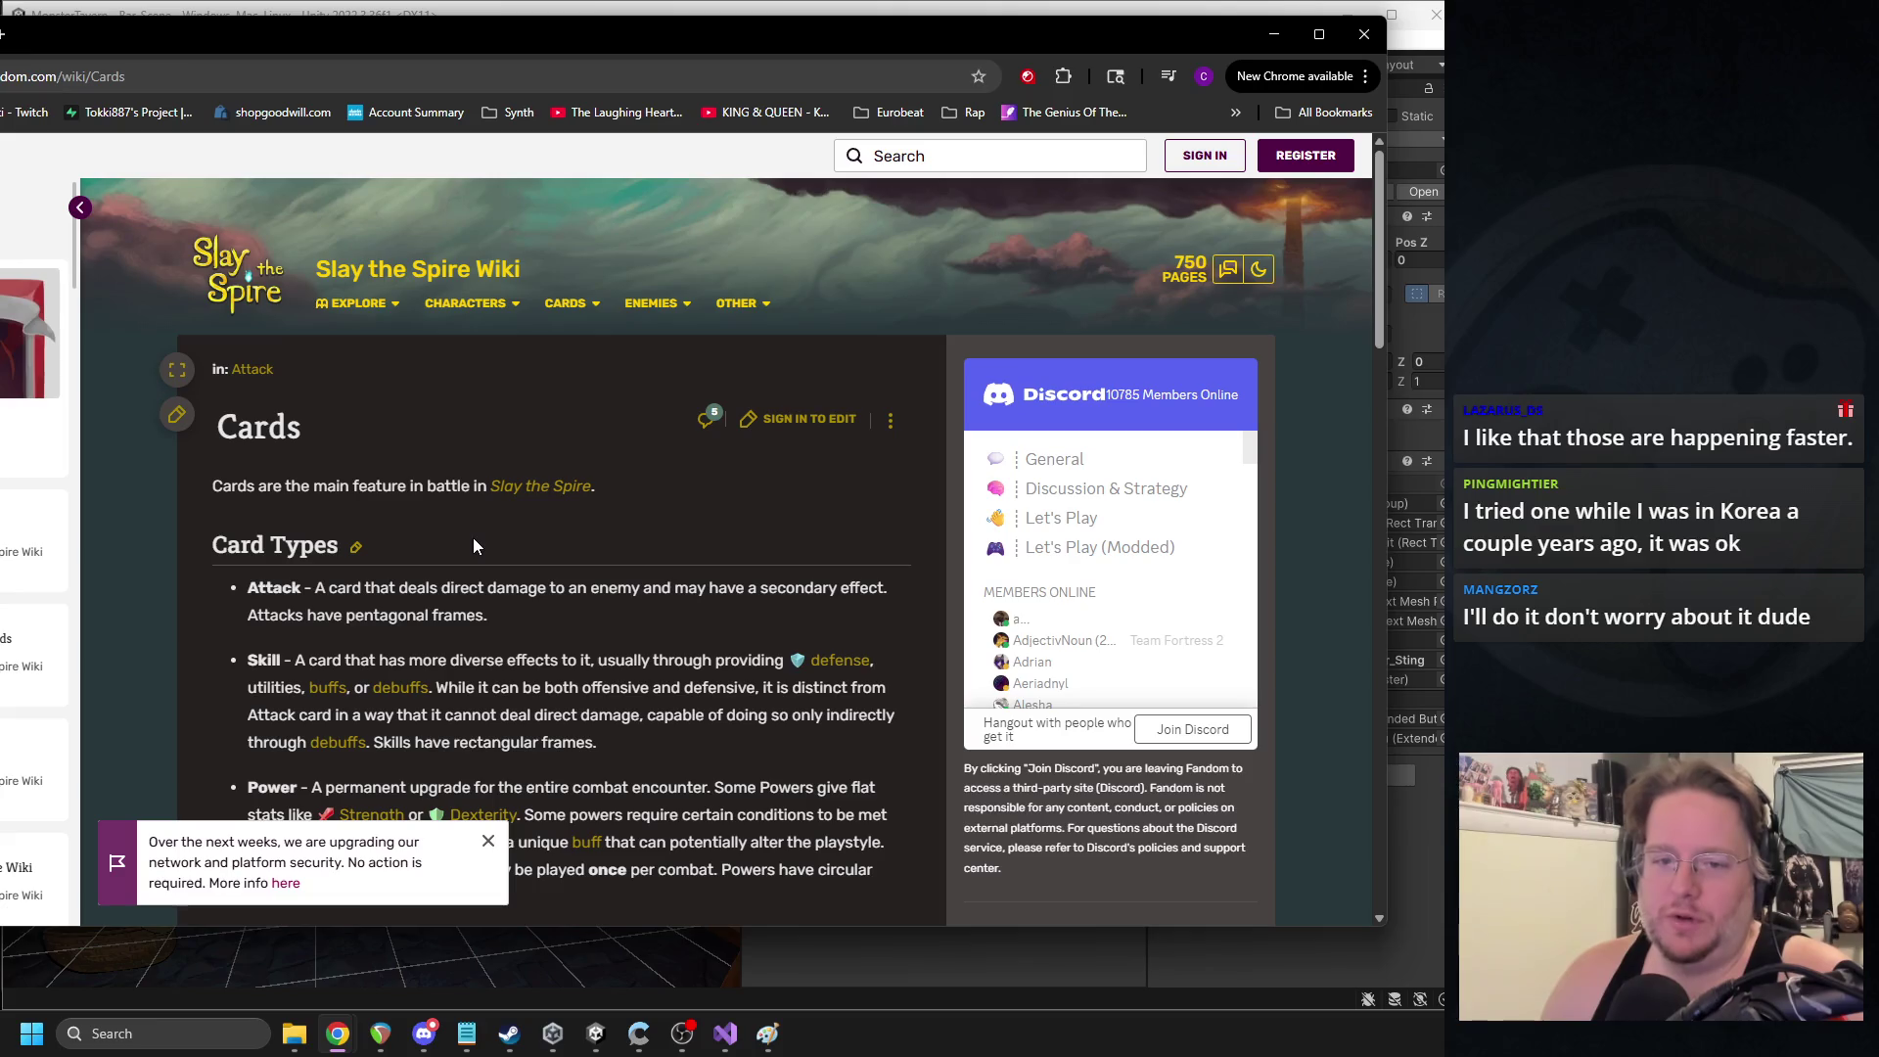
click(488, 847)
scroll(509, 595, down, 15)
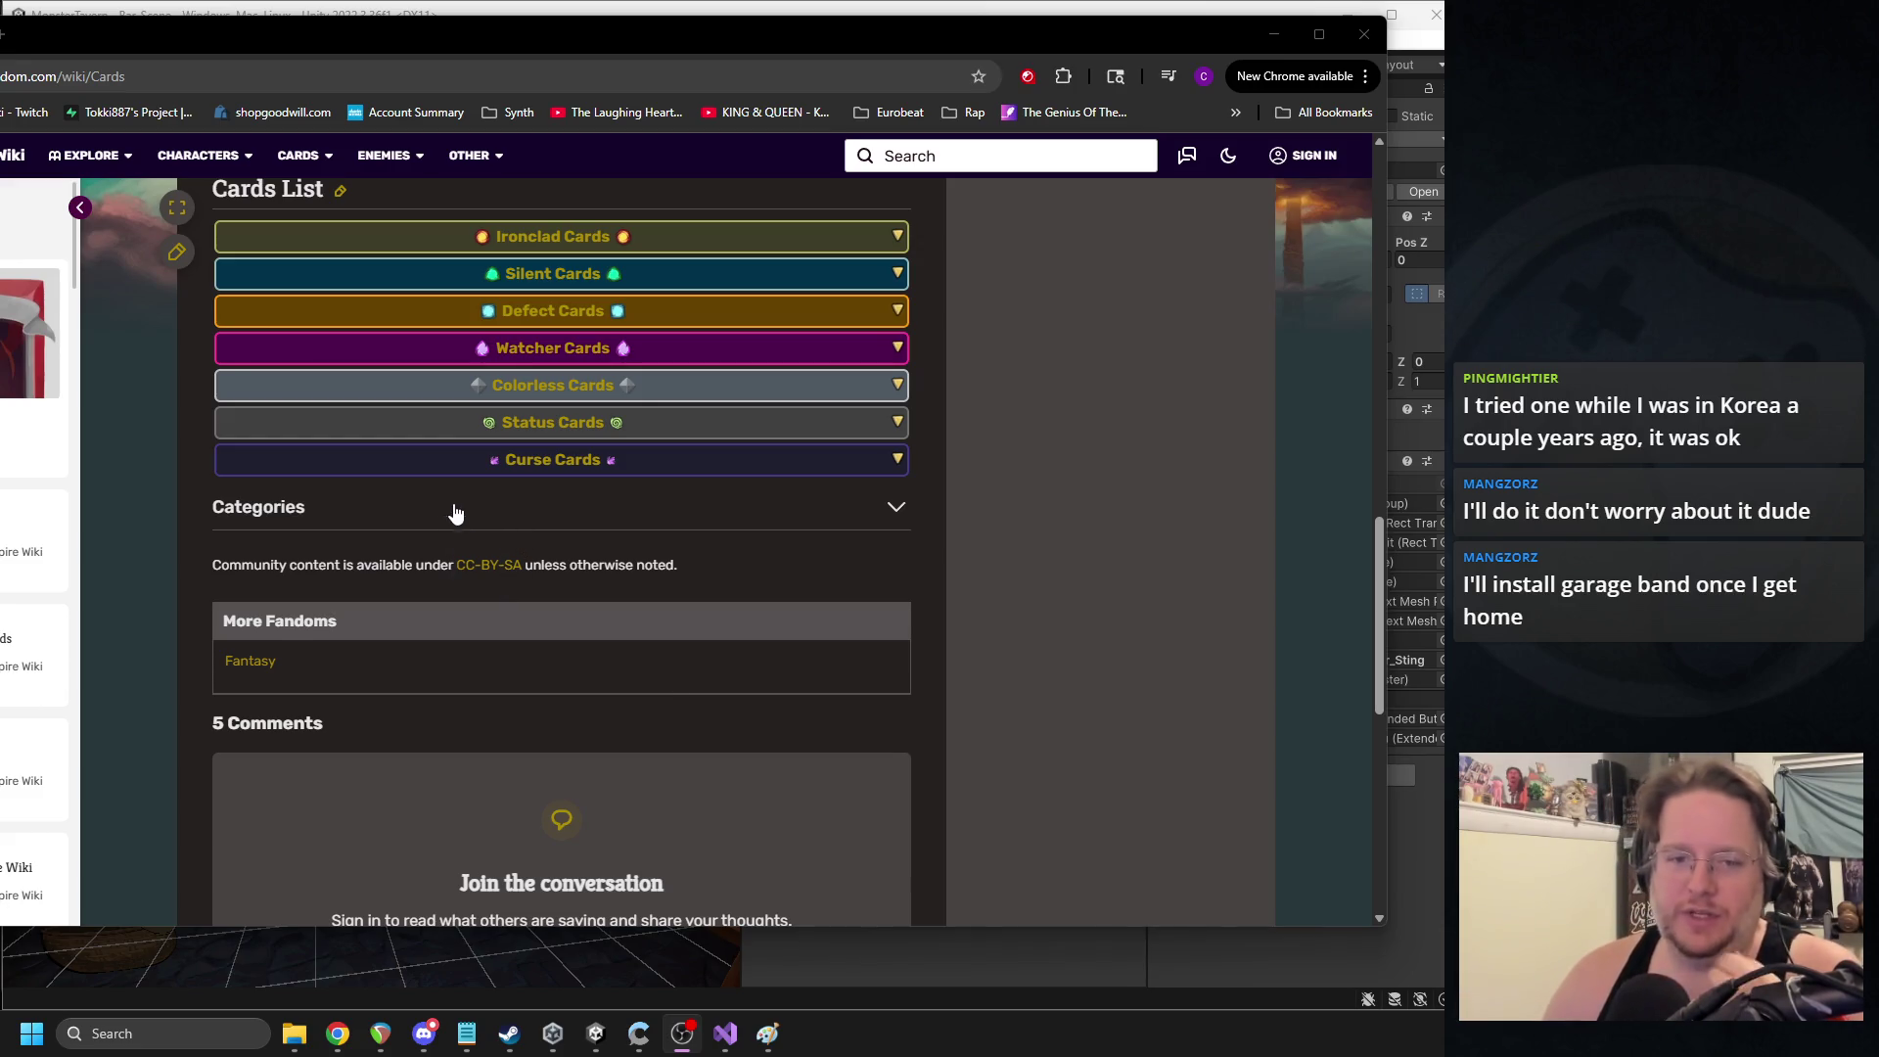
scroll(413, 472, down, 3)
scroll(413, 475, down, 2)
scroll(413, 472, up, 10)
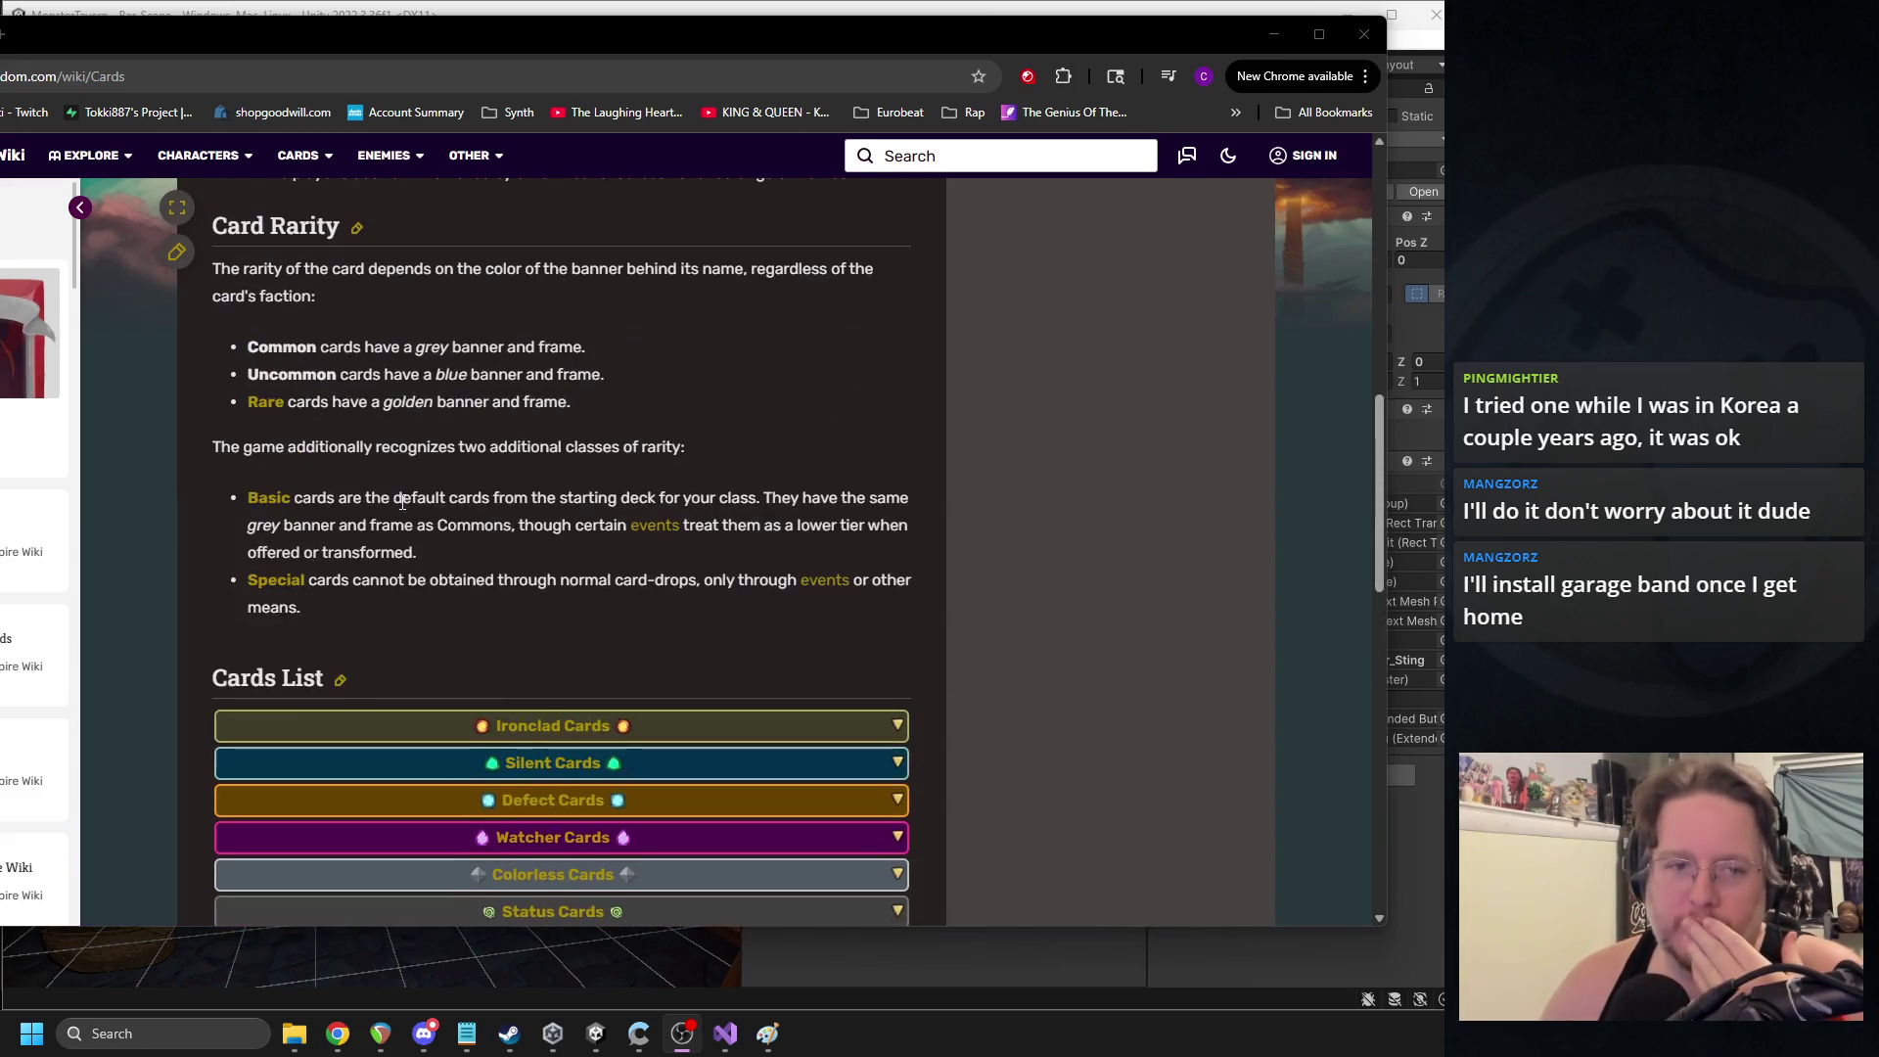
- Open the Ironclad cards list sorted by energy cost descending, scroll through it, then close the wiki
click(553, 725)
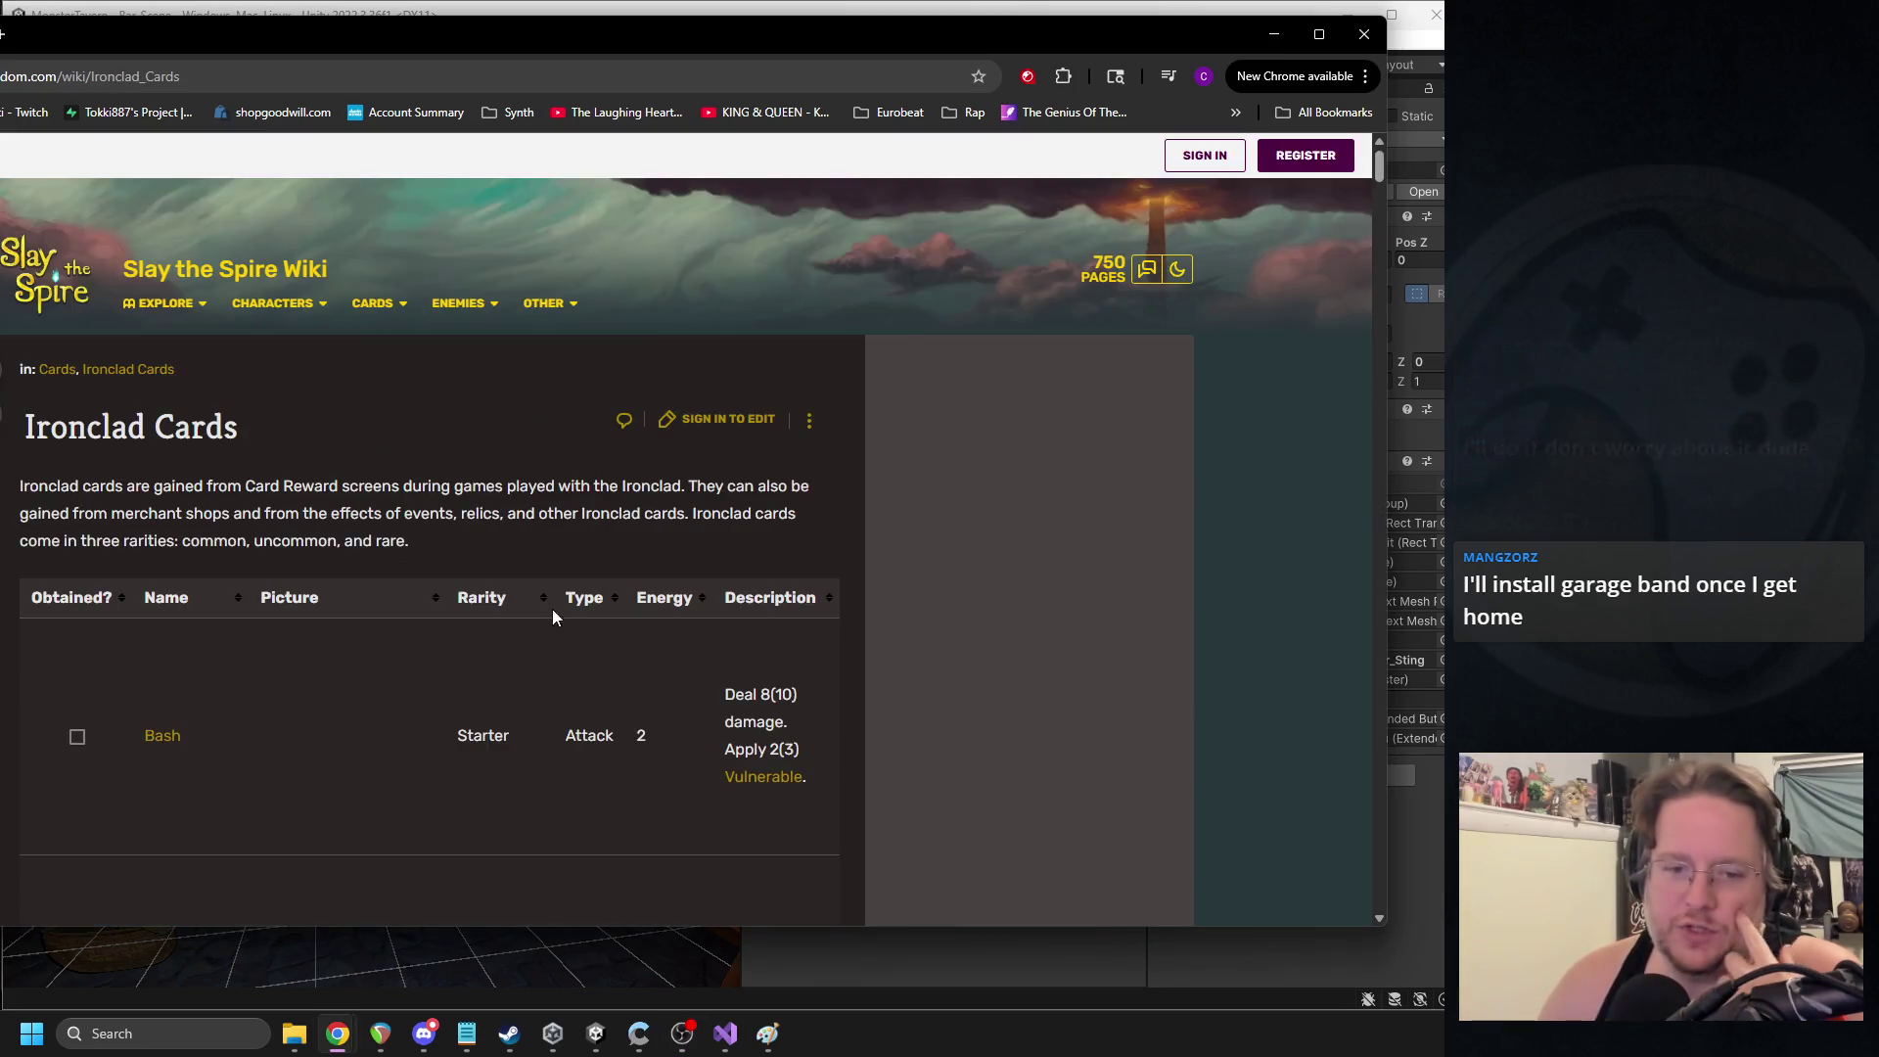
click(859, 505)
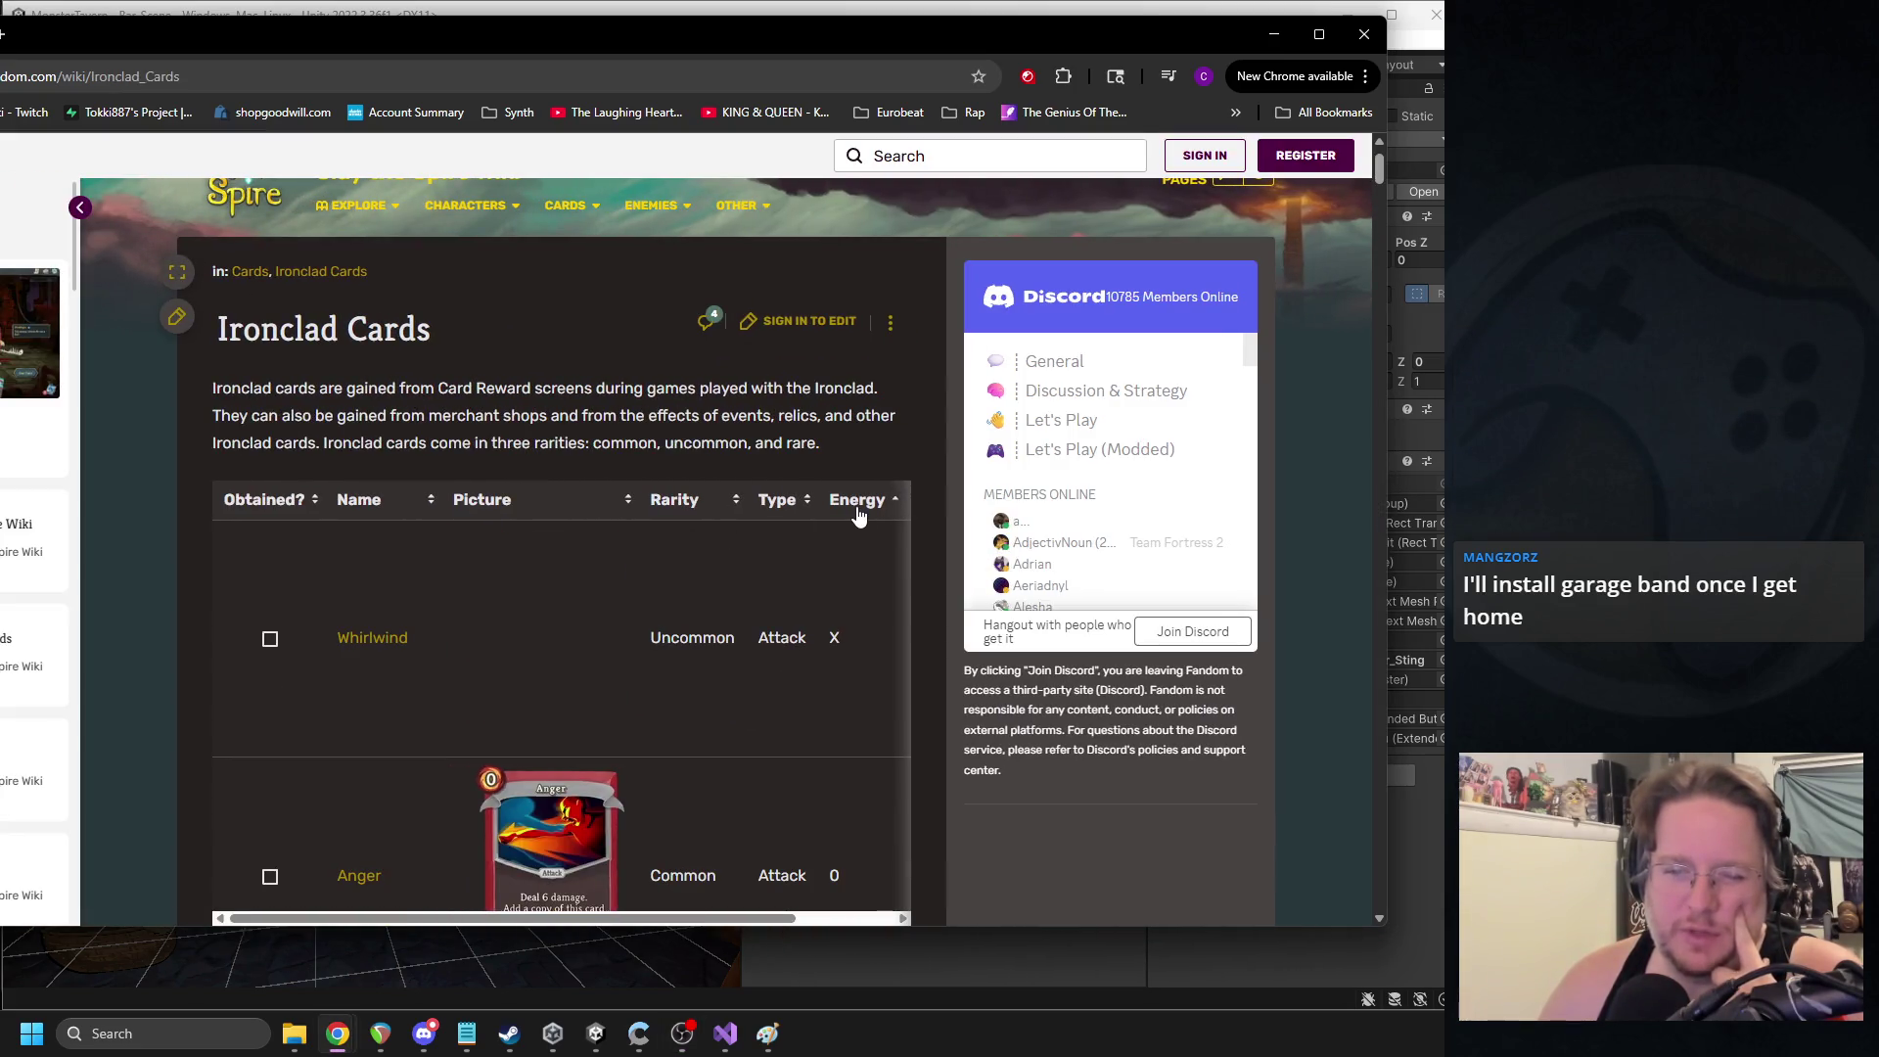
click(859, 516)
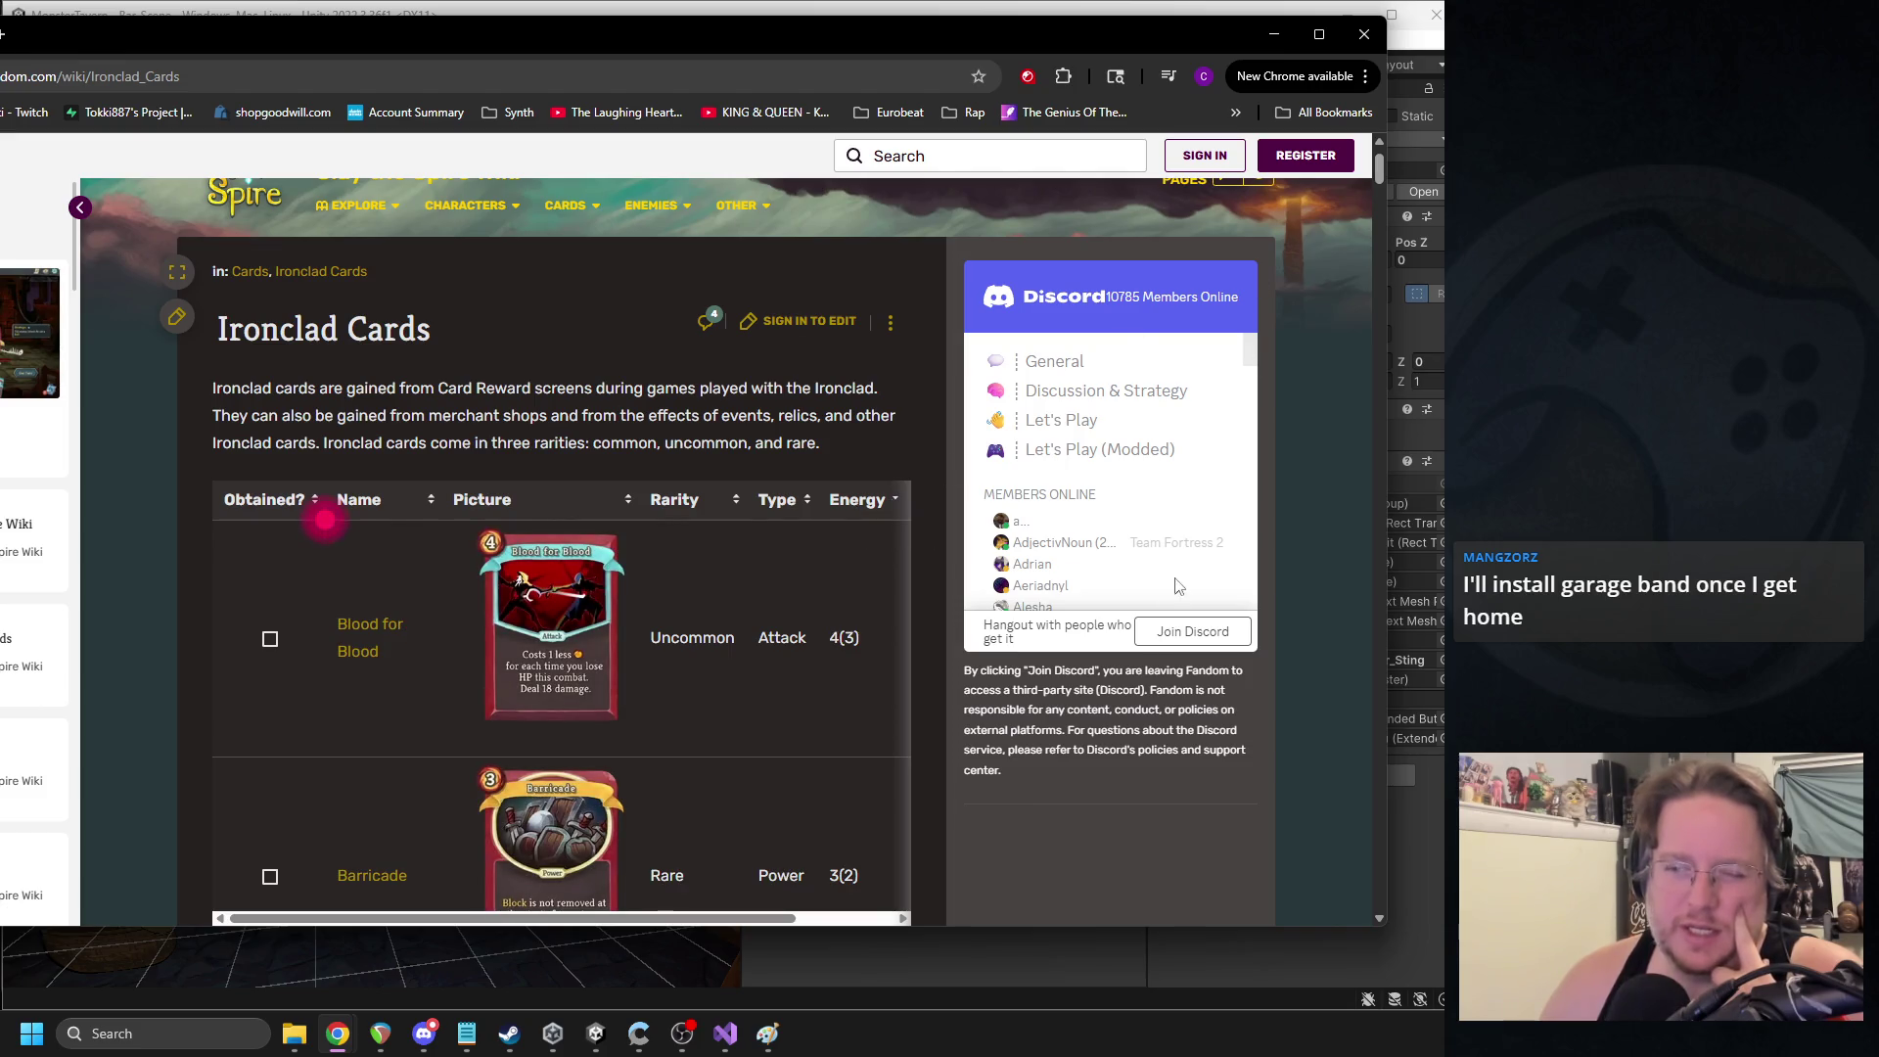
scroll(685, 623, down, 2)
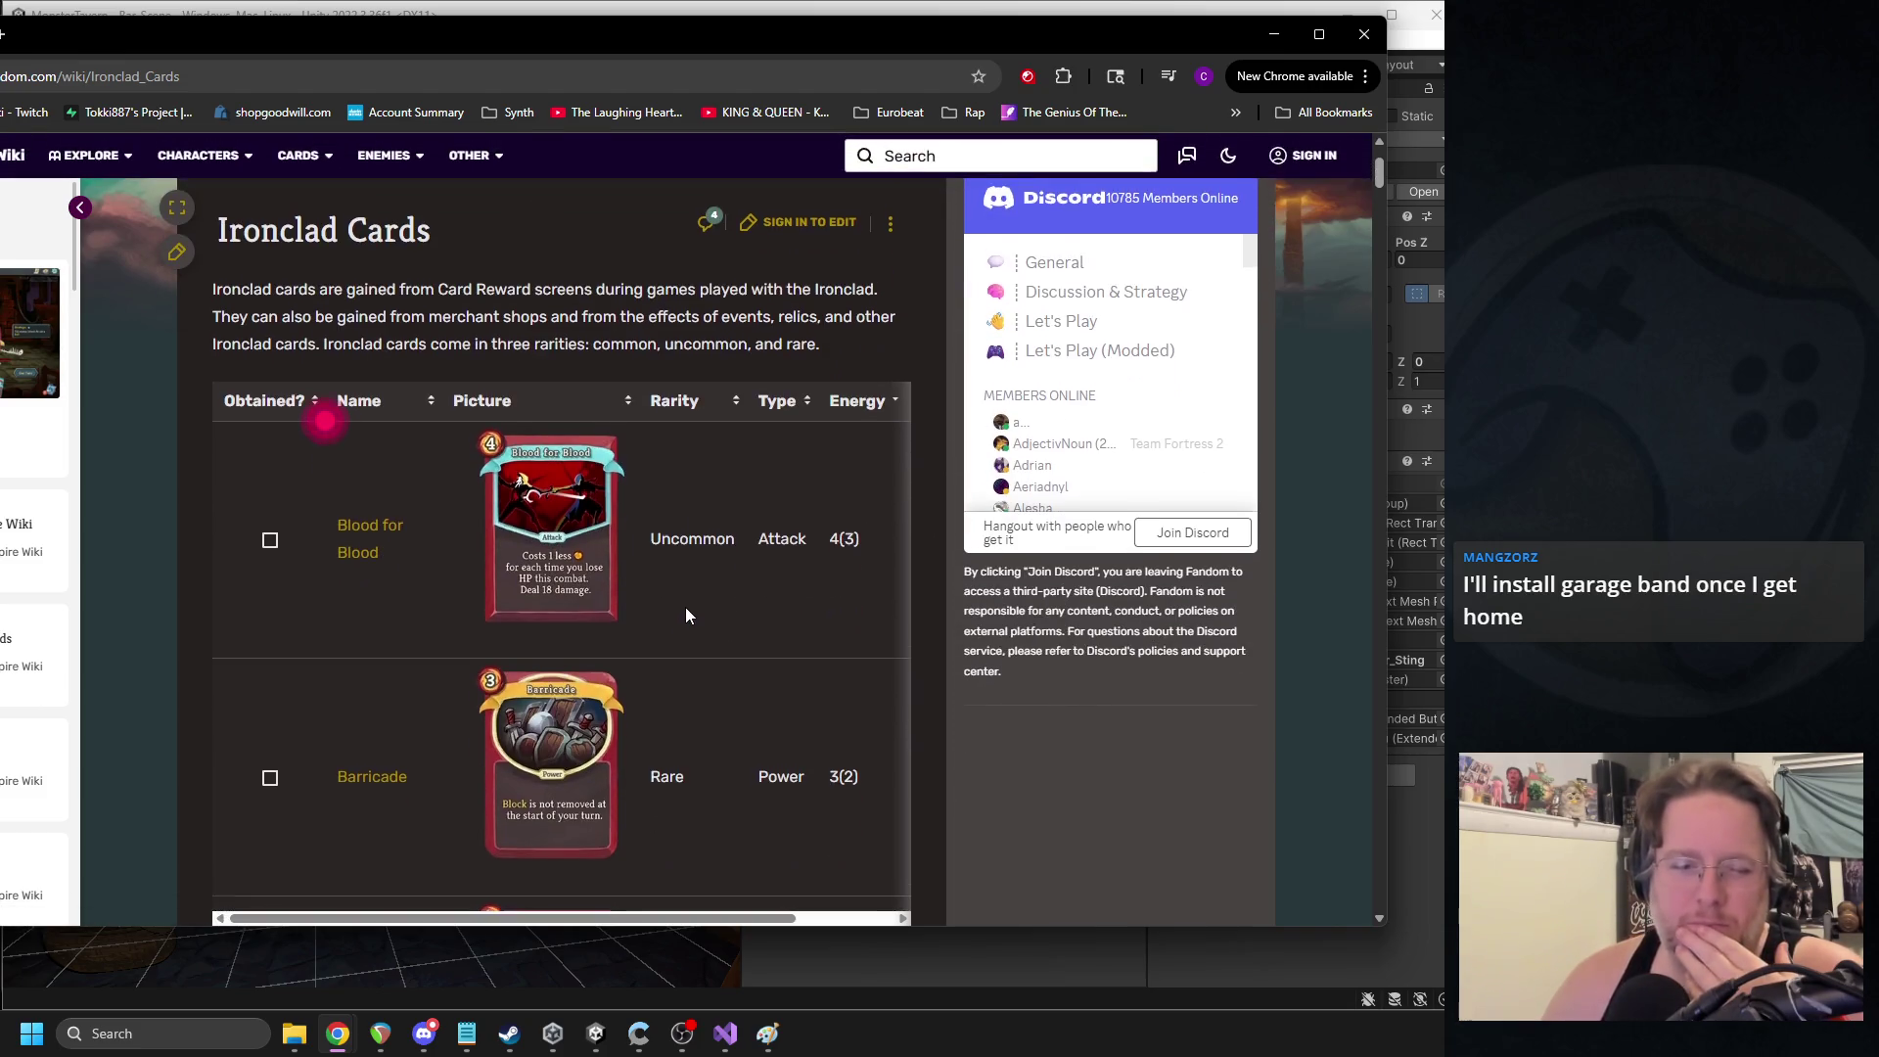
scroll(686, 607, down, 1)
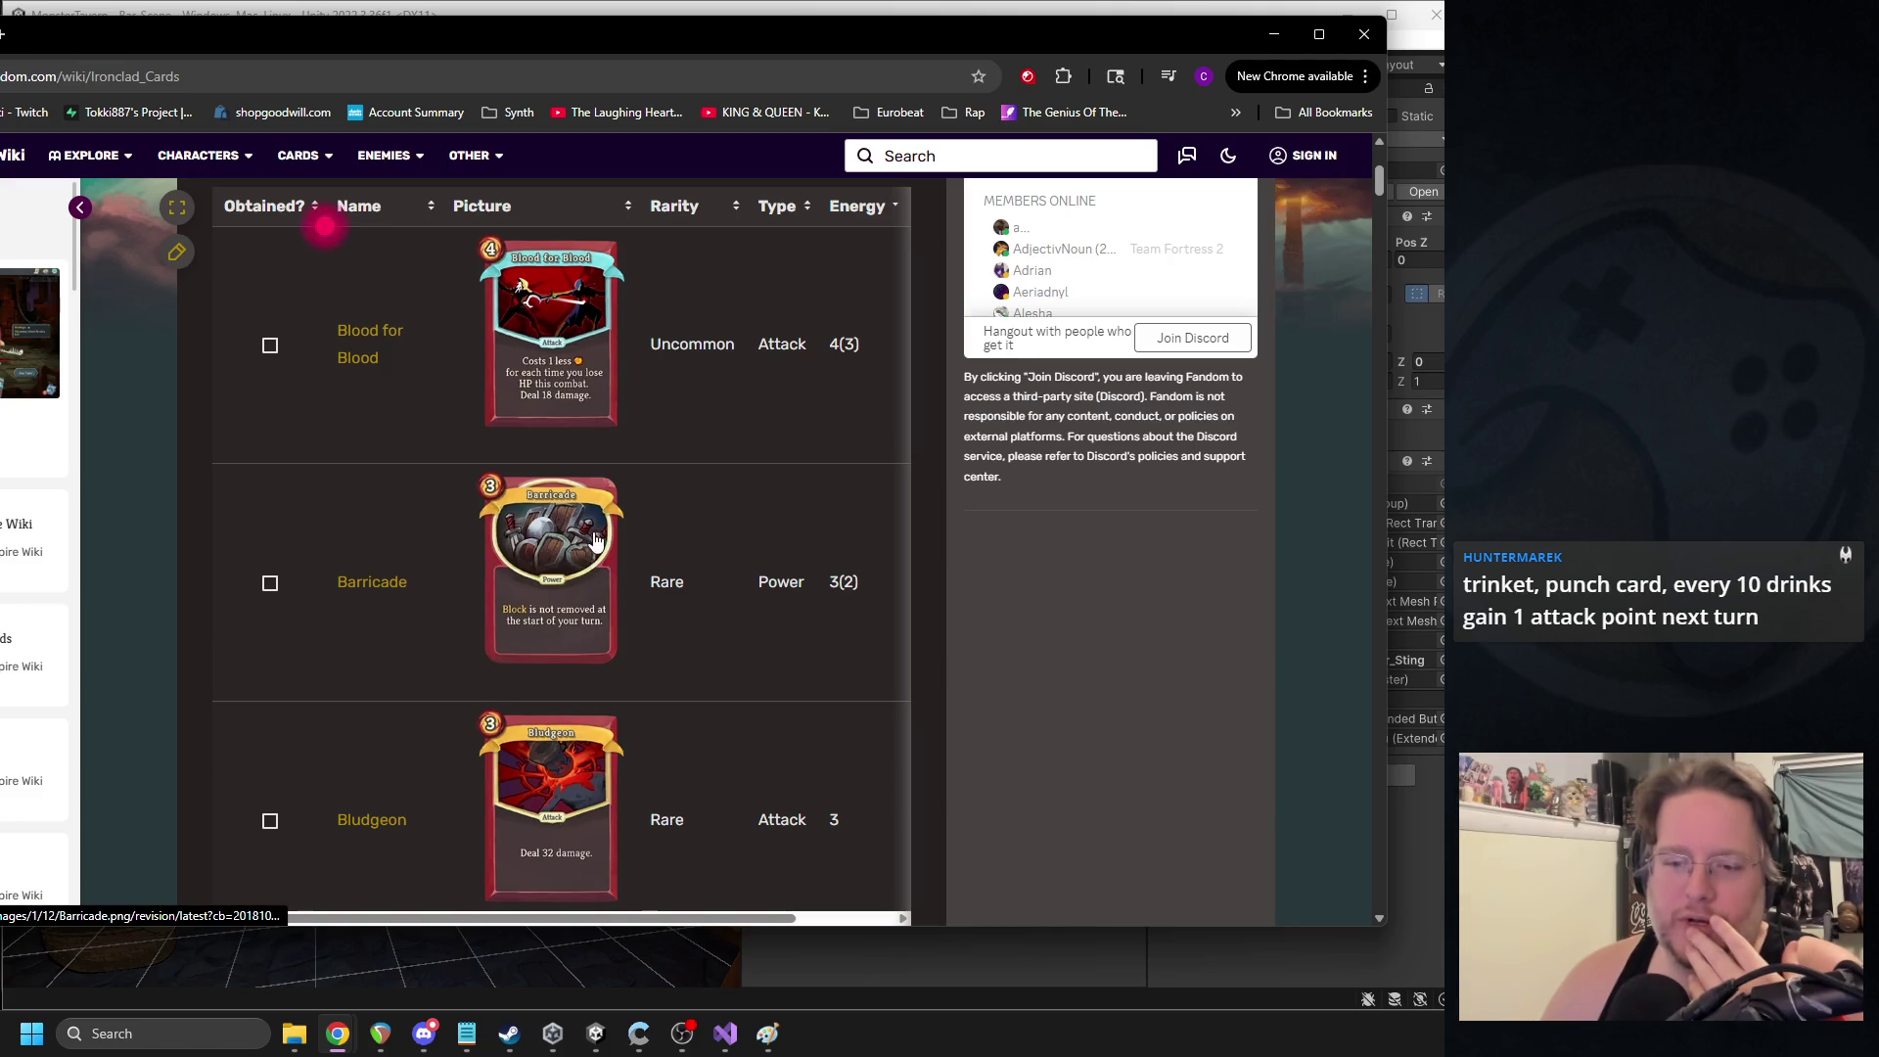
scroll(597, 567, down, 1)
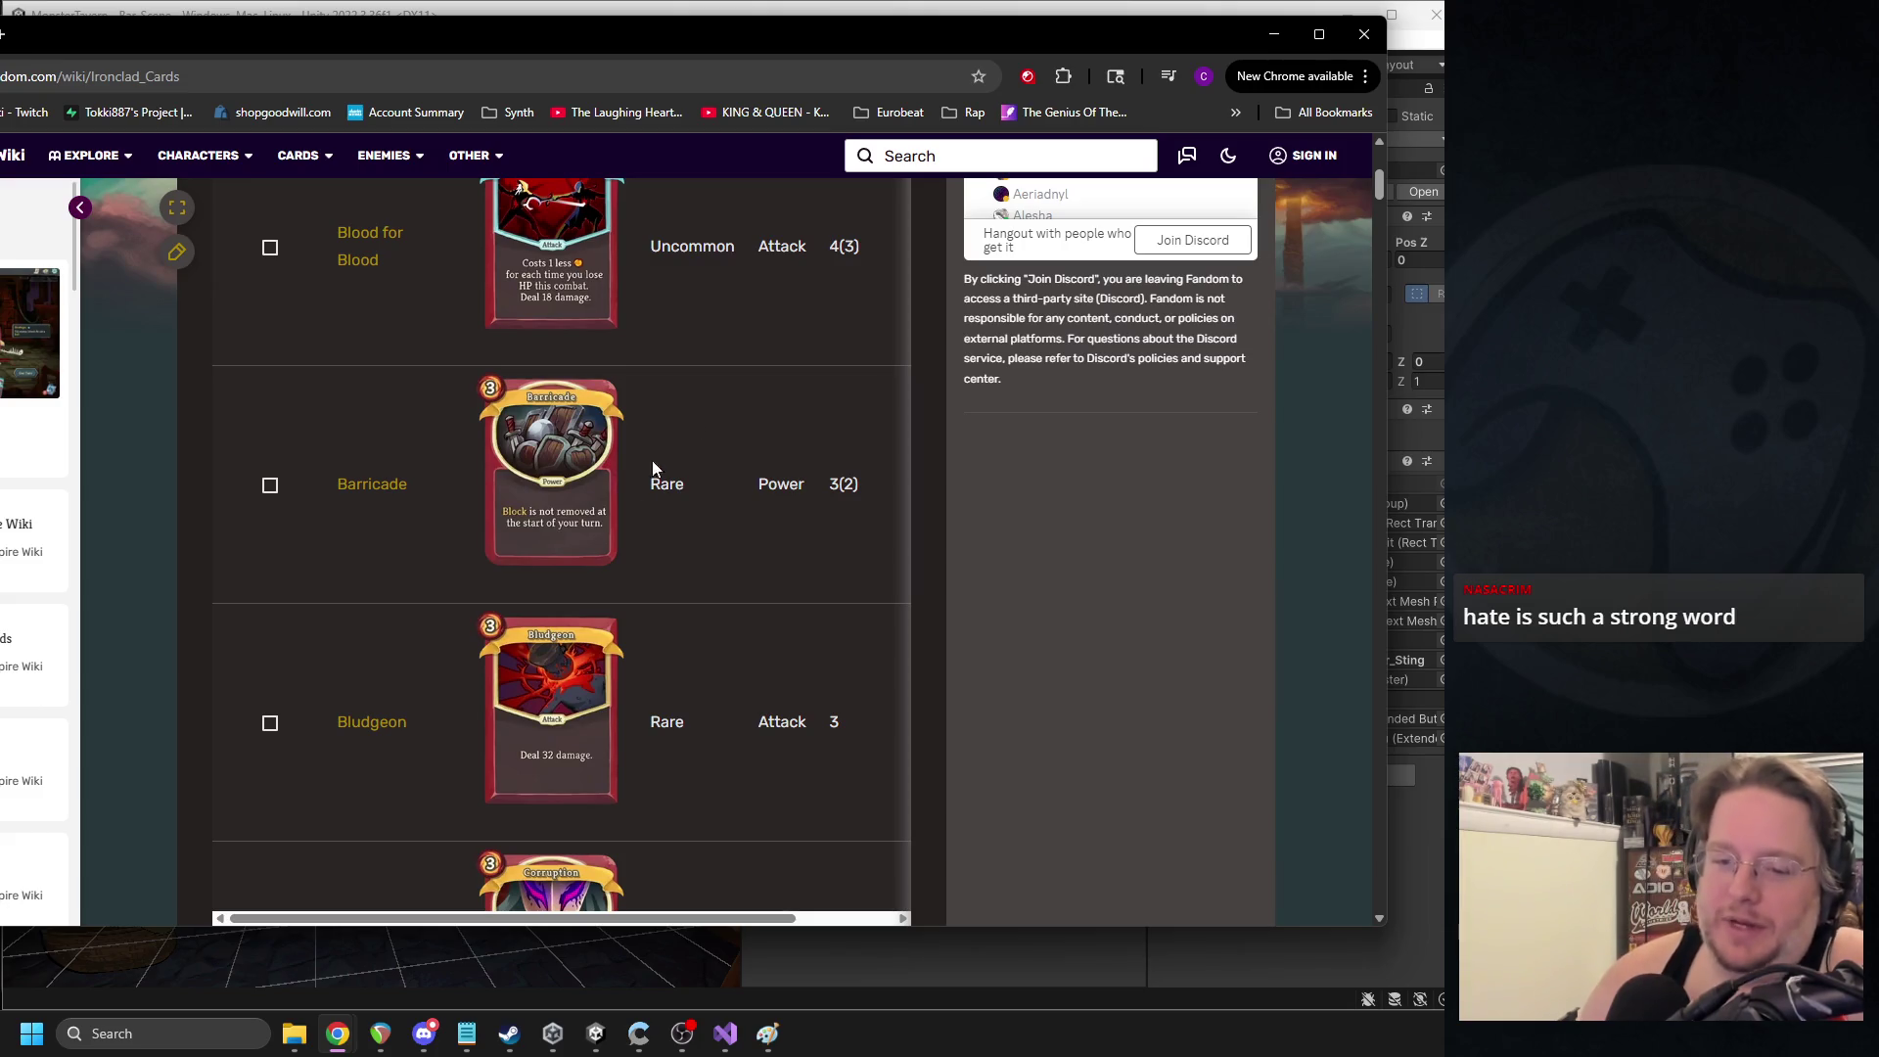
scroll(685, 528, down, 5)
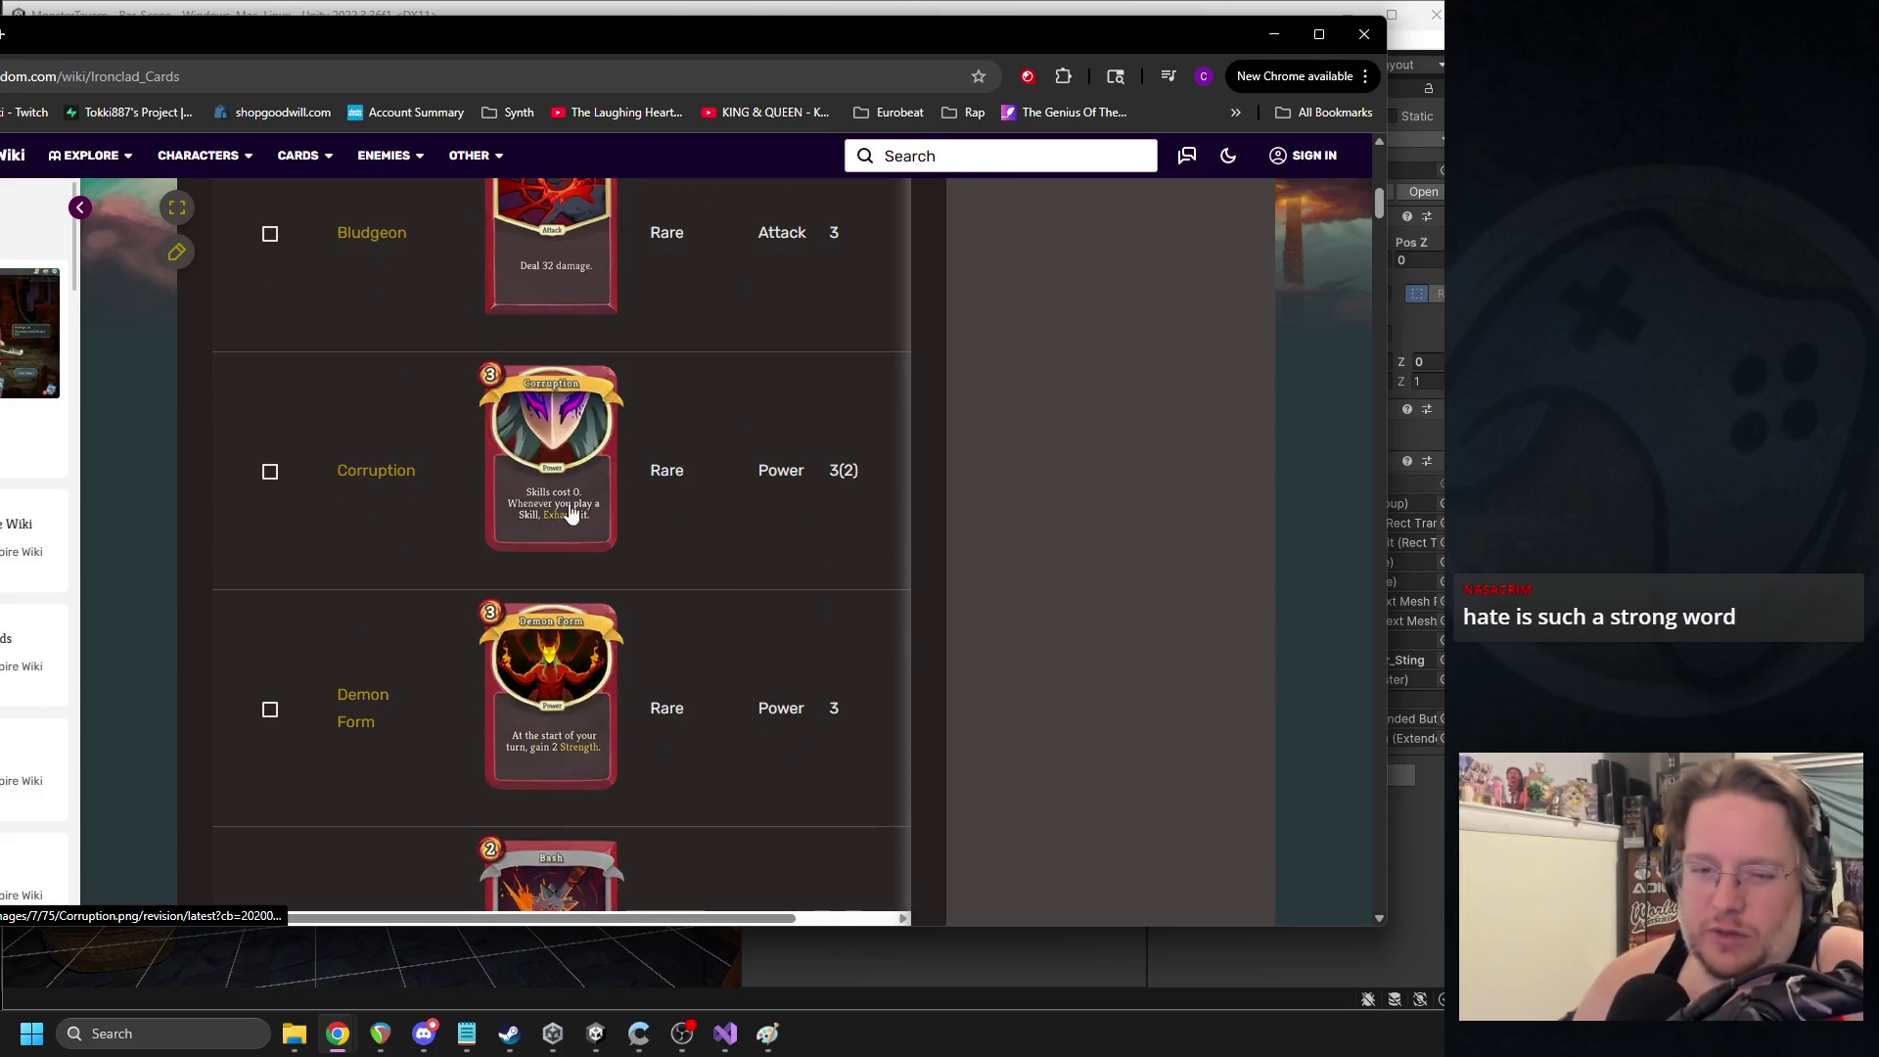
scroll(734, 501, down, 1)
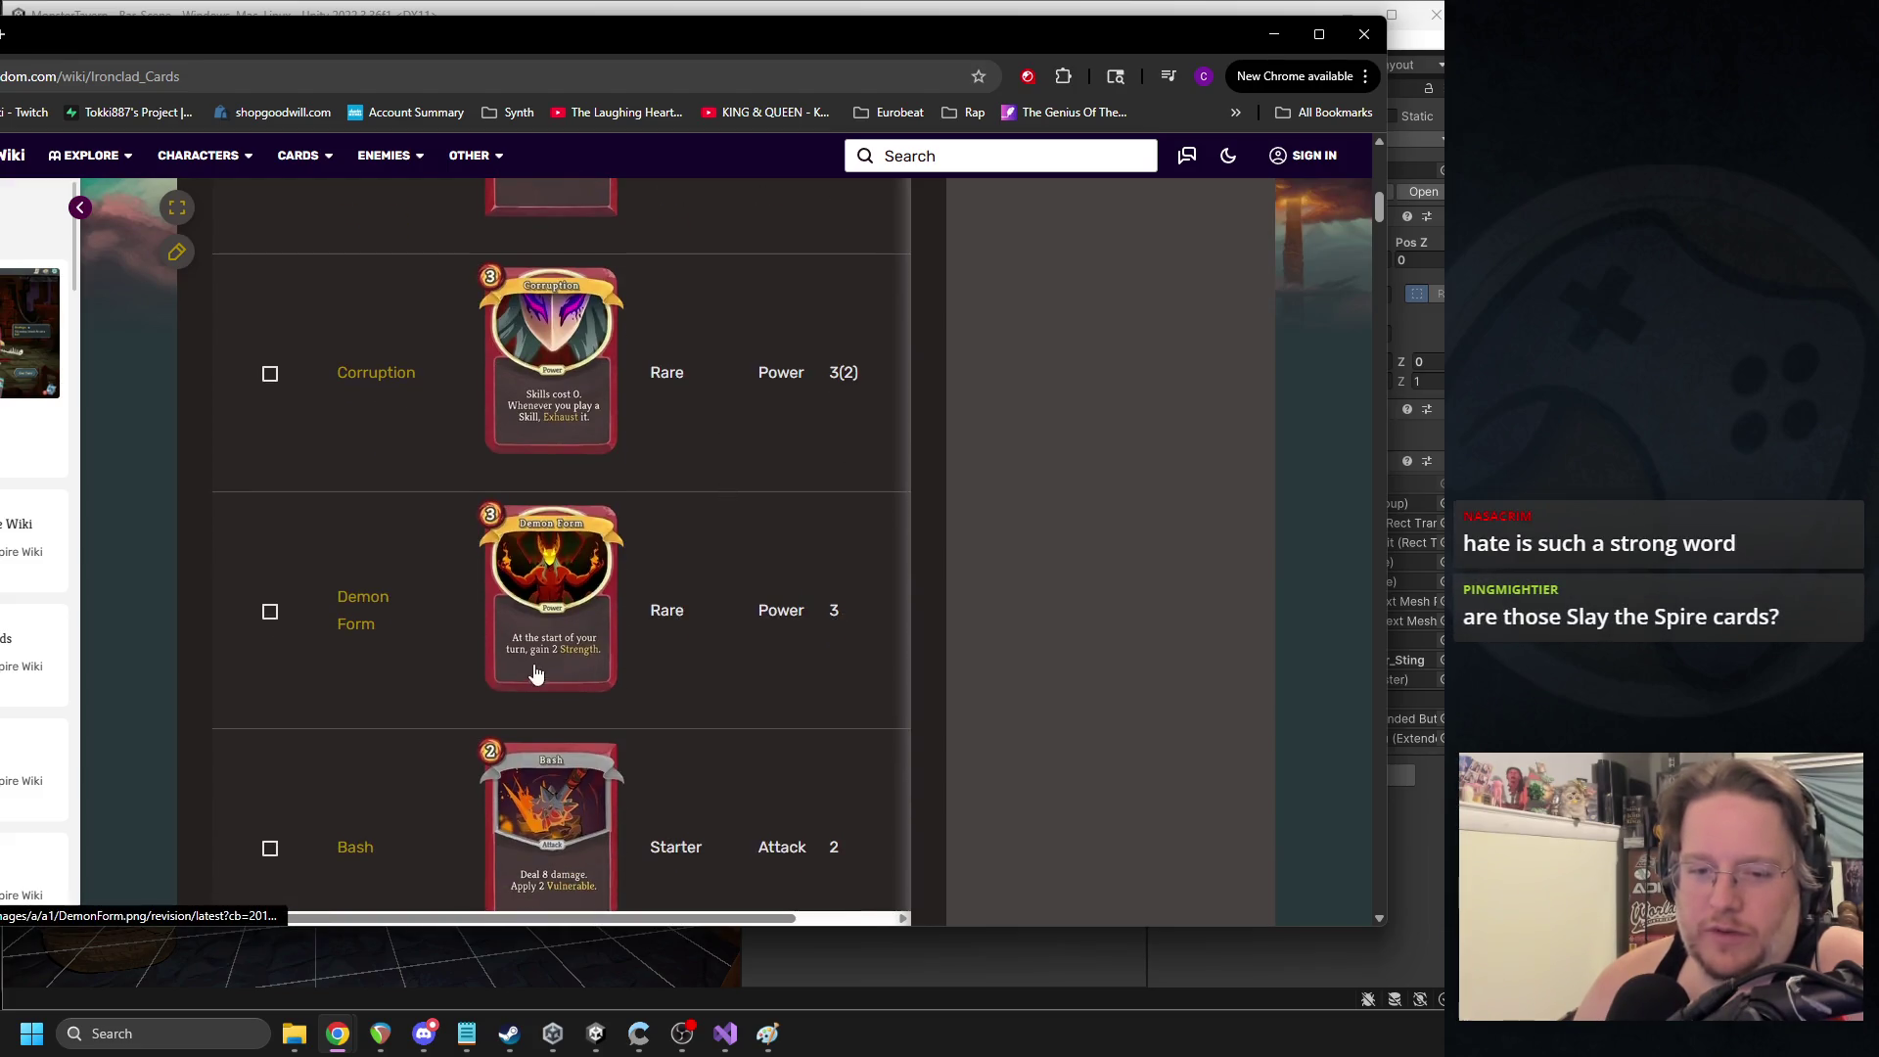
scroll(572, 608, down, 1)
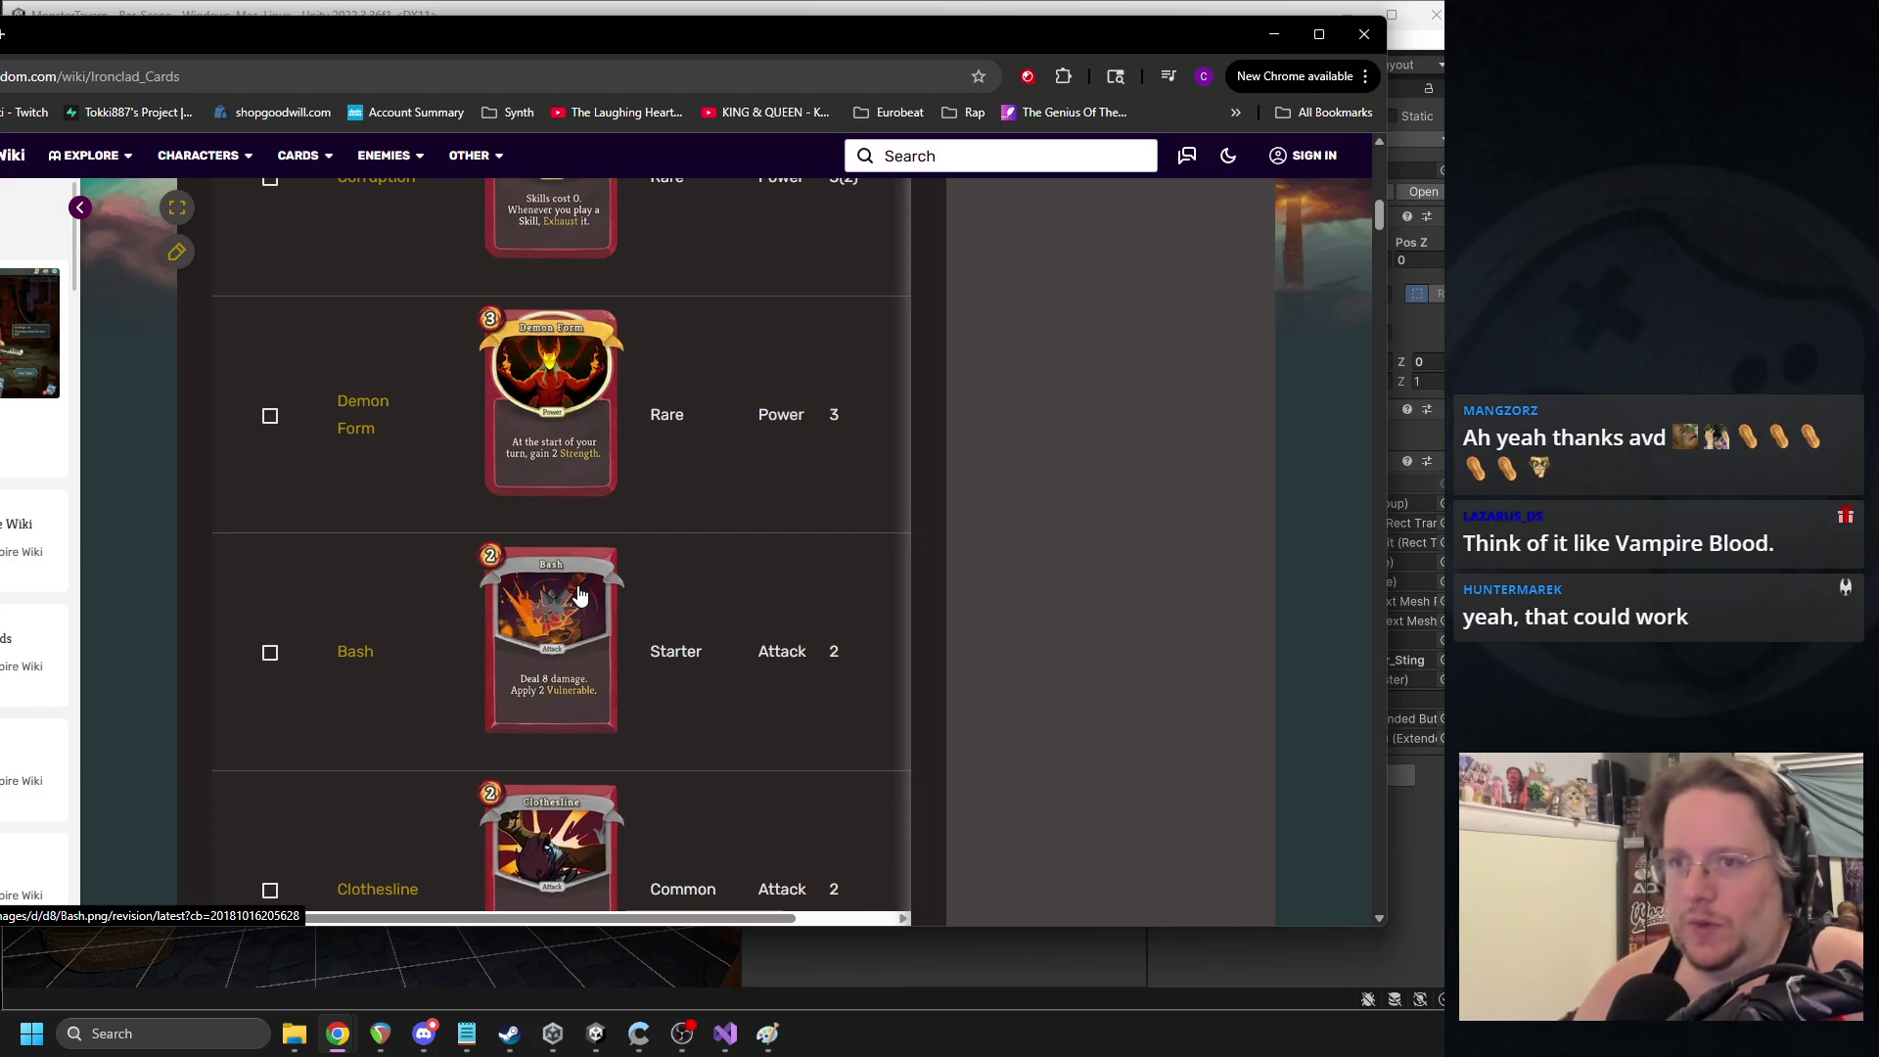
click(1355, 37)
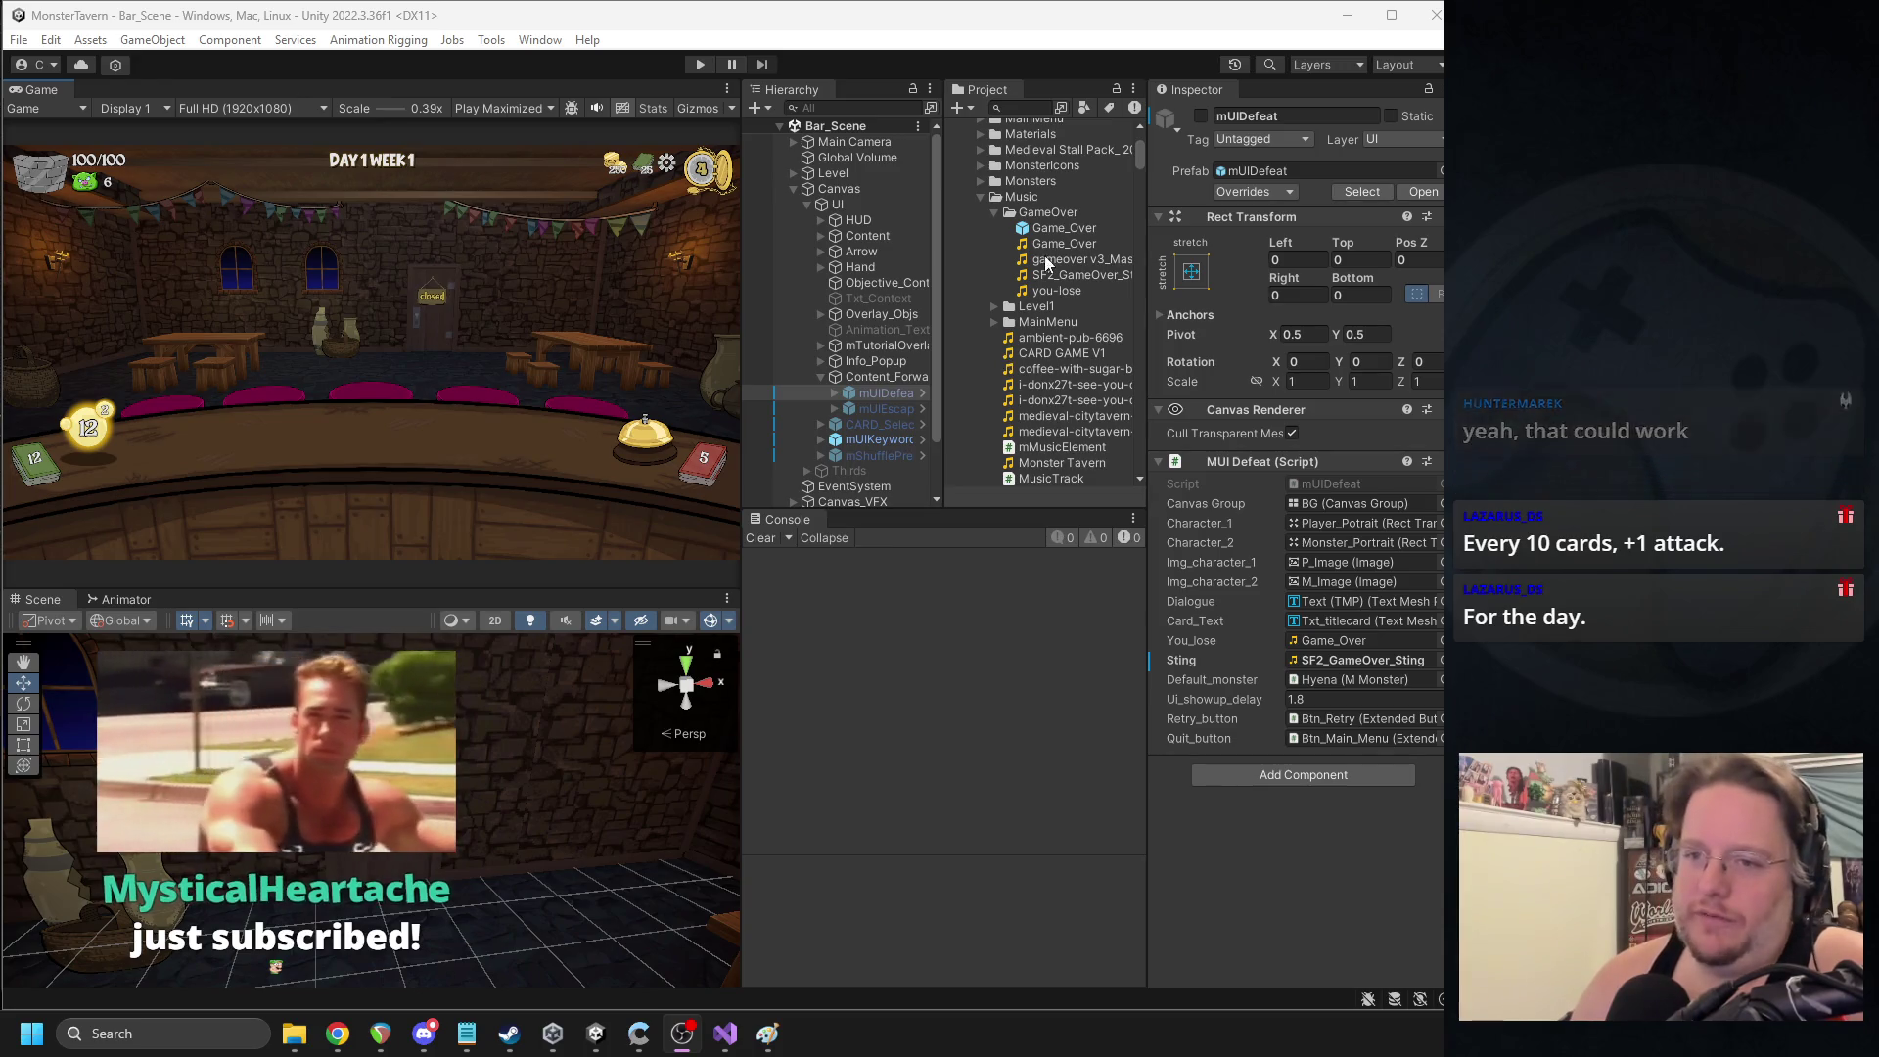
- Collapse the Music folder, browse to Resources > Cards > Drinks, then bring up the Monster Tavern spreadsheet
click(981, 198)
scroll(1034, 323, down, 3)
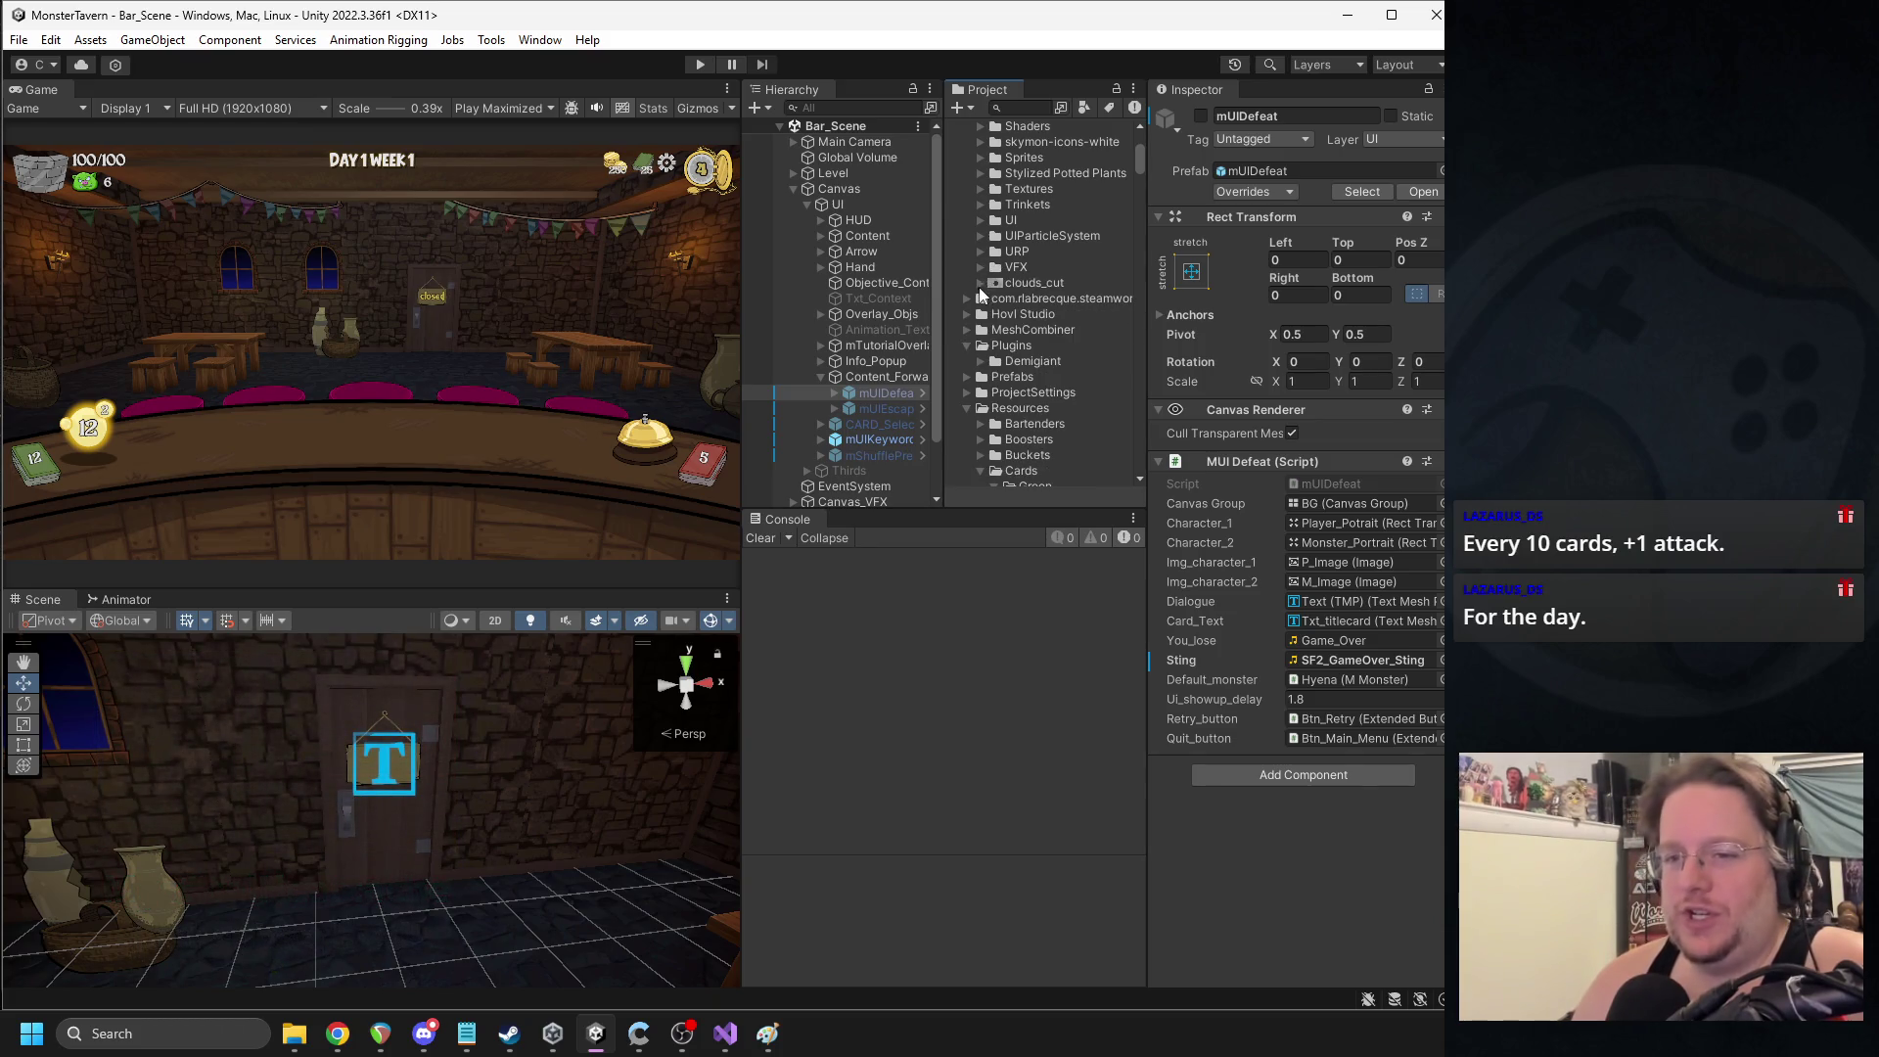
scroll(979, 293, up, 5)
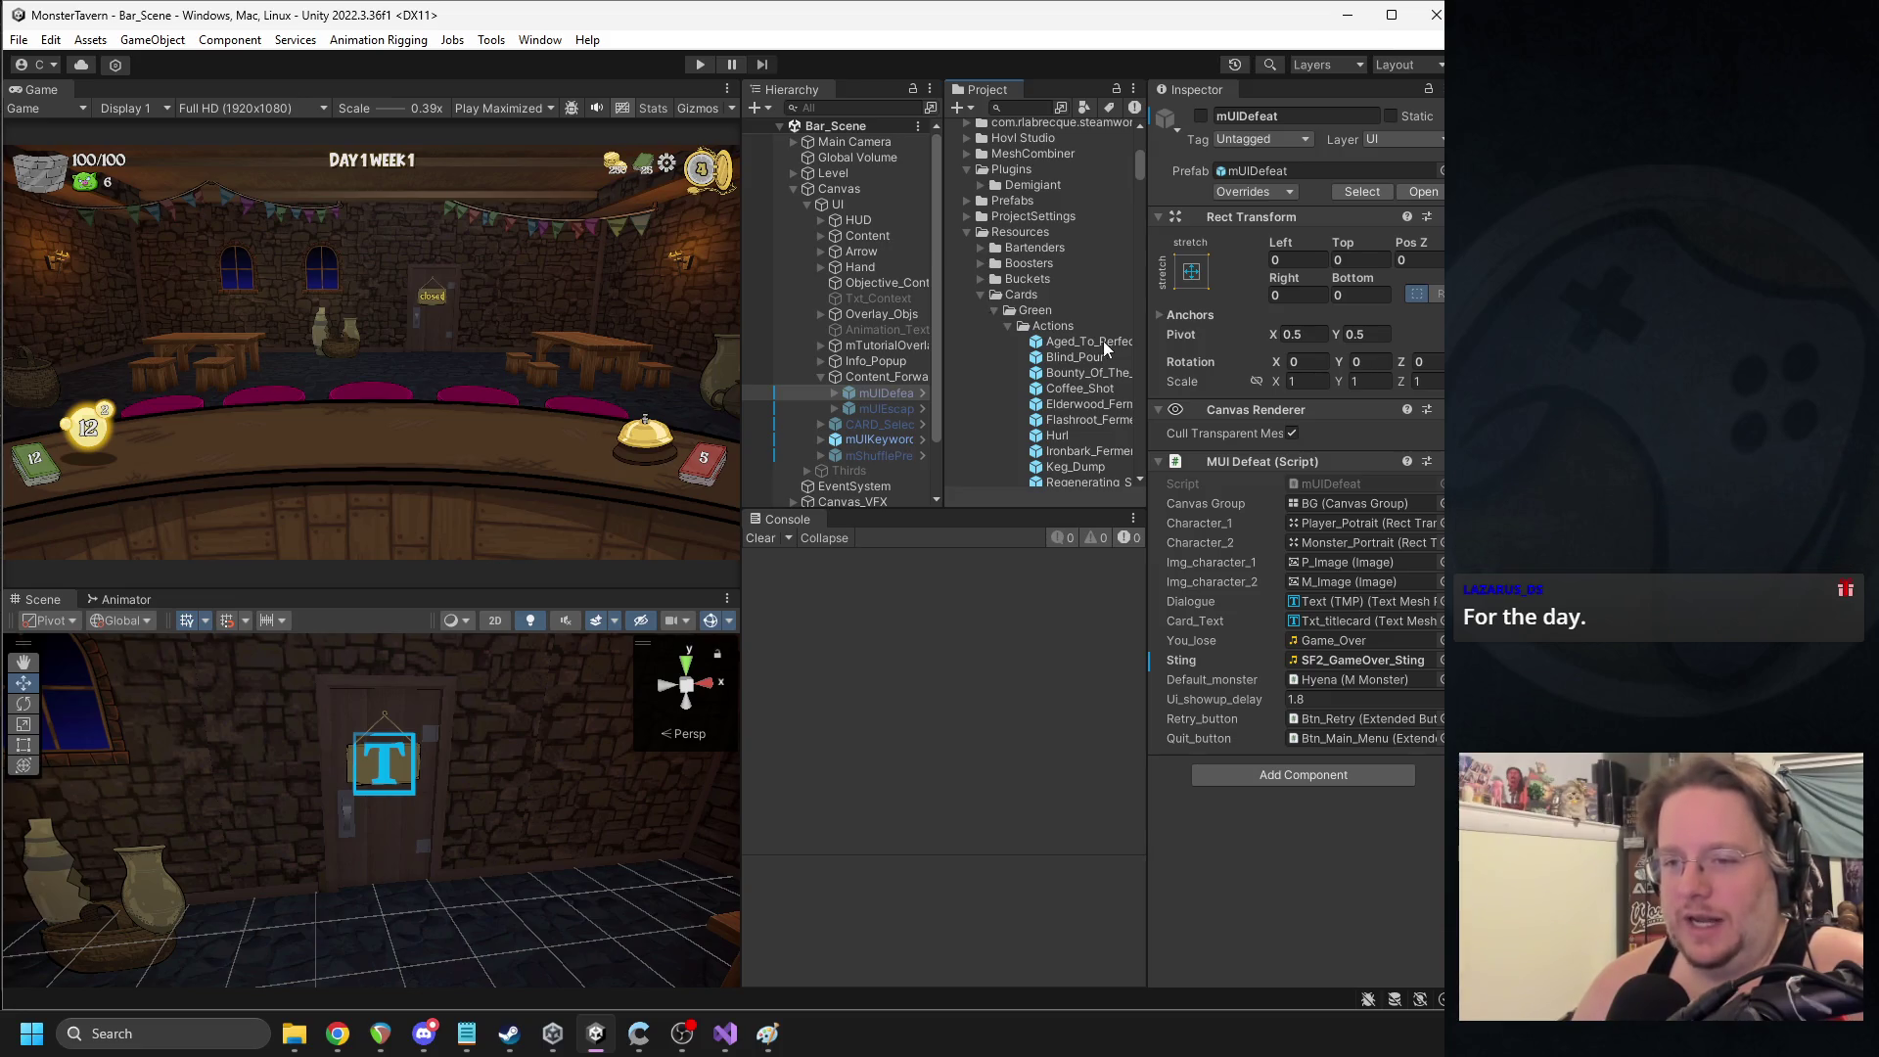
scroll(1103, 341, down, 10)
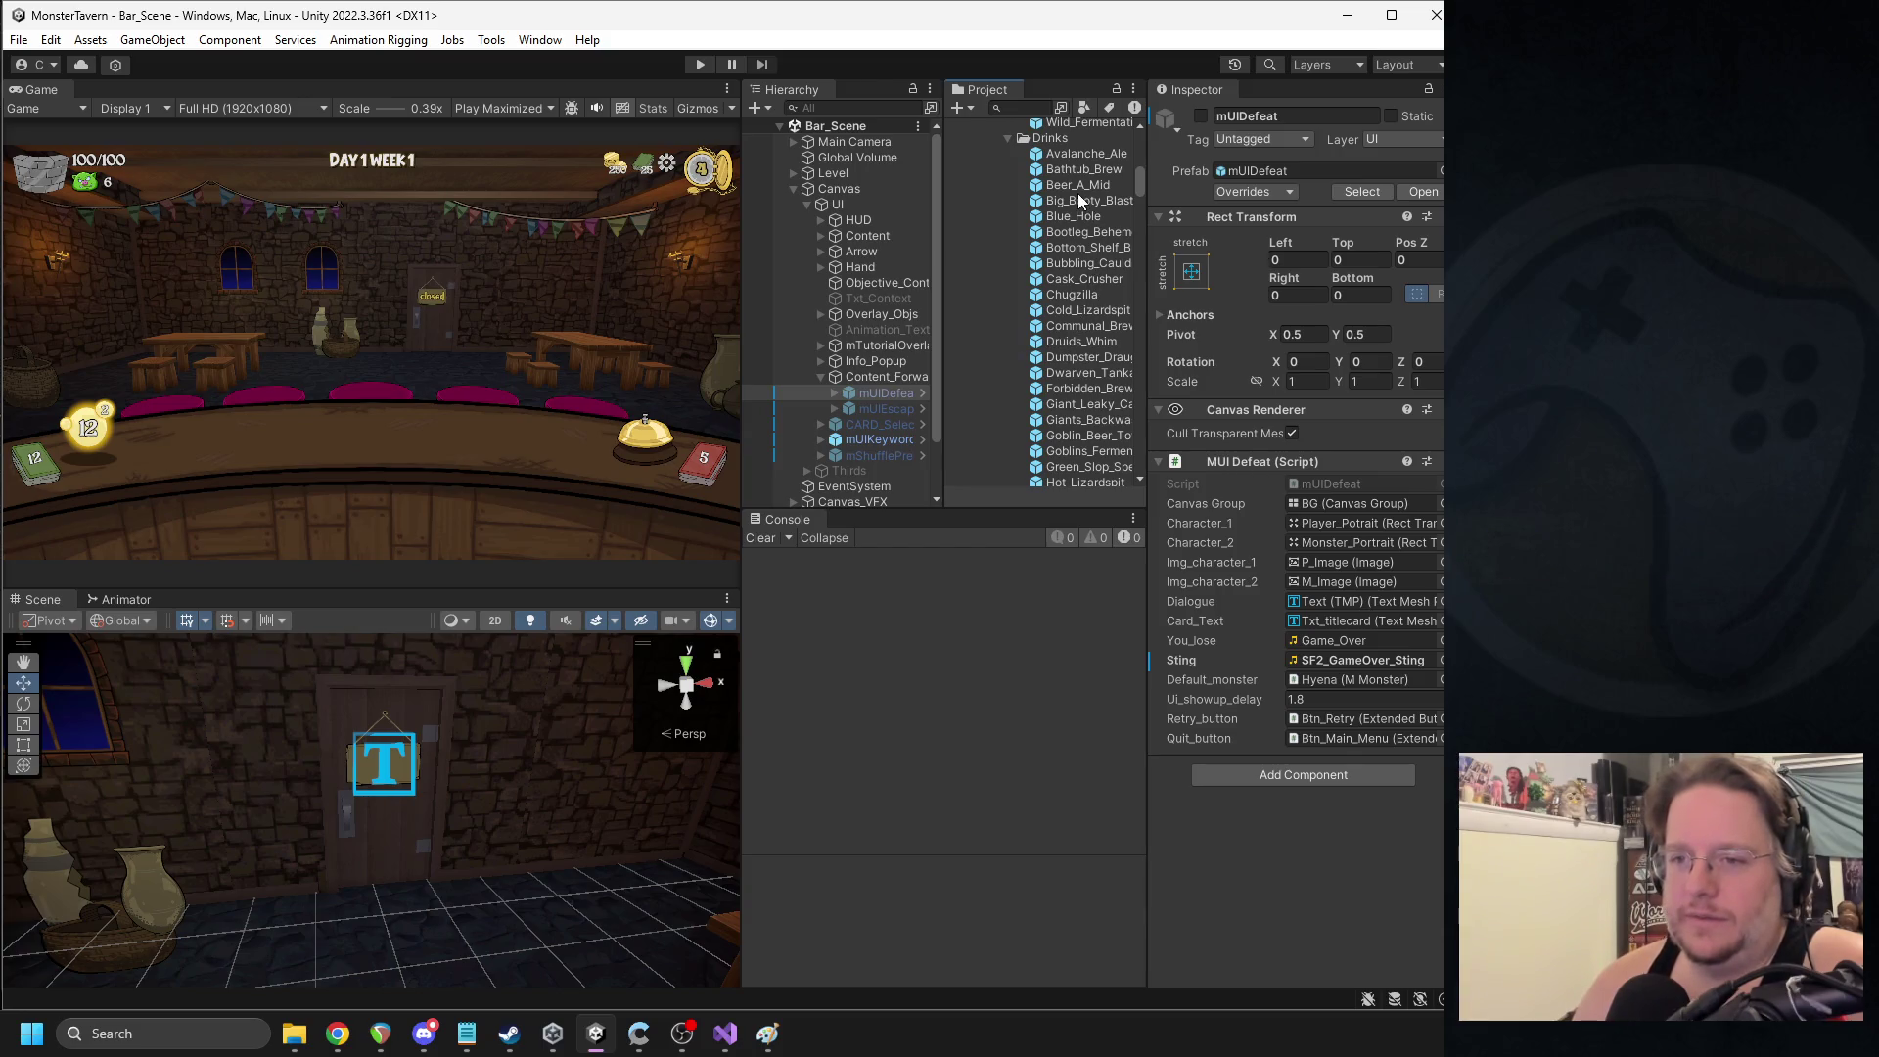
click(338, 1034)
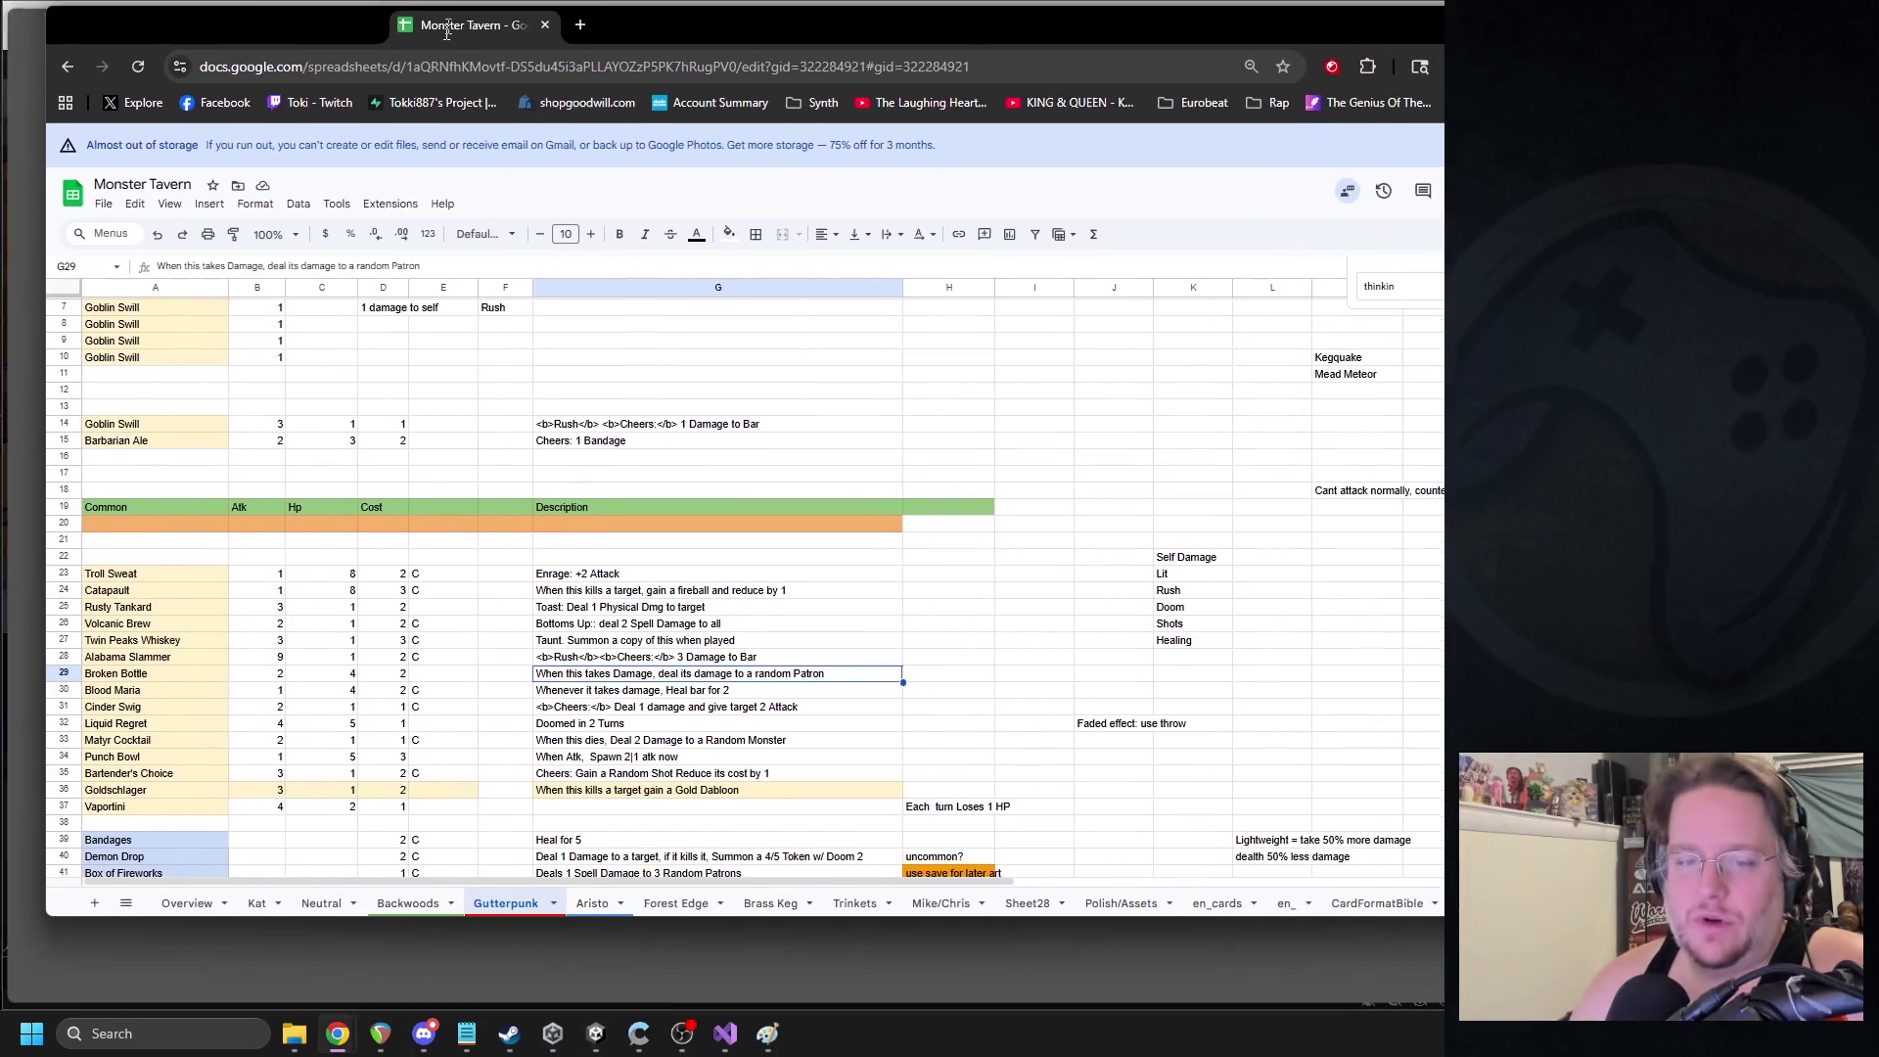
drag(448, 31, 441, 46)
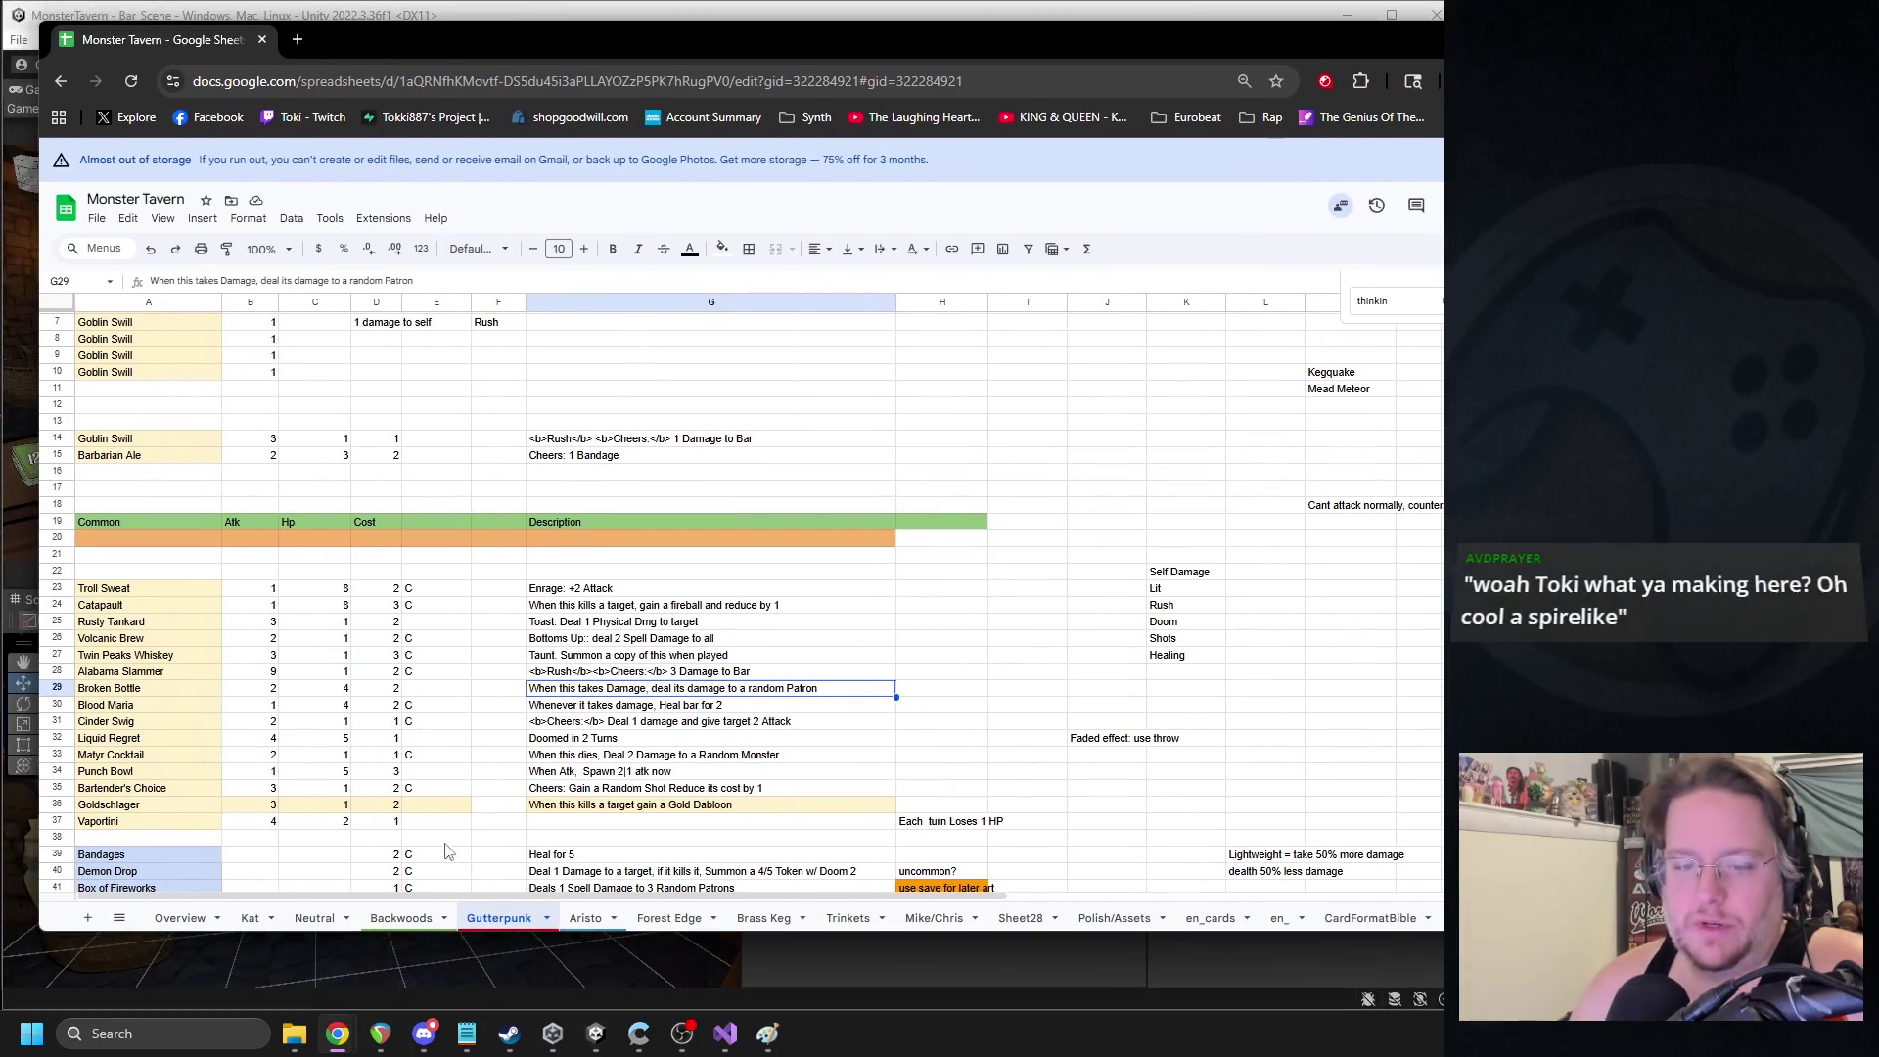
- Open the Backwoods sheet and scroll to the Common cards, selecting Kicked Keg's cost in D14
click(402, 919)
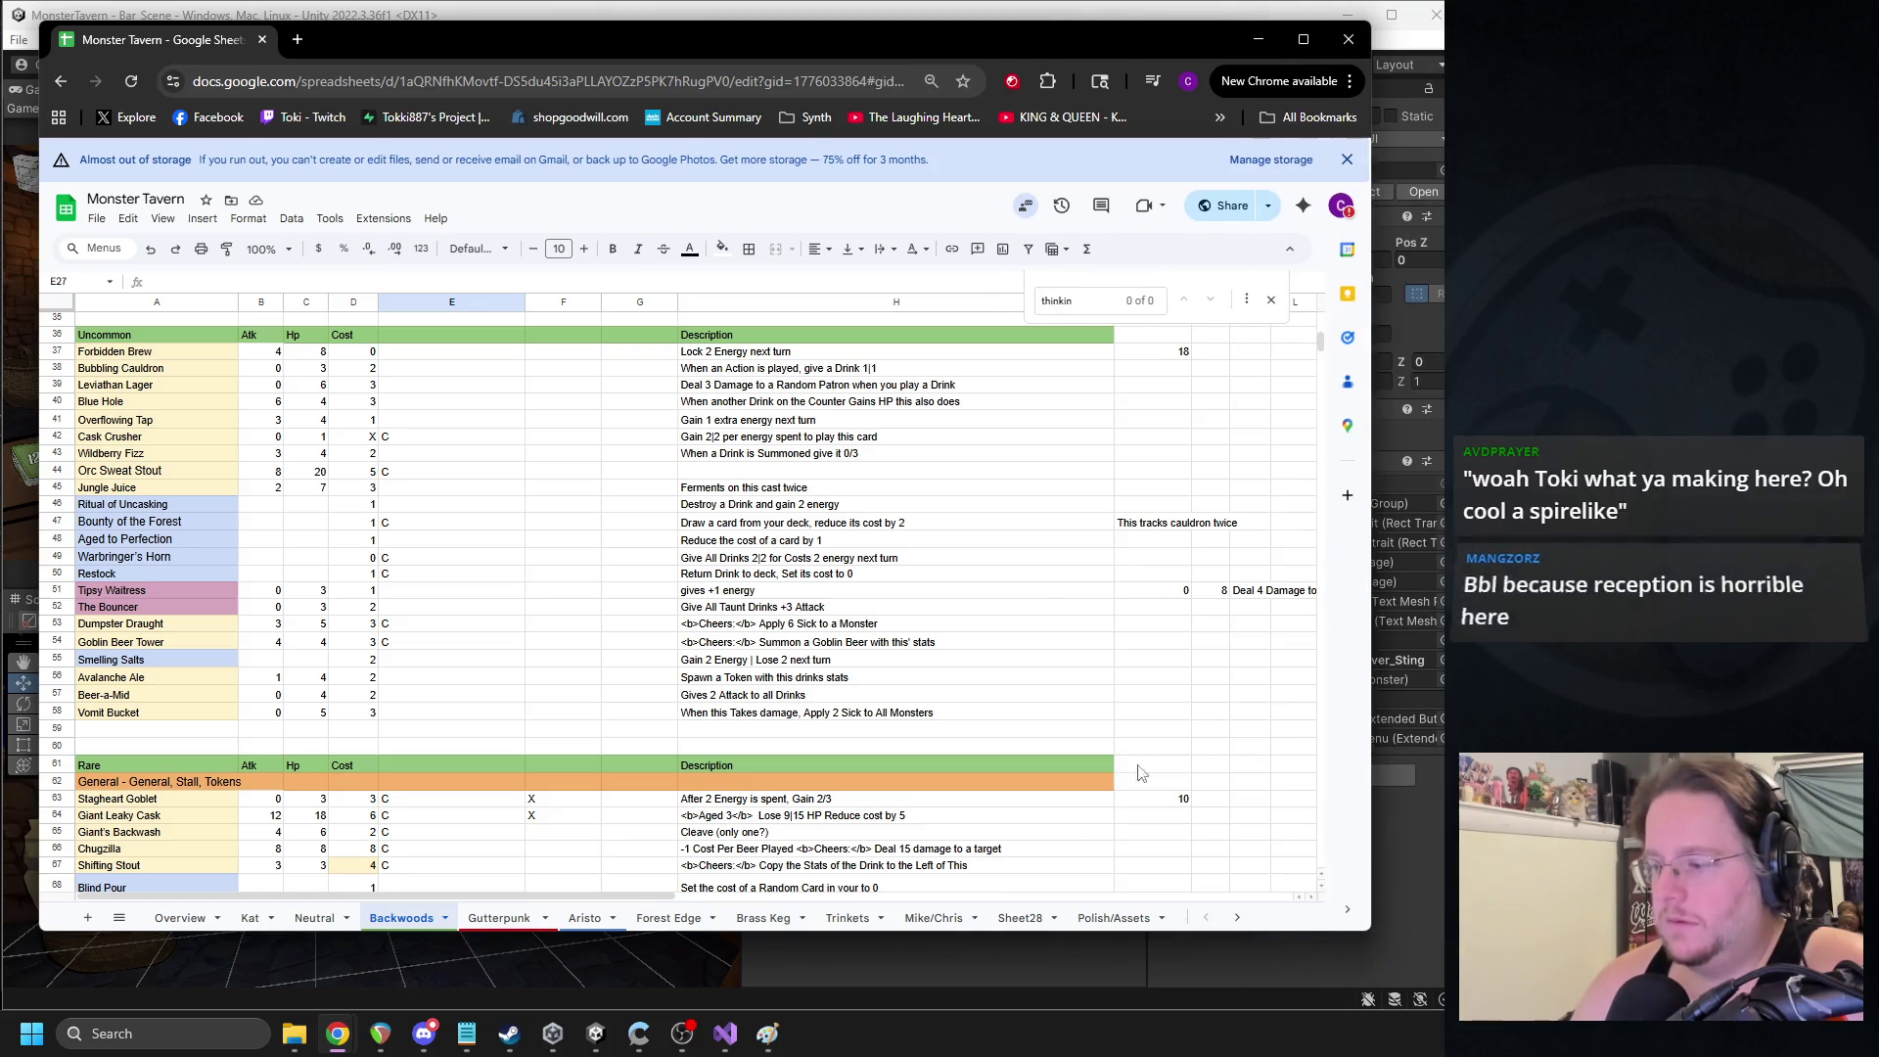
click(681, 1035)
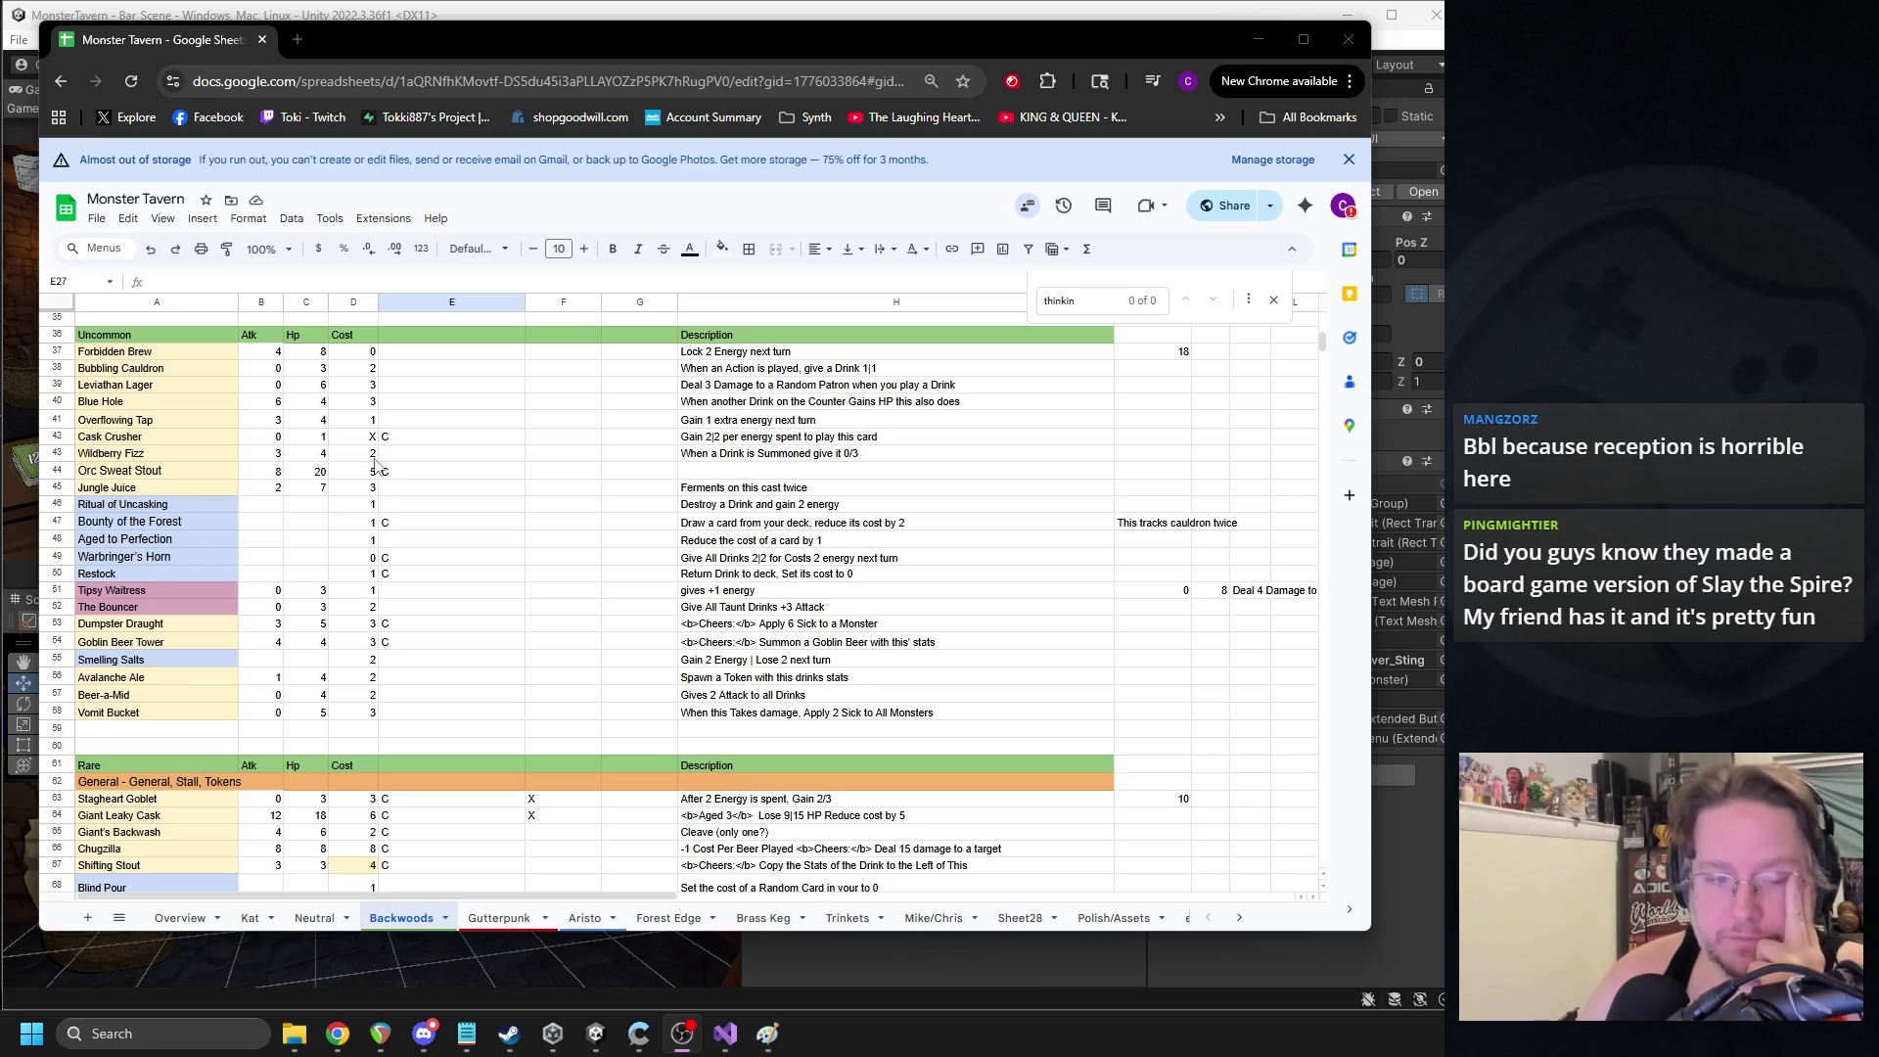
scroll(333, 489, up, 10)
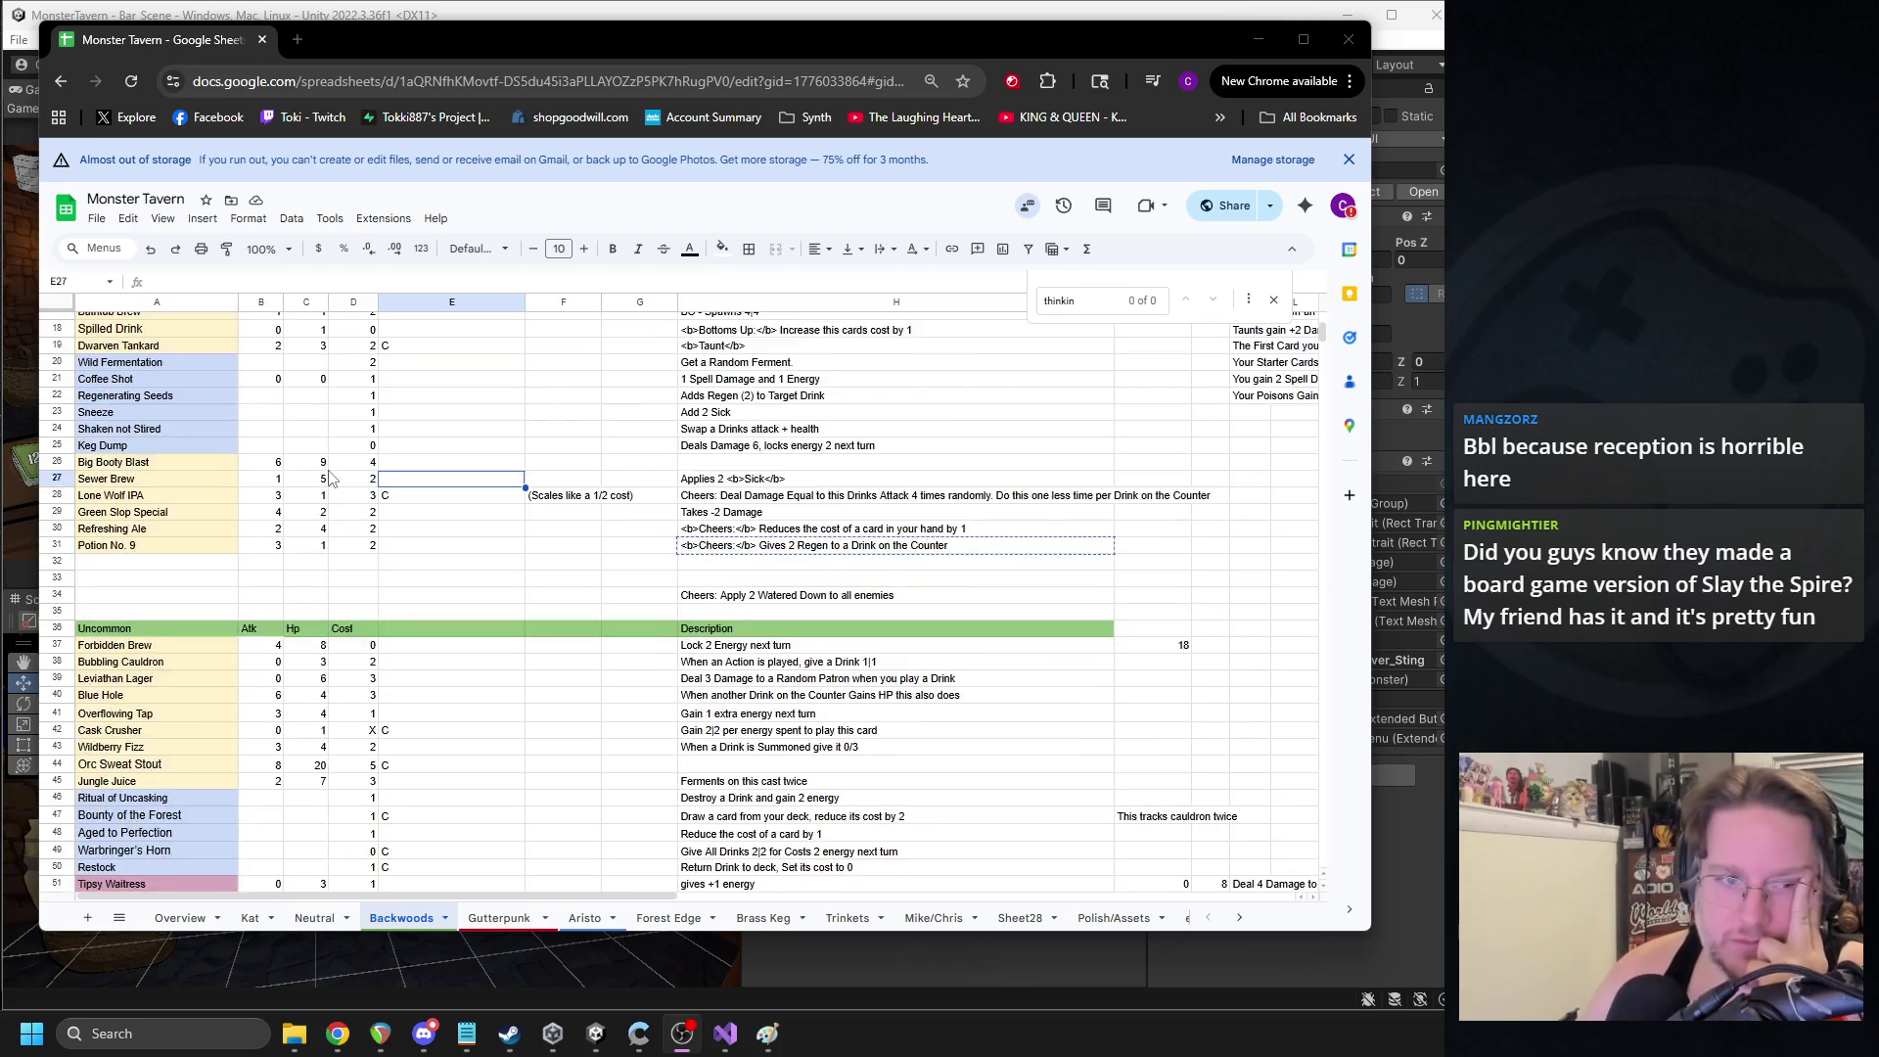
scroll(338, 499, down, 2)
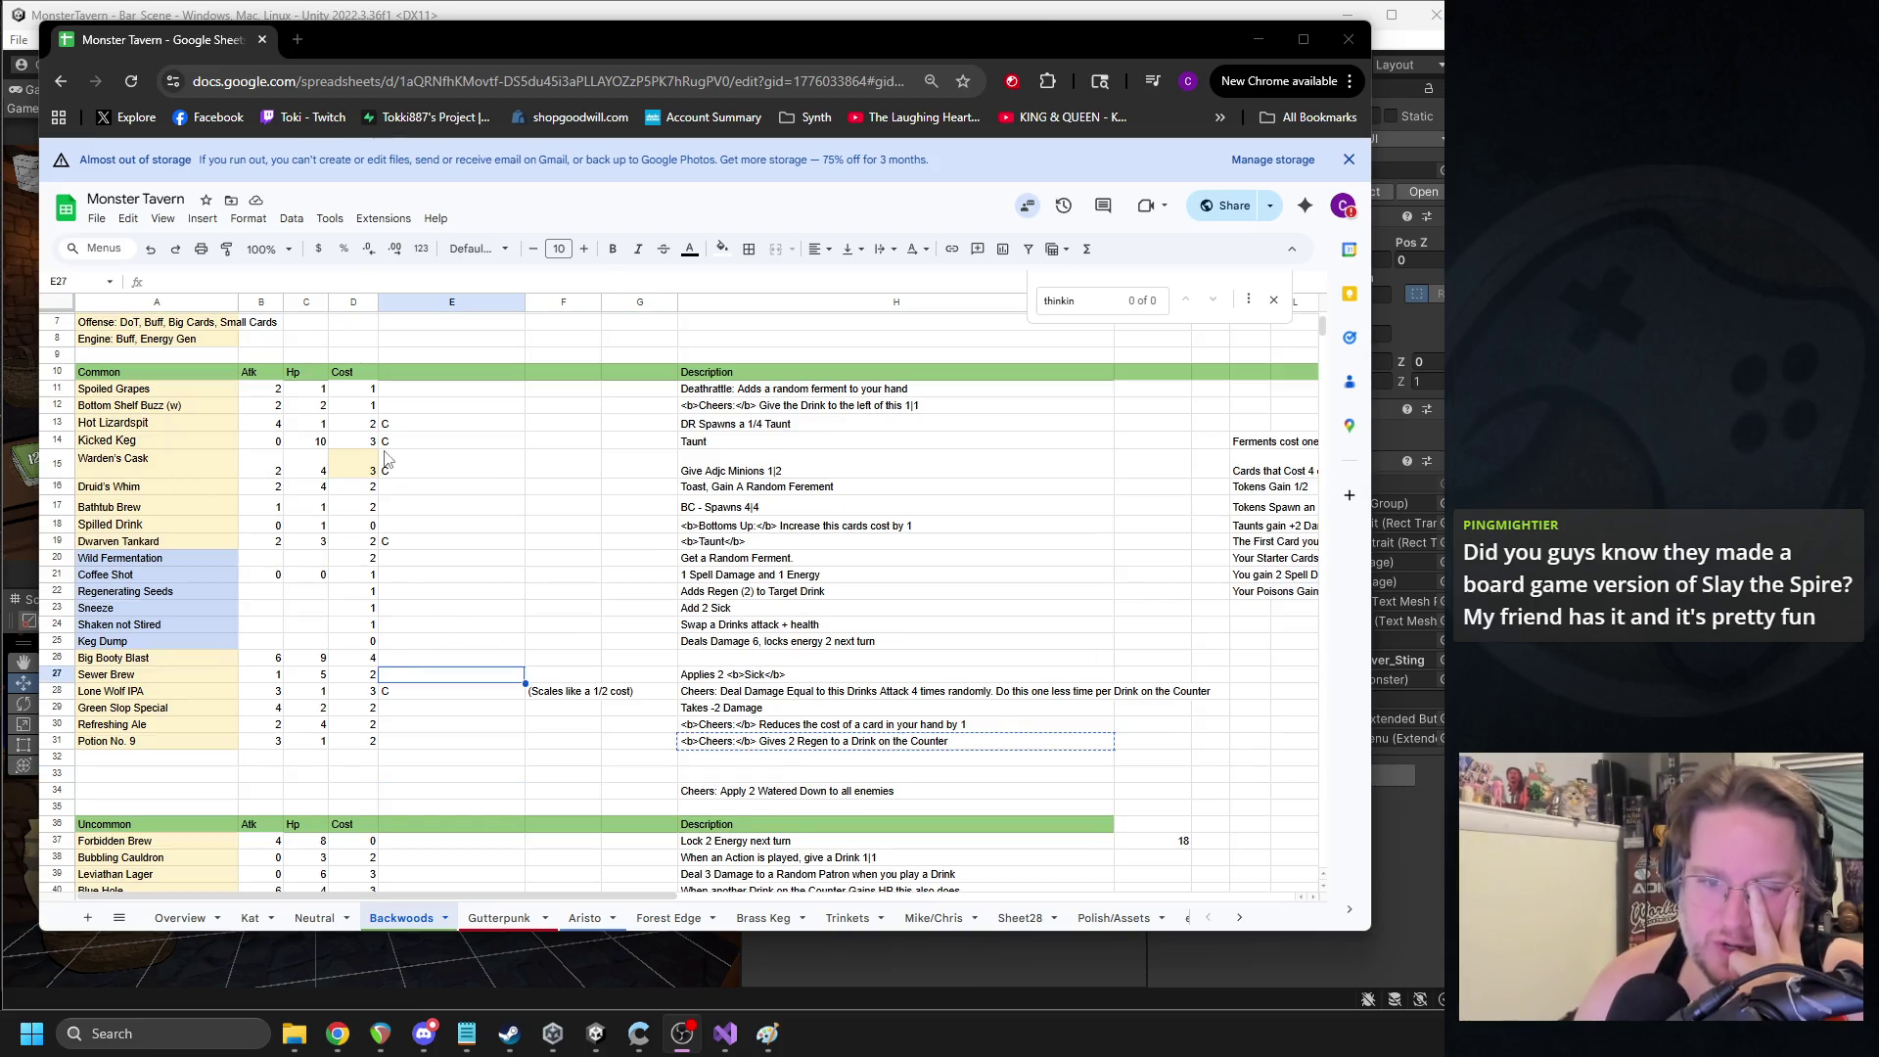
click(362, 448)
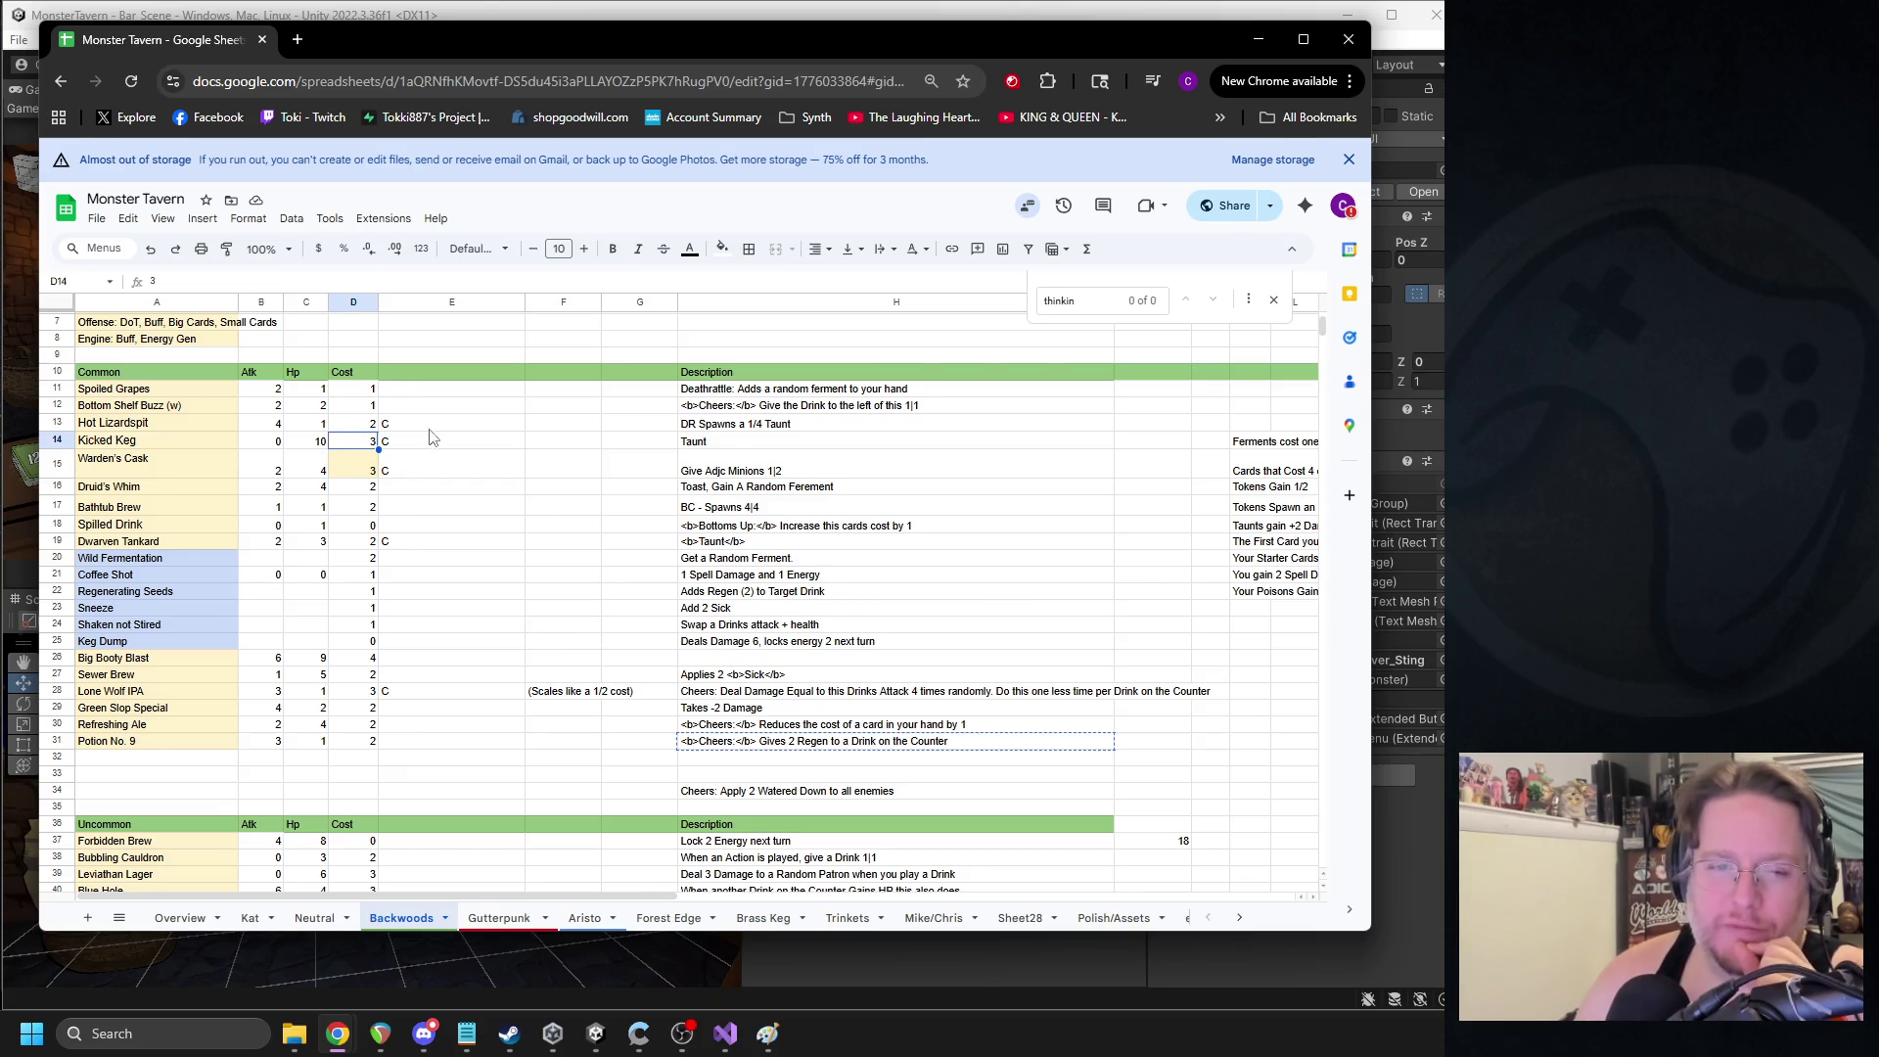
- Keep Big Booty Blast's attack at 4 and set its Hp to 10
click(266, 661)
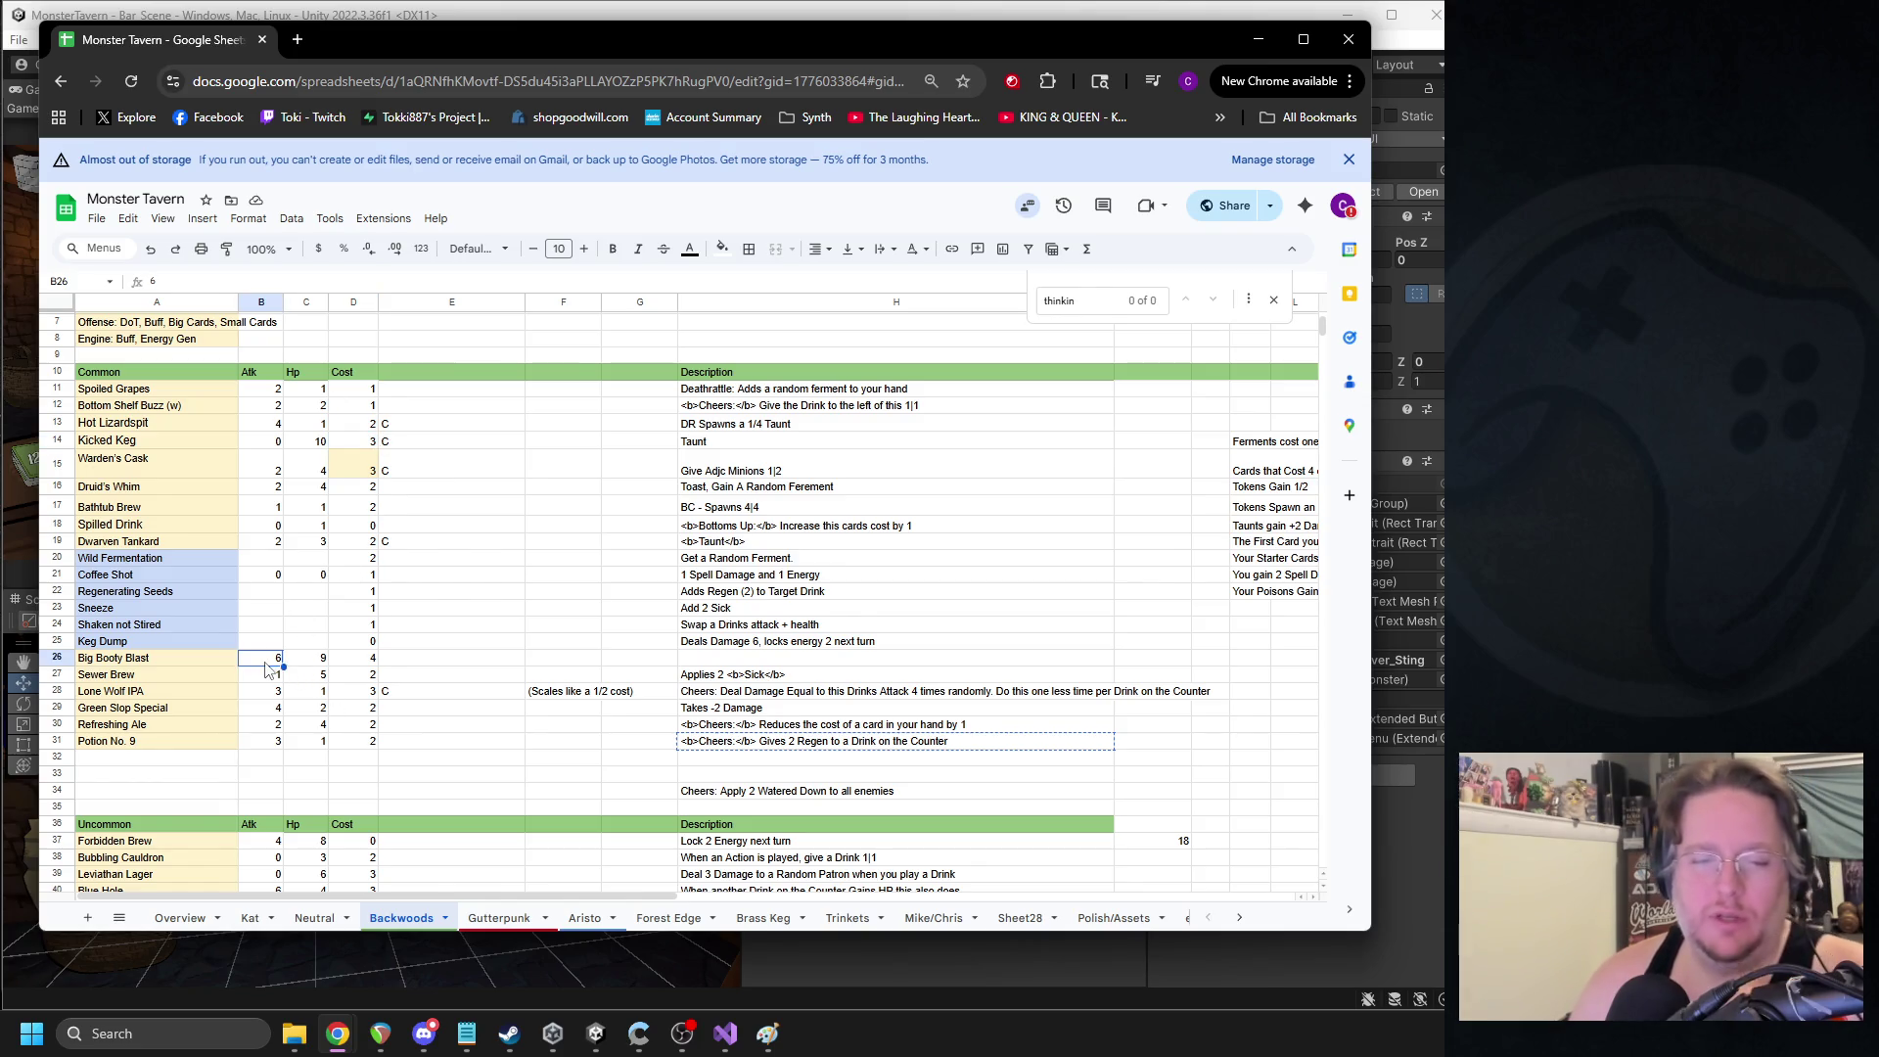
click(322, 657)
text(0)
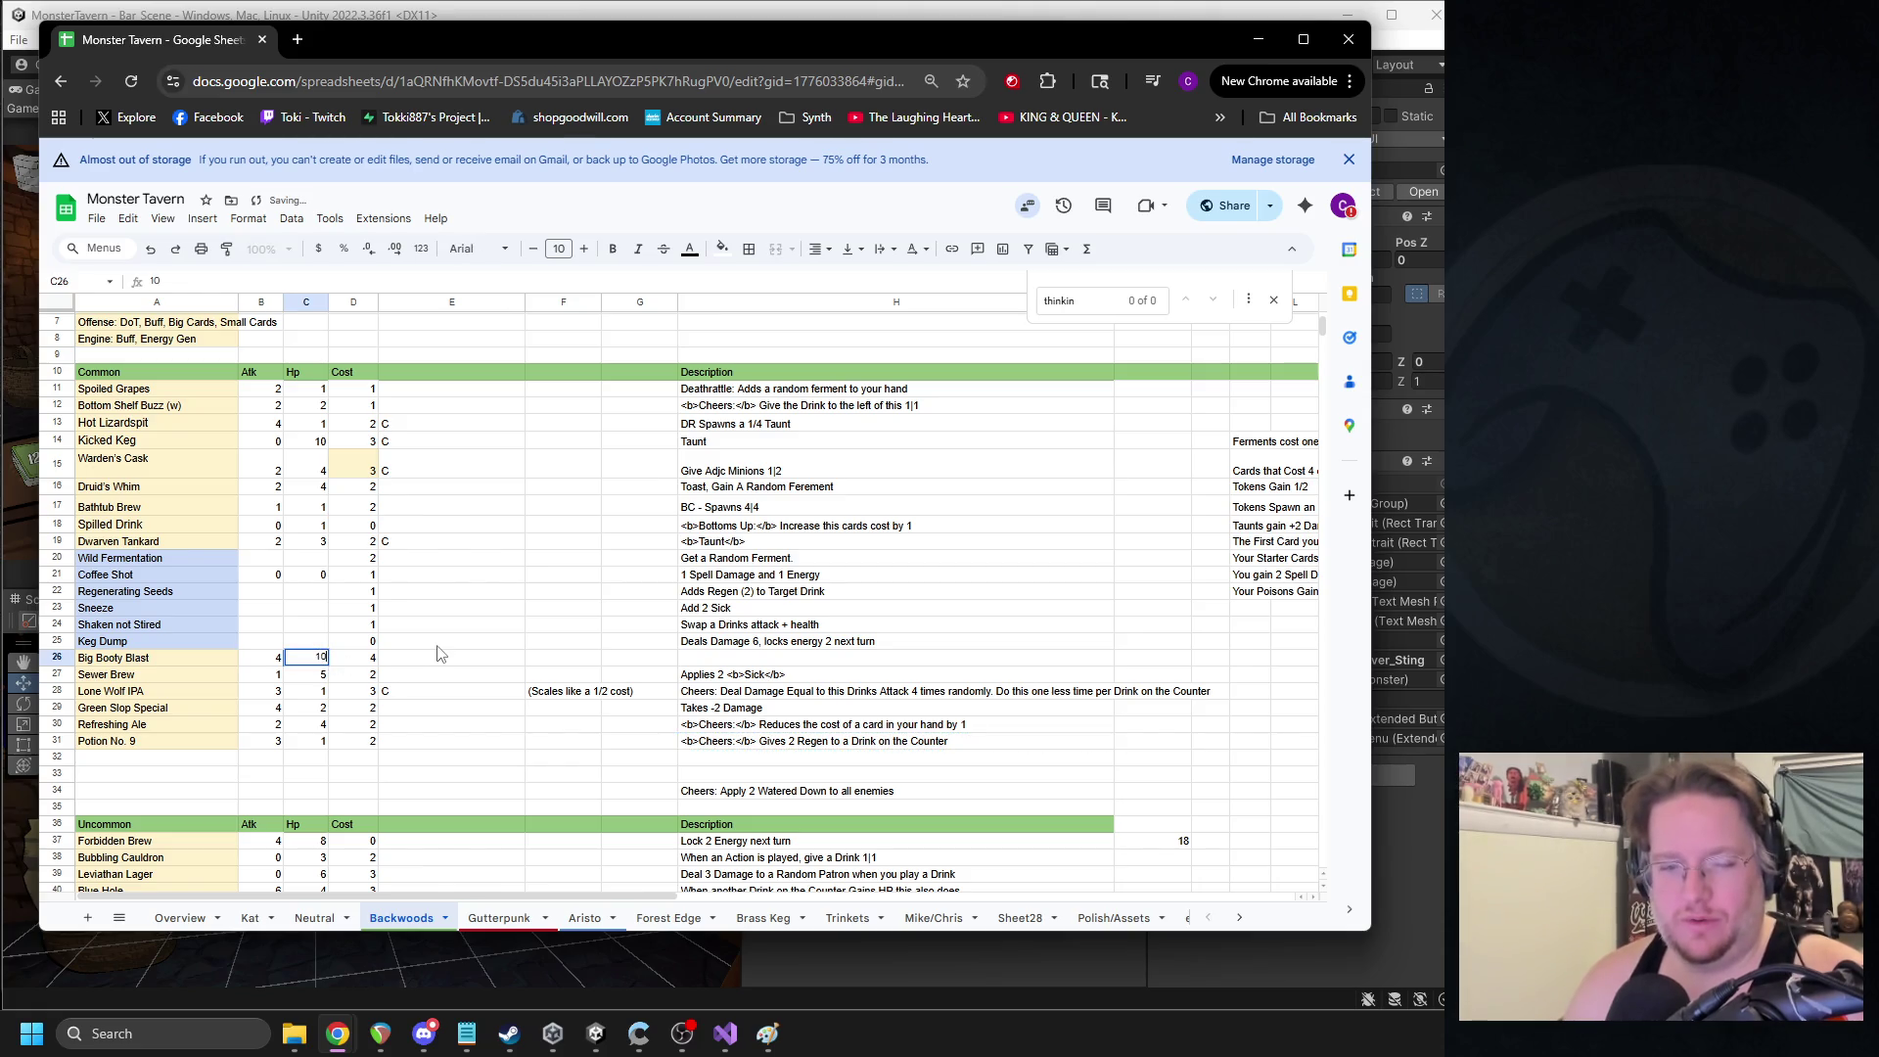
click(438, 646)
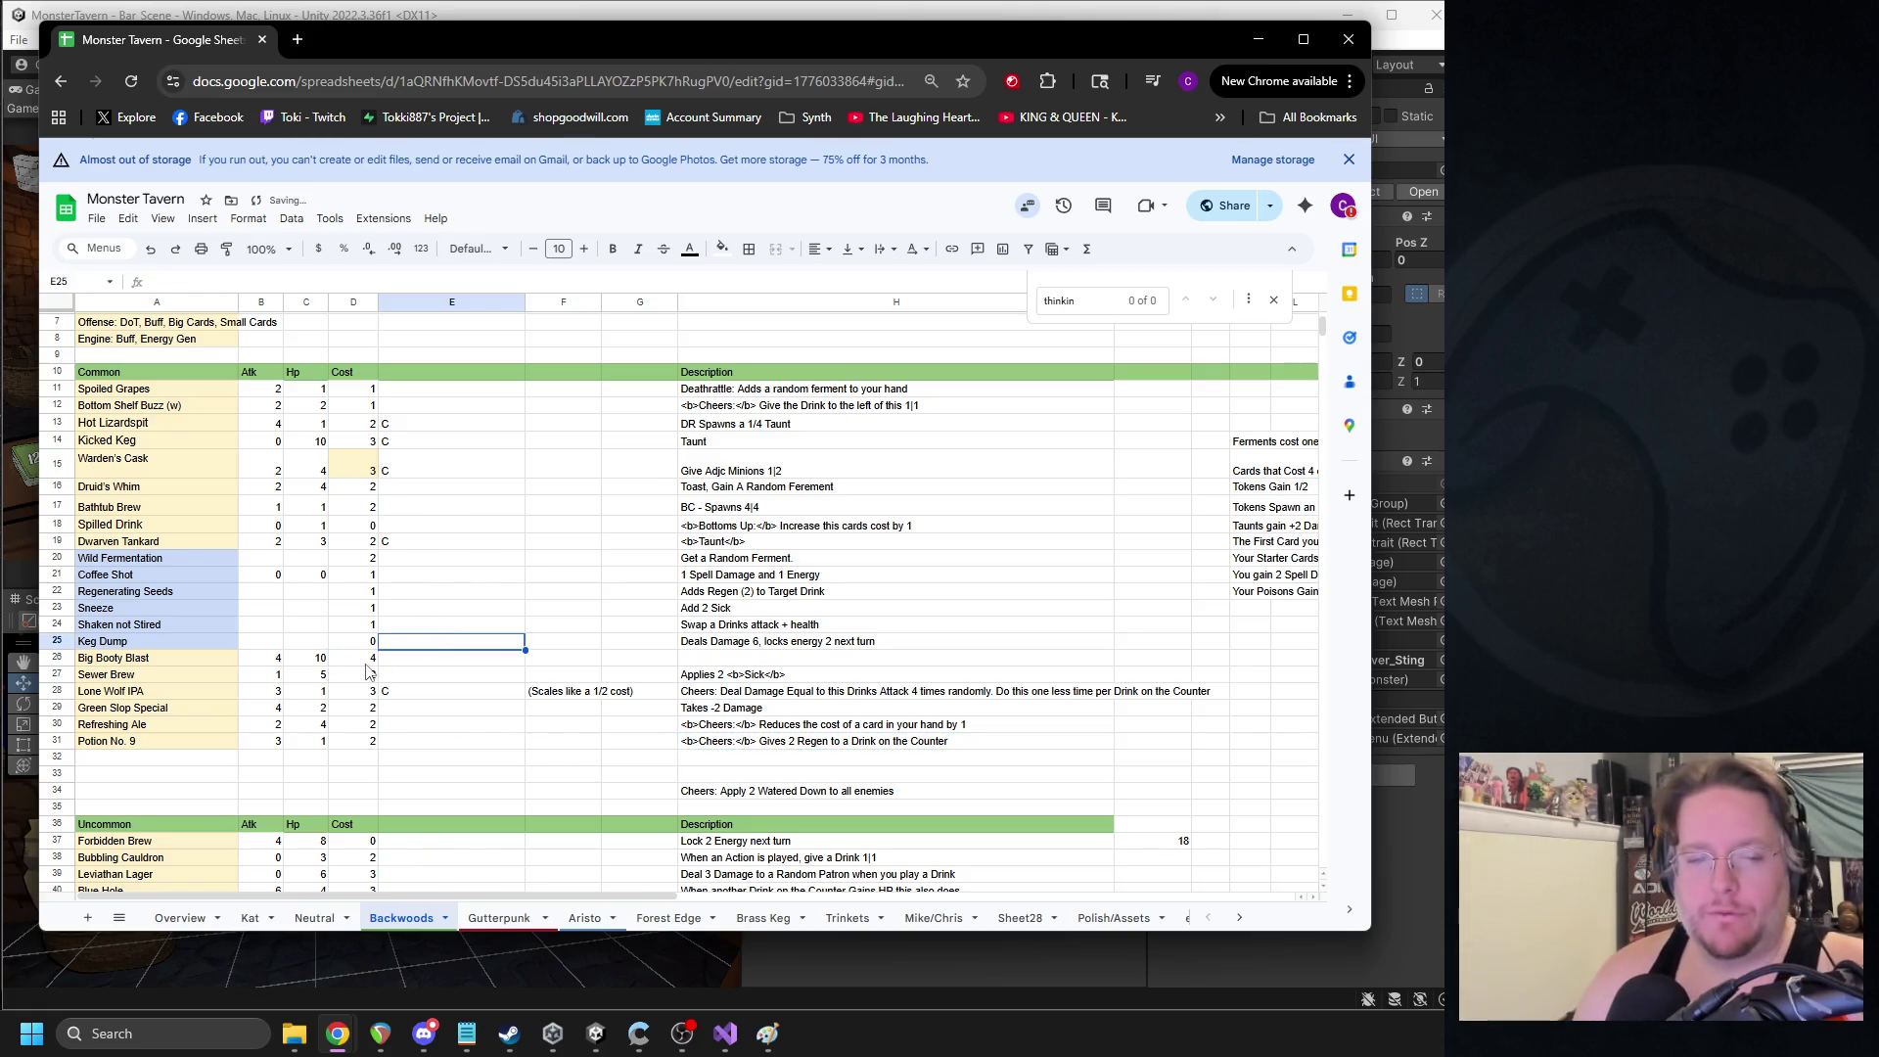
- Set Big Booty Blast's cost to 3 and tag it C in E26
click(369, 658)
text(3)
click(428, 673)
click(400, 664)
text(C)
key(Return)
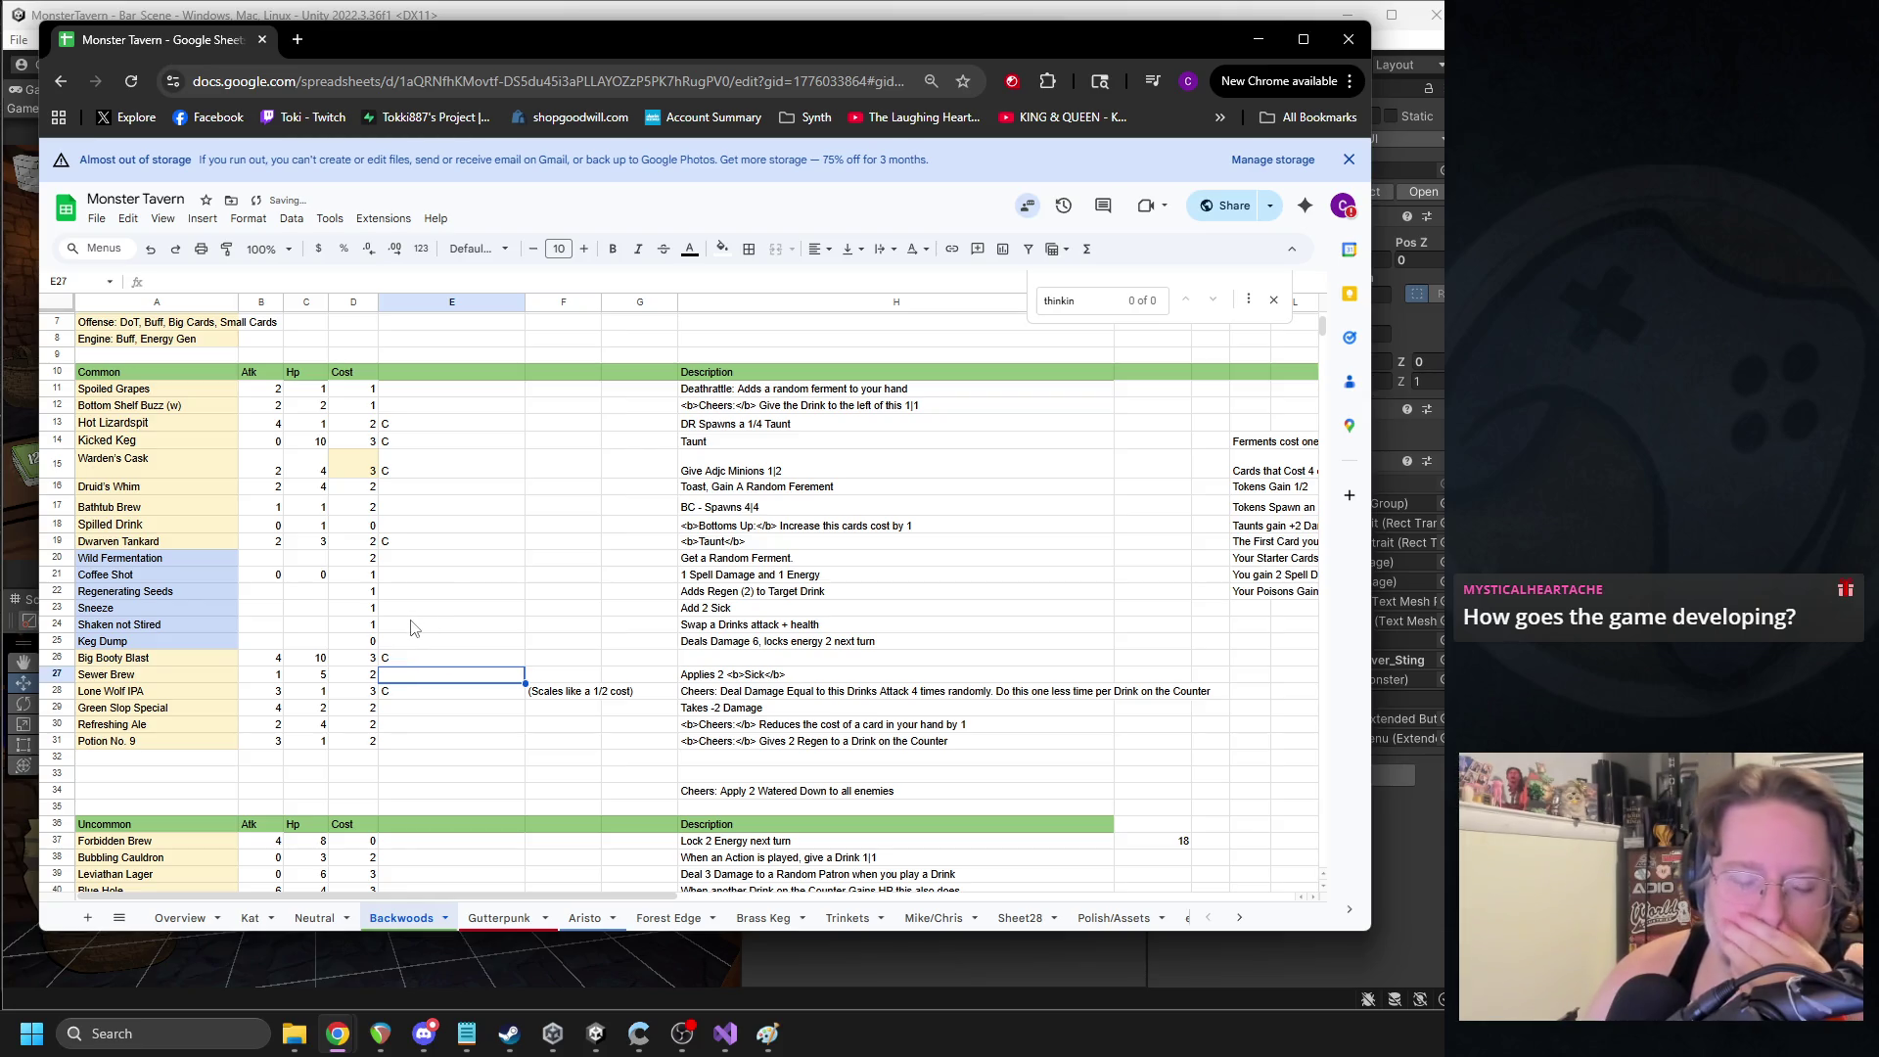
- Raise Big Booty Blast's Hp from 10 to 12
click(370, 658)
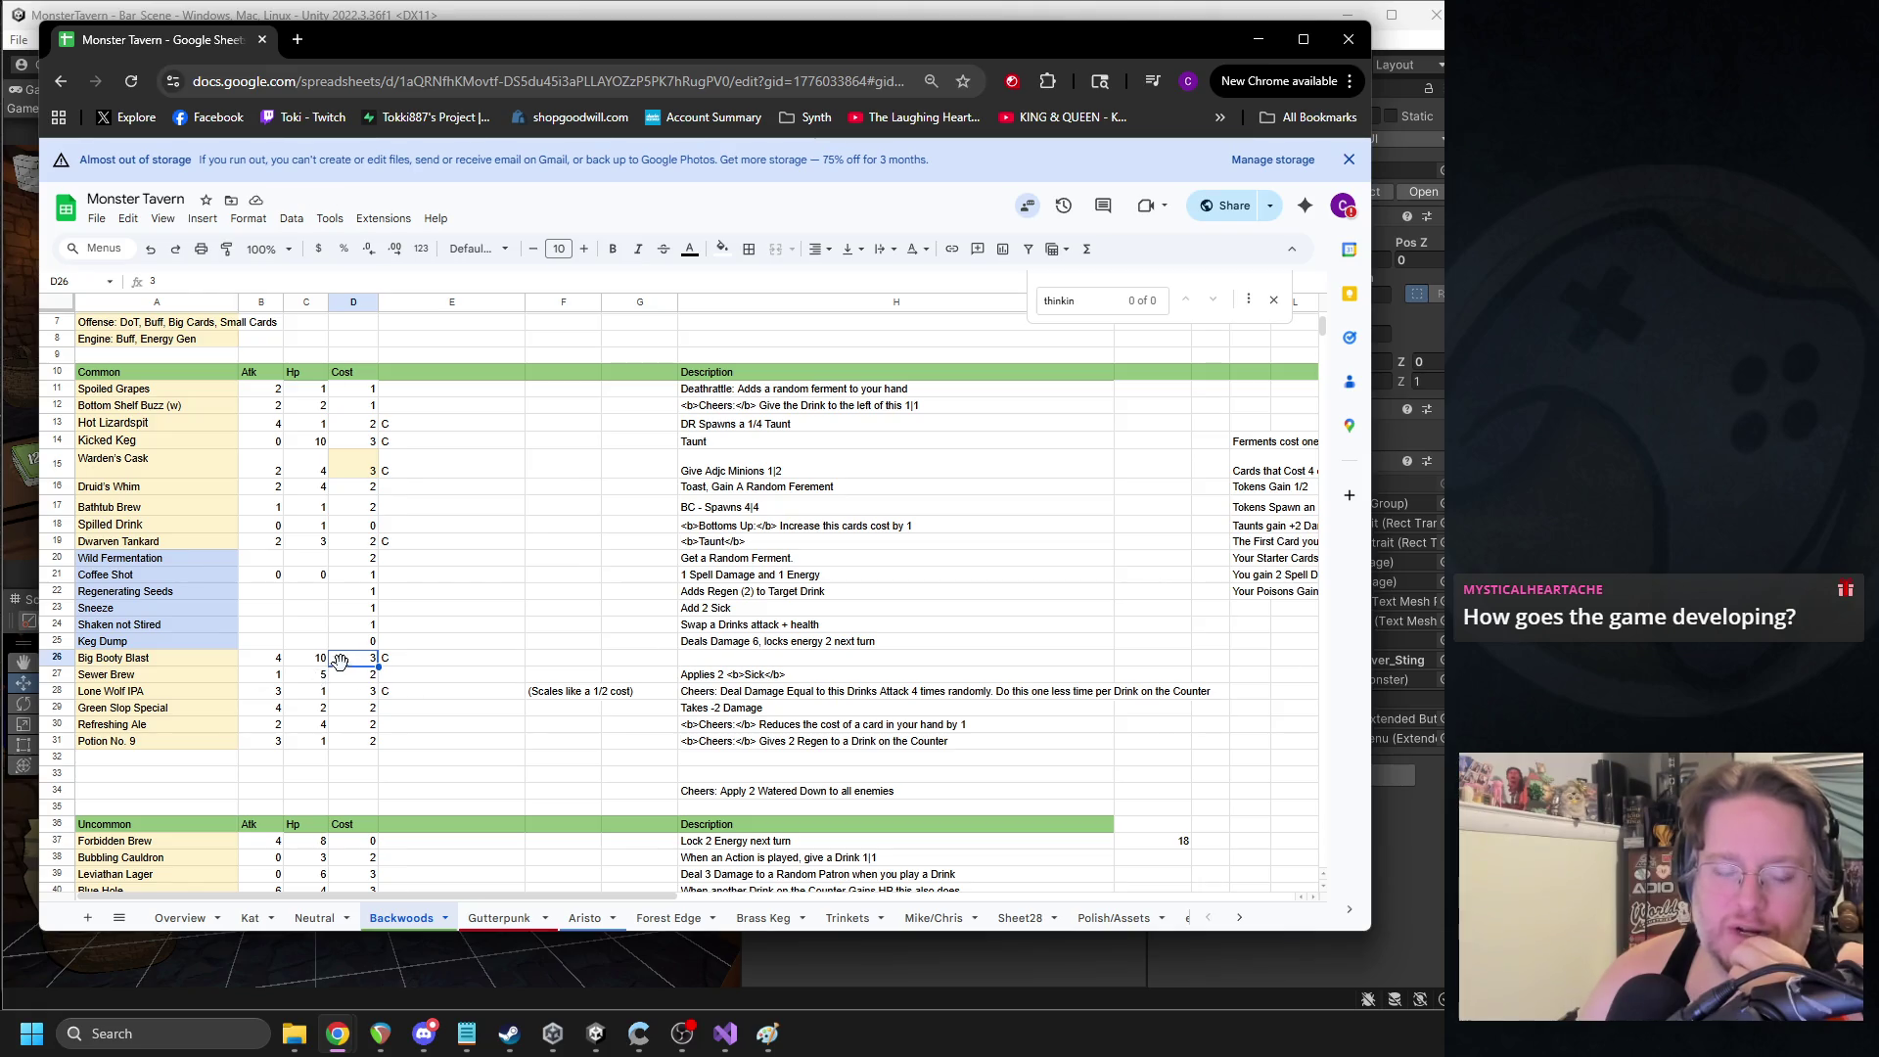
double_click(320, 658)
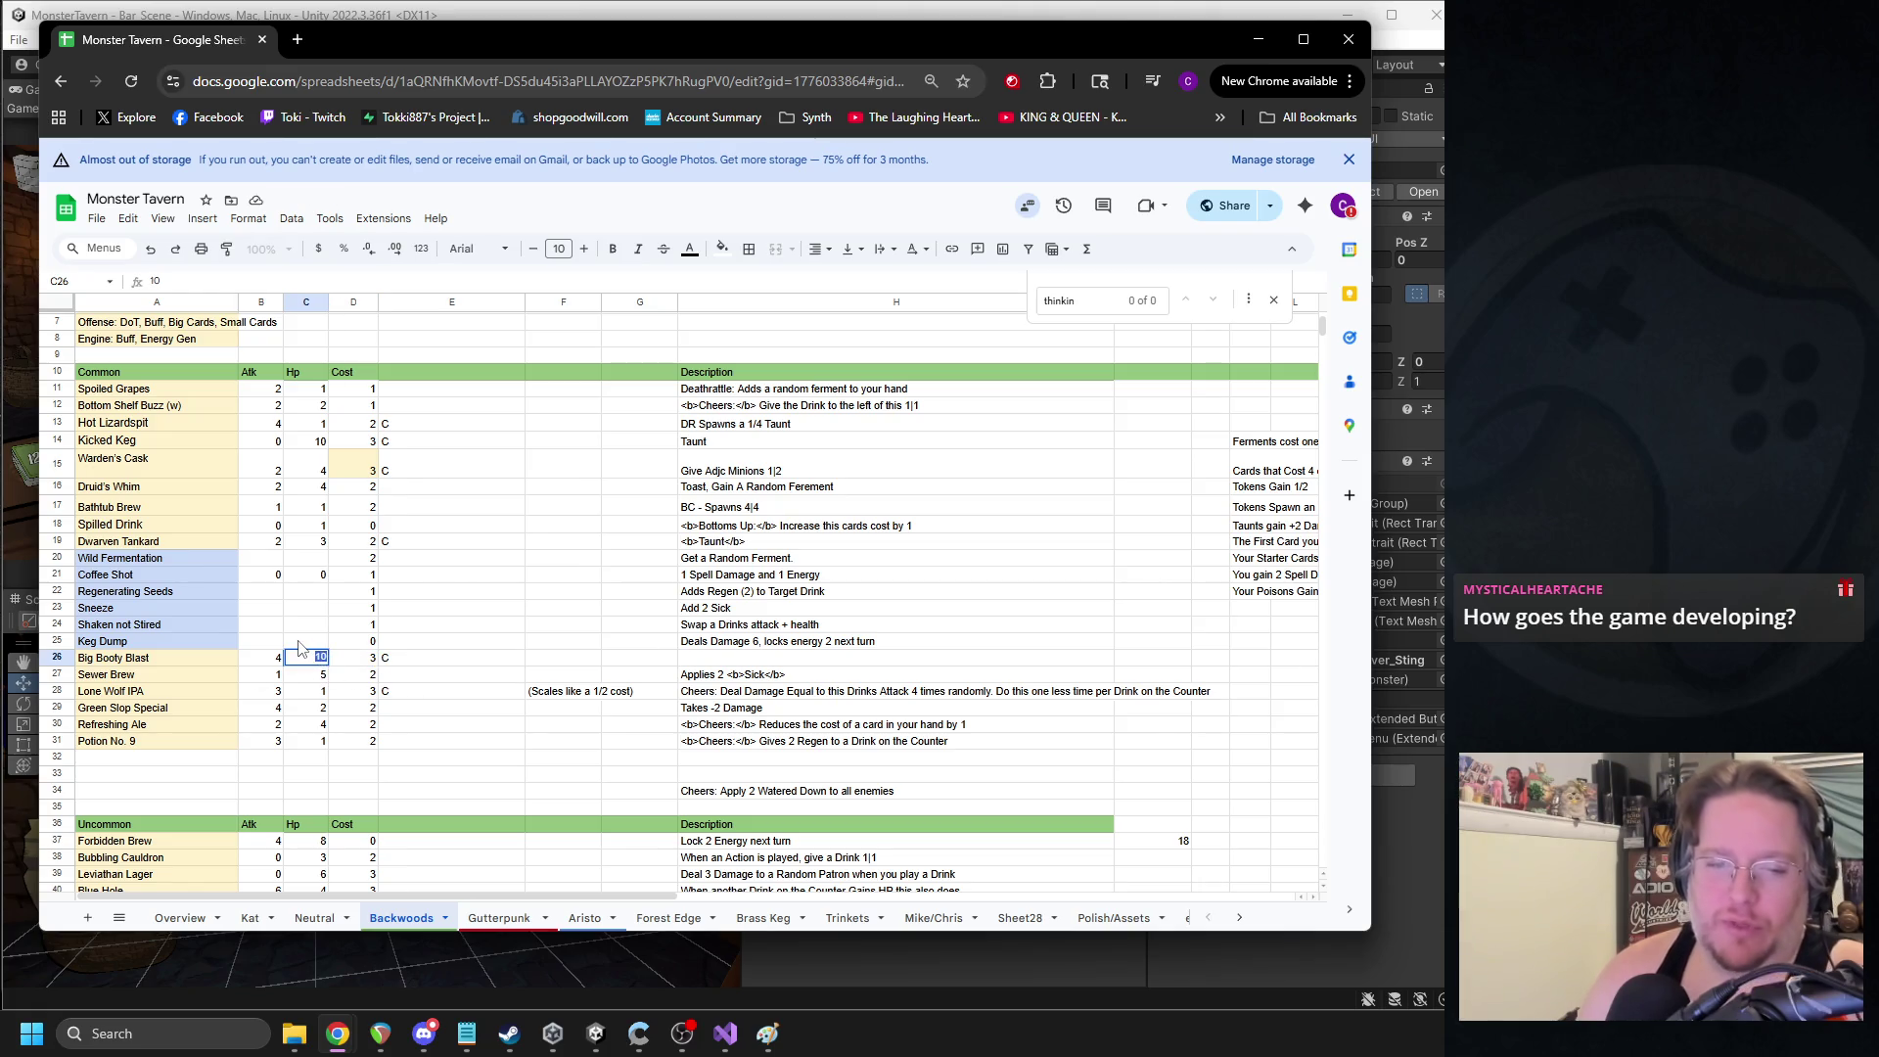
text(12)
click(370, 609)
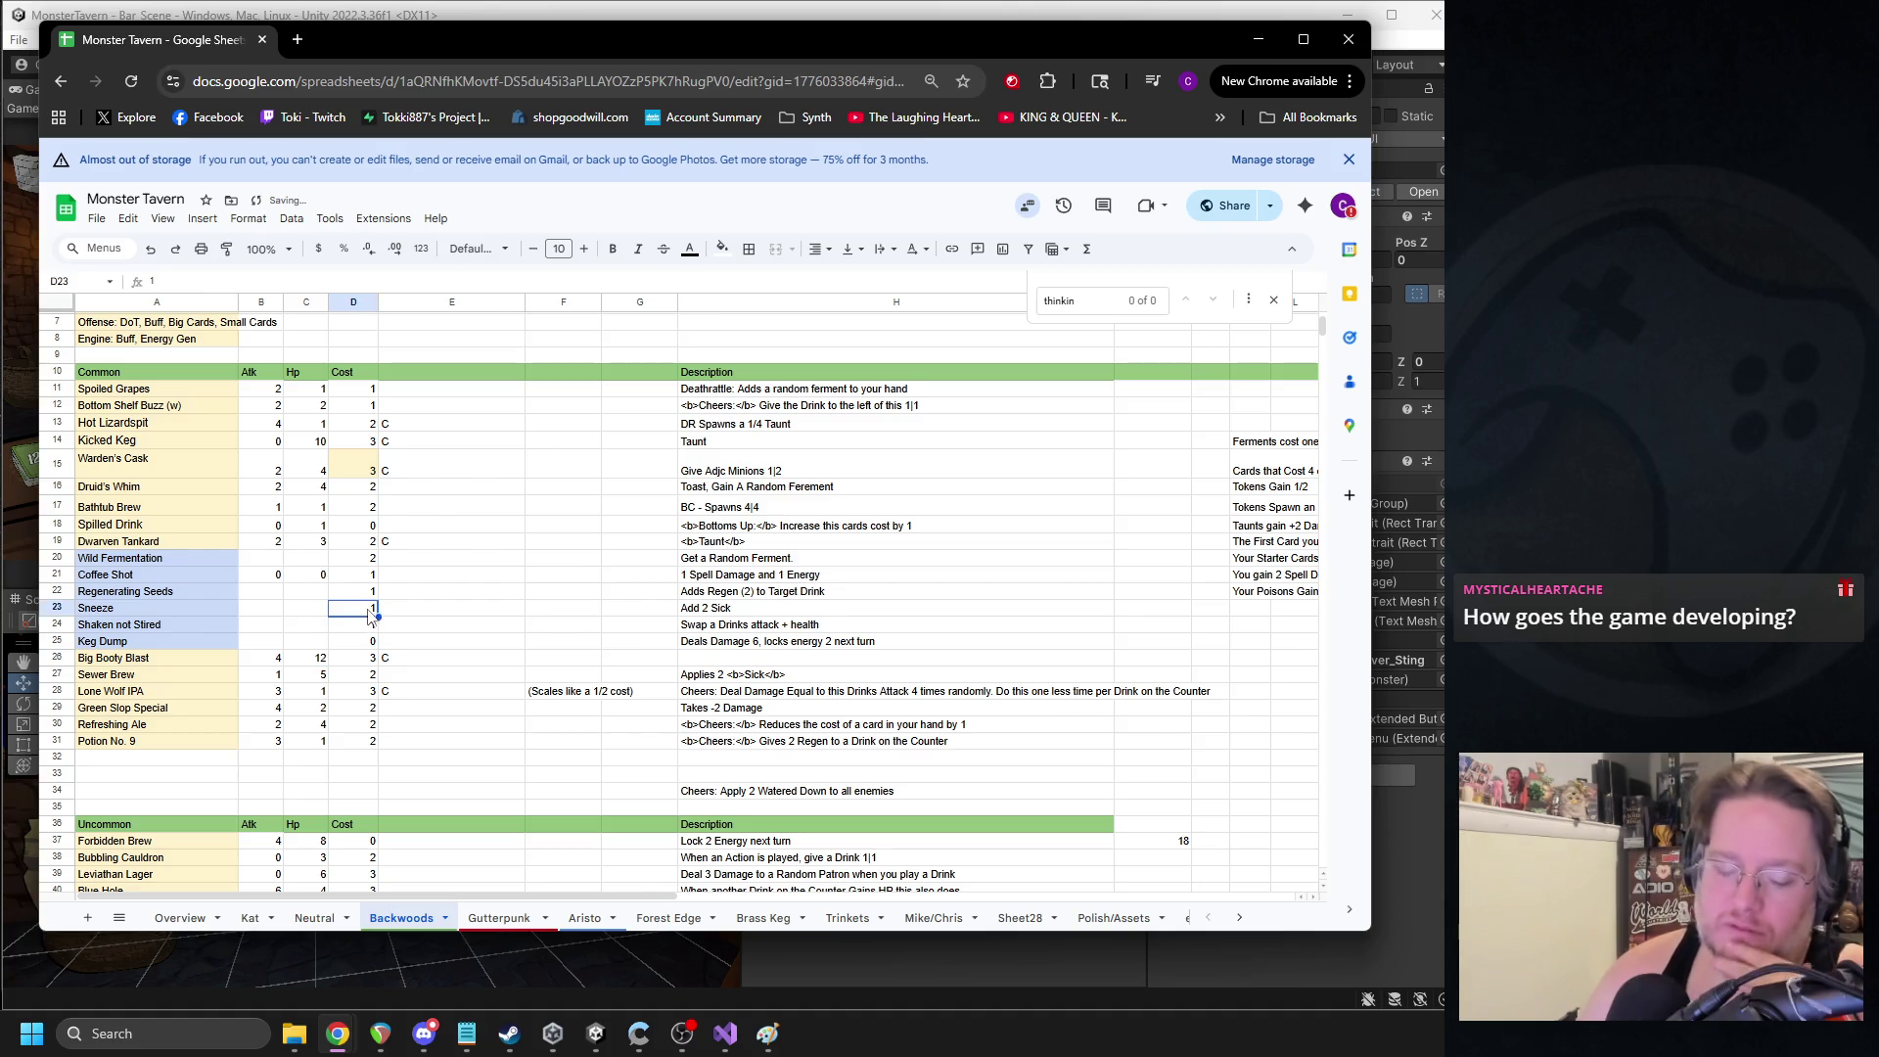
double_click(310, 658)
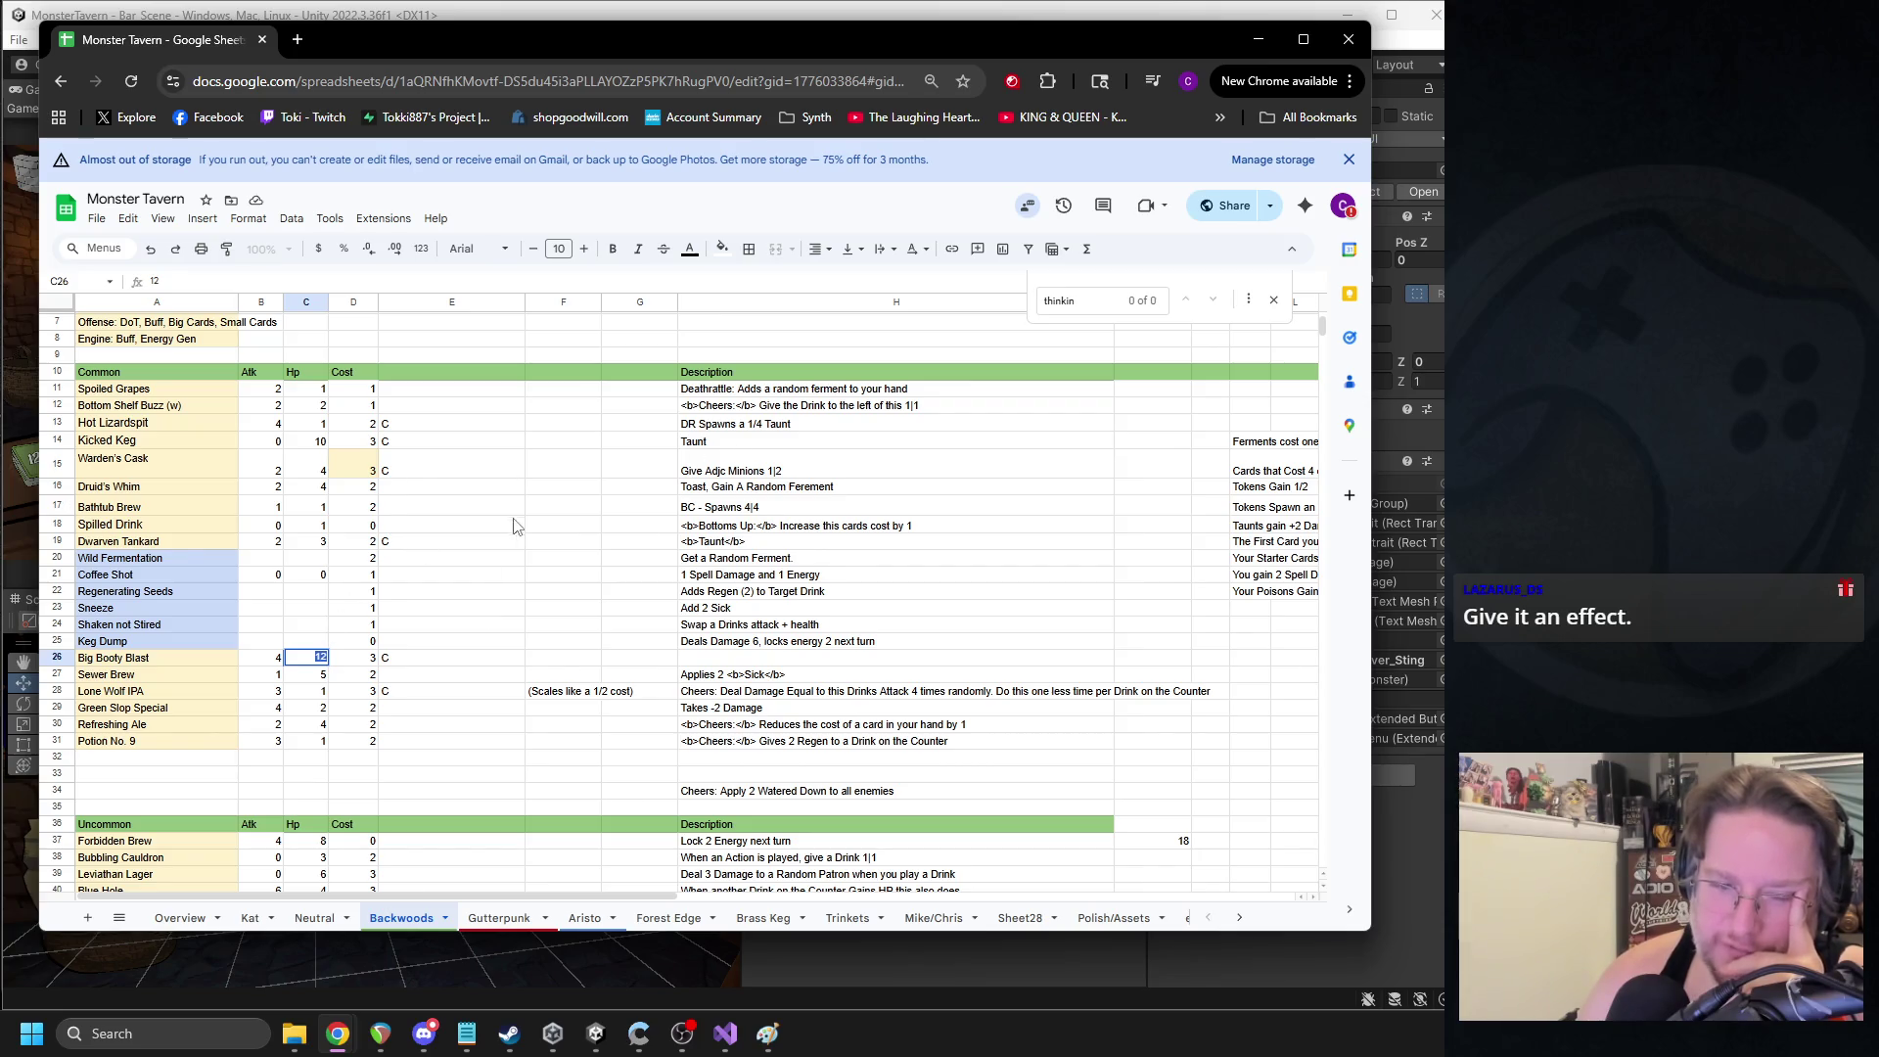
scroll(434, 578, down, 3)
scroll(407, 573, up, 3)
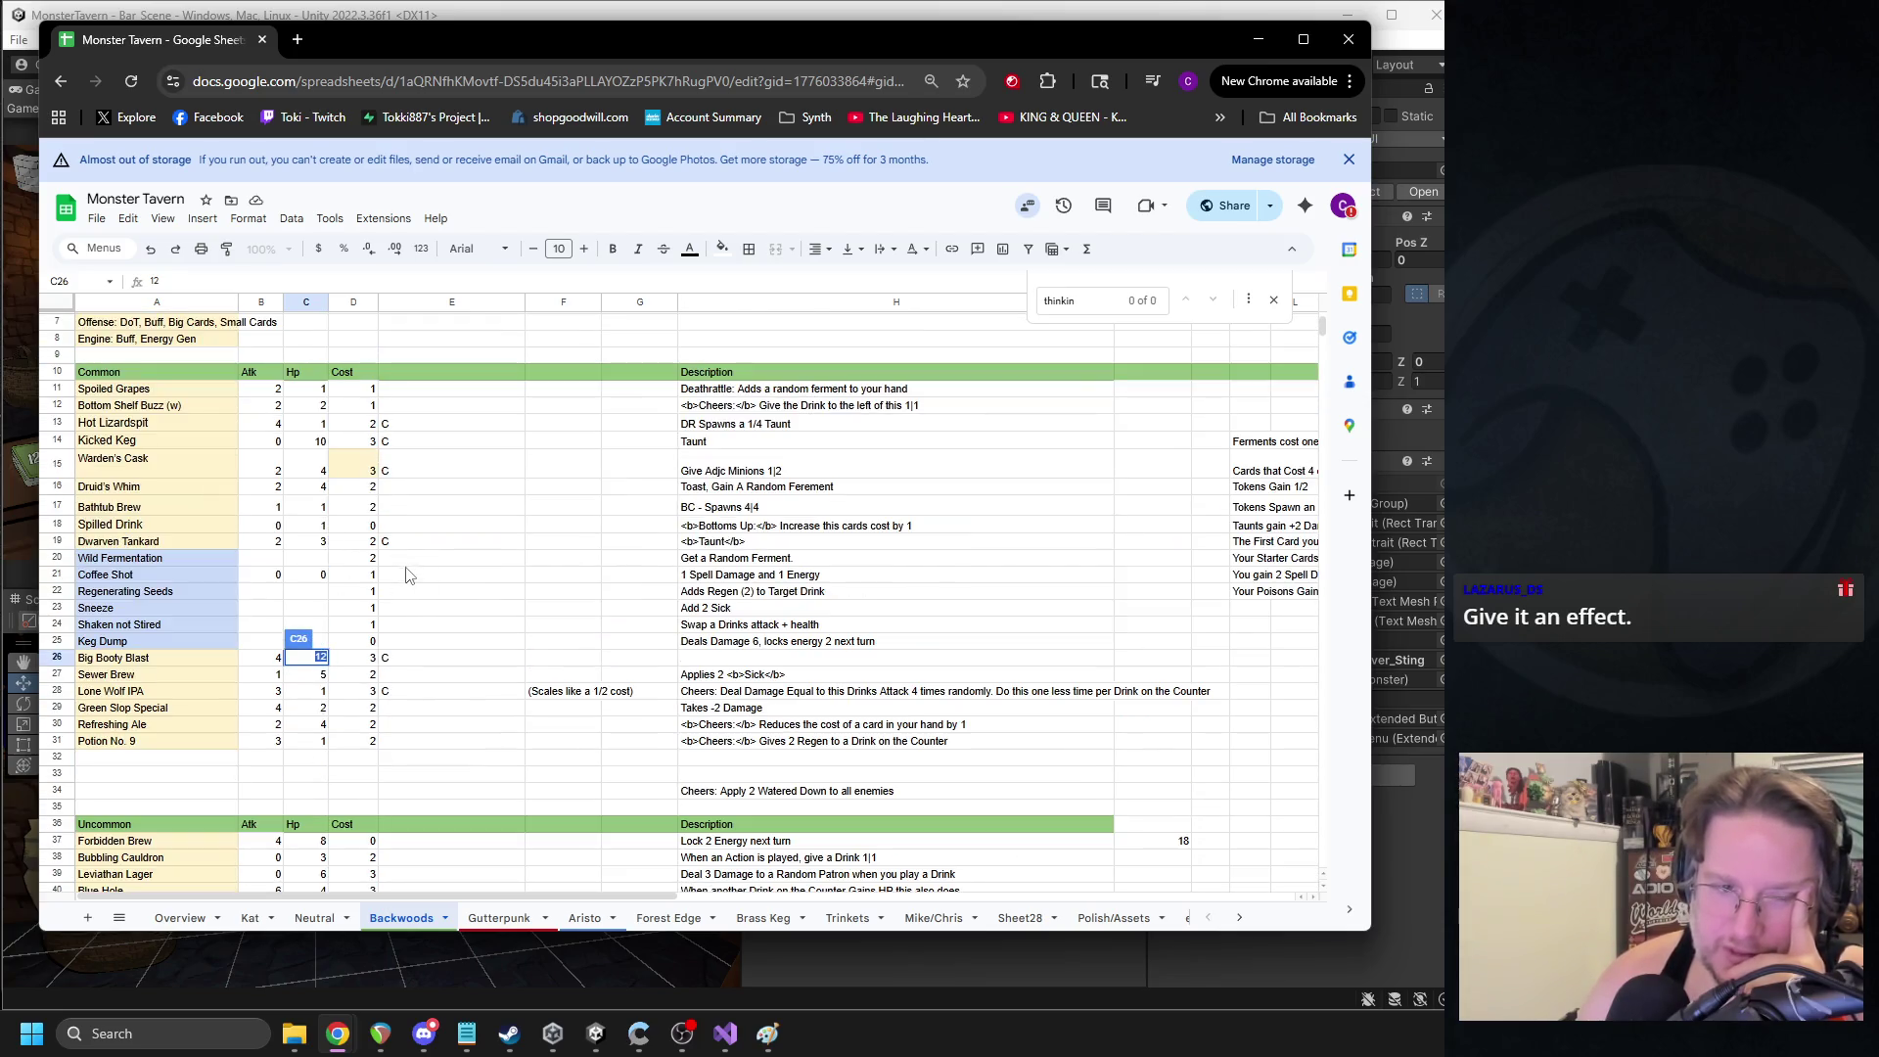
click(184, 661)
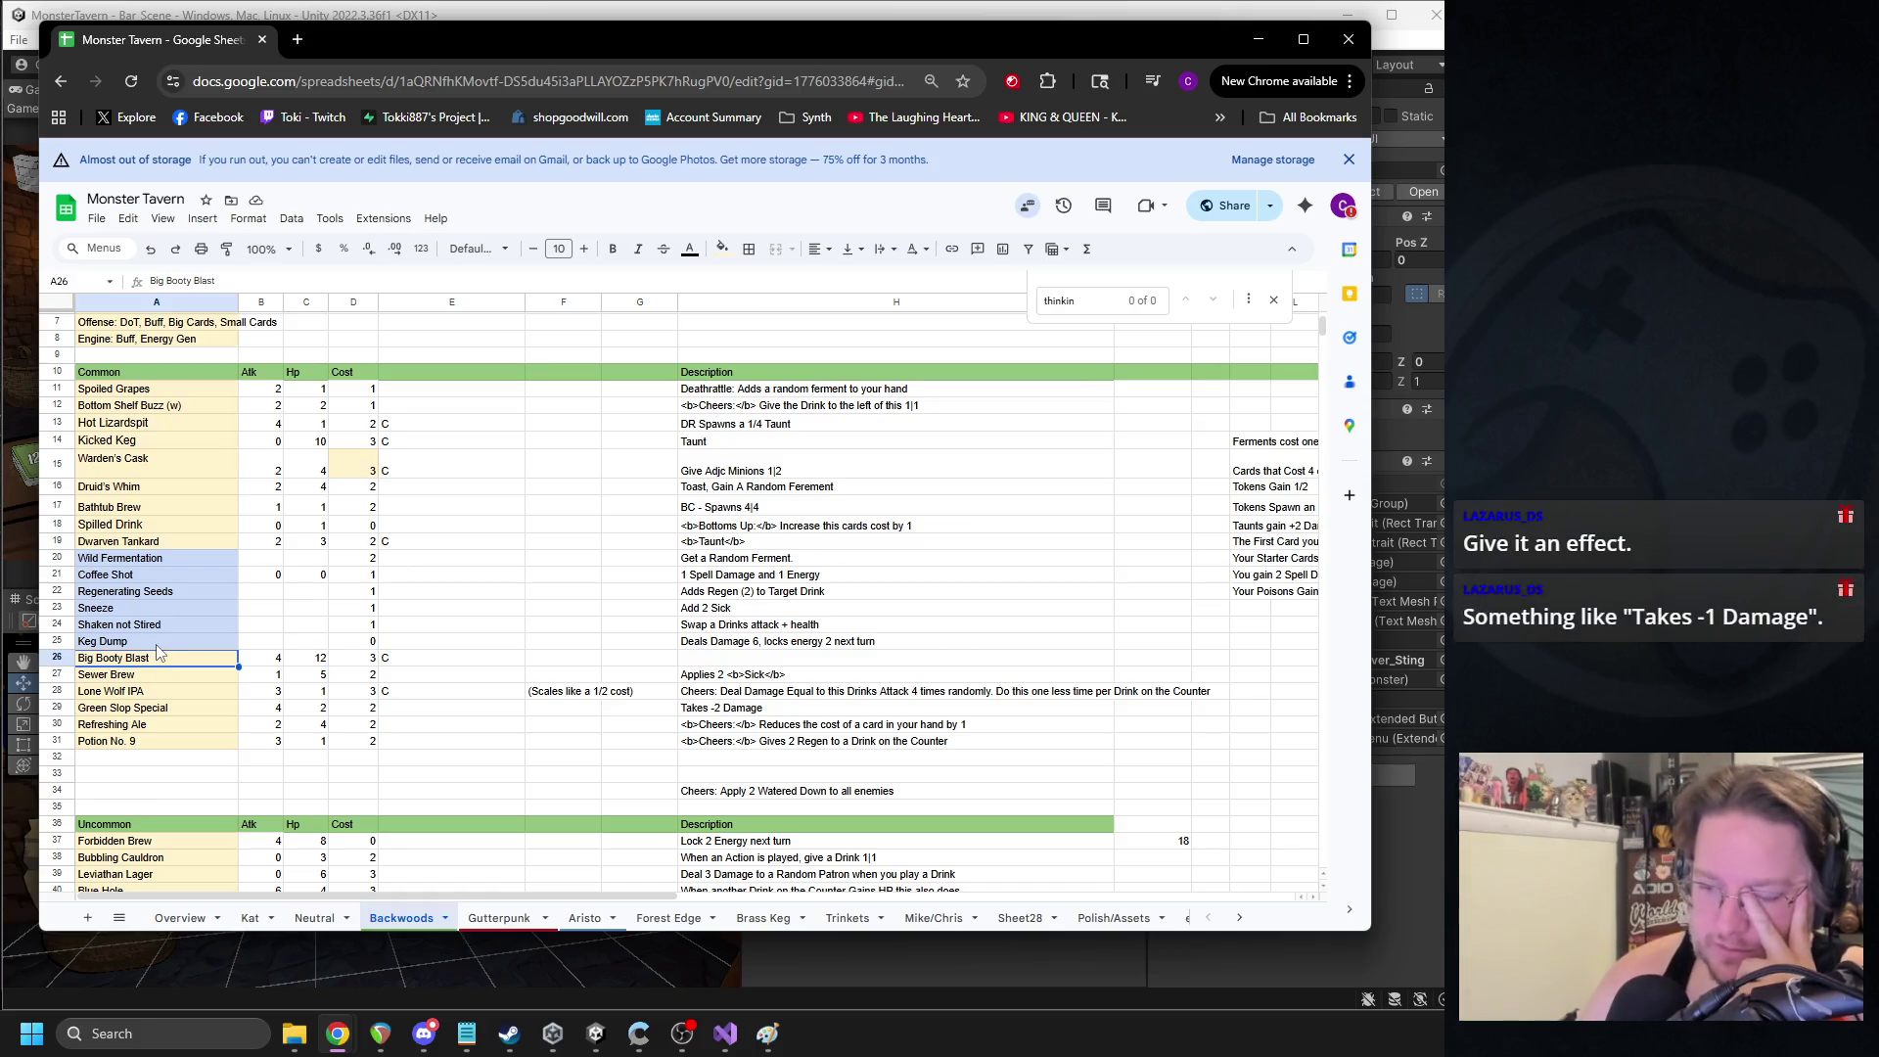
click(717, 713)
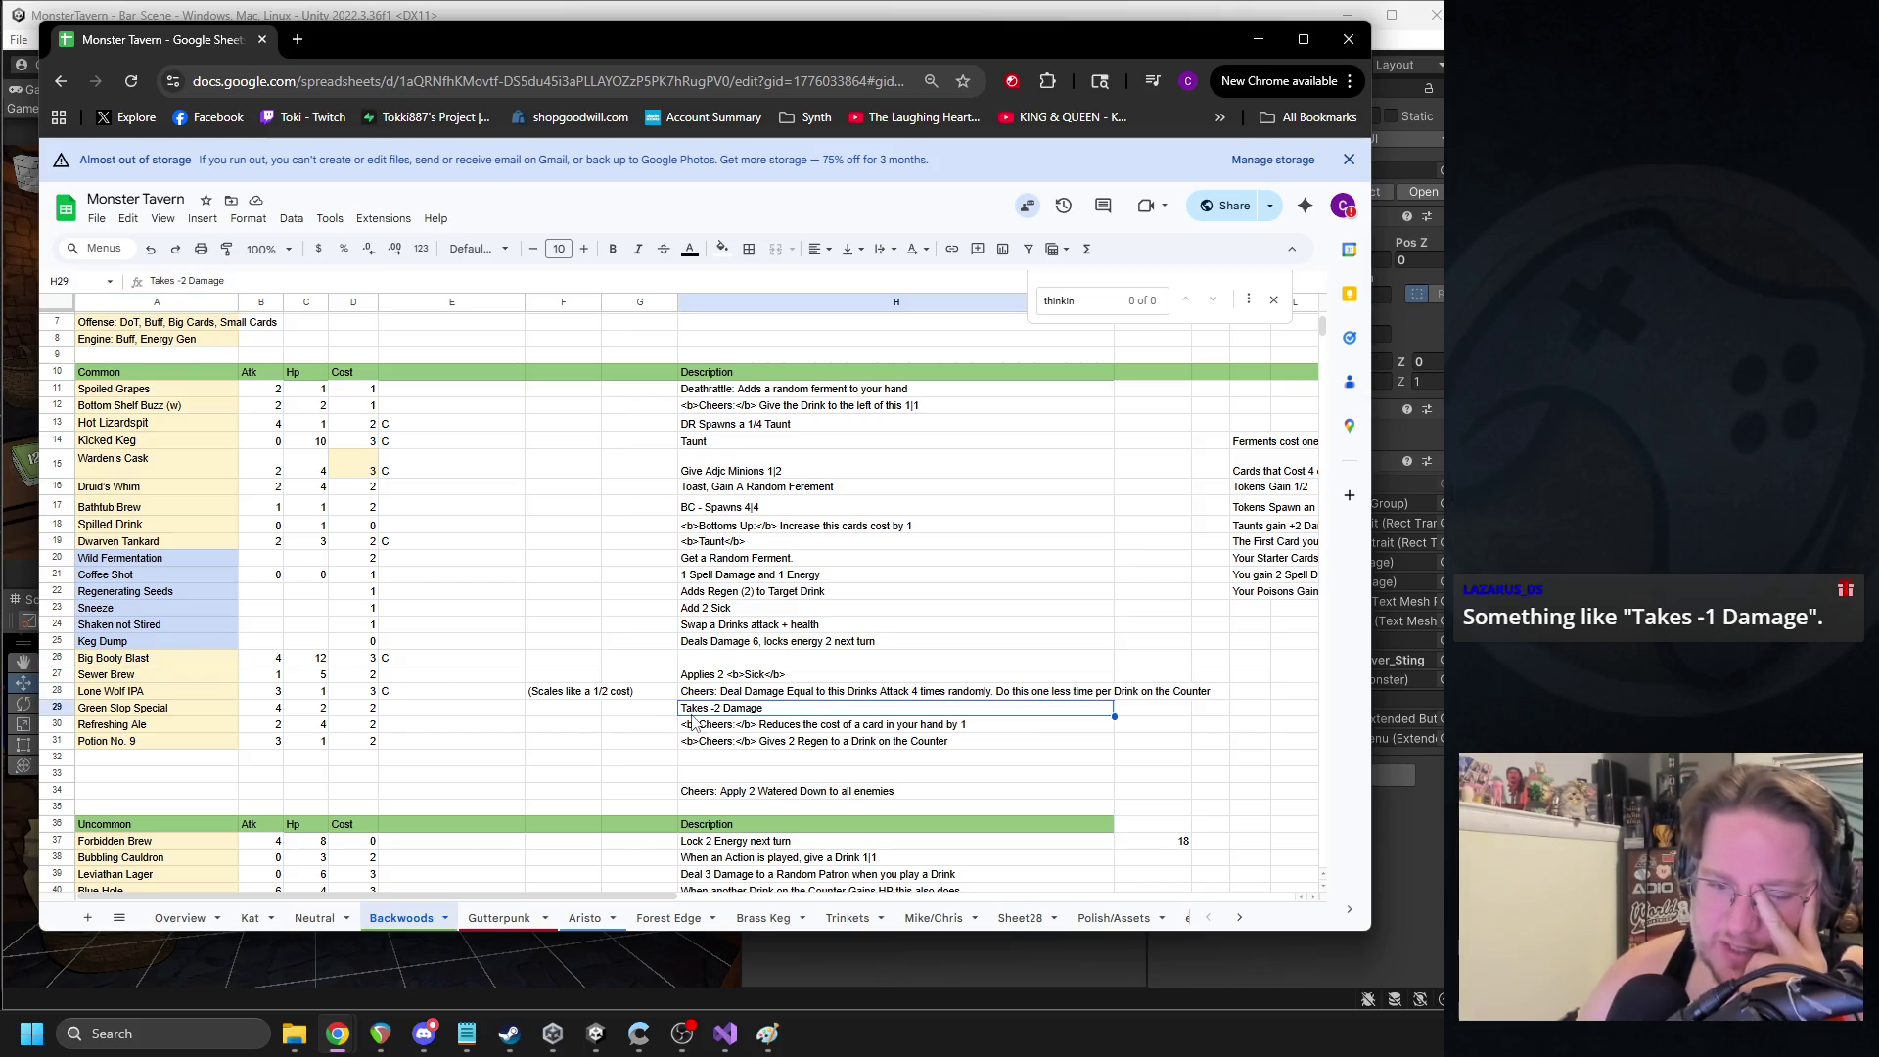
scroll(711, 719, up, 2)
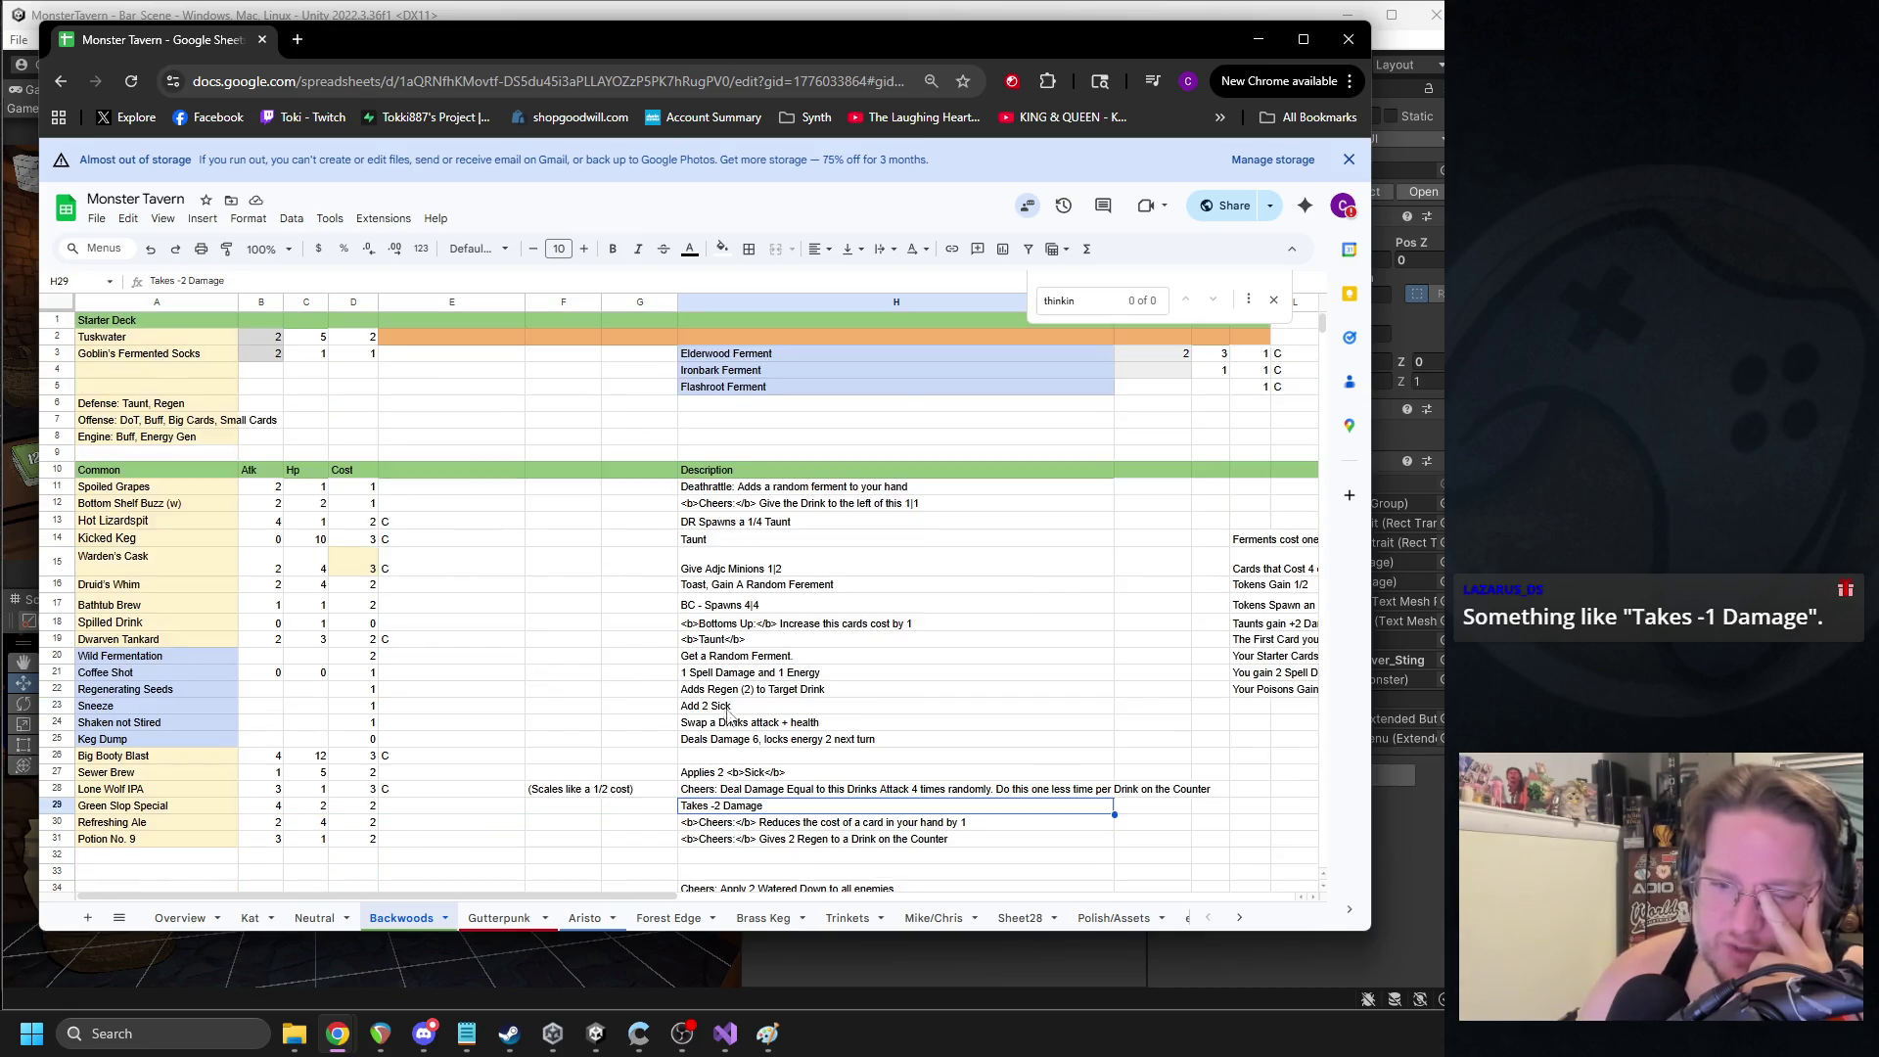
scroll(712, 720, down, 4)
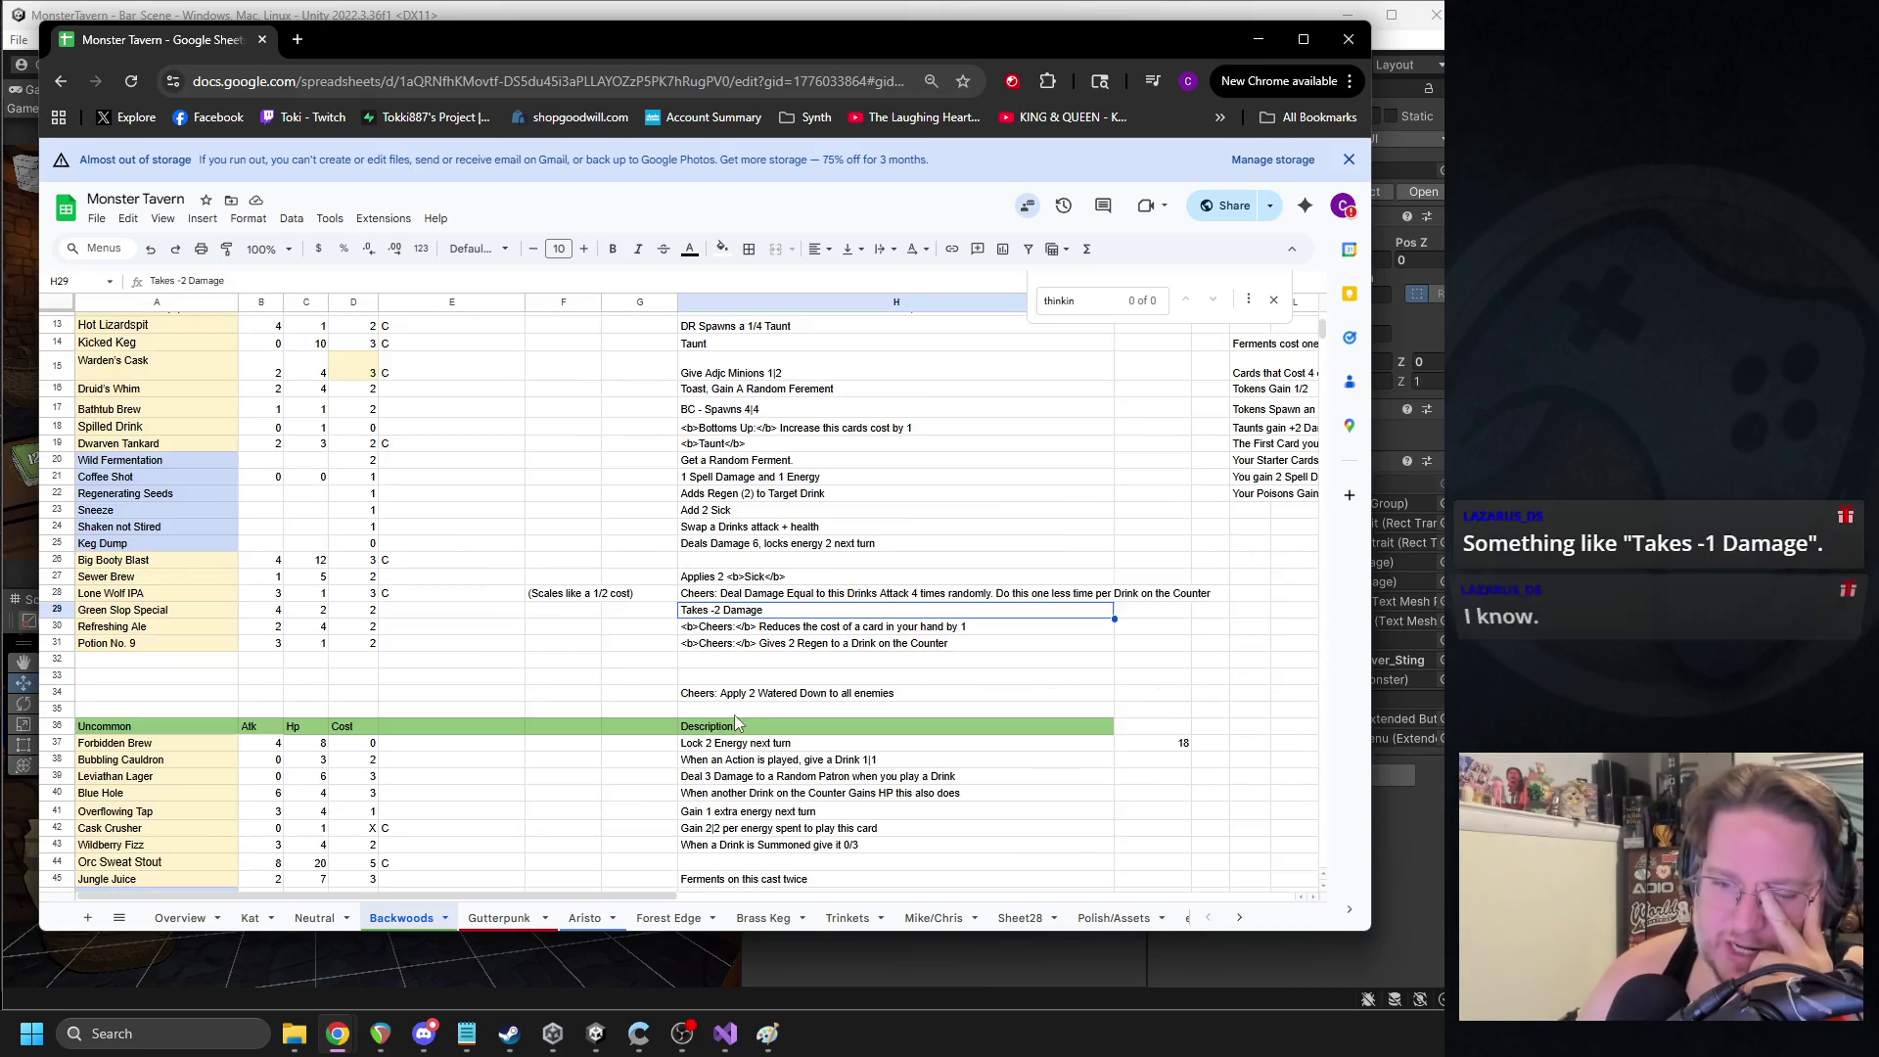
click(321, 594)
click(318, 612)
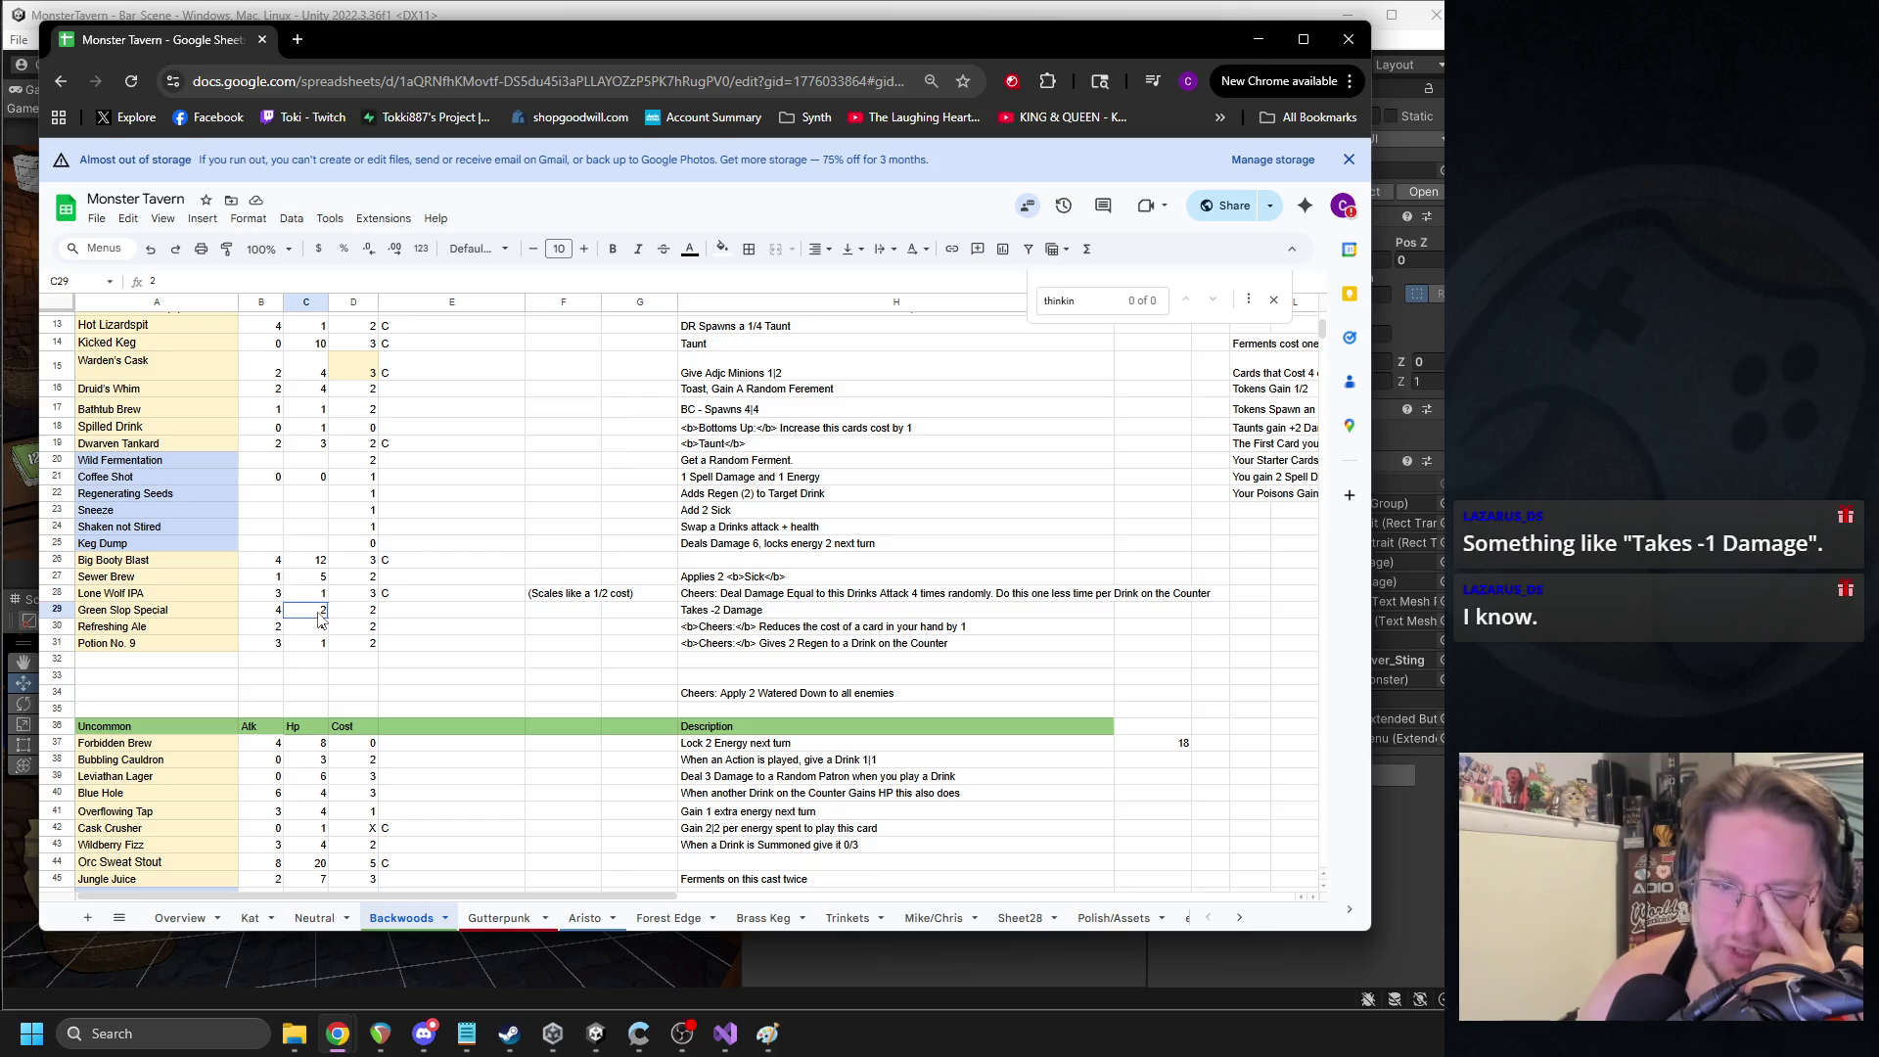
click(353, 620)
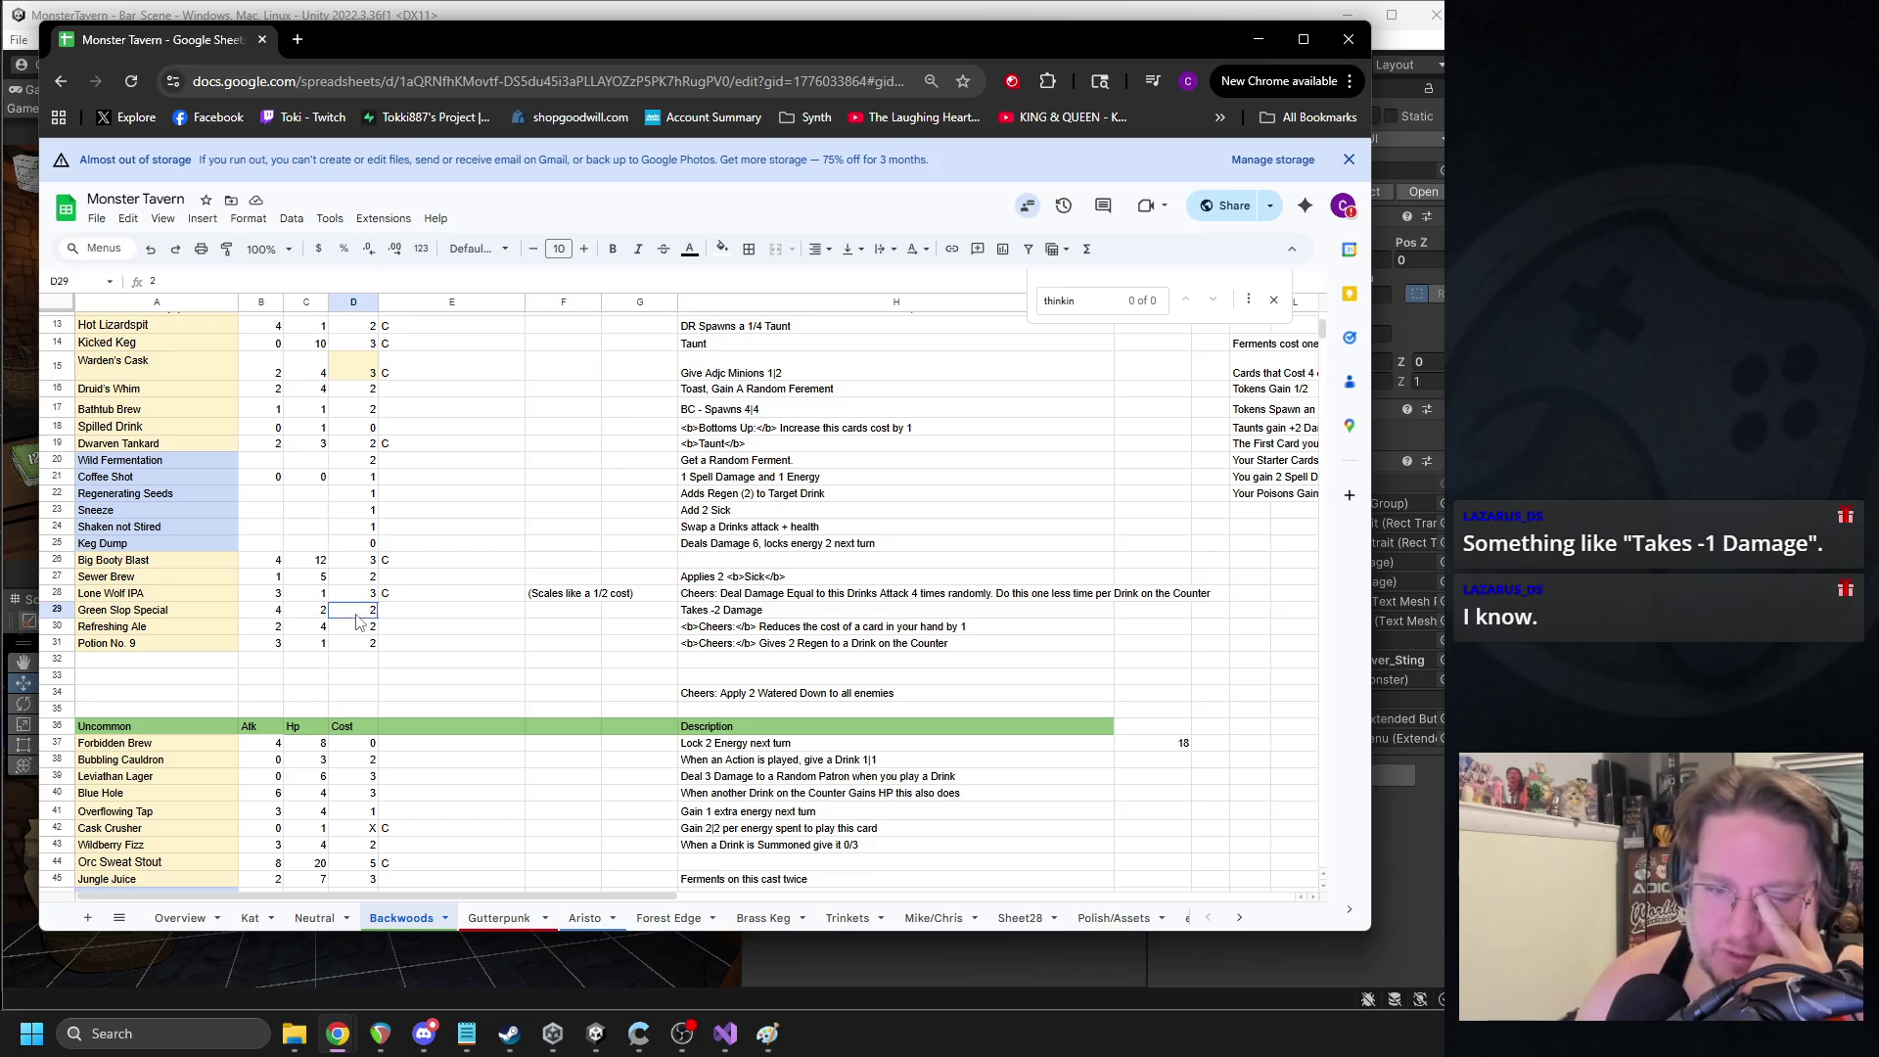
click(711, 614)
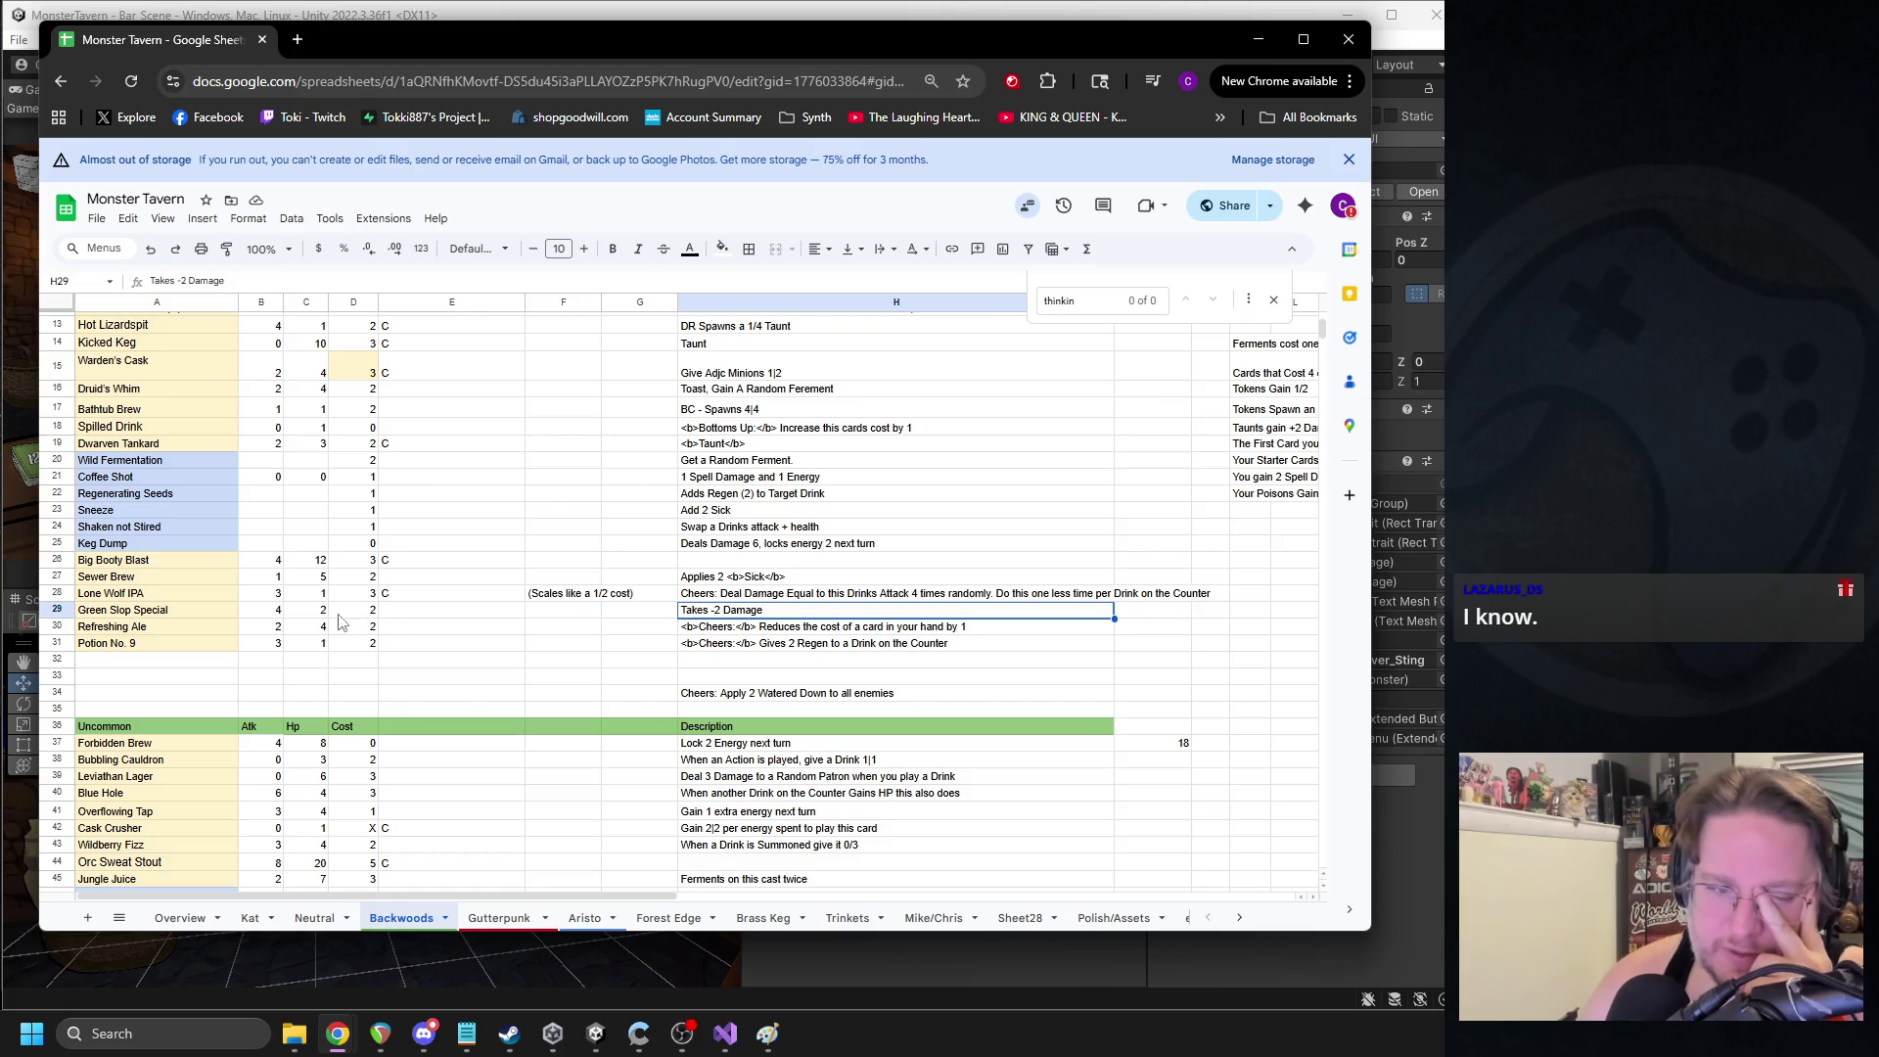
click(163, 595)
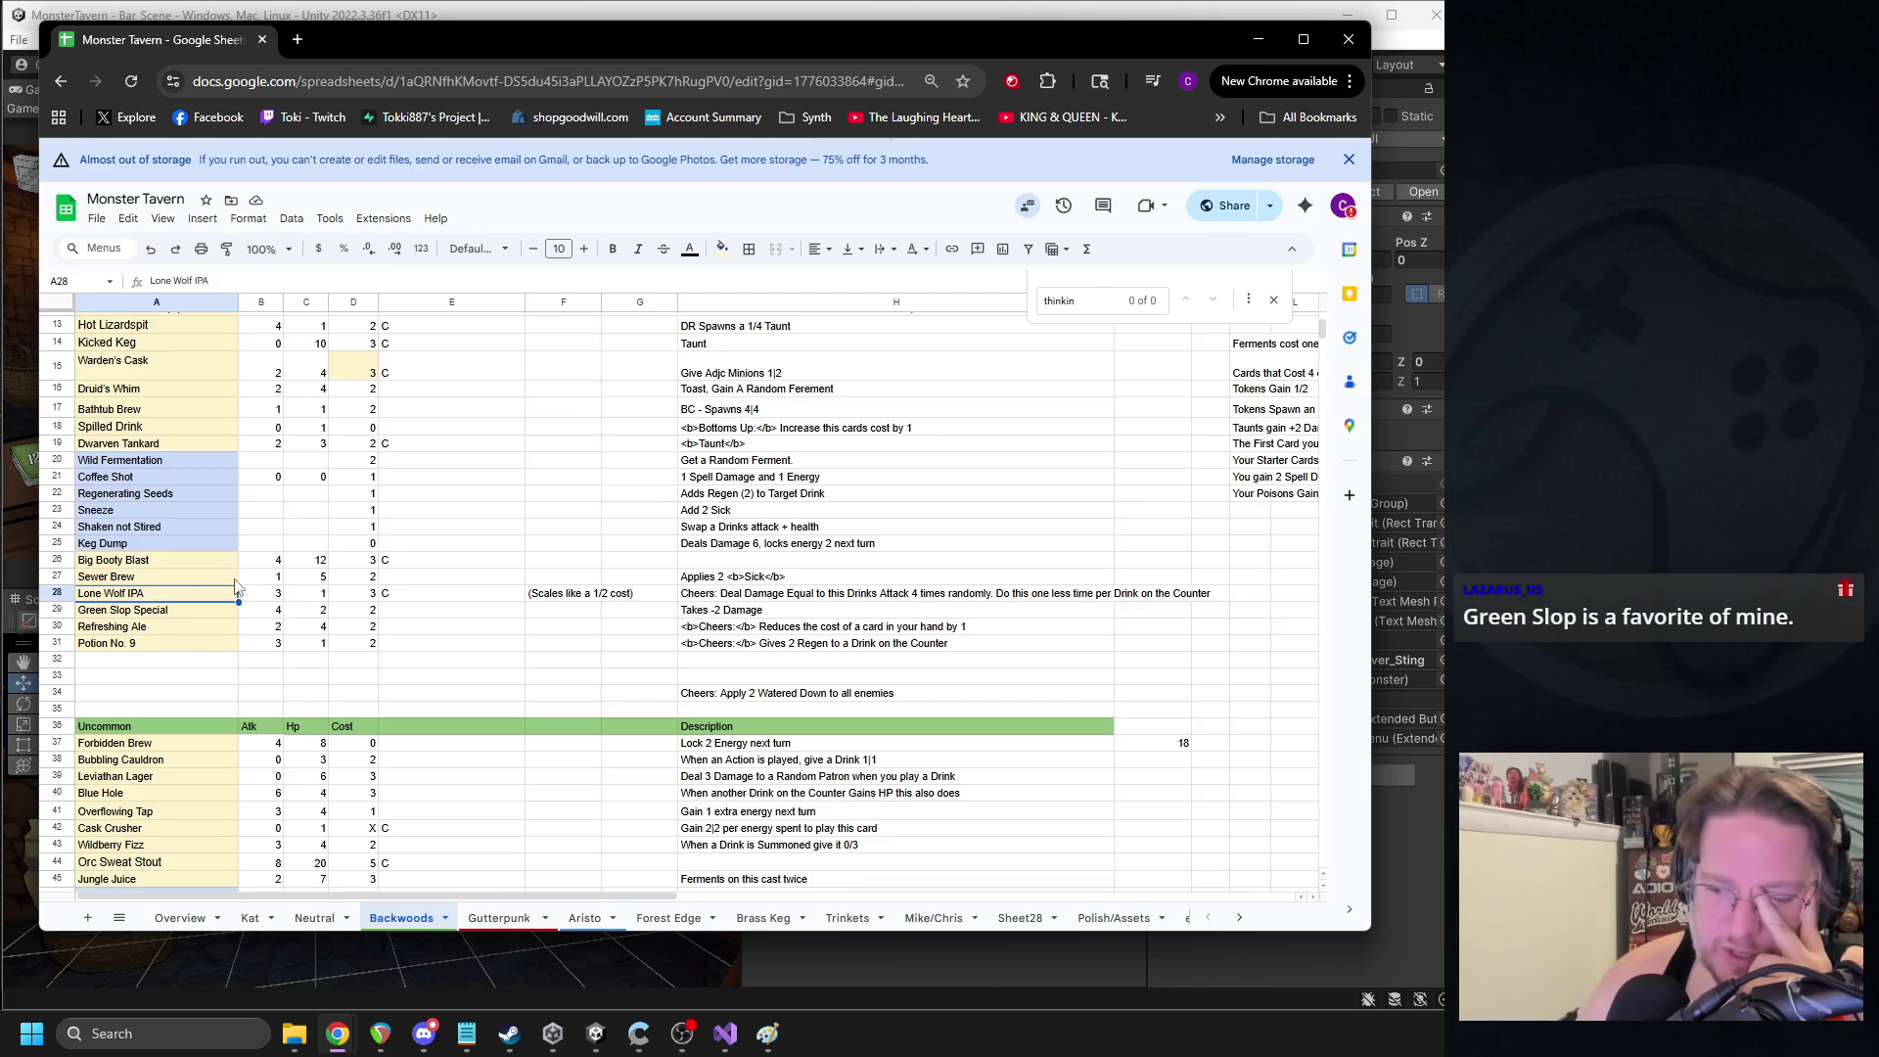
click(715, 614)
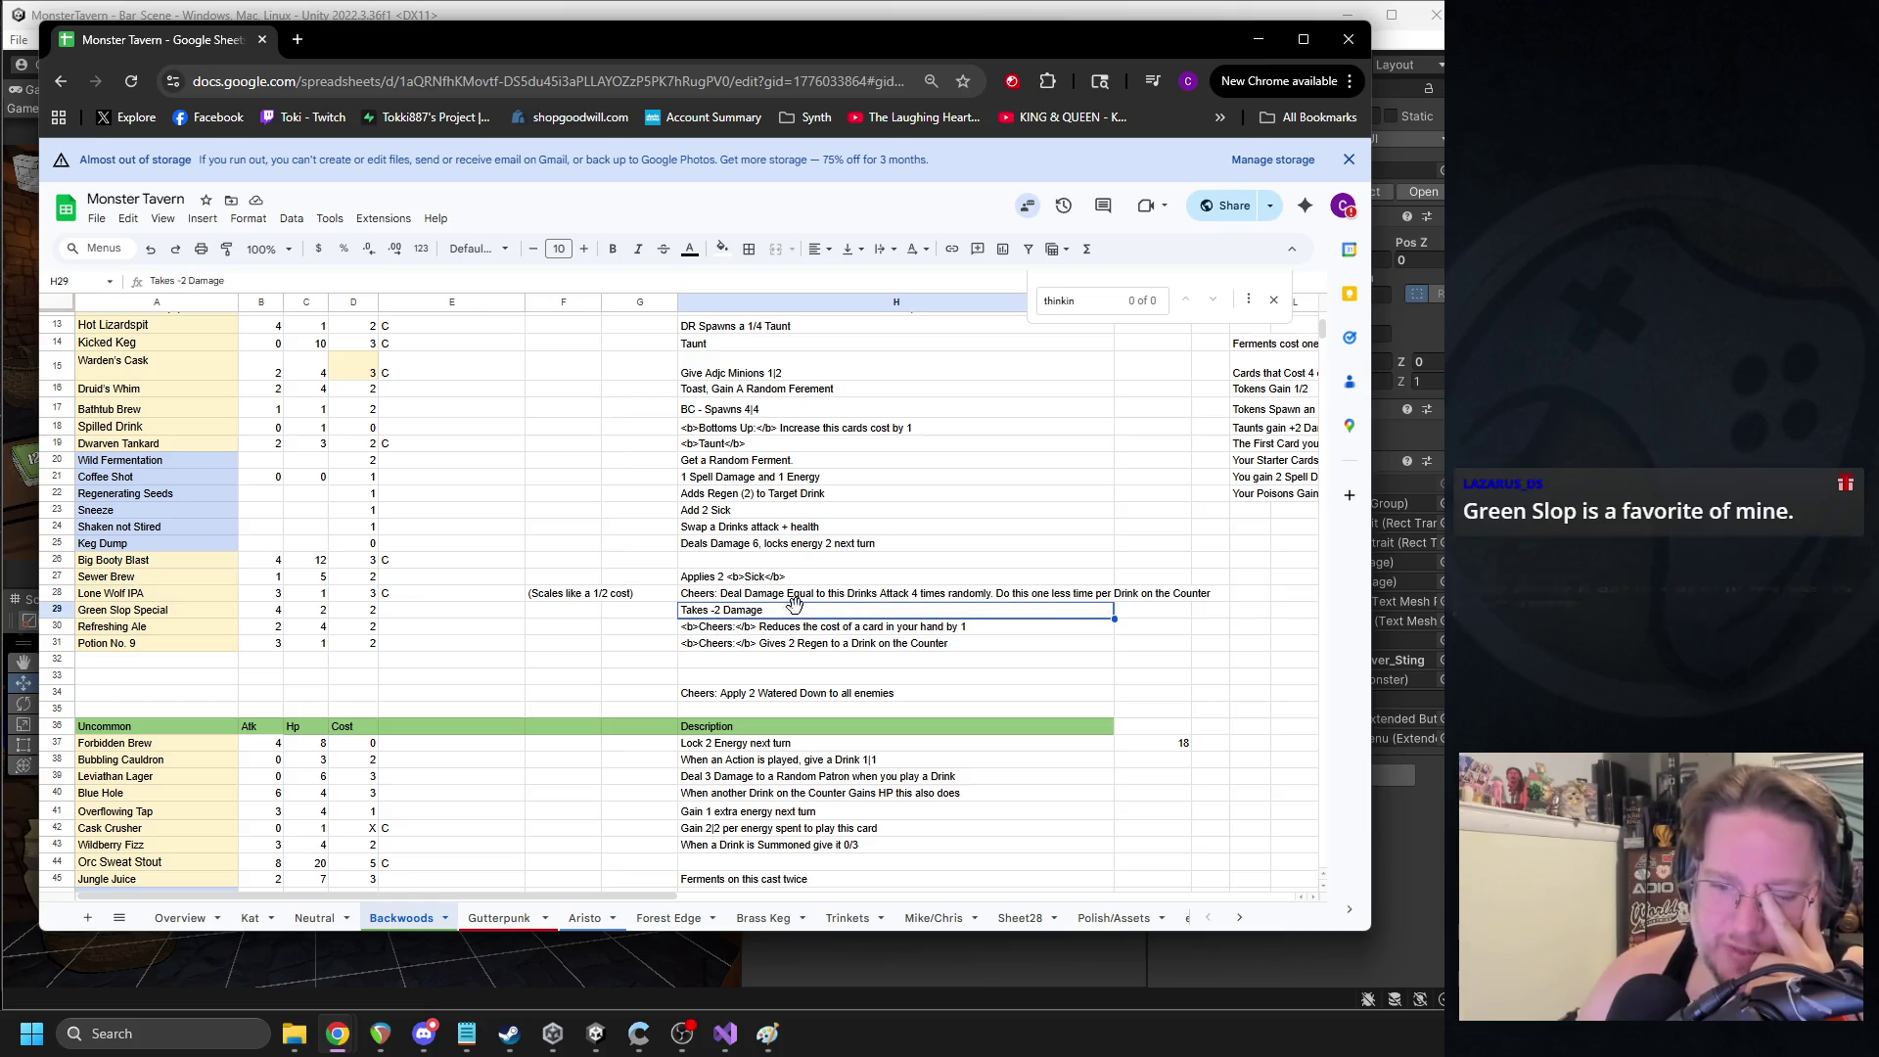
click(733, 648)
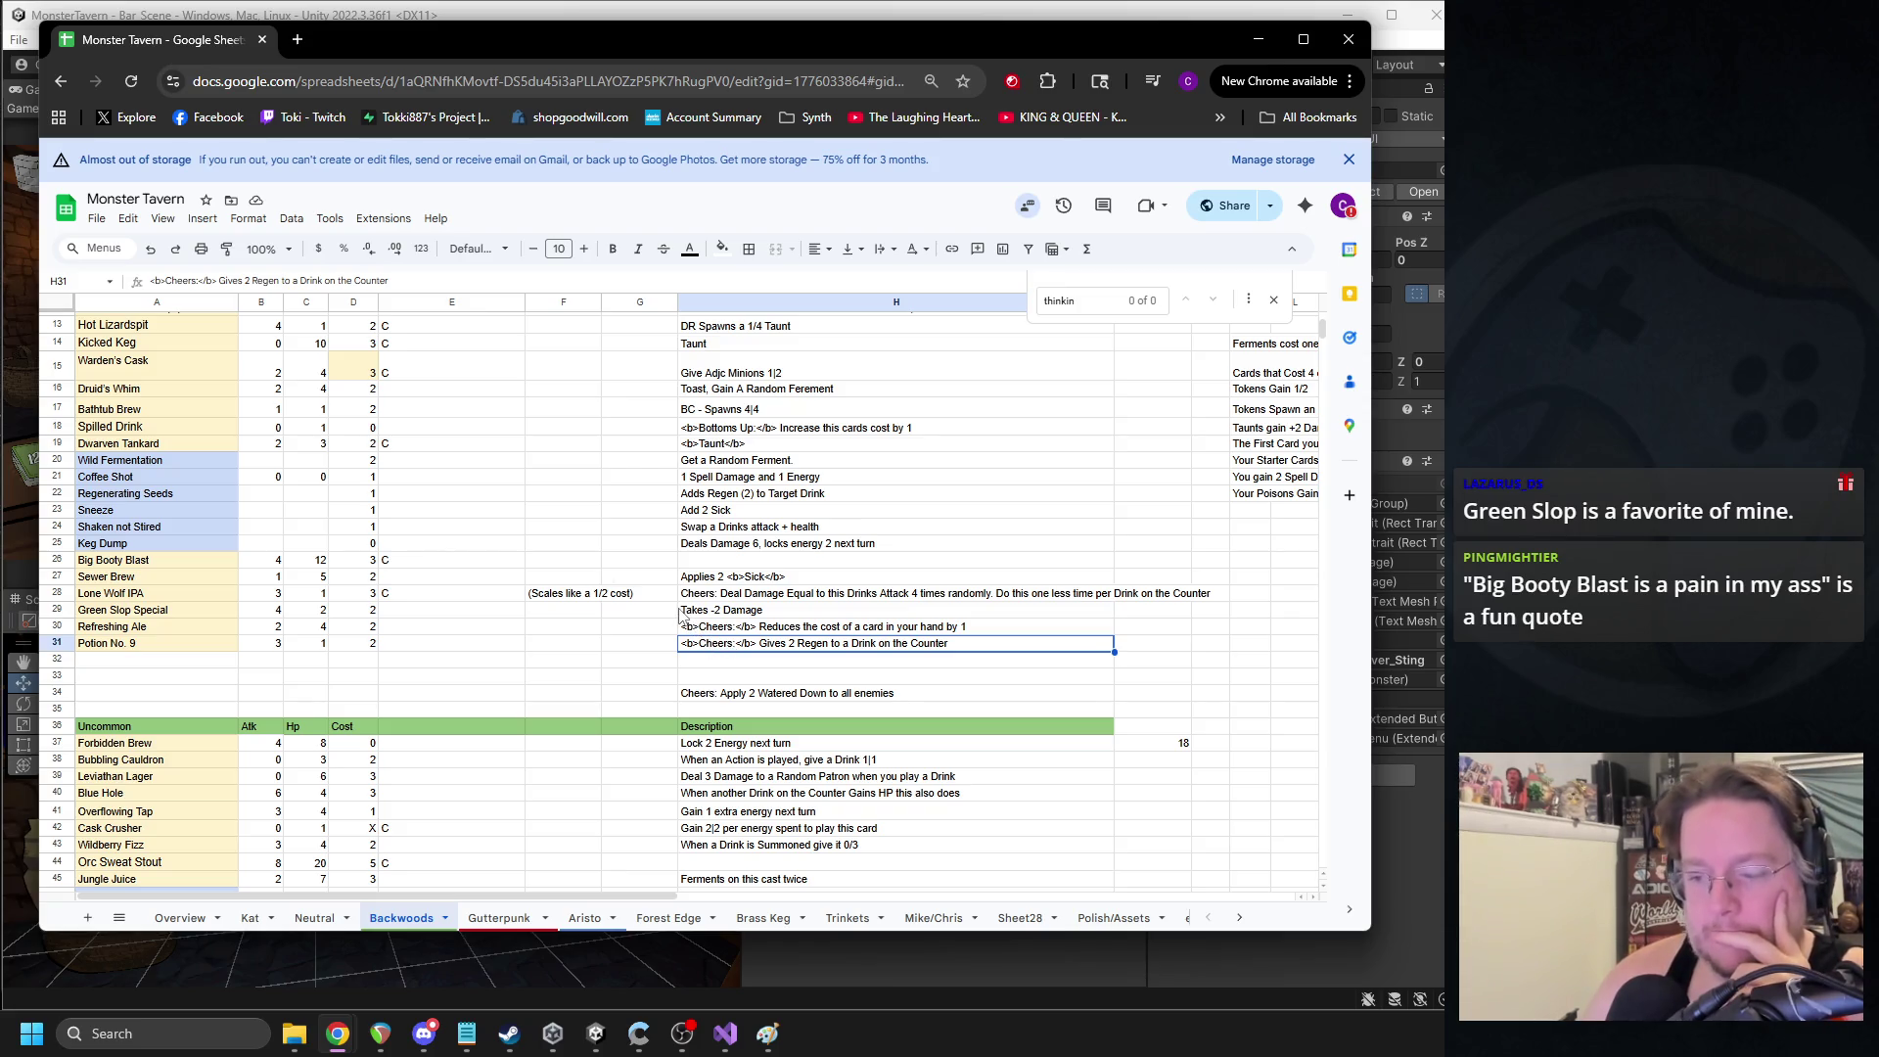
- Review Big Booty Blast's row and compare its Hp with Kicked Keg's Hp of 10
click(403, 562)
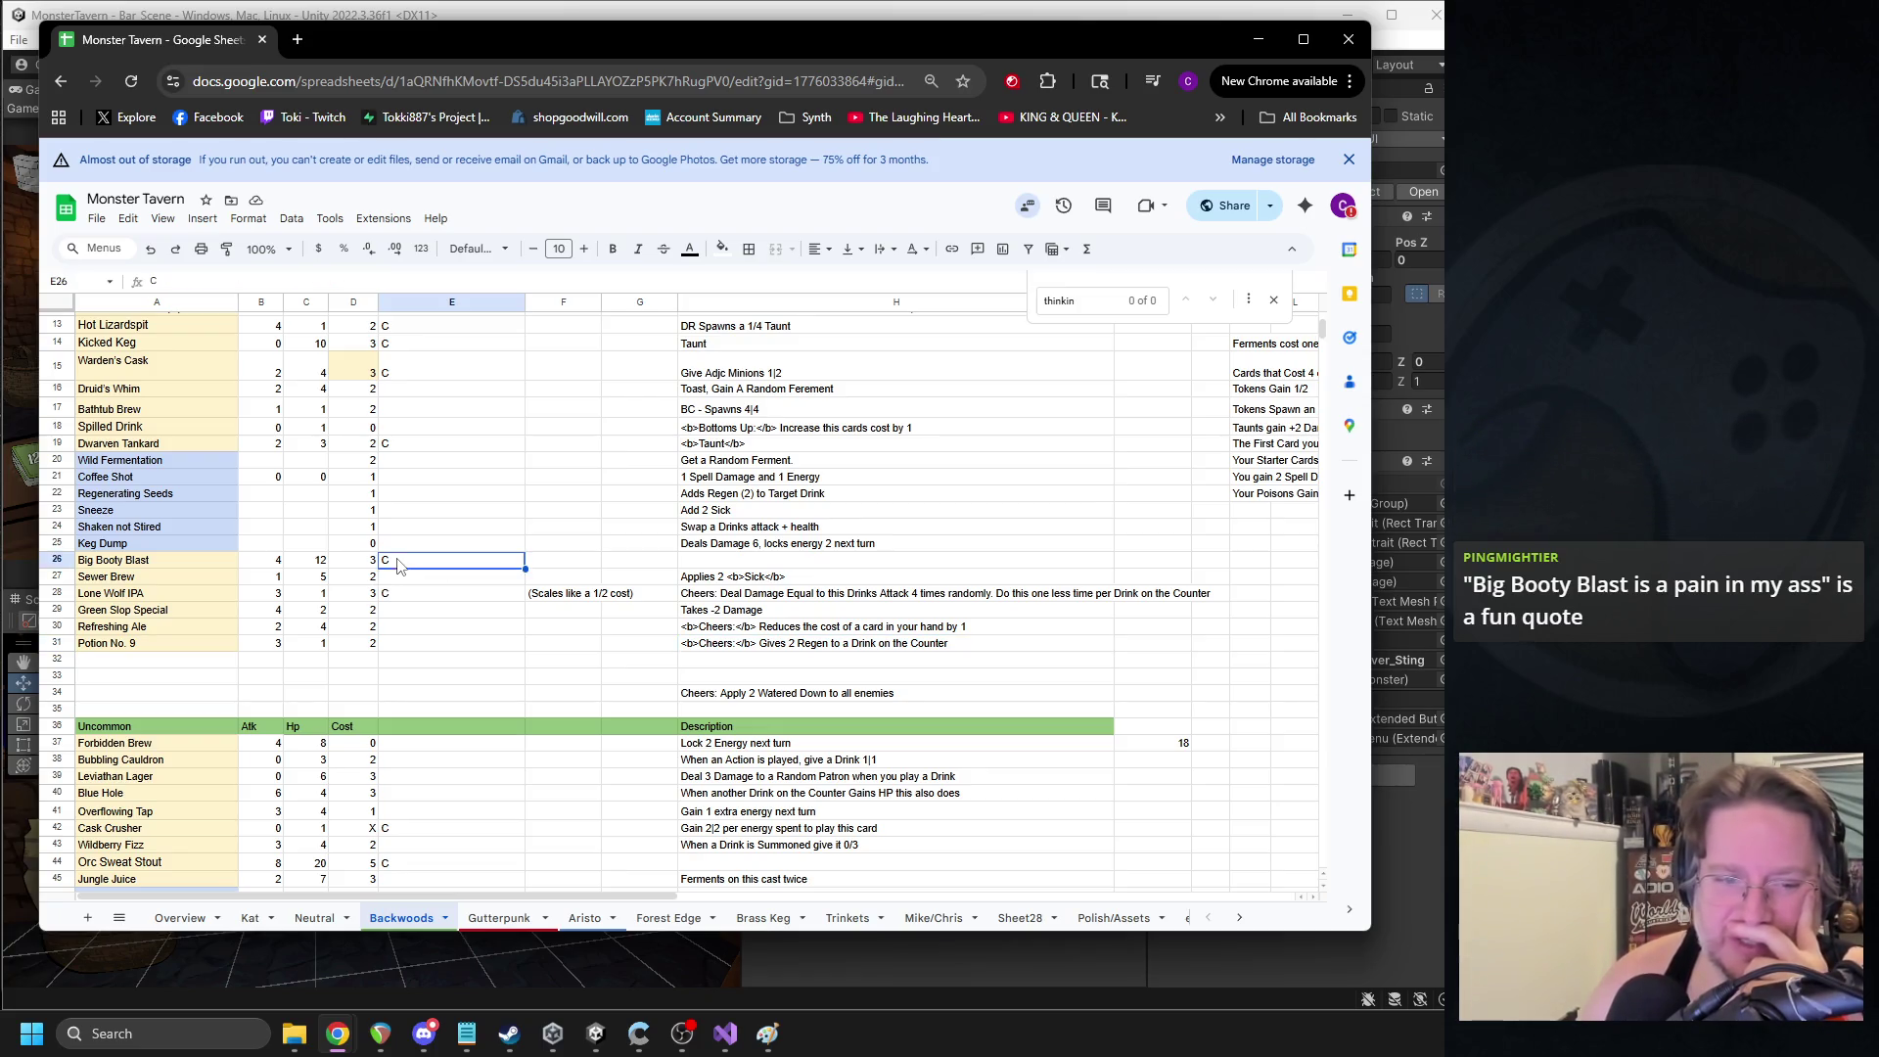
click(177, 559)
double_click(306, 560)
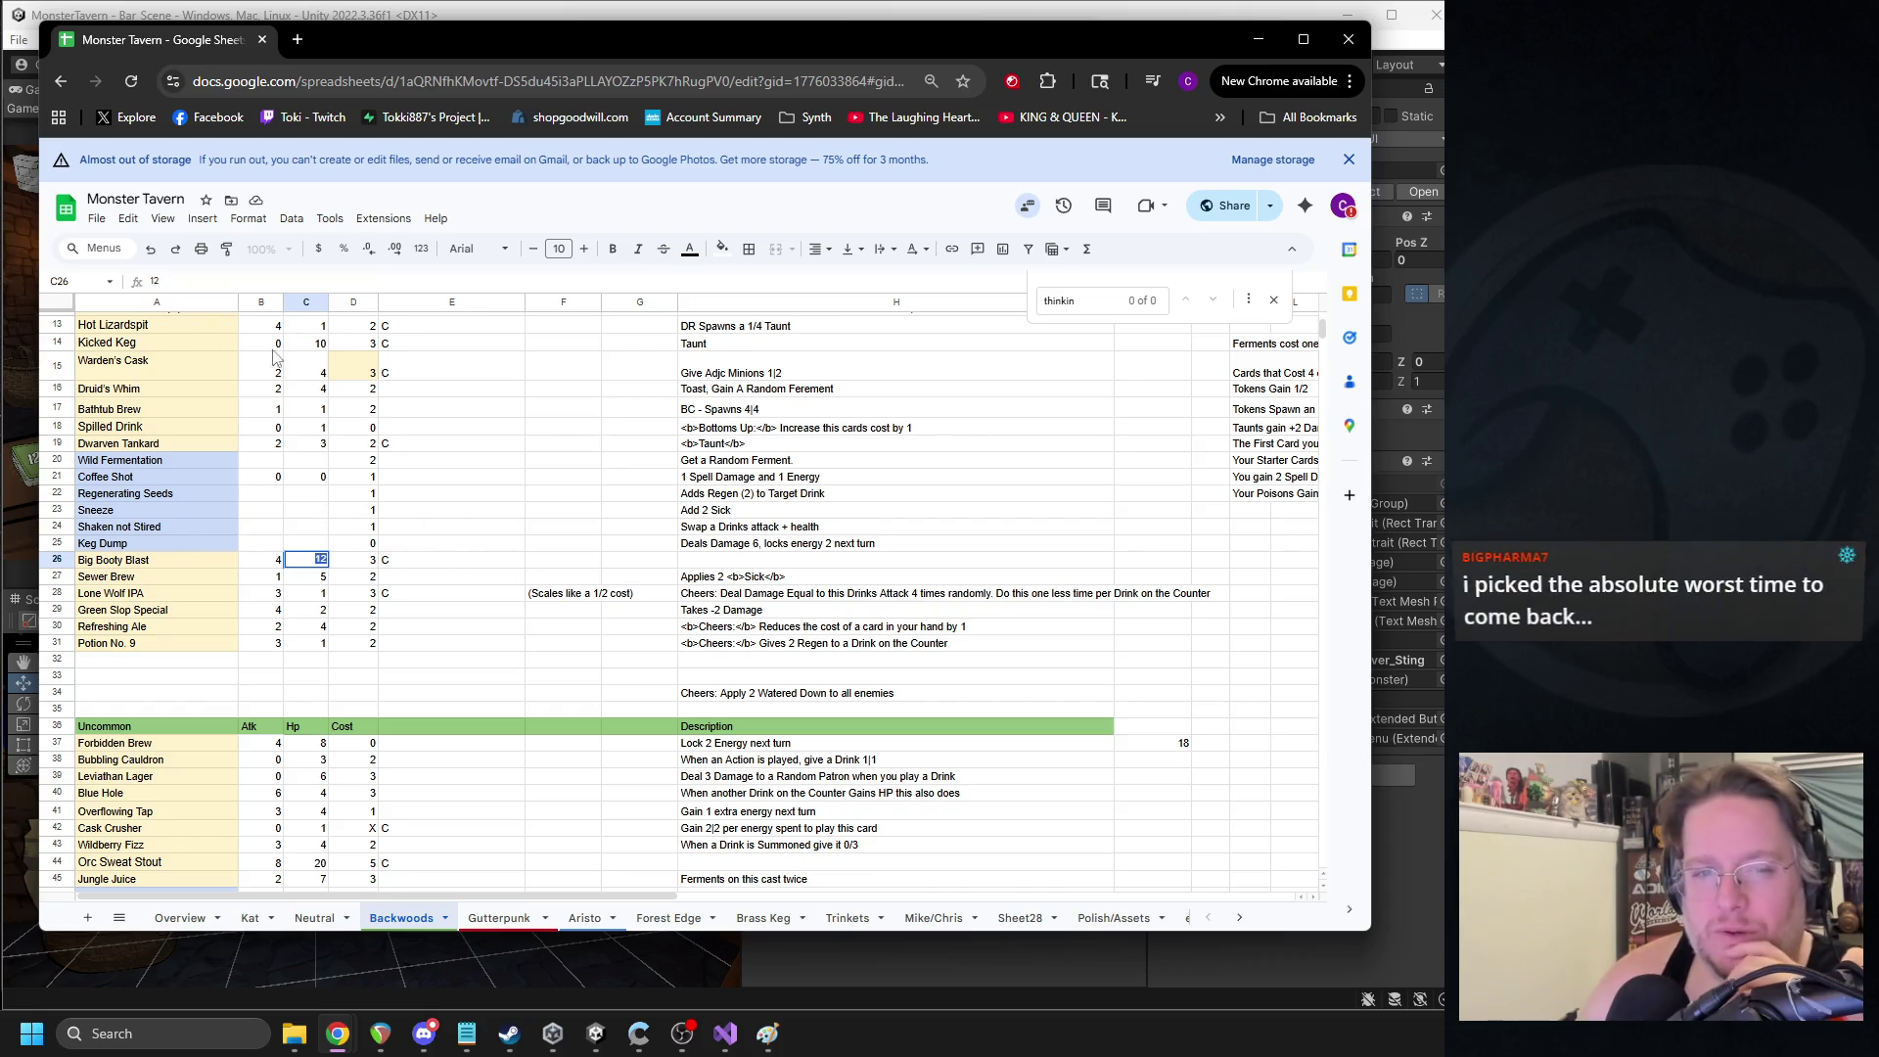
click(315, 347)
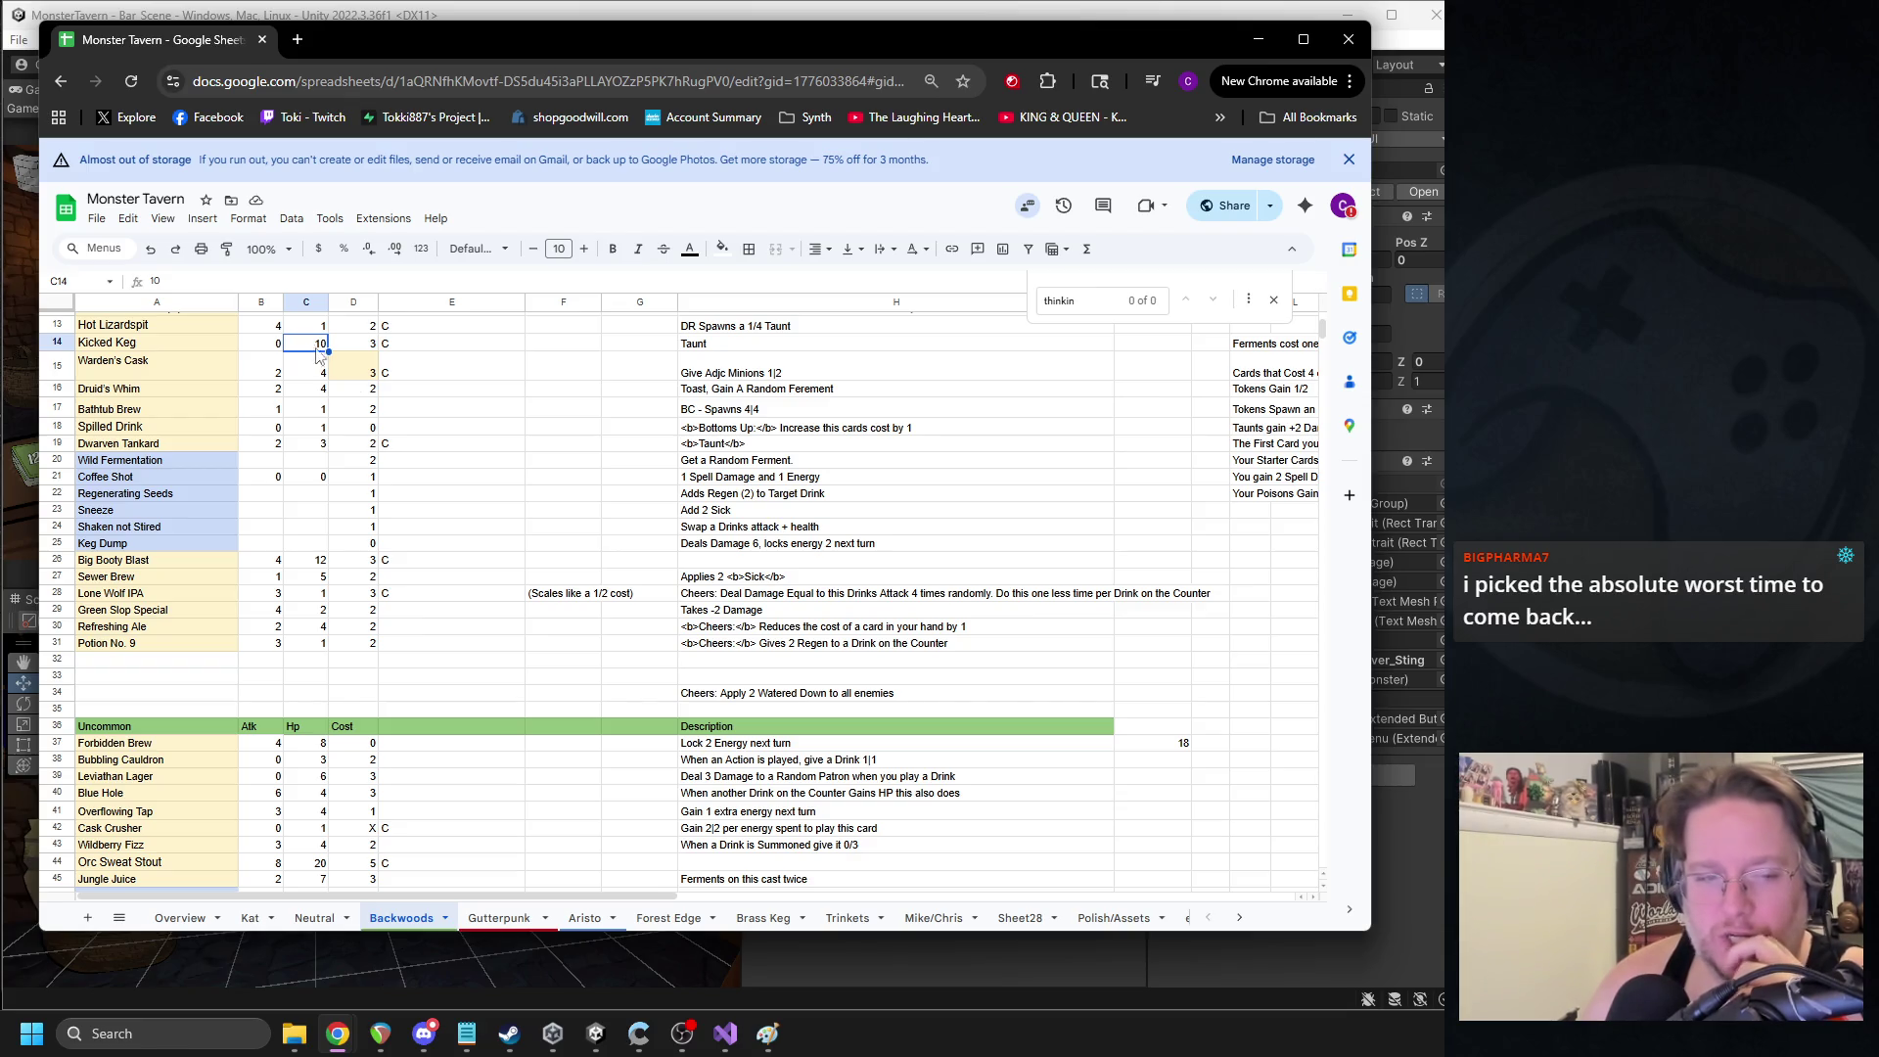
click(310, 566)
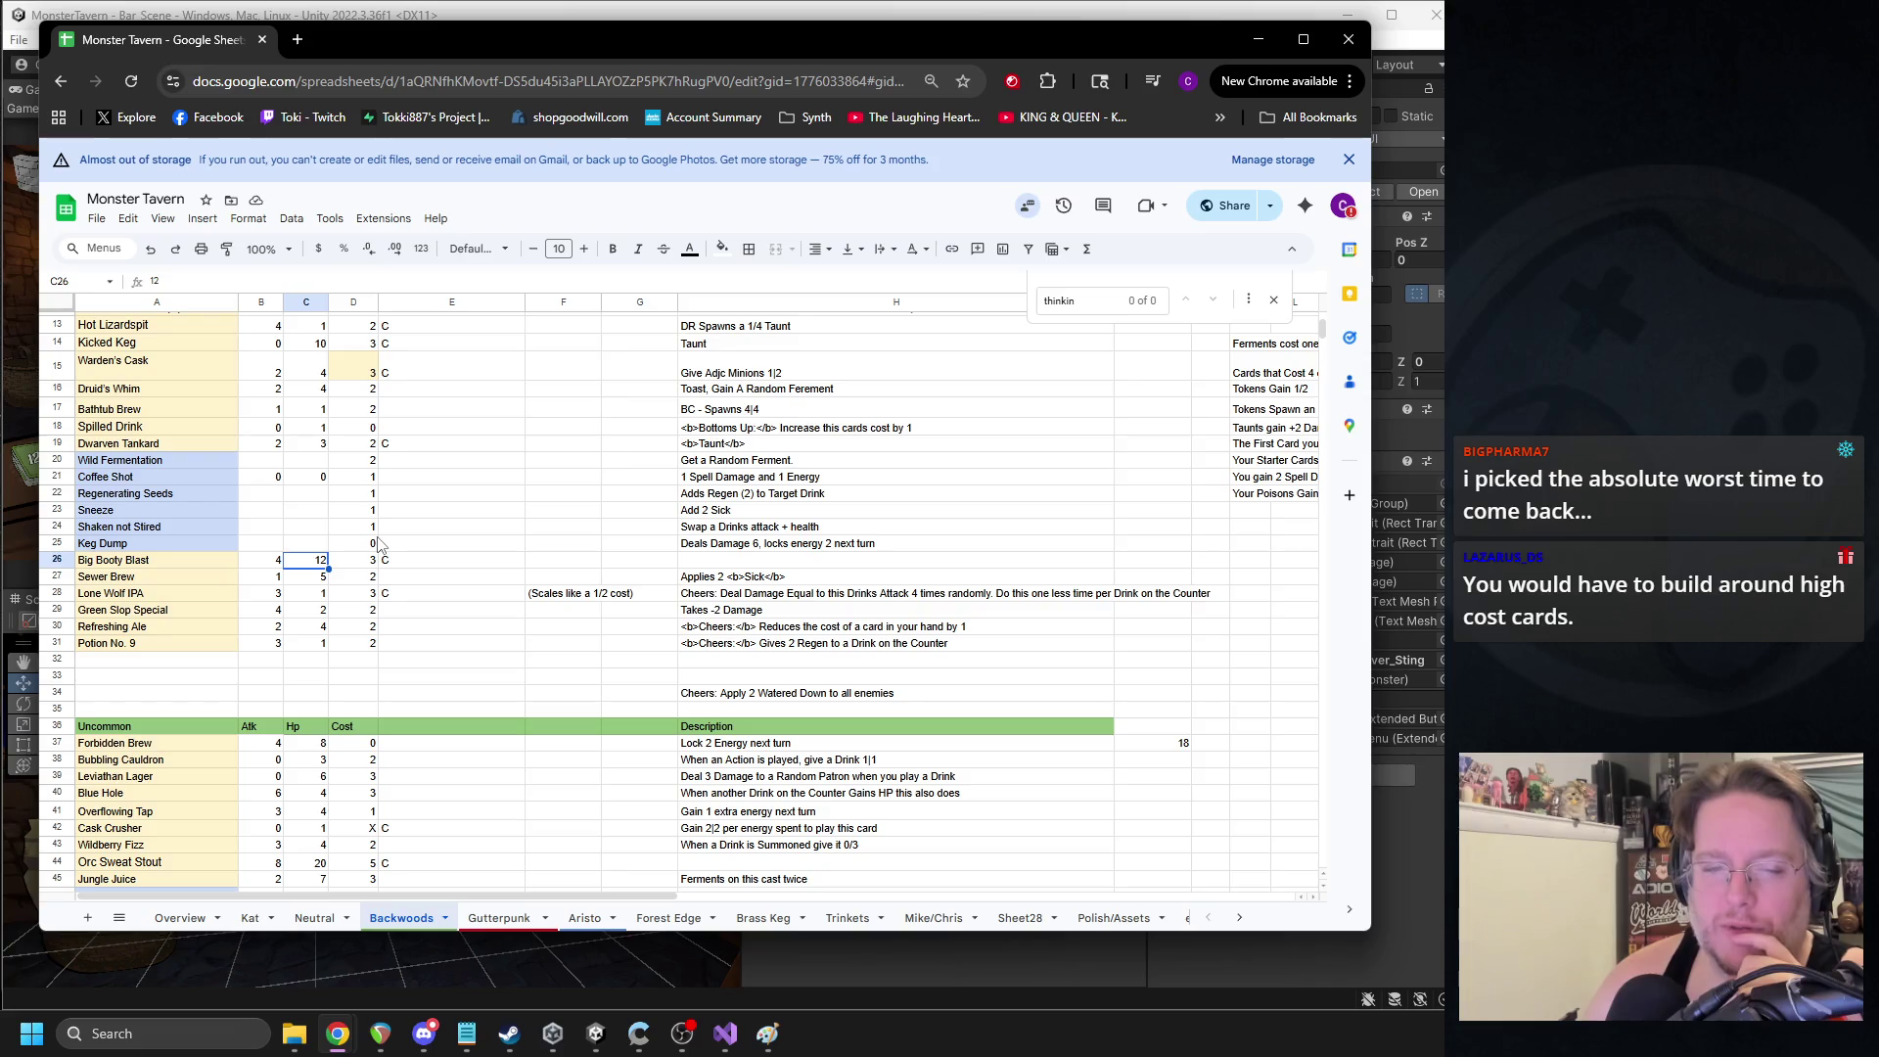
- Try Hp 10 for Big Booty Blast and 1 for Sewer Brew, undo both, then minimize the browser
double_click(323, 561)
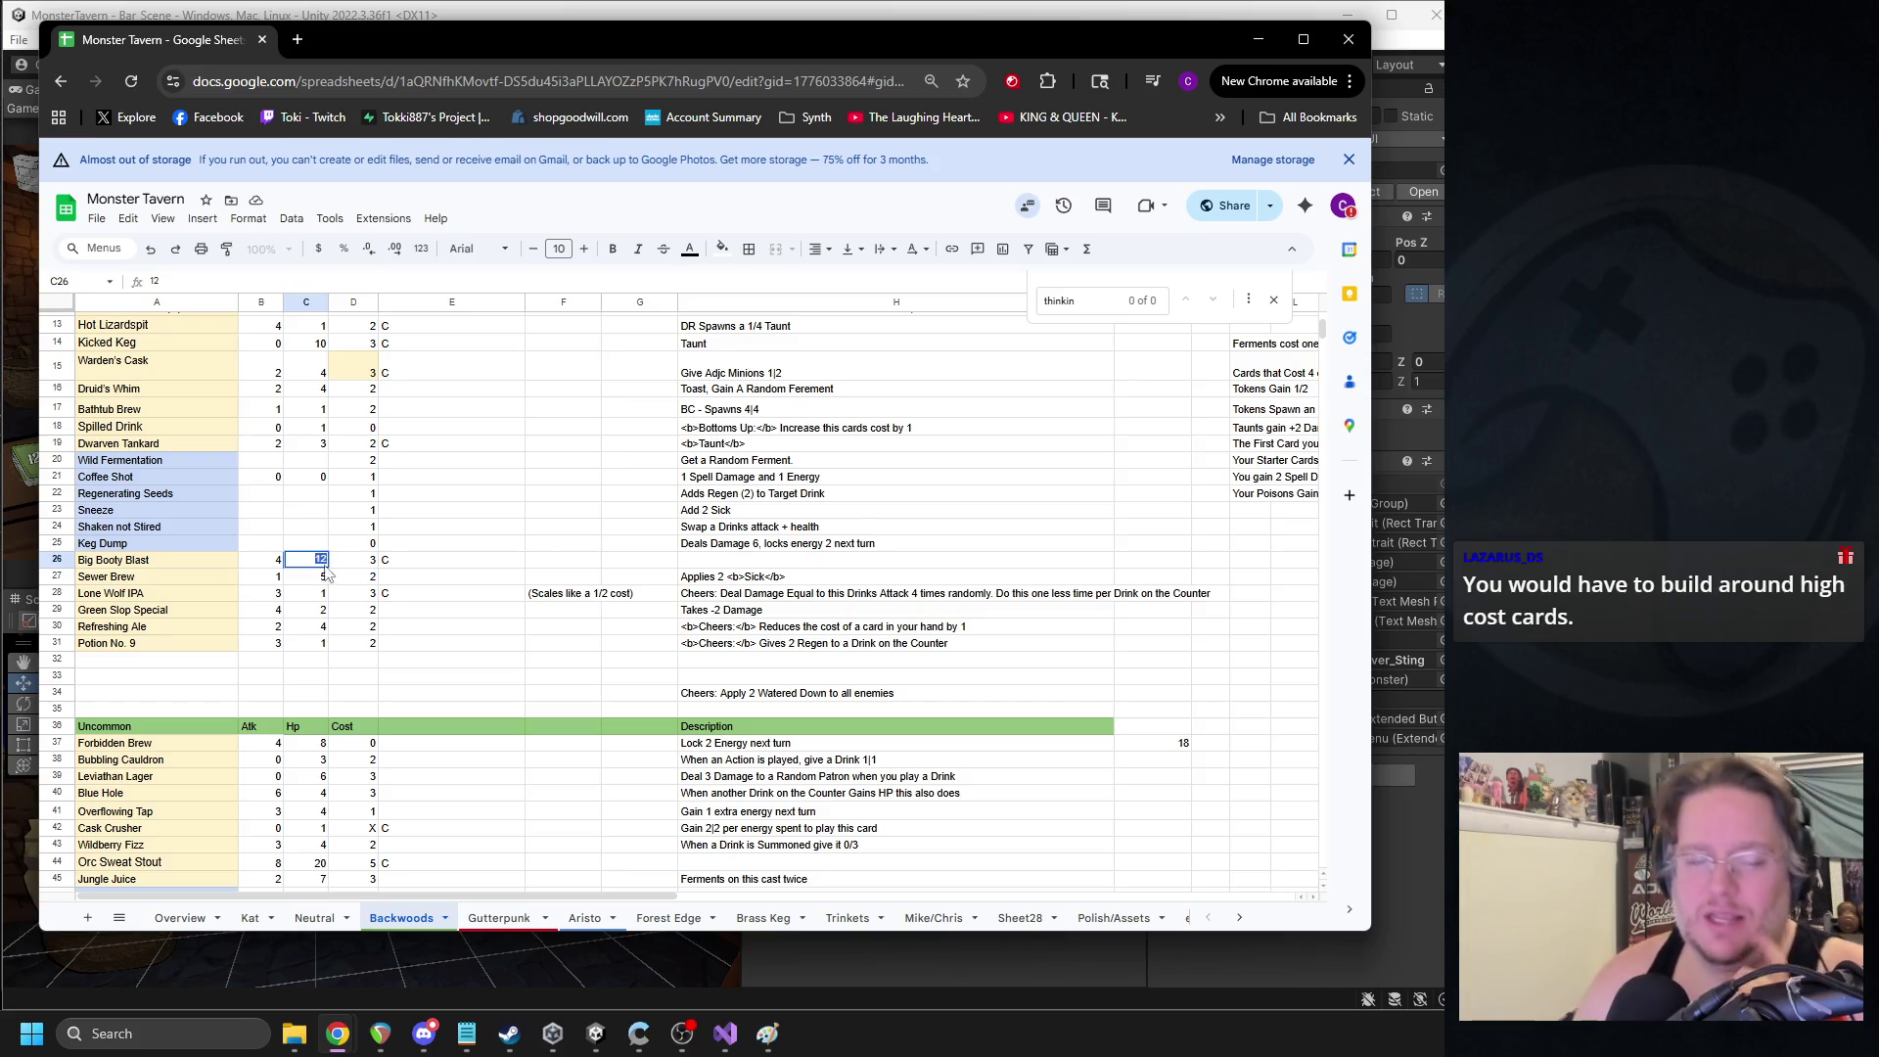
text(10)
key(Return)
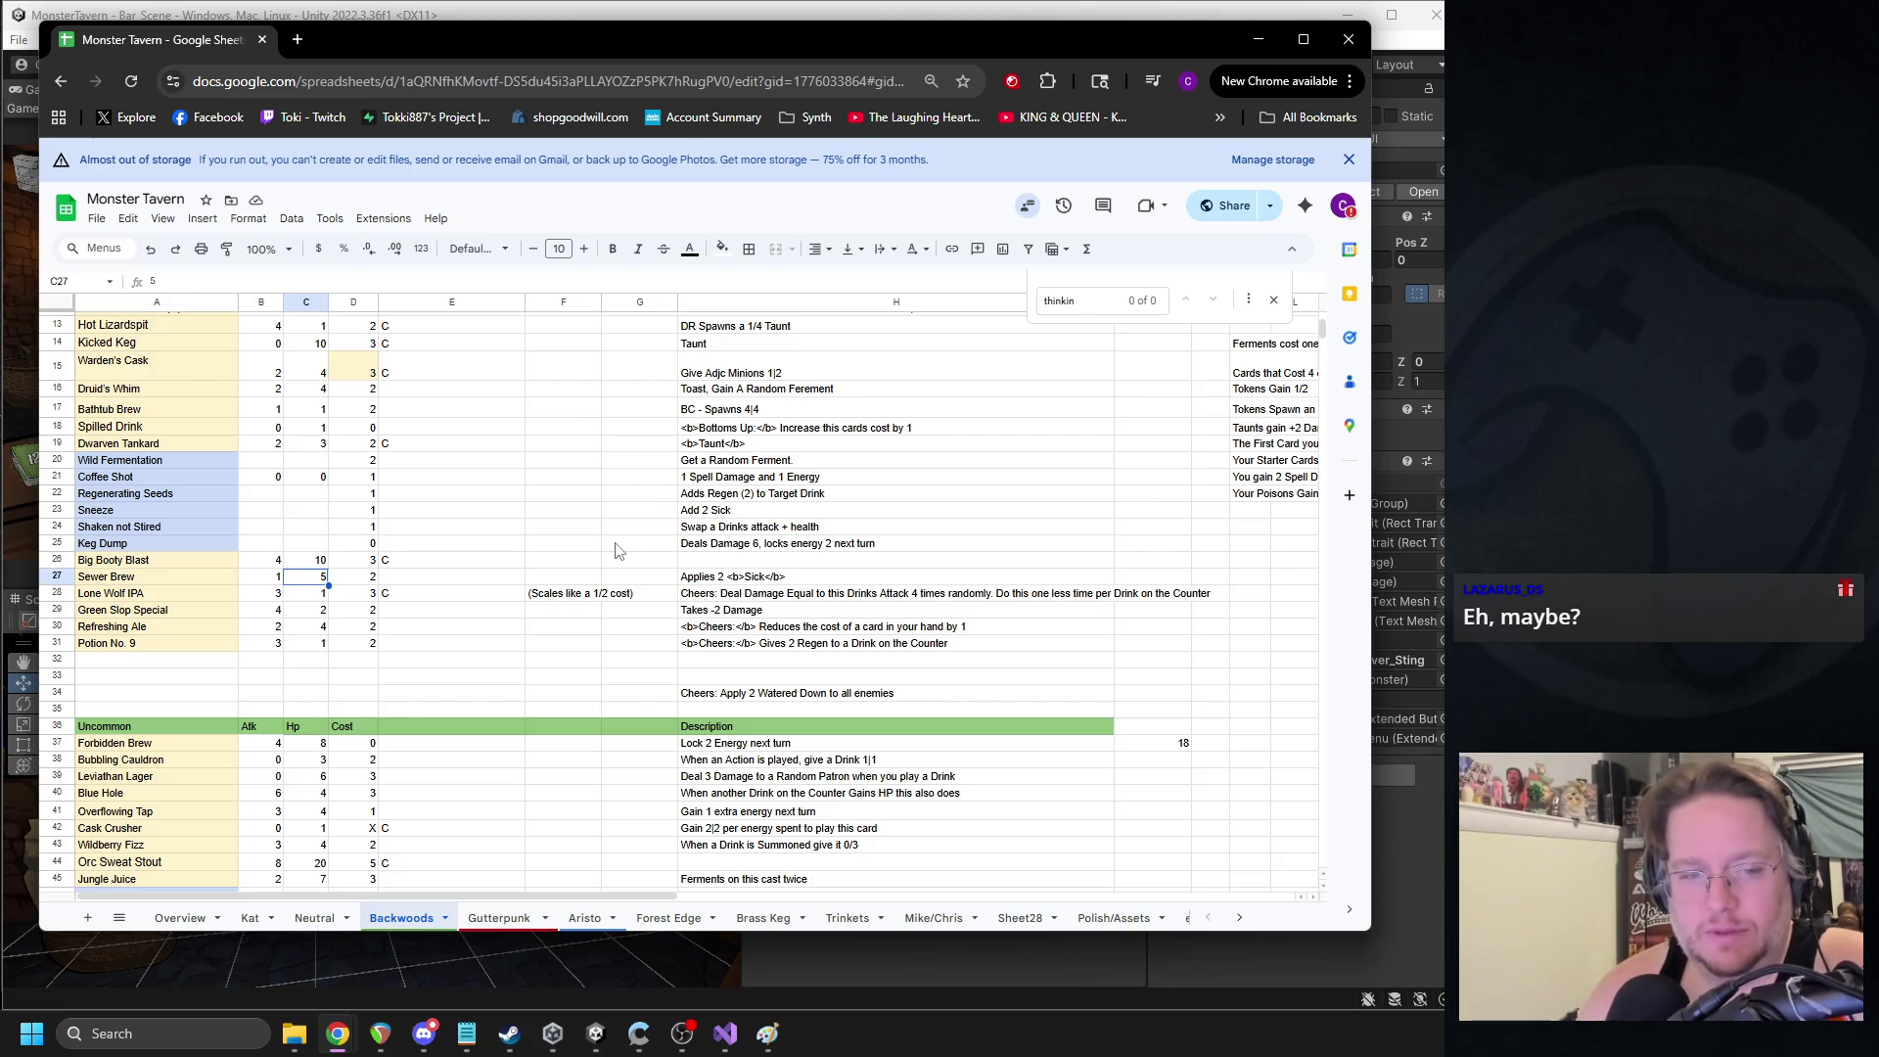
text(1)
click(320, 562)
key(ctrl+z)
key(ctrl+z)
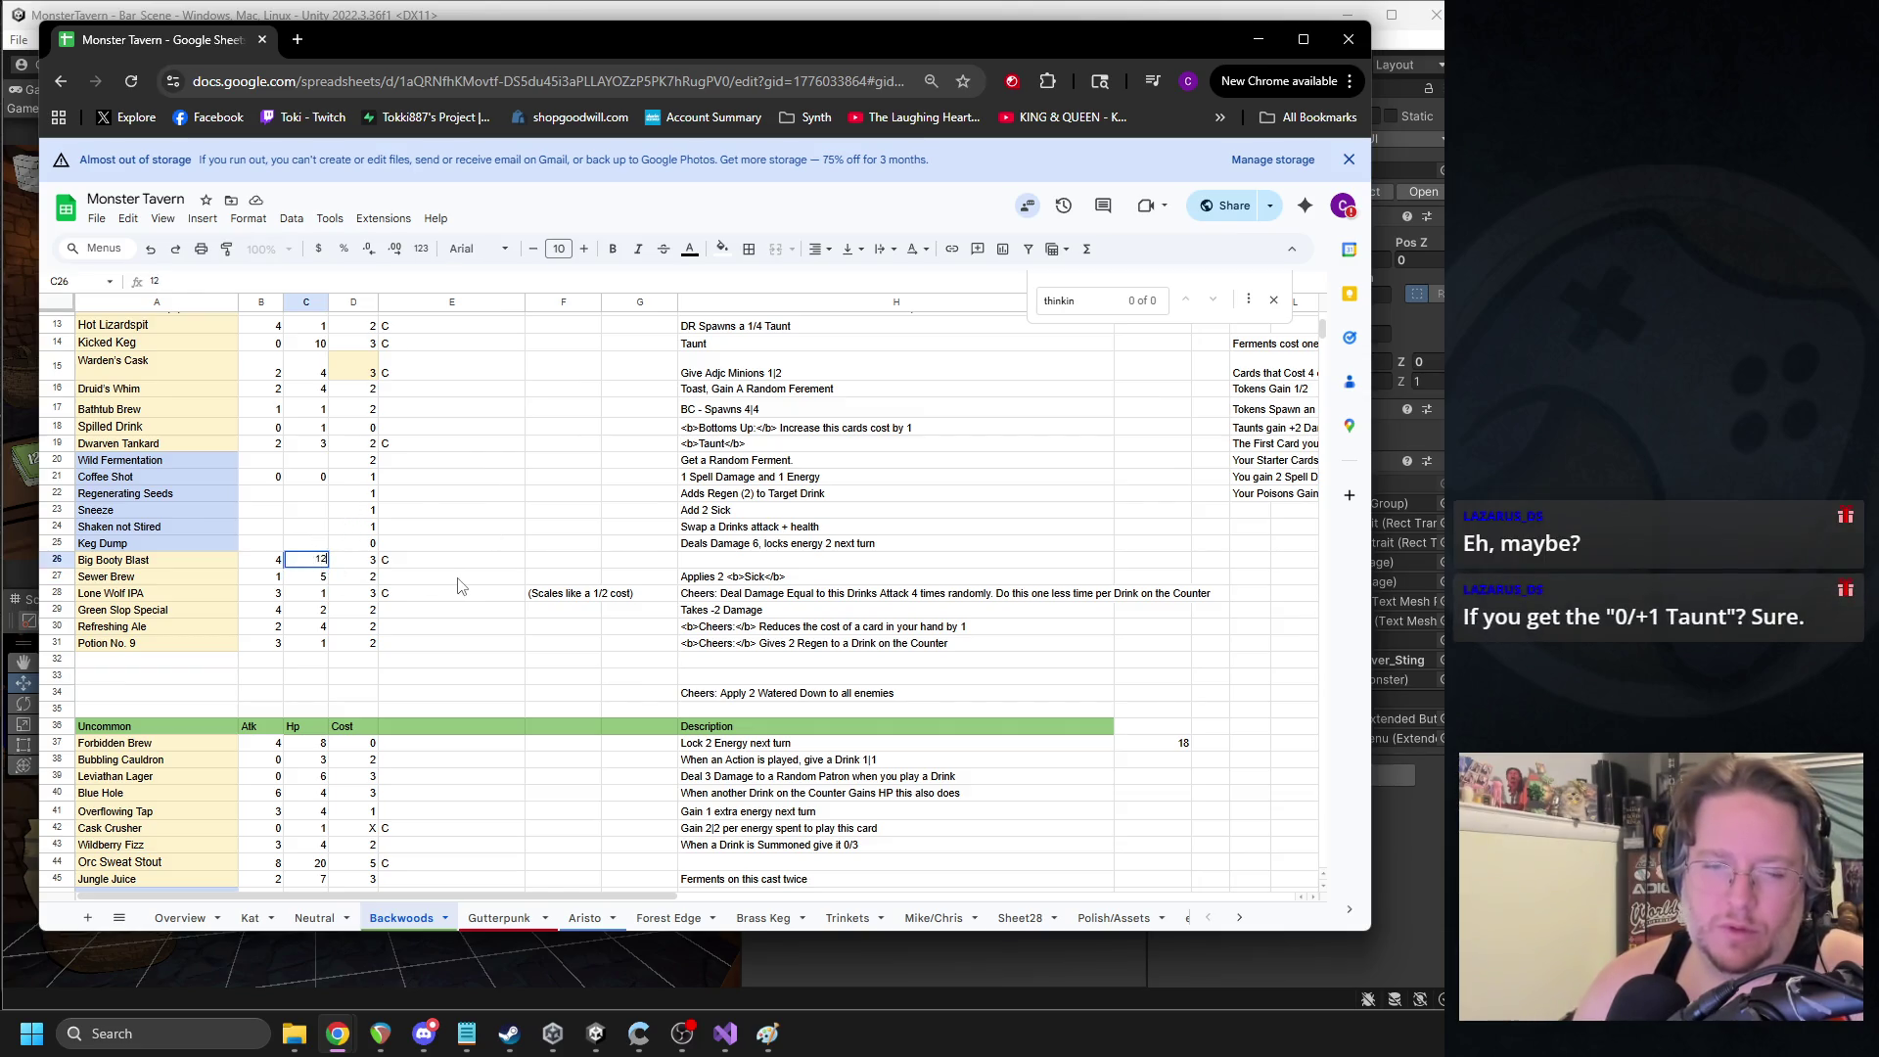
click(466, 583)
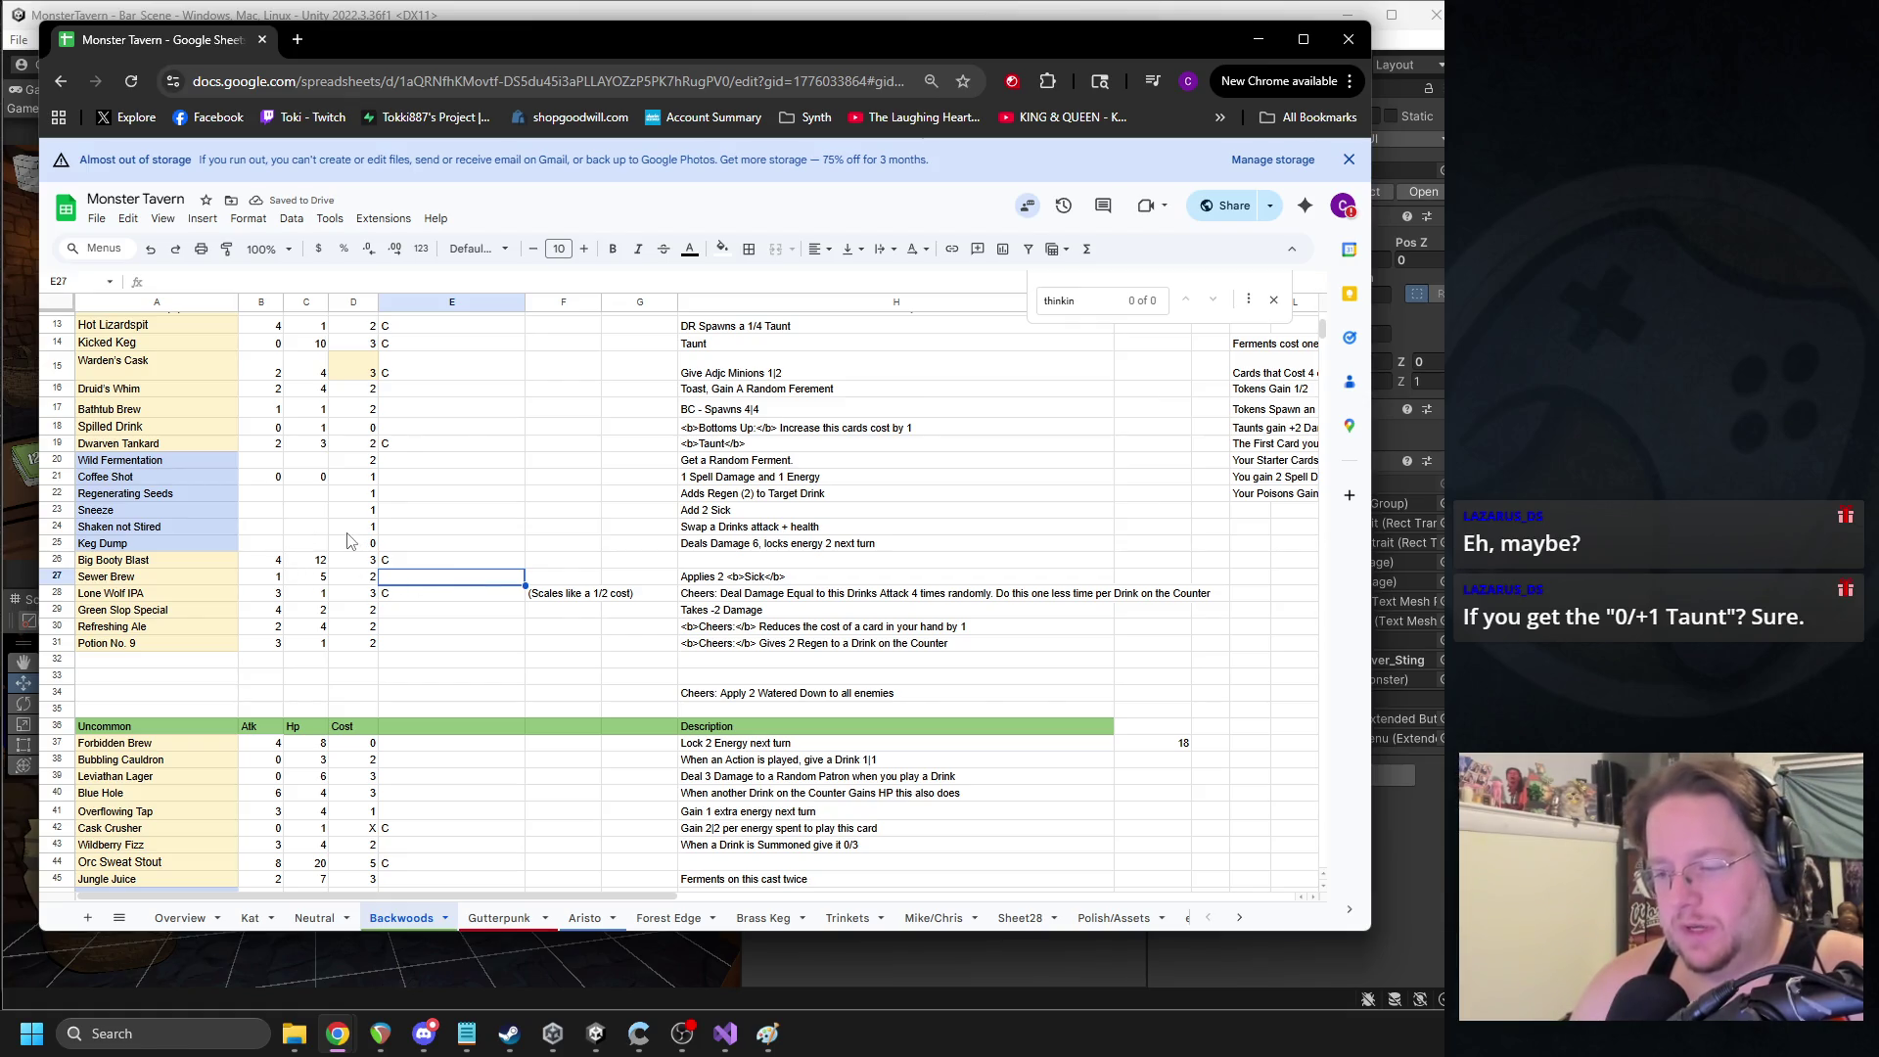
click(280, 561)
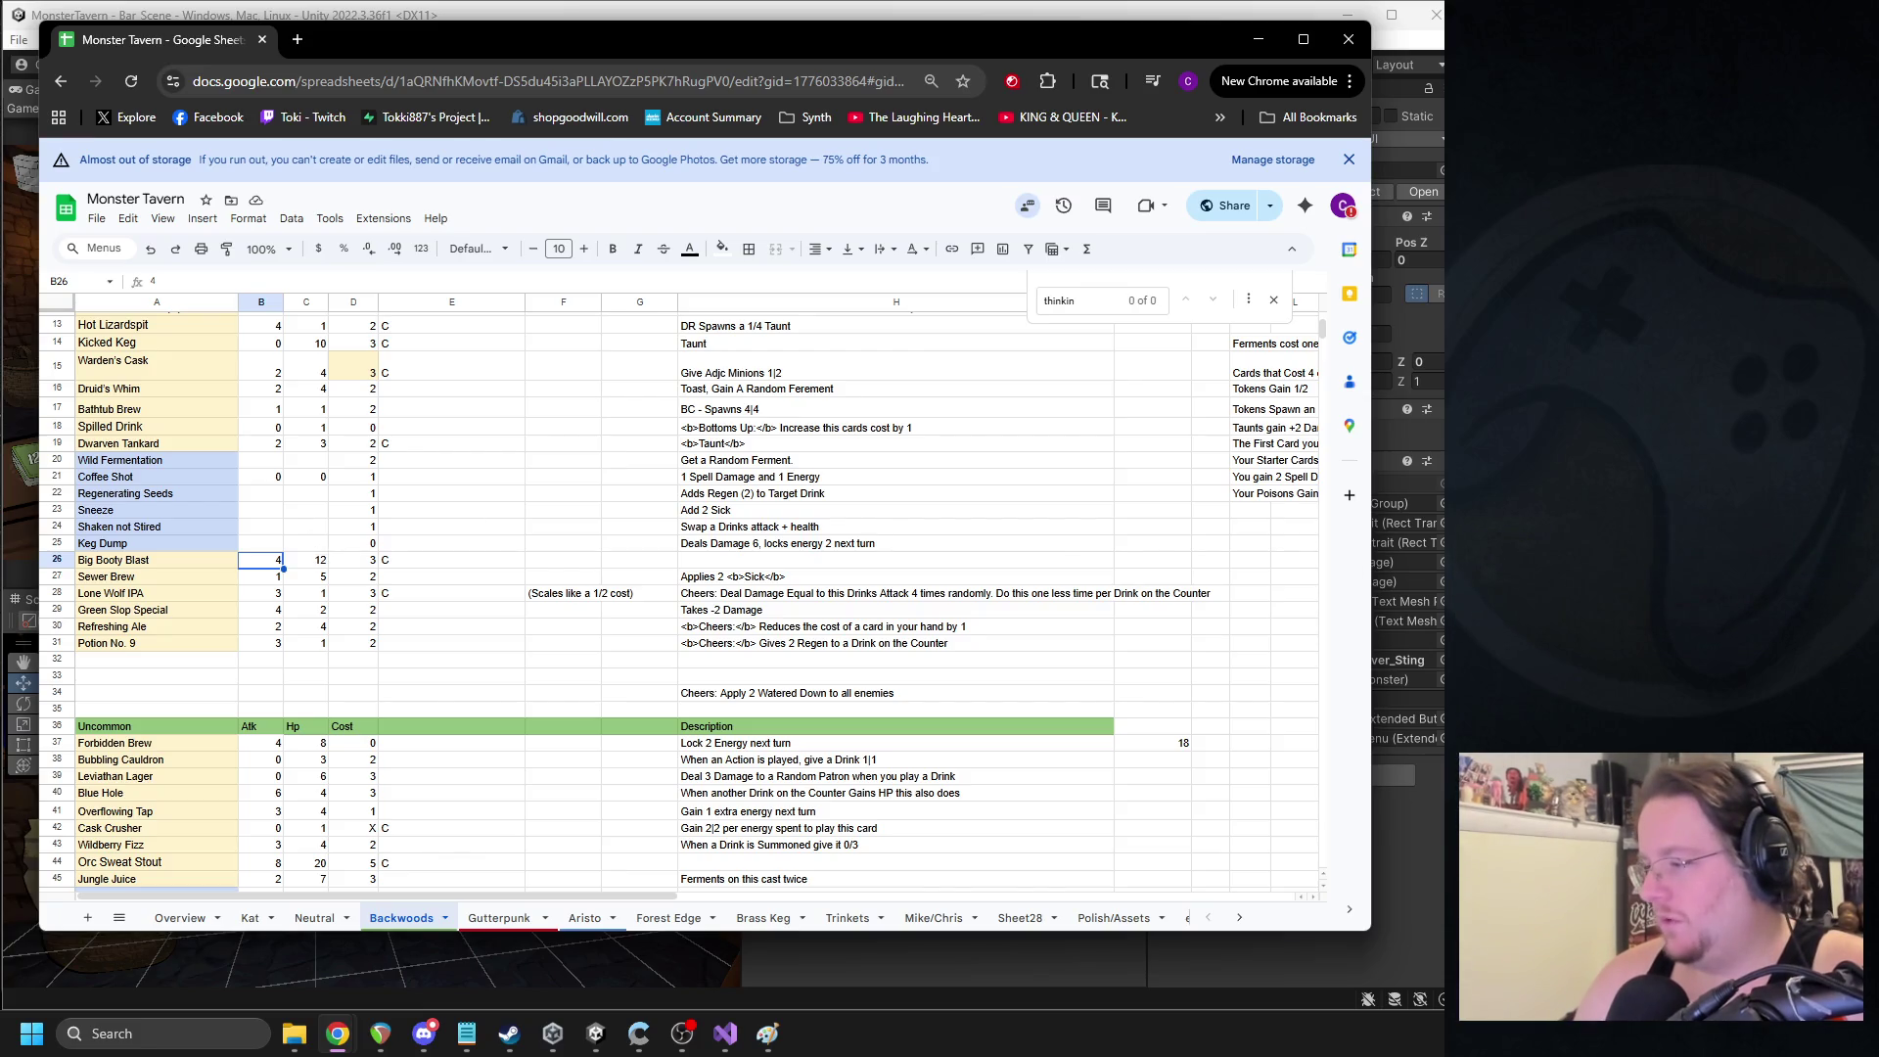
click(1258, 40)
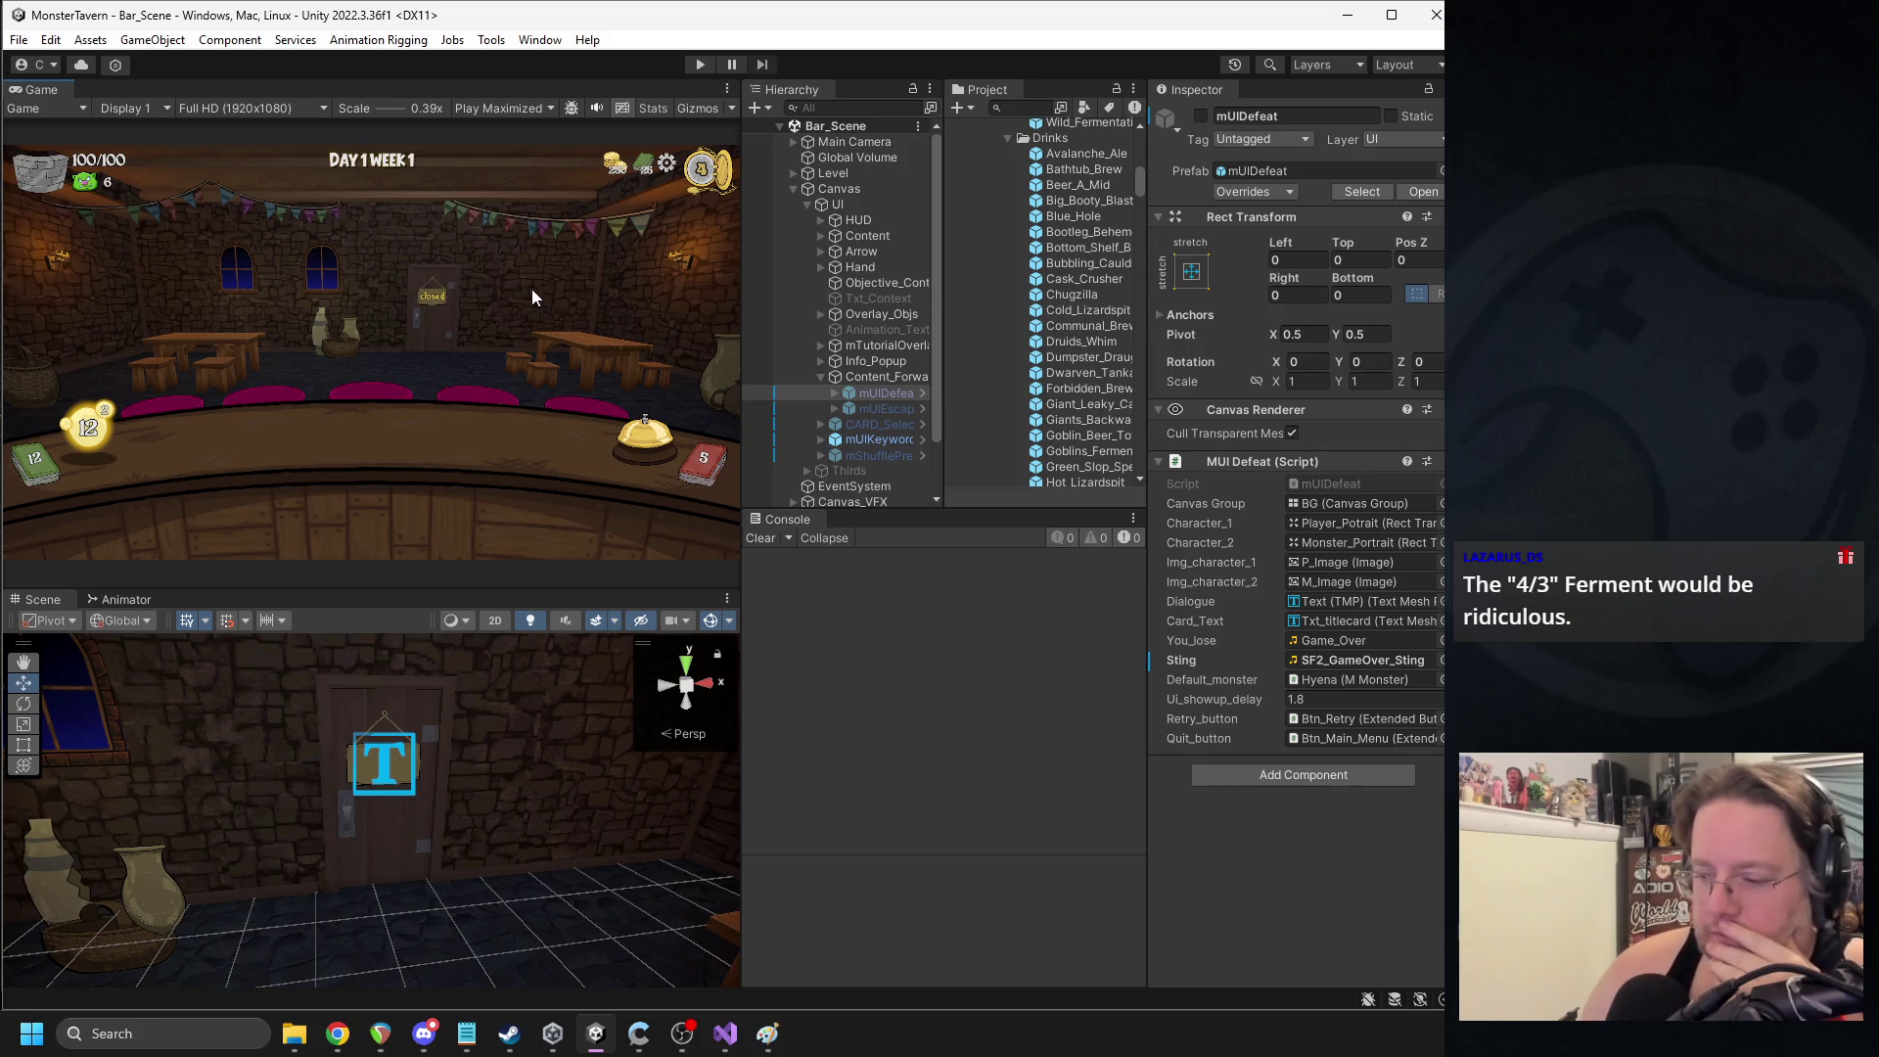
click(700, 64)
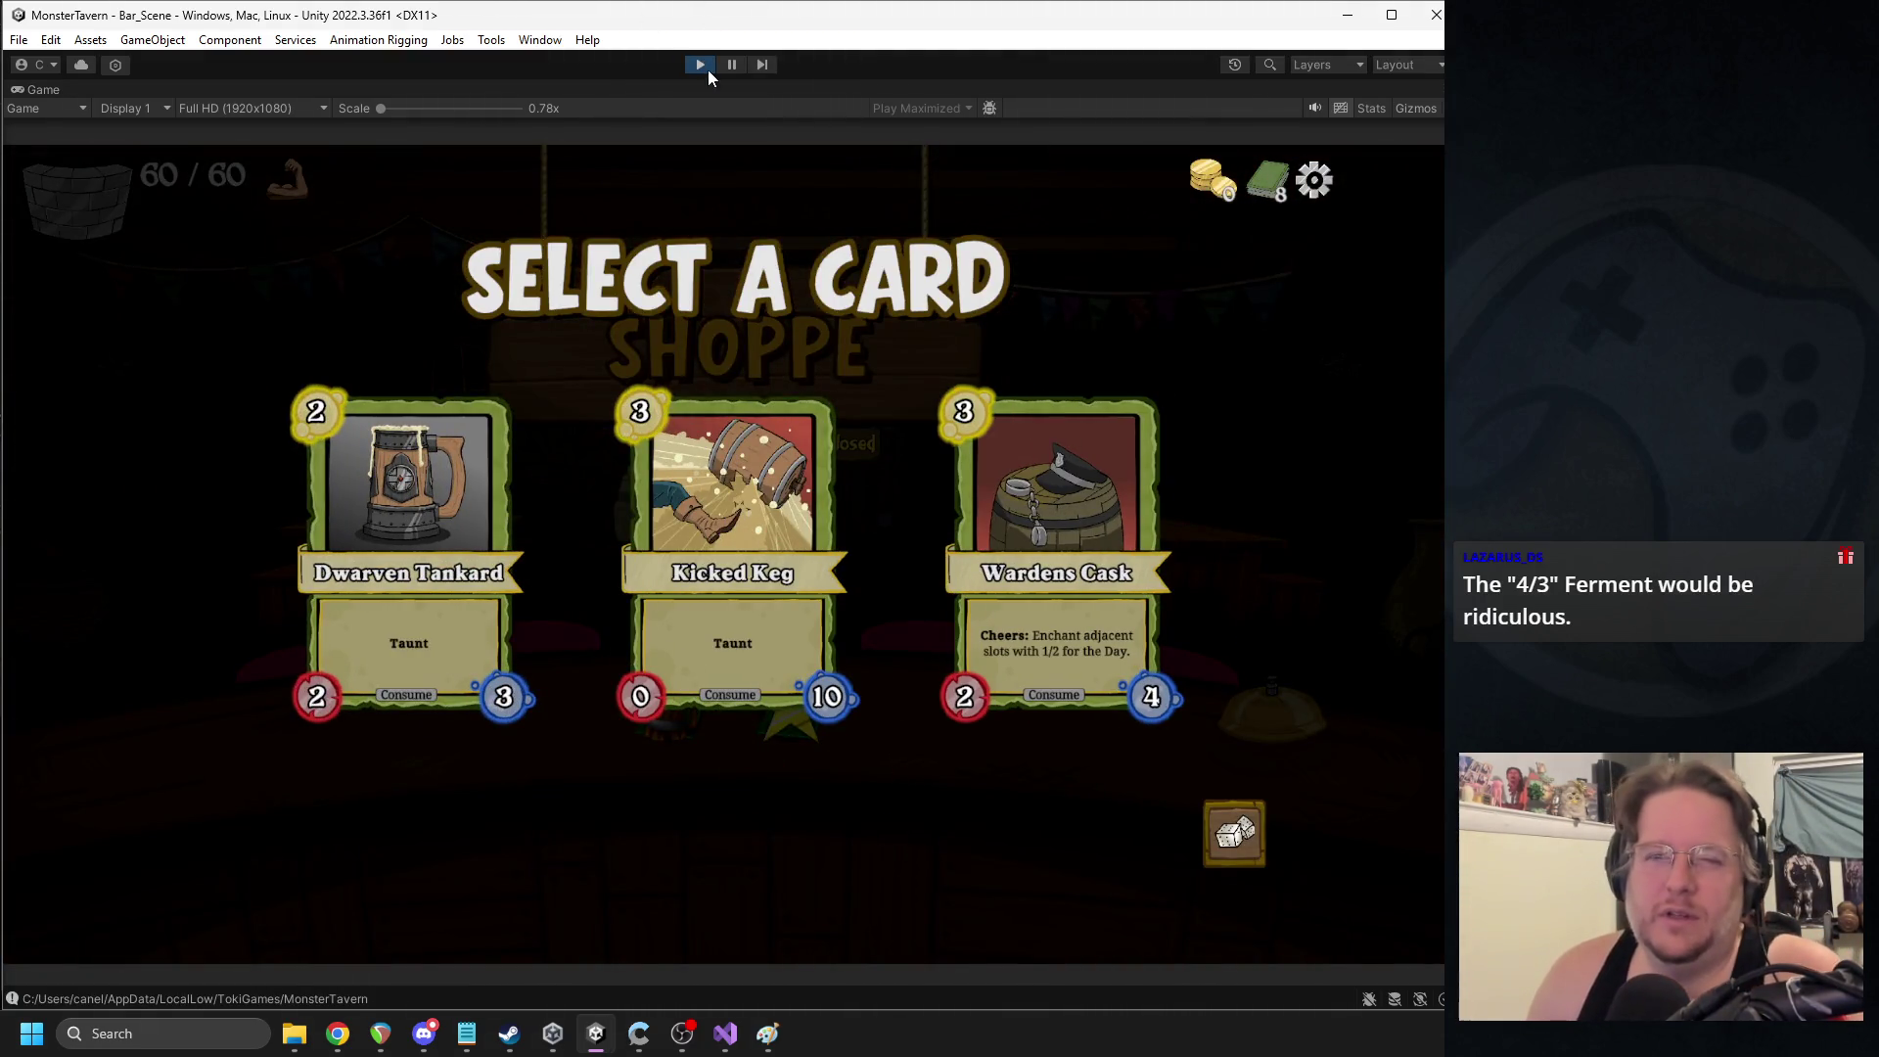
click(687, 65)
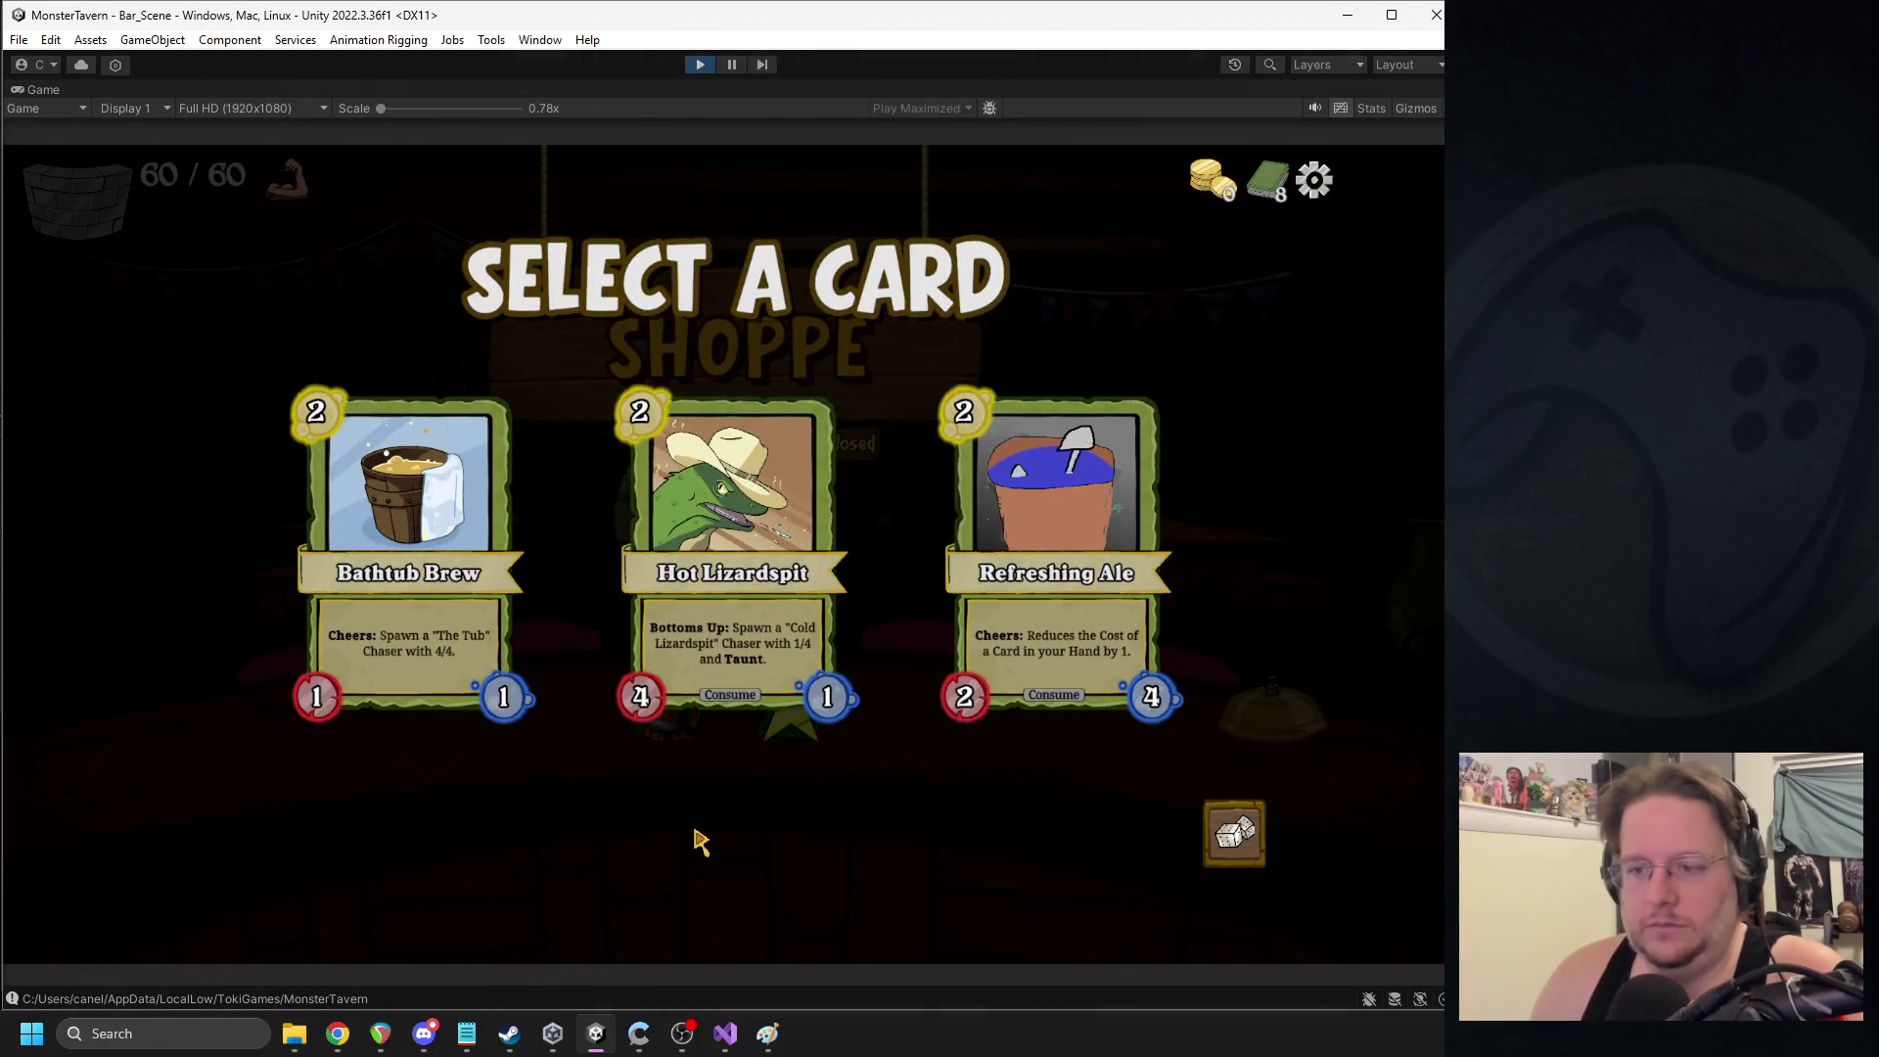
click(701, 66)
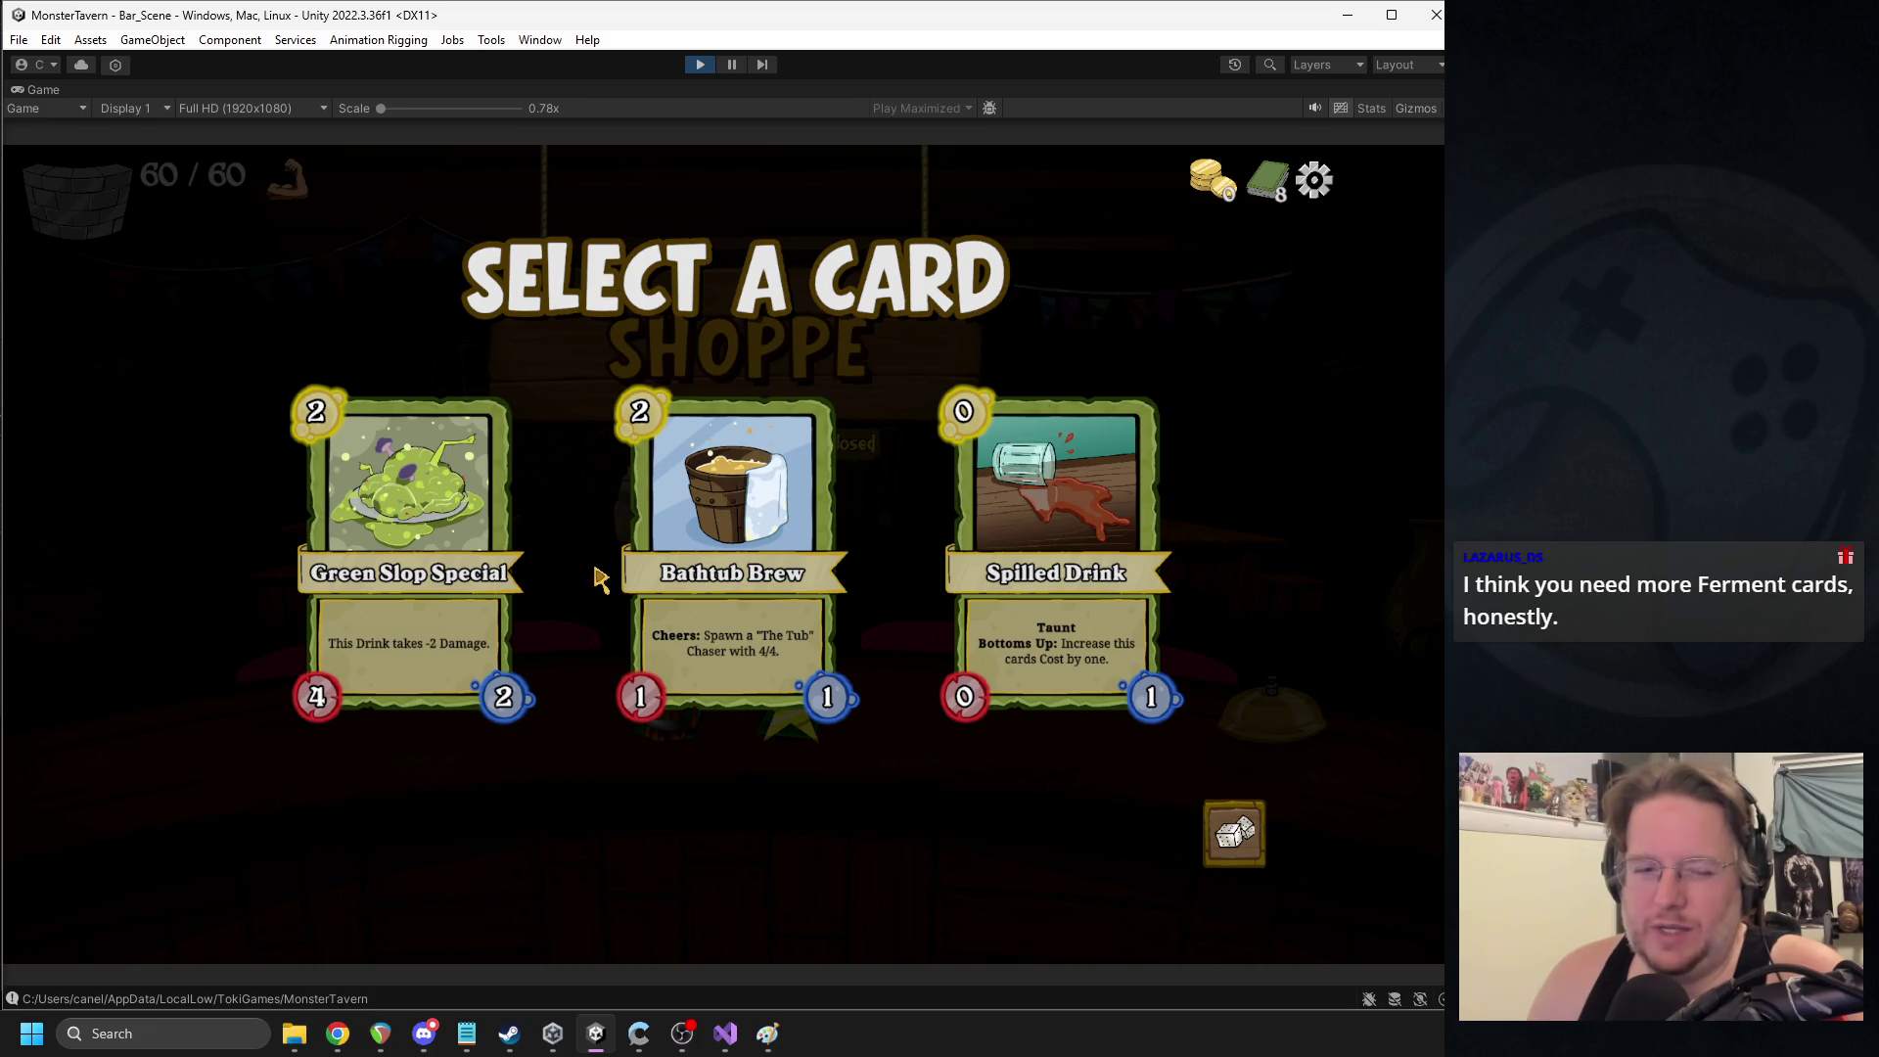
click(701, 66)
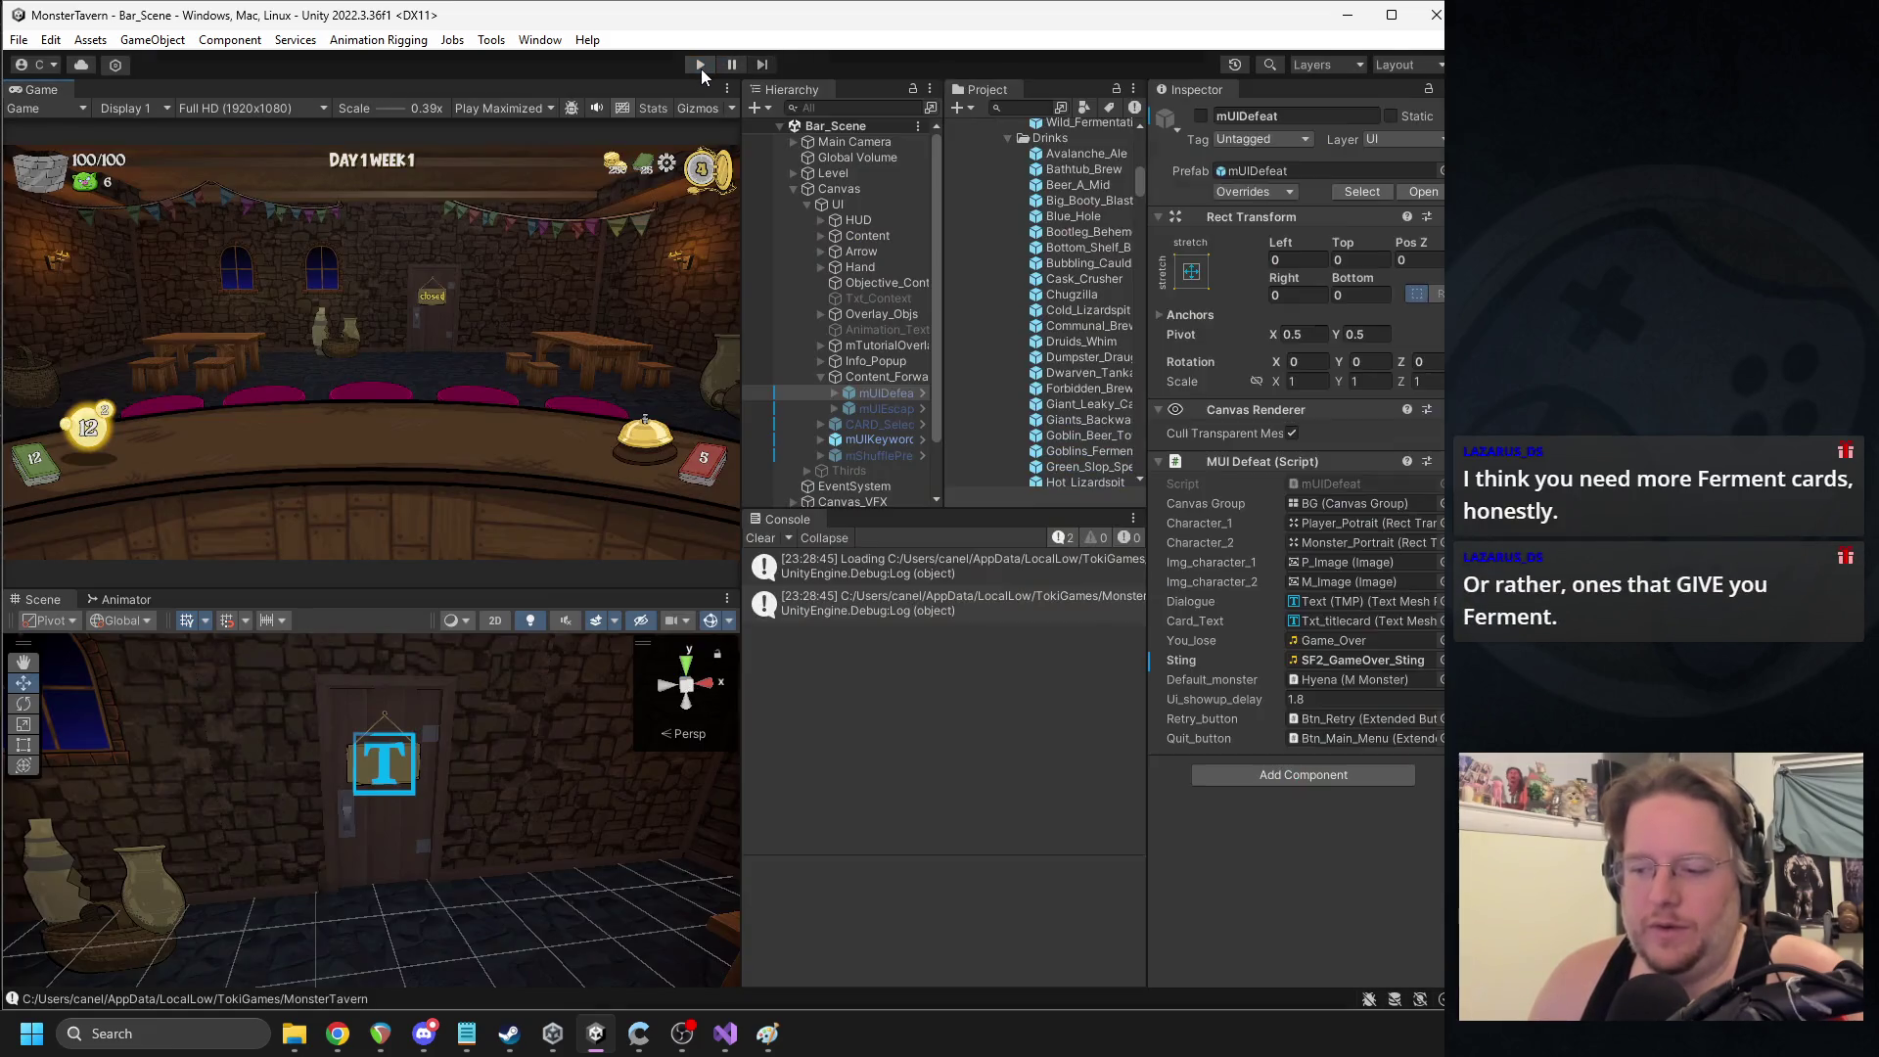
click(701, 66)
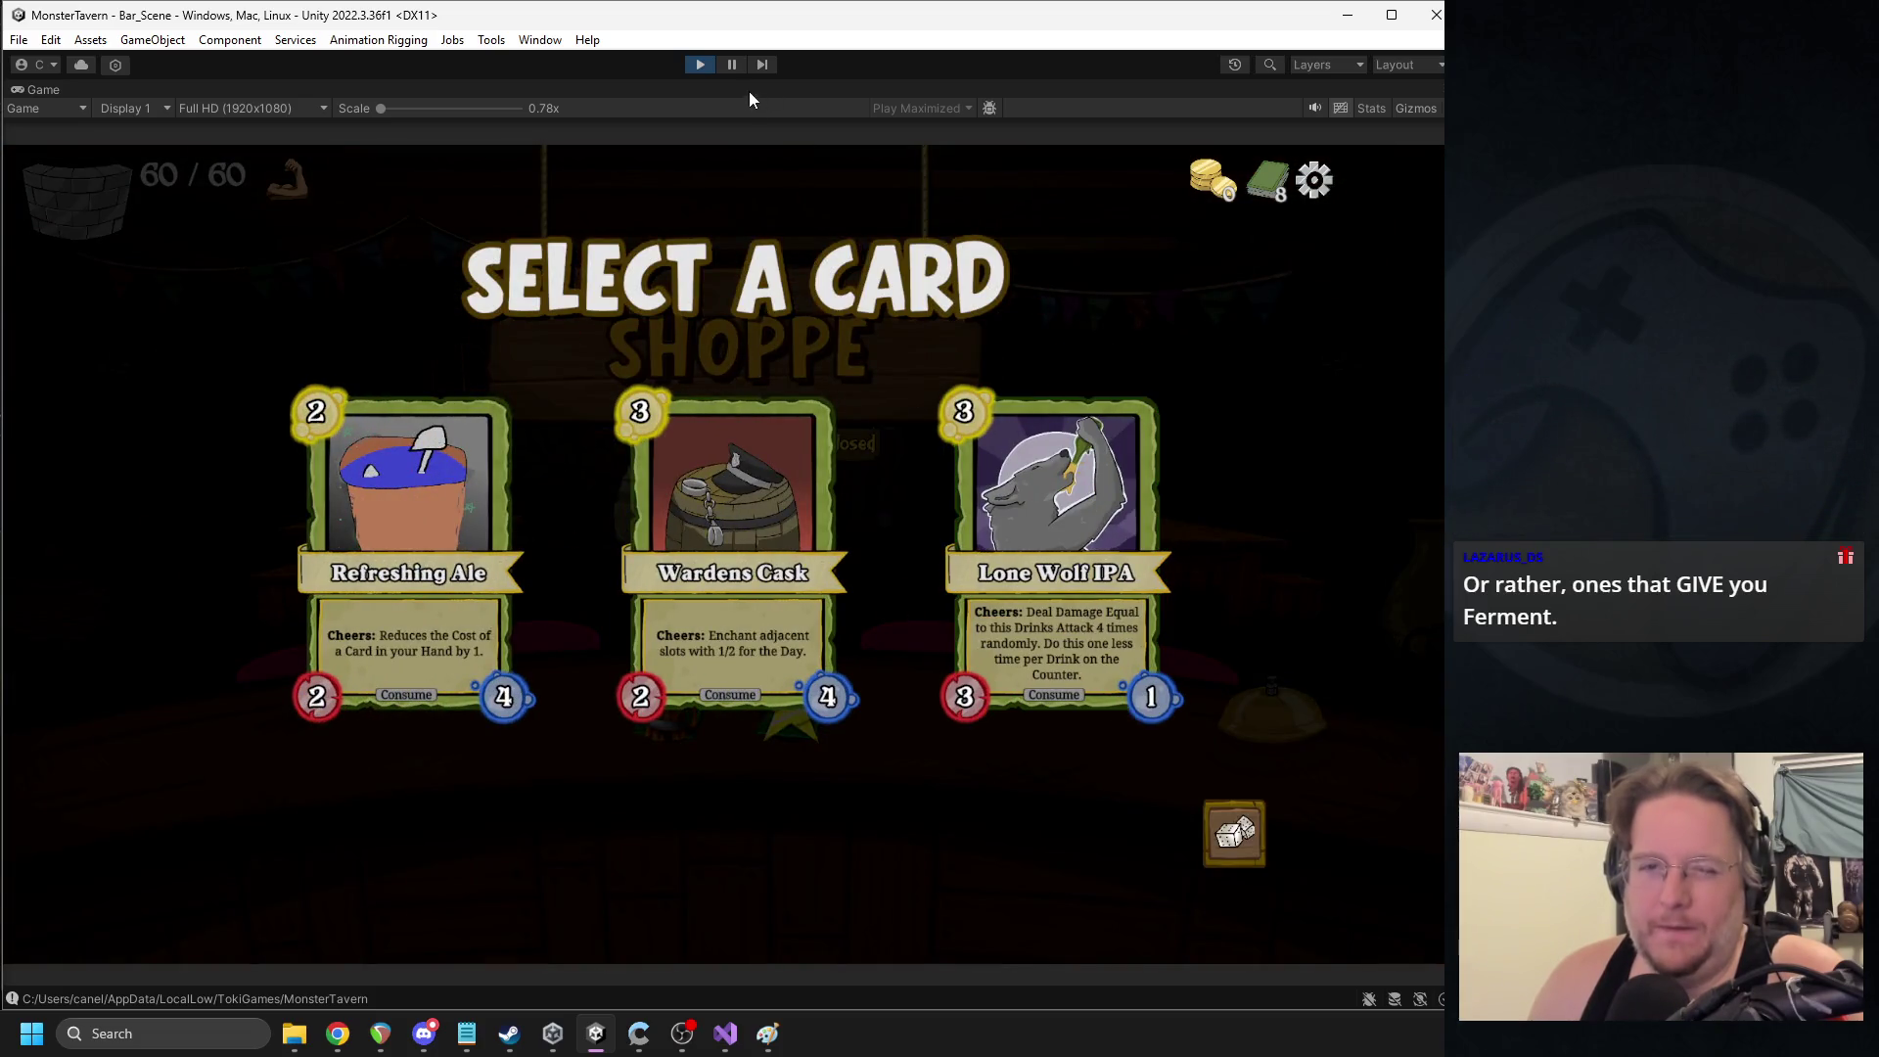
click(700, 64)
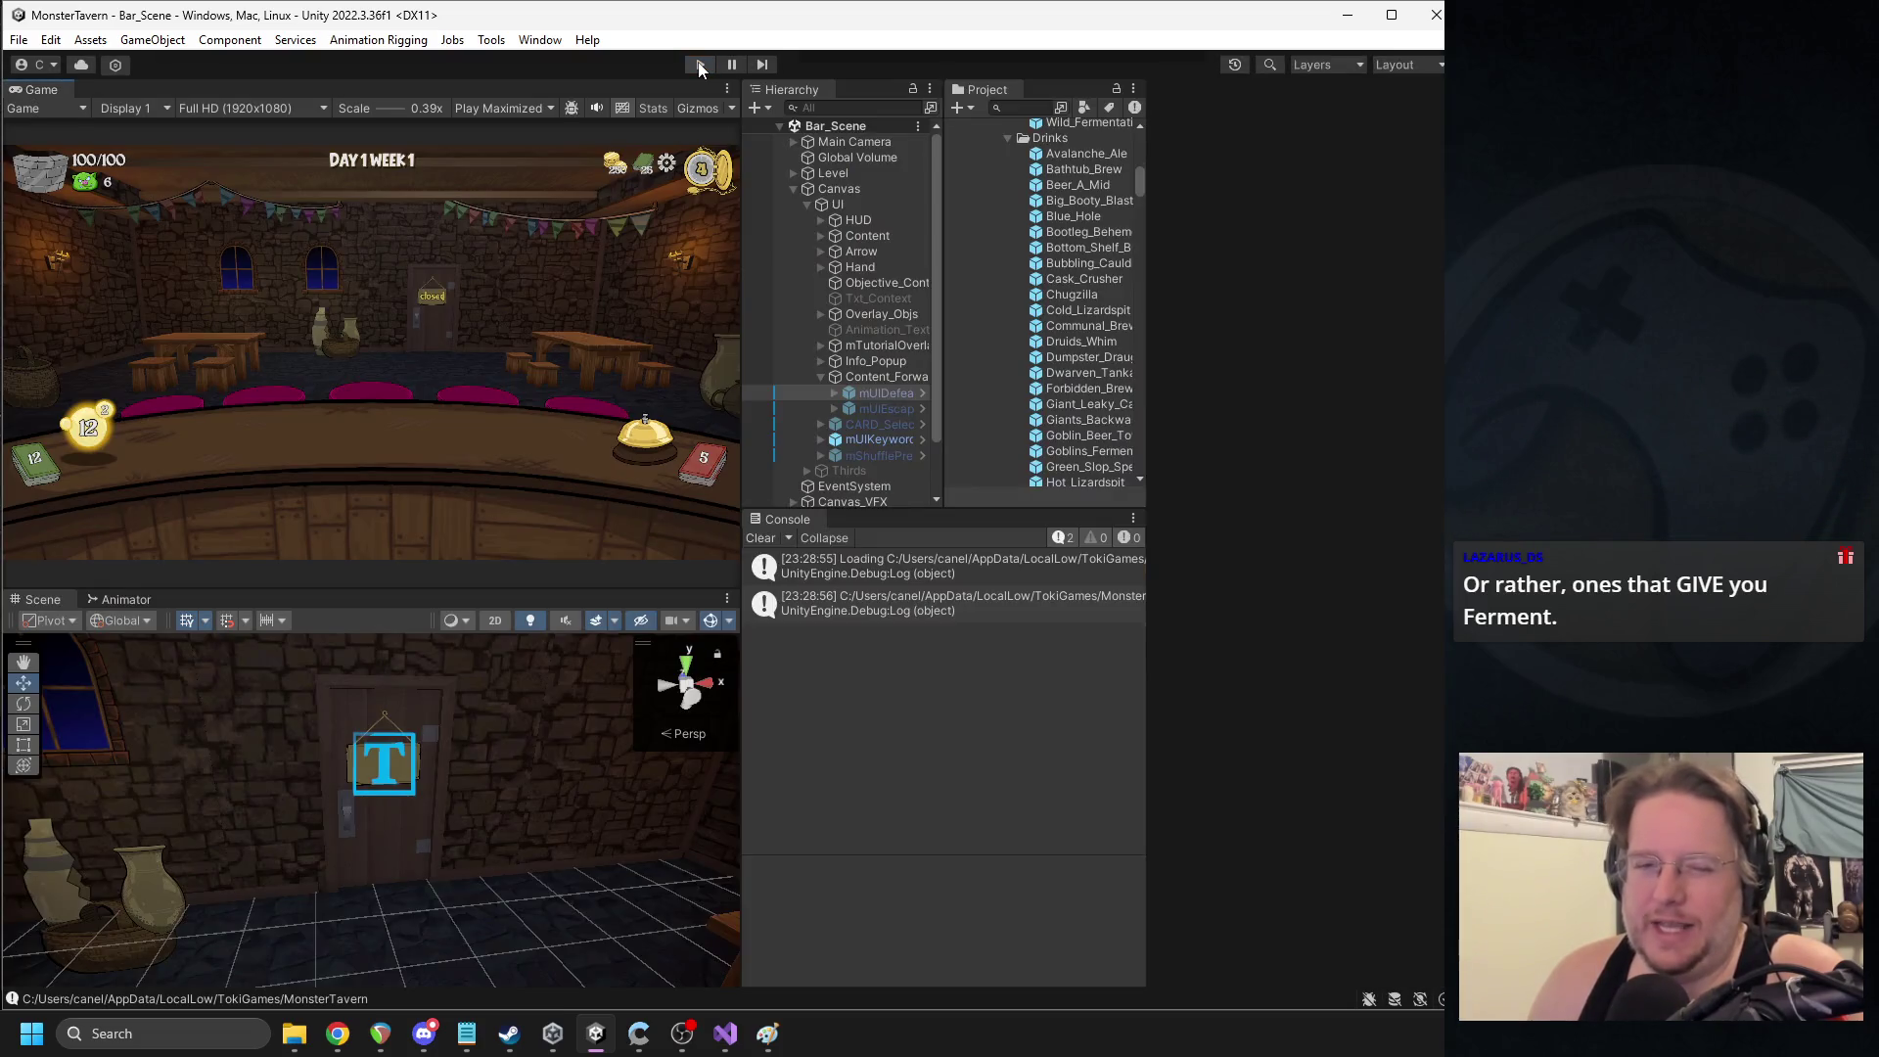
click(700, 64)
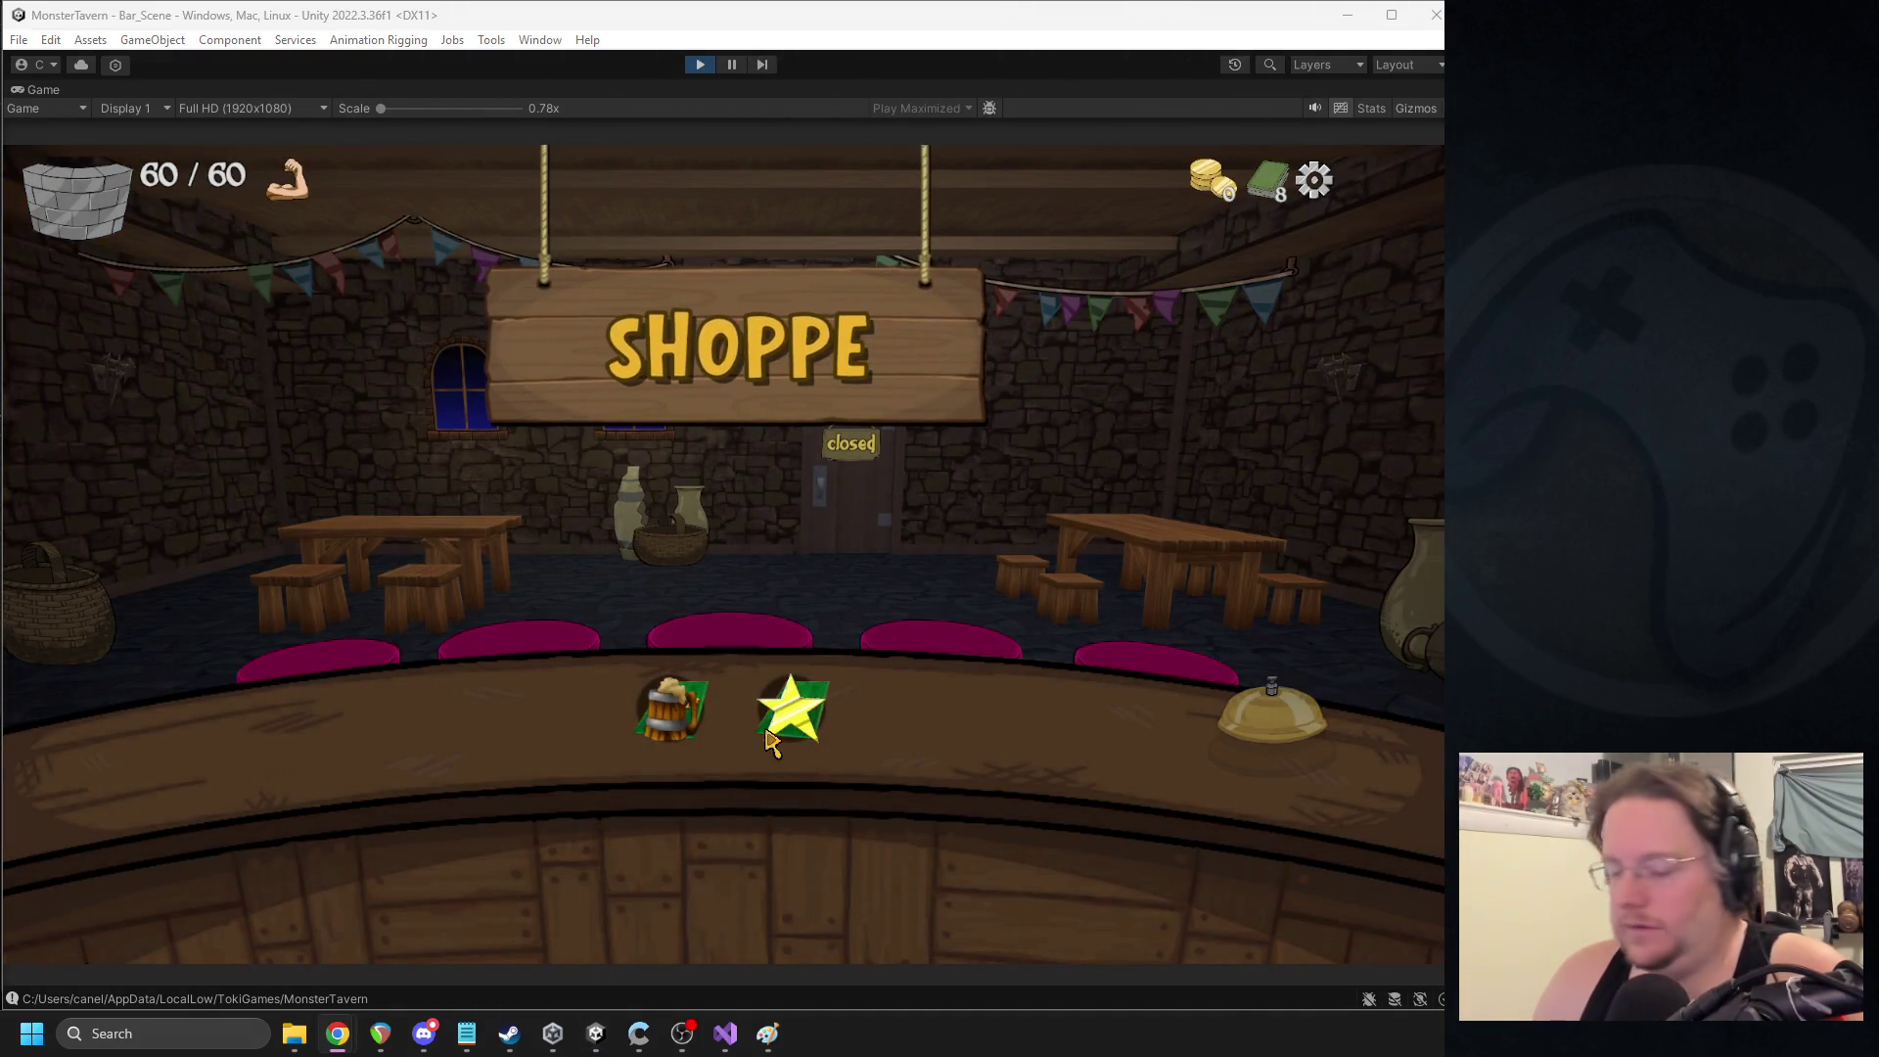
mouse_move(315, 1049)
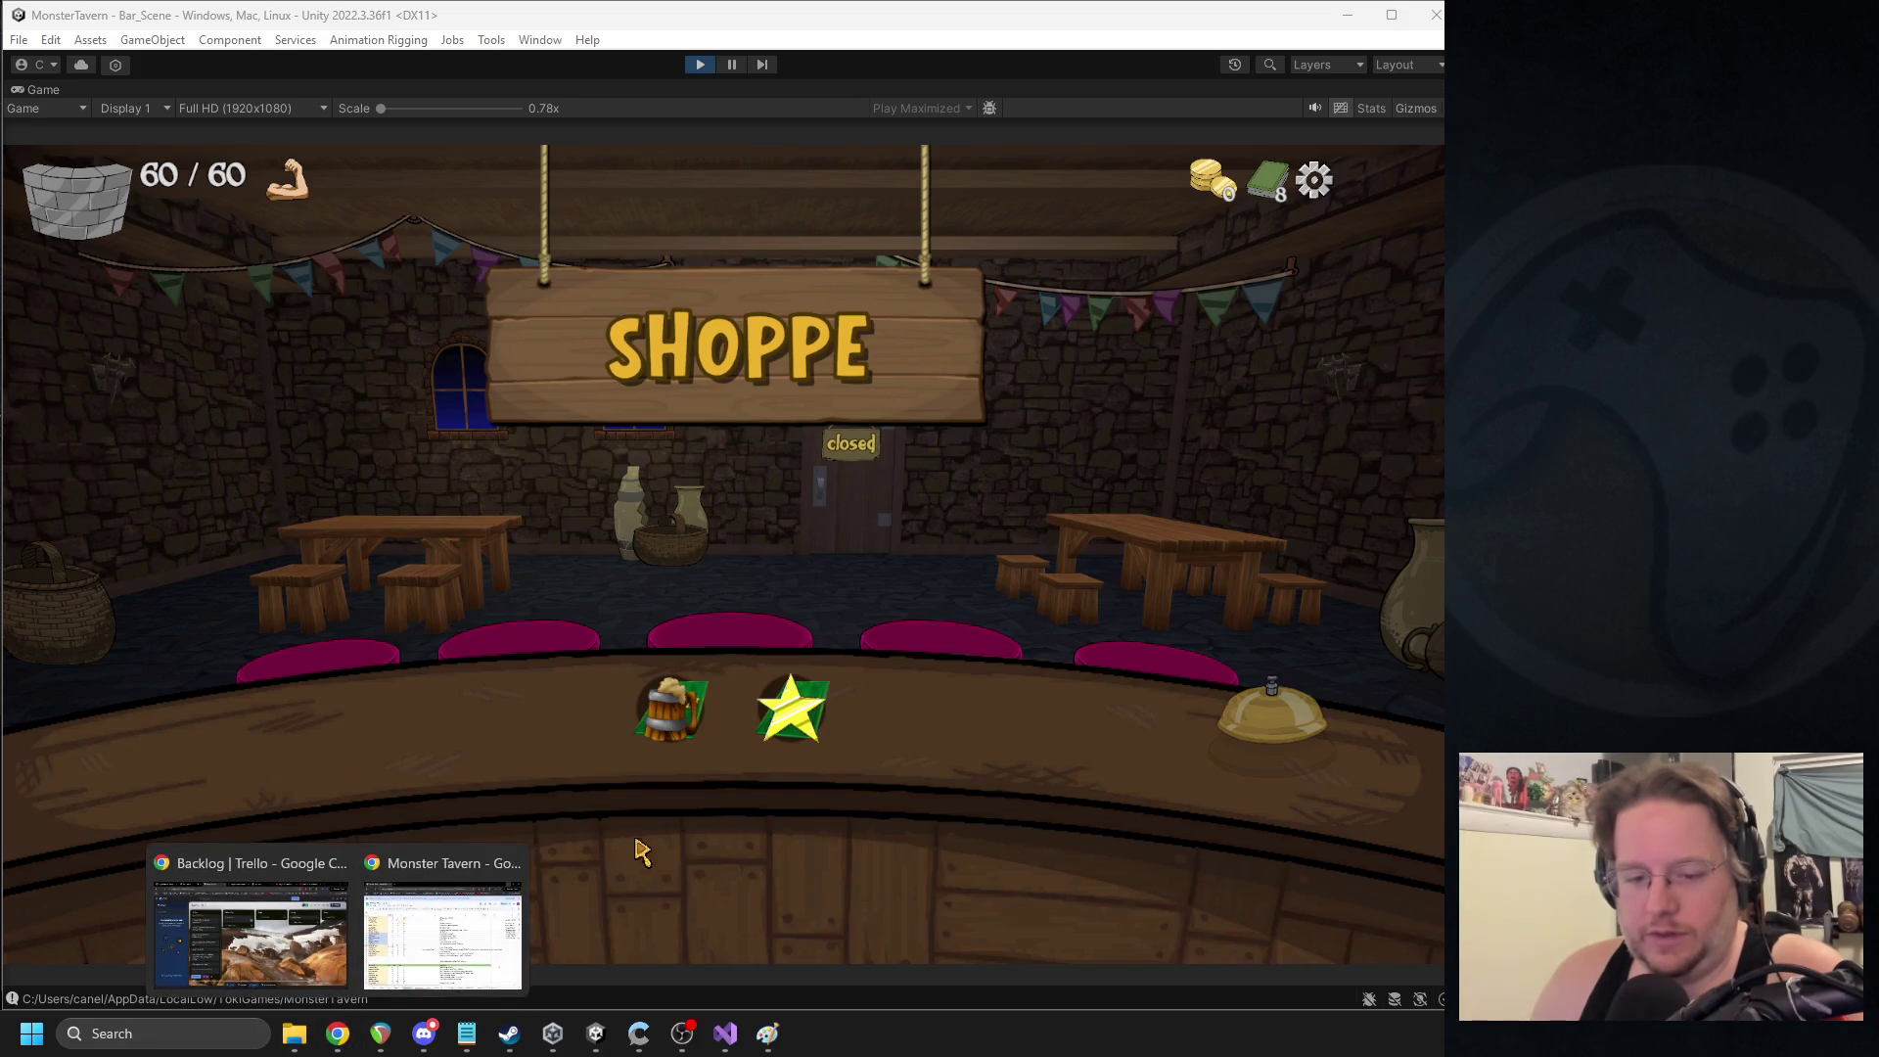
- Briefly view the Monster Tavern spreadsheet, then bring up the Paint card-flow sketch
click(443, 930)
key(alt+Tab)
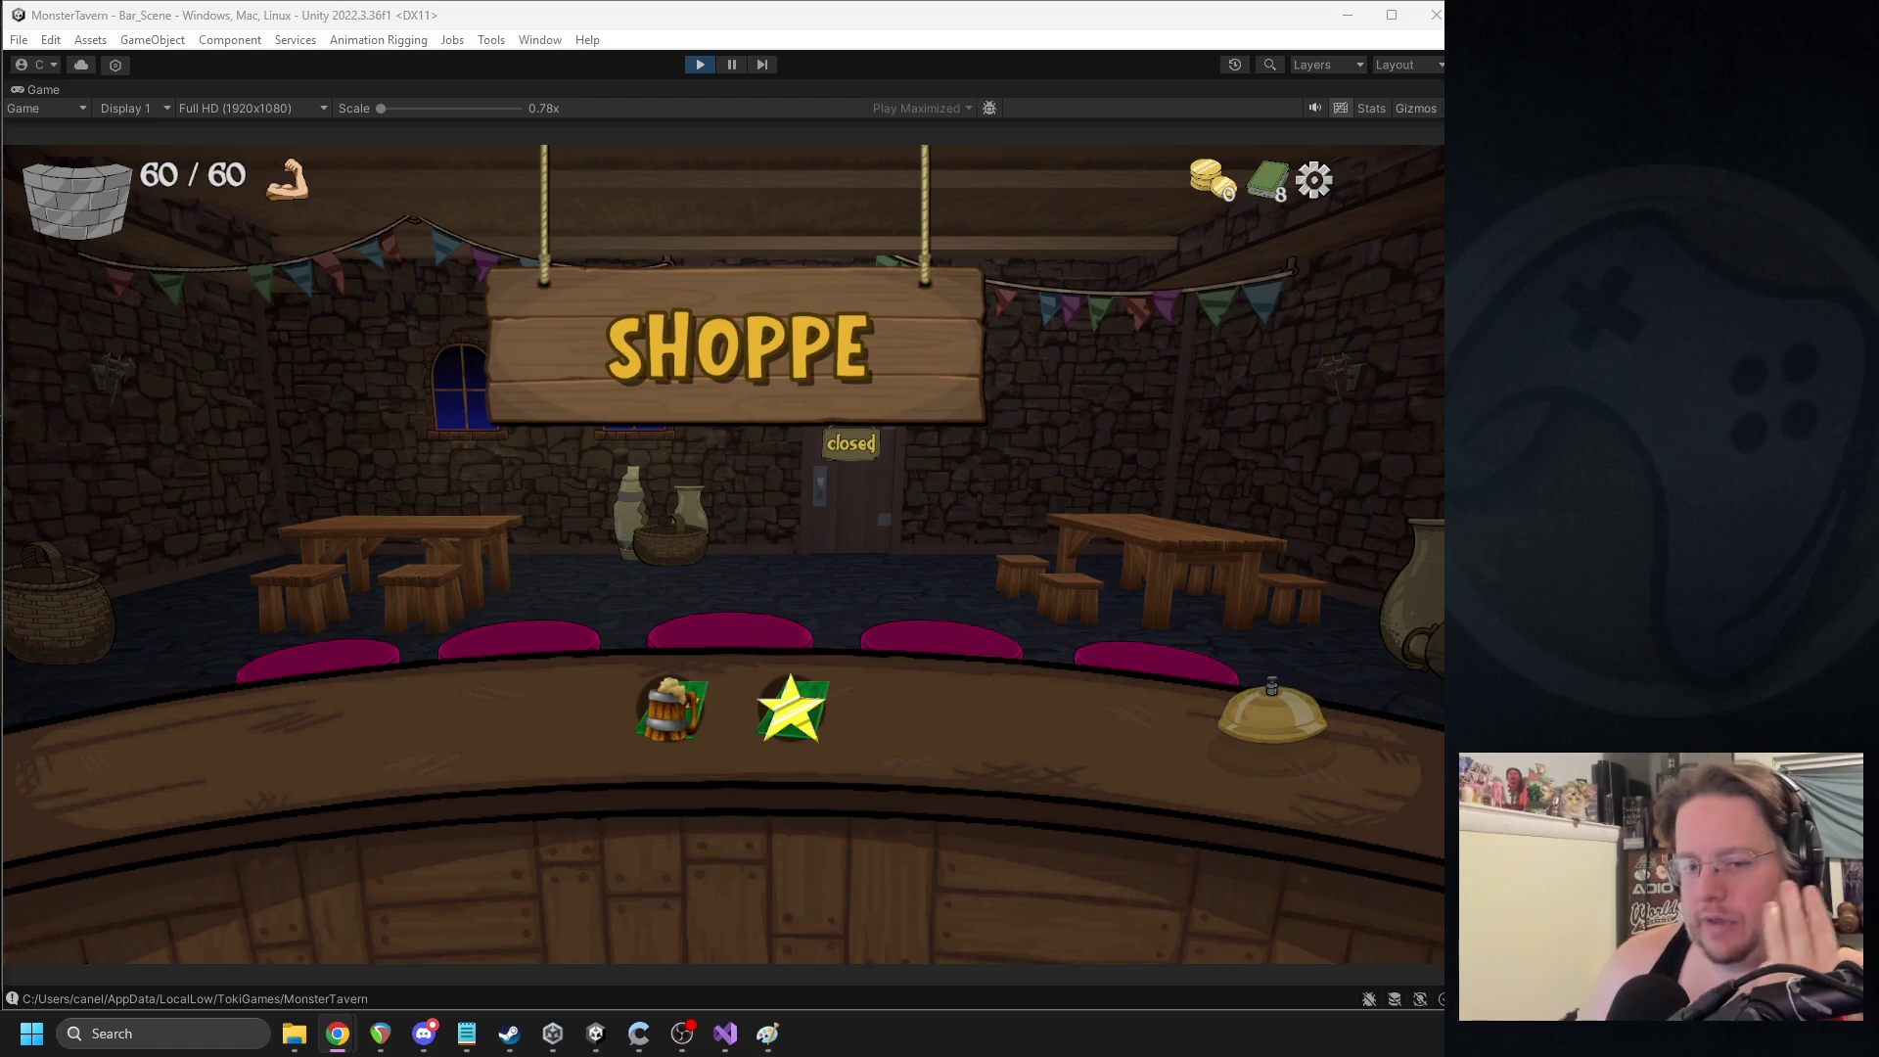
key(alt+Tab)
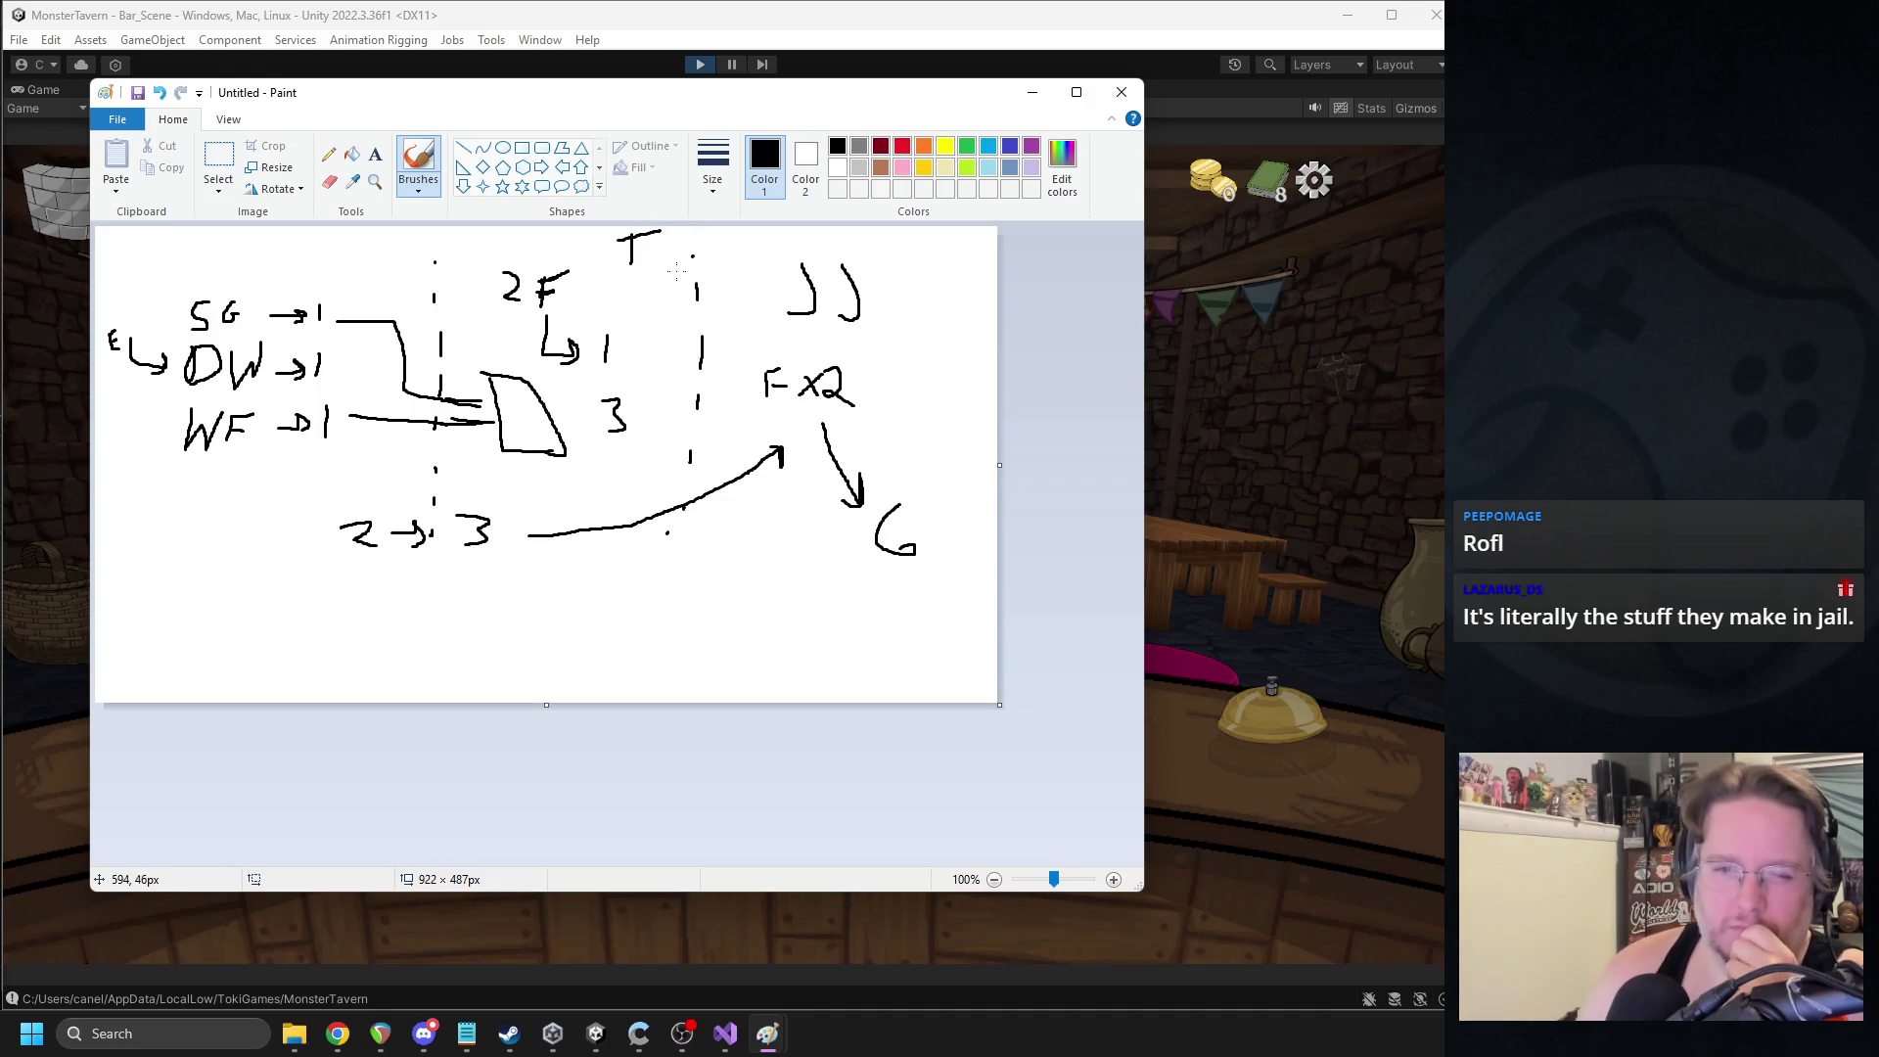
- Rule a long line under the sketch and write 2/3 and 0 beneath it
drag(122, 570, 1065, 575)
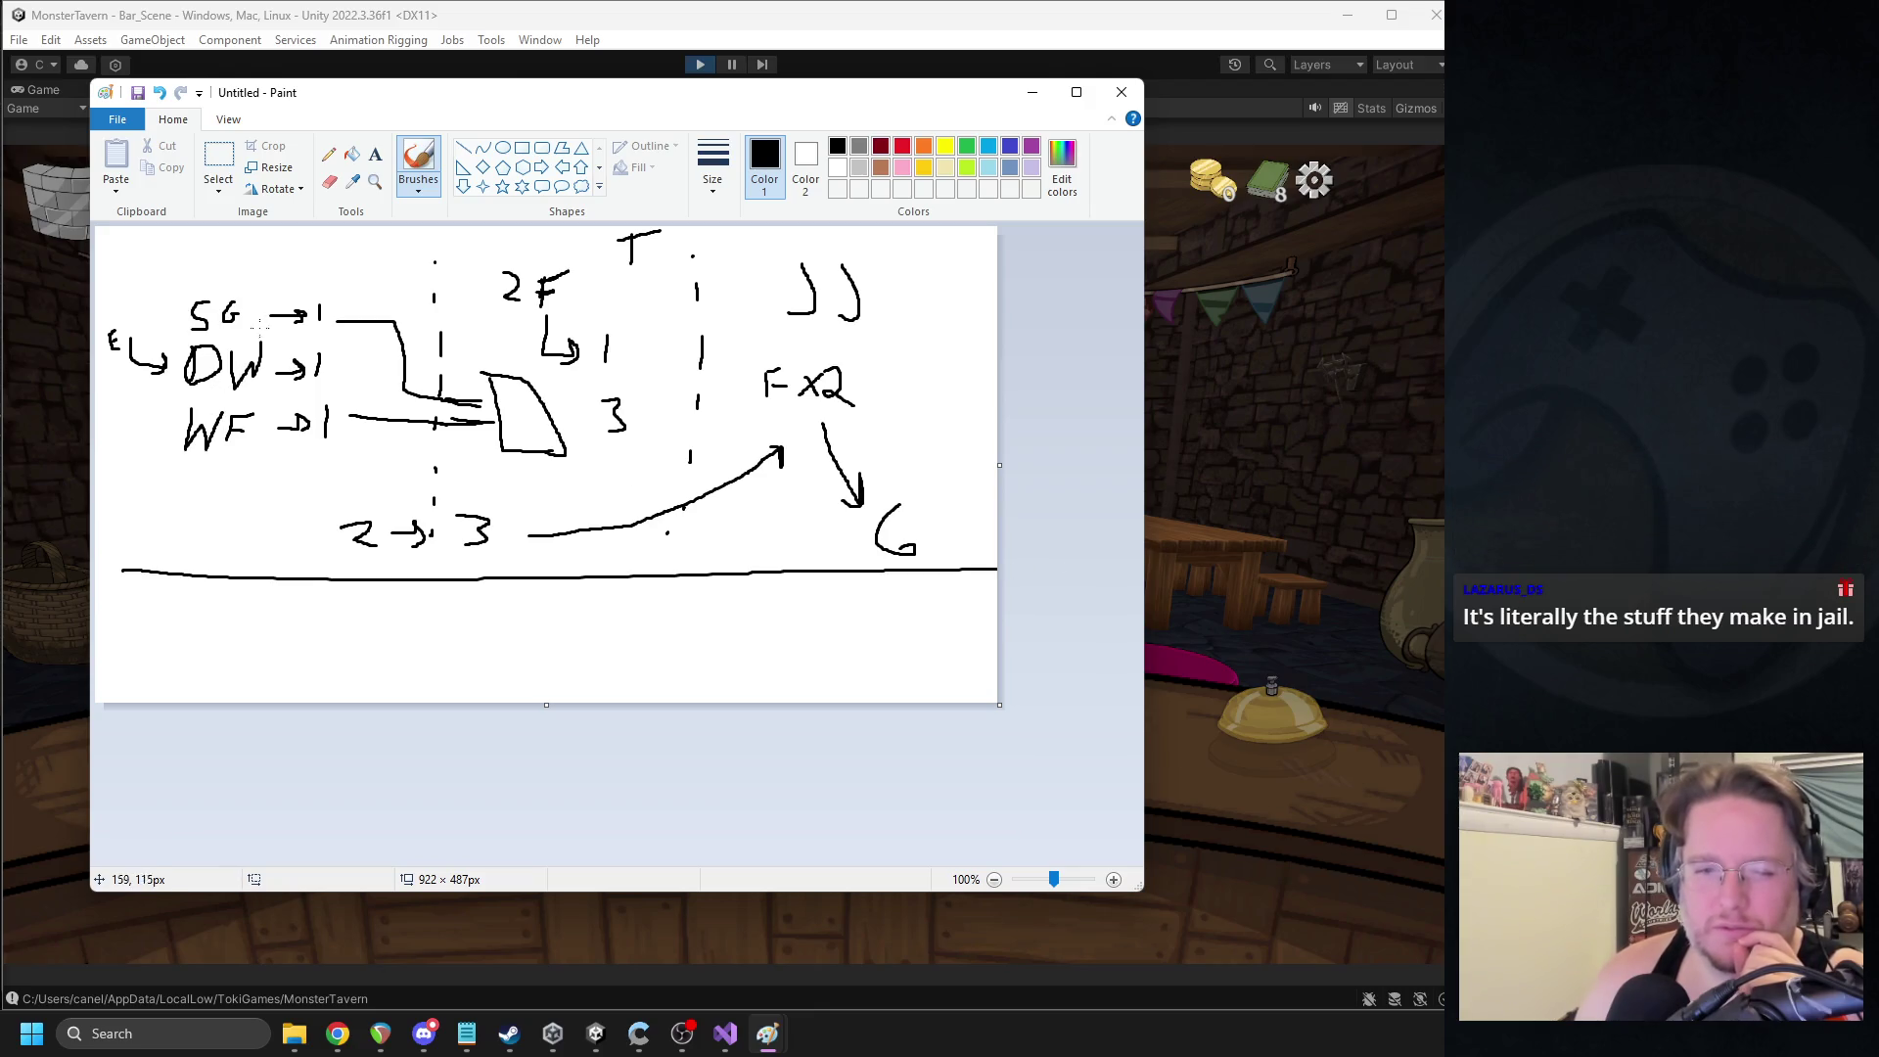
mouse_move(307, 598)
mouse_down()
mouse_move(328, 624)
mouse_move(363, 609)
mouse_move(354, 624)
mouse_up()
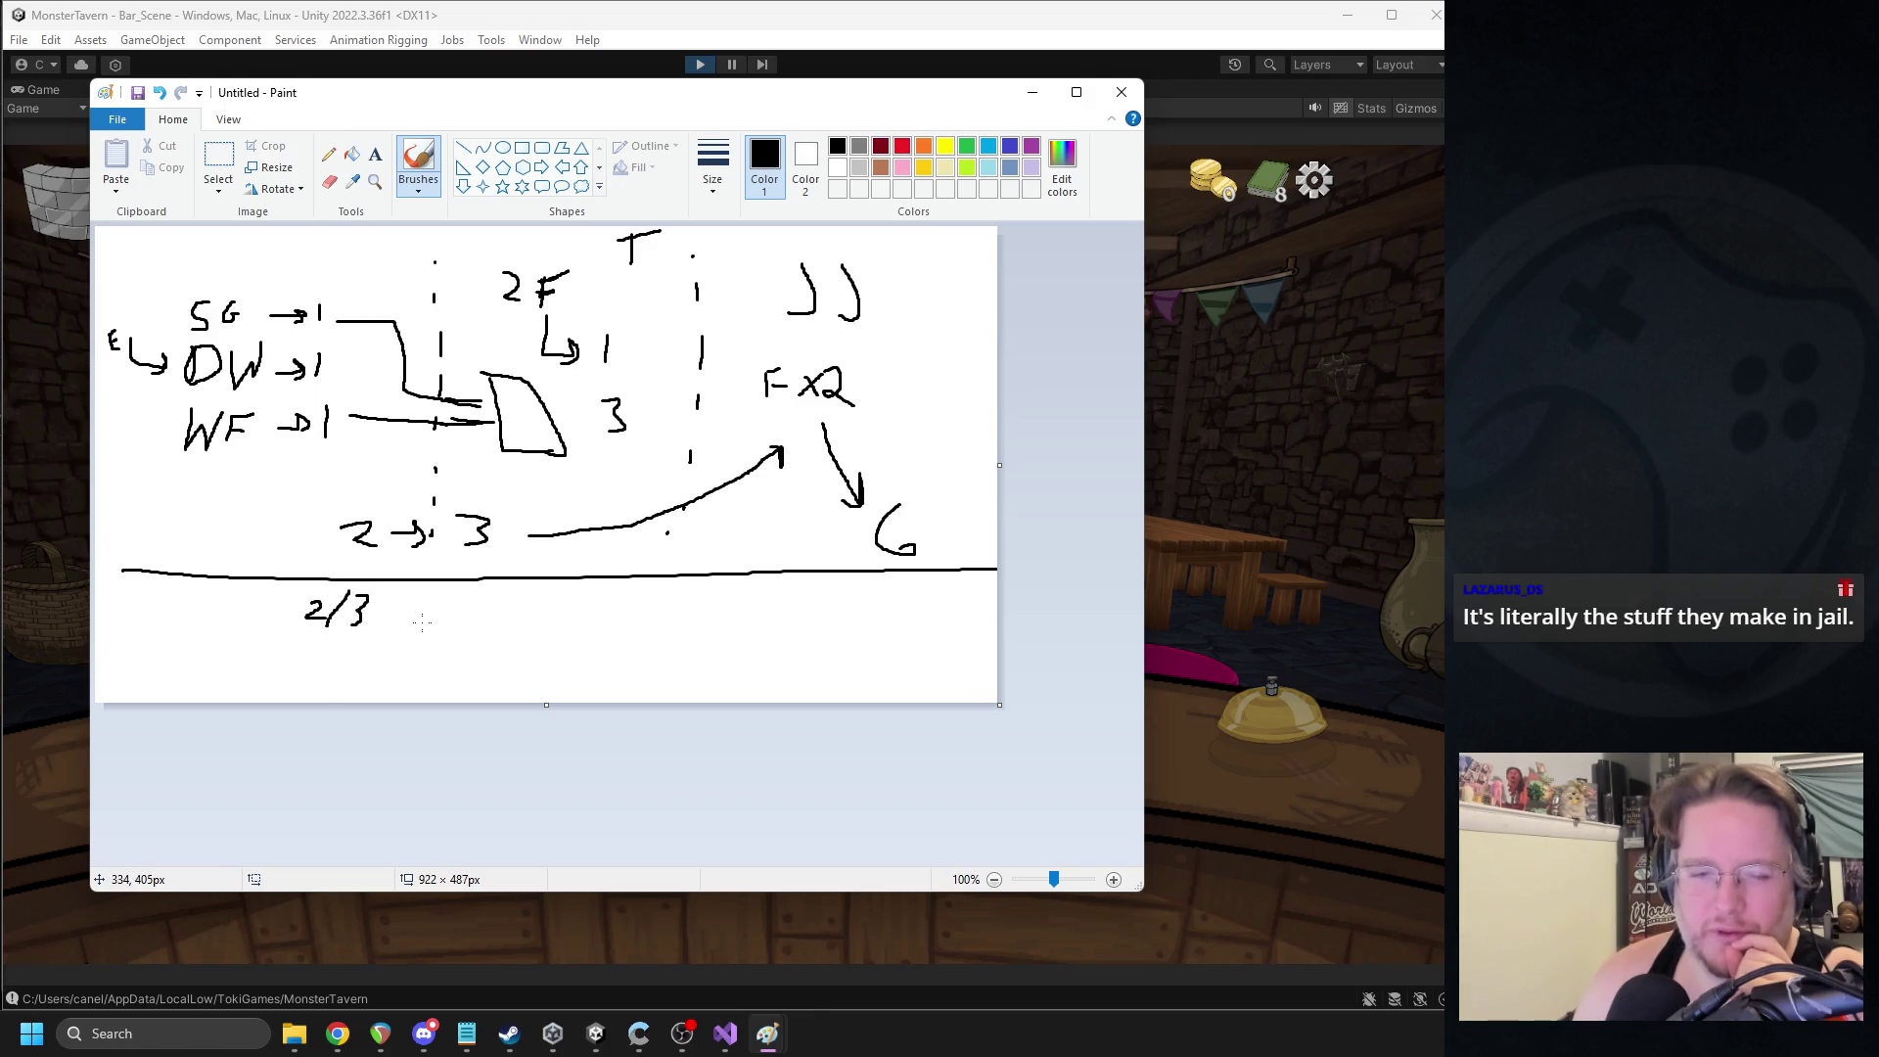
mouse_move(415, 622)
mouse_down()
mouse_move(437, 601)
mouse_move(415, 621)
mouse_up()
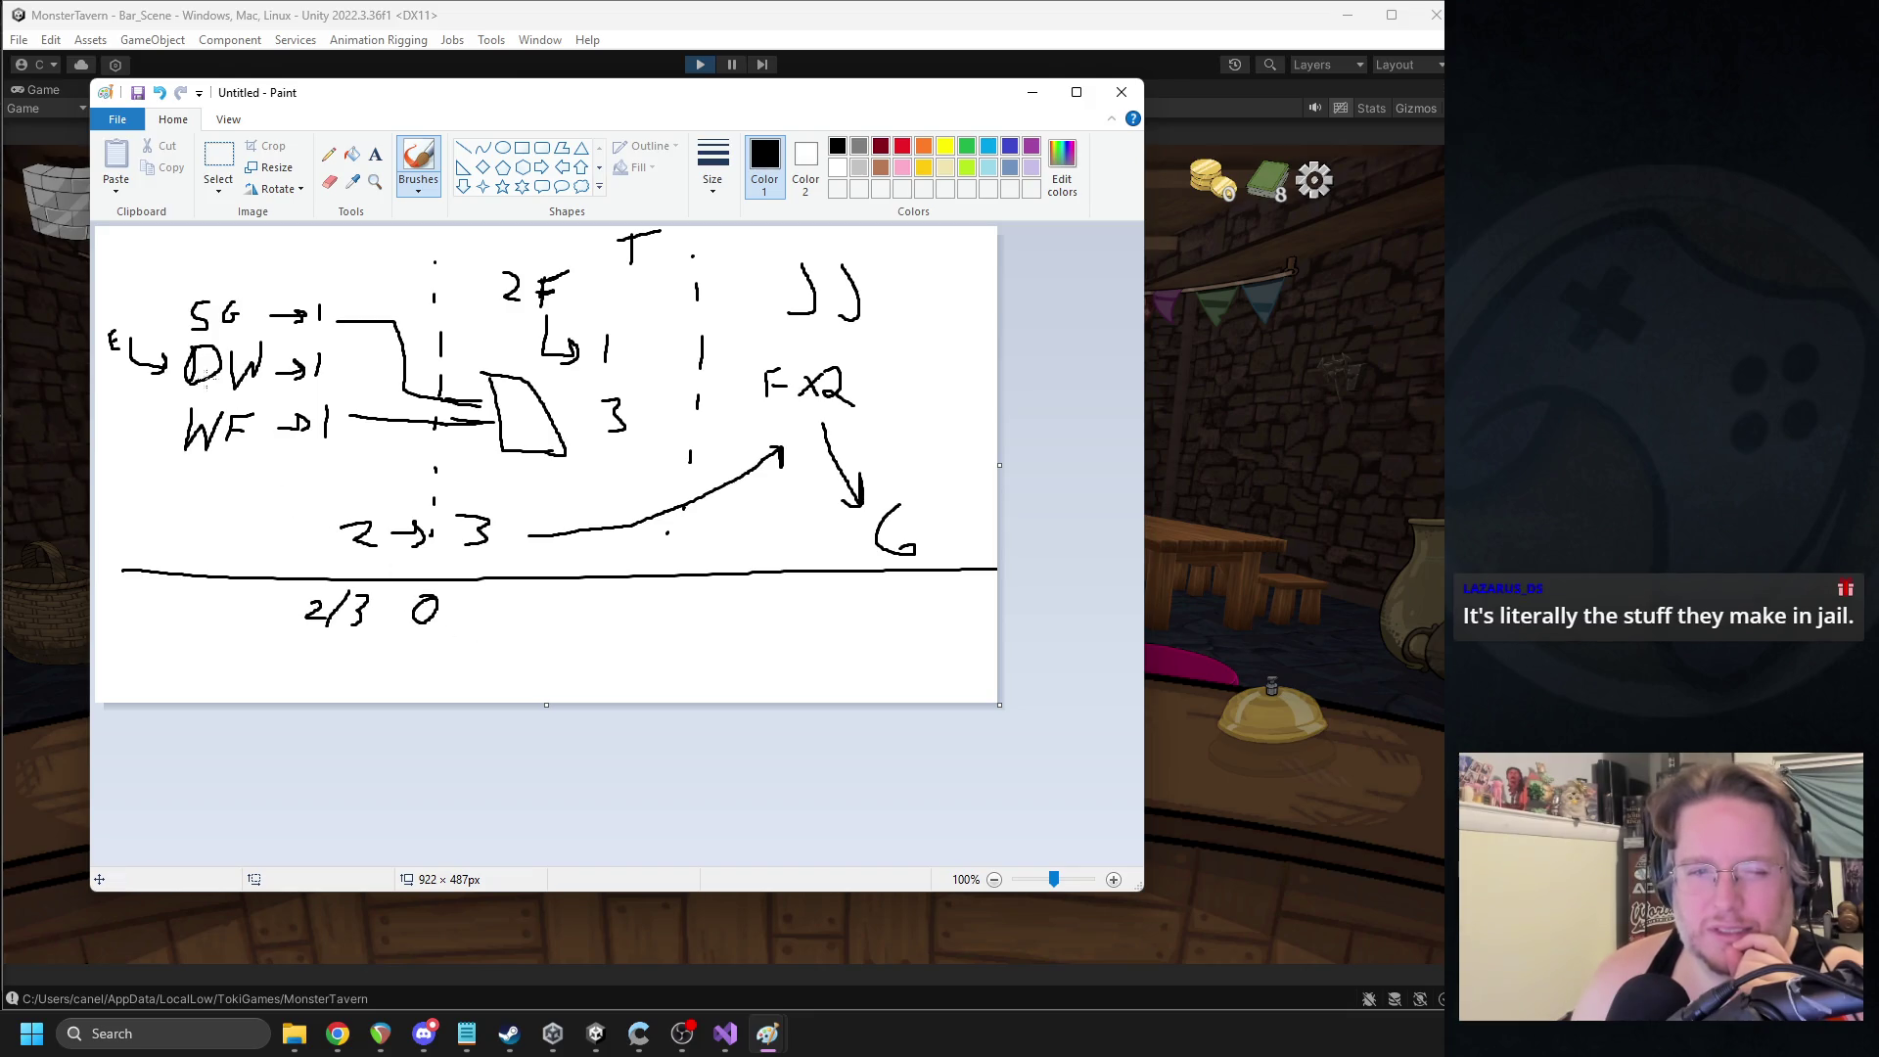
- Bracket the E, add 1/200 to the number row, and write a Starters heading on top
drag(136, 306, 95, 392)
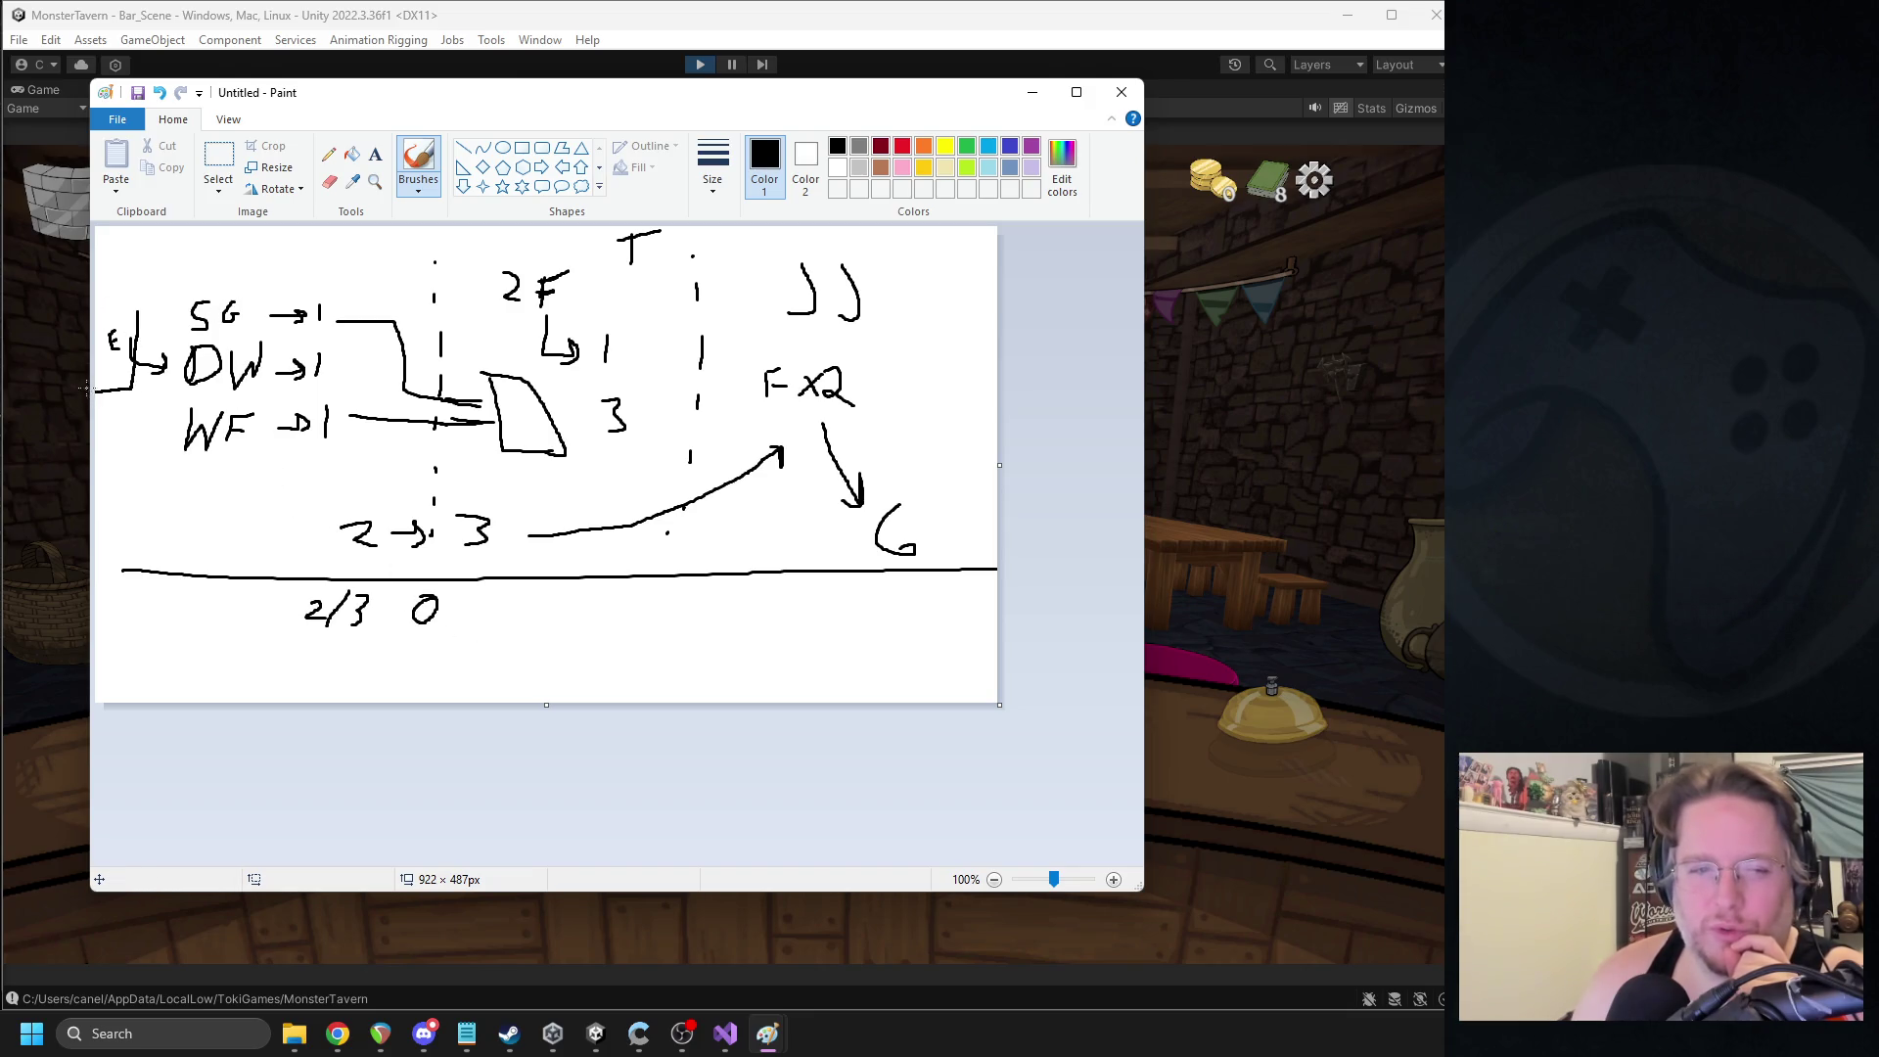
drag(97, 301, 132, 351)
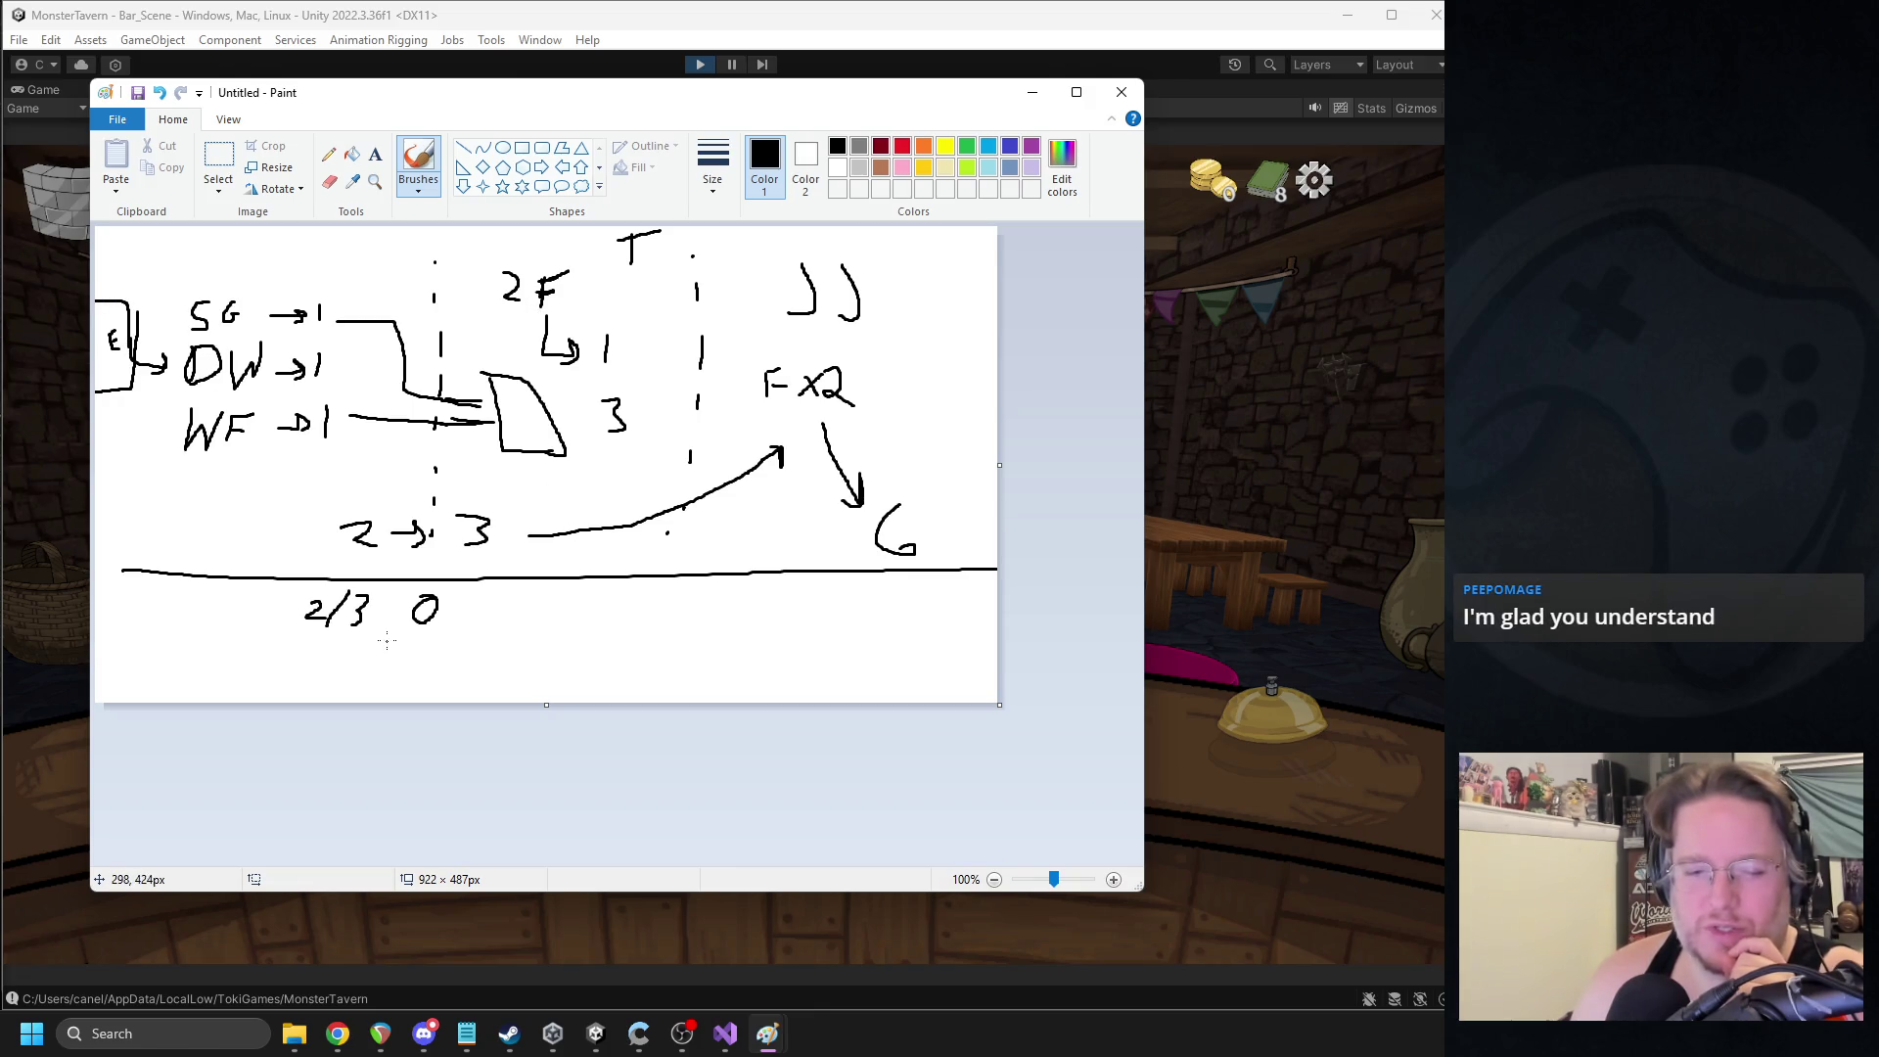
mouse_move(529, 601)
mouse_down()
mouse_move(546, 600)
mouse_move(502, 625)
mouse_up()
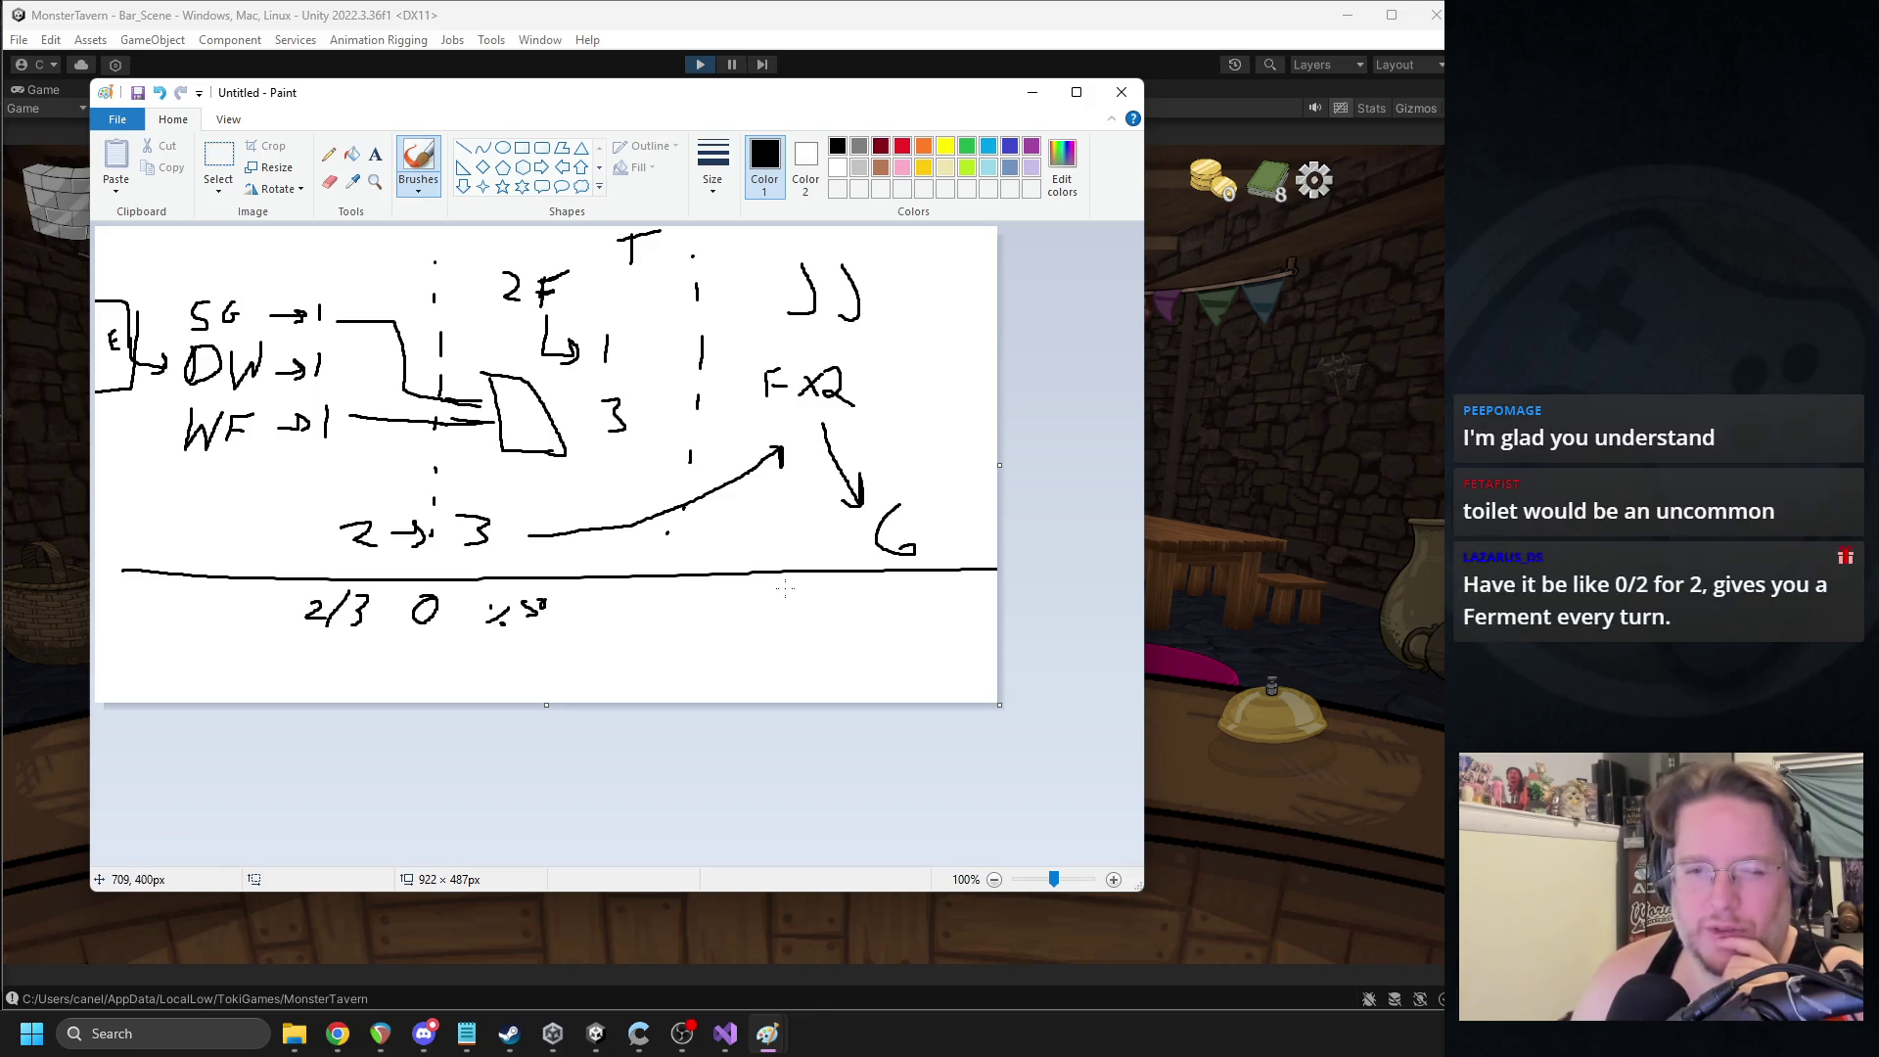
mouse_move(679, 601)
mouse_down()
mouse_move(707, 624)
mouse_move(749, 607)
mouse_move(696, 594)
mouse_move(660, 608)
mouse_move(666, 639)
mouse_up()
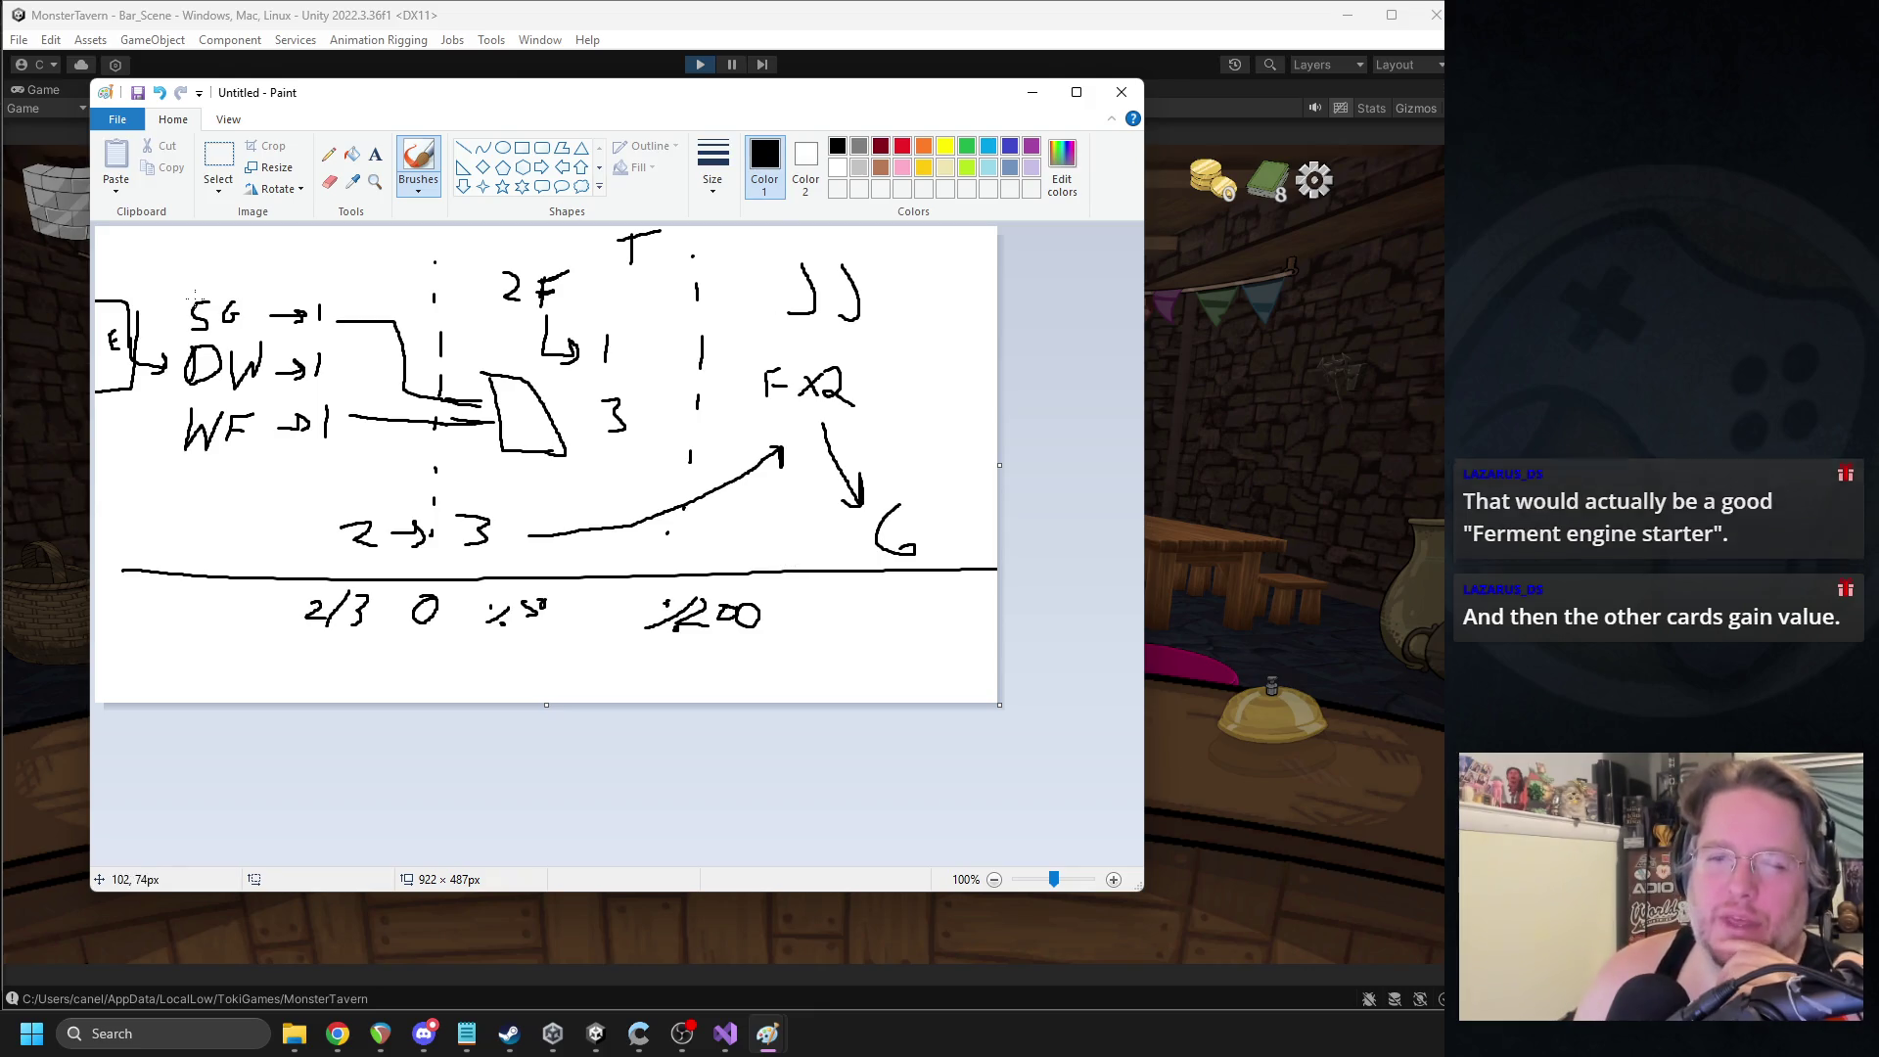
mouse_move(236, 237)
mouse_down()
mouse_move(220, 259)
mouse_move(294, 238)
mouse_move(302, 256)
mouse_up()
drag(296, 243, 336, 255)
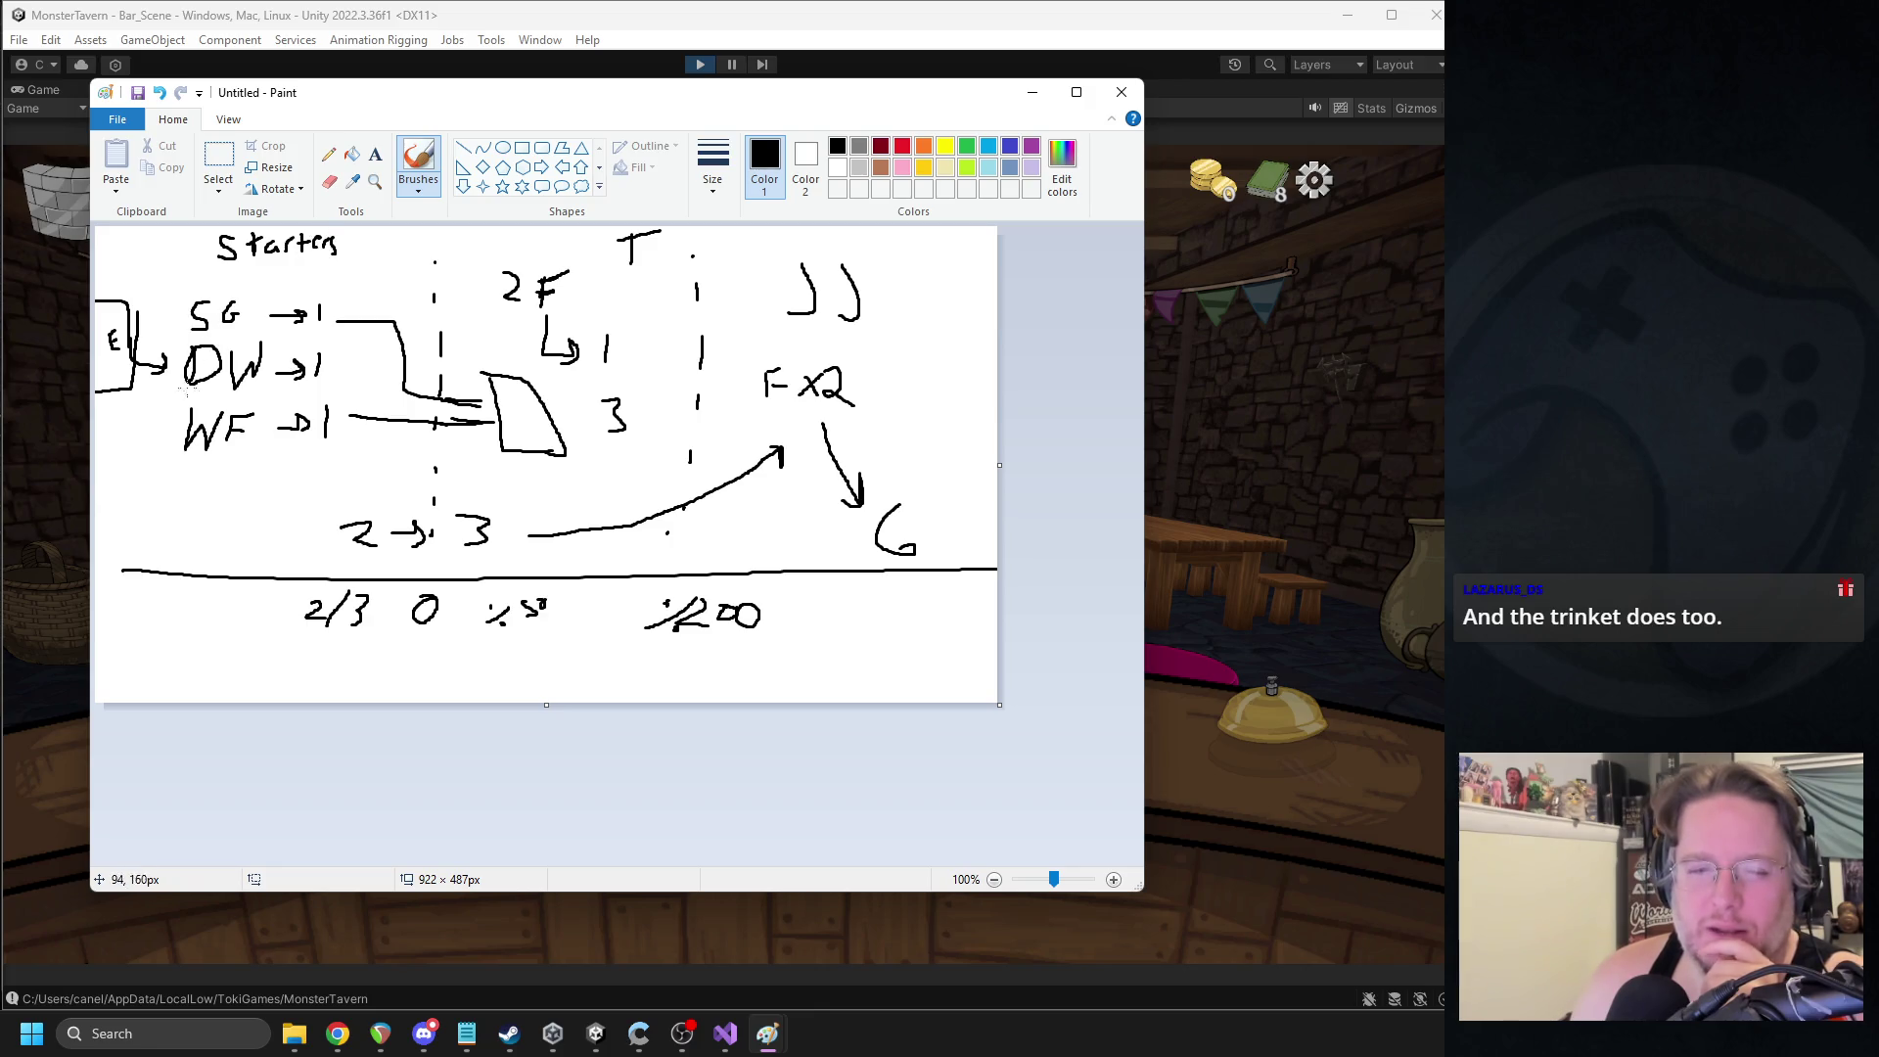
- Write 1/2 below the WF row and stretch the canvas down to 922×614
drag(120, 468, 135, 517)
drag(152, 497, 180, 520)
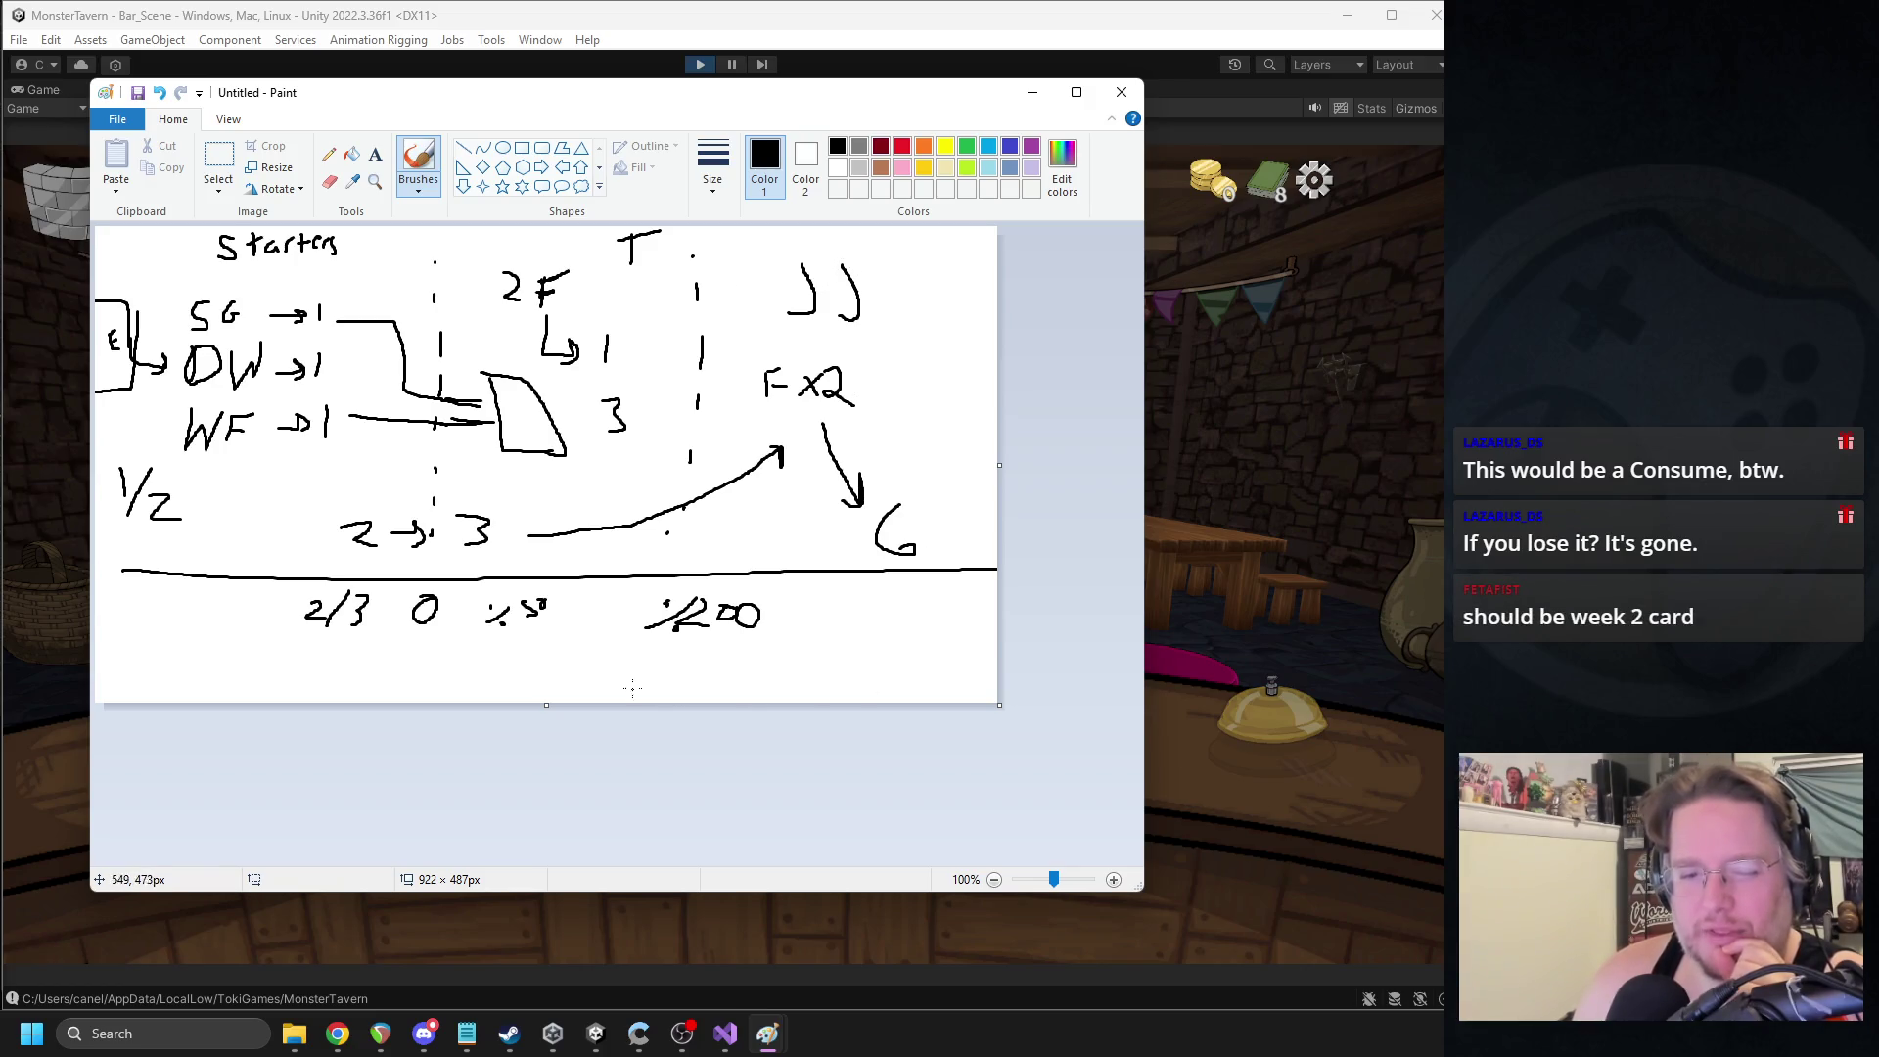
drag(546, 706, 546, 829)
- Write DH below 1/200 with an H beneath it
drag(698, 701, 693, 746)
mouse_move(694, 705)
mouse_down()
mouse_move(690, 743)
mouse_move(744, 725)
mouse_up()
mouse_move(746, 705)
mouse_down()
mouse_move(741, 789)
mouse_move(768, 776)
mouse_up()
drag(768, 767, 765, 789)
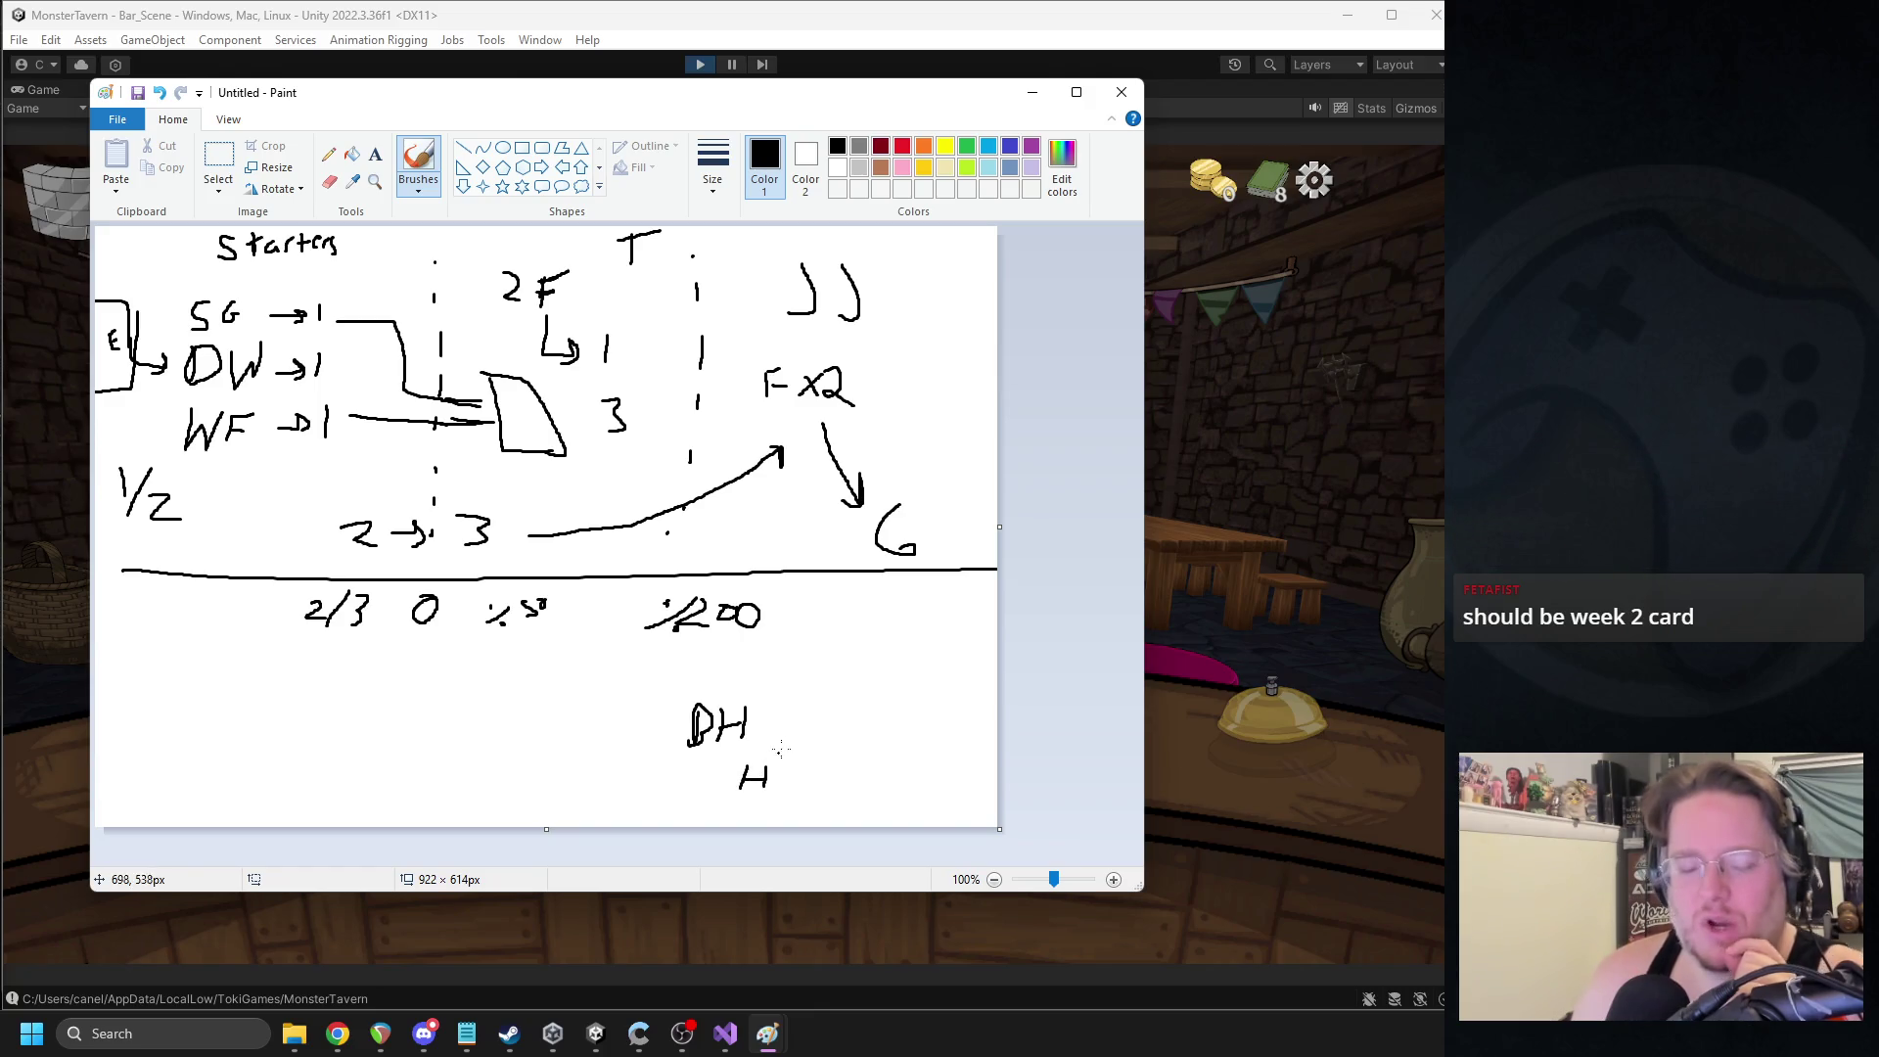
- Undo the DH strokes and doodle a cup with splash lines in their place
key(ctrl+z)
key(ctrl+z)
key(ctrl+z)
key(ctrl+z)
key(ctrl+z)
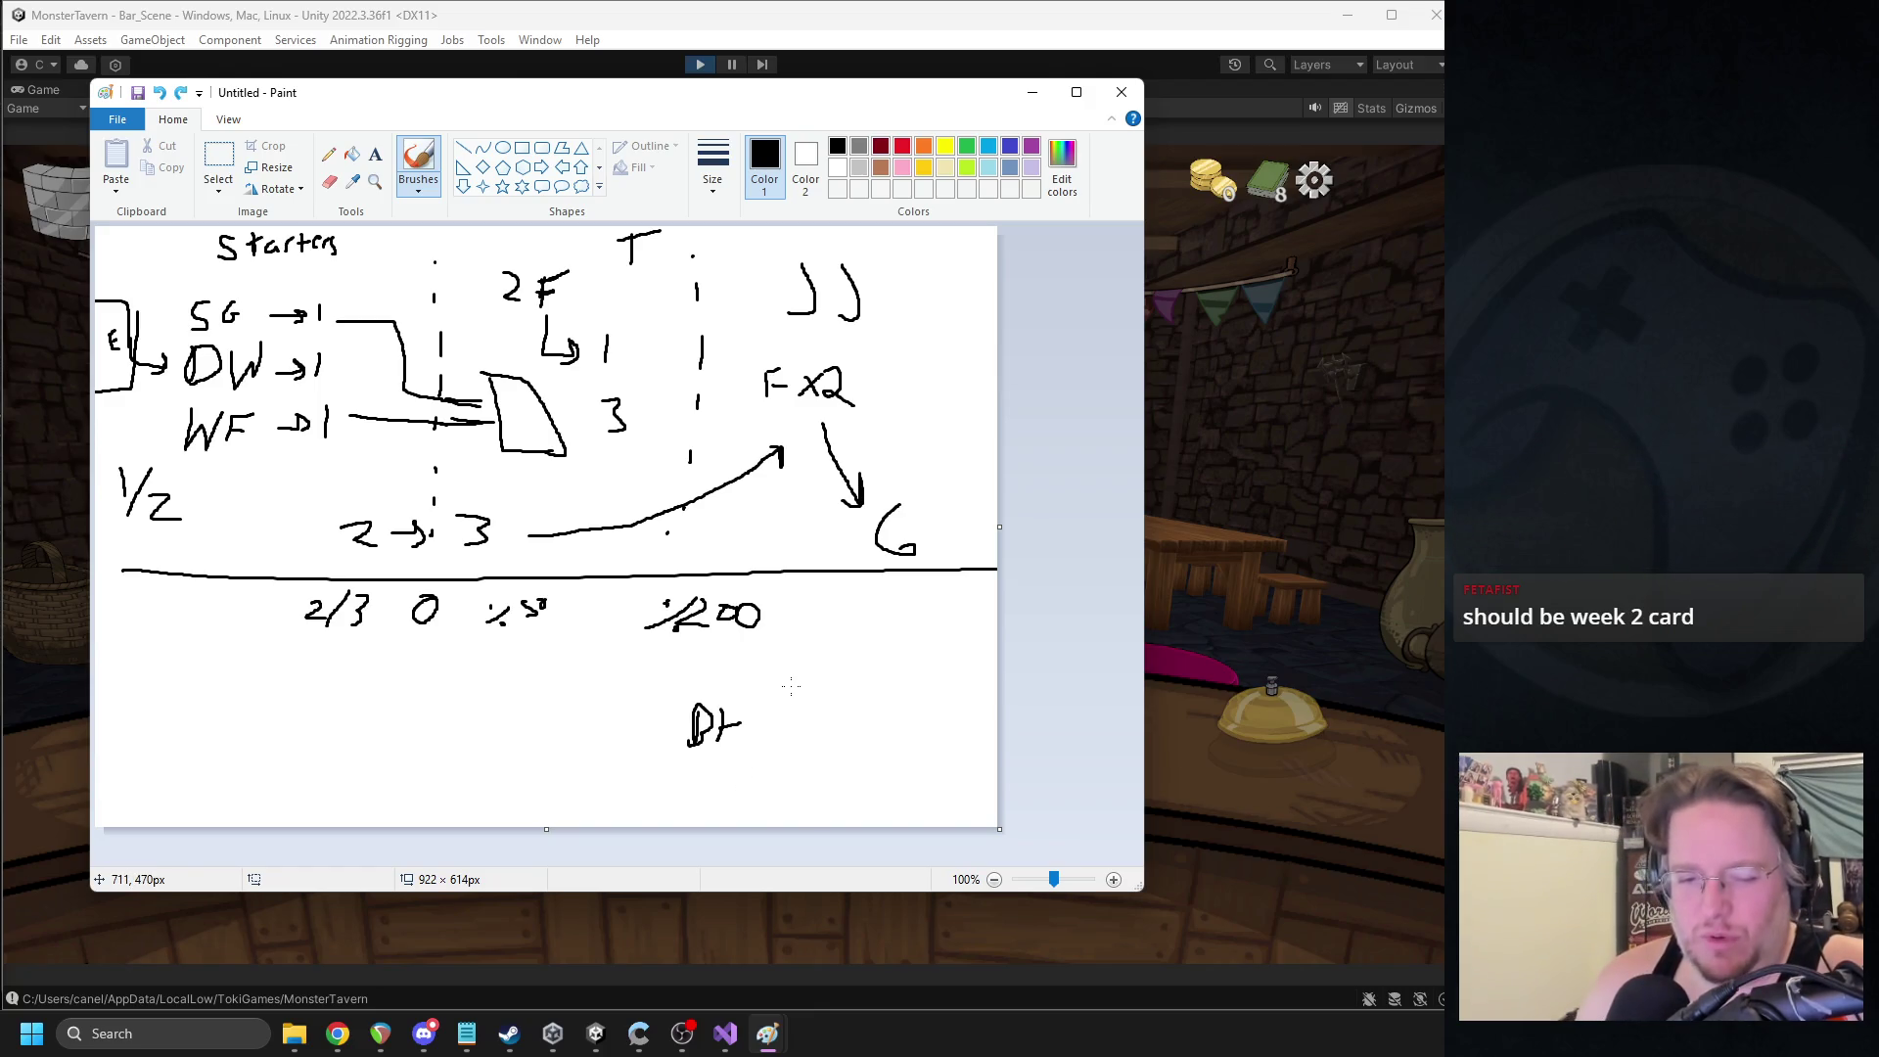
mouse_move(772, 695)
mouse_down()
mouse_move(775, 724)
mouse_move(803, 732)
mouse_move(819, 699)
mouse_up()
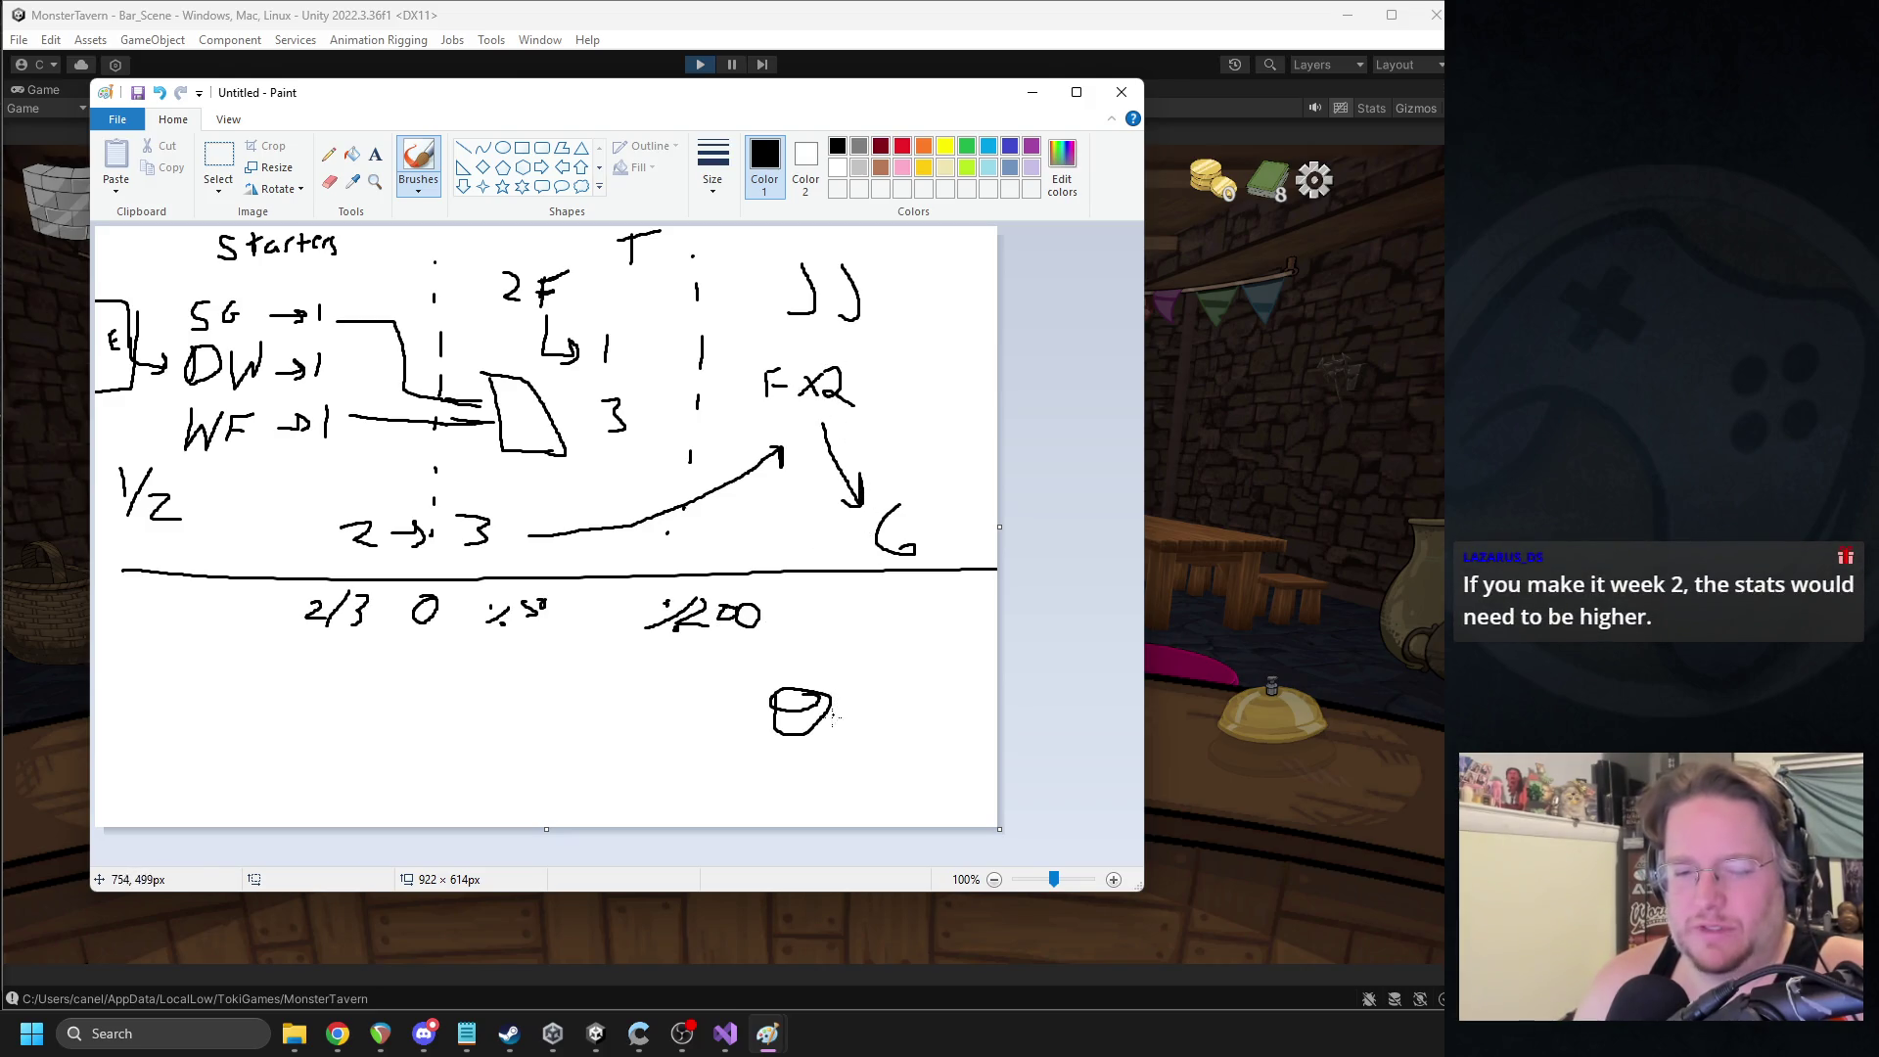
mouse_move(842, 693)
mouse_down()
mouse_move(911, 670)
mouse_move(861, 653)
mouse_move(798, 683)
mouse_move(689, 689)
mouse_move(810, 644)
mouse_move(936, 689)
mouse_up()
drag(787, 680, 691, 674)
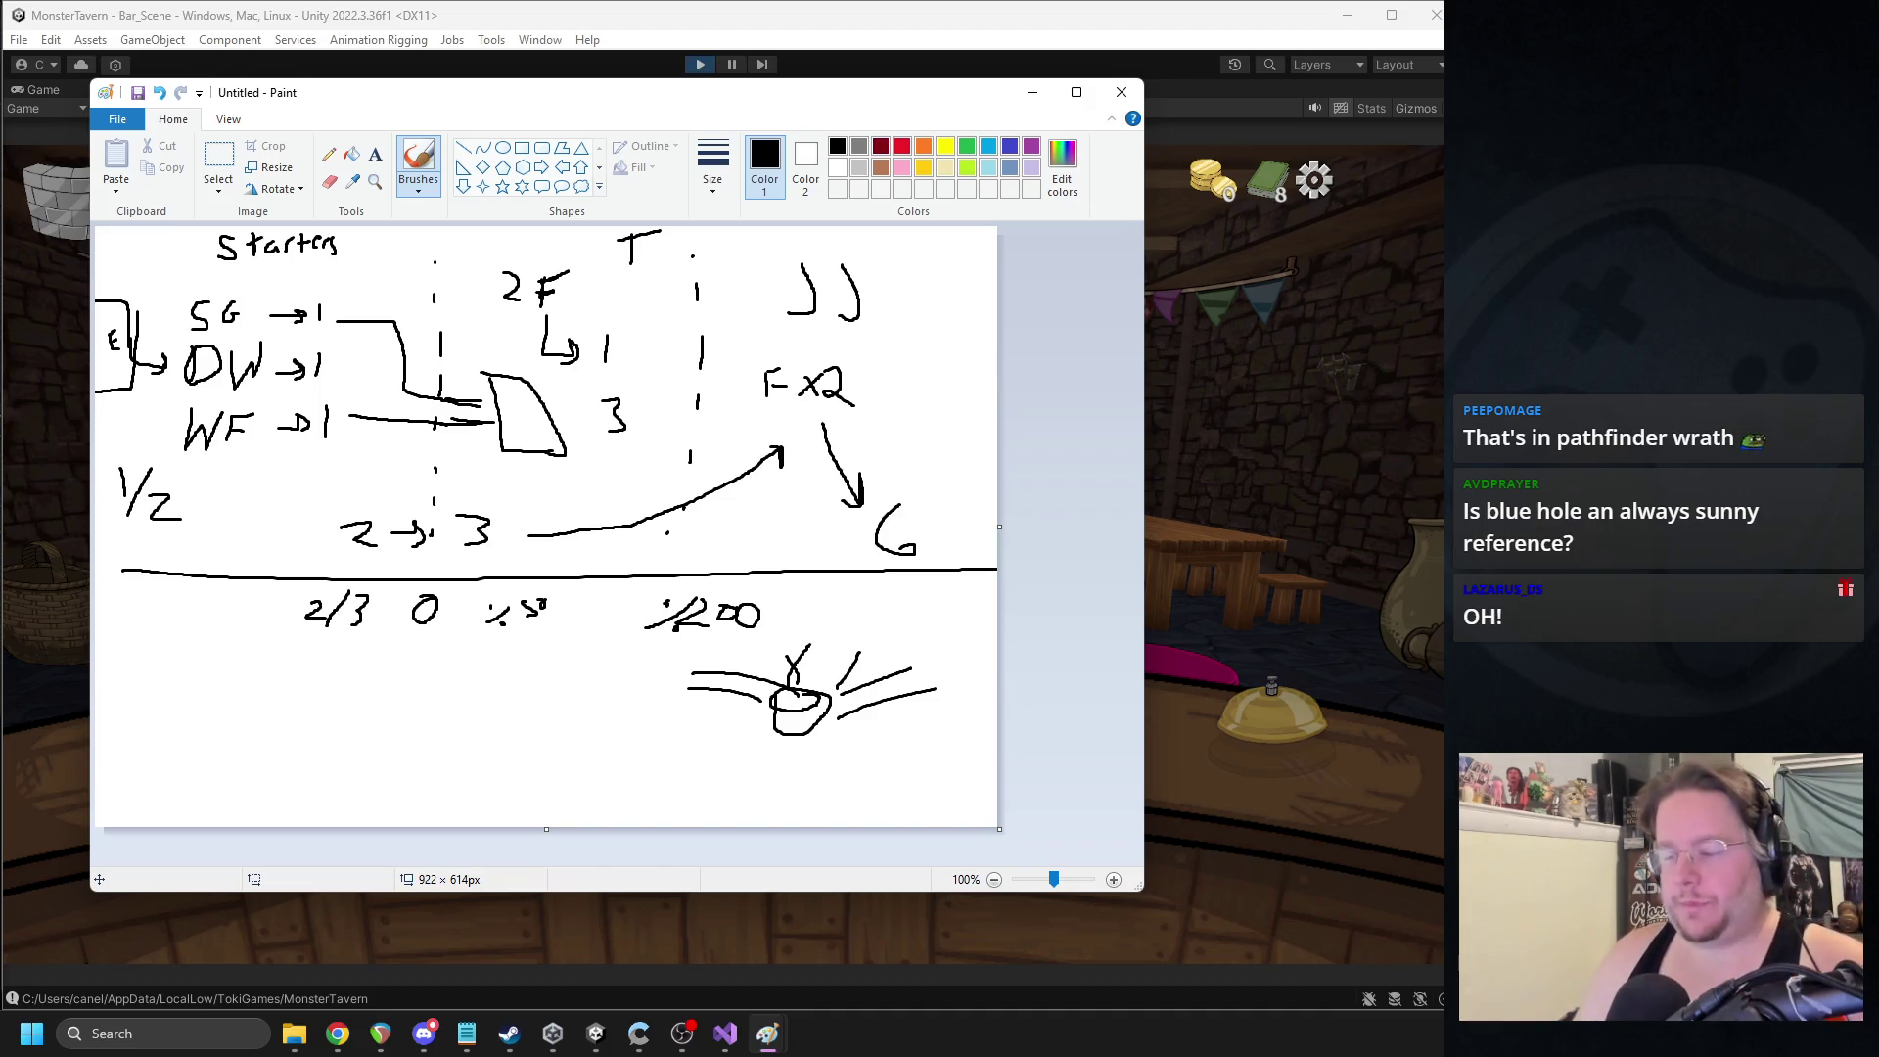
- Draw a box around the SG, DW and WF rows and switch the brush to light blue
key(alt+Tab)
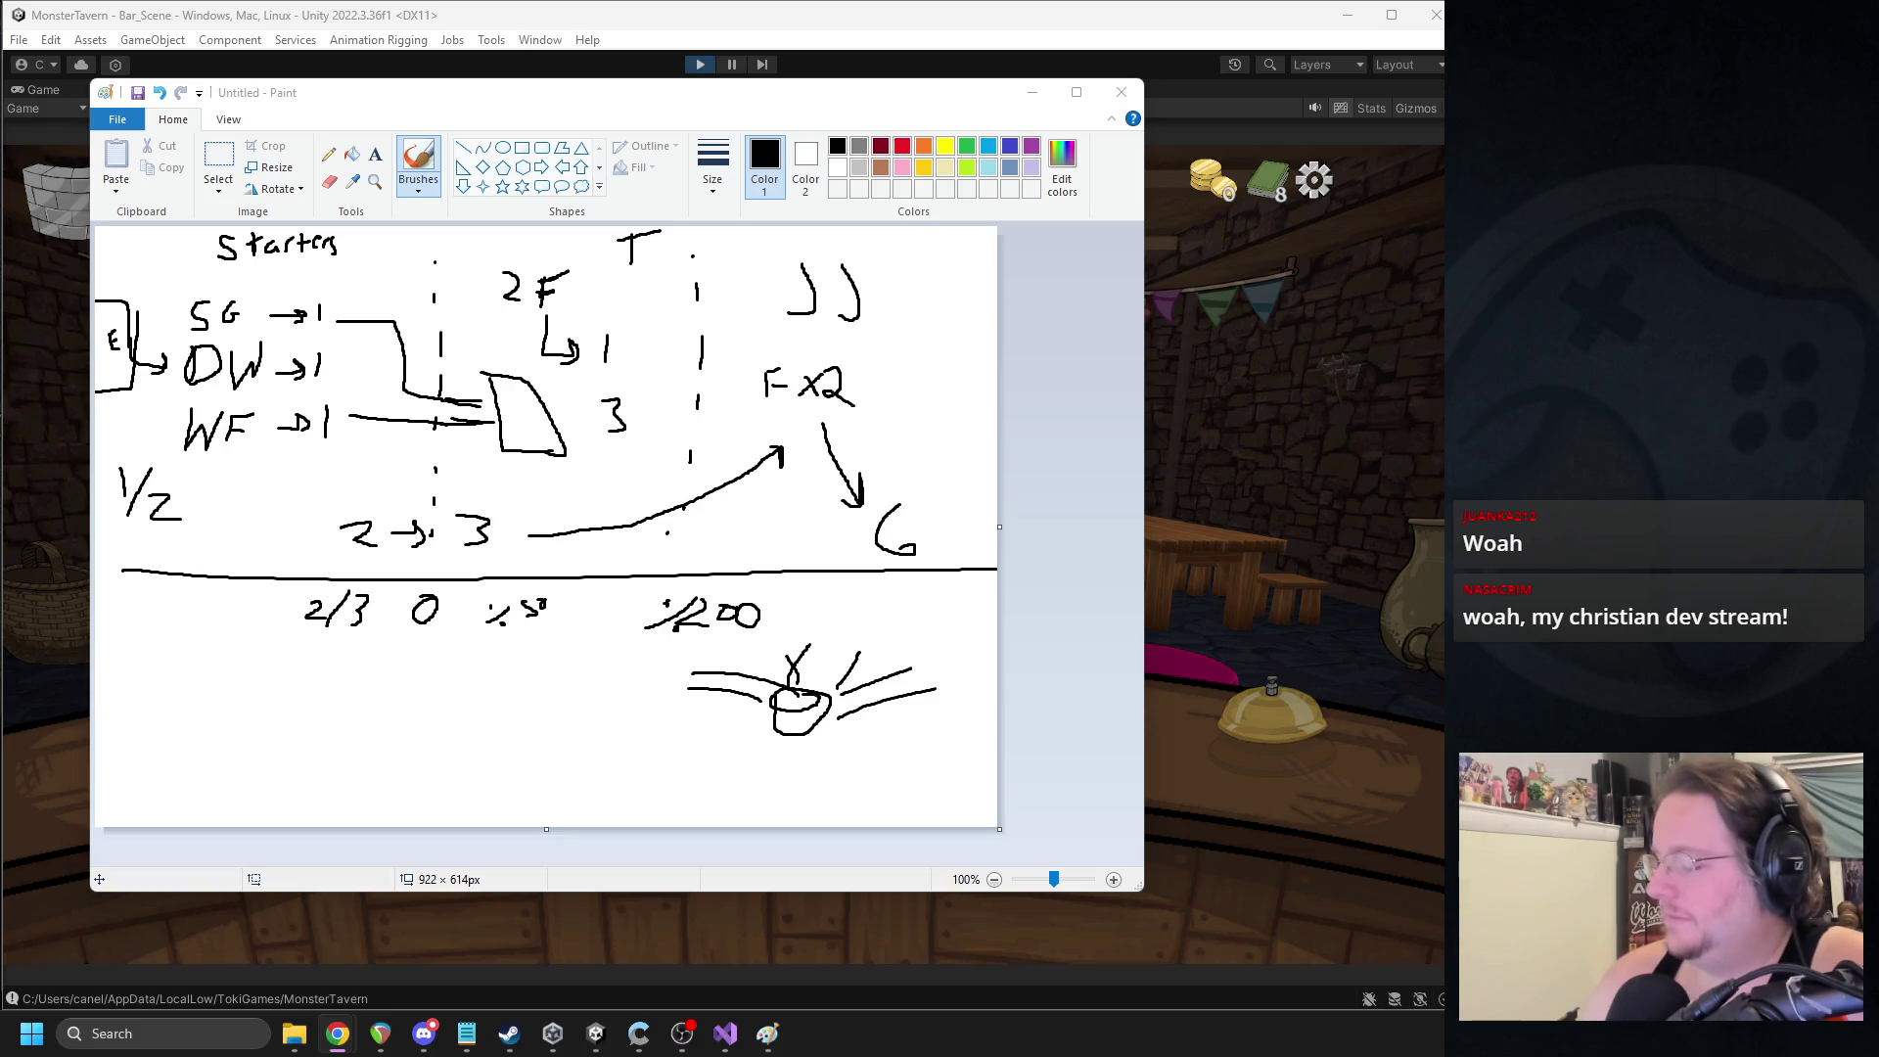
mouse_move(168, 289)
mouse_down()
mouse_move(159, 421)
mouse_move(250, 450)
mouse_move(337, 323)
mouse_move(157, 301)
mouse_up()
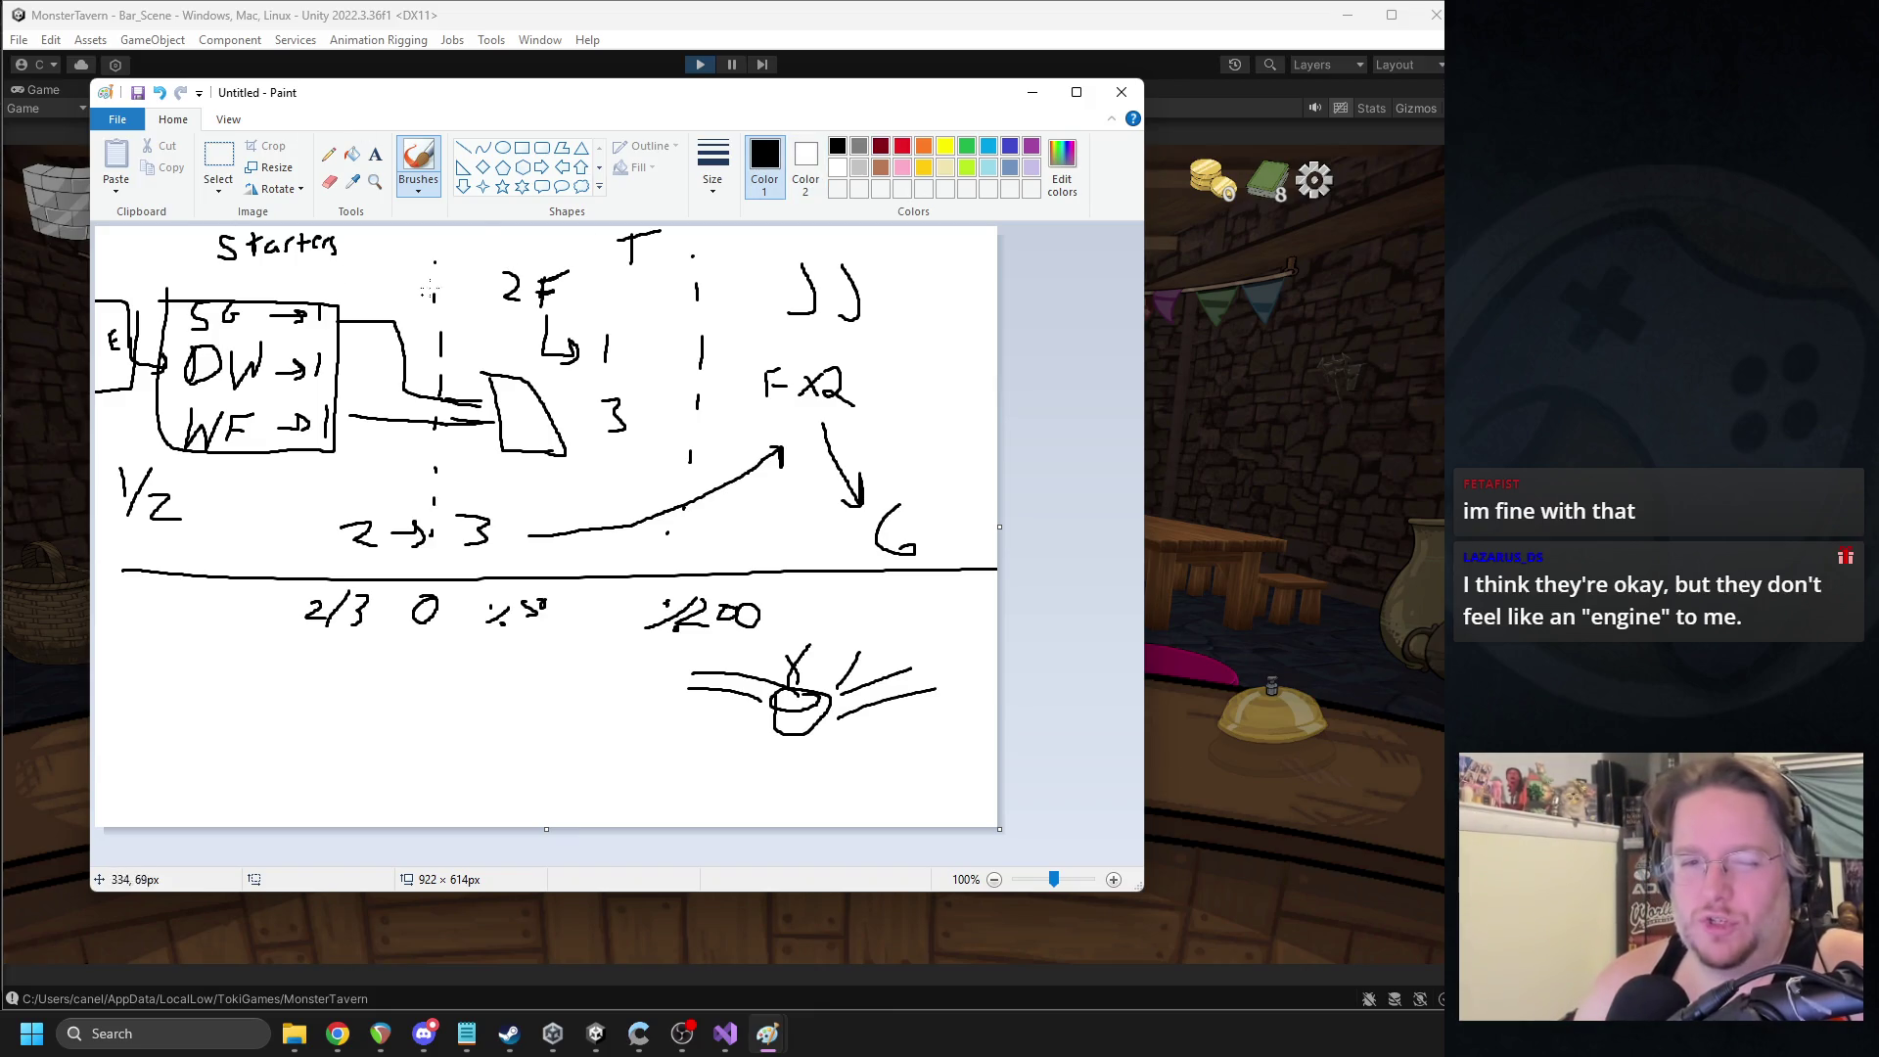
drag(427, 230, 437, 239)
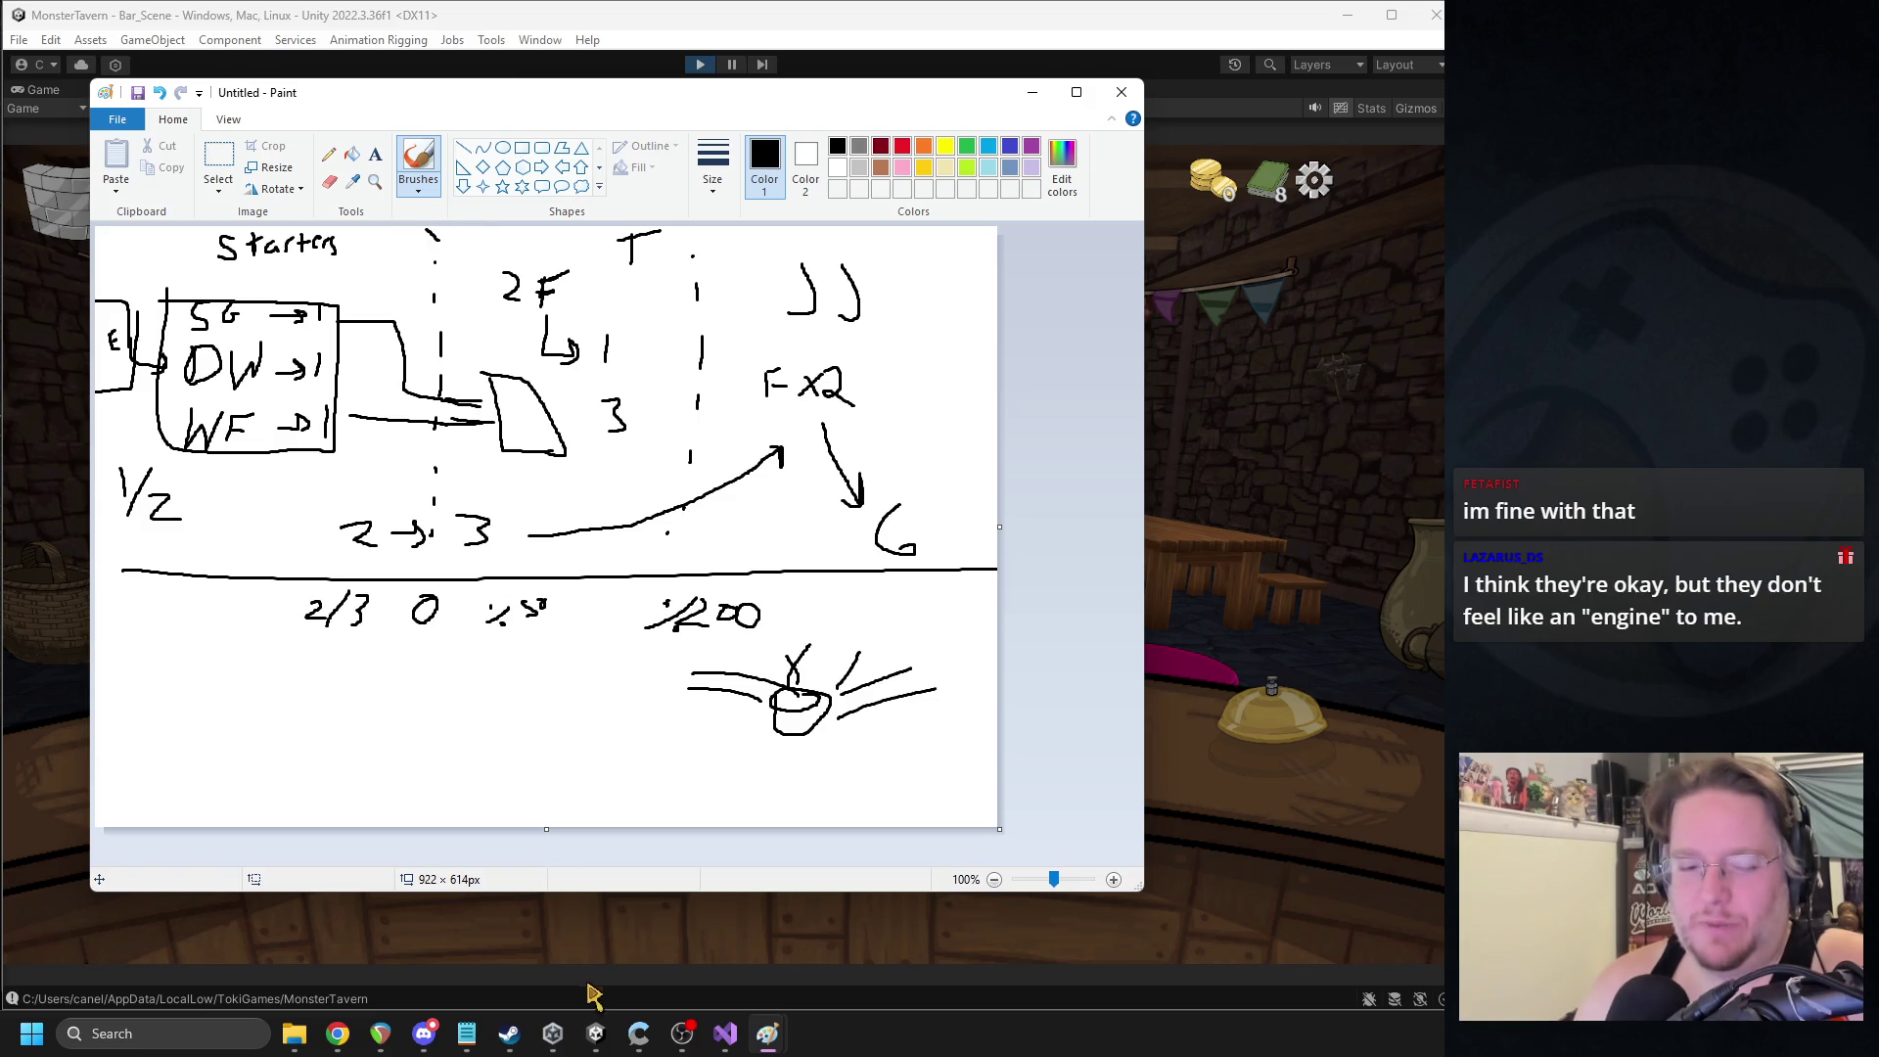
click(683, 1034)
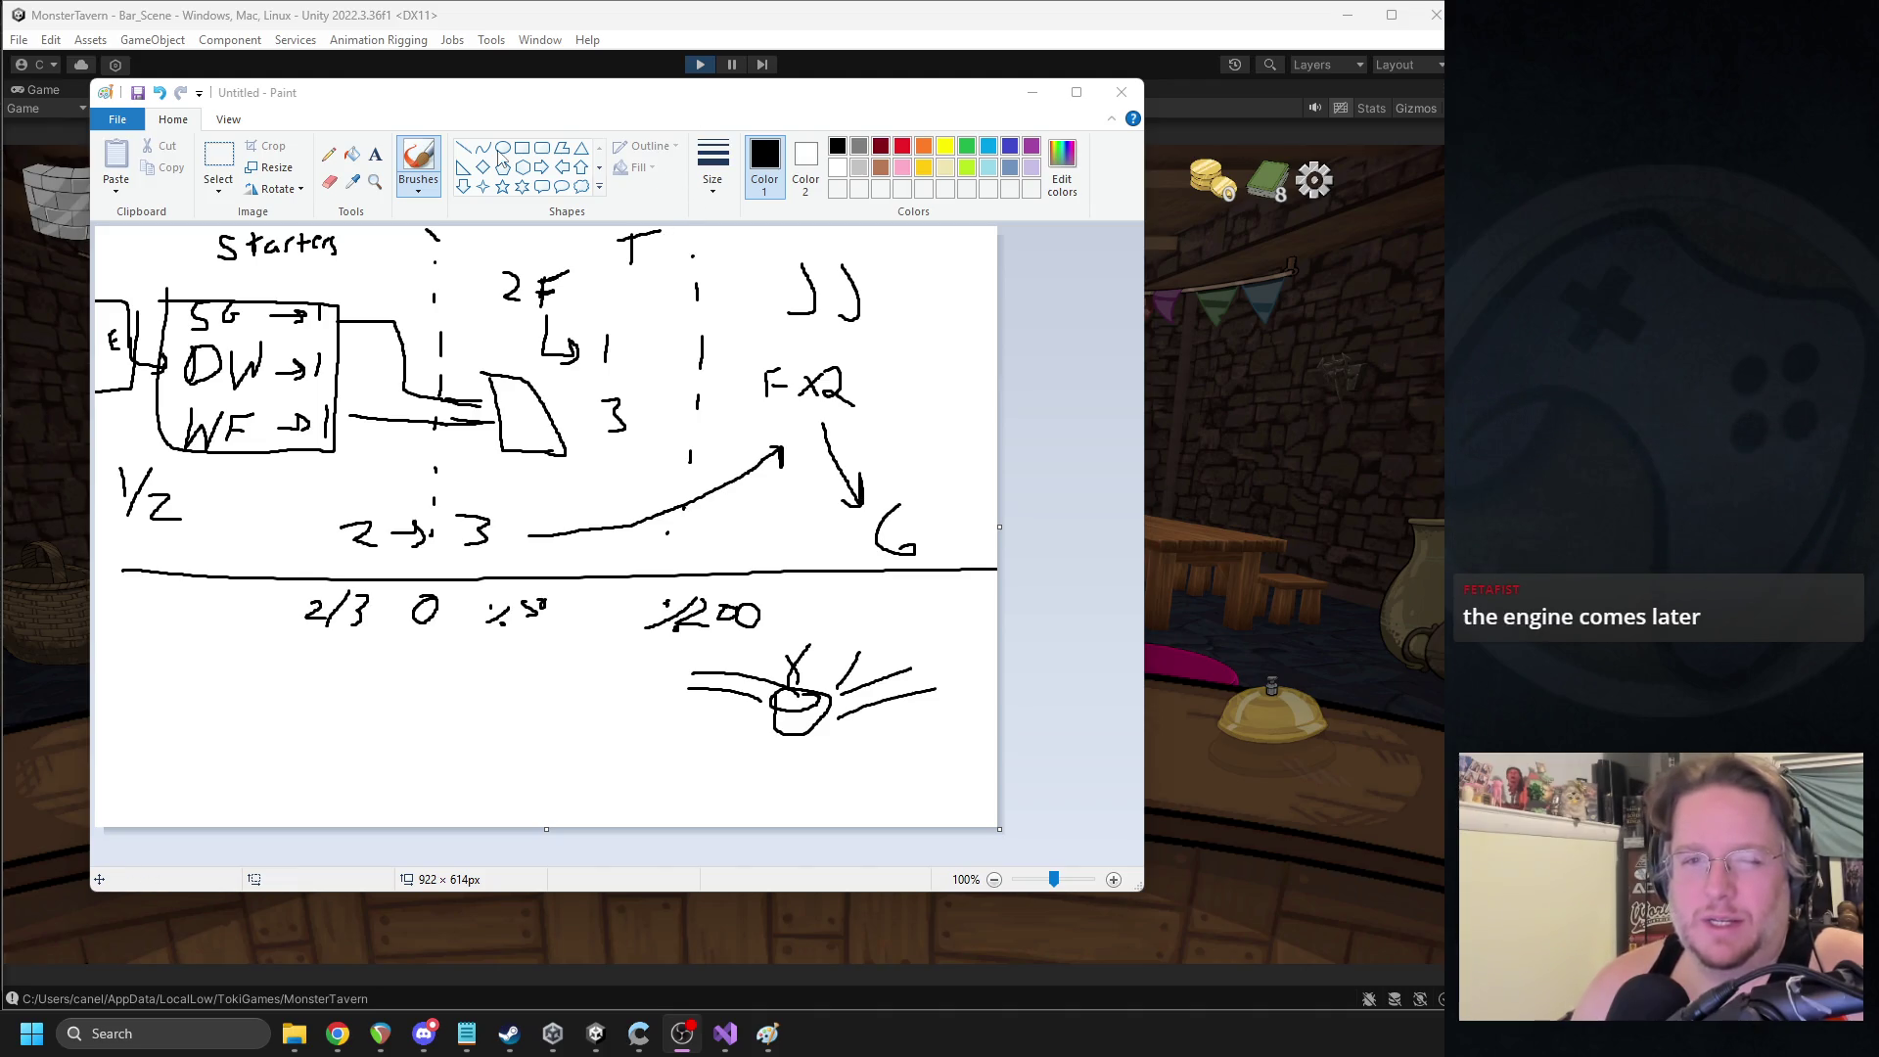
click(991, 150)
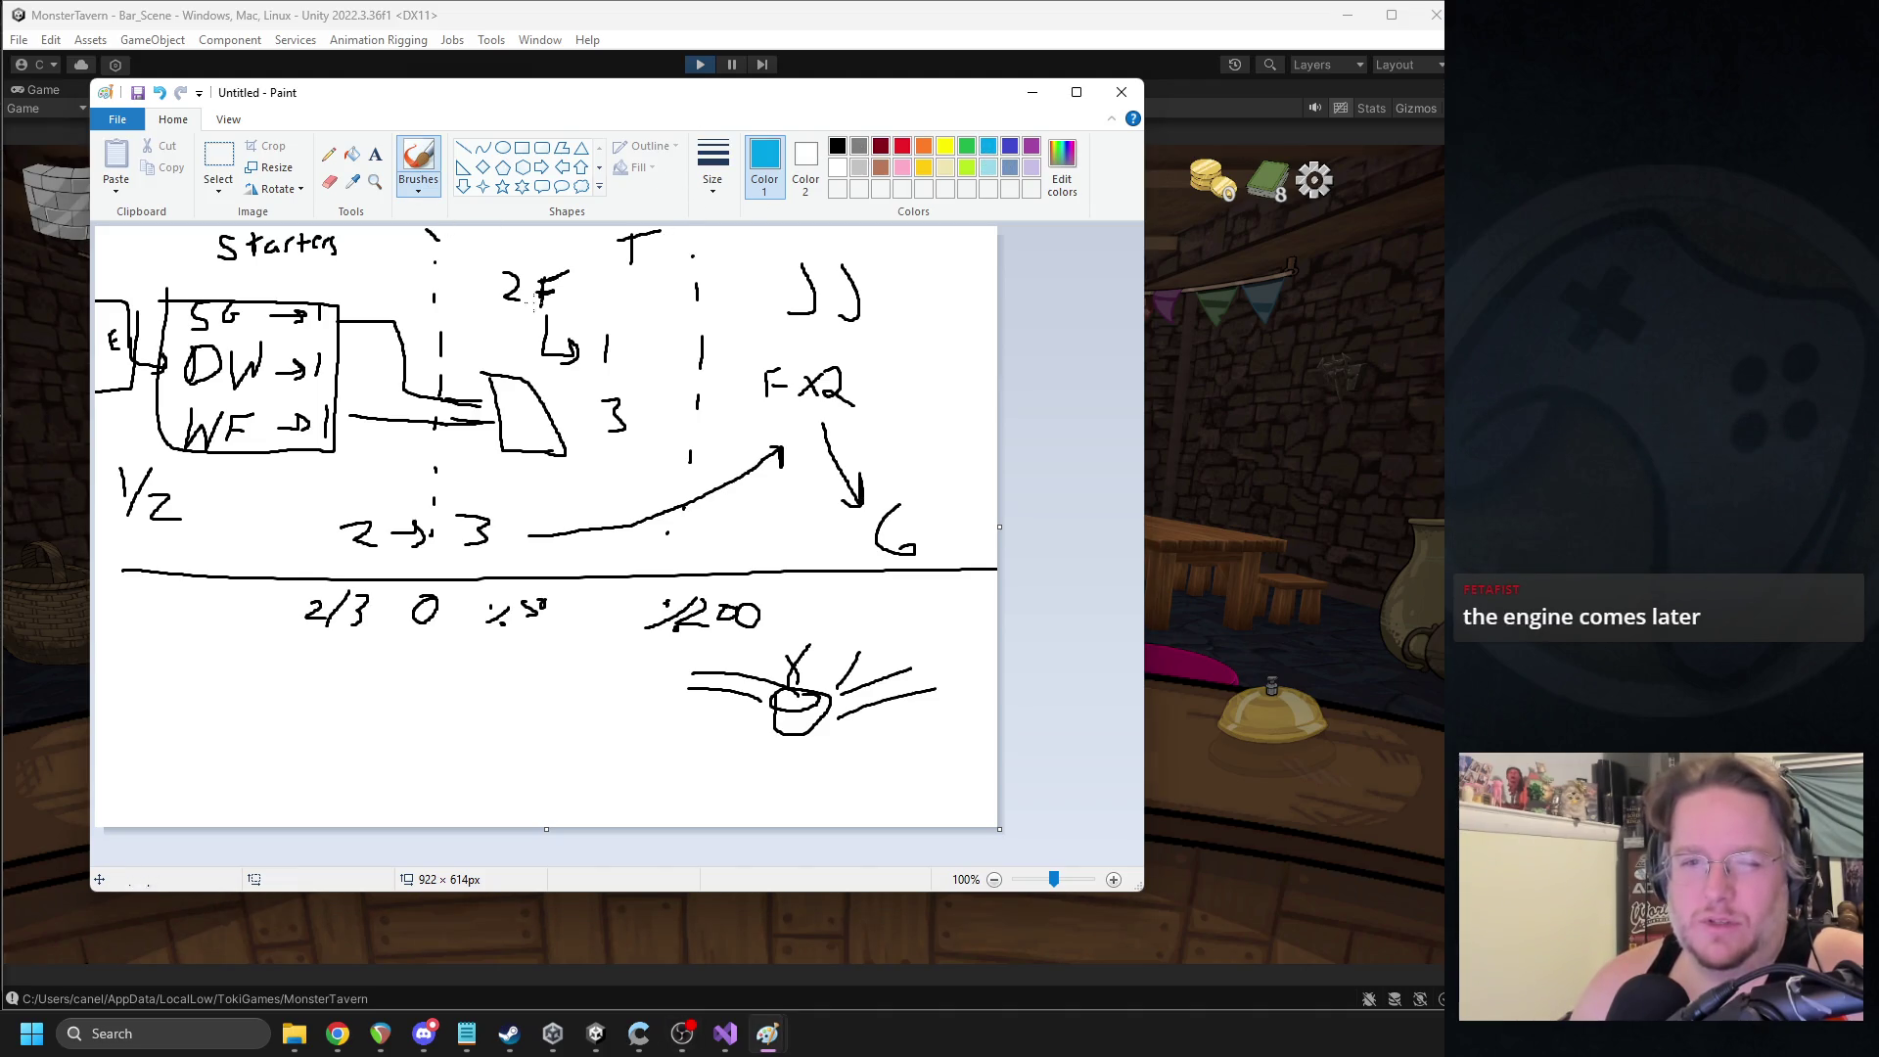
- Outline the middle and right columns in blue, mark SG, and draw an arrow across the top
mouse_move(453, 235)
mouse_down()
mouse_move(423, 562)
mouse_move(741, 227)
mouse_move(431, 213)
mouse_move(447, 304)
mouse_up()
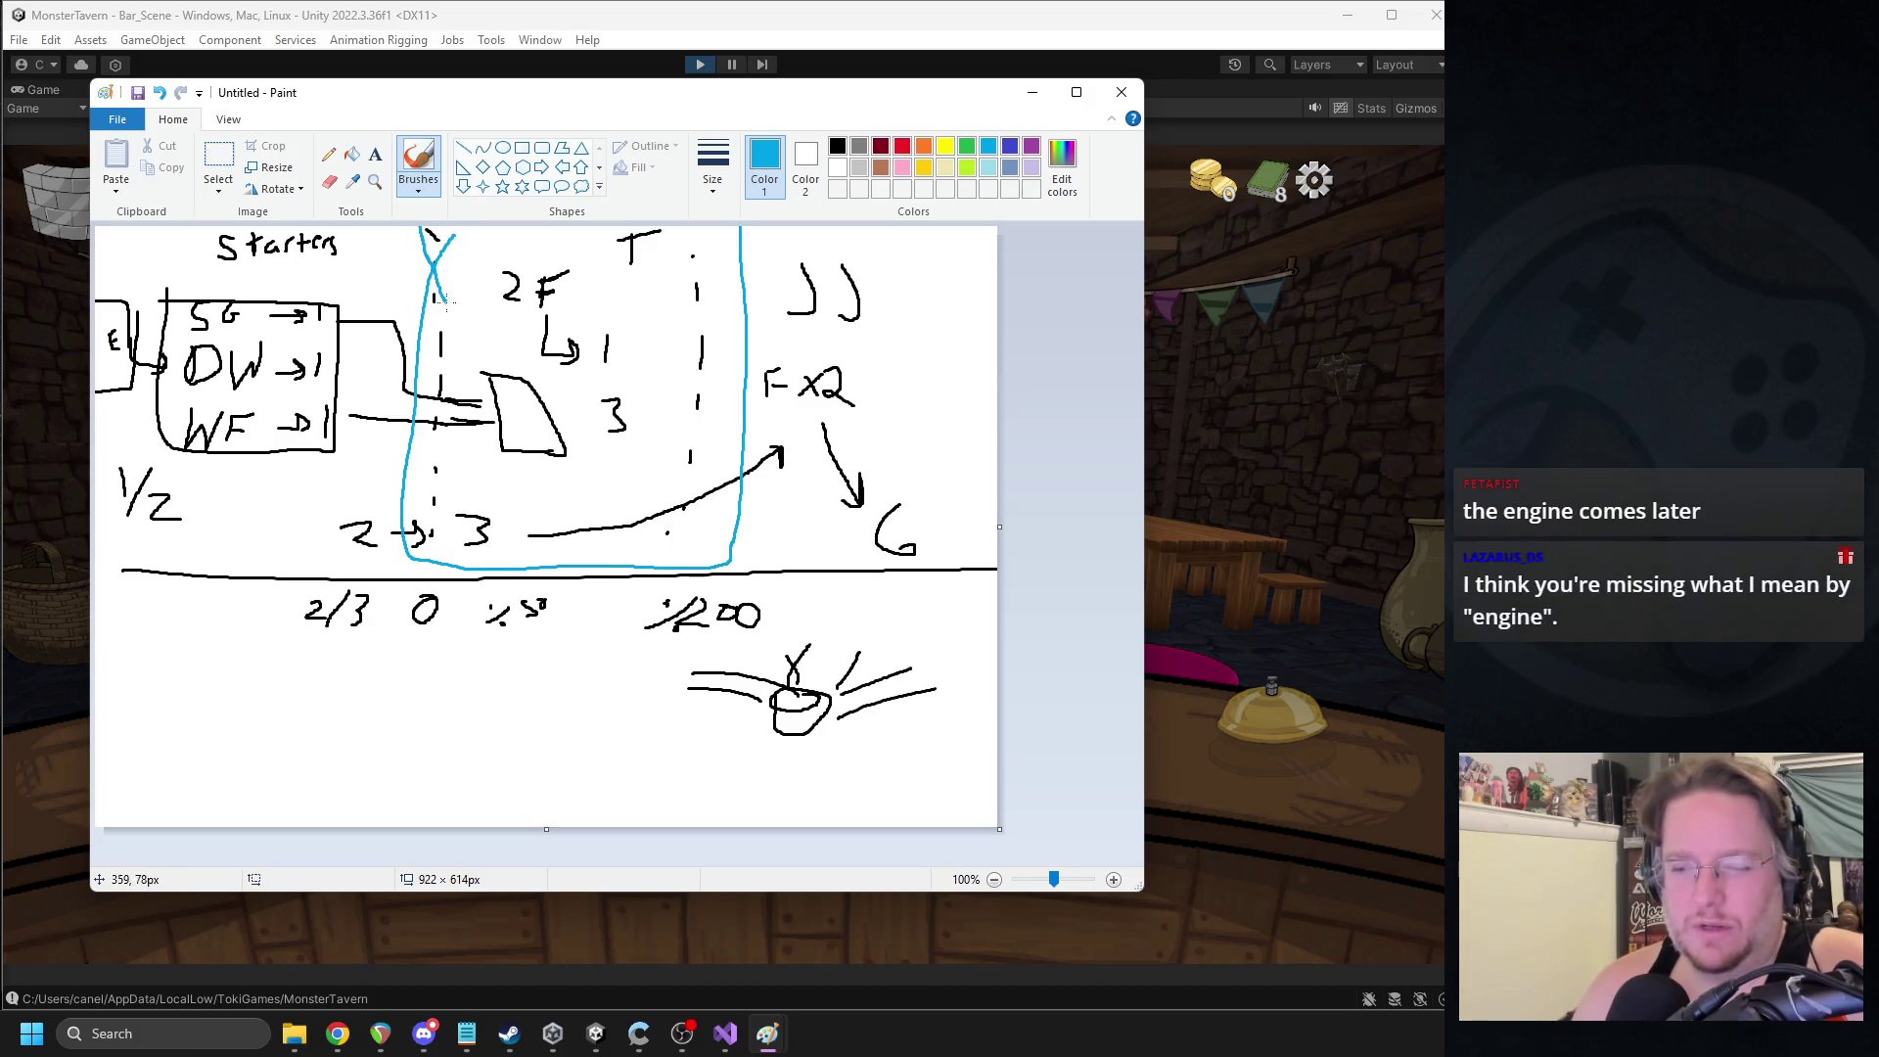
mouse_move(730, 578)
mouse_down()
mouse_move(984, 238)
mouse_move(744, 257)
mouse_up()
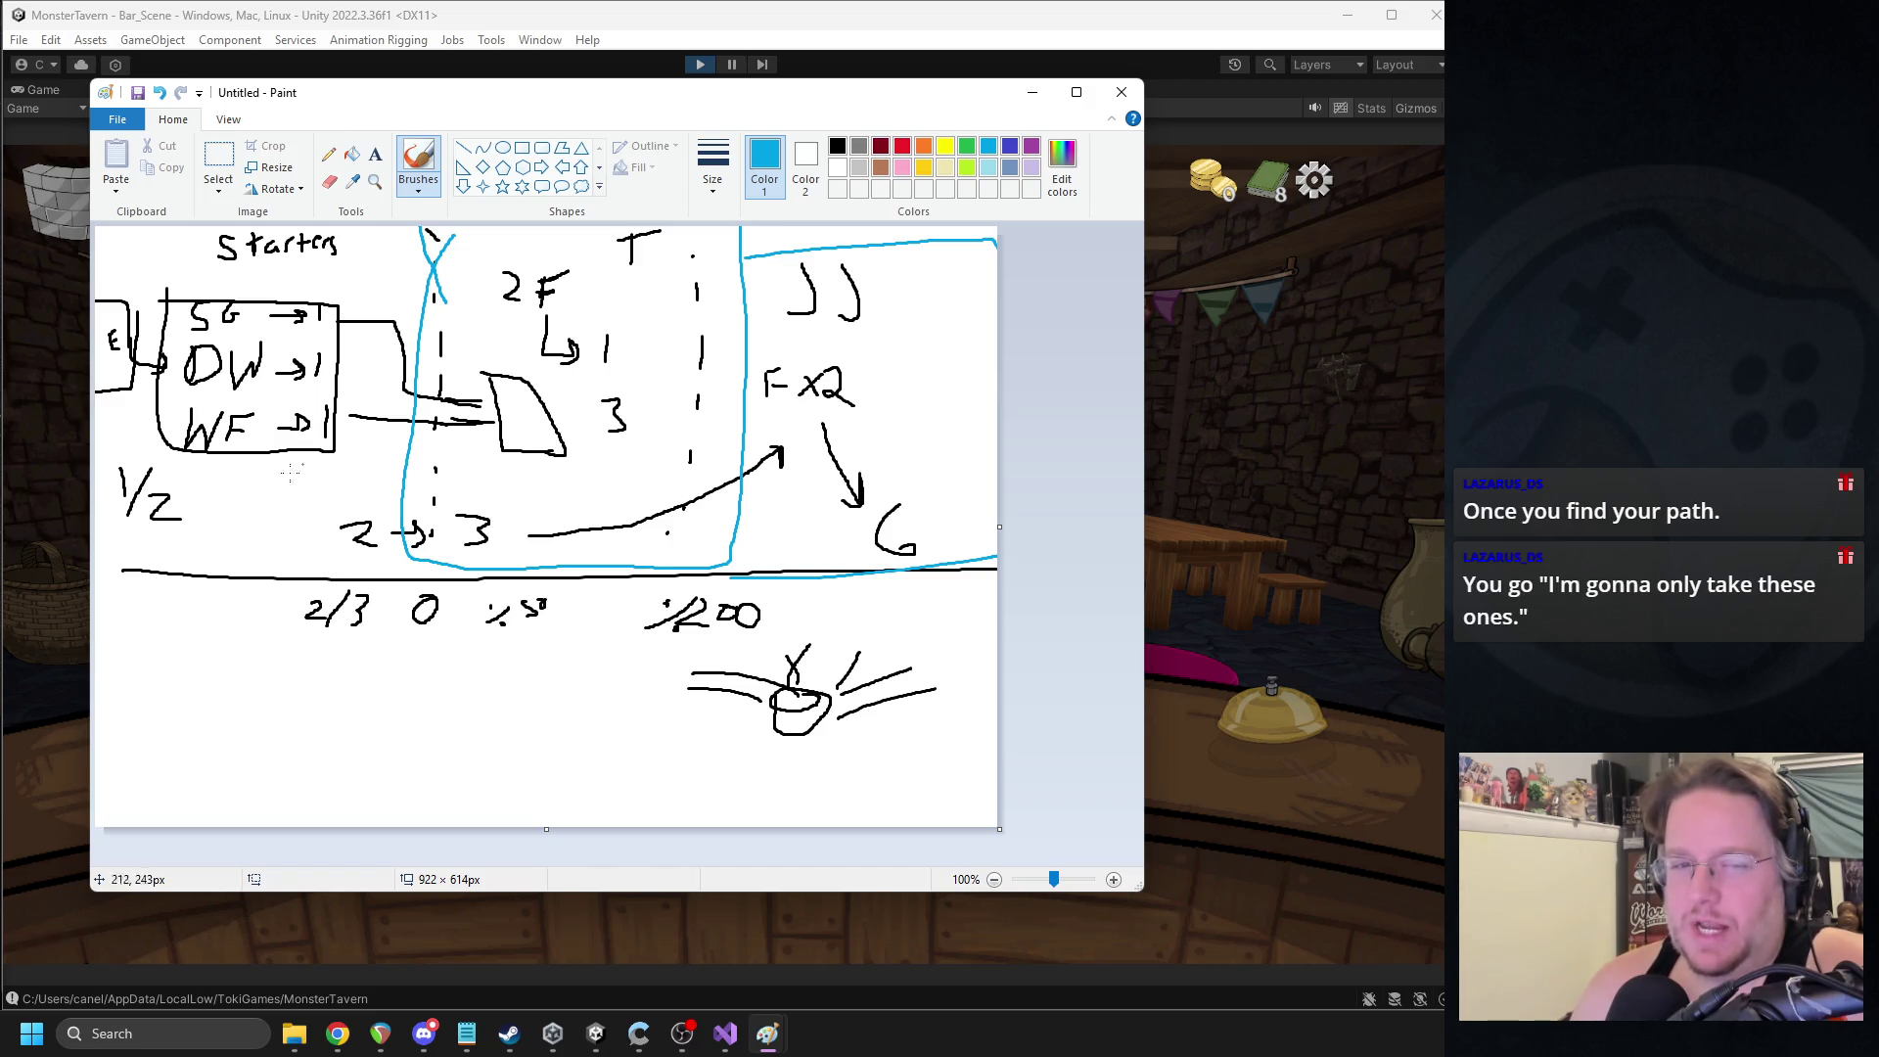
drag(167, 262, 186, 293)
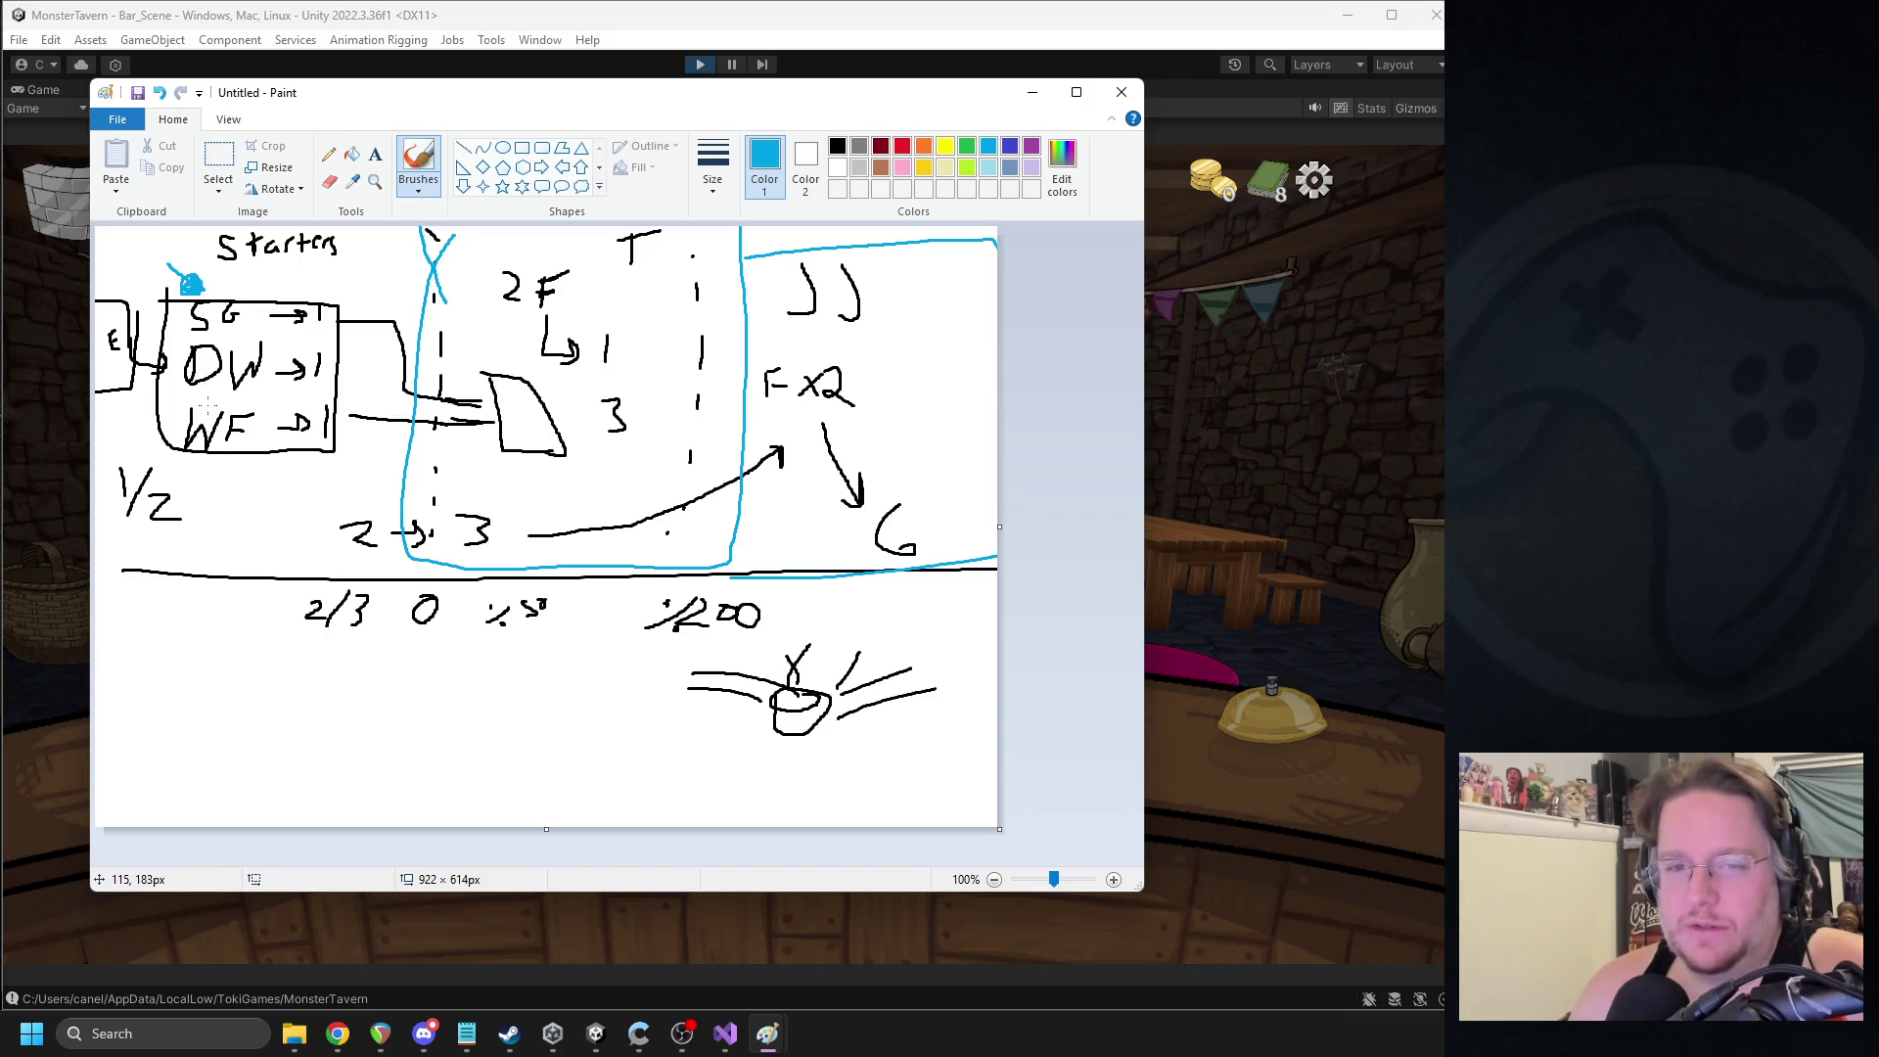
mouse_move(472, 246)
mouse_down()
mouse_move(542, 245)
mouse_move(526, 252)
mouse_up()
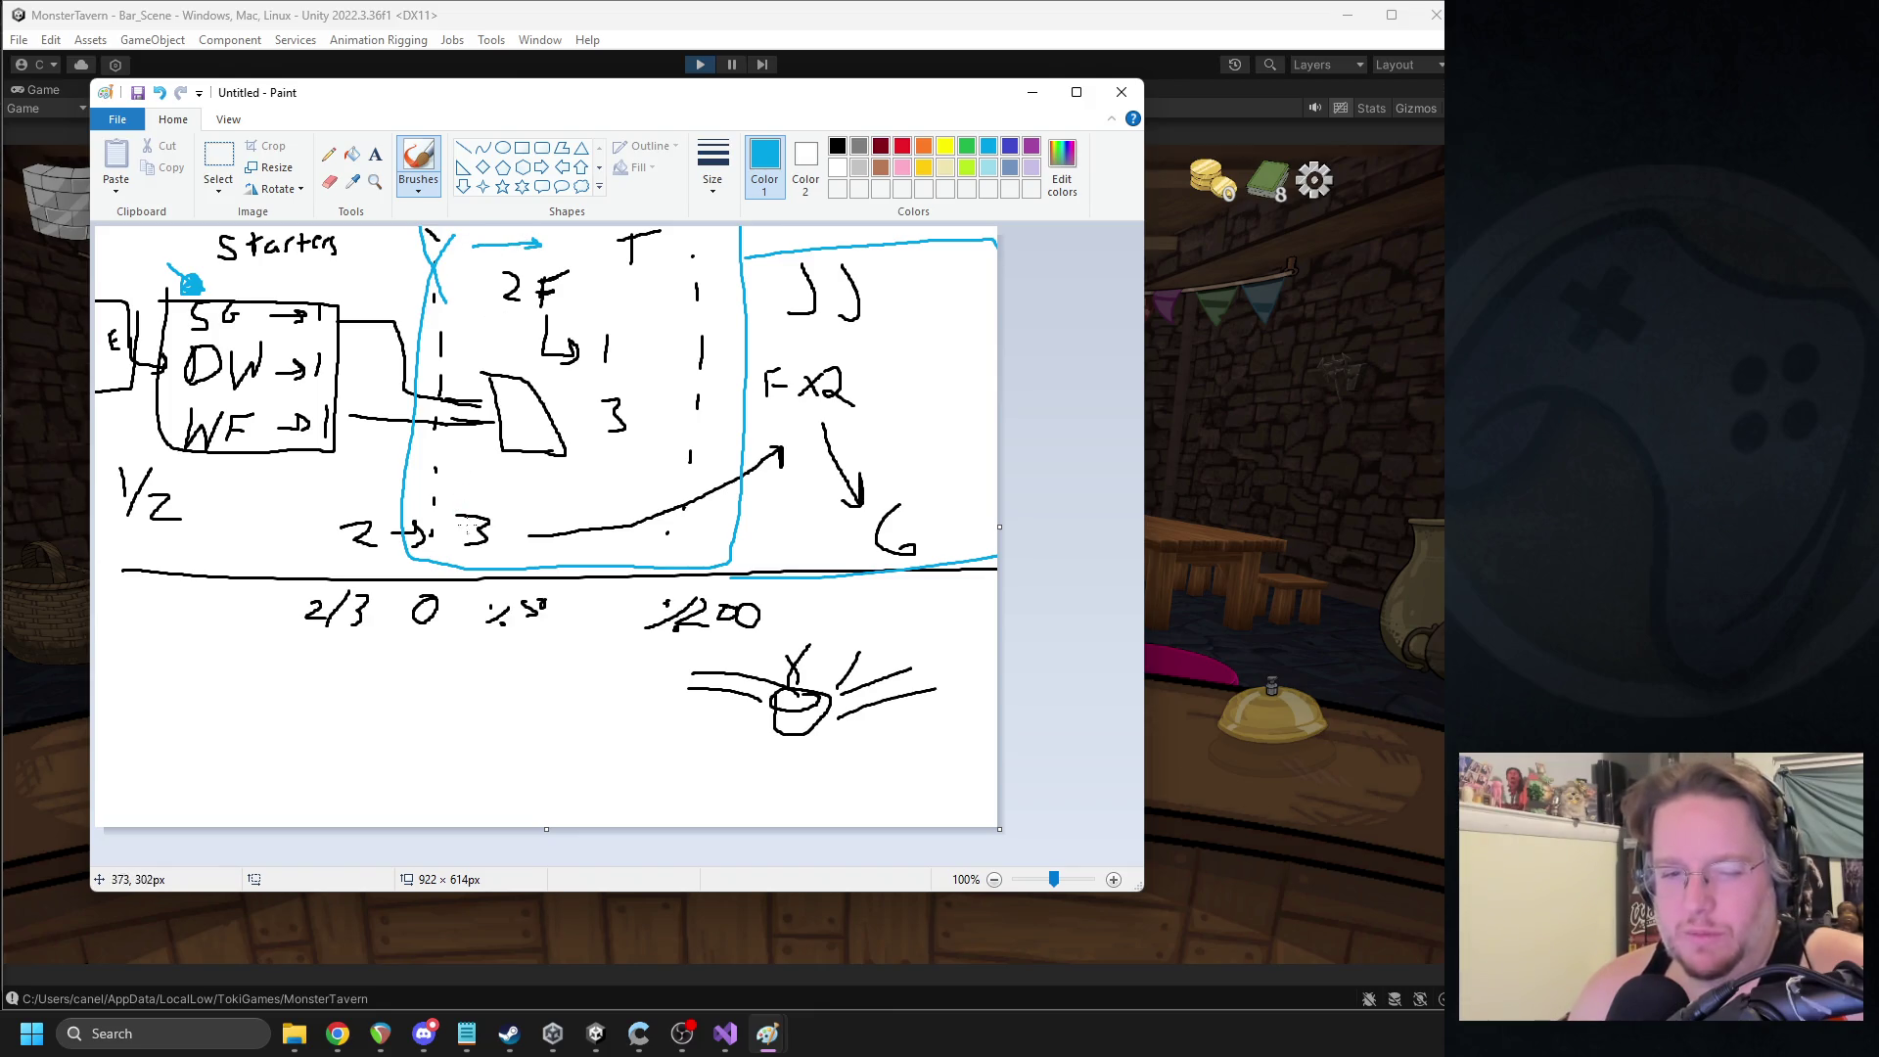
- Circle the 3 and trace the curved arrow in blue, then undo those last strokes
mouse_move(489, 487)
mouse_down()
mouse_move(483, 563)
mouse_move(468, 510)
mouse_up()
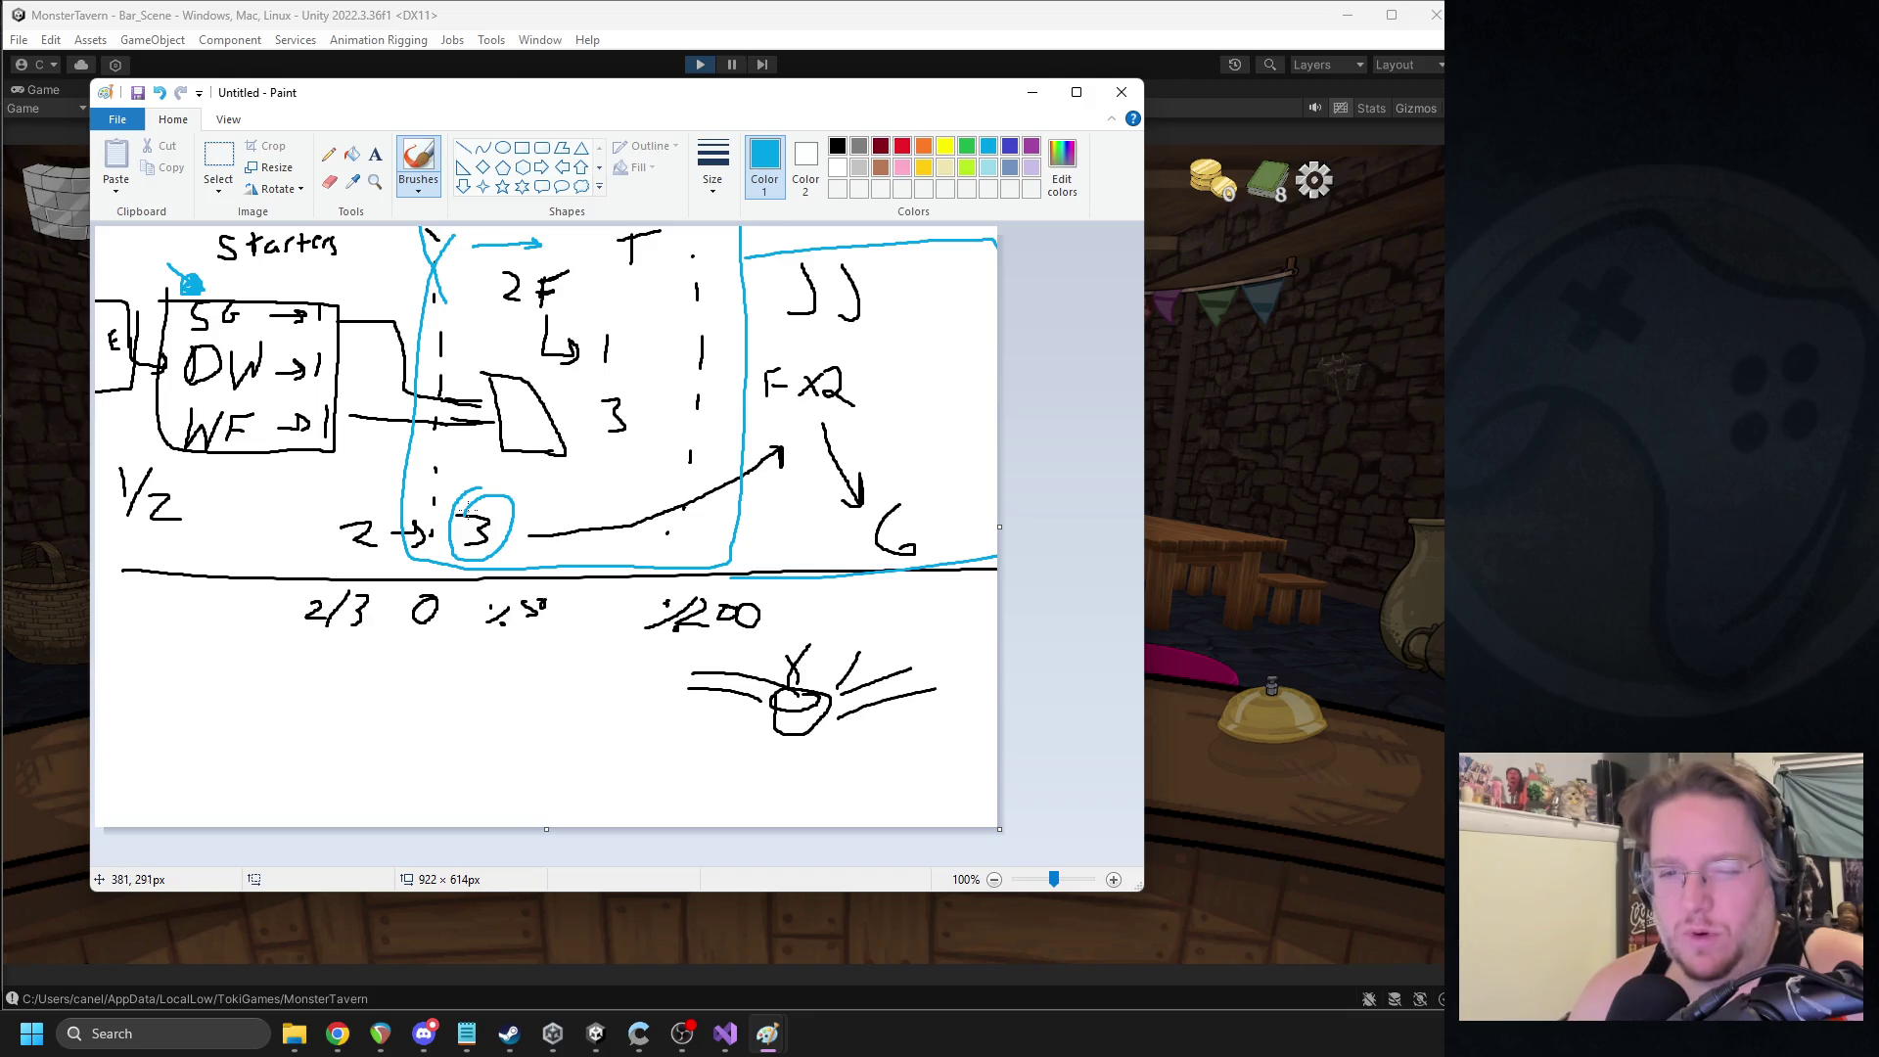
mouse_move(583, 516)
mouse_down()
mouse_move(739, 439)
mouse_move(646, 665)
mouse_up()
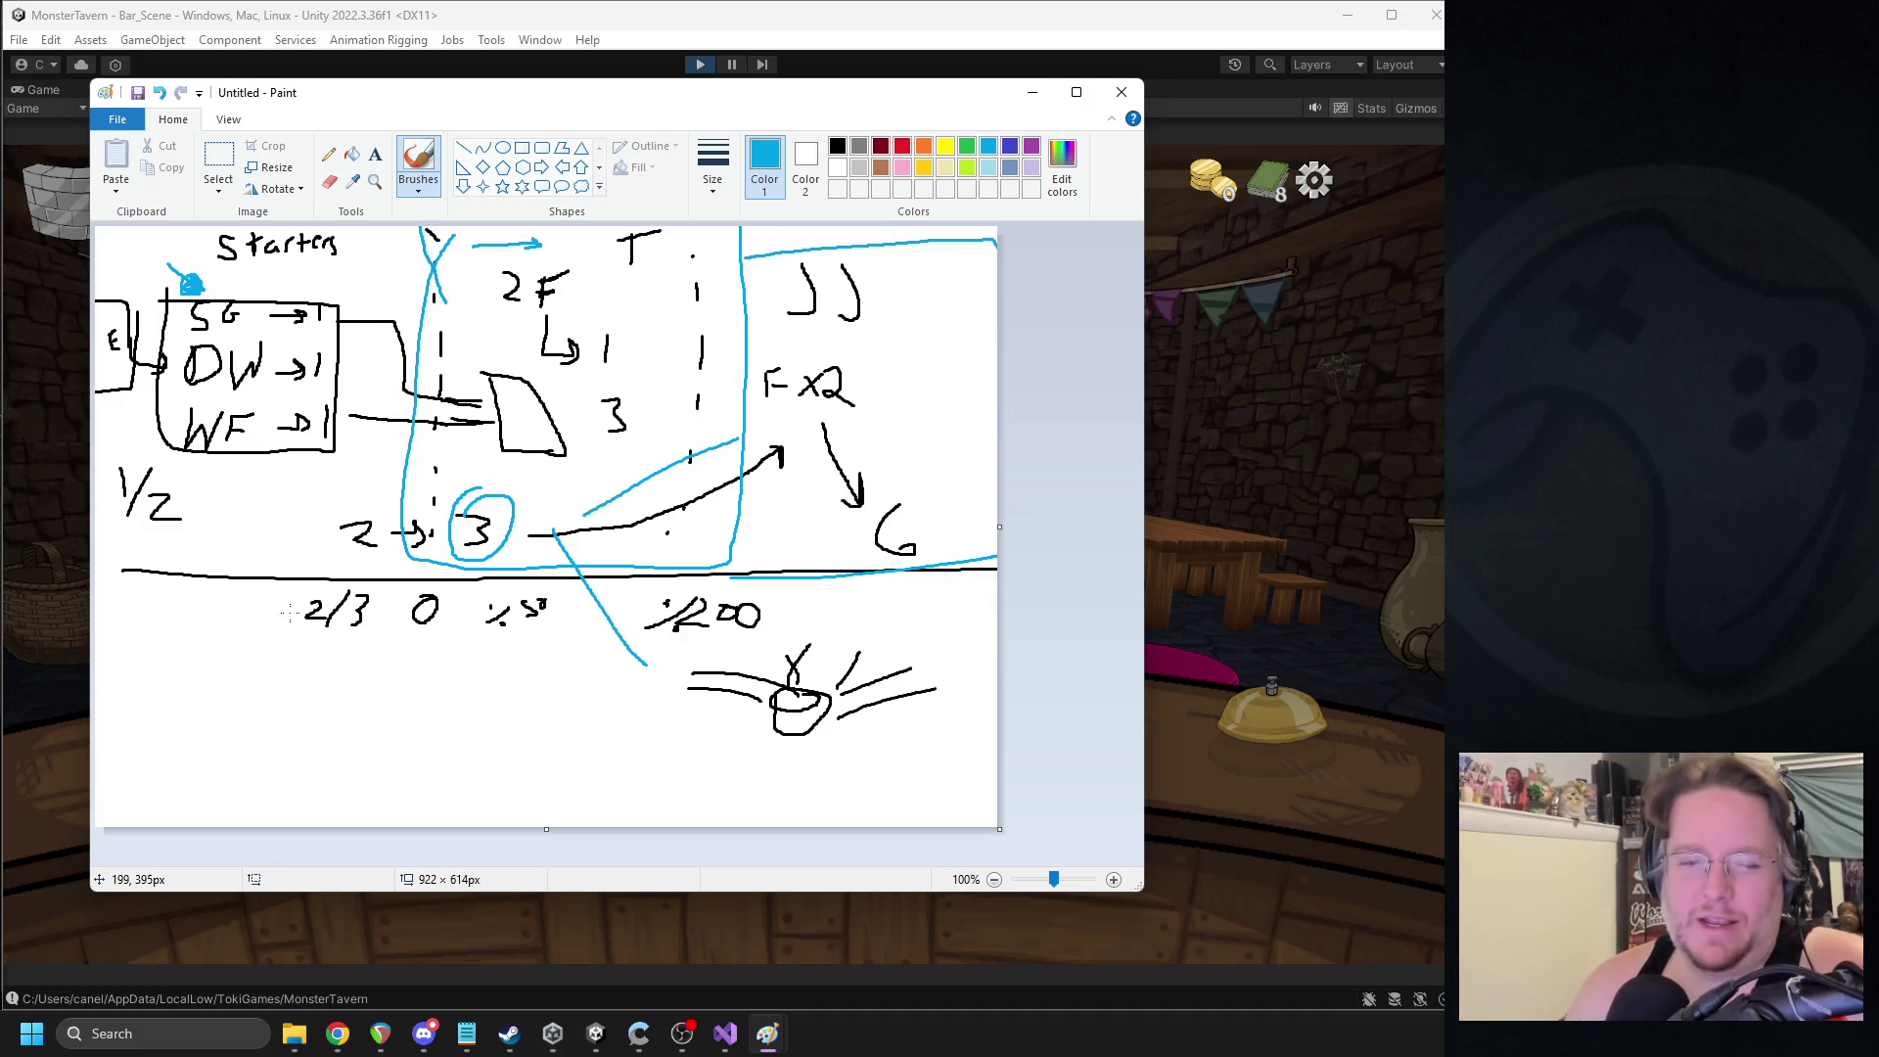
key(ctrl+z)
key(ctrl+z)
key(ctrl+z)
key(ctrl+z)
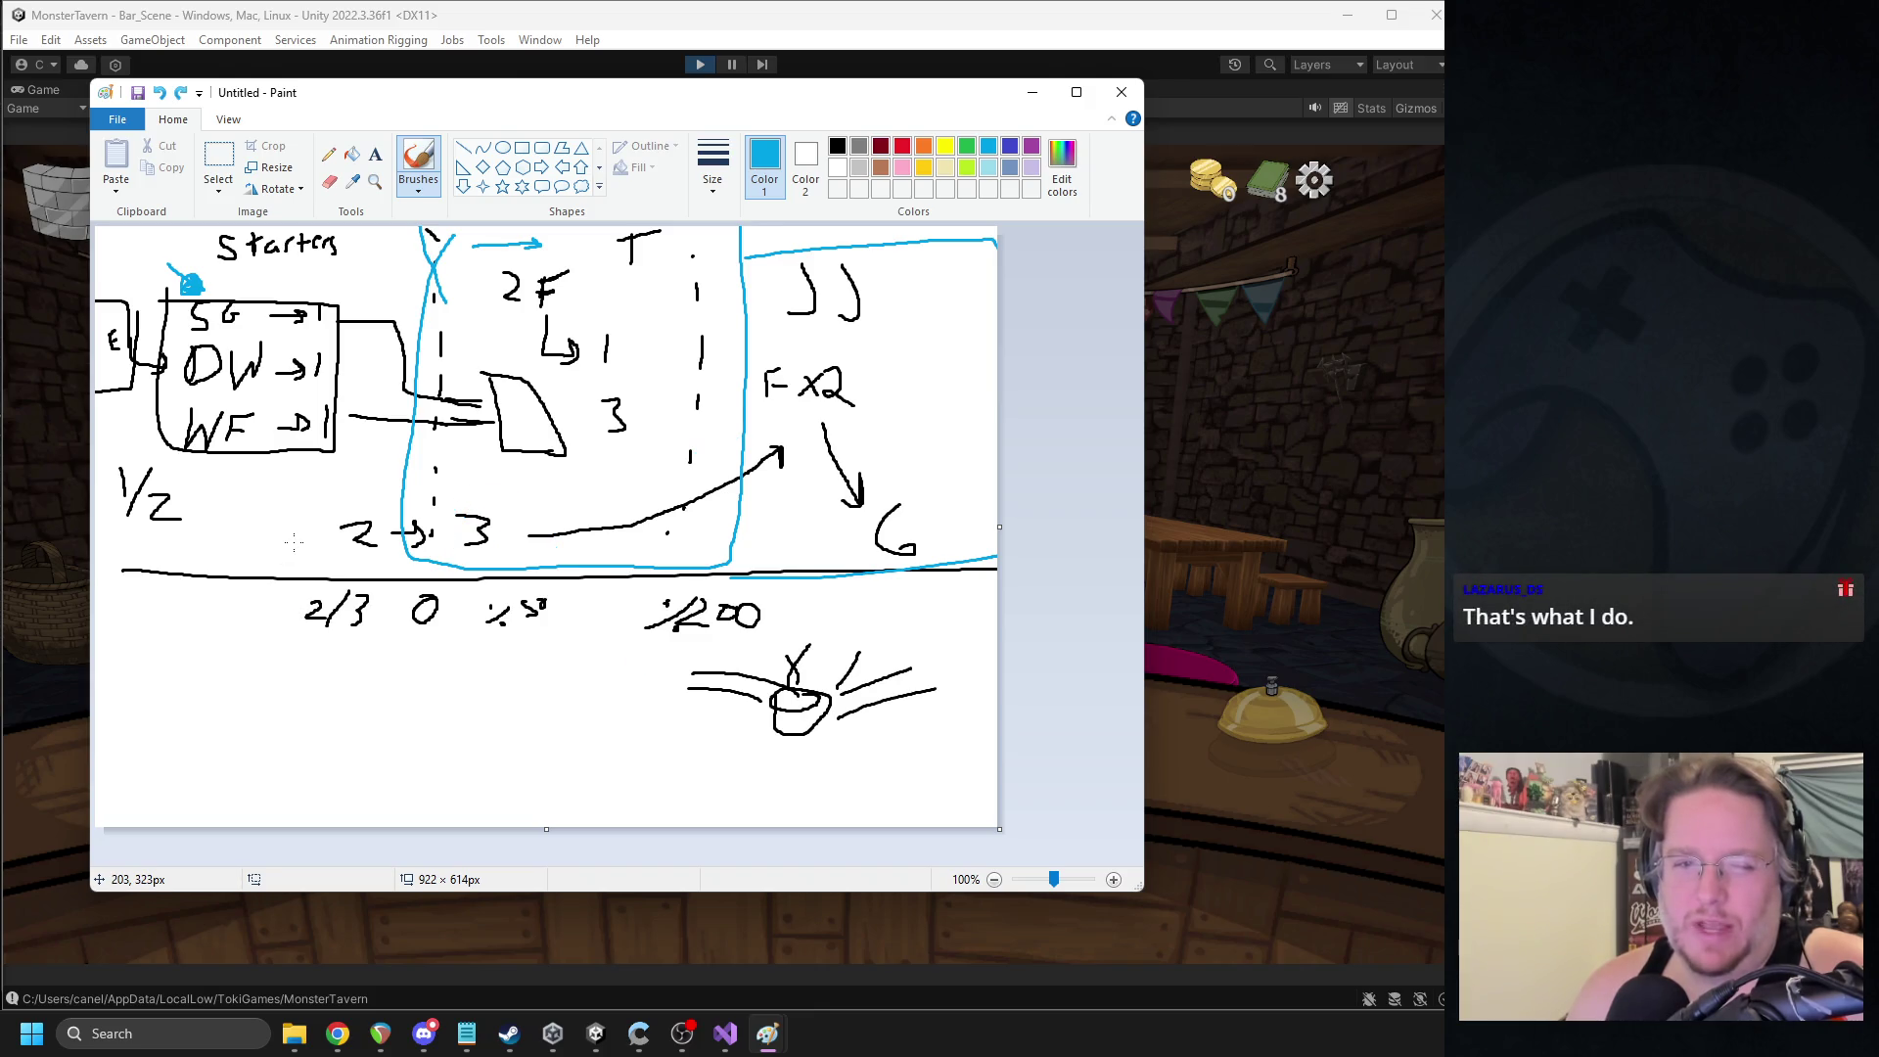
key(ctrl+z)
key(ctrl+z)
key(ctrl+z)
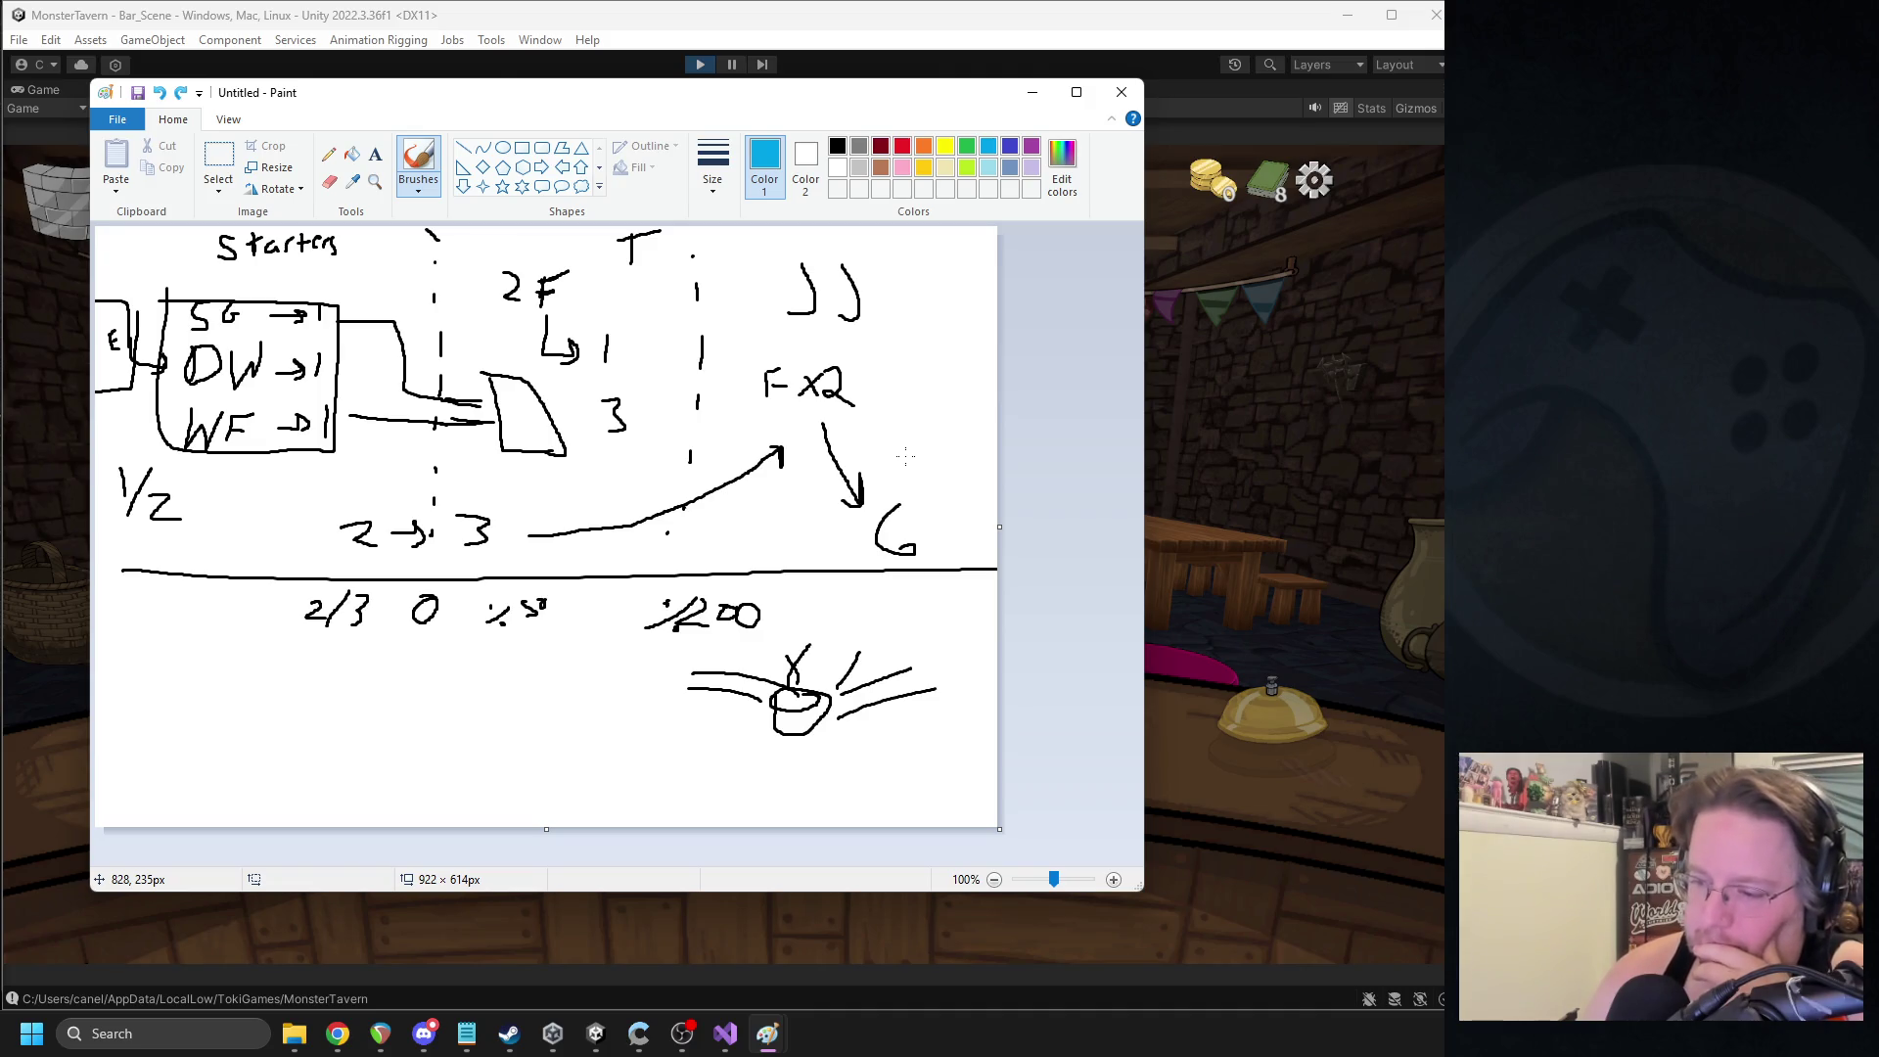
- Show the Backwoods sheet of the Monster Tavern spreadsheet scrolled to the top
click(338, 1034)
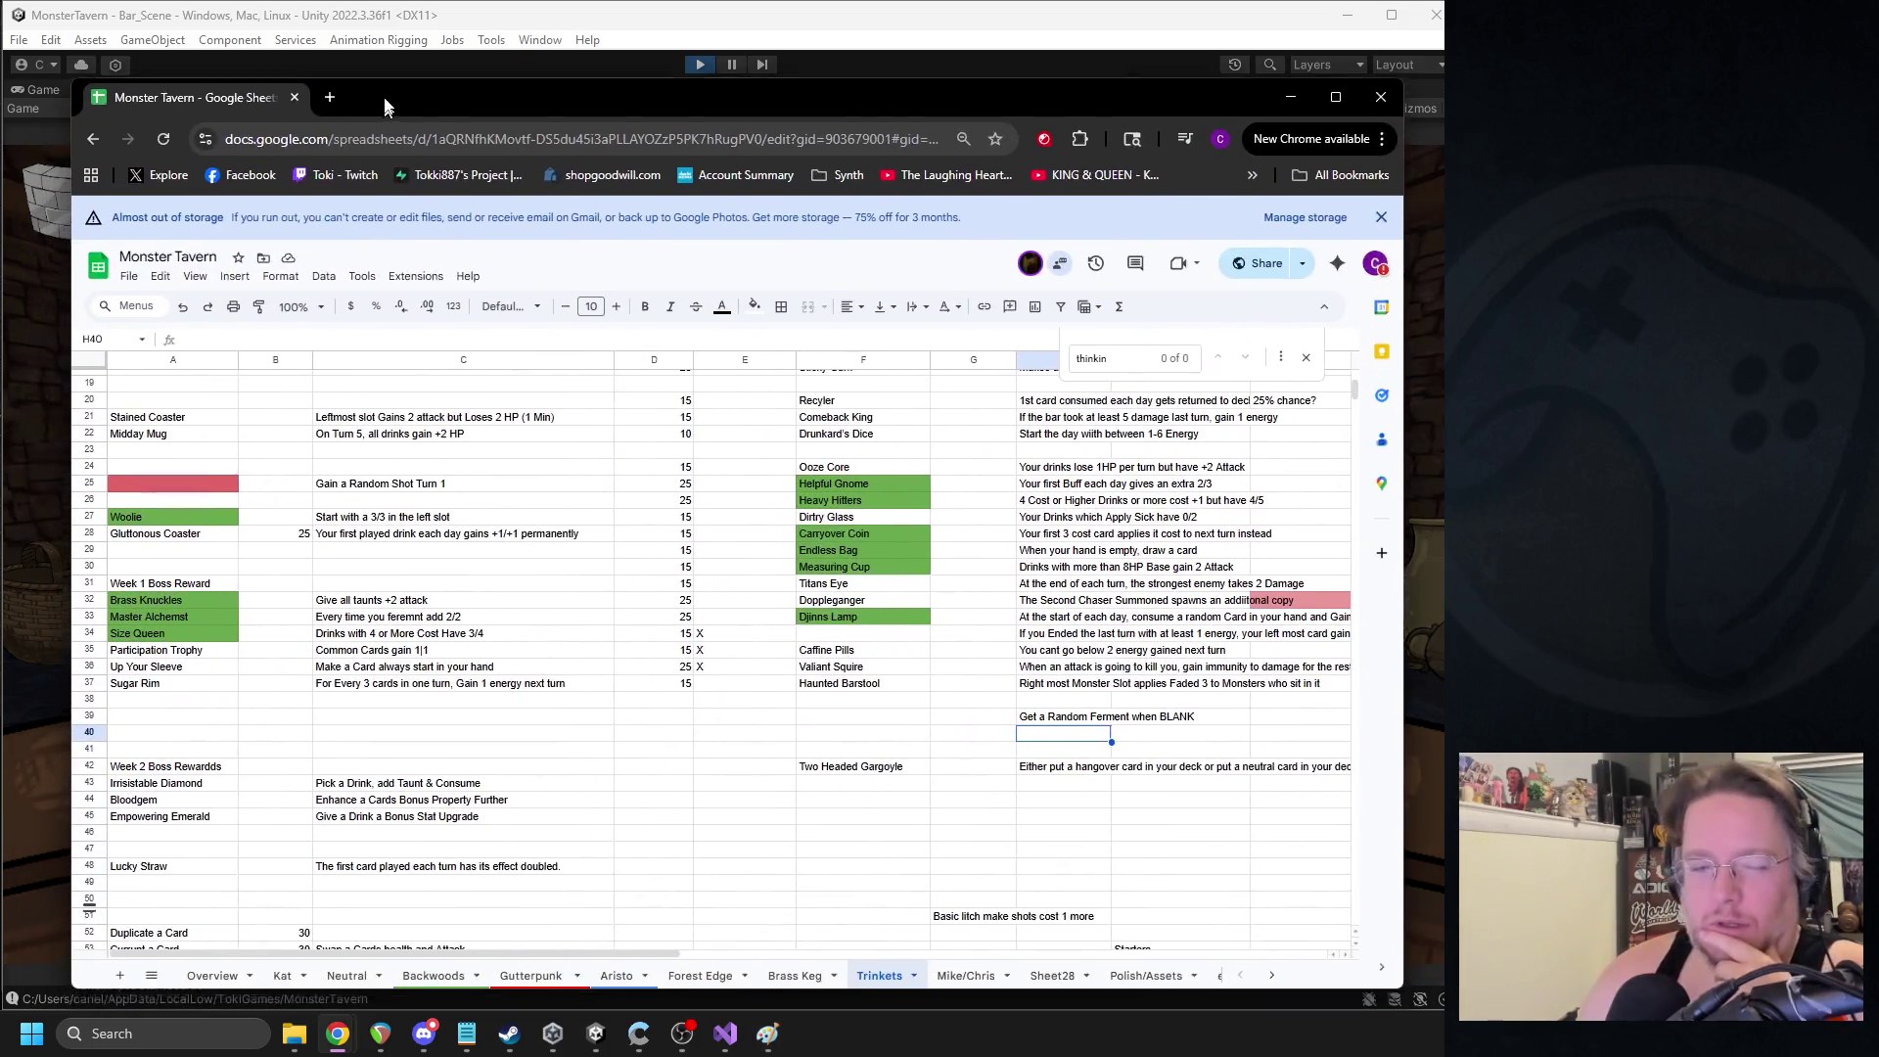
drag(385, 106, 379, 92)
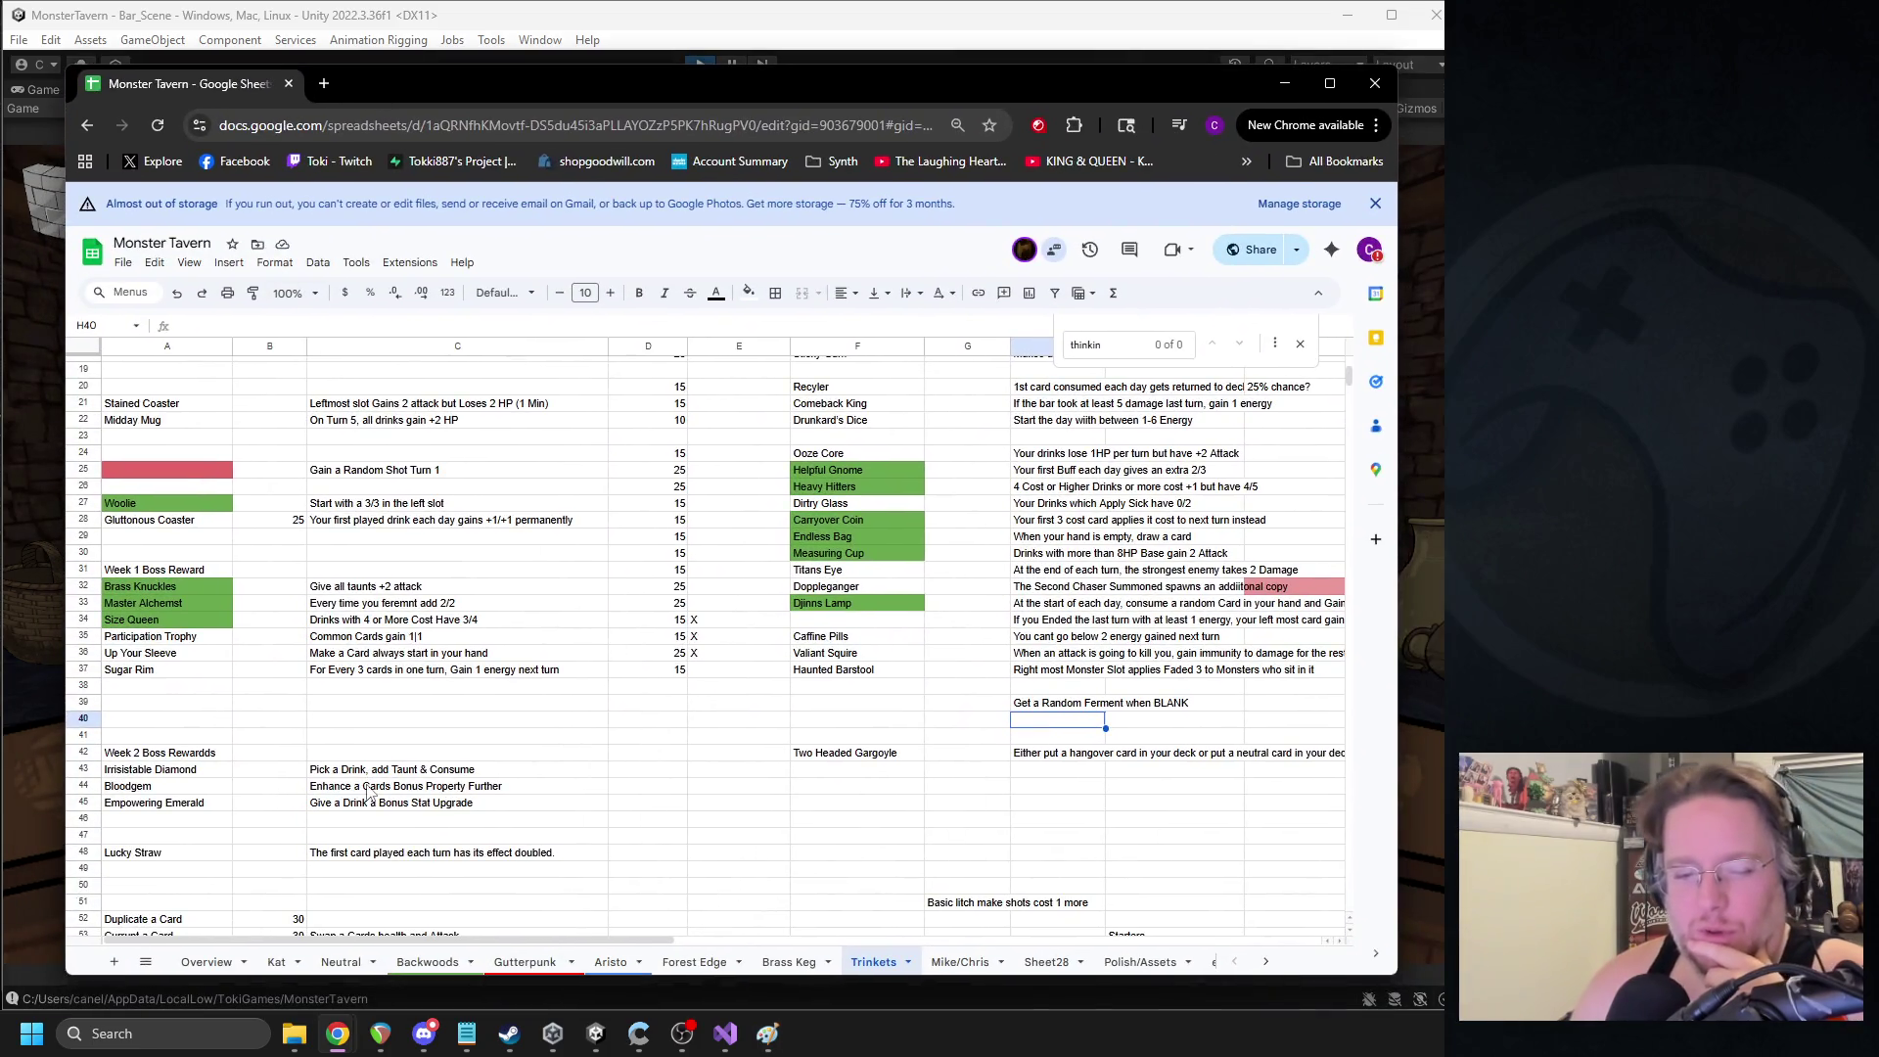
click(416, 964)
scroll(311, 629, up, 2)
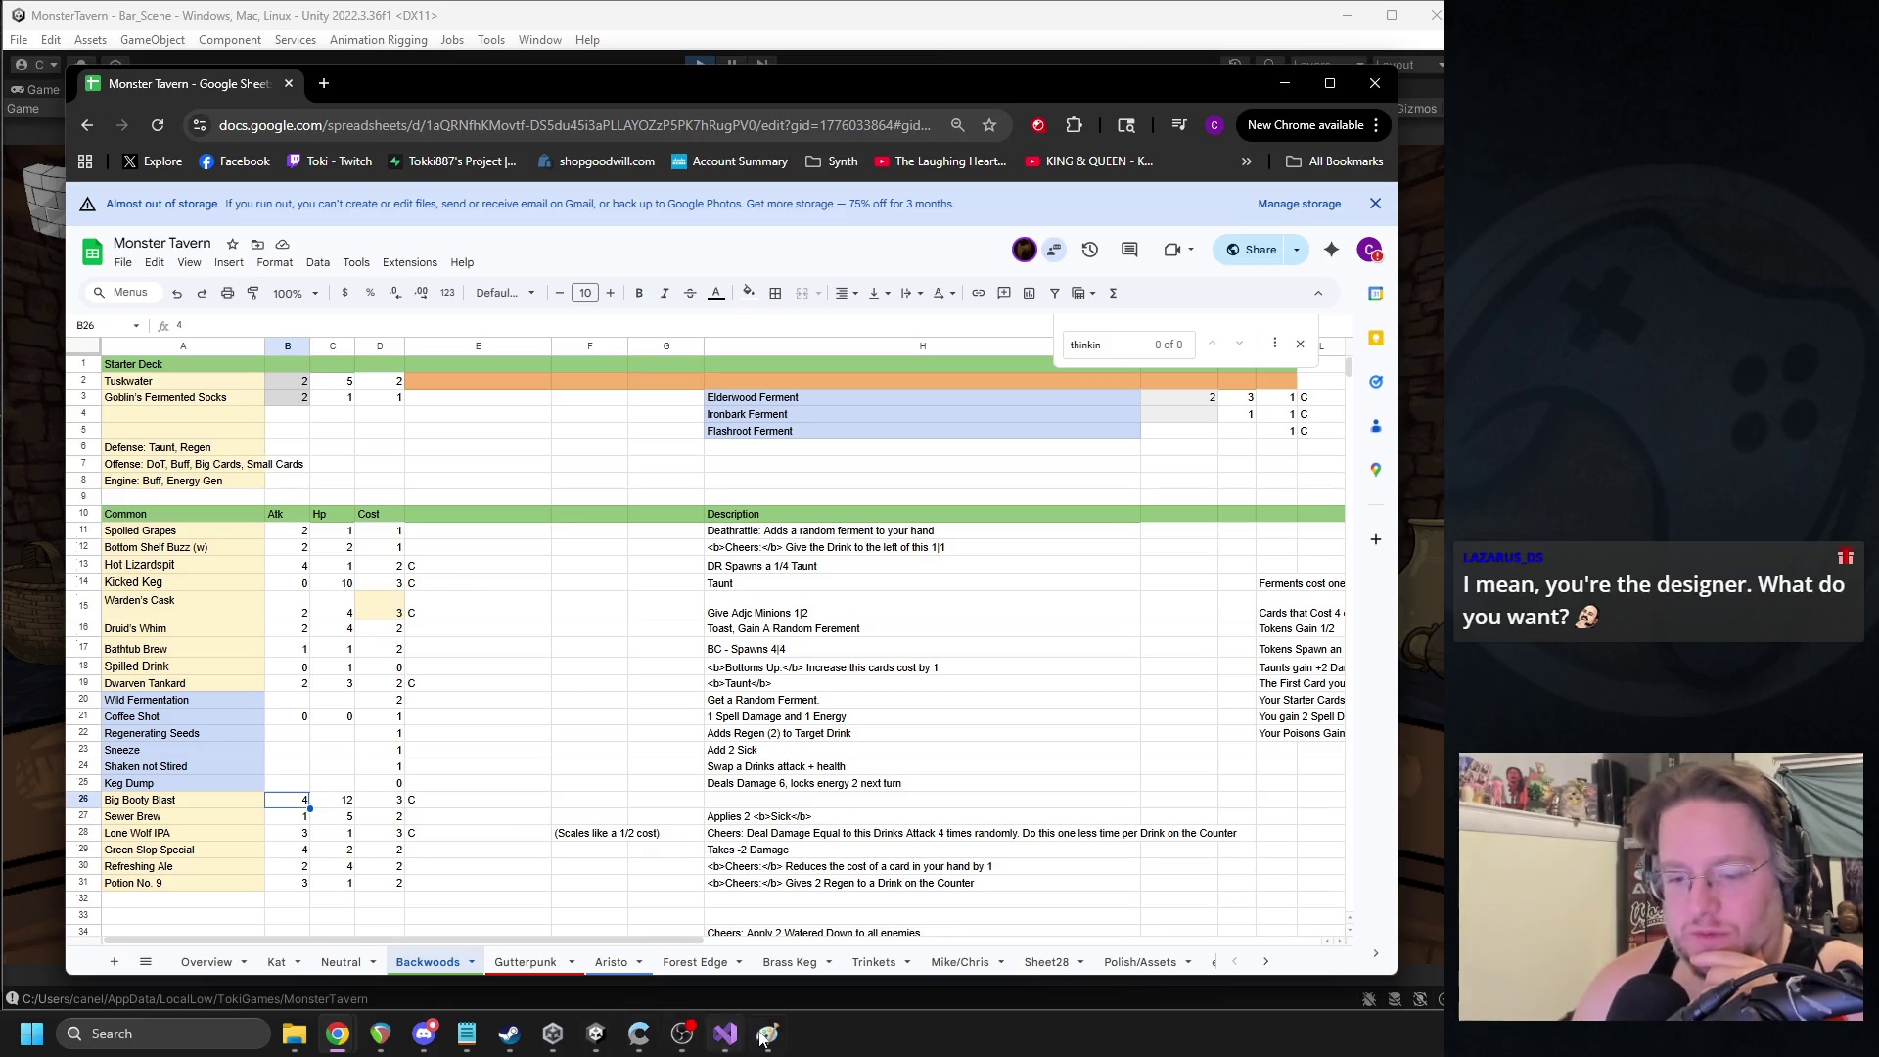
- Glance at the Paint deck sketch, minimize it, and select the Hot Lizardspit entry
mouse_move(768, 1034)
click(844, 935)
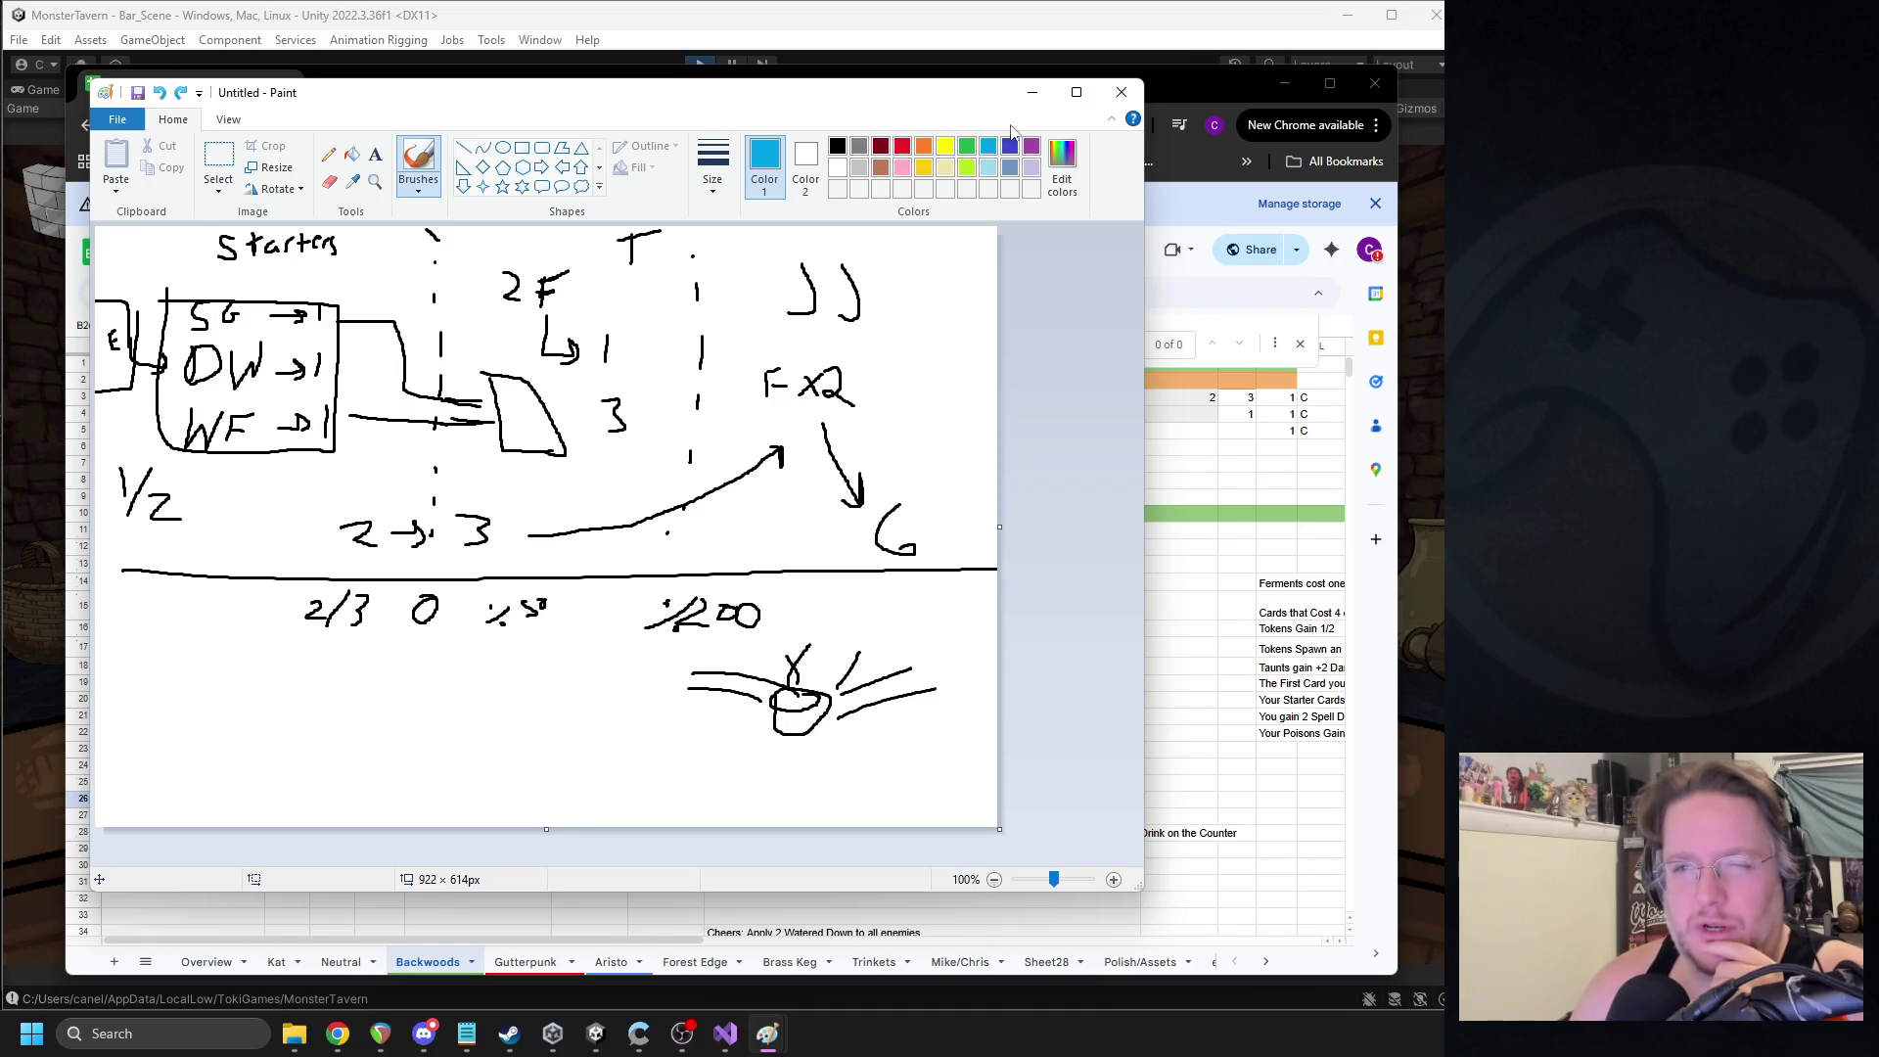
click(1028, 96)
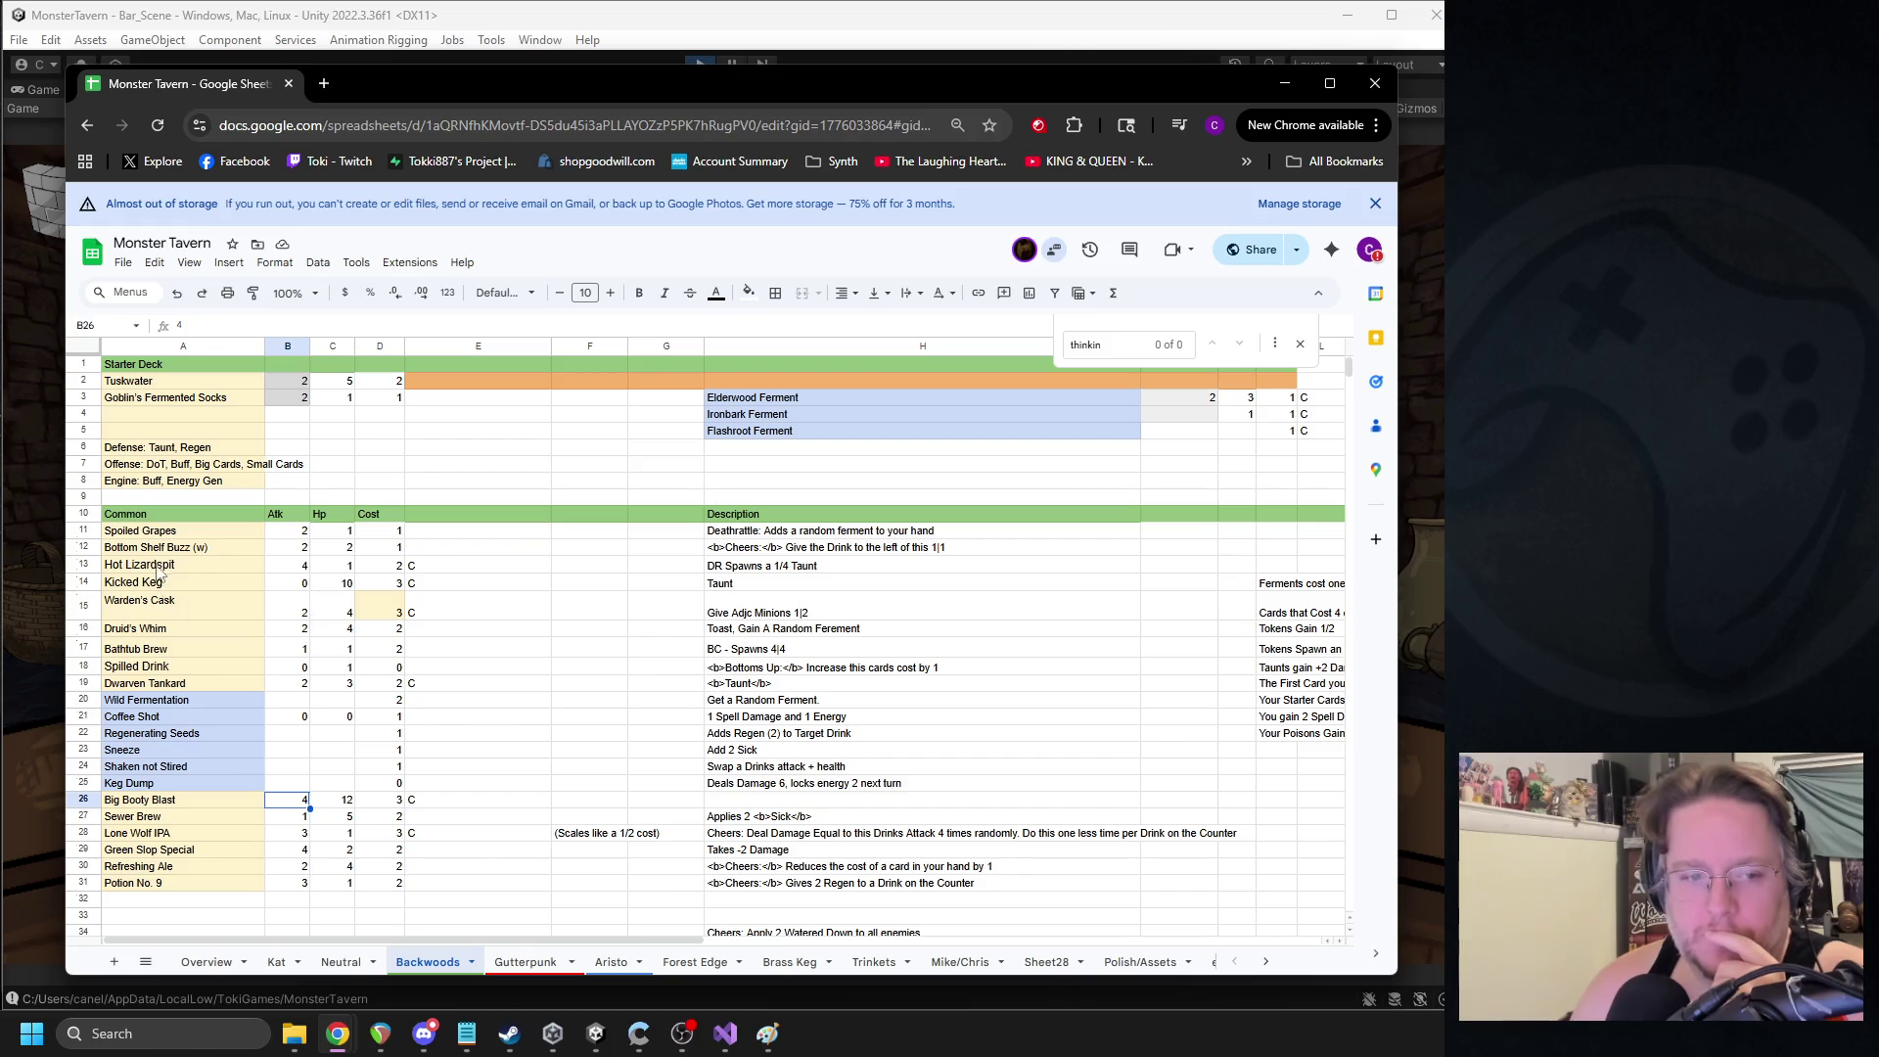
click(161, 567)
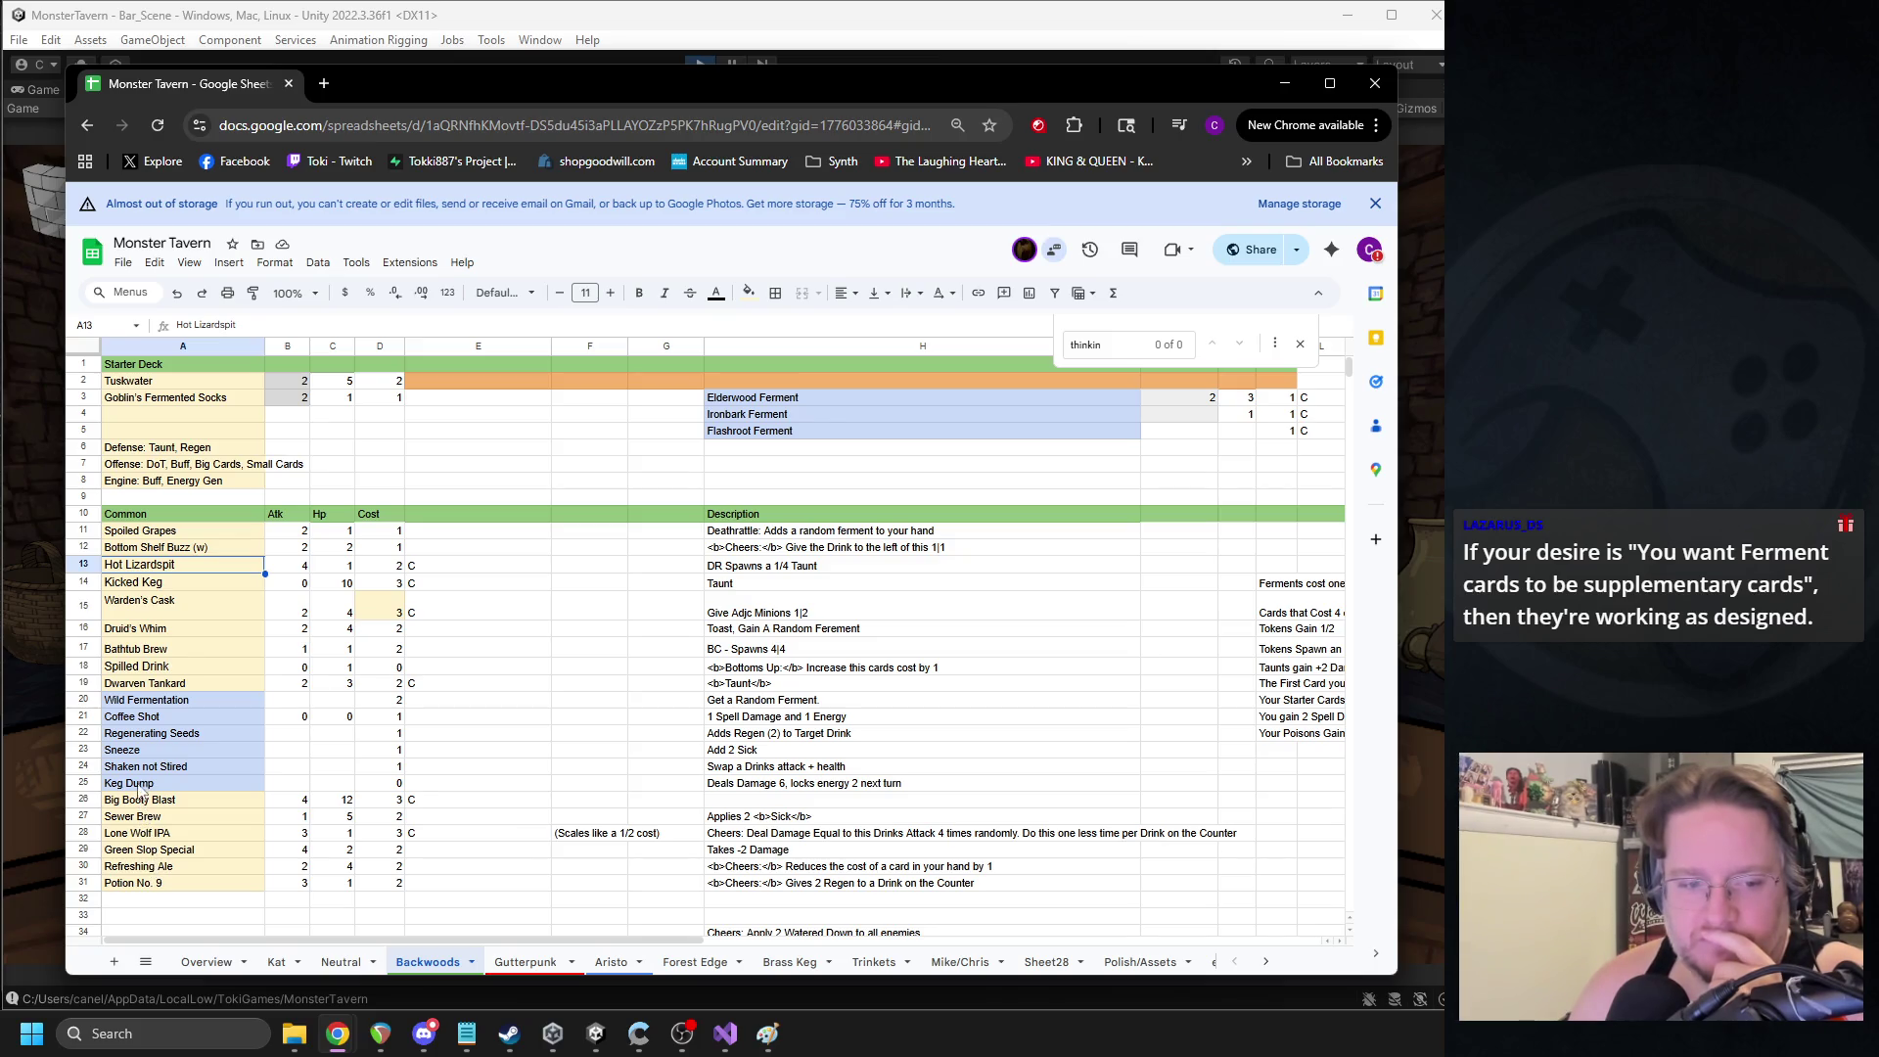
click(167, 651)
scroll(284, 676, down, 5)
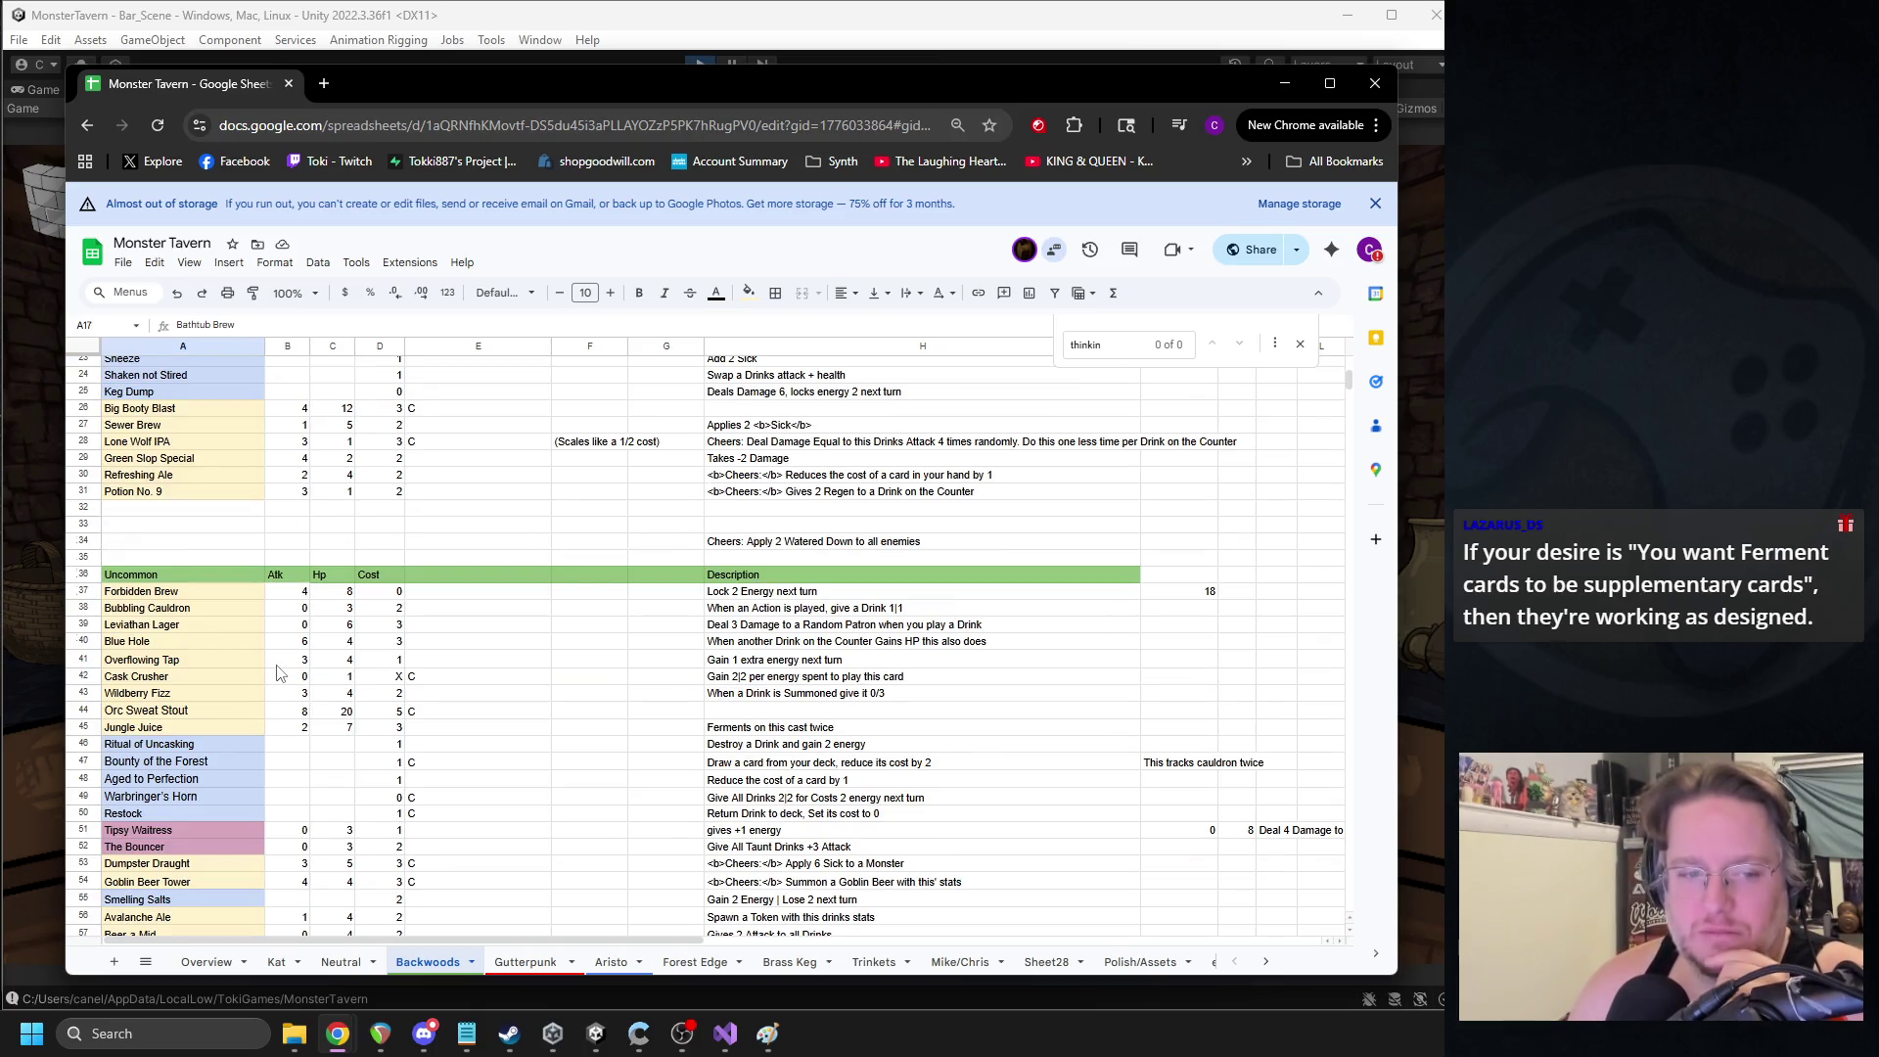
scroll(279, 675, down, 4)
scroll(271, 685, up, 2)
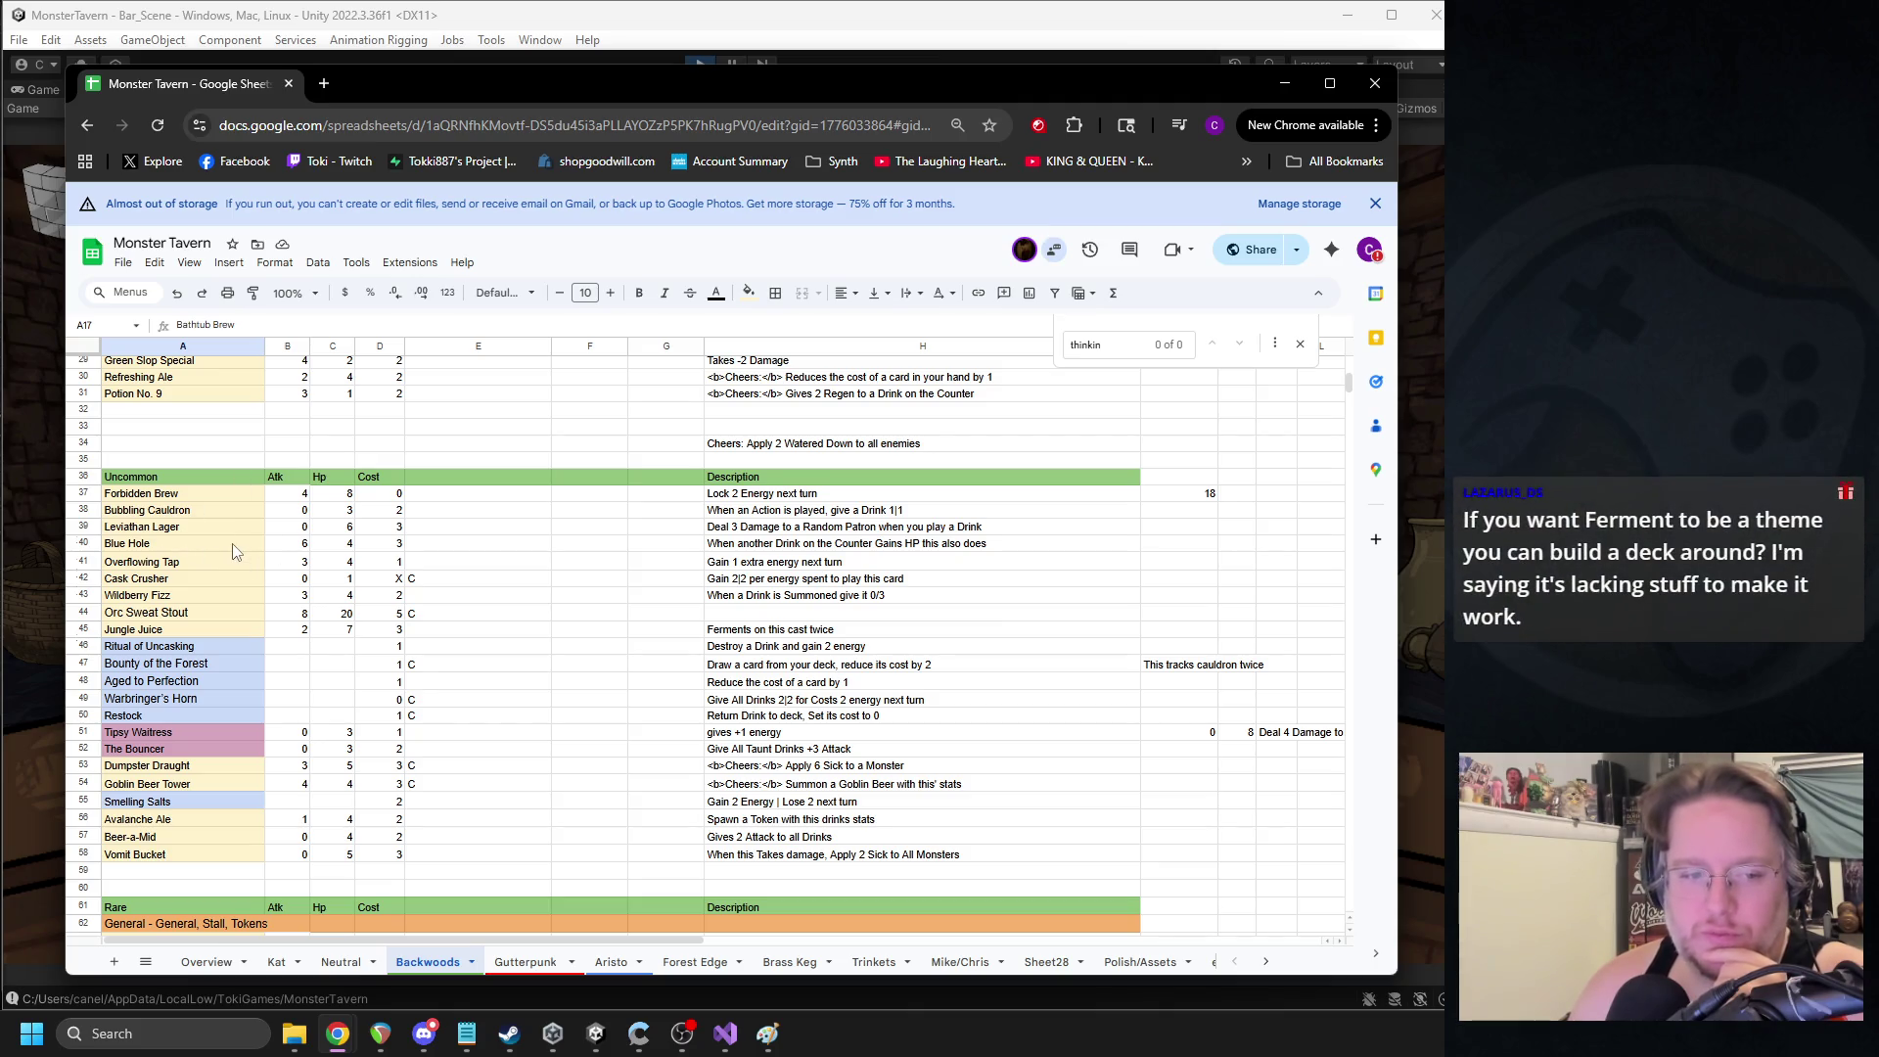
scroll(237, 548, down, 4)
scroll(237, 544, down, 4)
scroll(235, 546, up, 8)
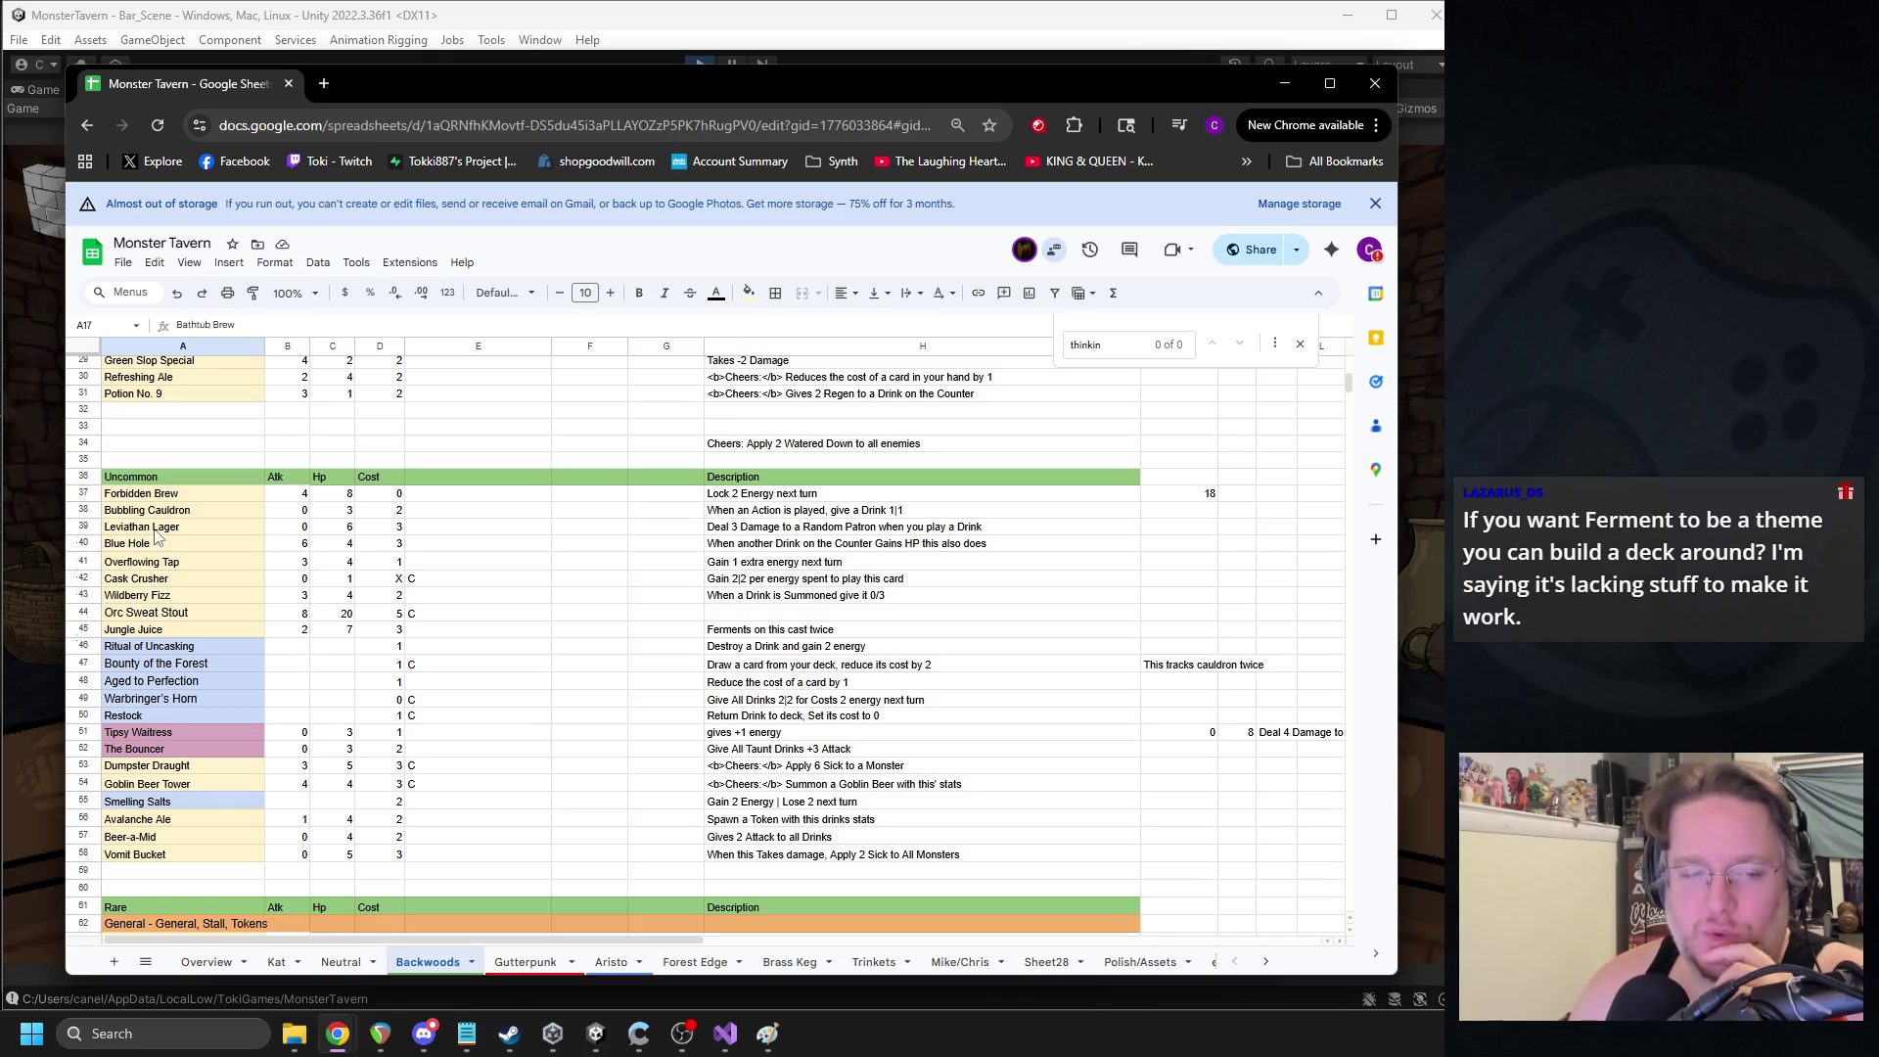
scroll(157, 536, up, 4)
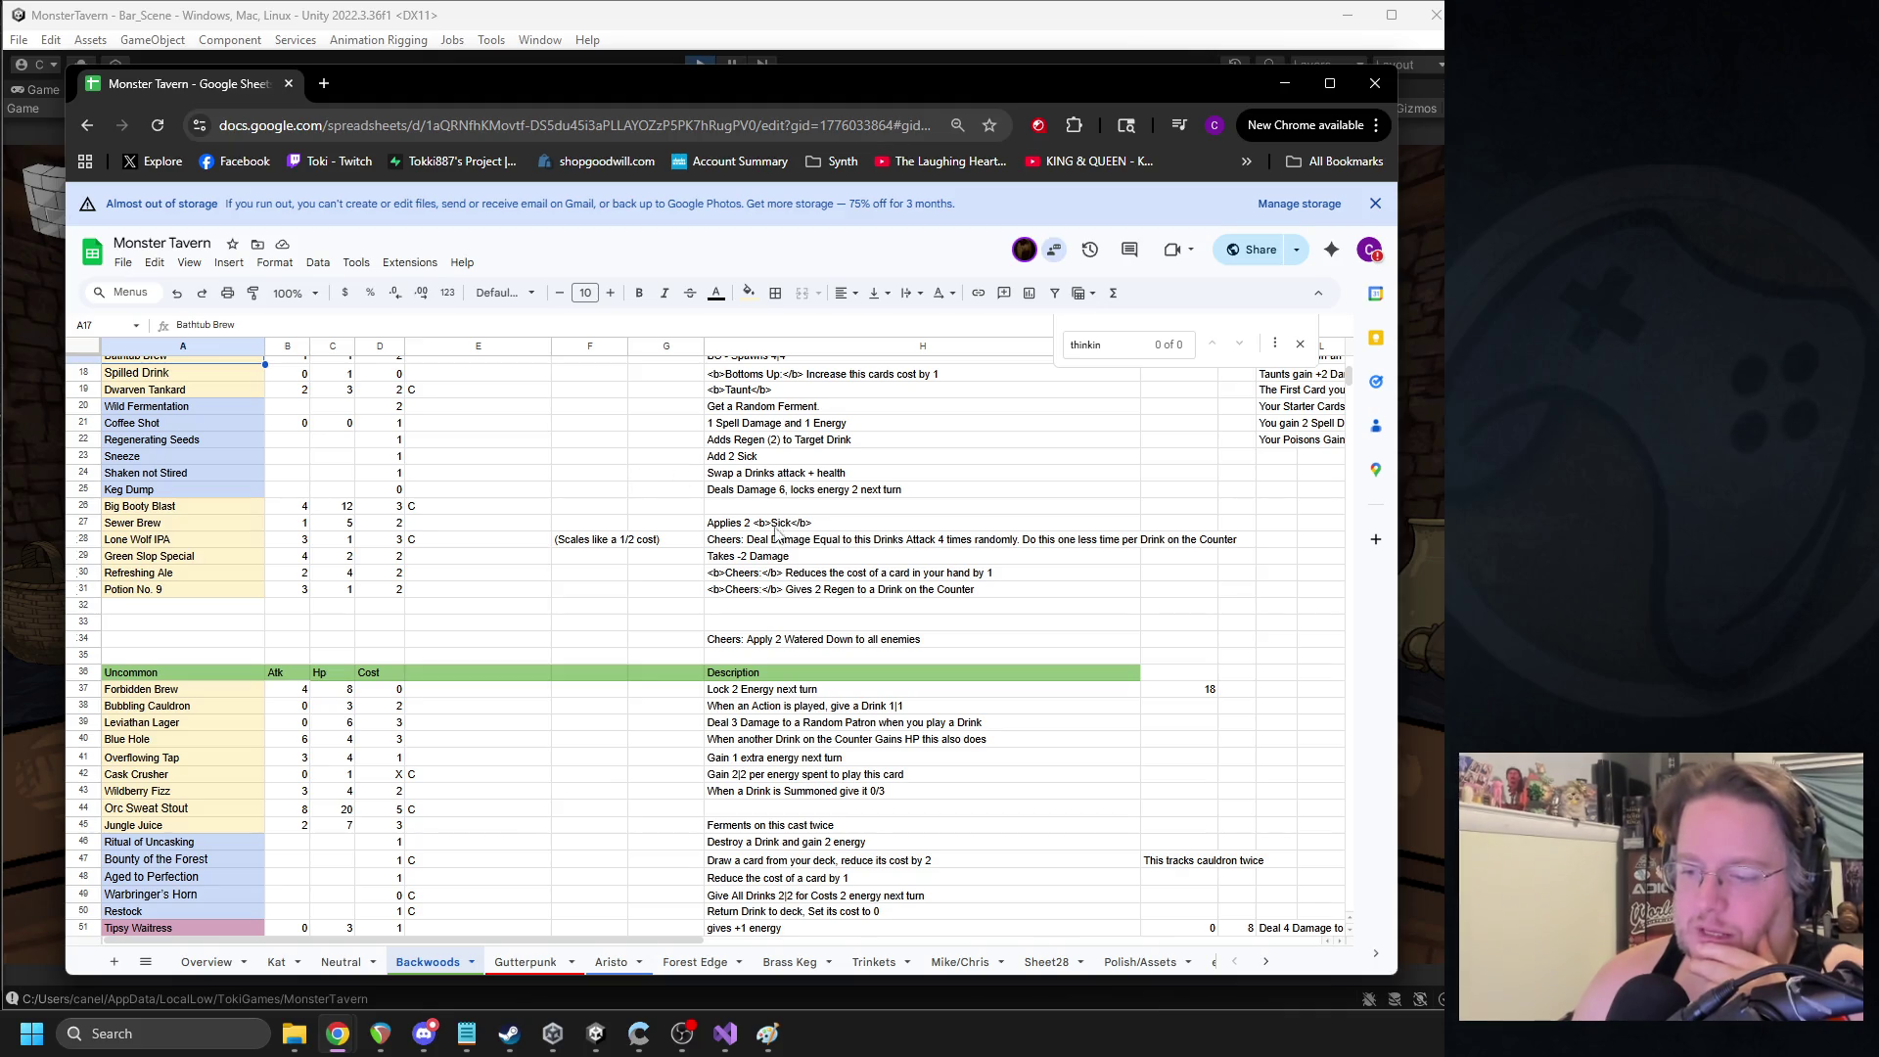
scroll(591, 545, up, 6)
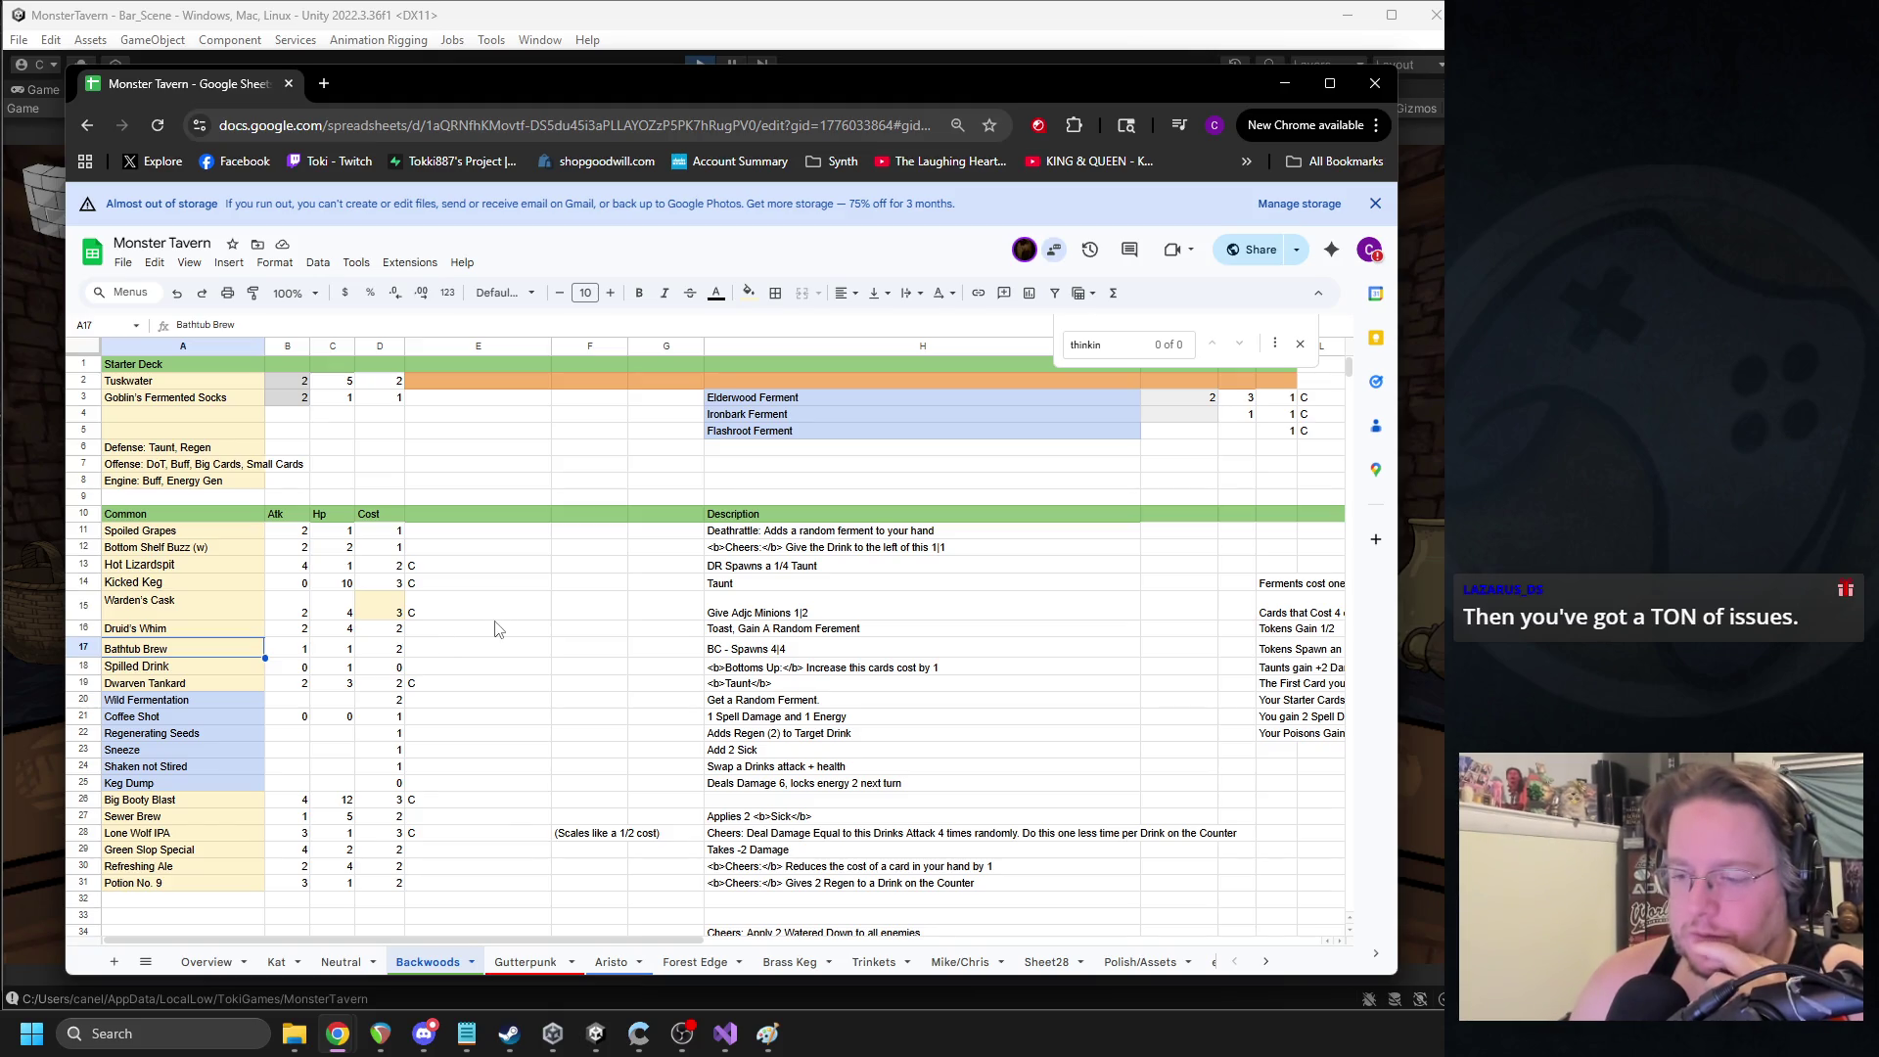
scroll(495, 627, down, 1)
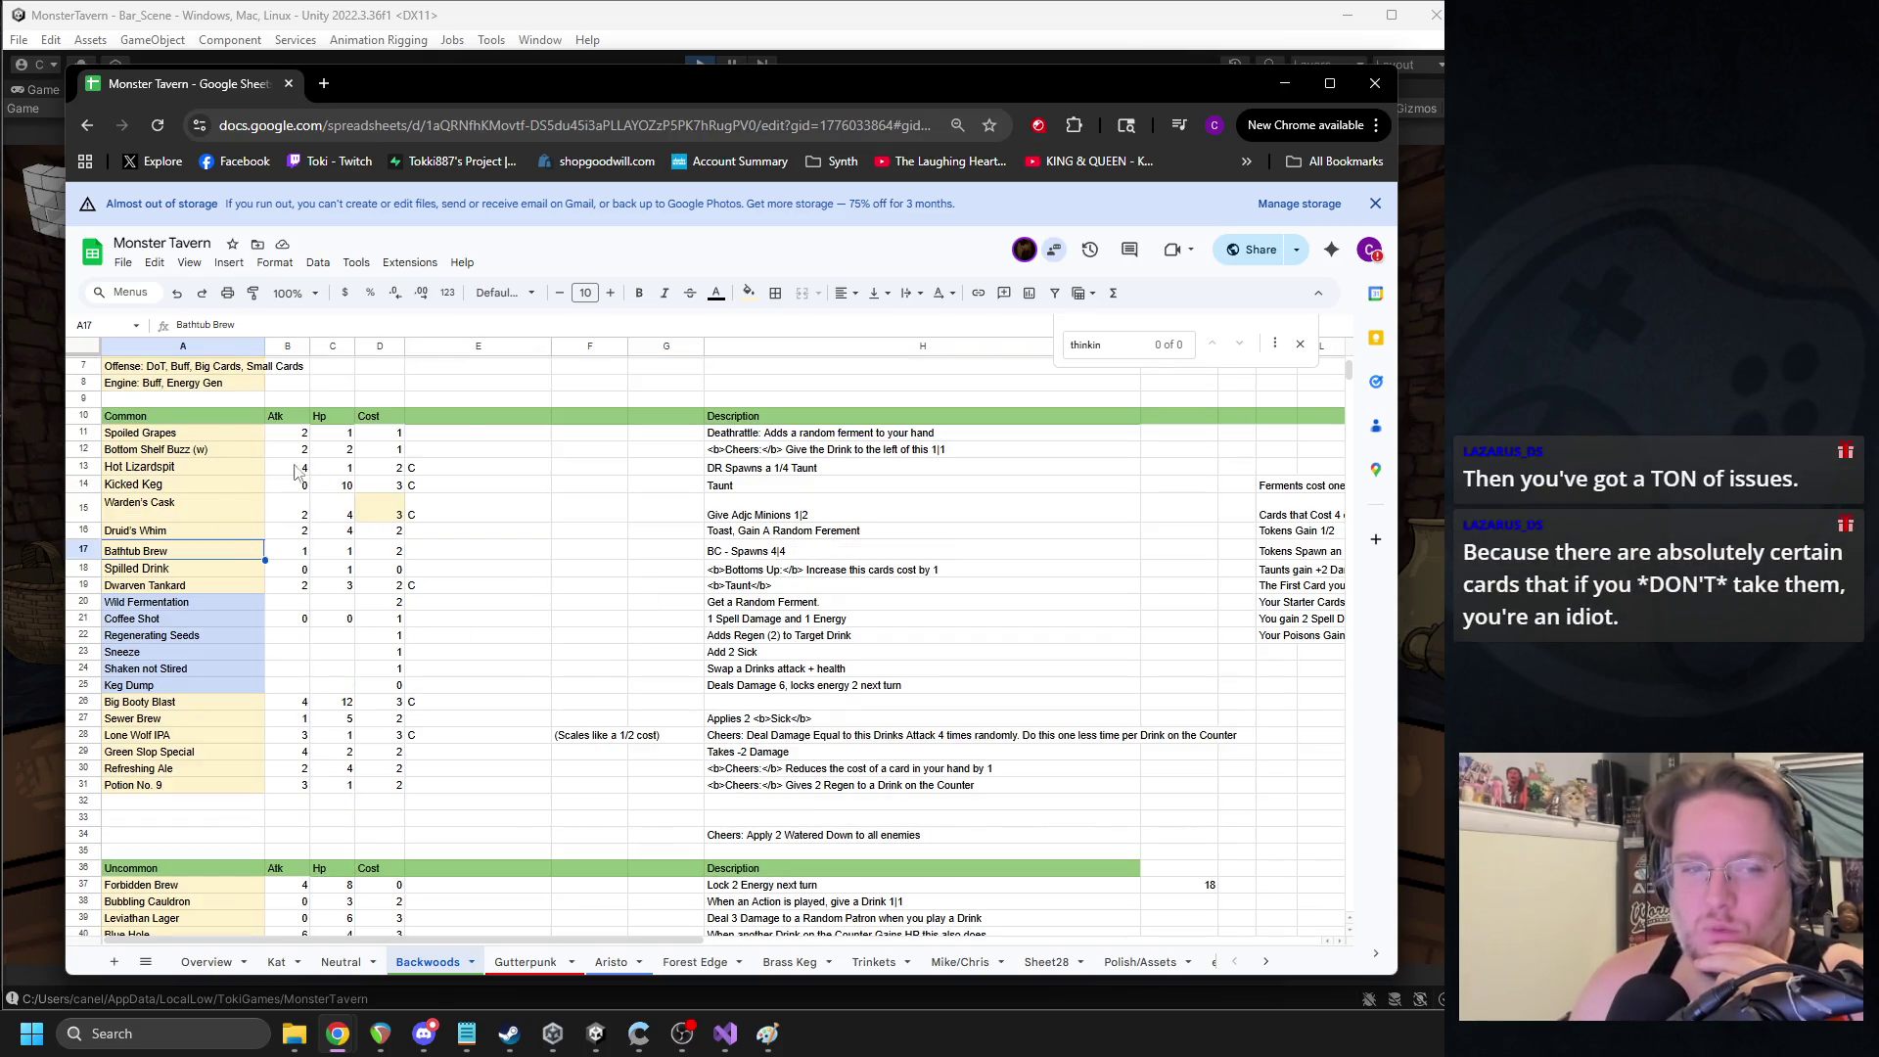
scroll(230, 468, down, 5)
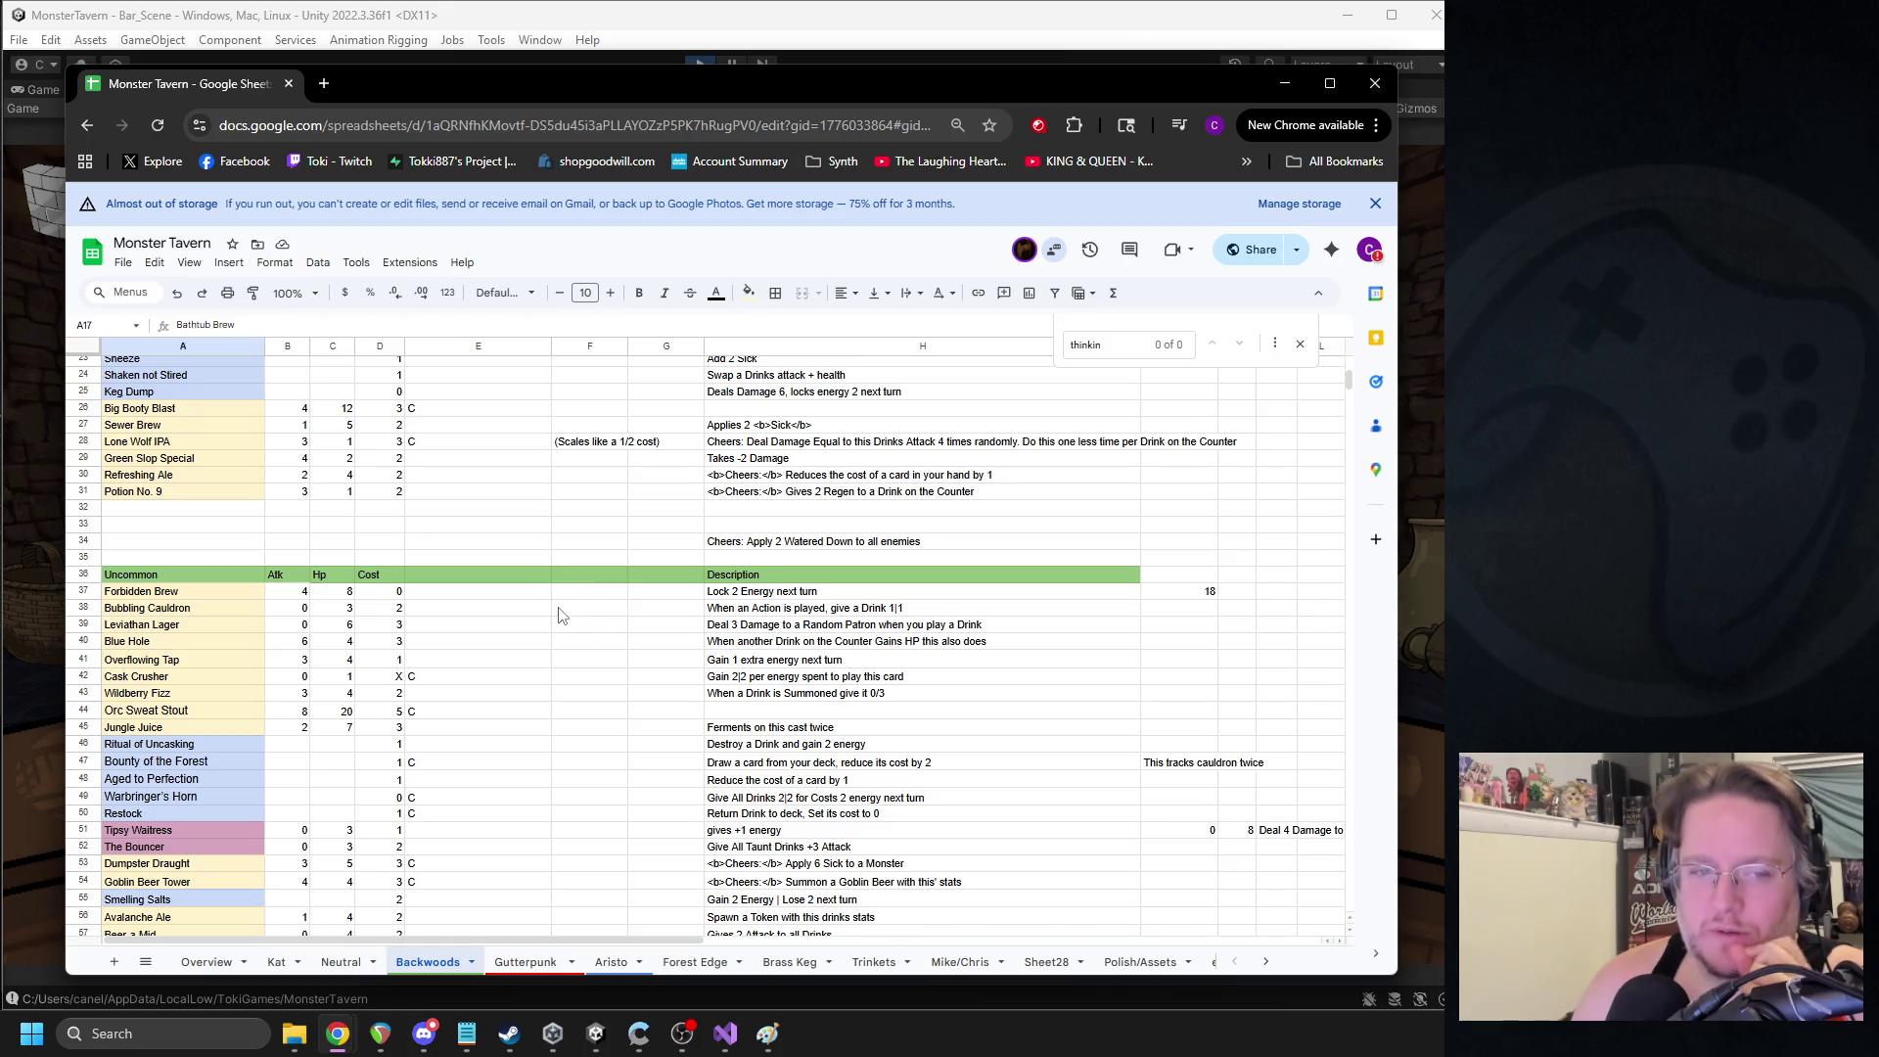
scroll(561, 615, up, 5)
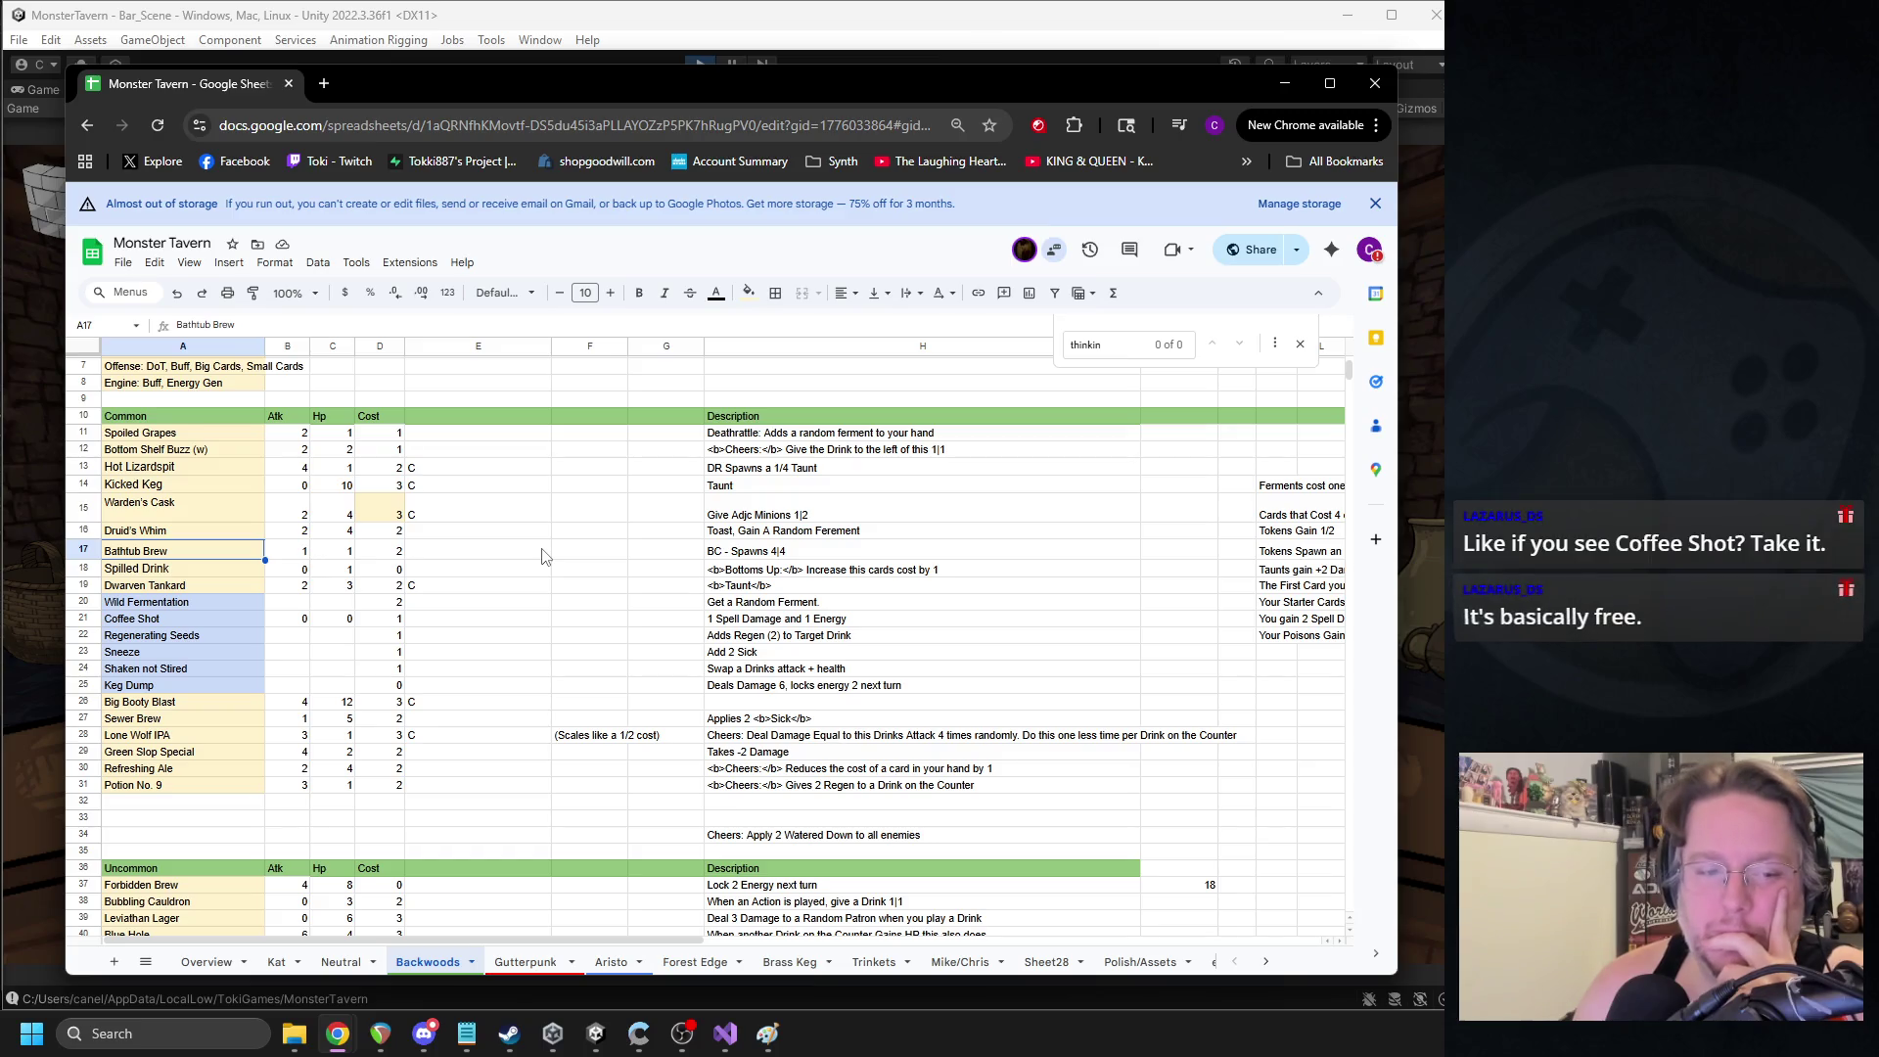
click(174, 652)
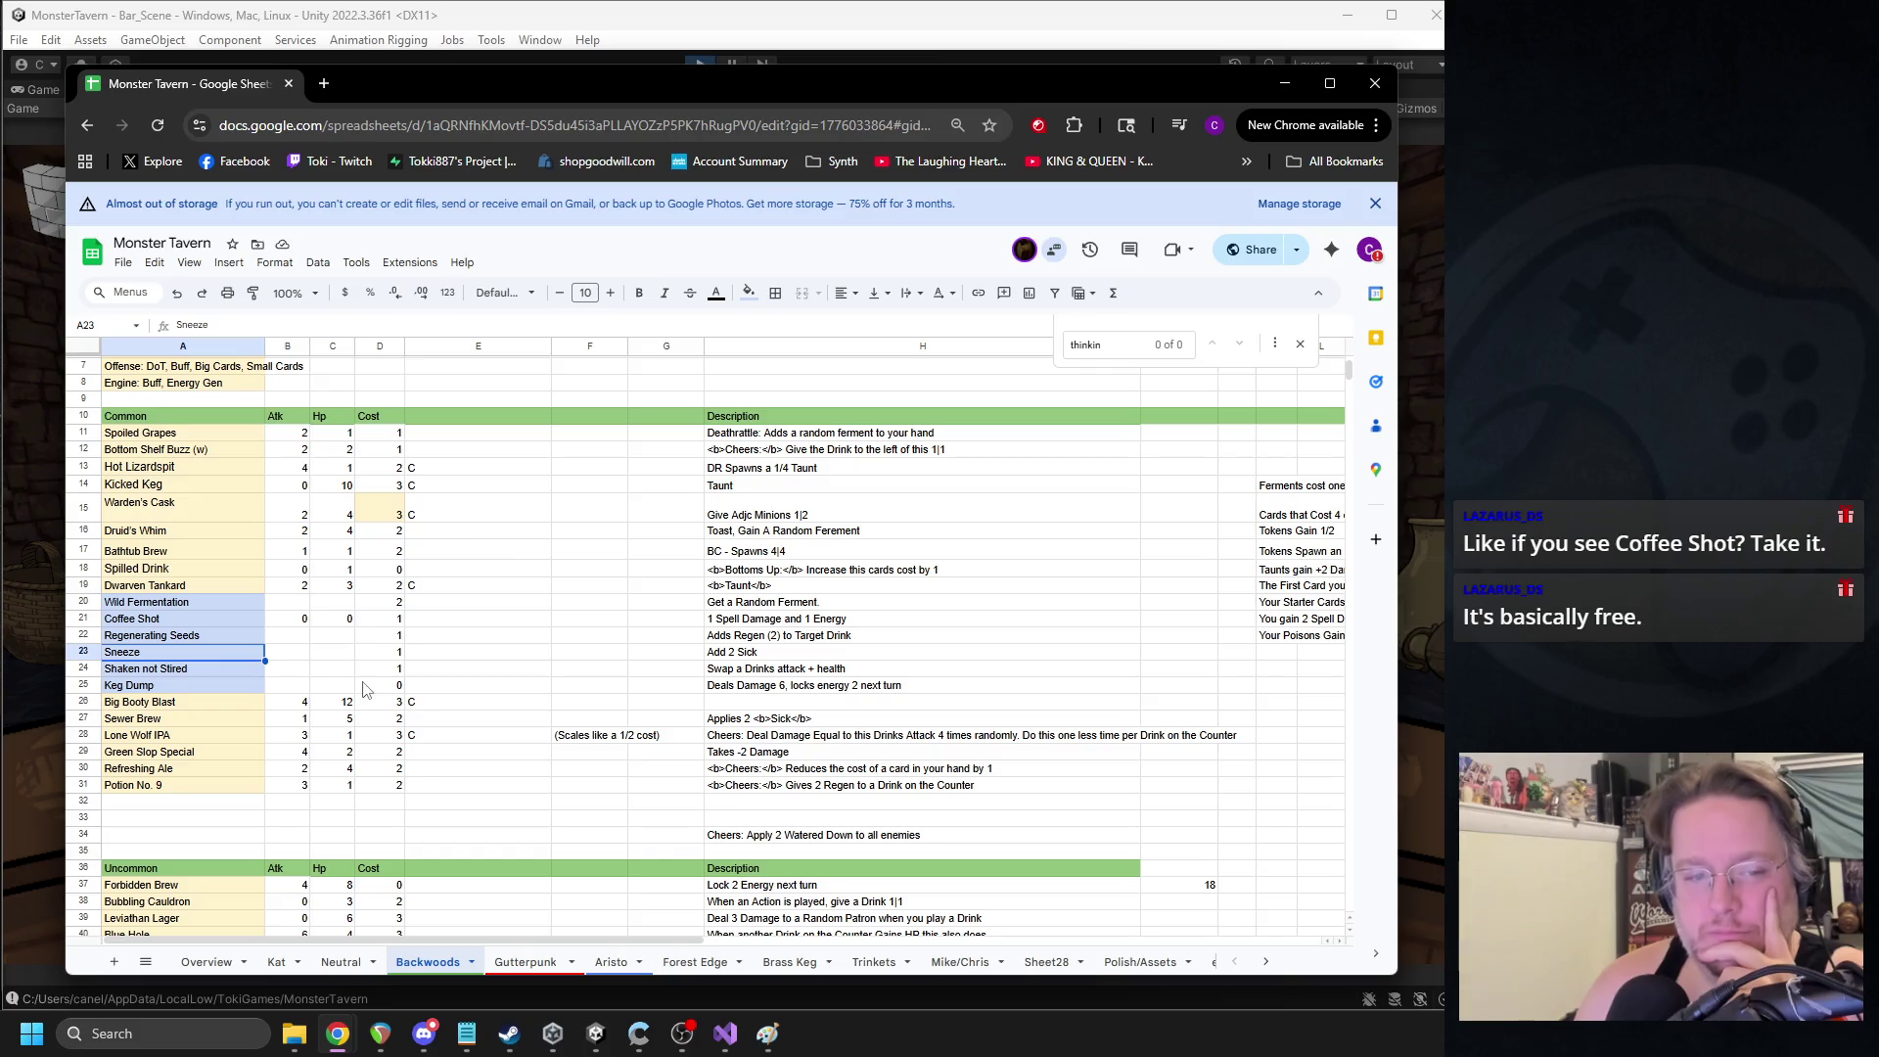
click(181, 621)
click(726, 628)
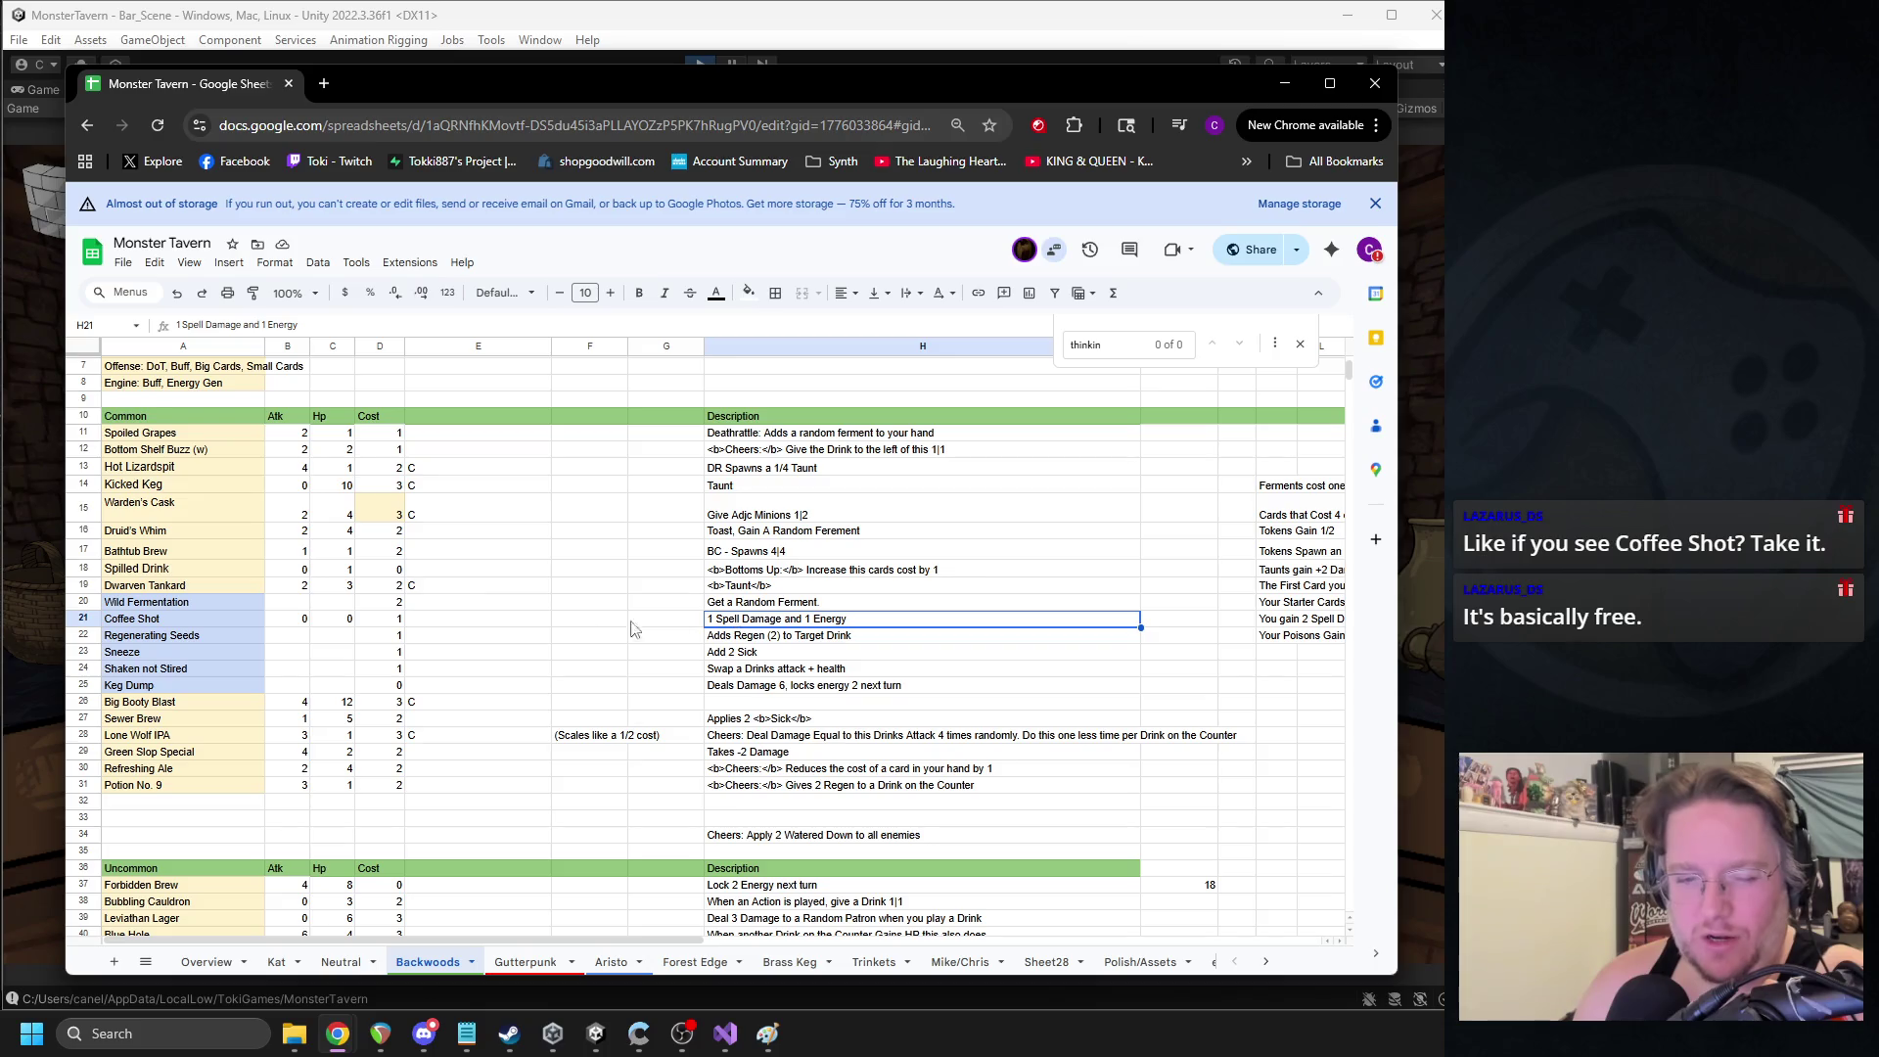
click(388, 623)
click(779, 622)
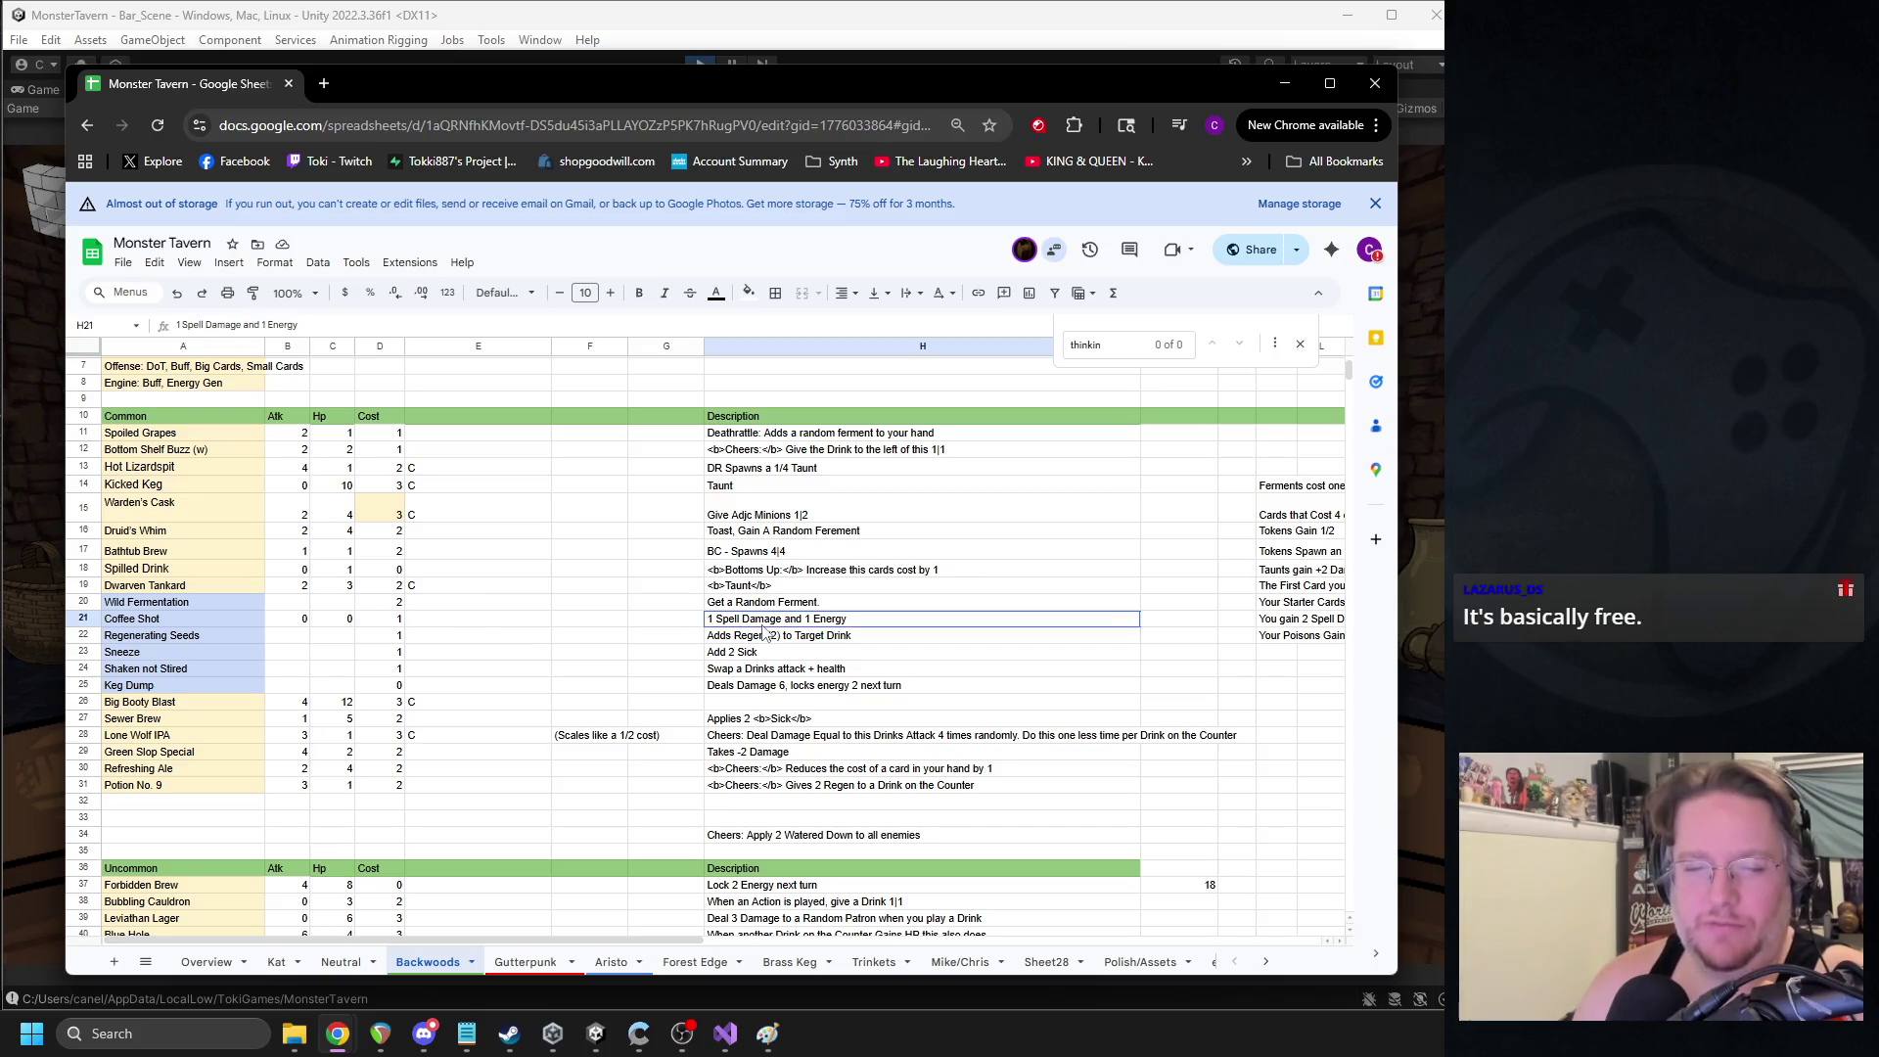
click(391, 623)
key(ctrl+Right)
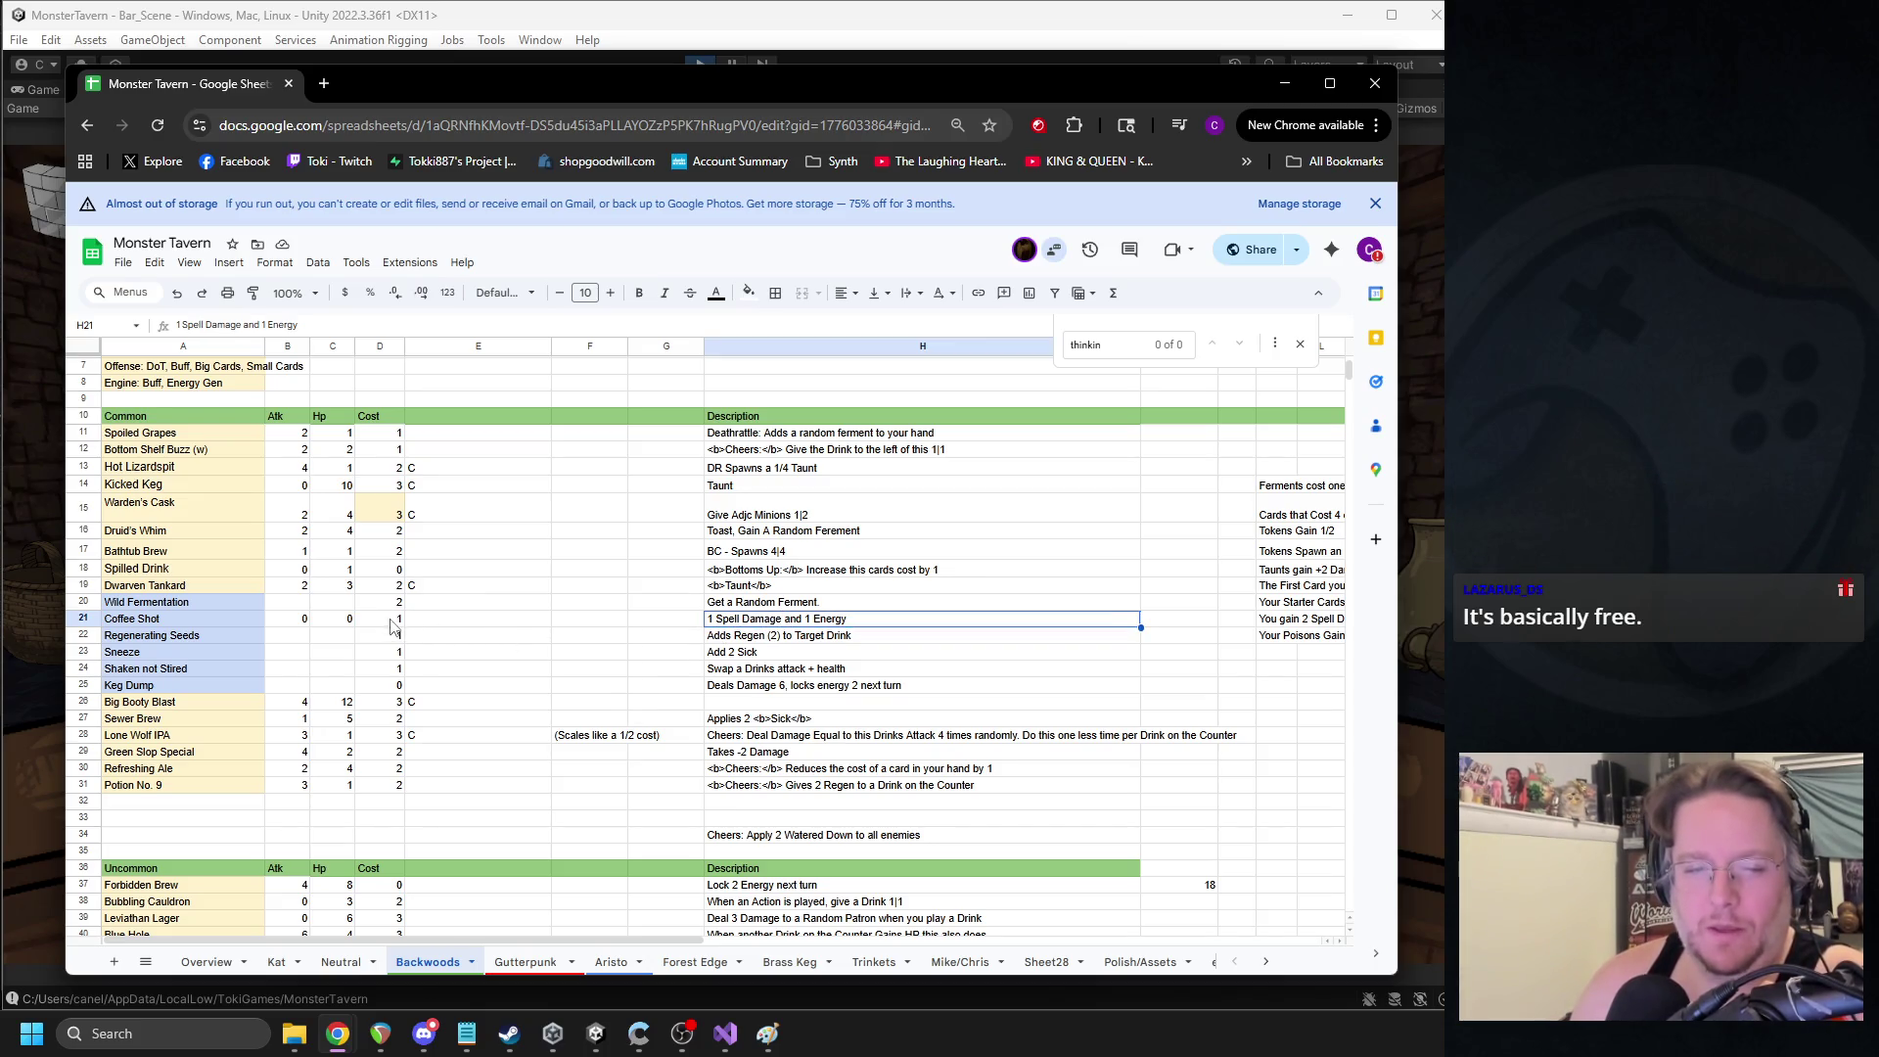
key(ctrl+Left)
scroll(551, 599, down, 1)
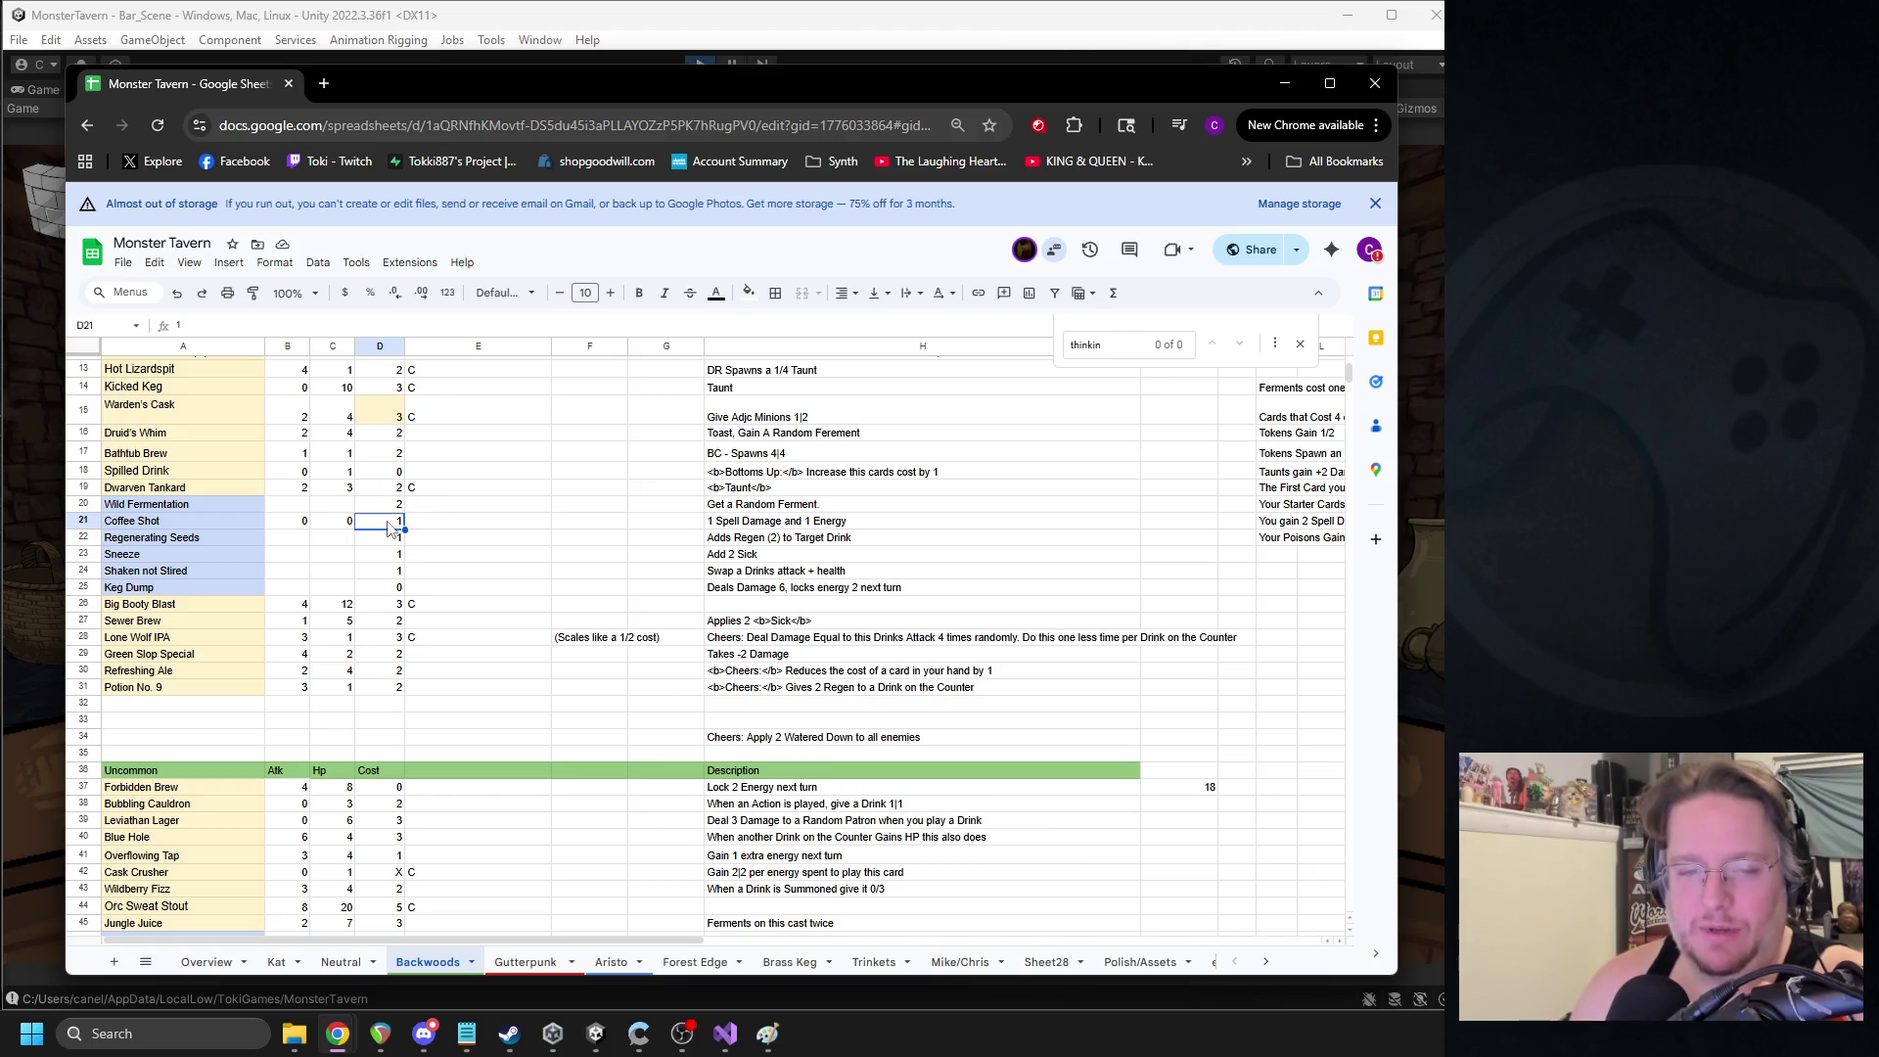
scroll(390, 527, down, 3)
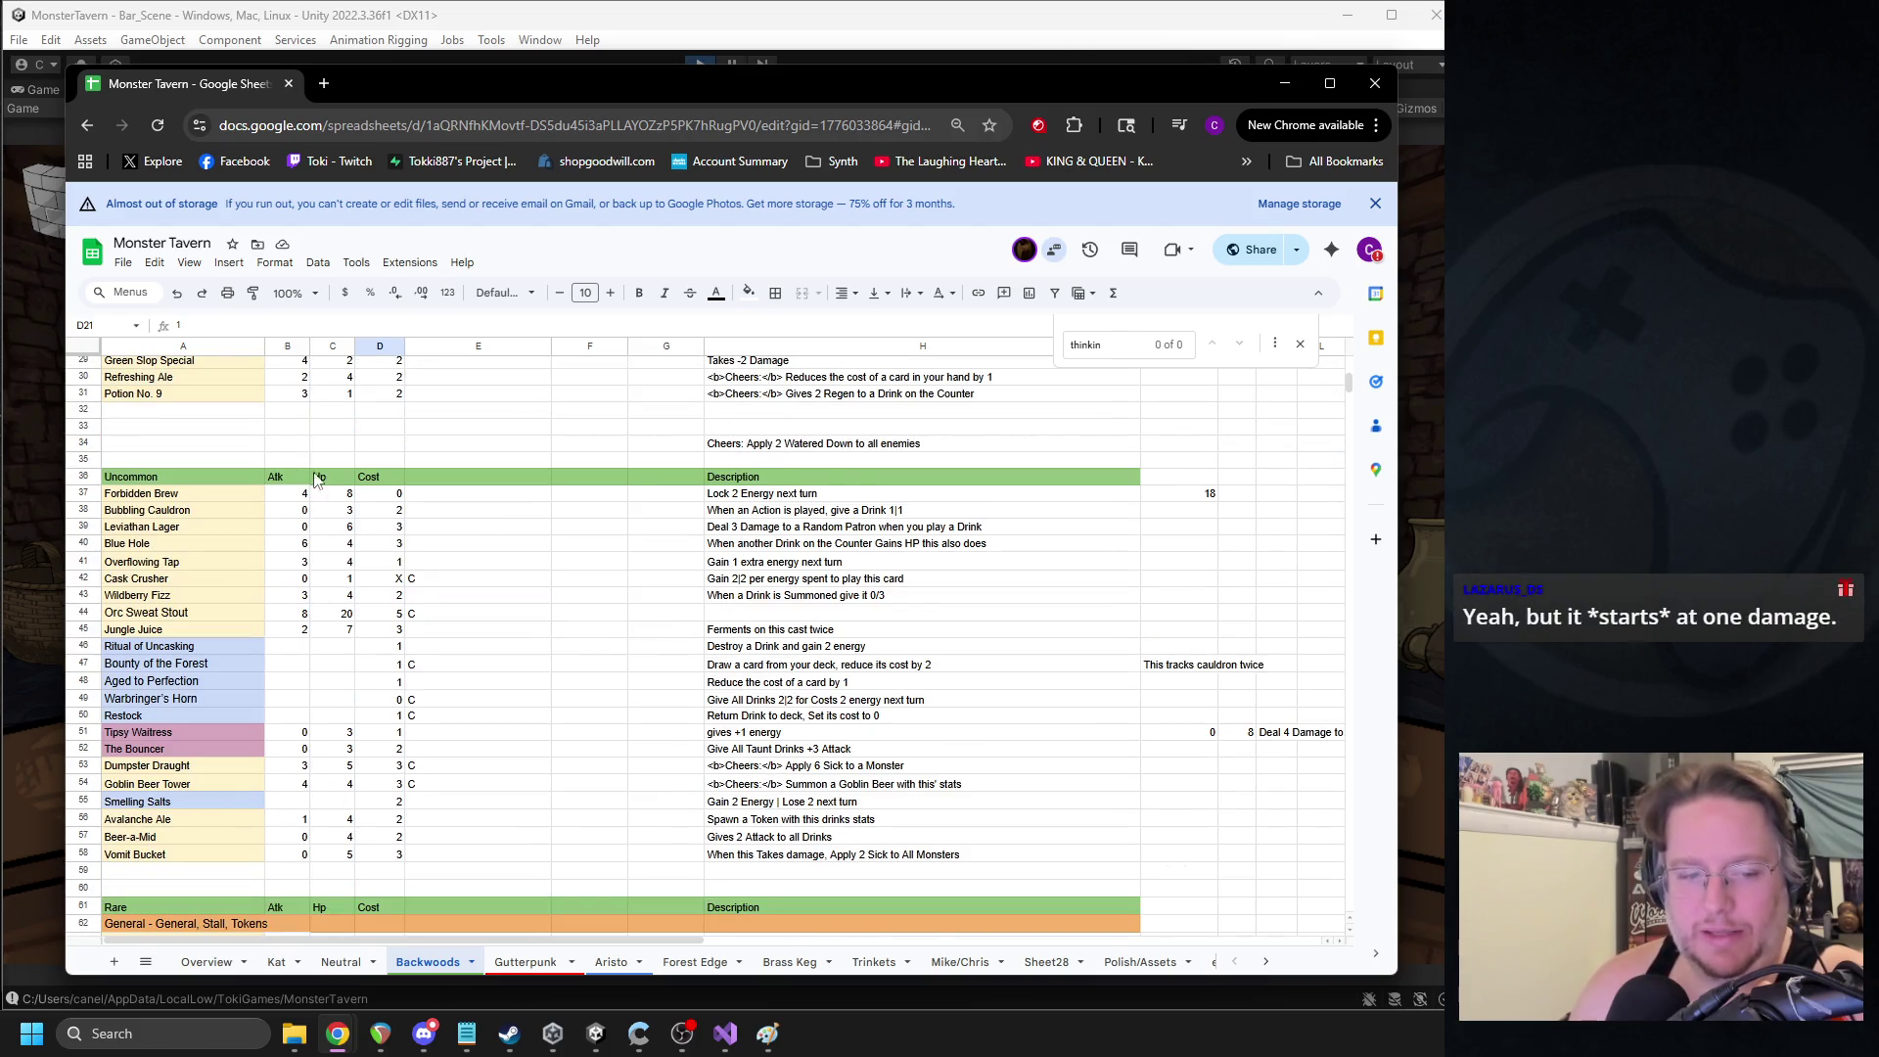
scroll(143, 852, down, 3)
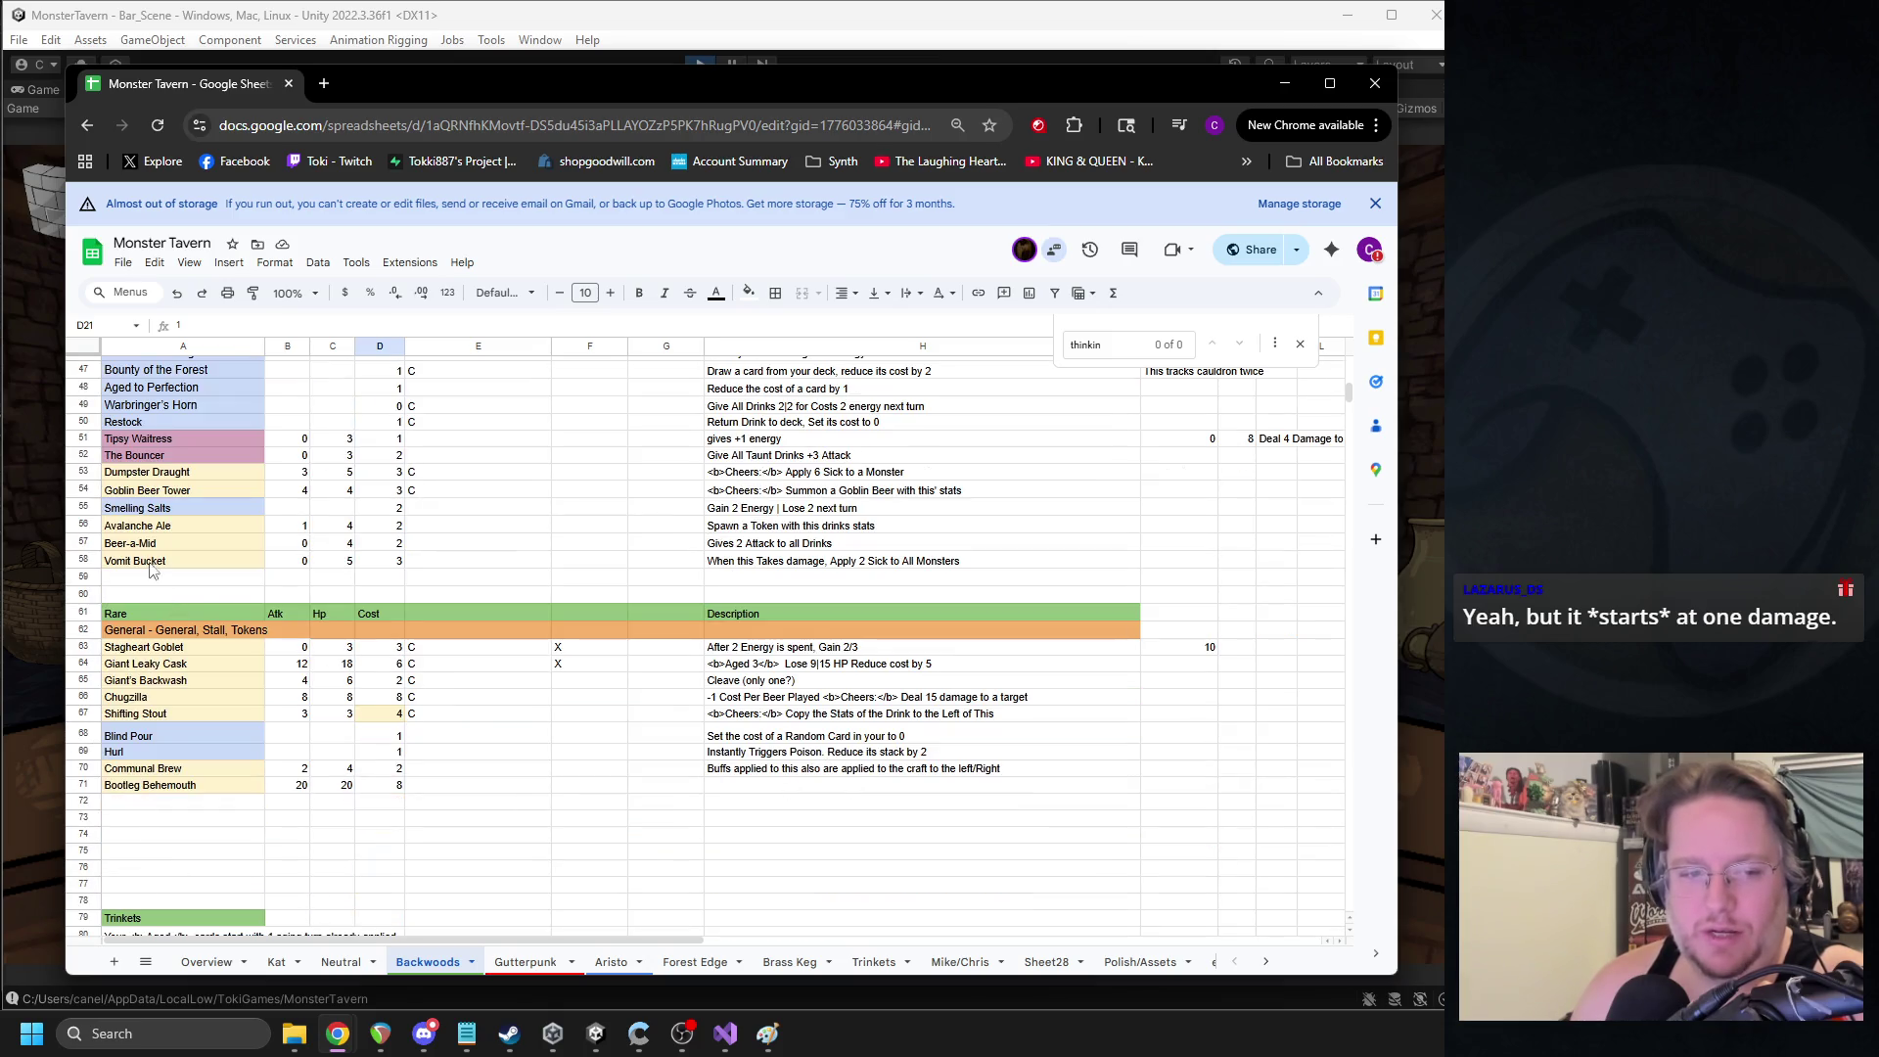
scroll(154, 567, up, 1)
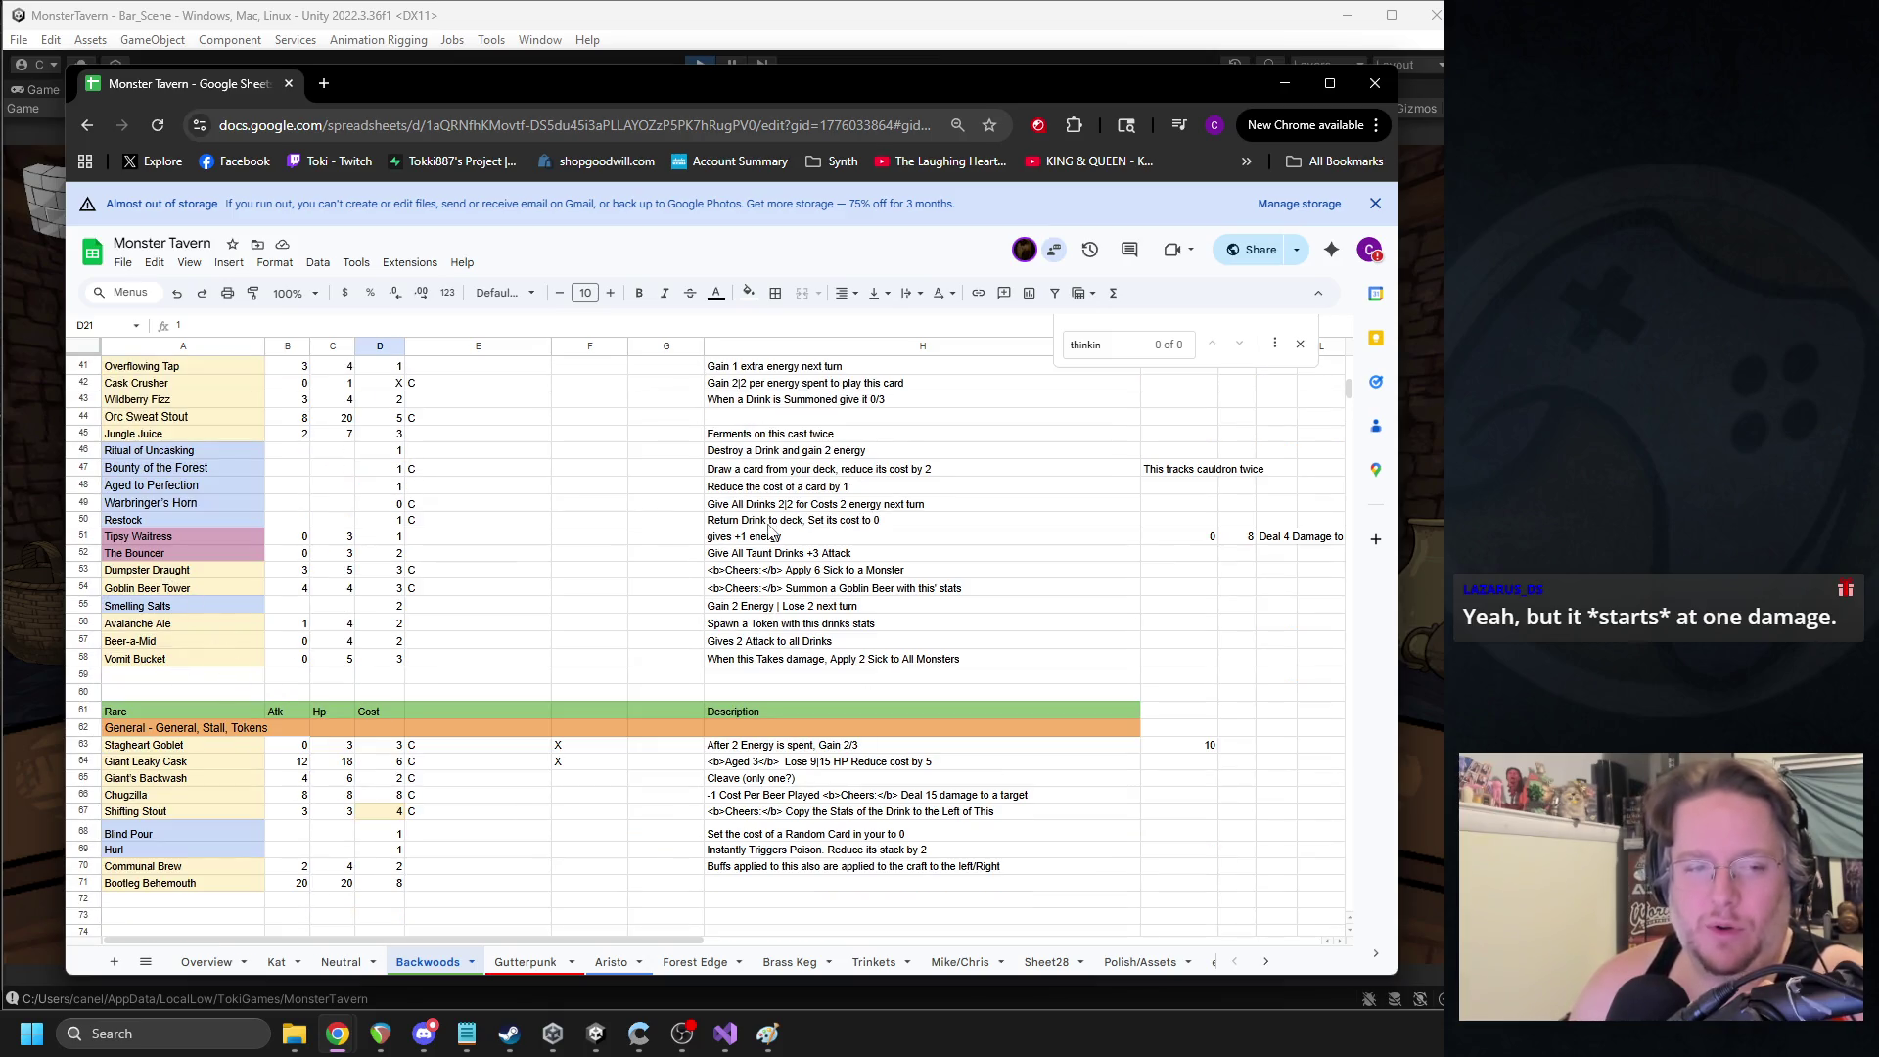
scroll(628, 563, up, 1)
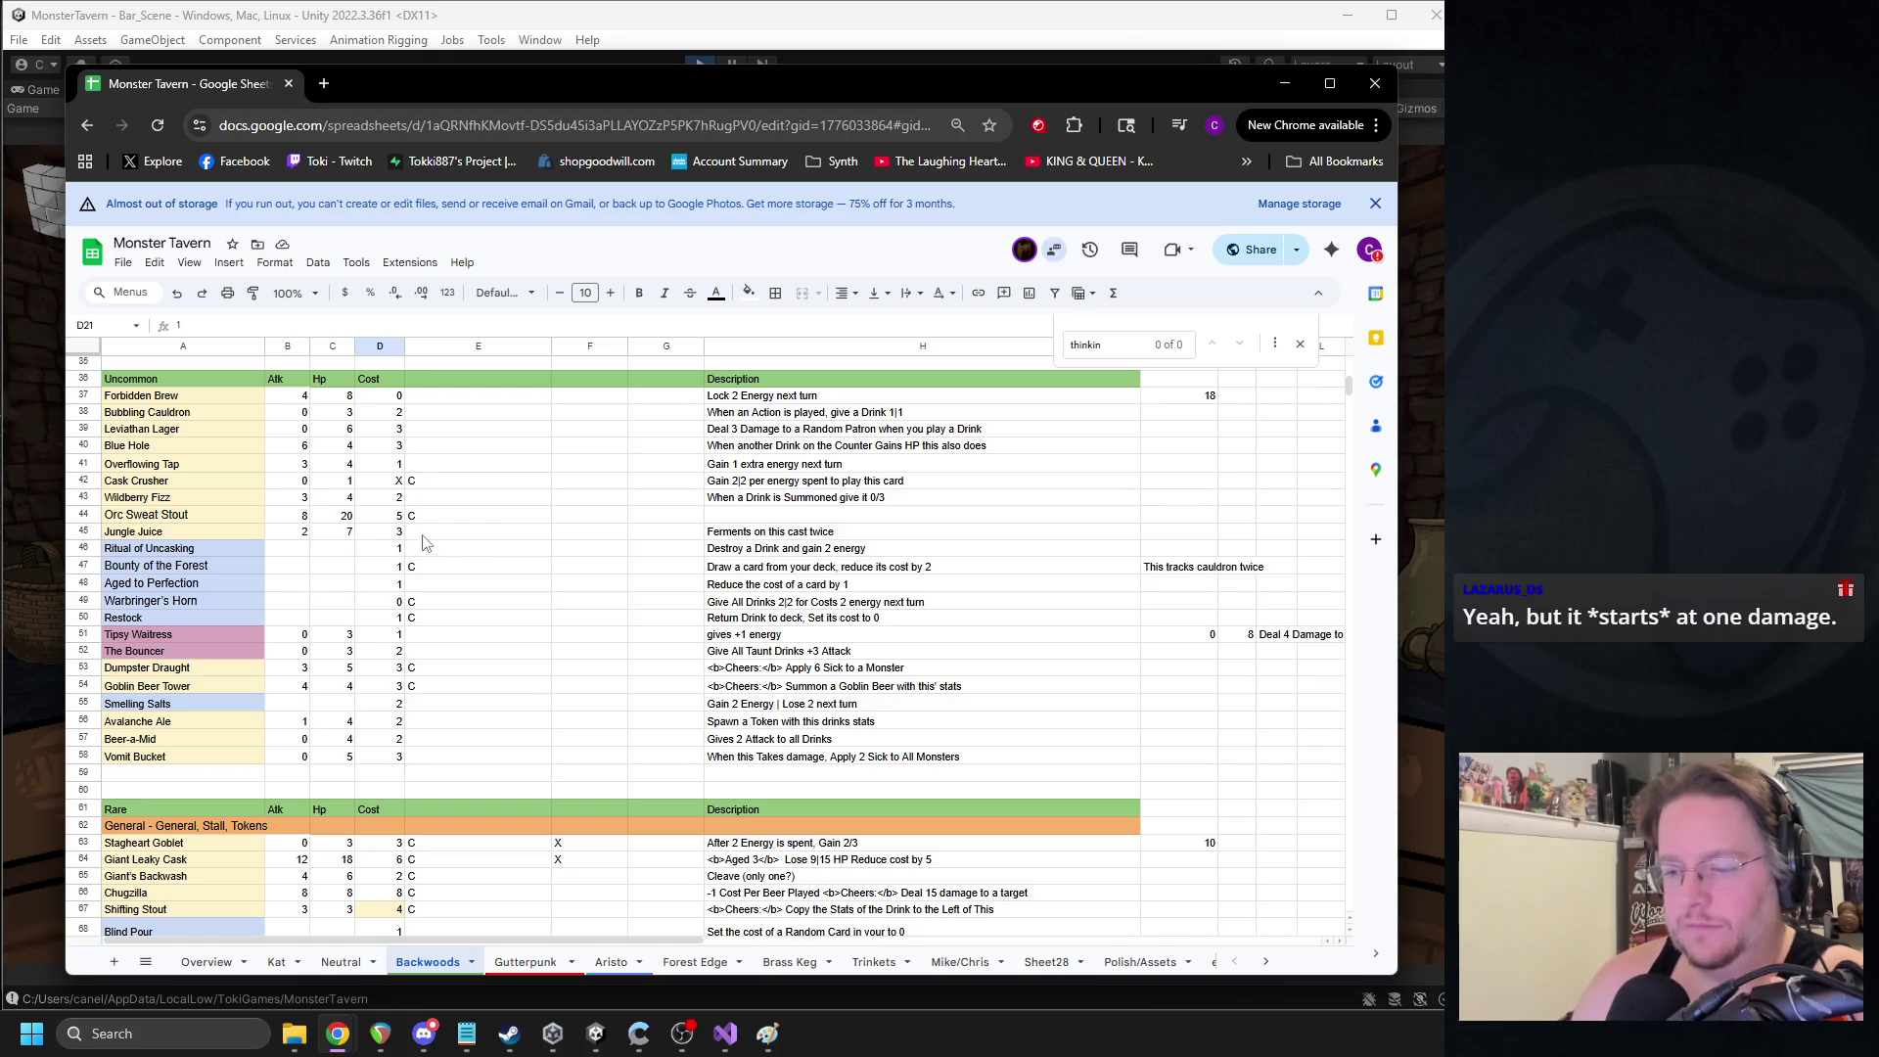
scroll(480, 528, up, 1)
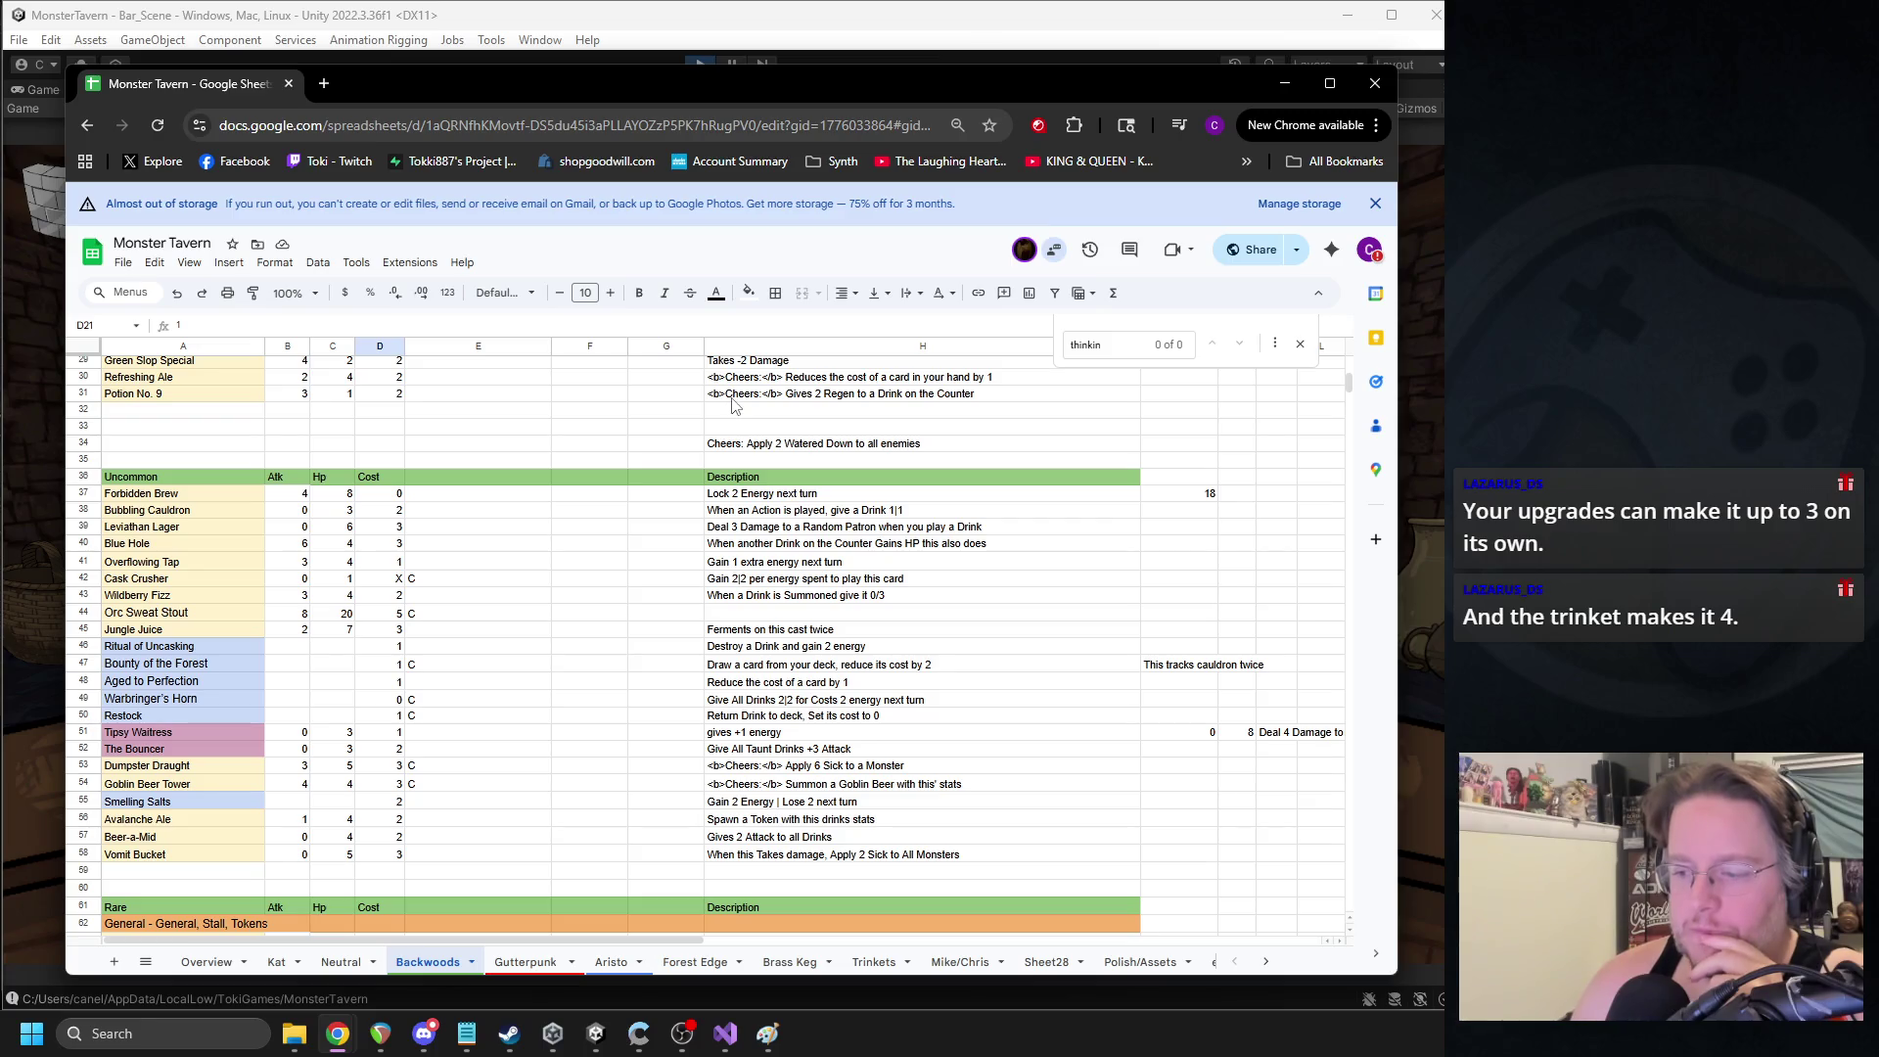
scroll(682, 521, down, 5)
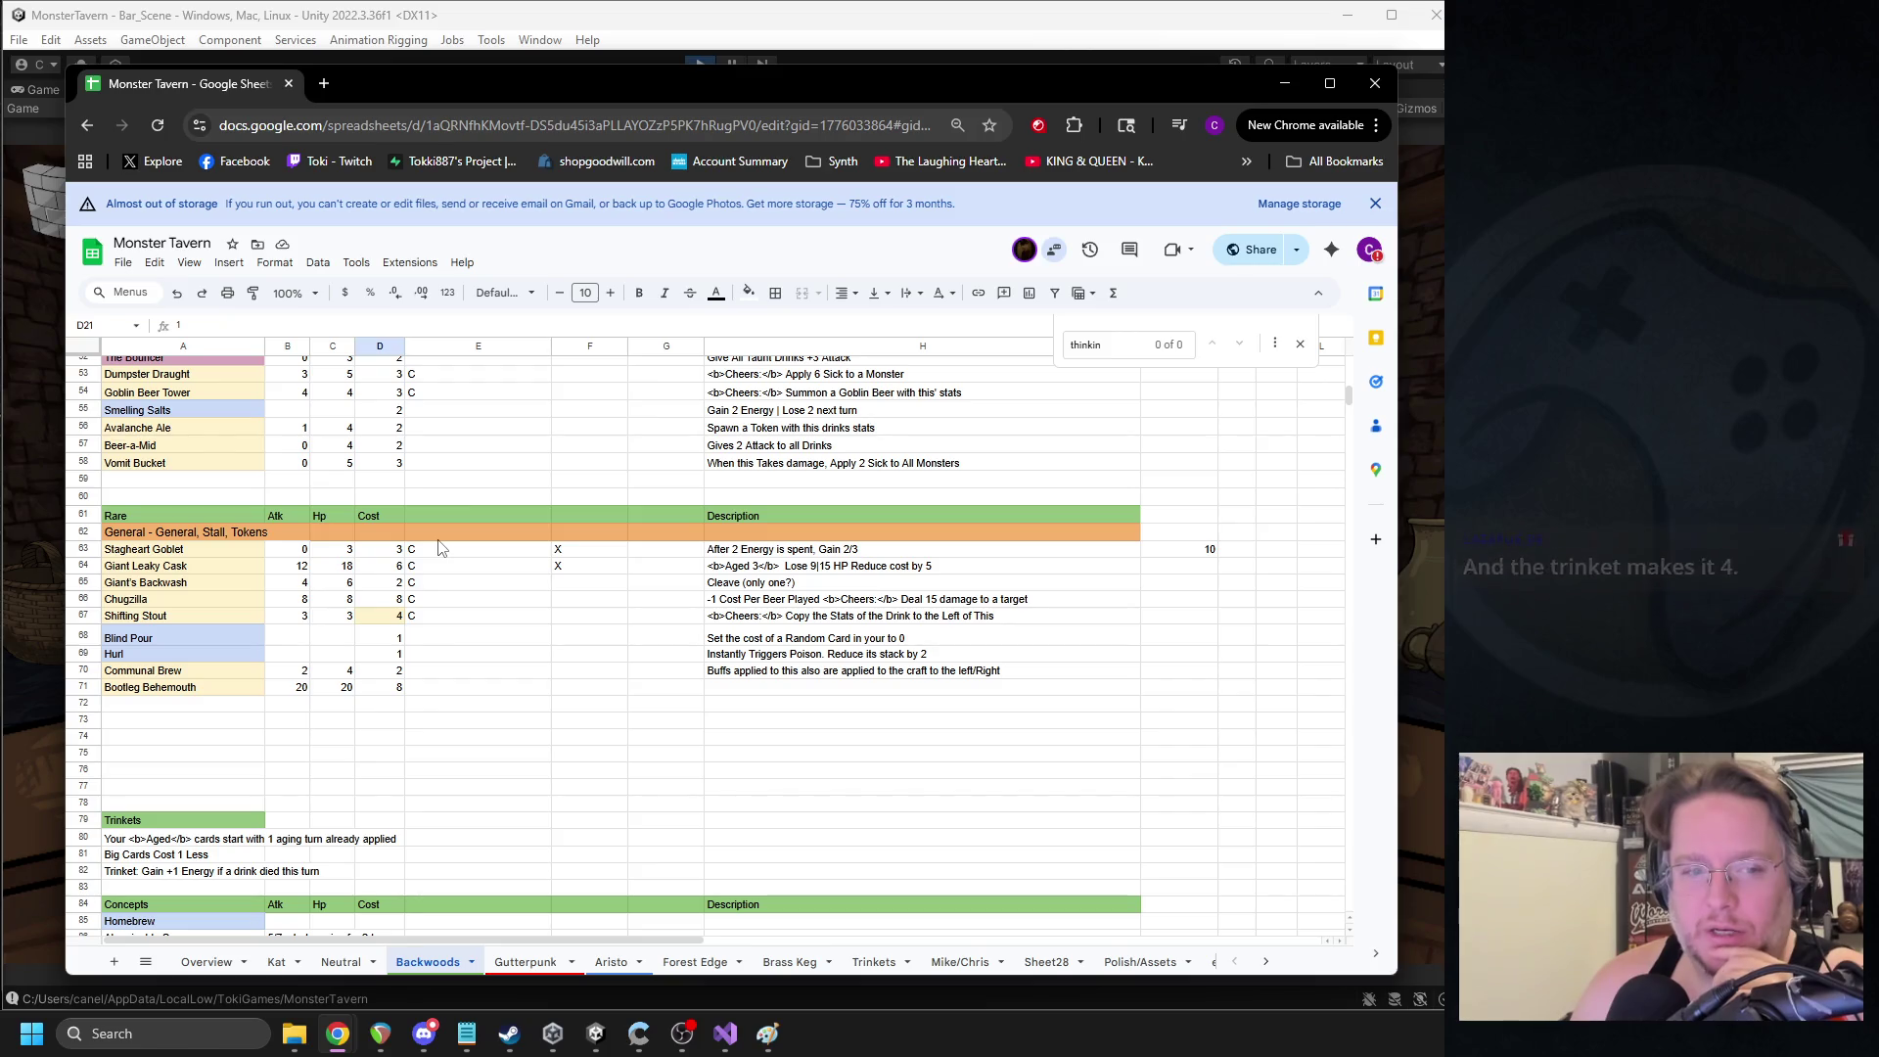
scroll(503, 530, up, 5)
scroll(501, 535, up, 6)
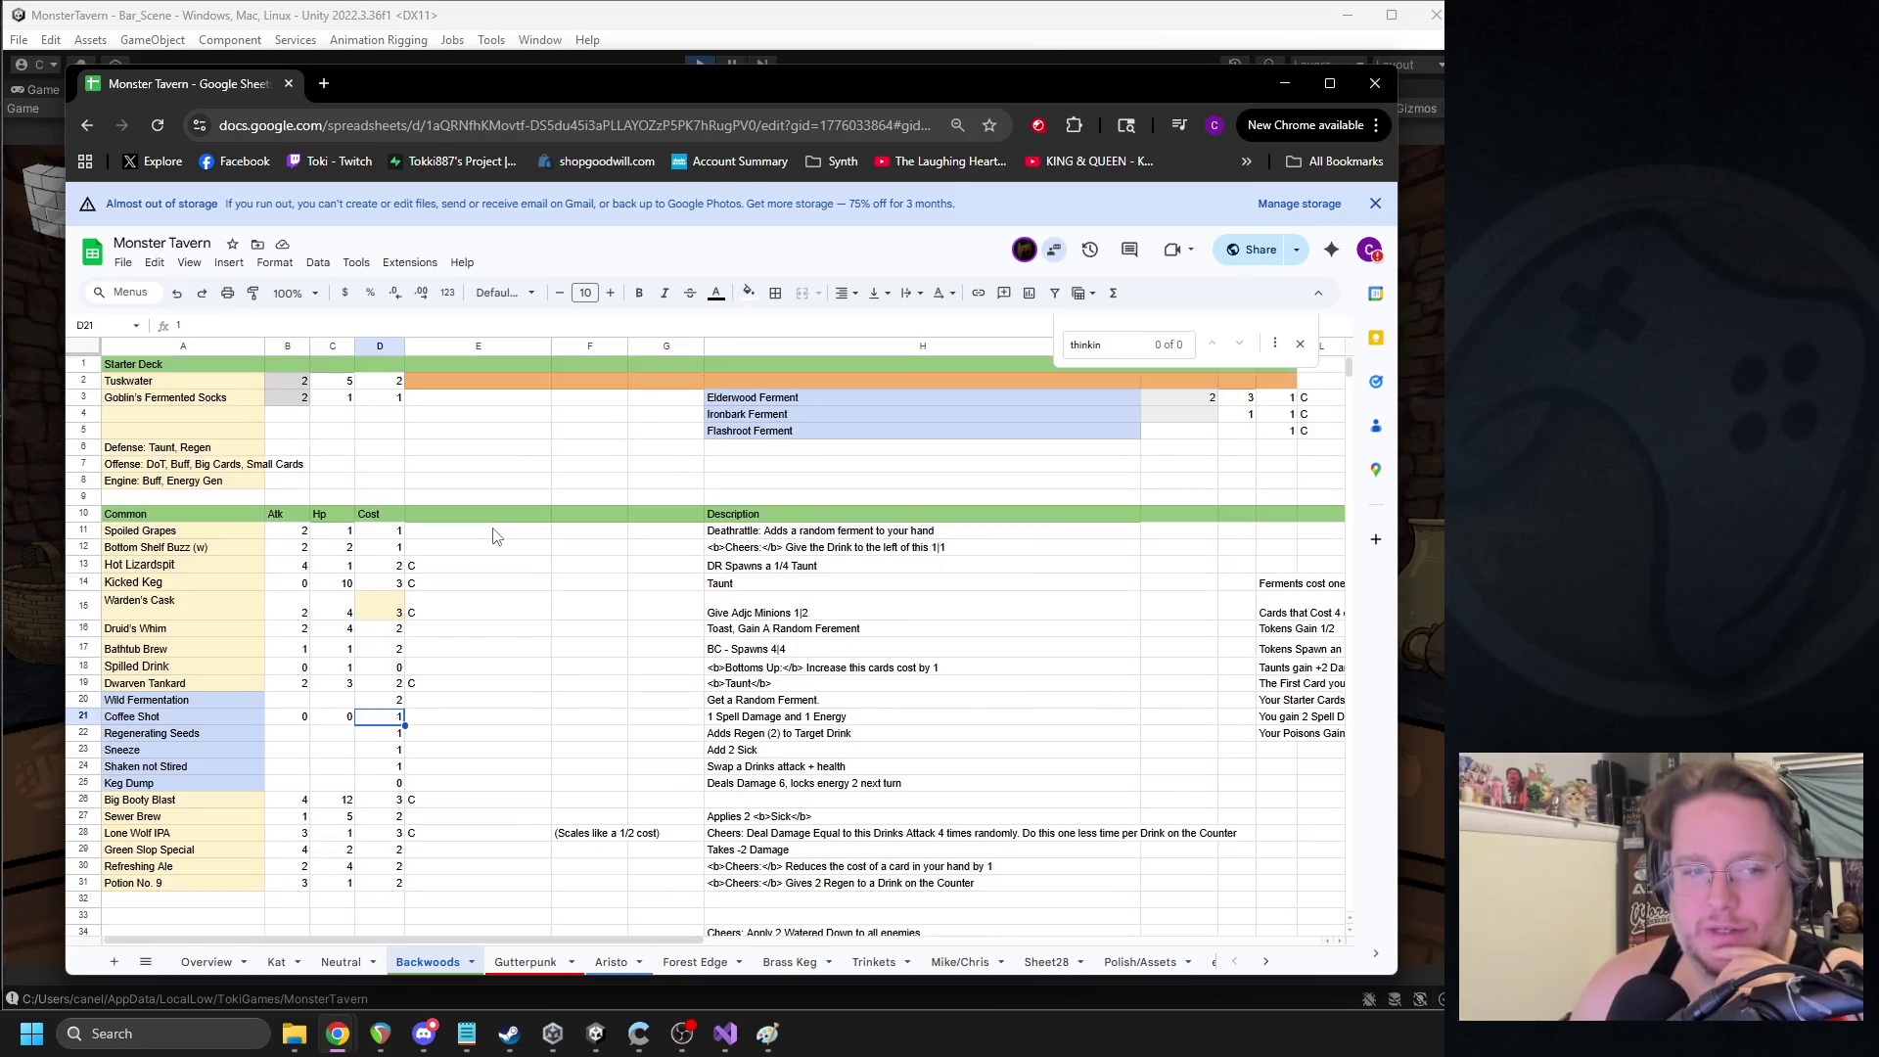
scroll(470, 538, down, 1)
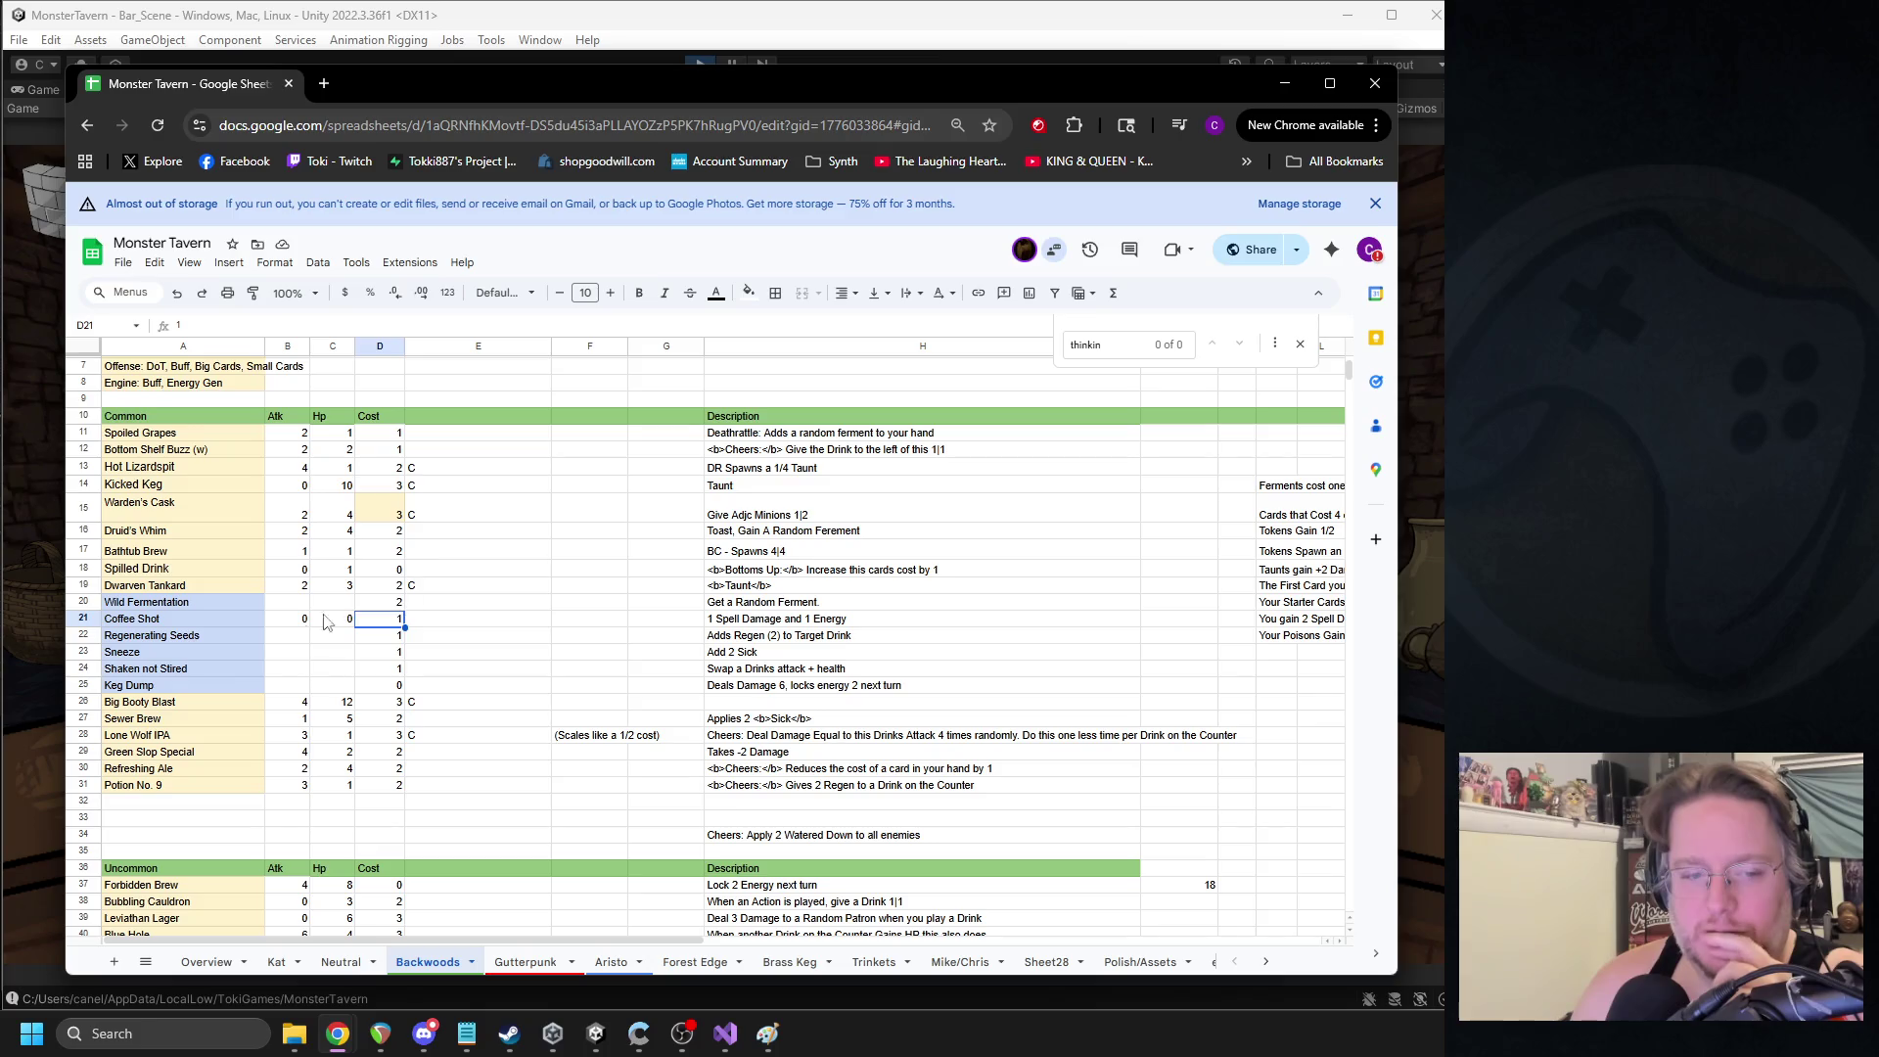
scroll(295, 604, down, 5)
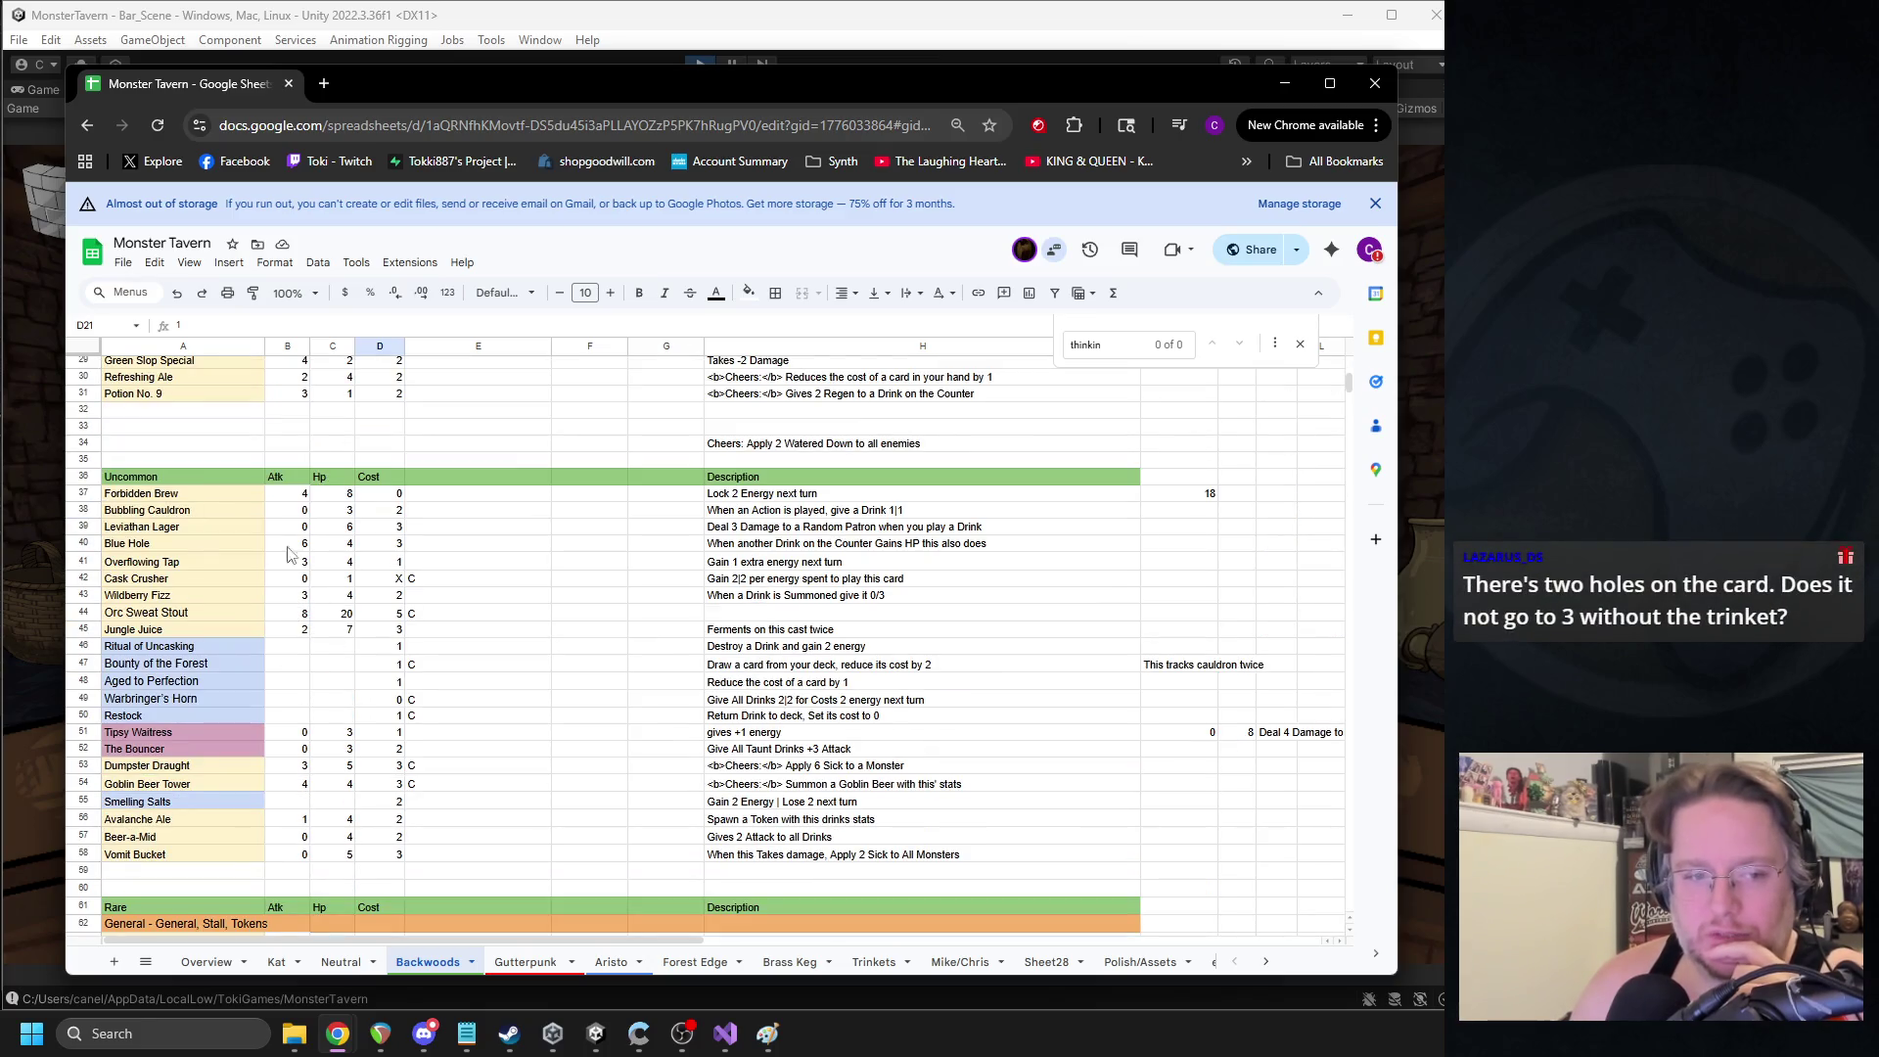
click(164, 514)
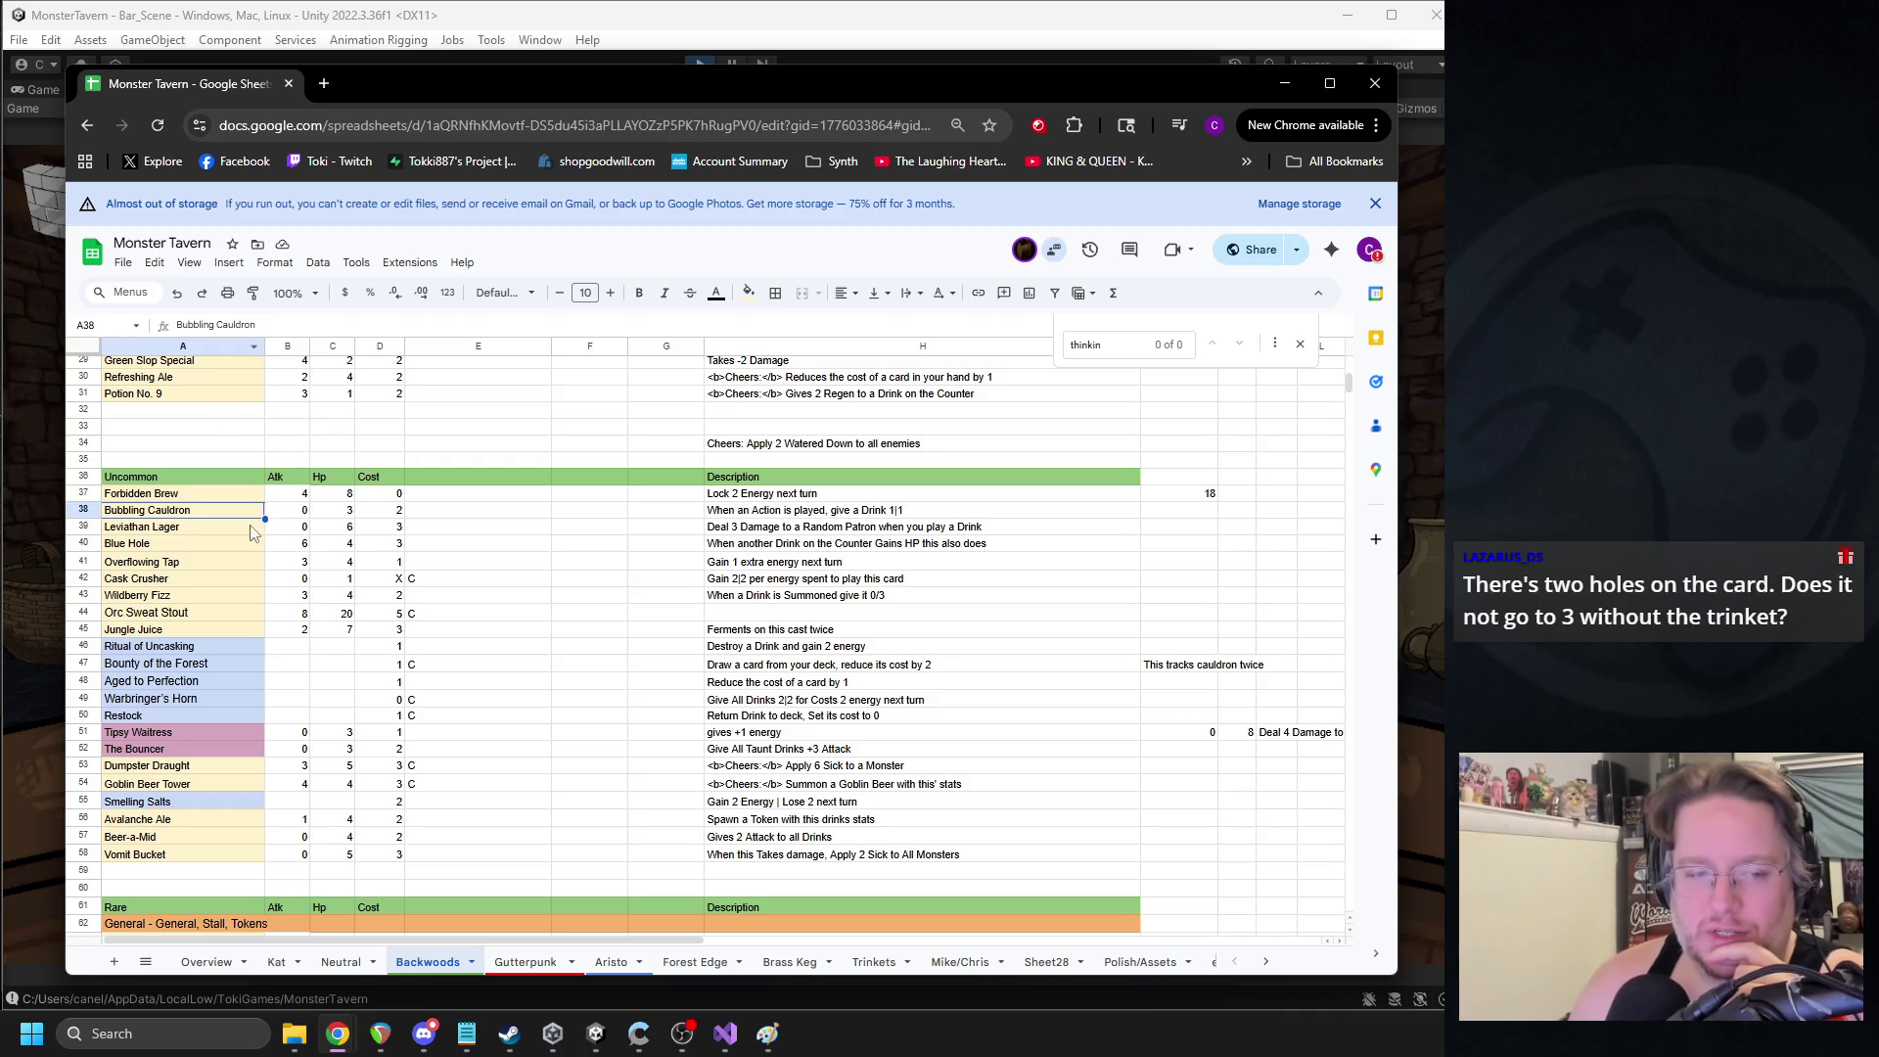
scroll(271, 466, up, 2)
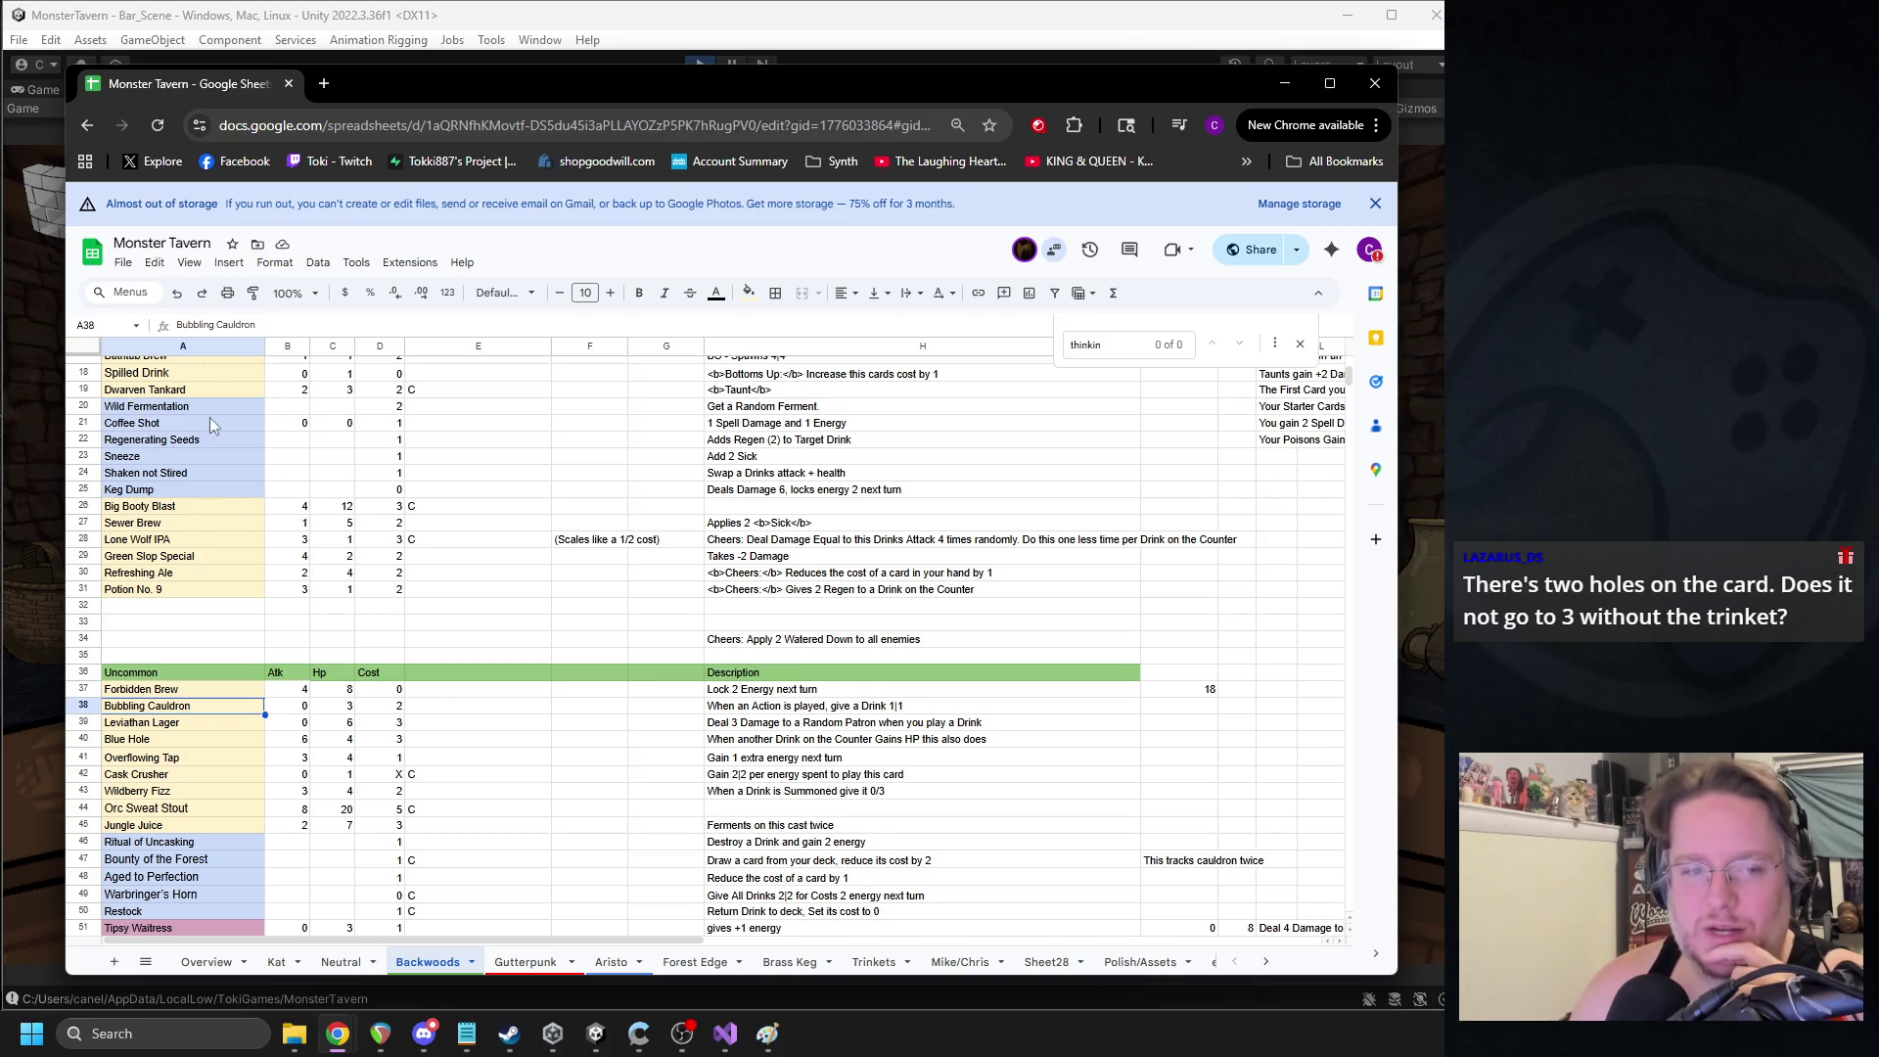
scroll(255, 435, down, 3)
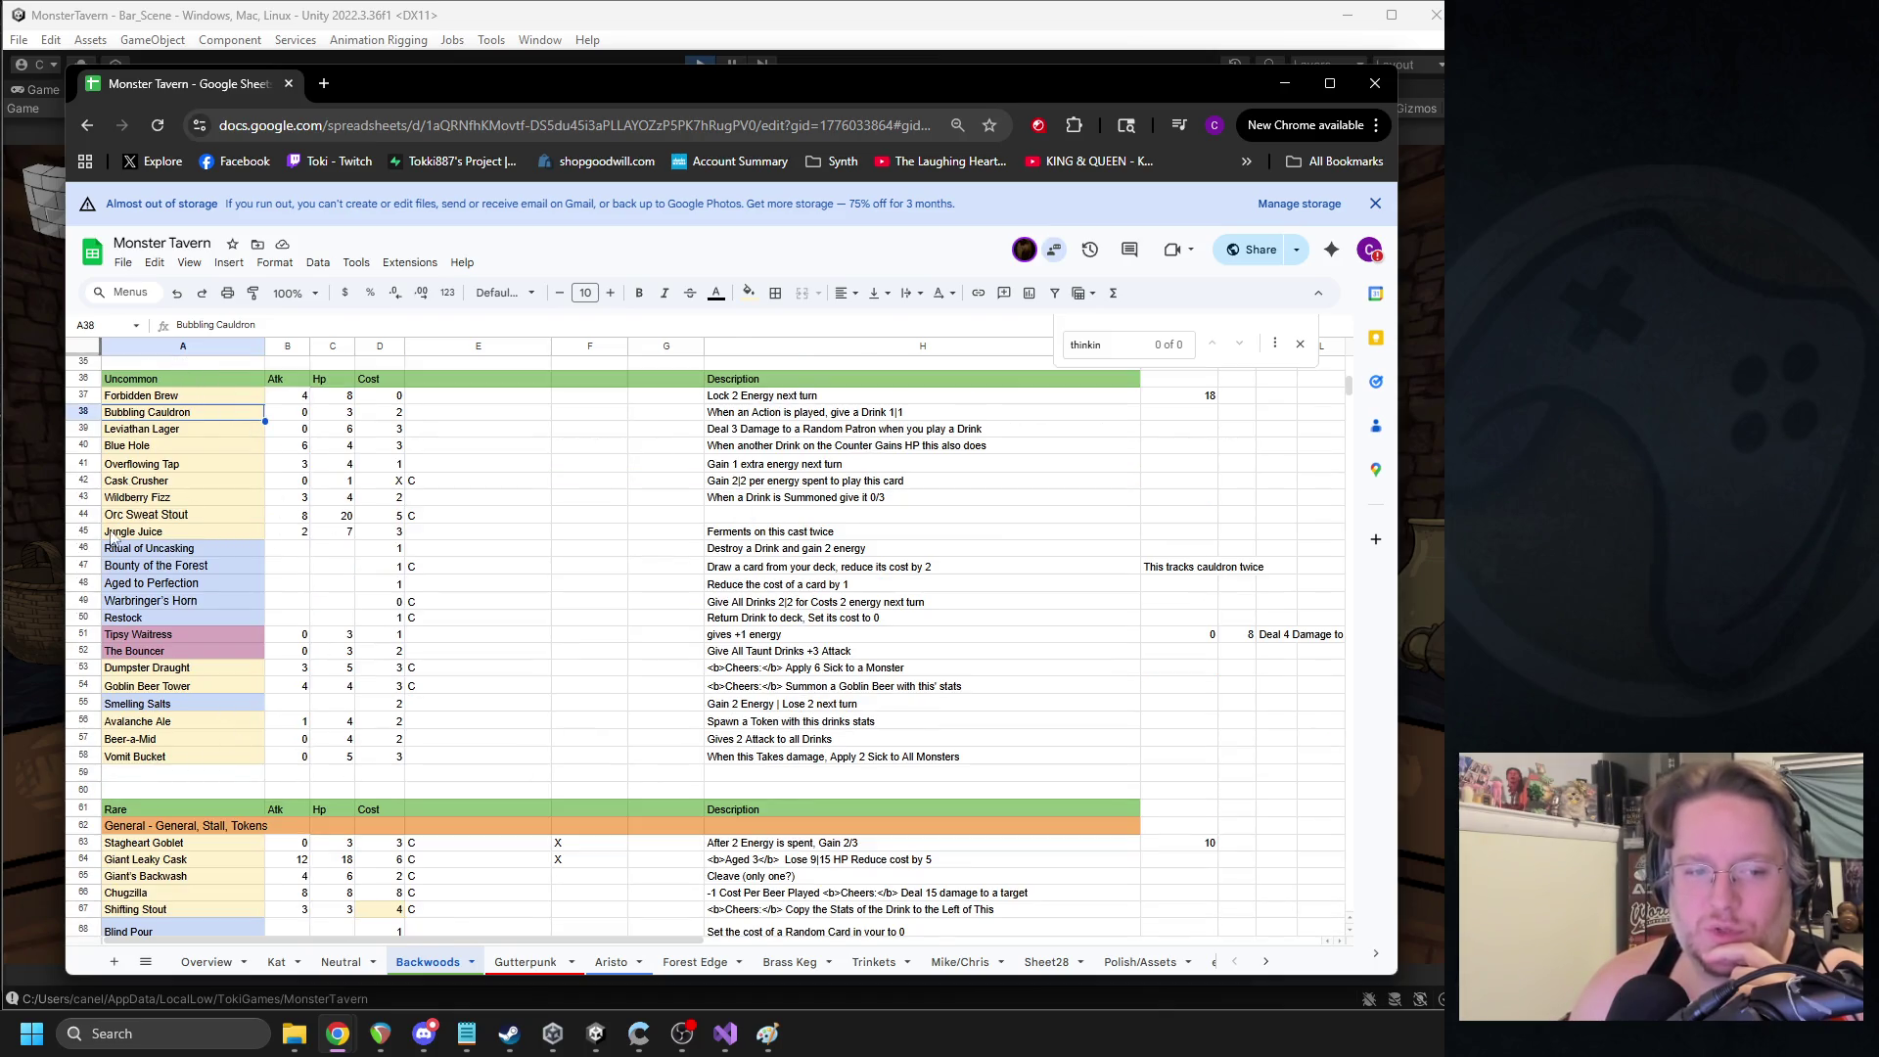
click(163, 653)
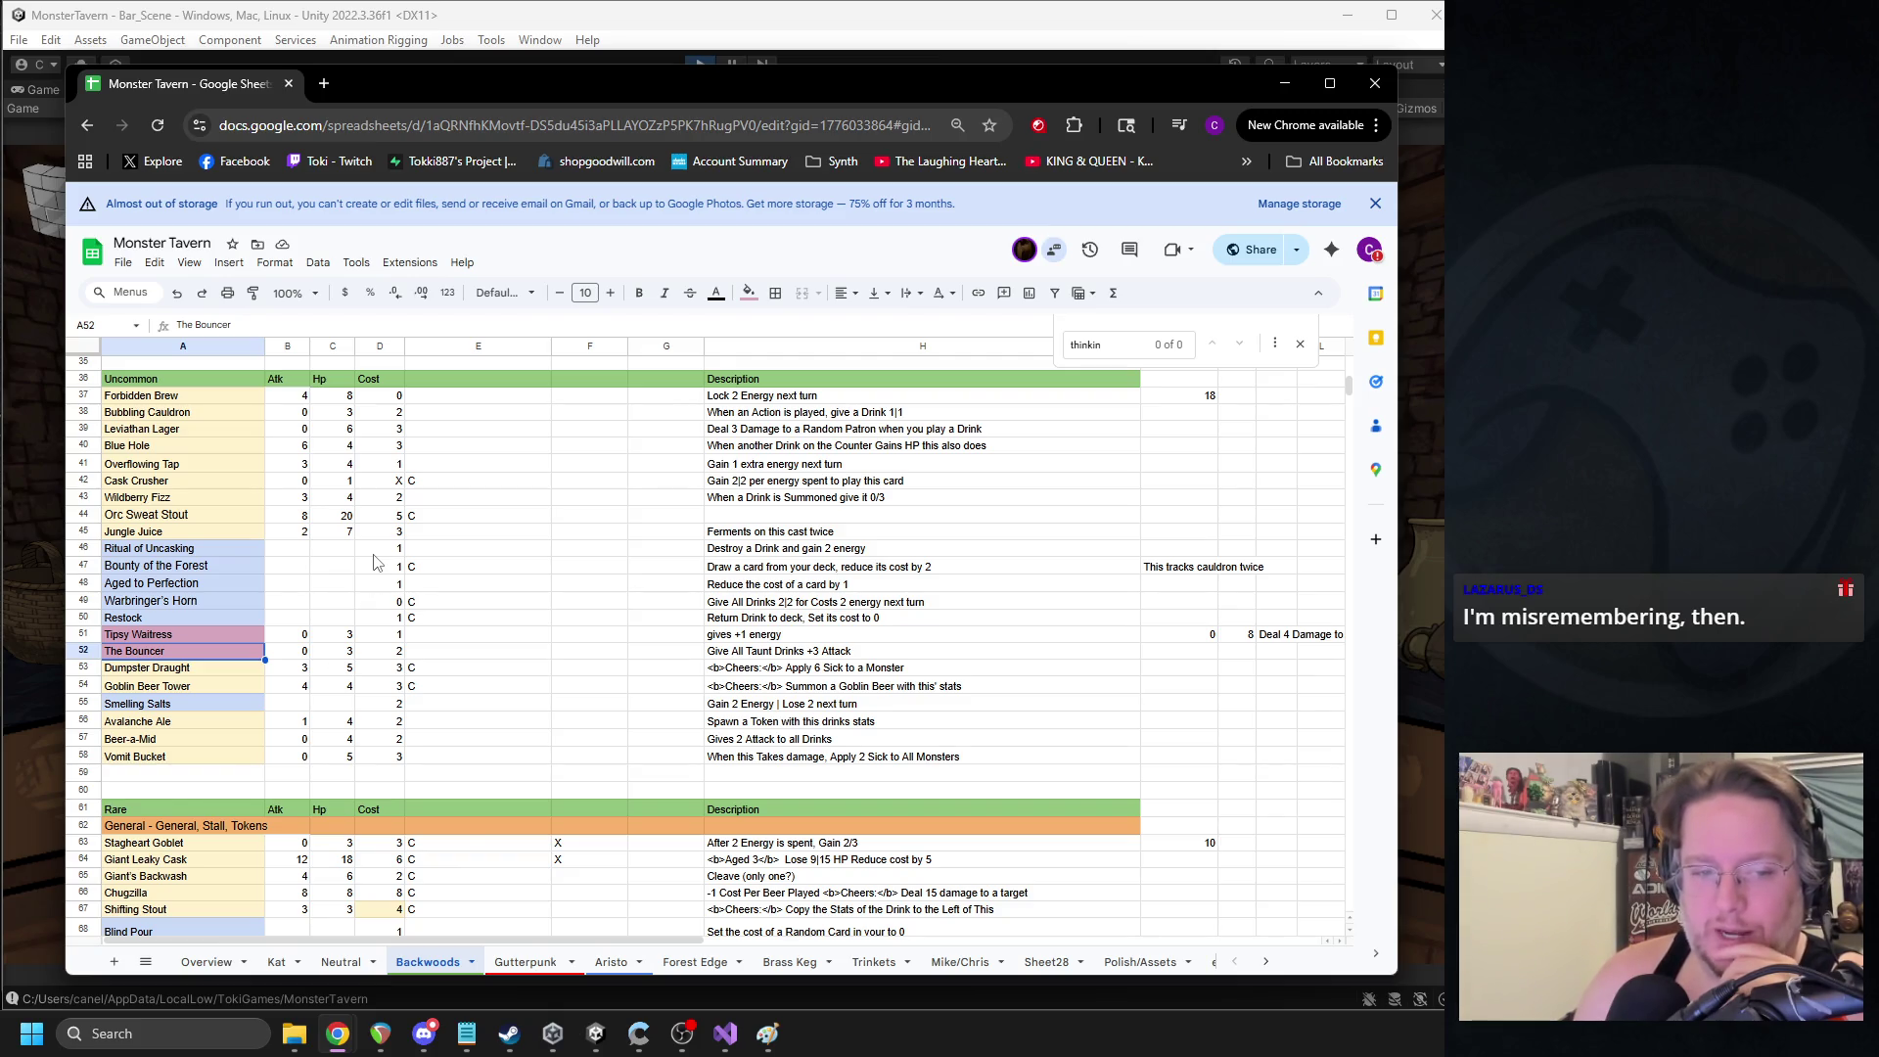
scroll(375, 563, up, 5)
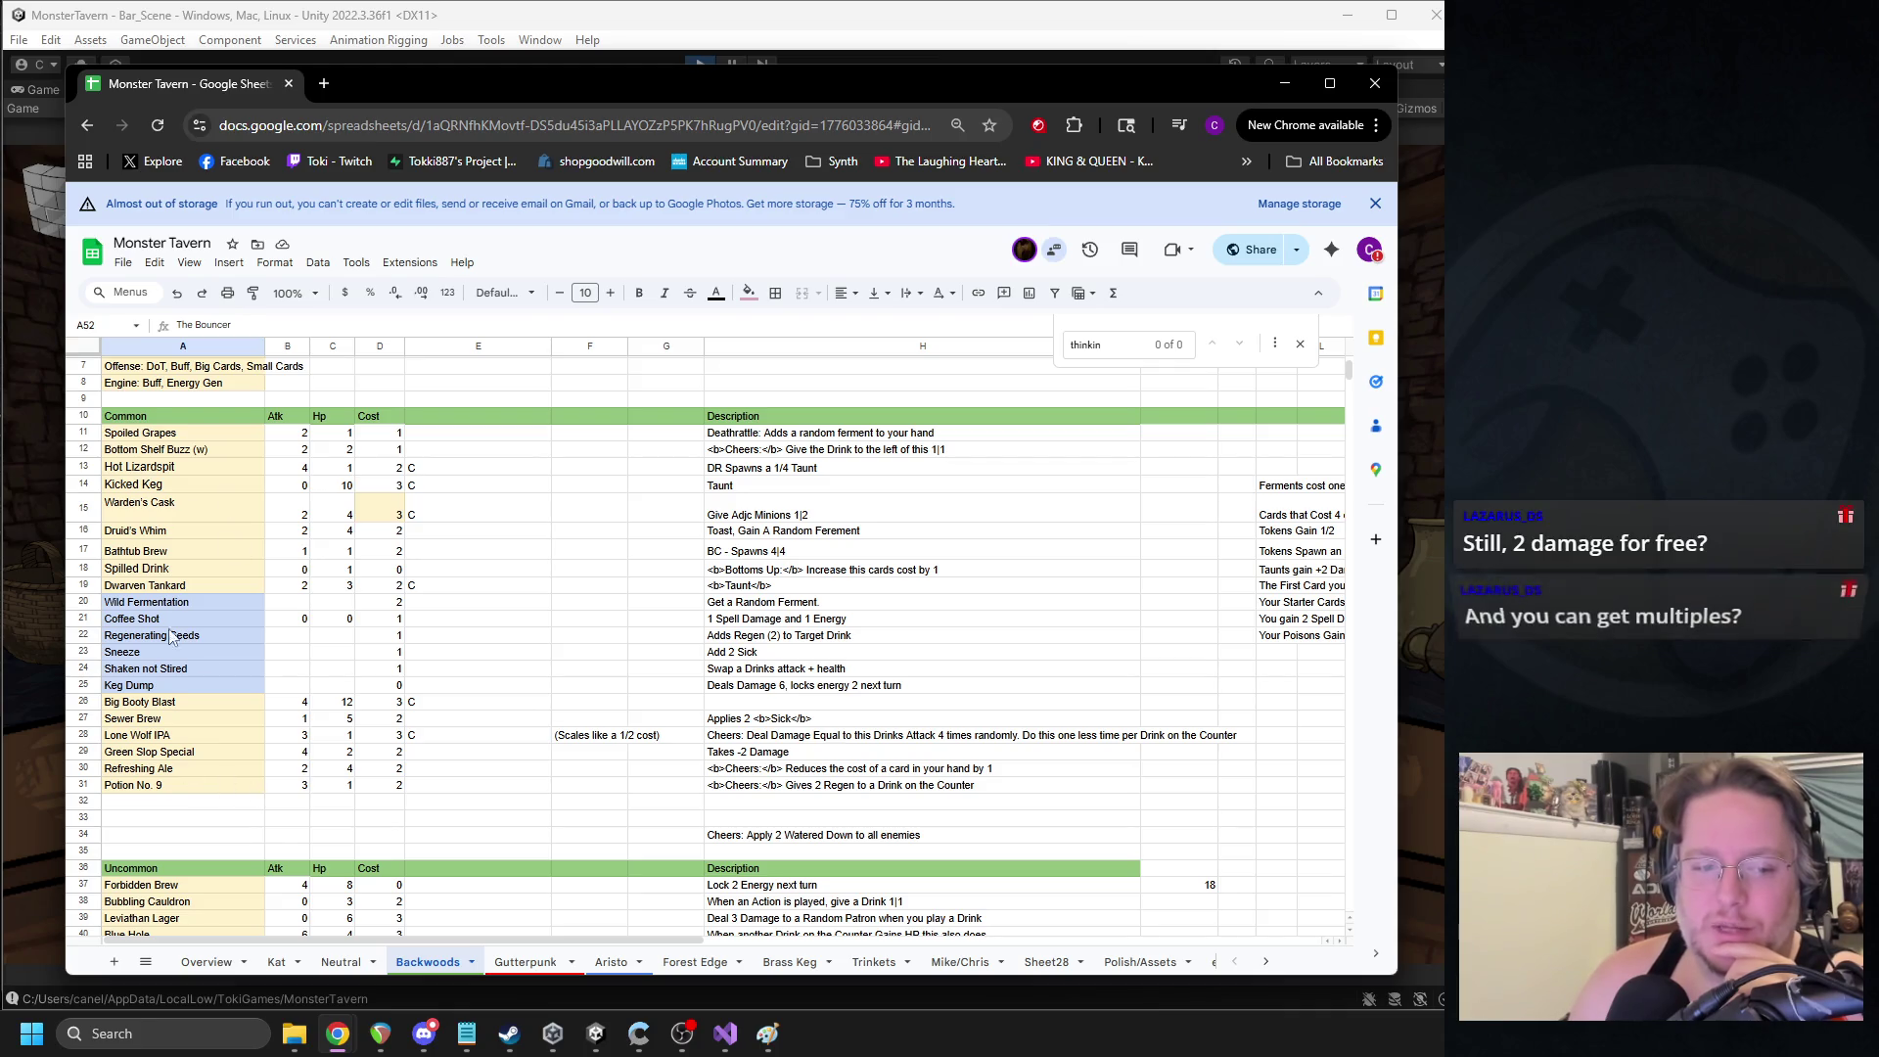
scroll(247, 566, down, 5)
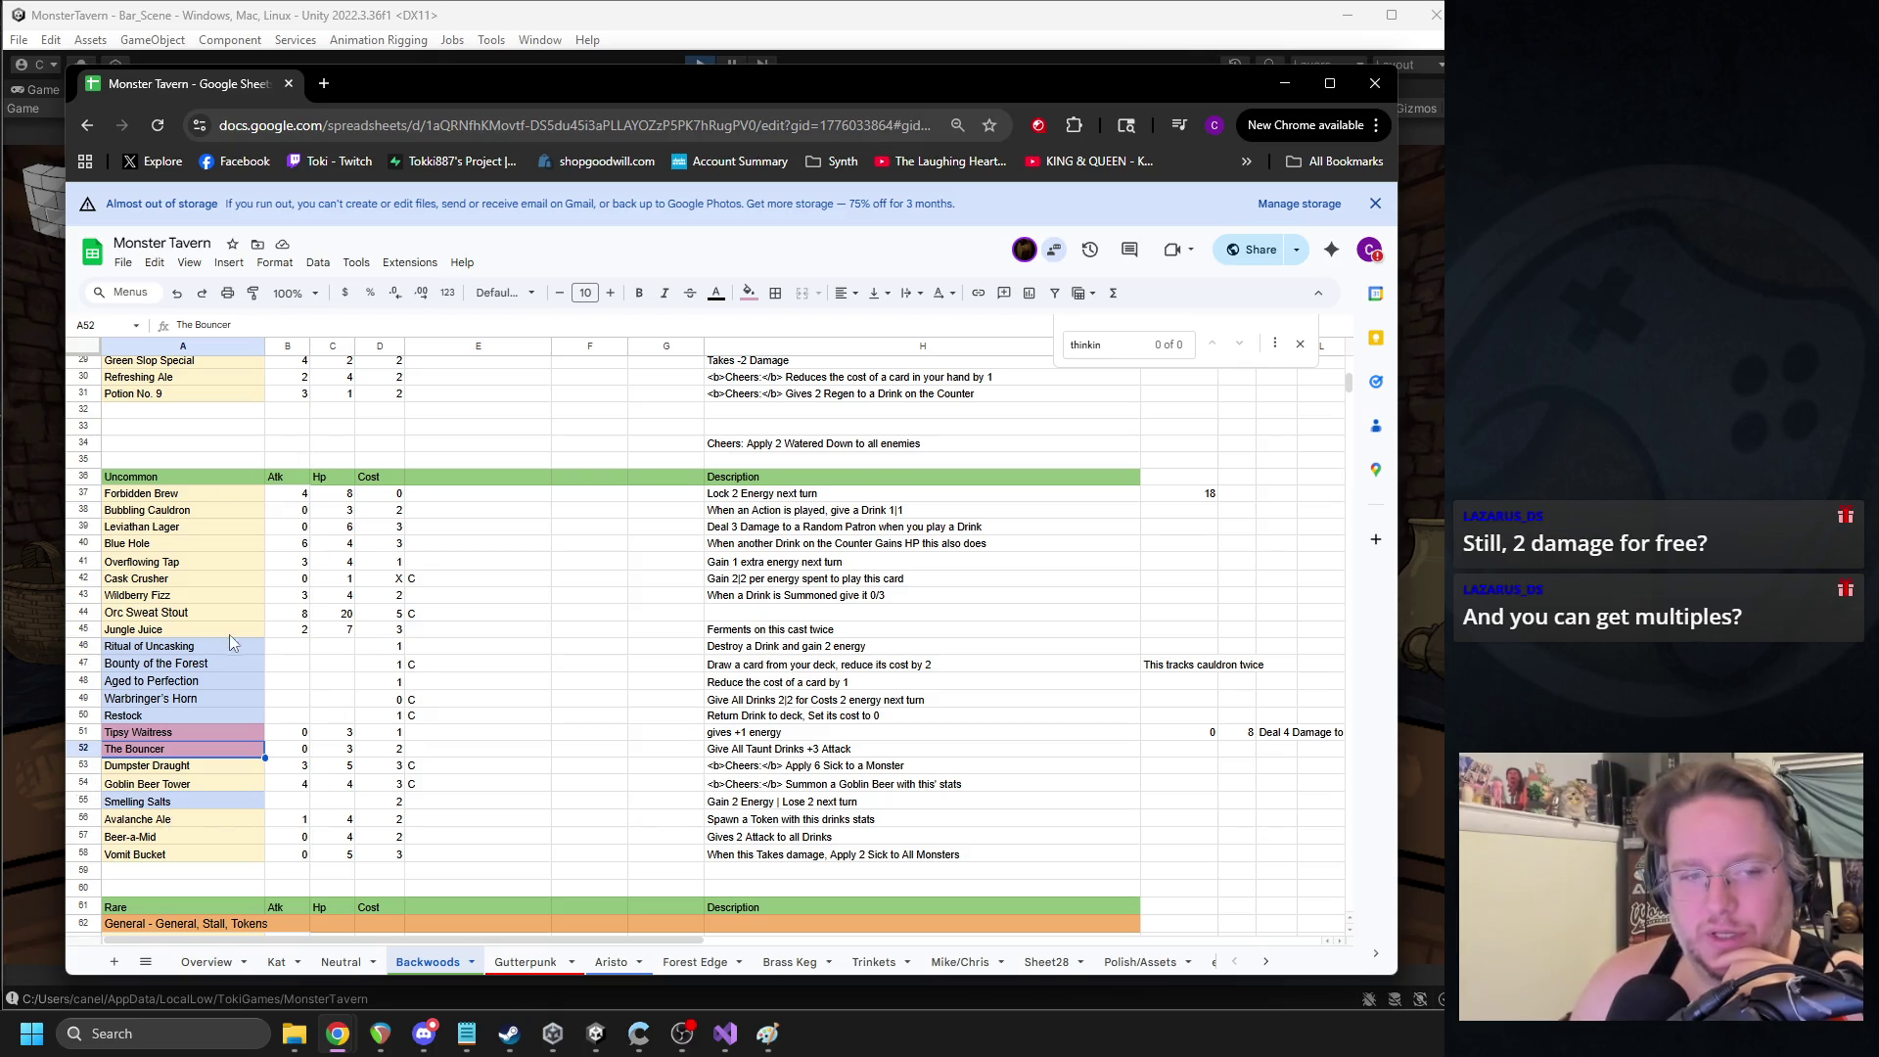
scroll(230, 635, up, 3)
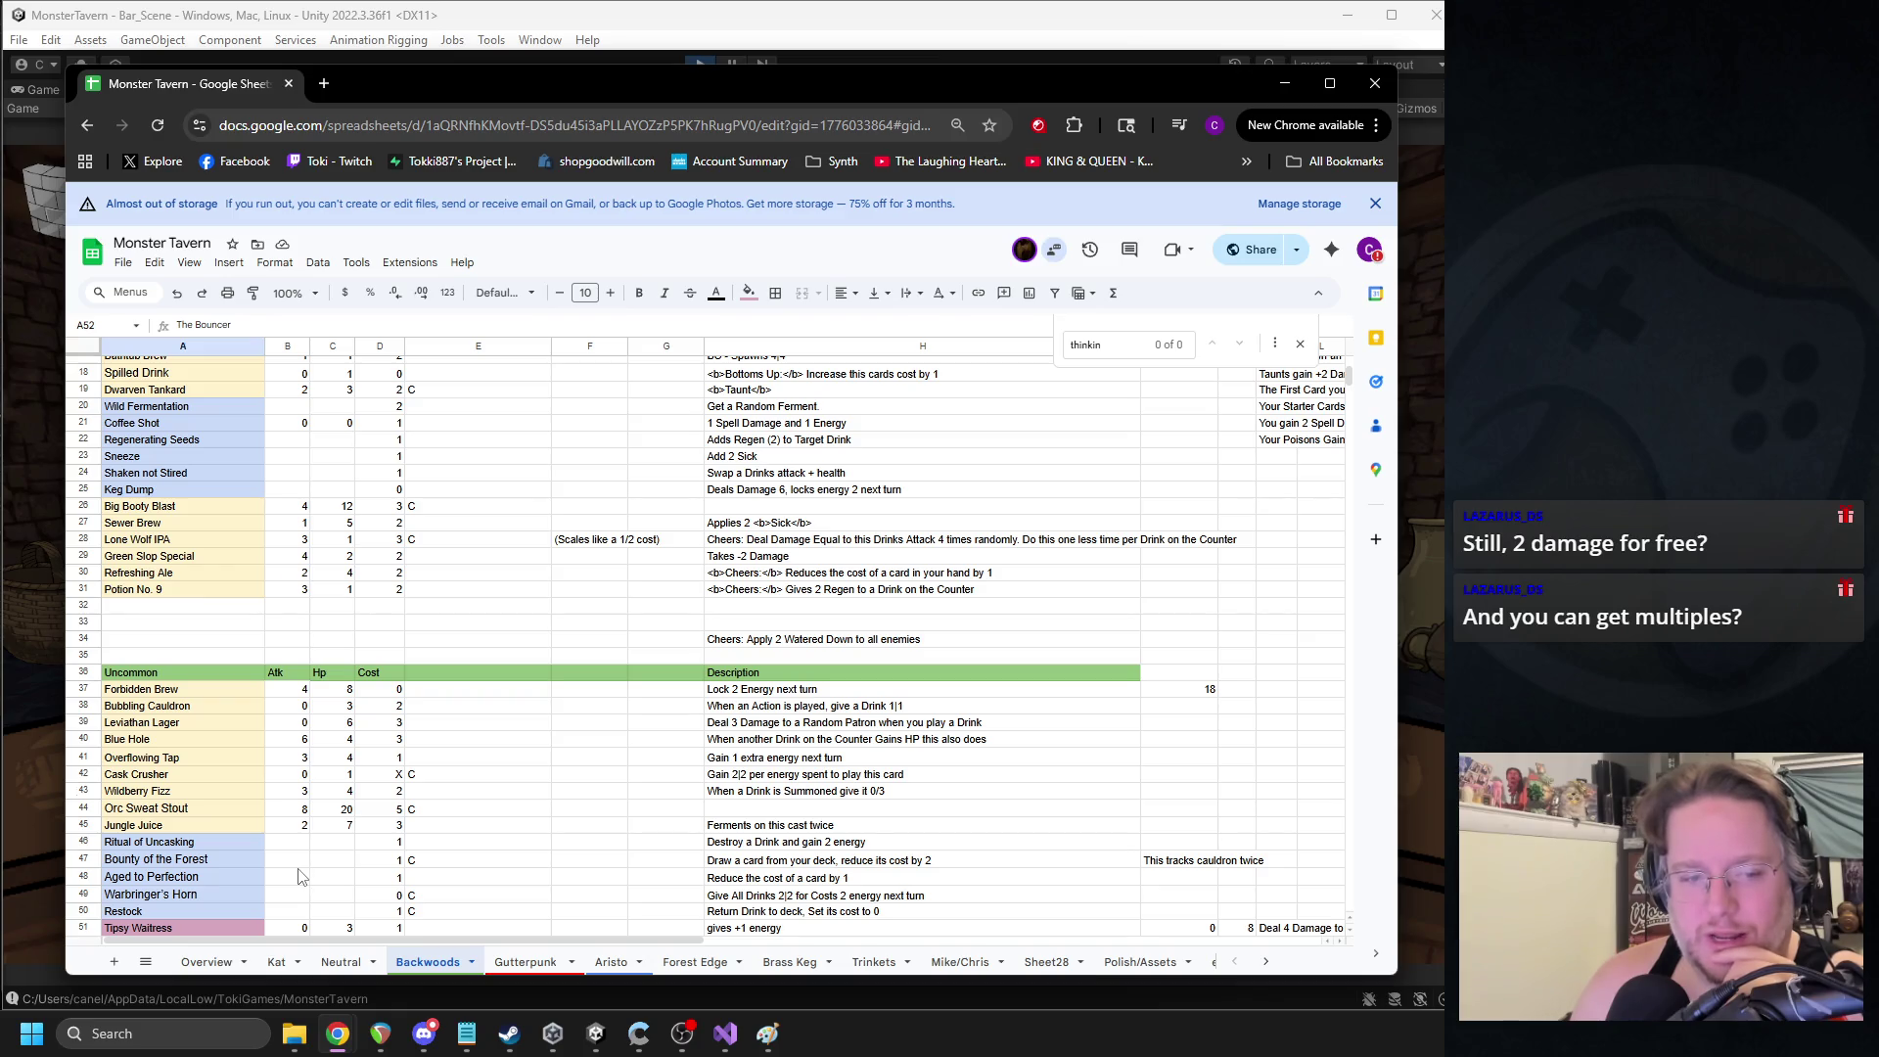
scroll(369, 868, down, 1)
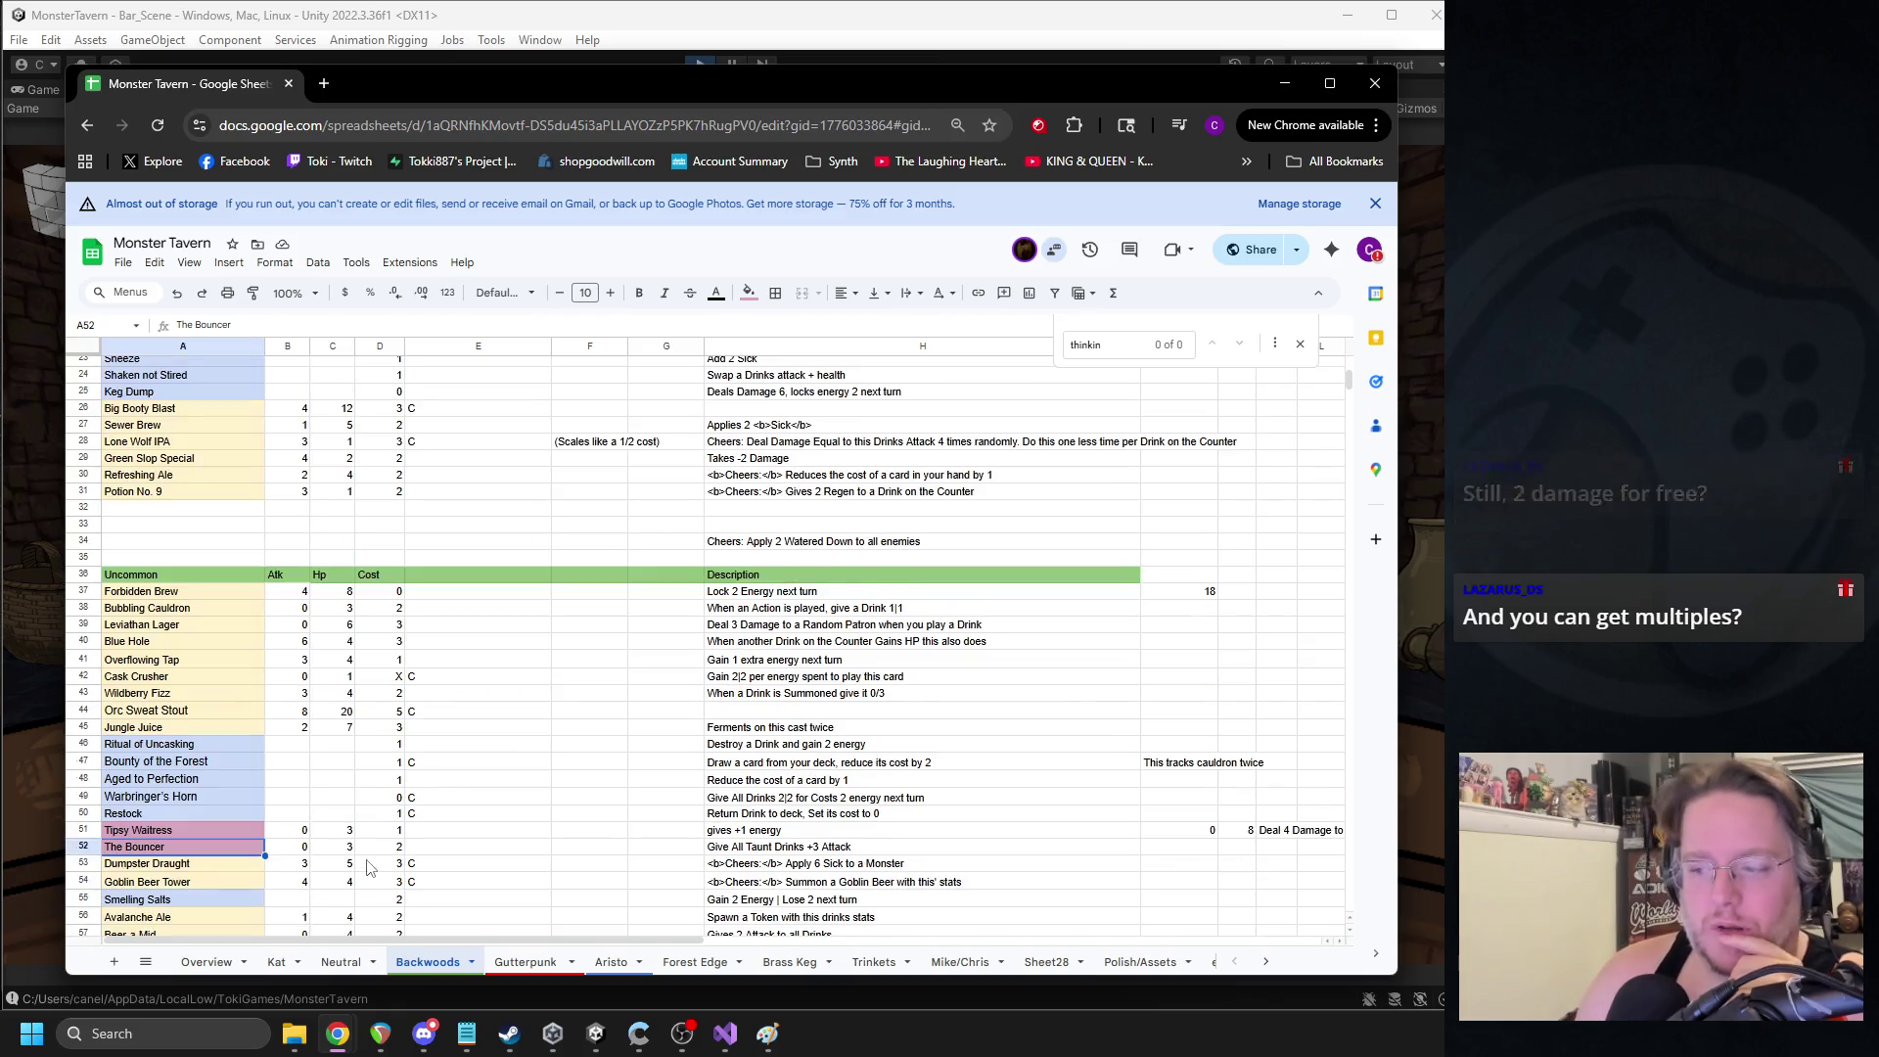
scroll(369, 869, down, 6)
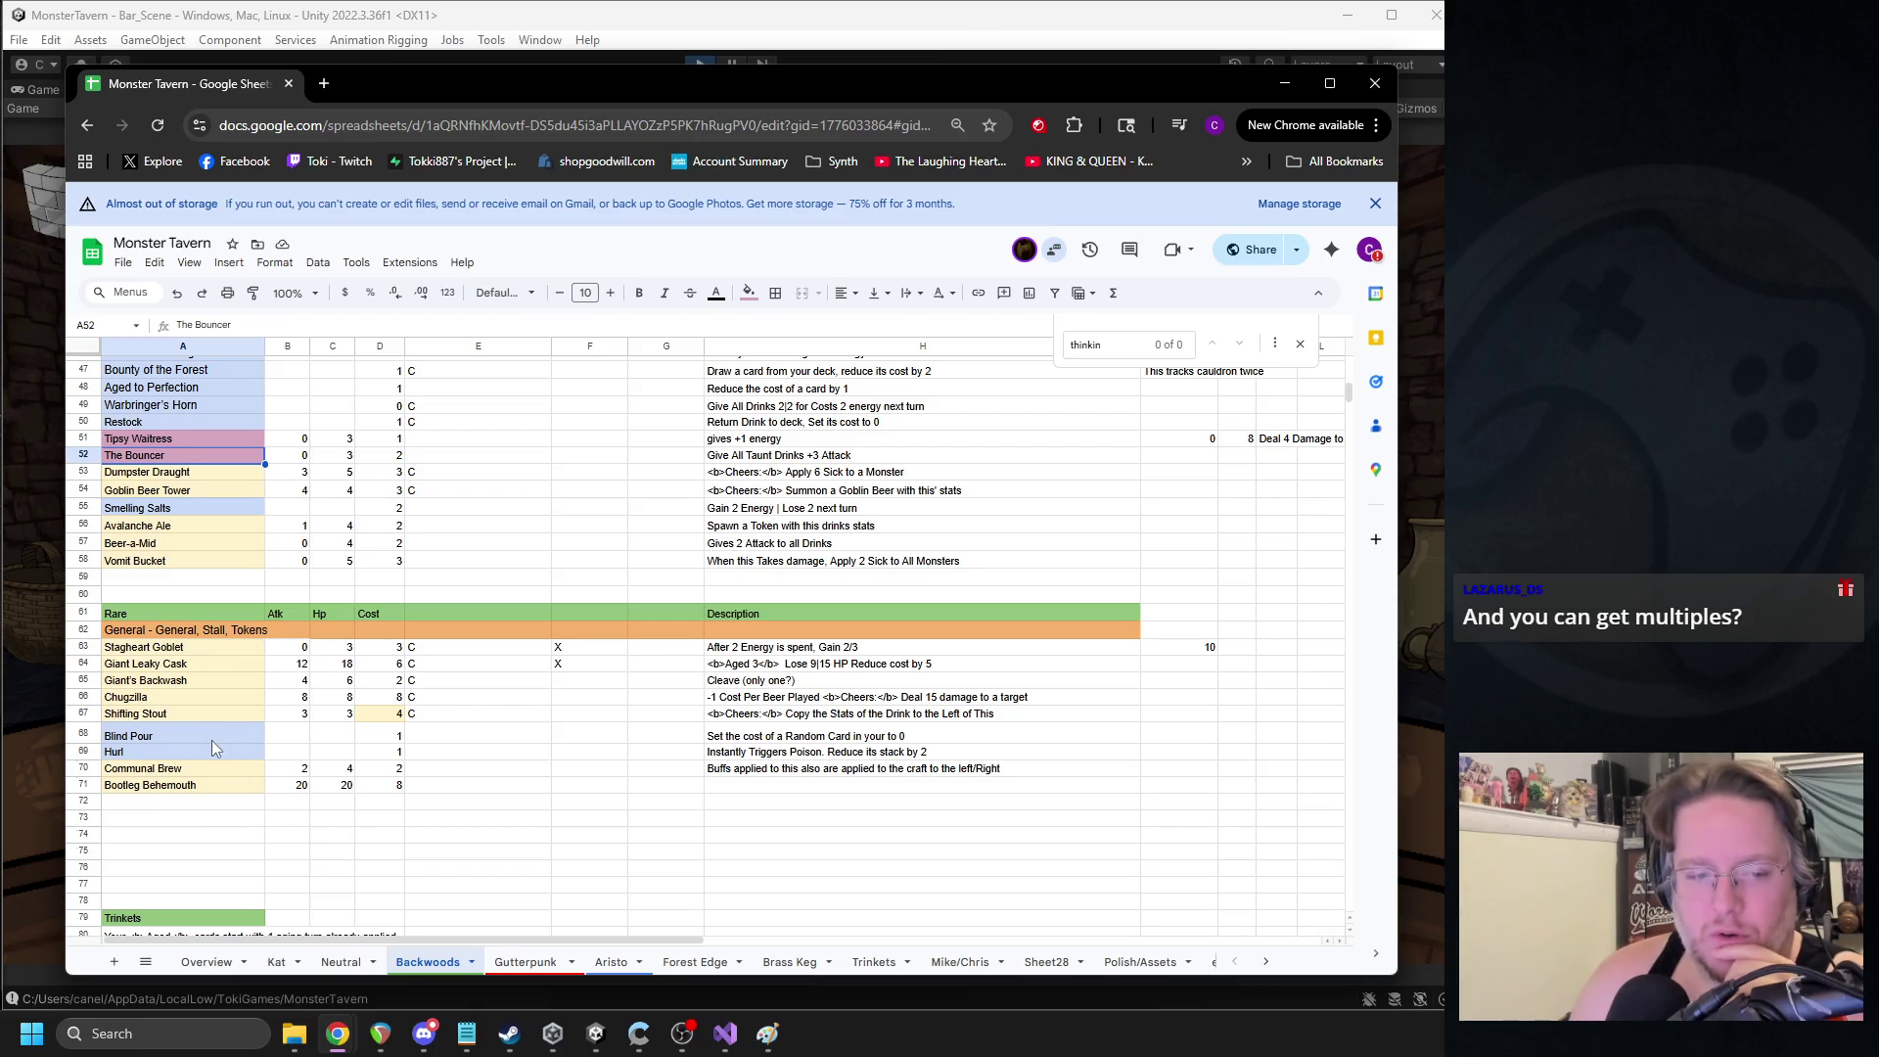
click(145, 754)
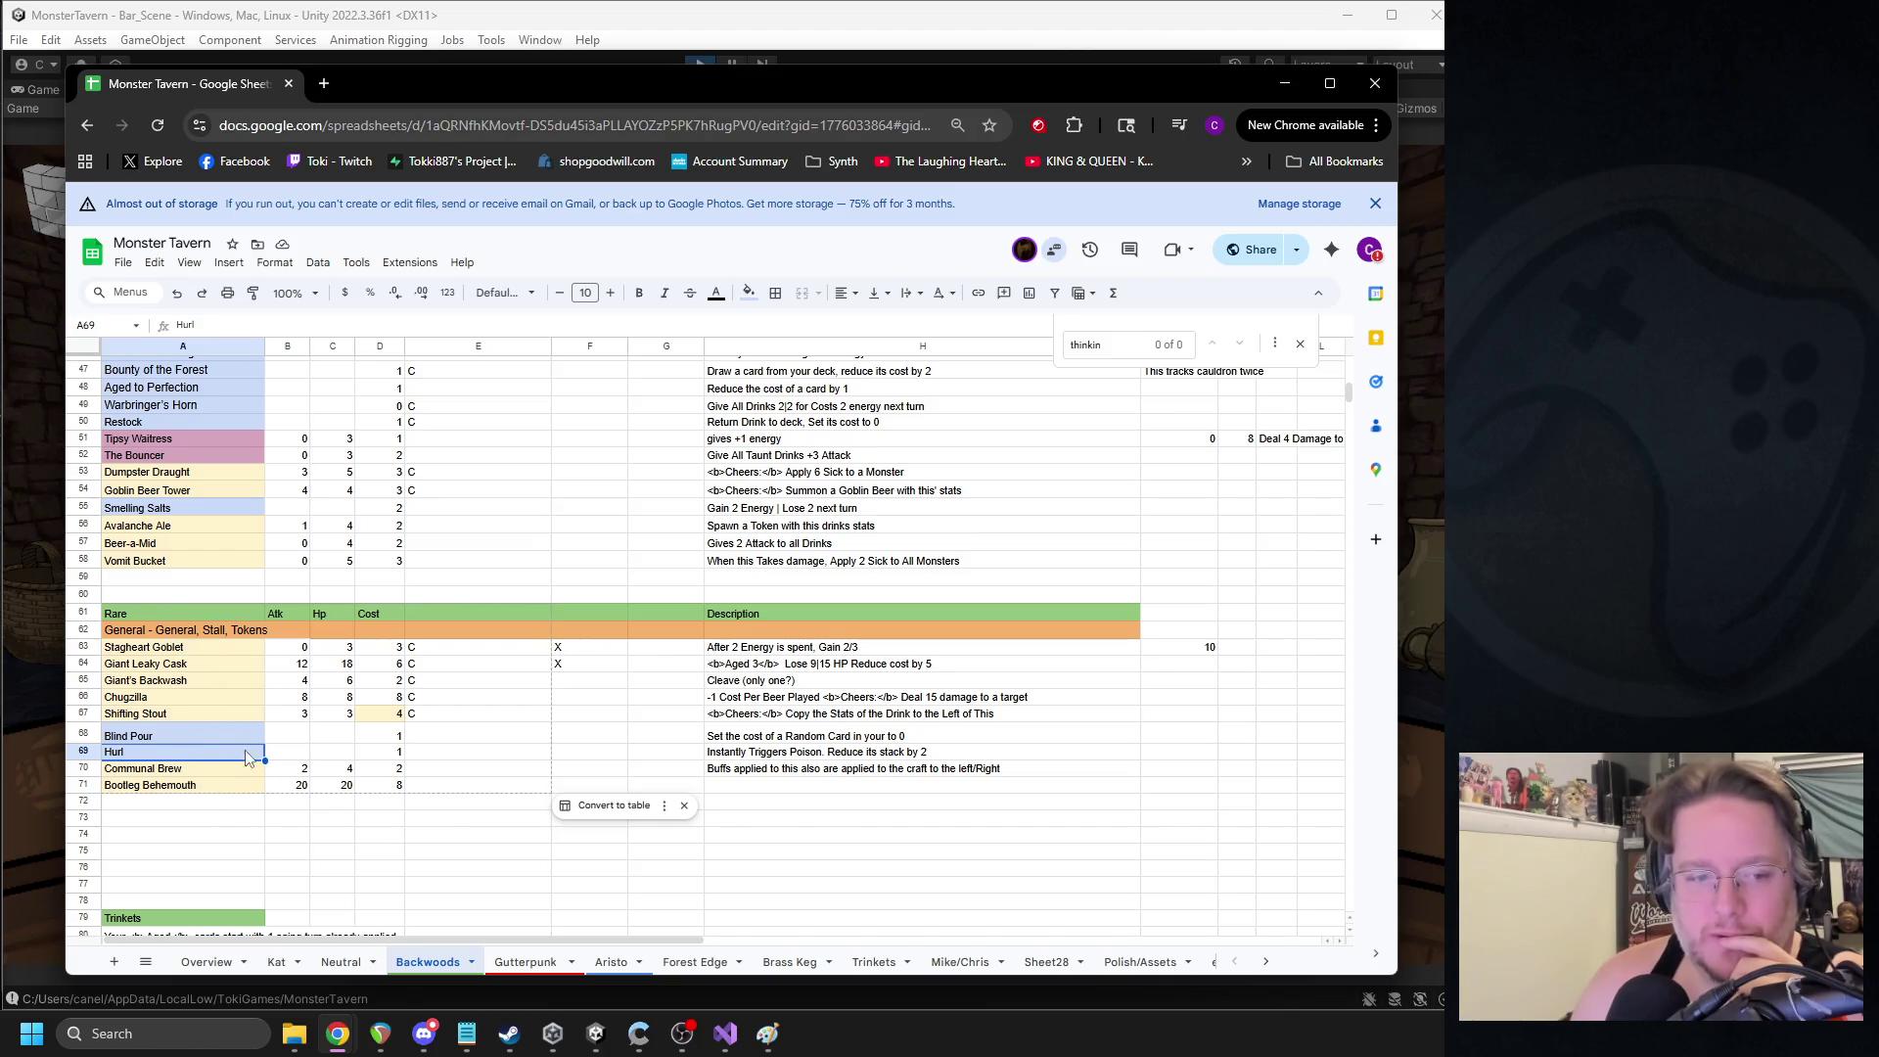
click(168, 687)
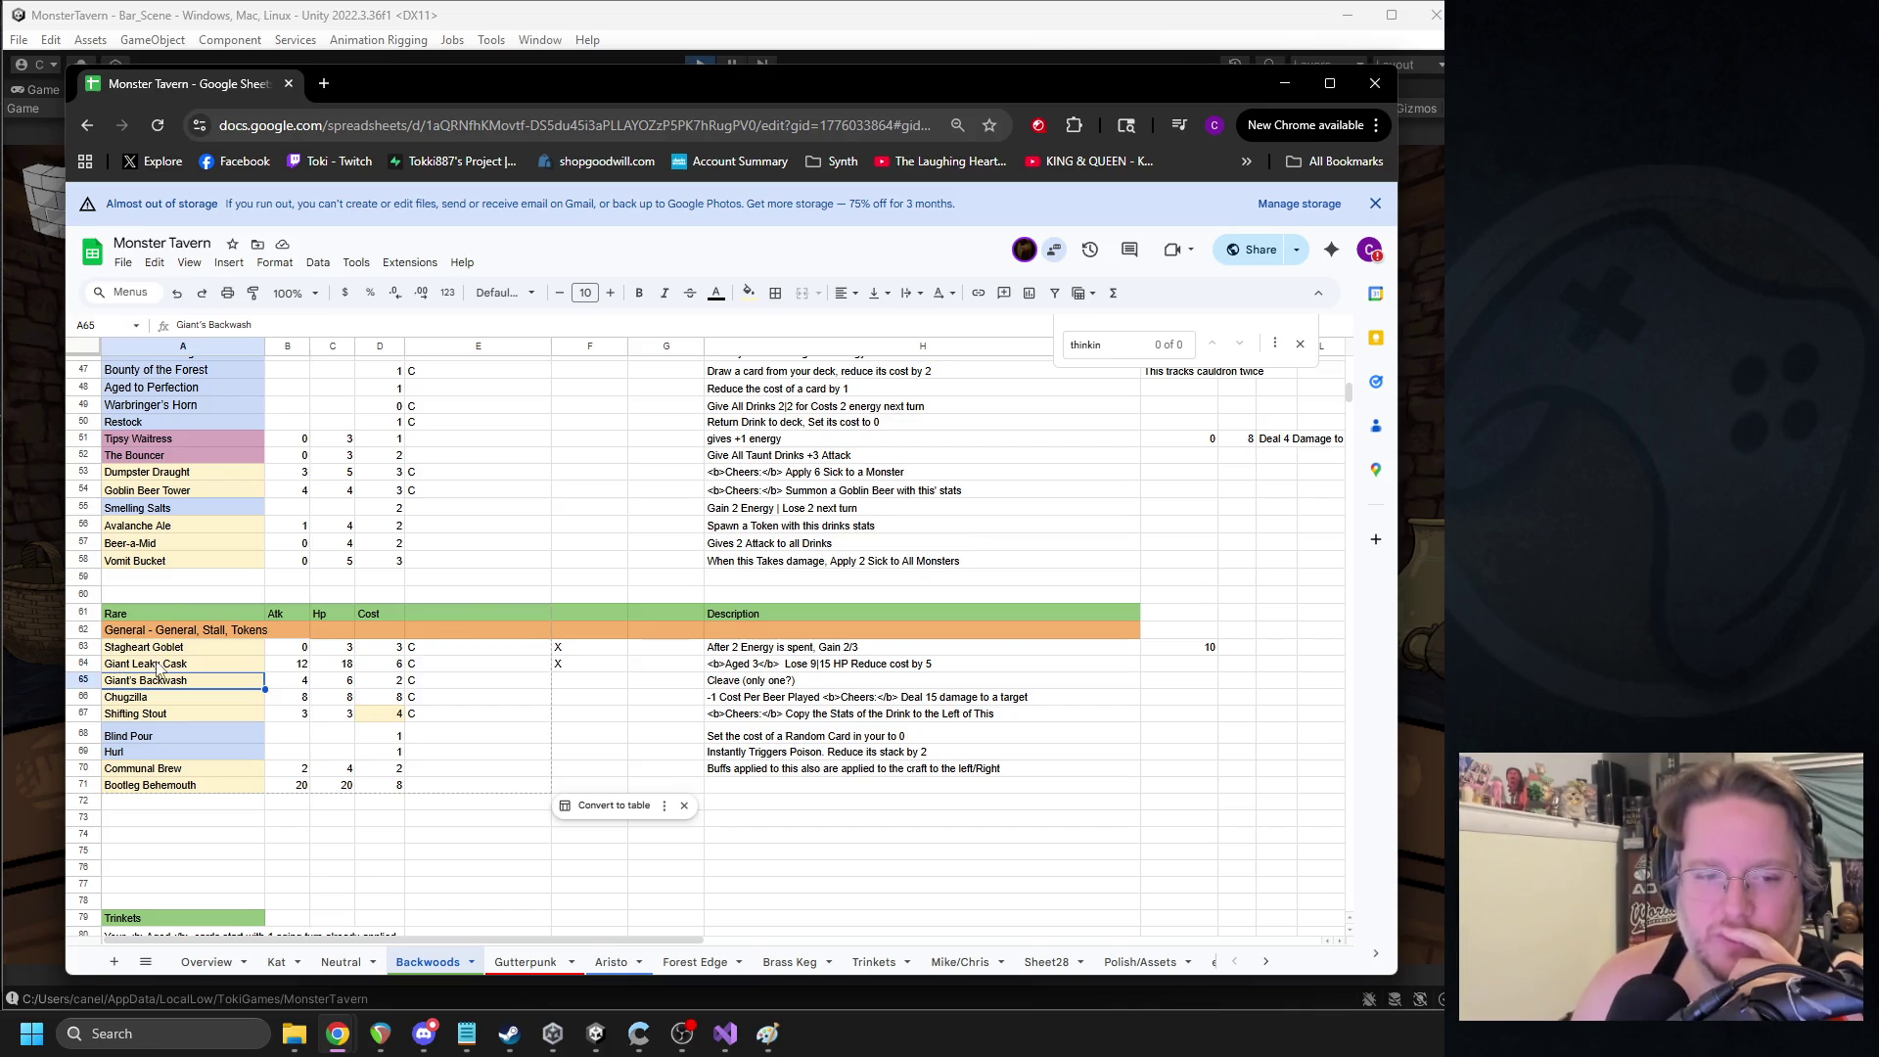
scroll(246, 684, up, 5)
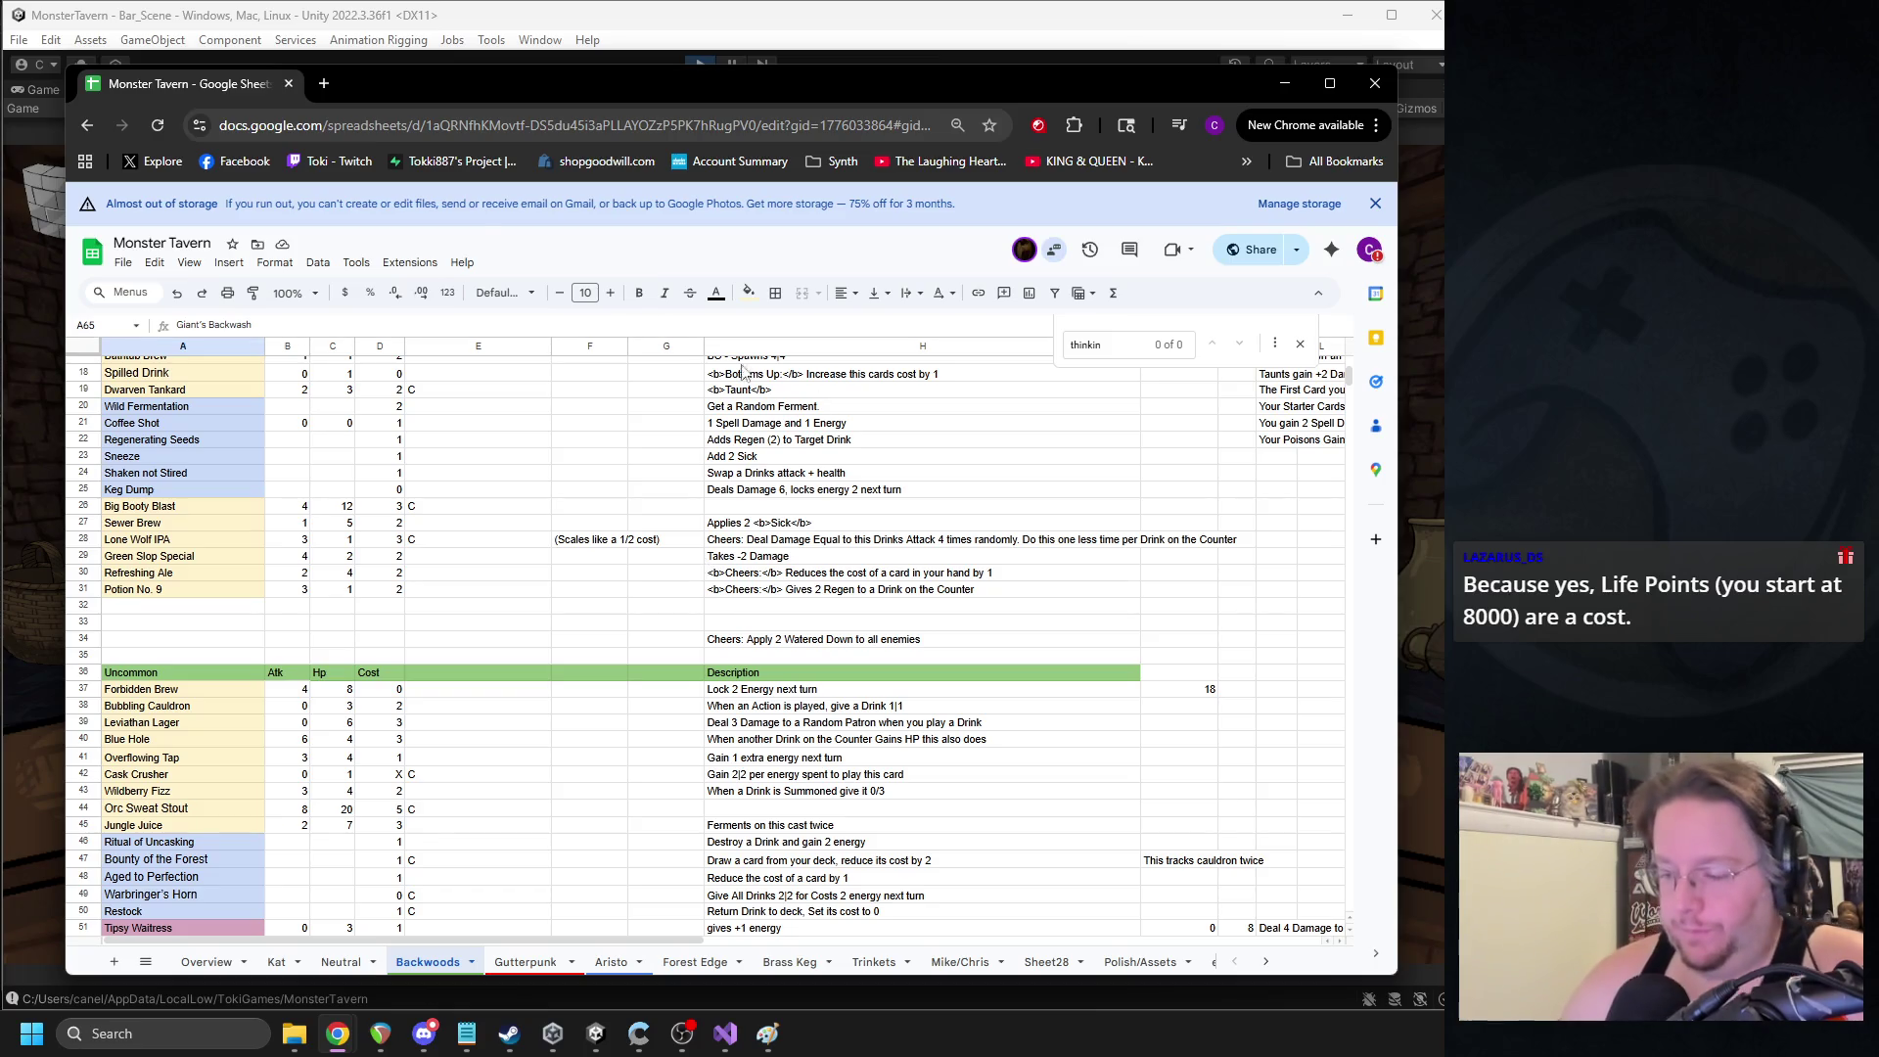
- Scroll the sheet up, move Discord's Week 3 Day 4 screenshot over it, then hide it again
scroll(607, 478, up, 2)
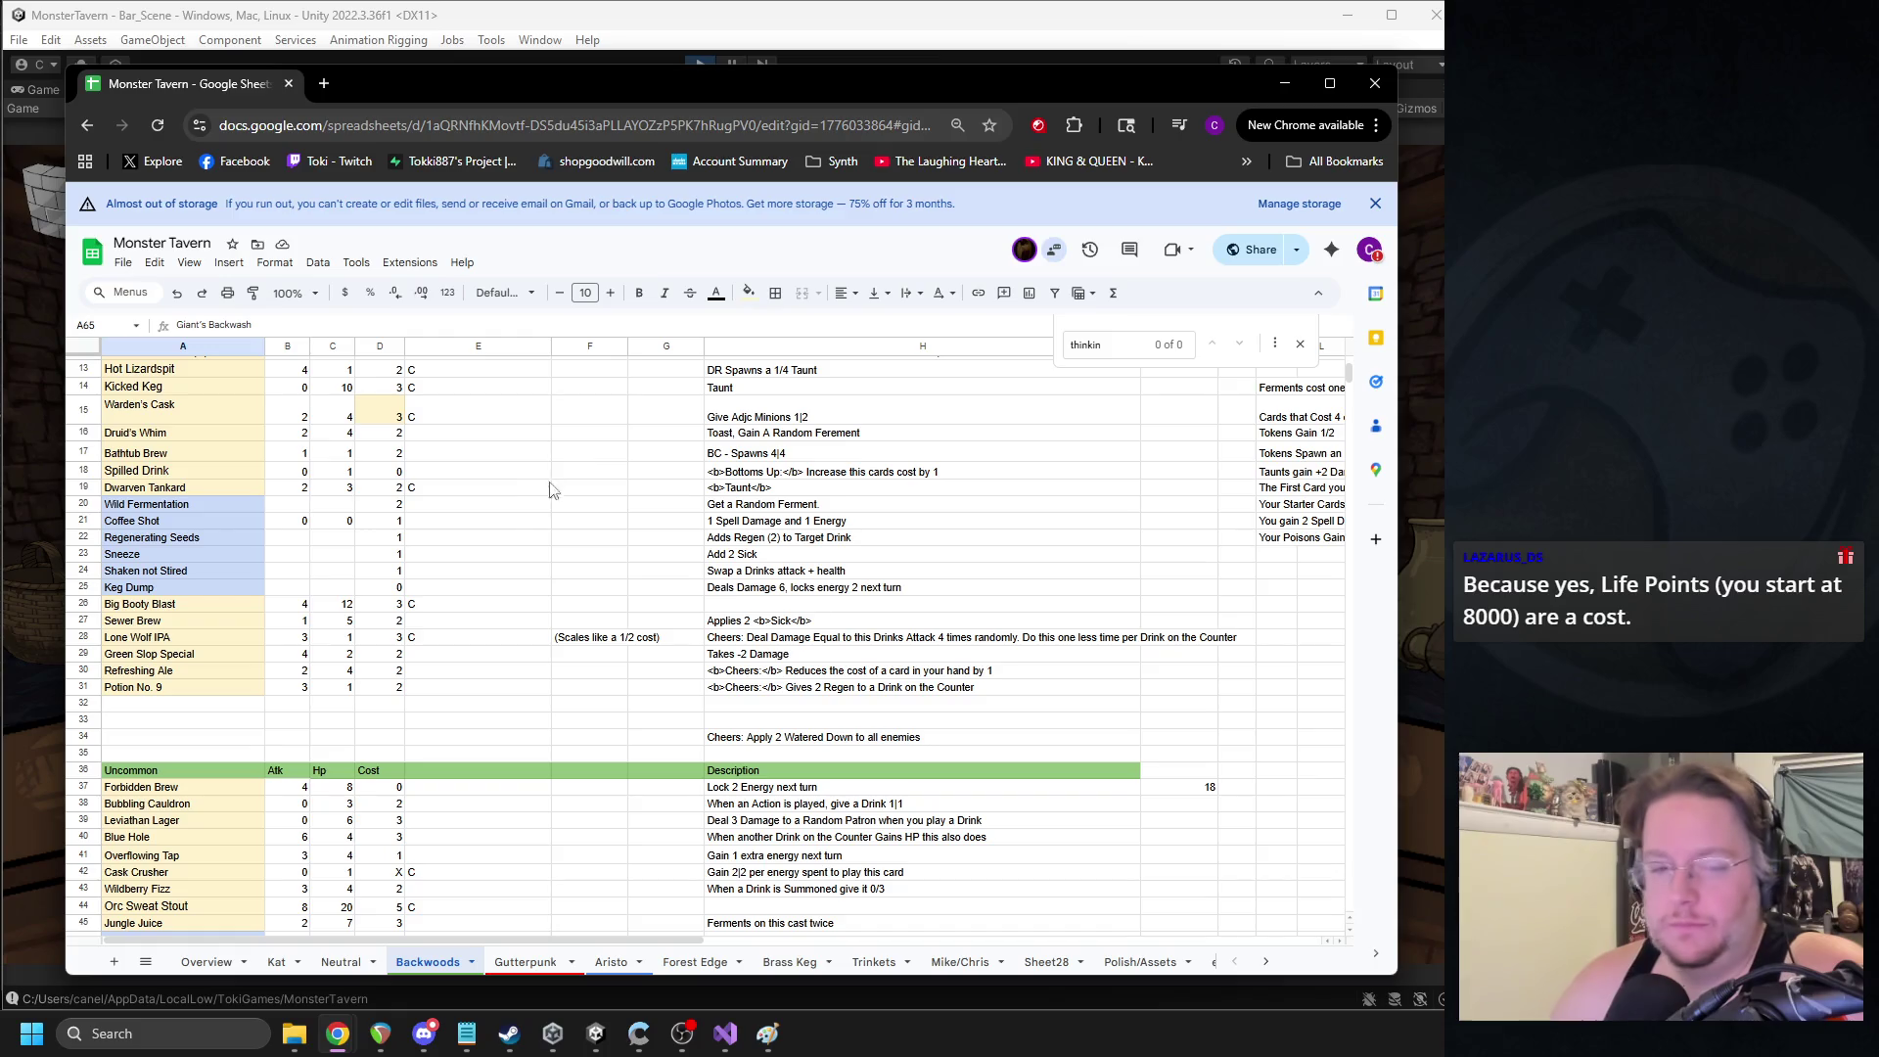
scroll(485, 507, up, 2)
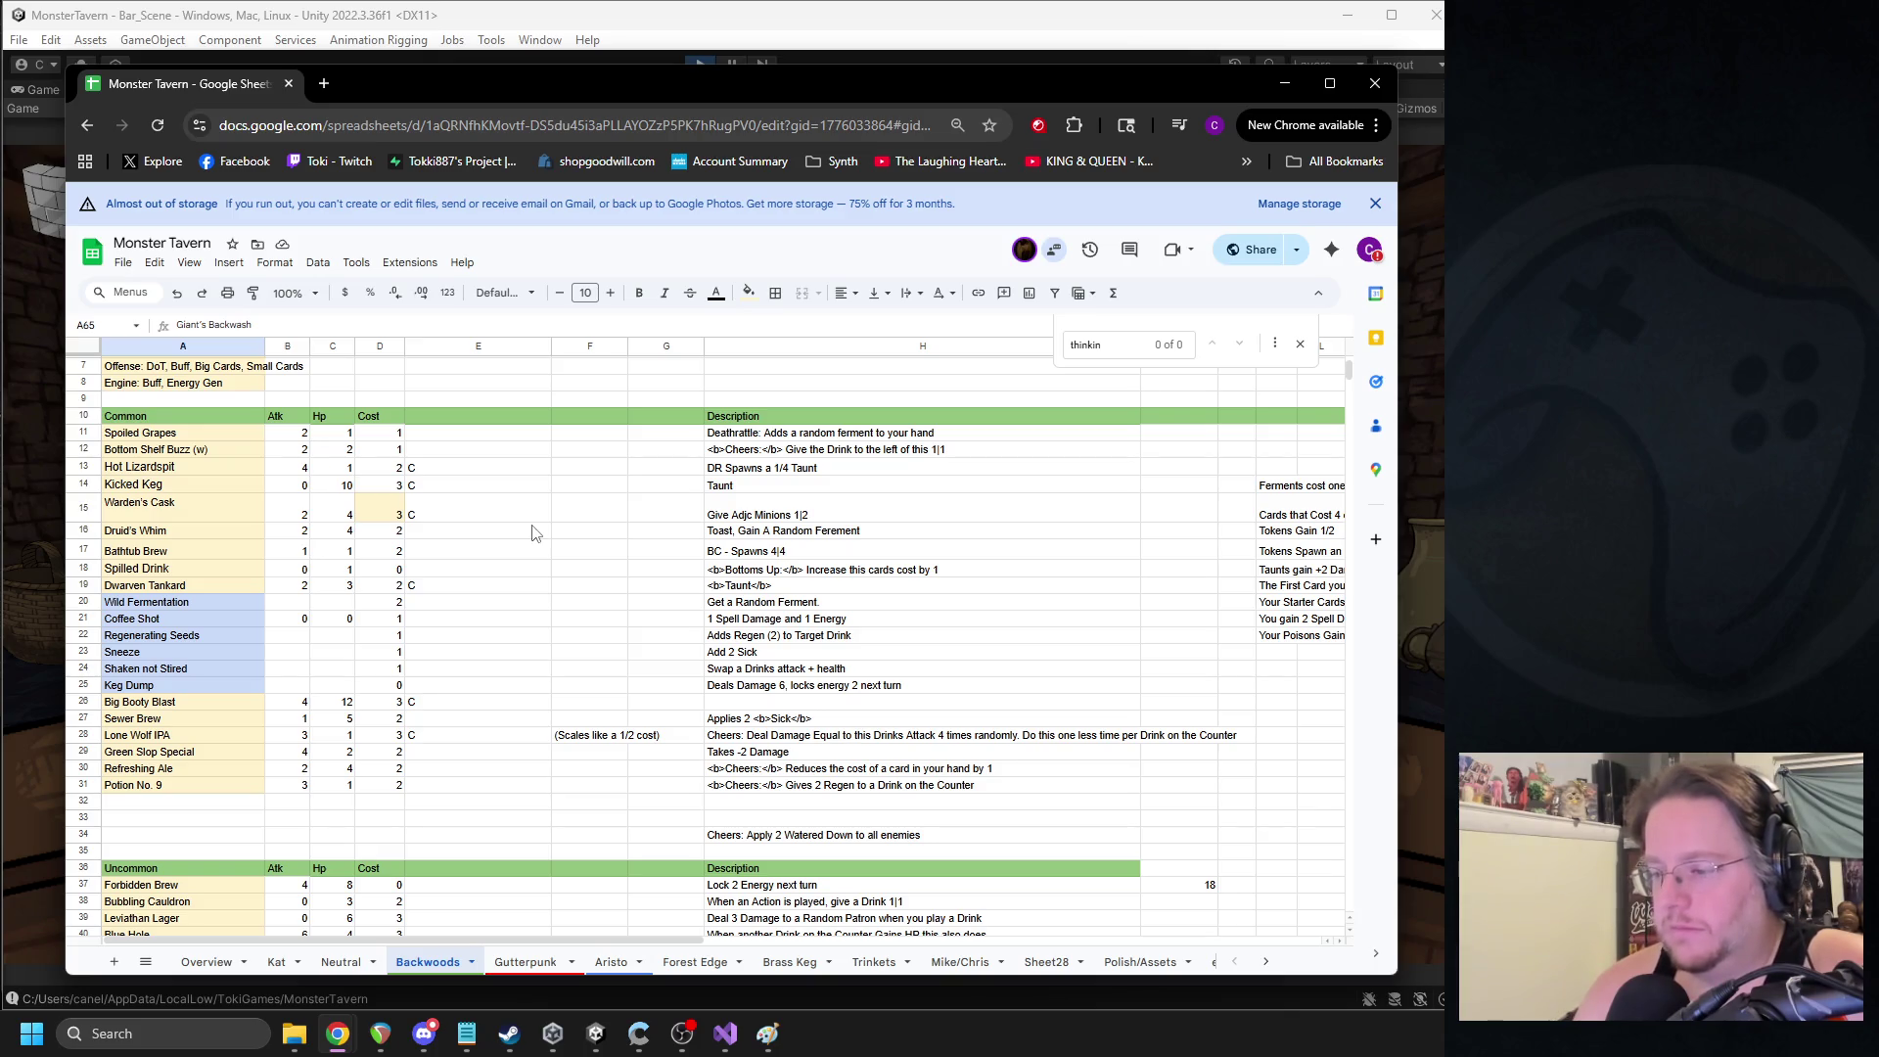
click(424, 1033)
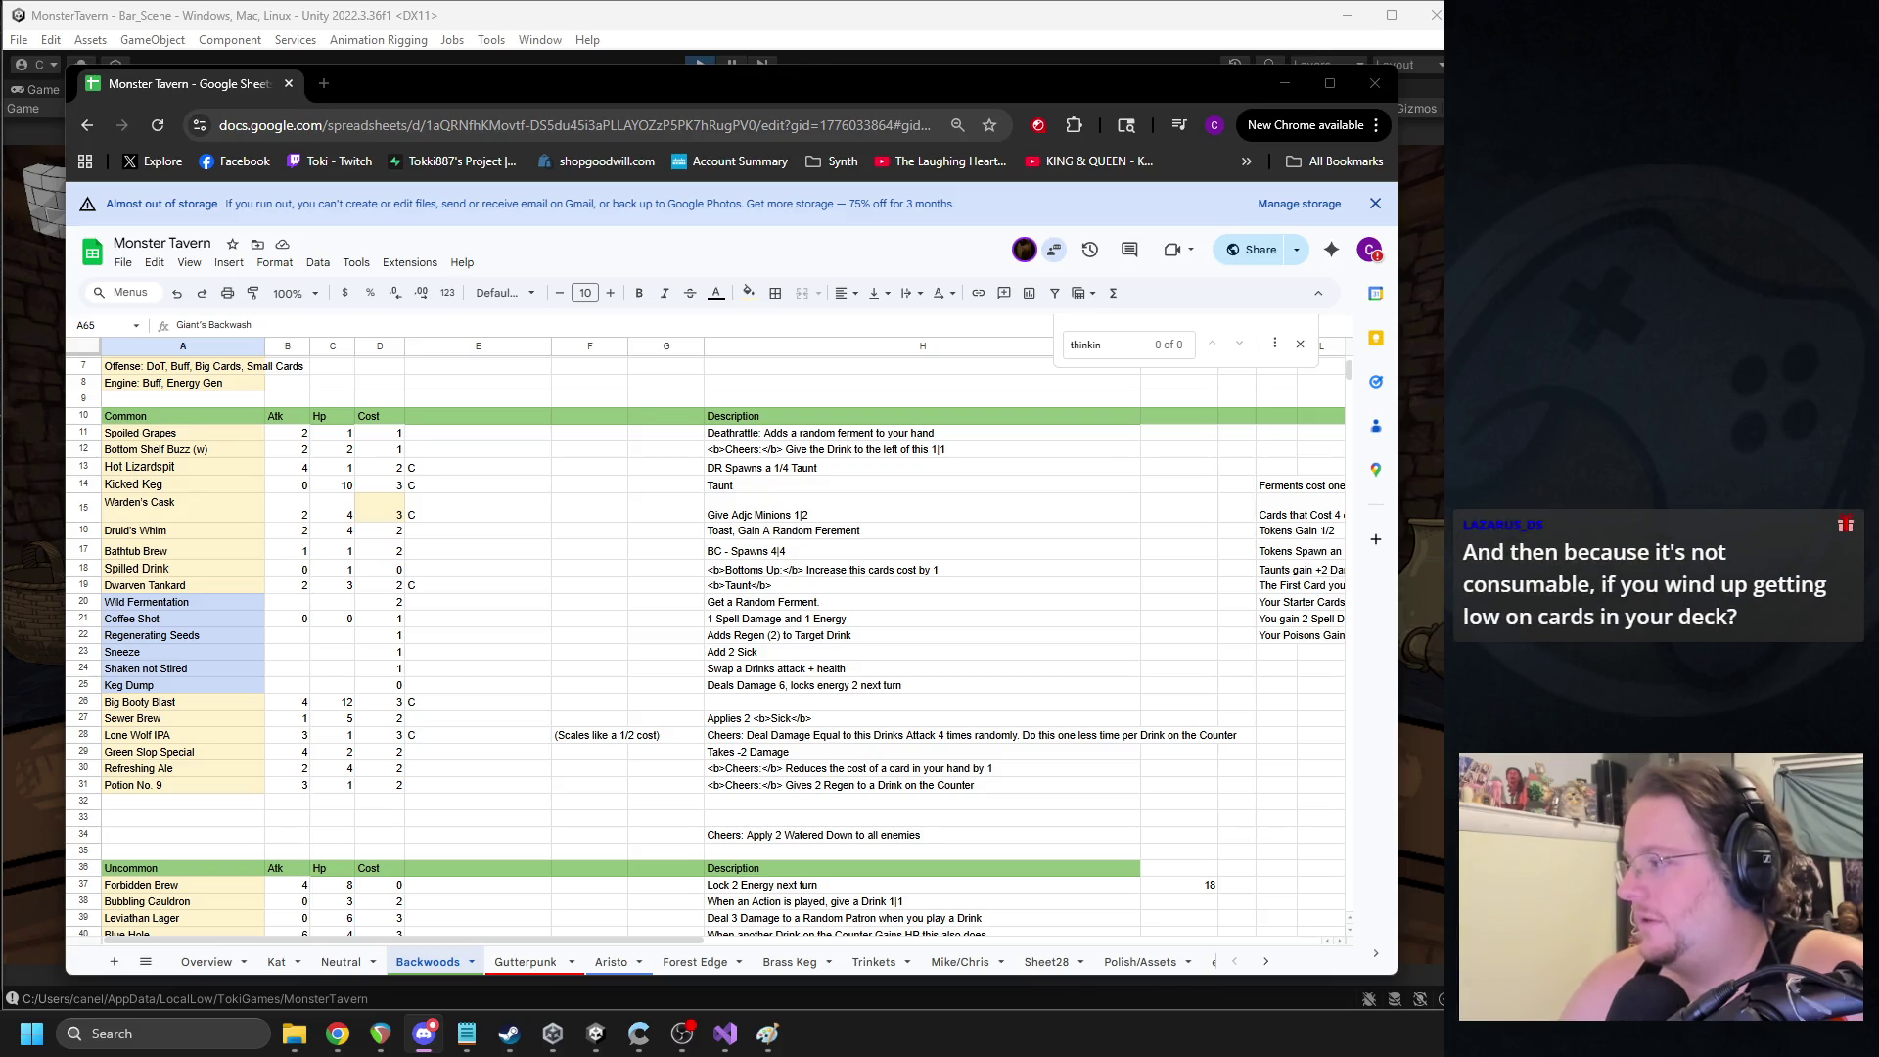
mouse_move(1439, 274)
mouse_down()
mouse_move(1167, 273)
mouse_move(386, 176)
mouse_move(504, 147)
mouse_up()
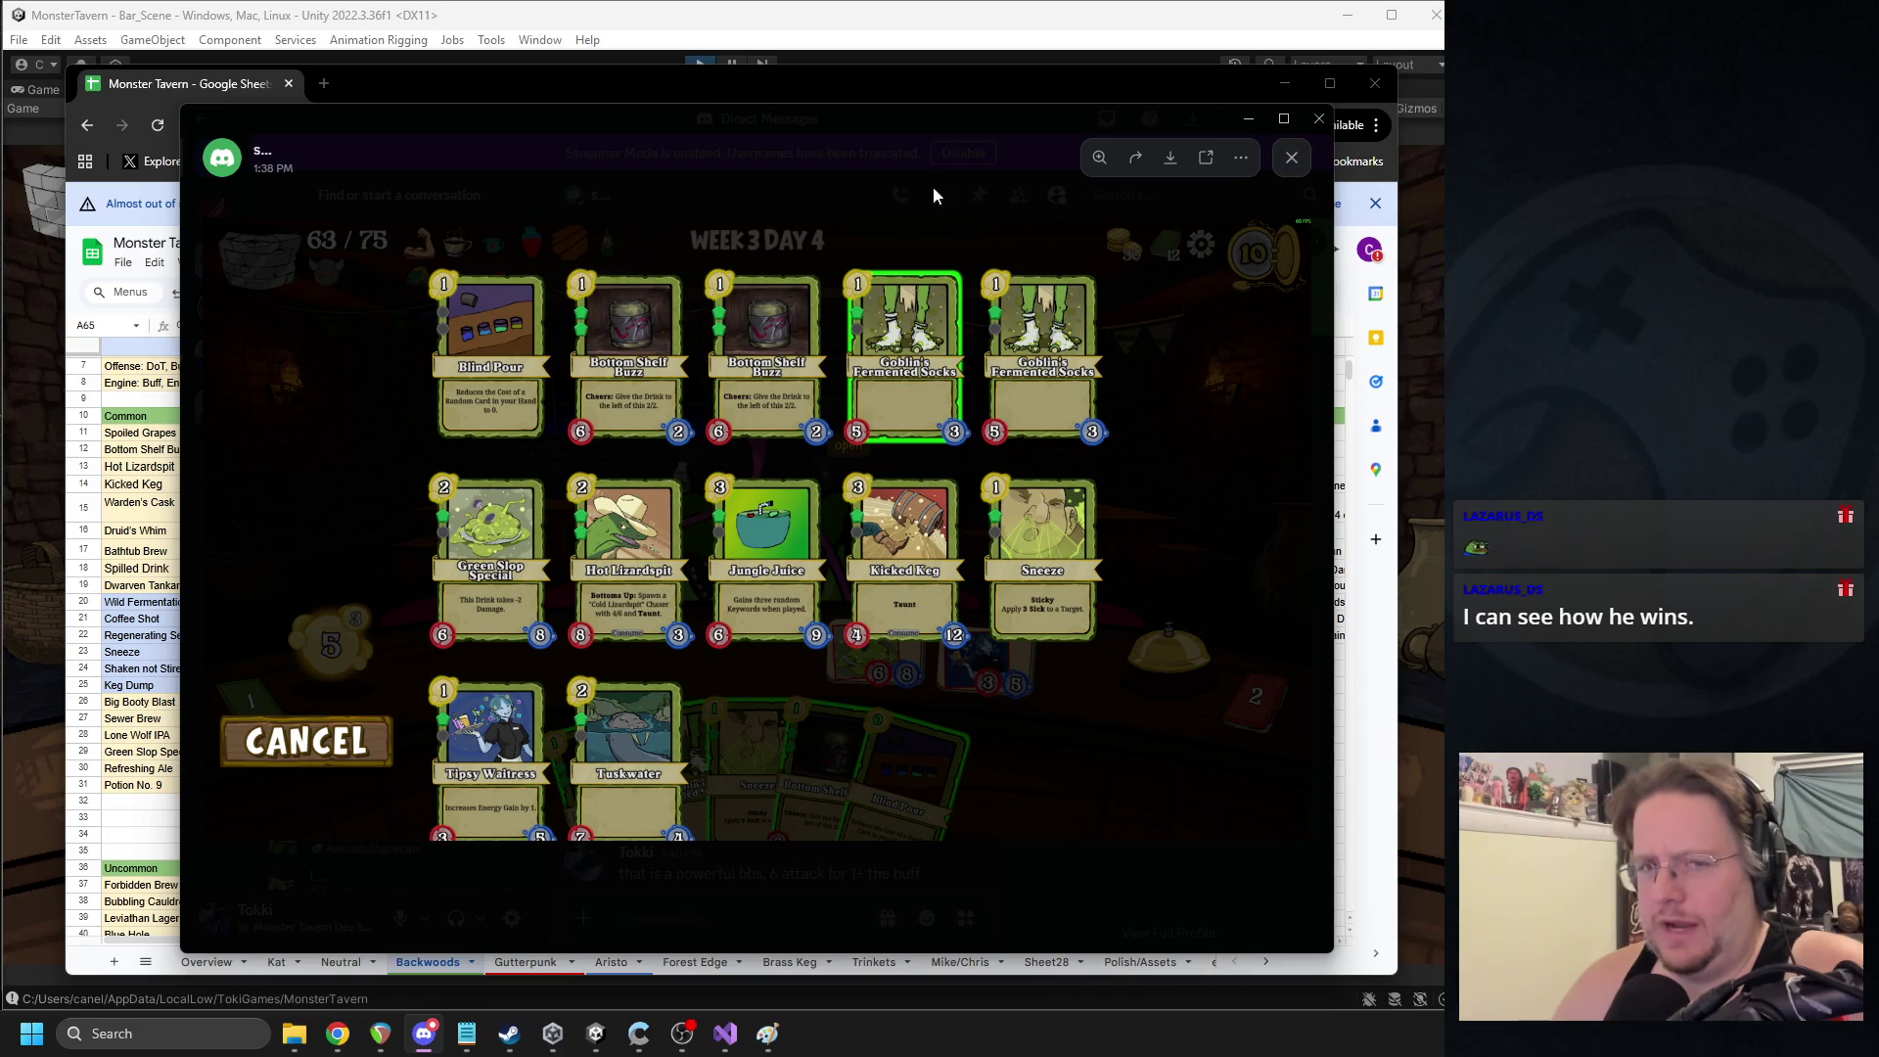
click(429, 132)
- Flip between the Backwoods card list and the deck screenshot, then open a shared deck screenshot full size
key(alt+Tab)
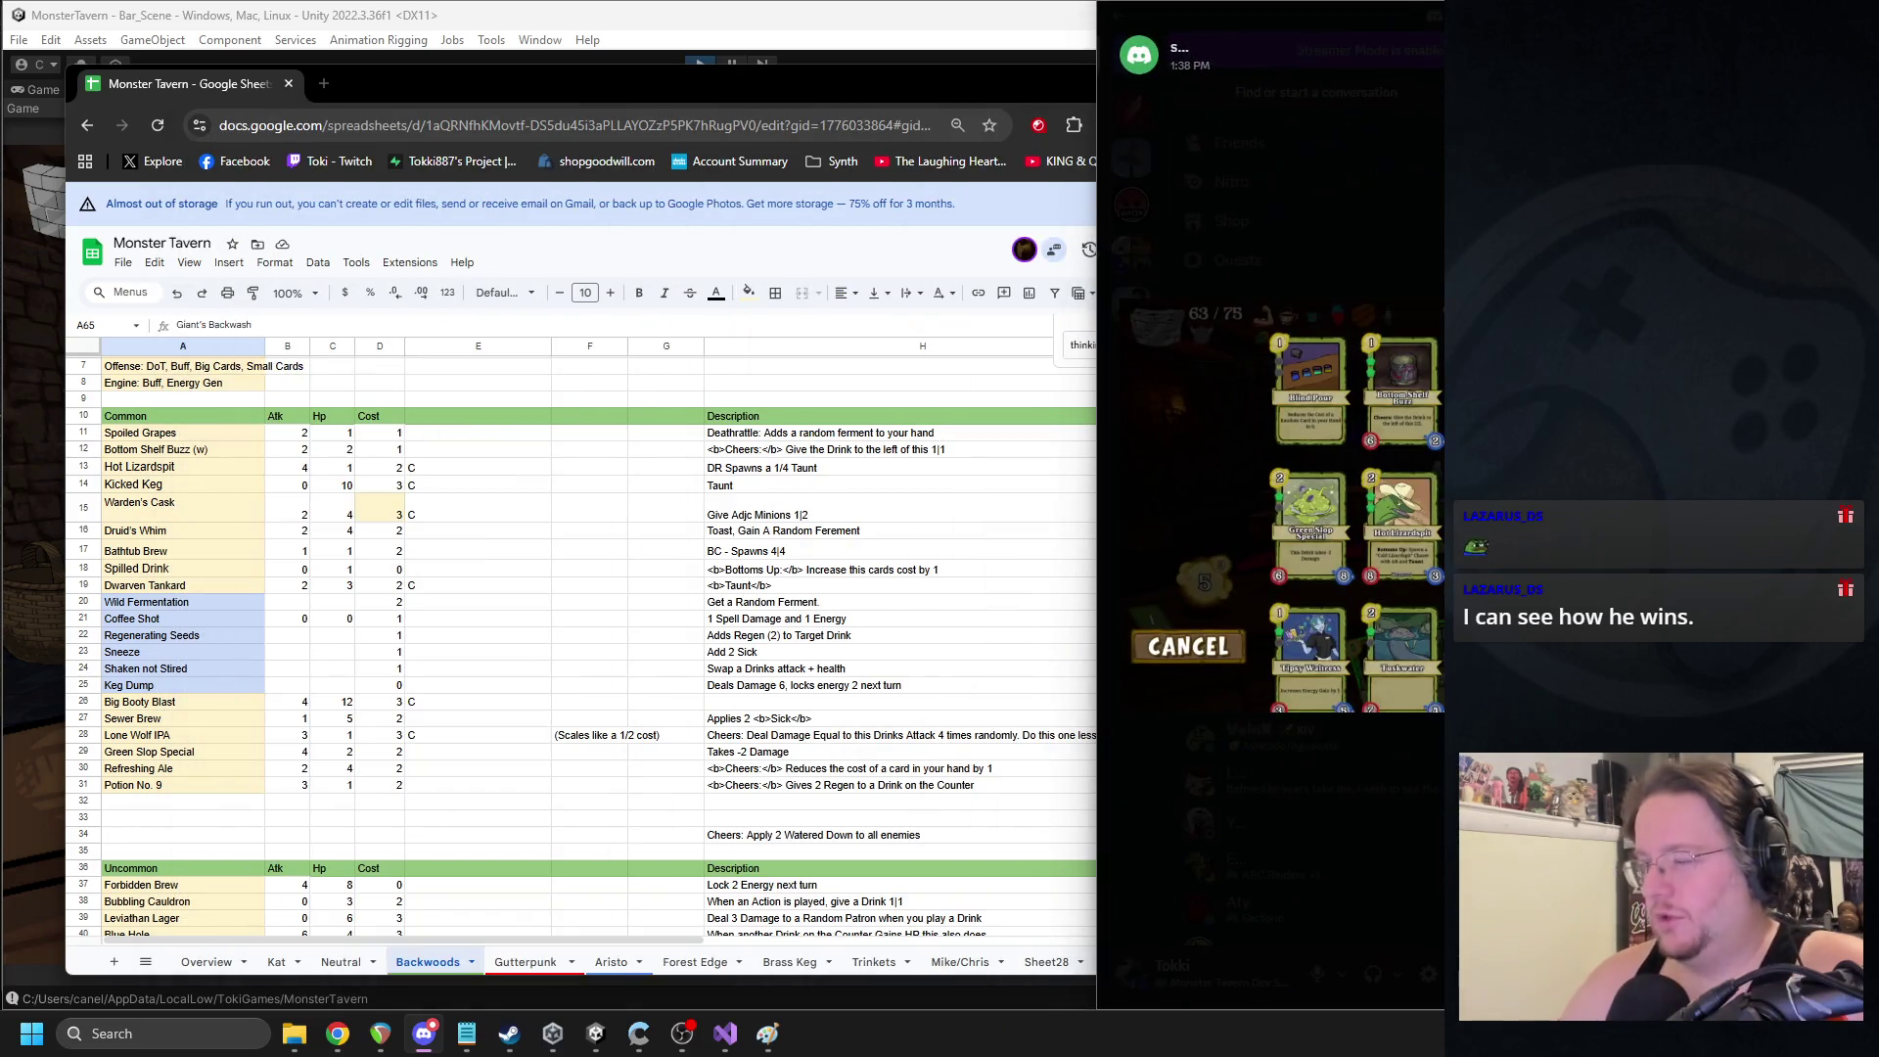
key(alt+Tab)
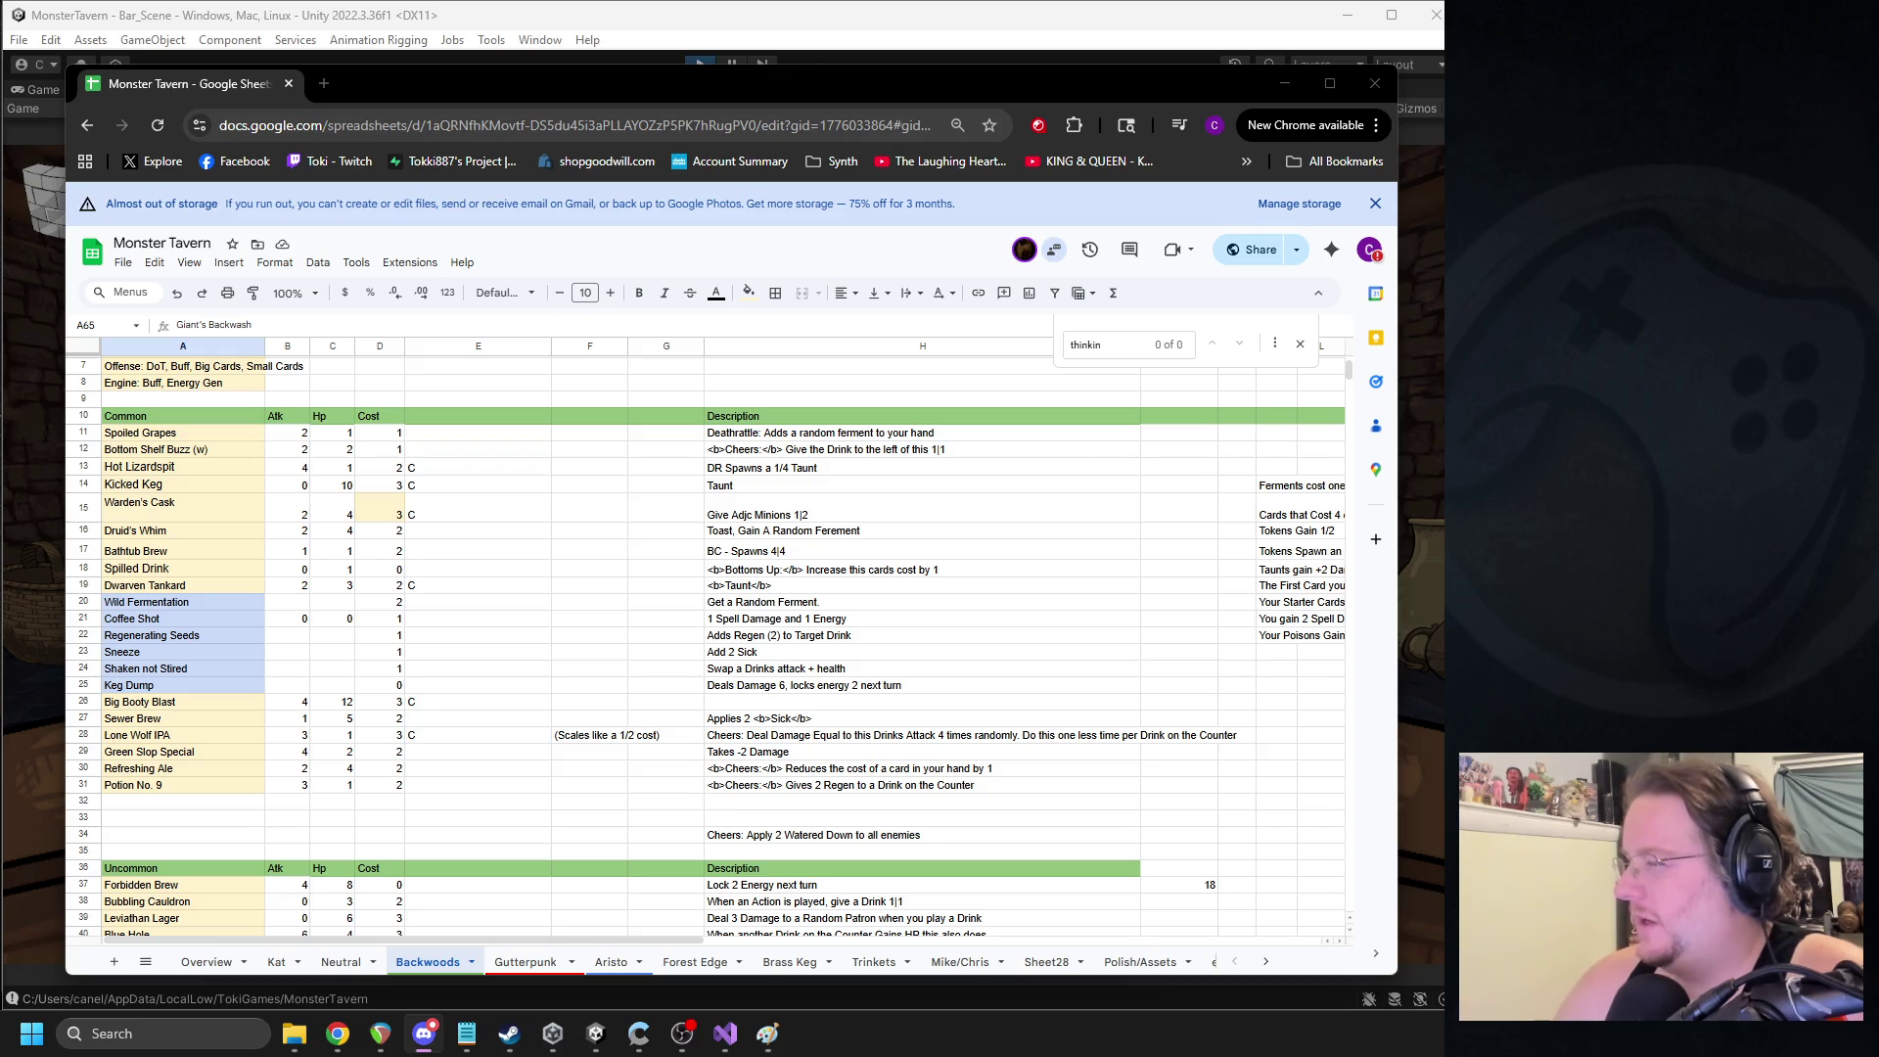
key(alt+Tab)
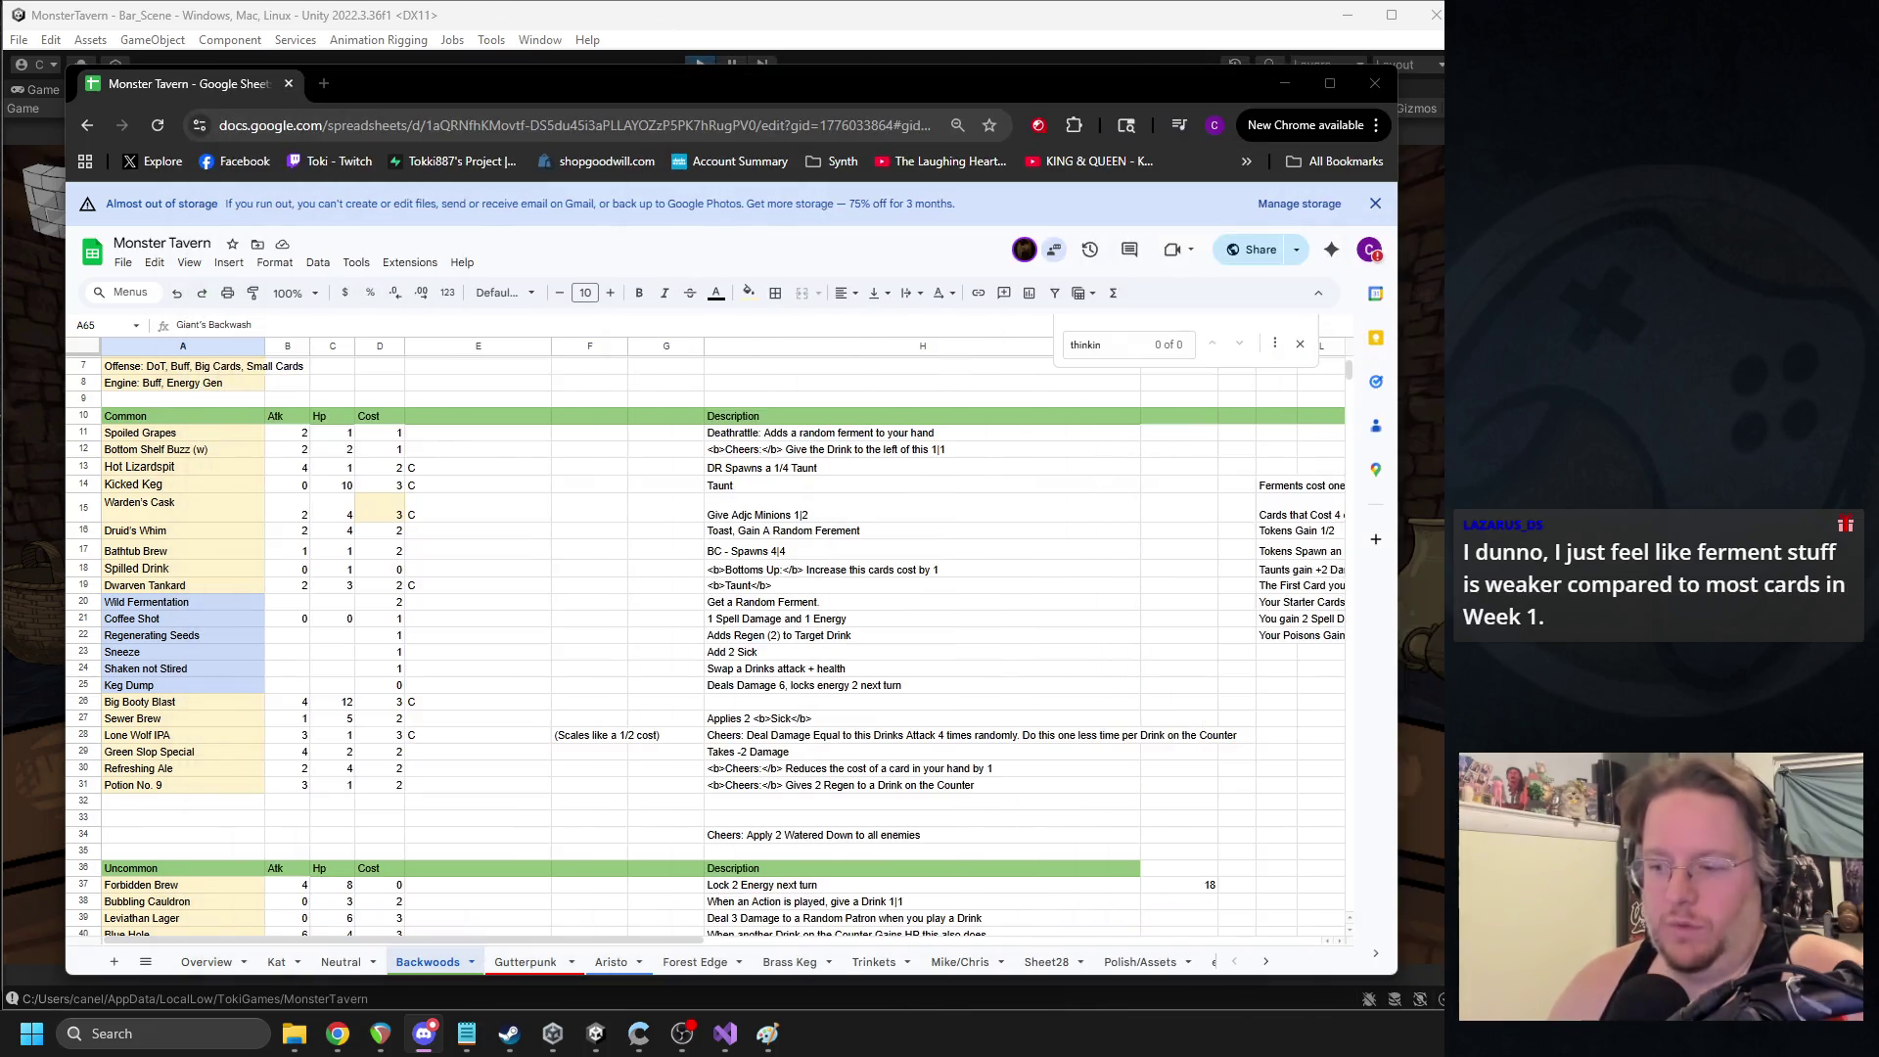
key(alt+Tab)
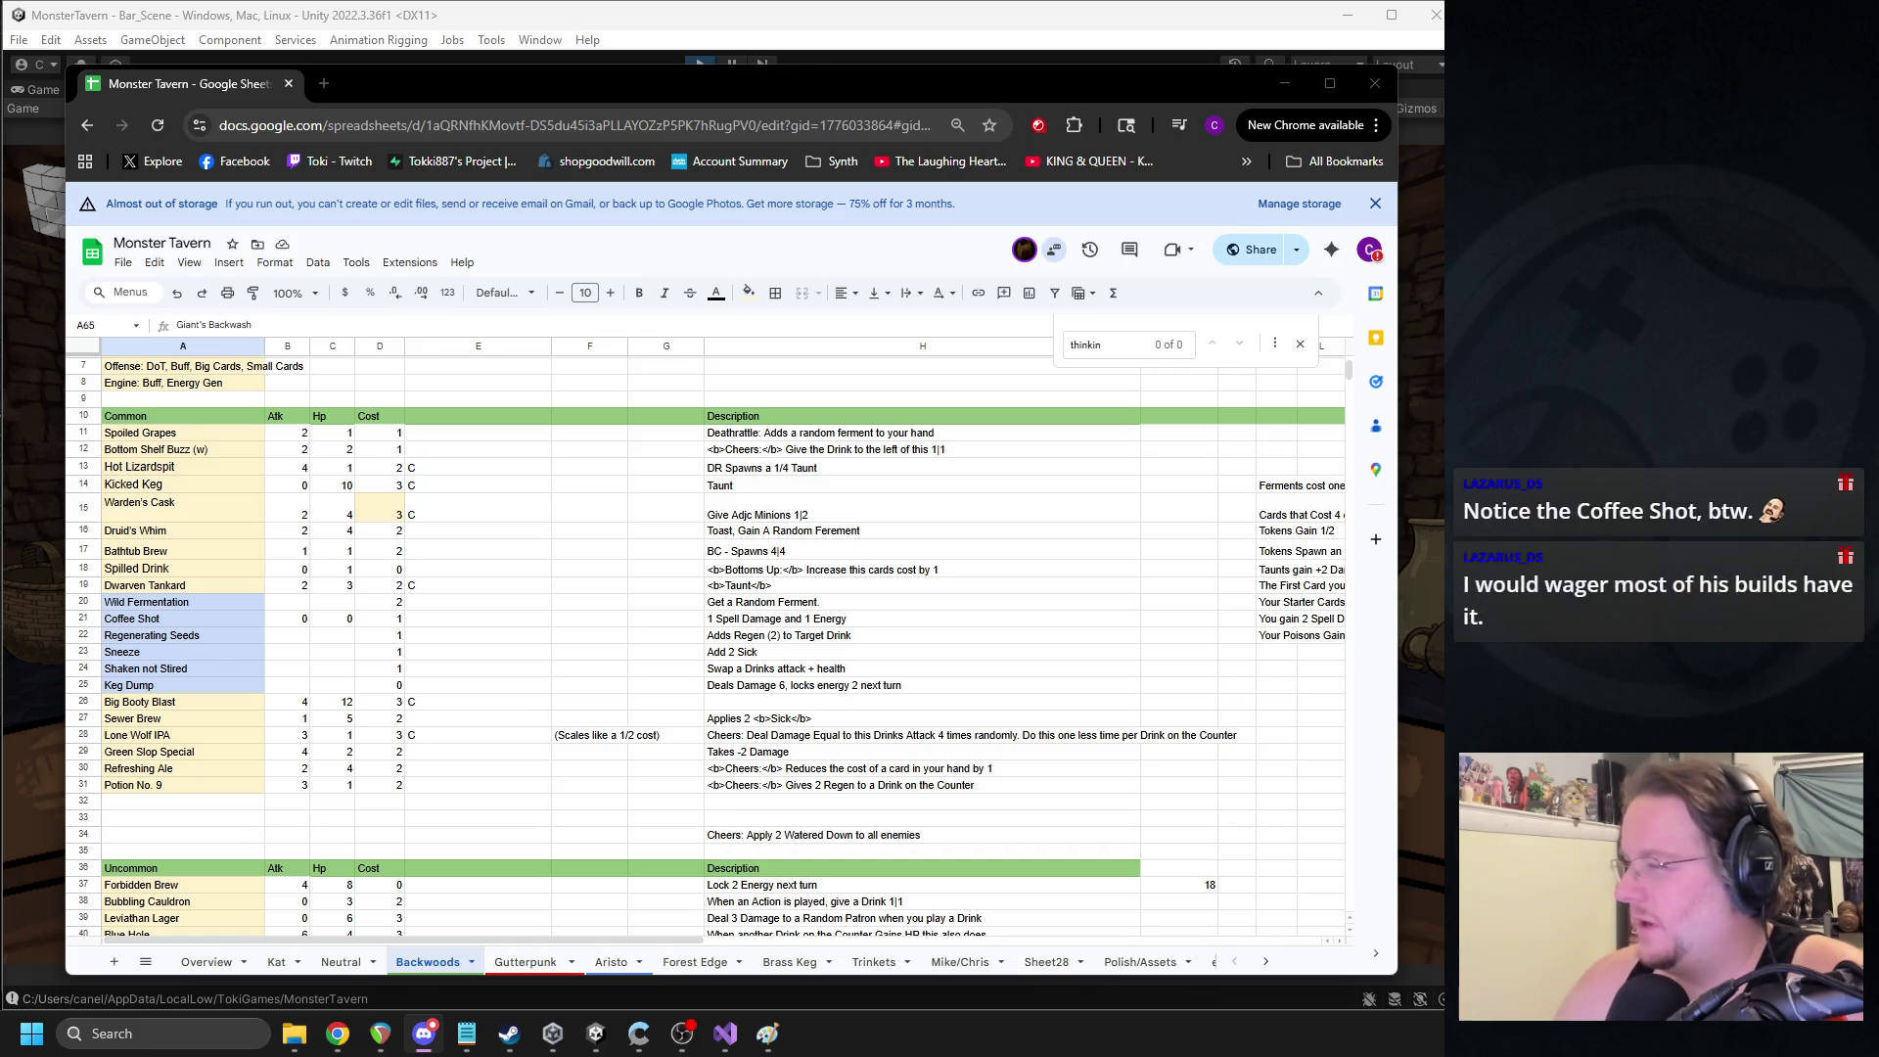
click(424, 1034)
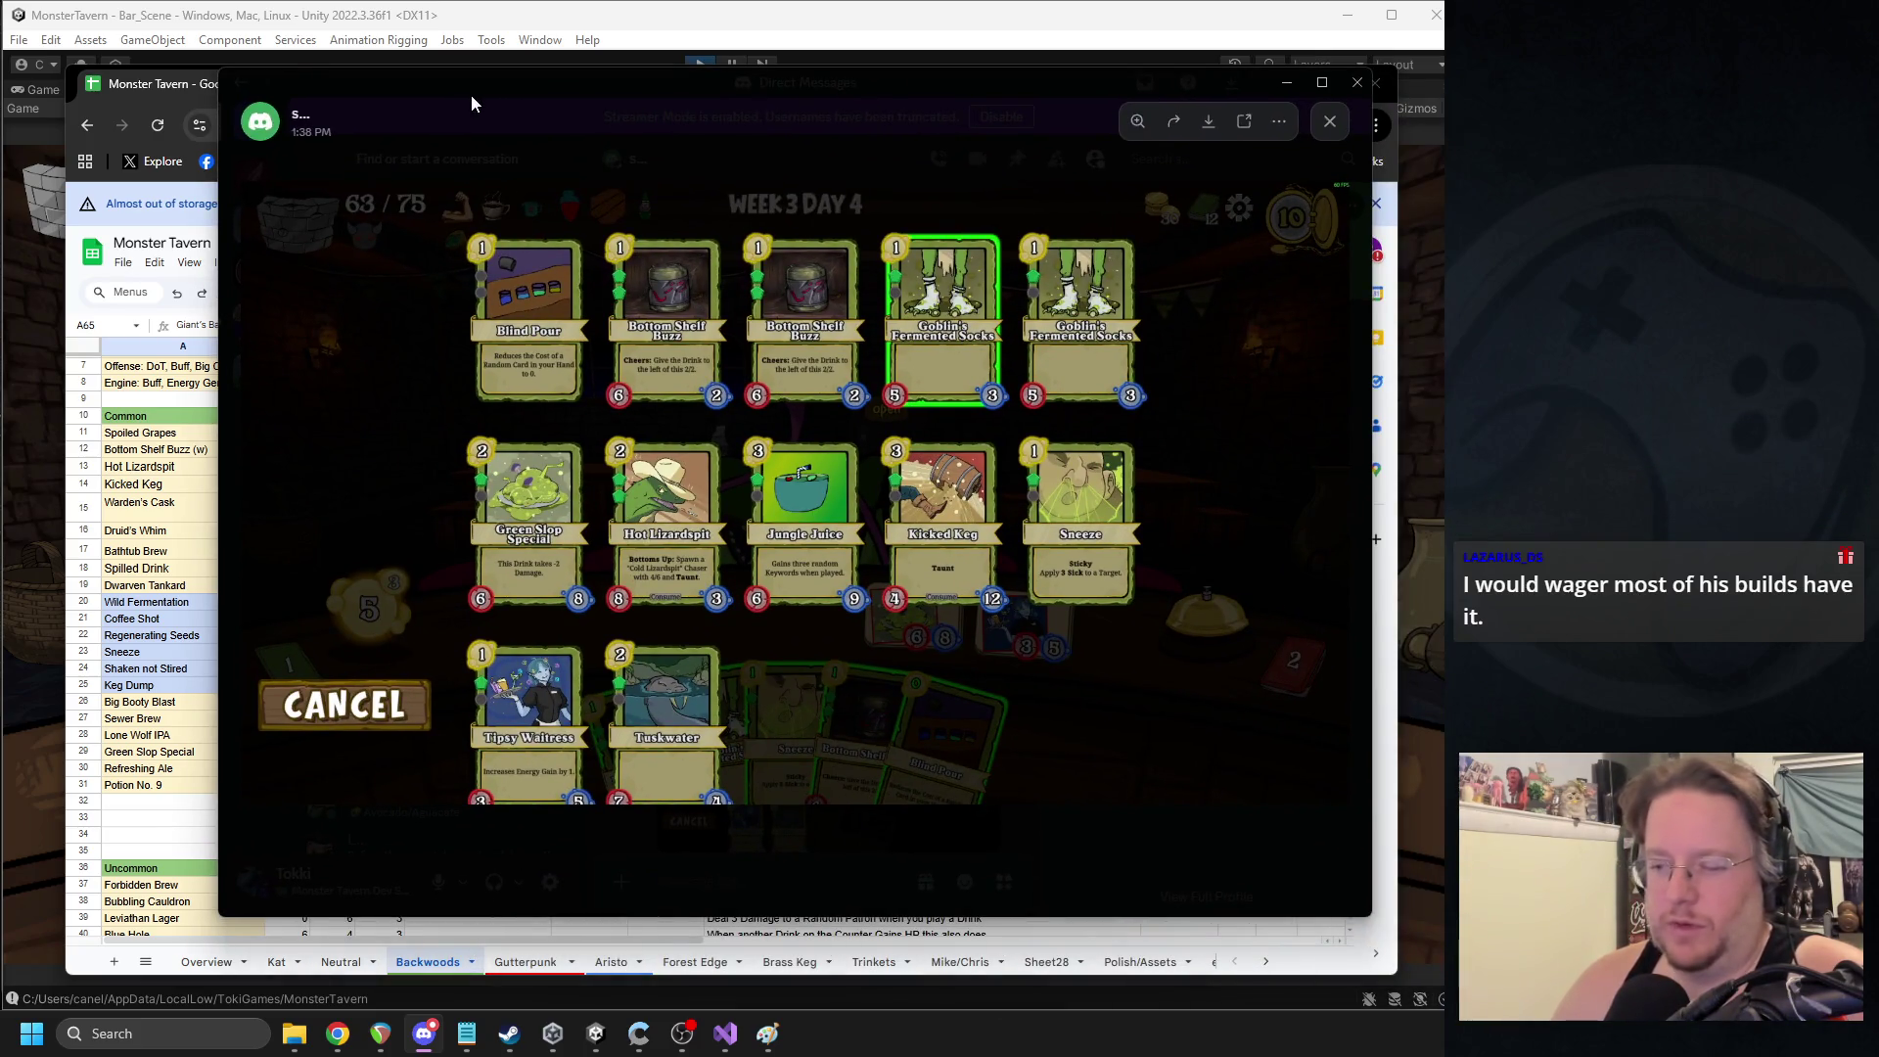
- Check the Week 2 Day 3 deck screenshot against the sheet, then bring up the Week 3 Day 2 deck
key(alt+Tab)
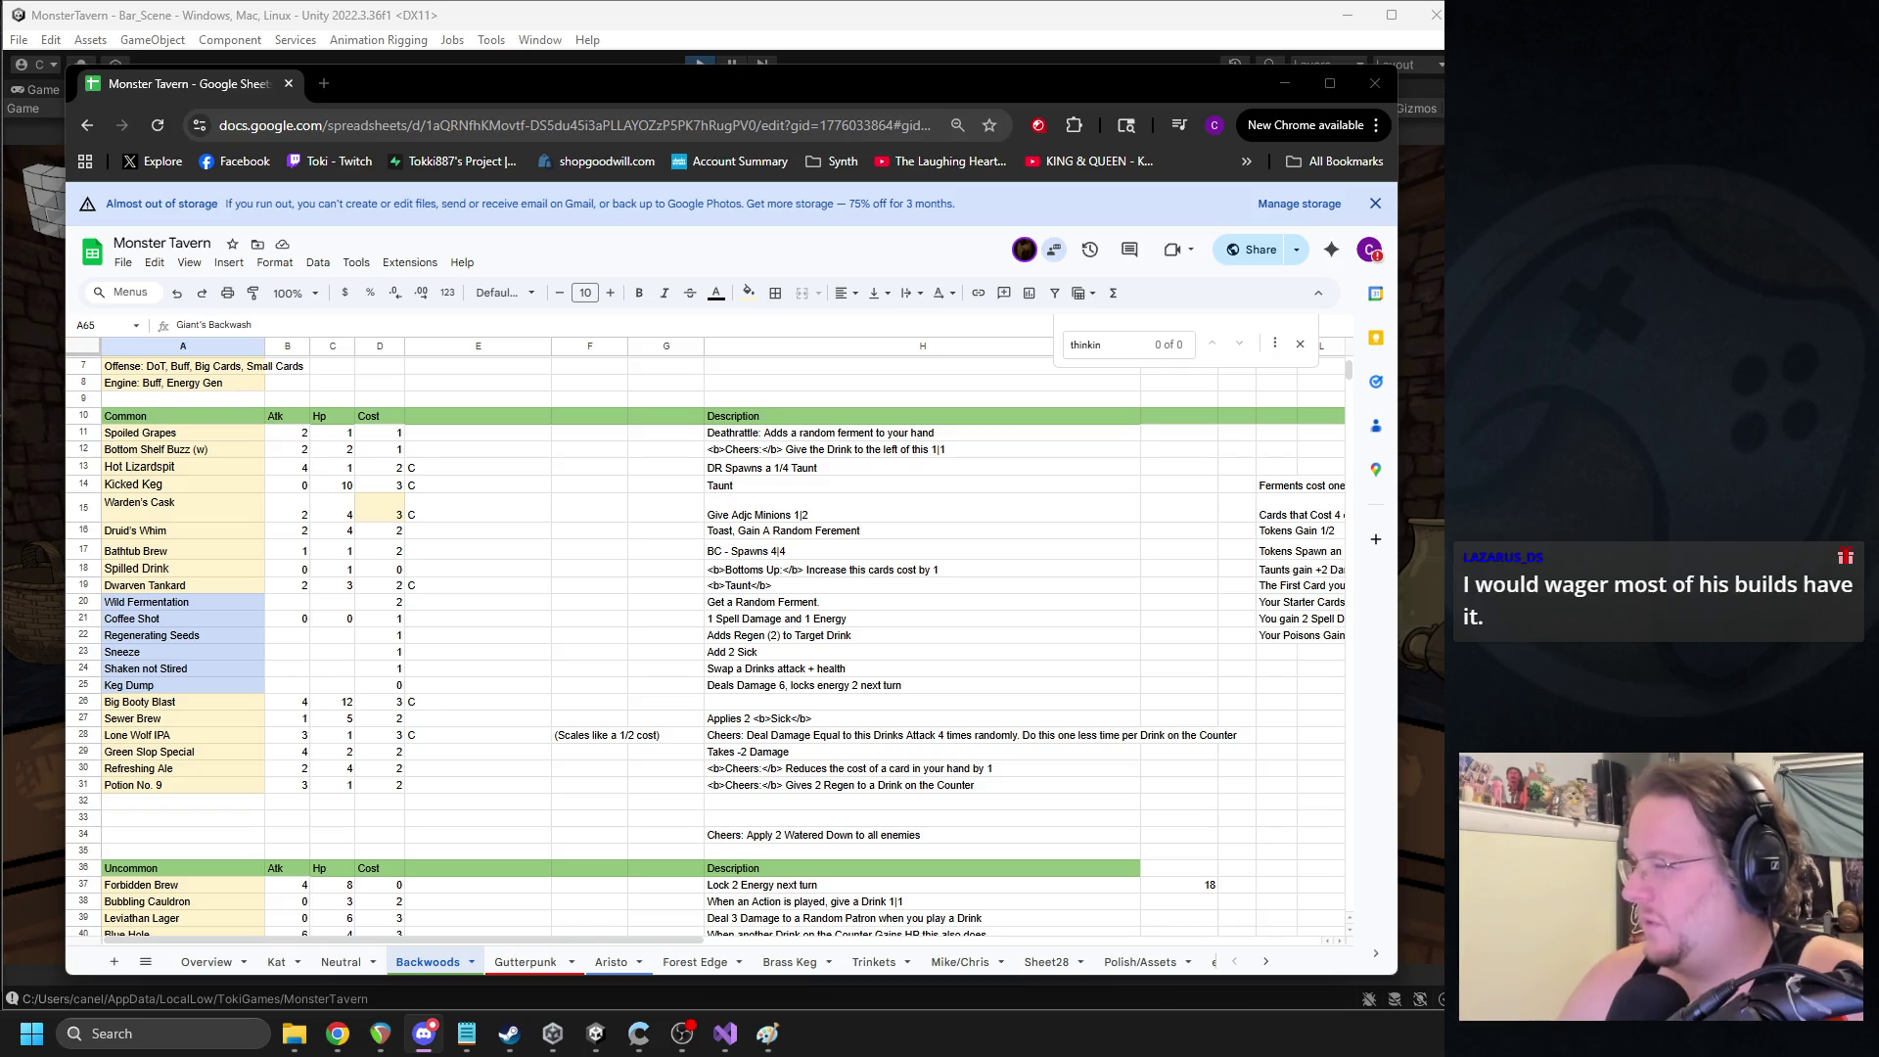
drag(1033, 144, 536, 98)
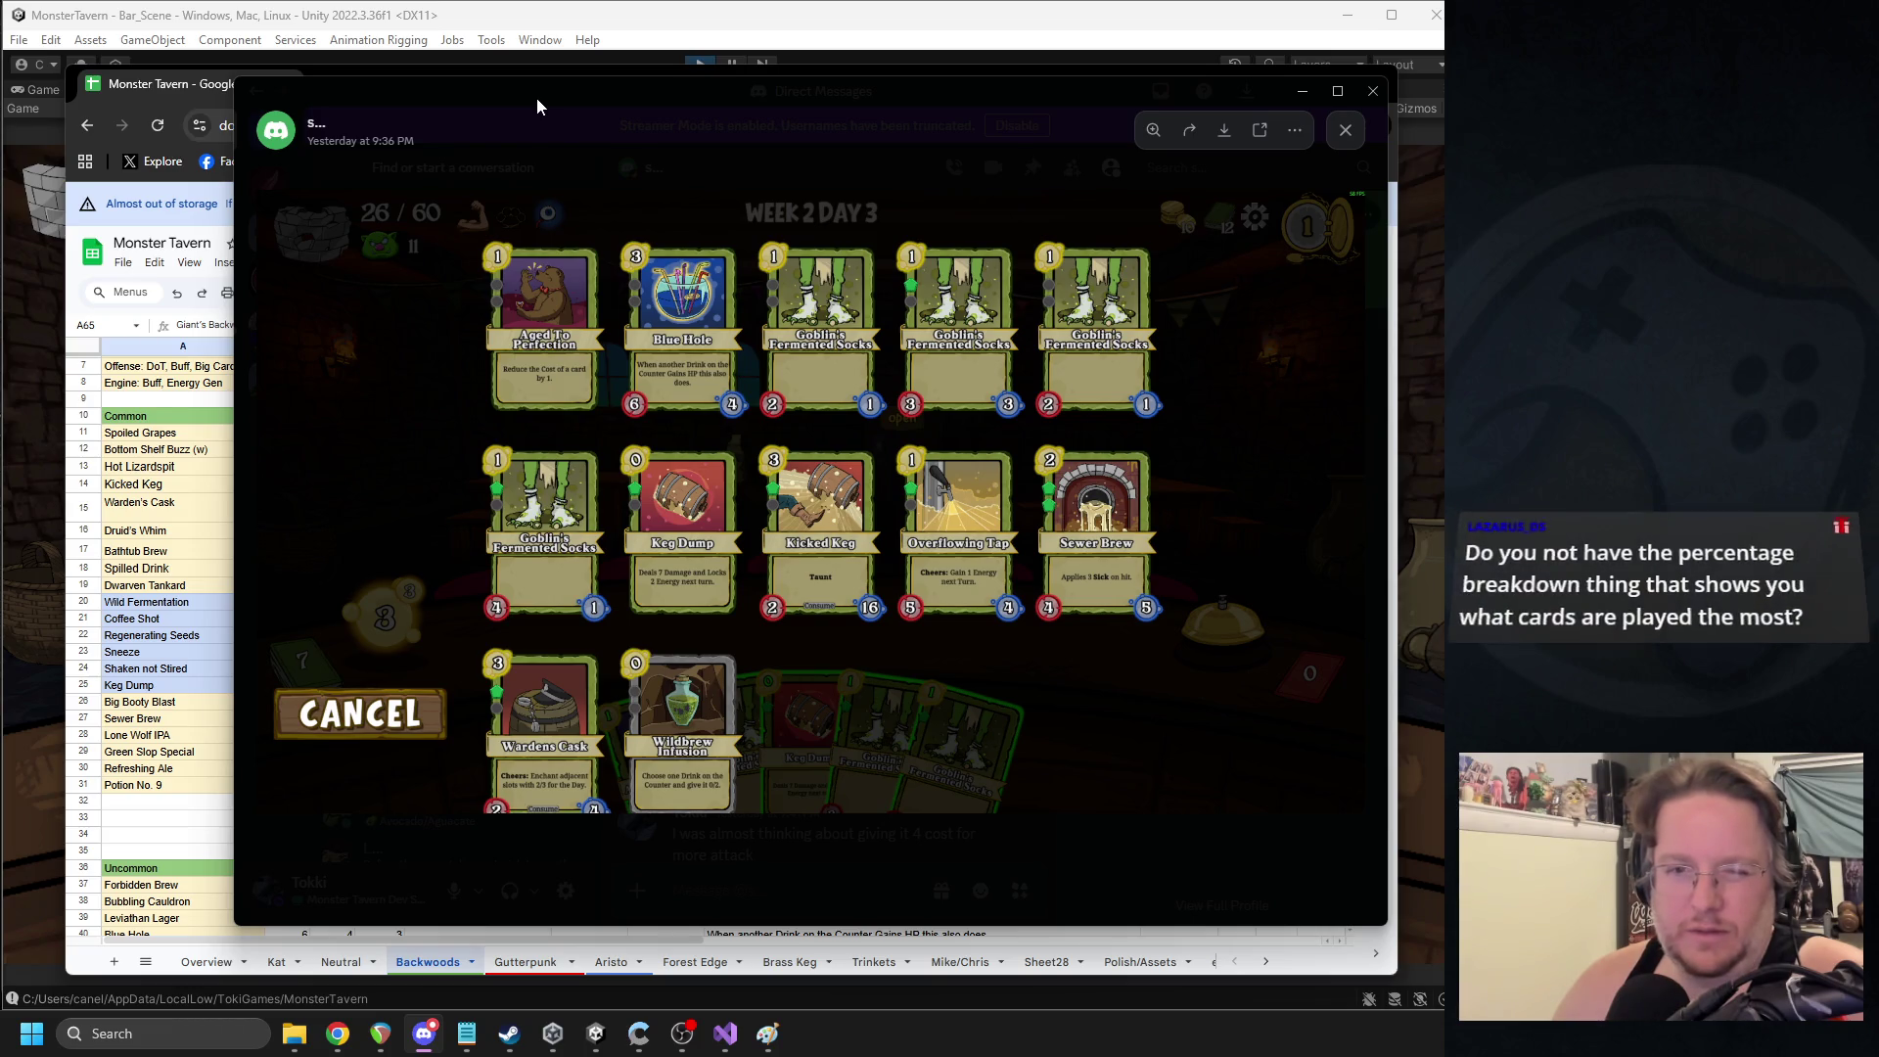
key(alt+Tab)
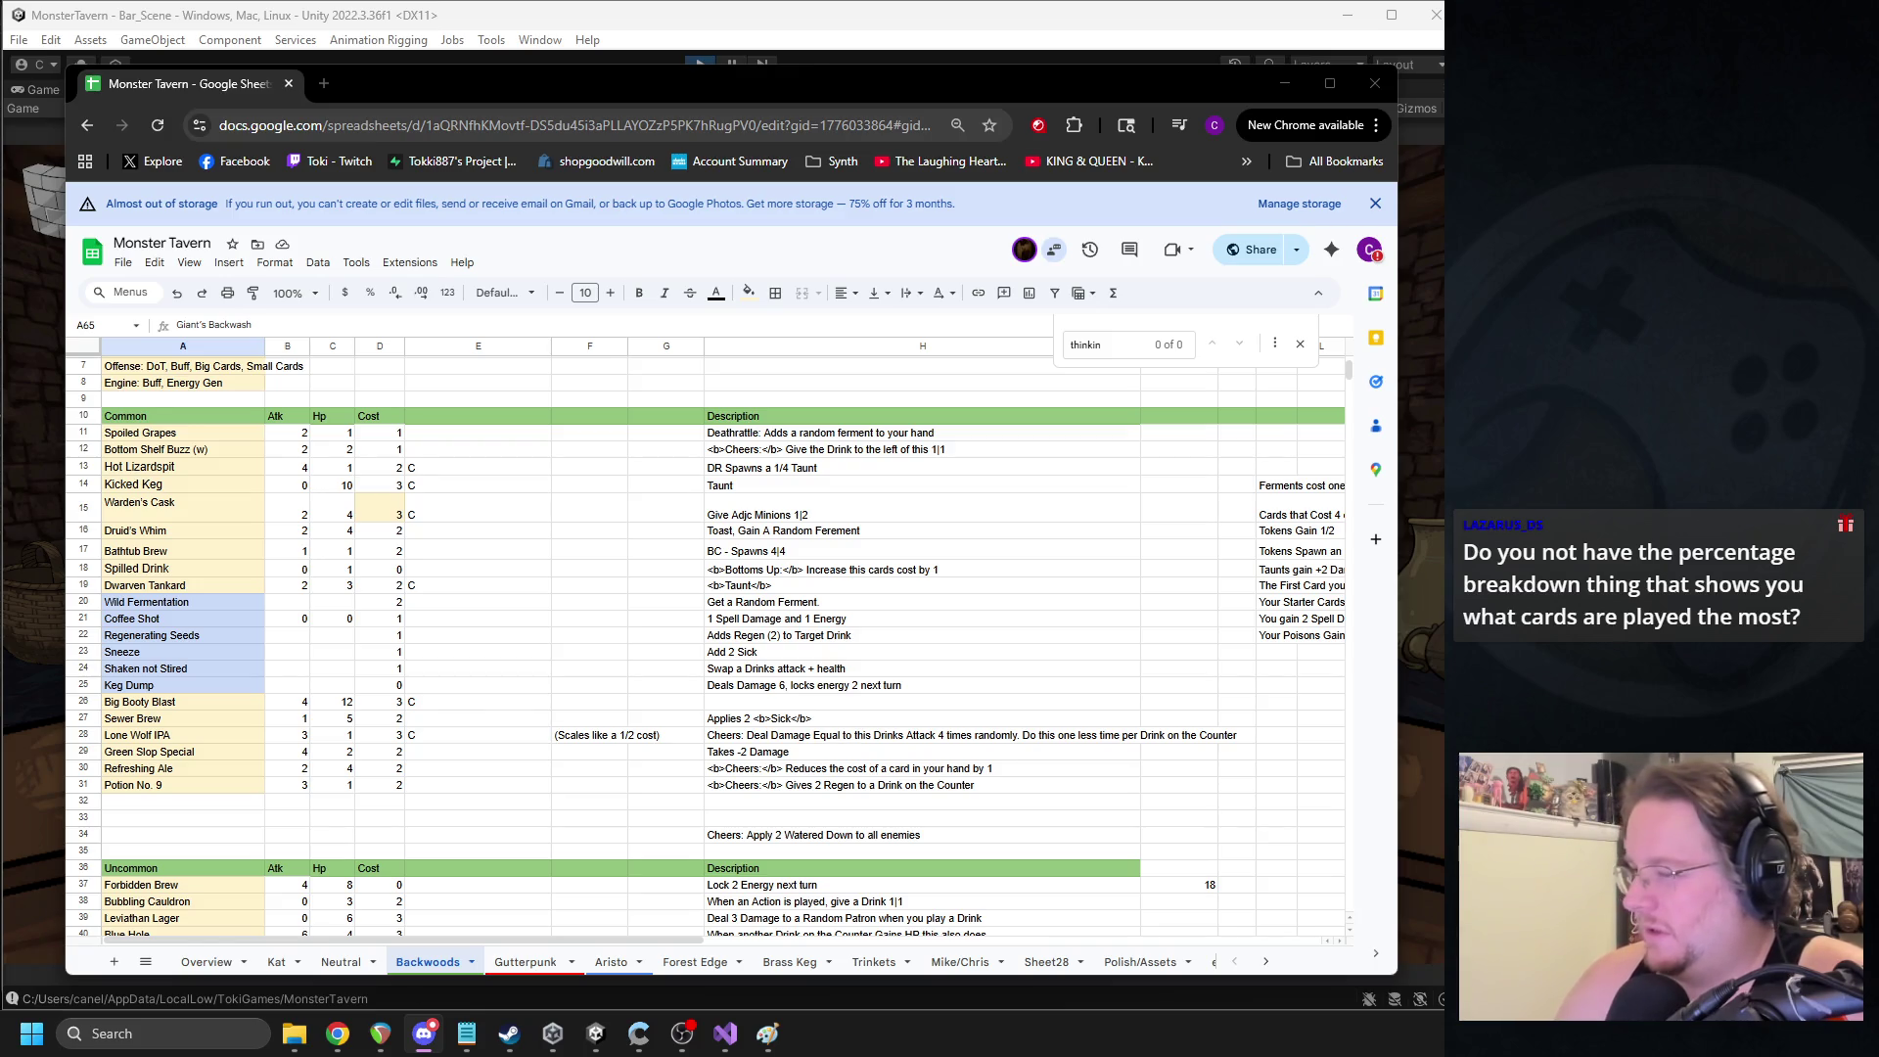
key(alt+Tab)
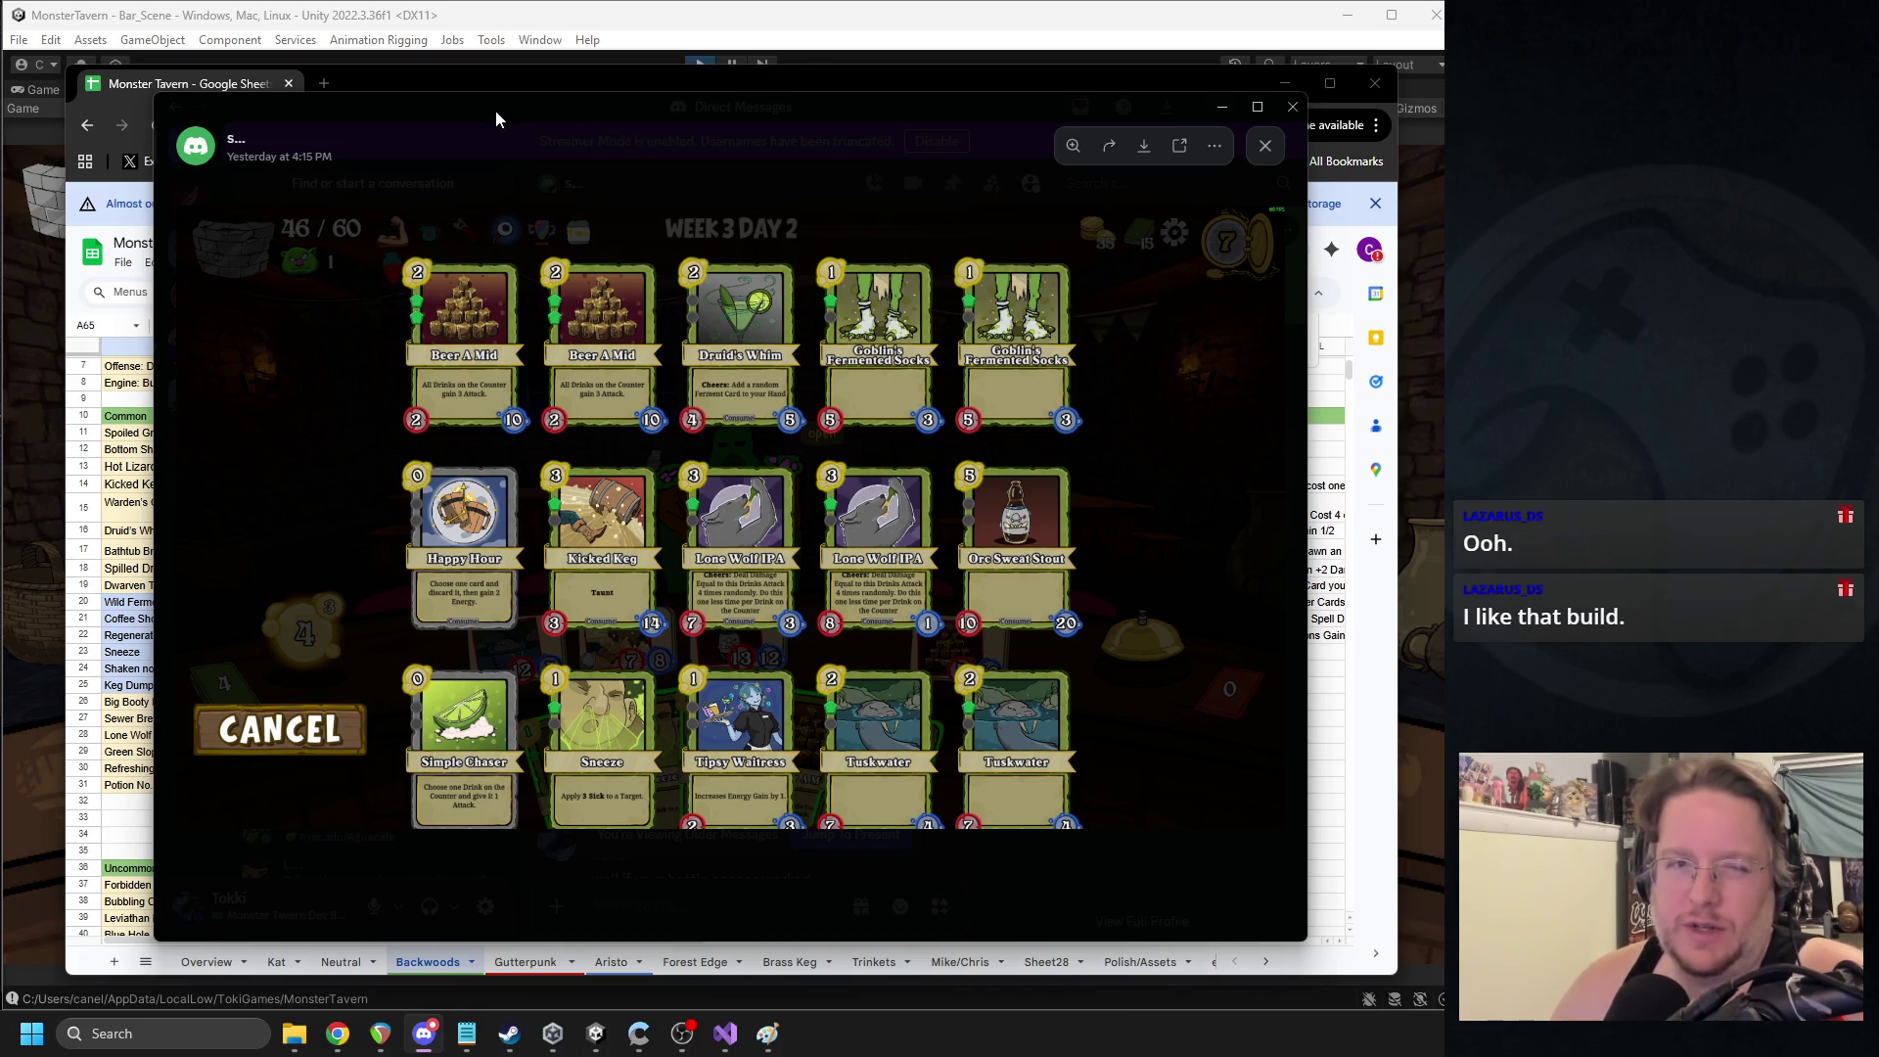
- Reposition the current deck screenshot over the spreadsheet and compare it with the card list
key(alt+Tab)
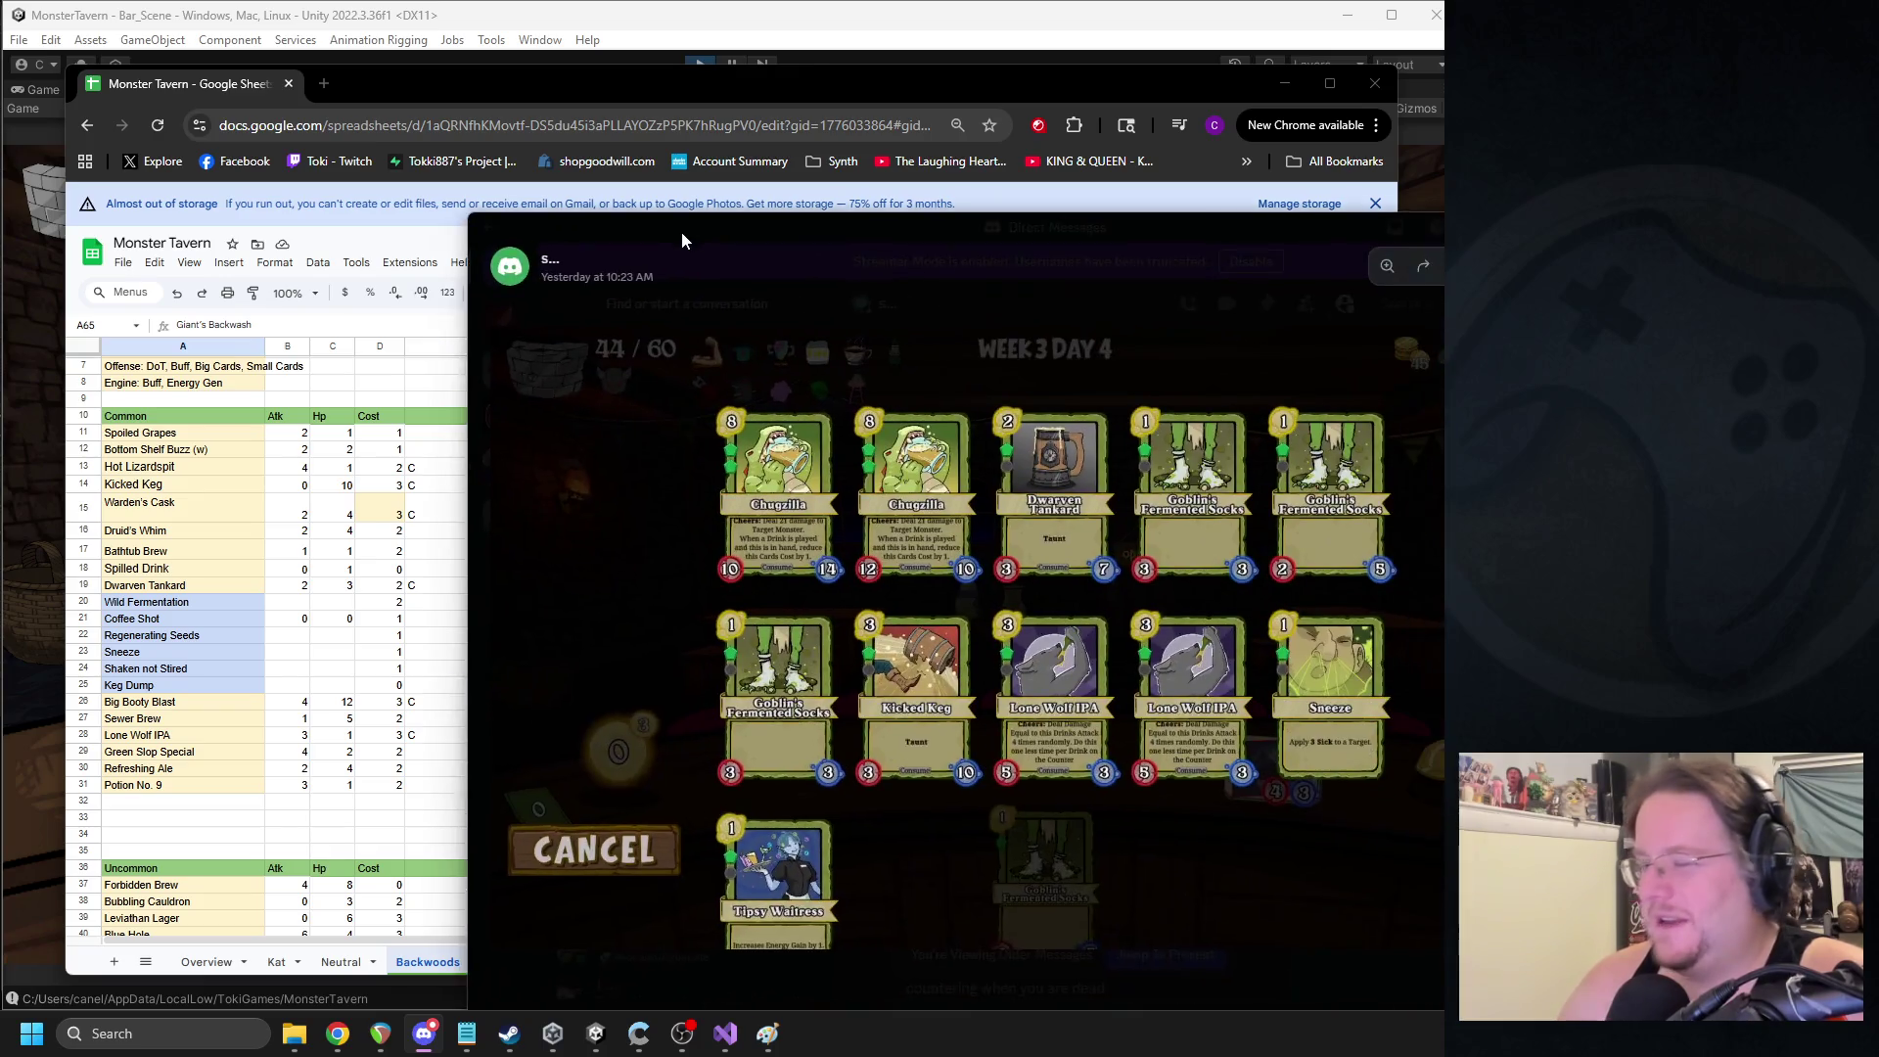
drag(682, 232, 409, 102)
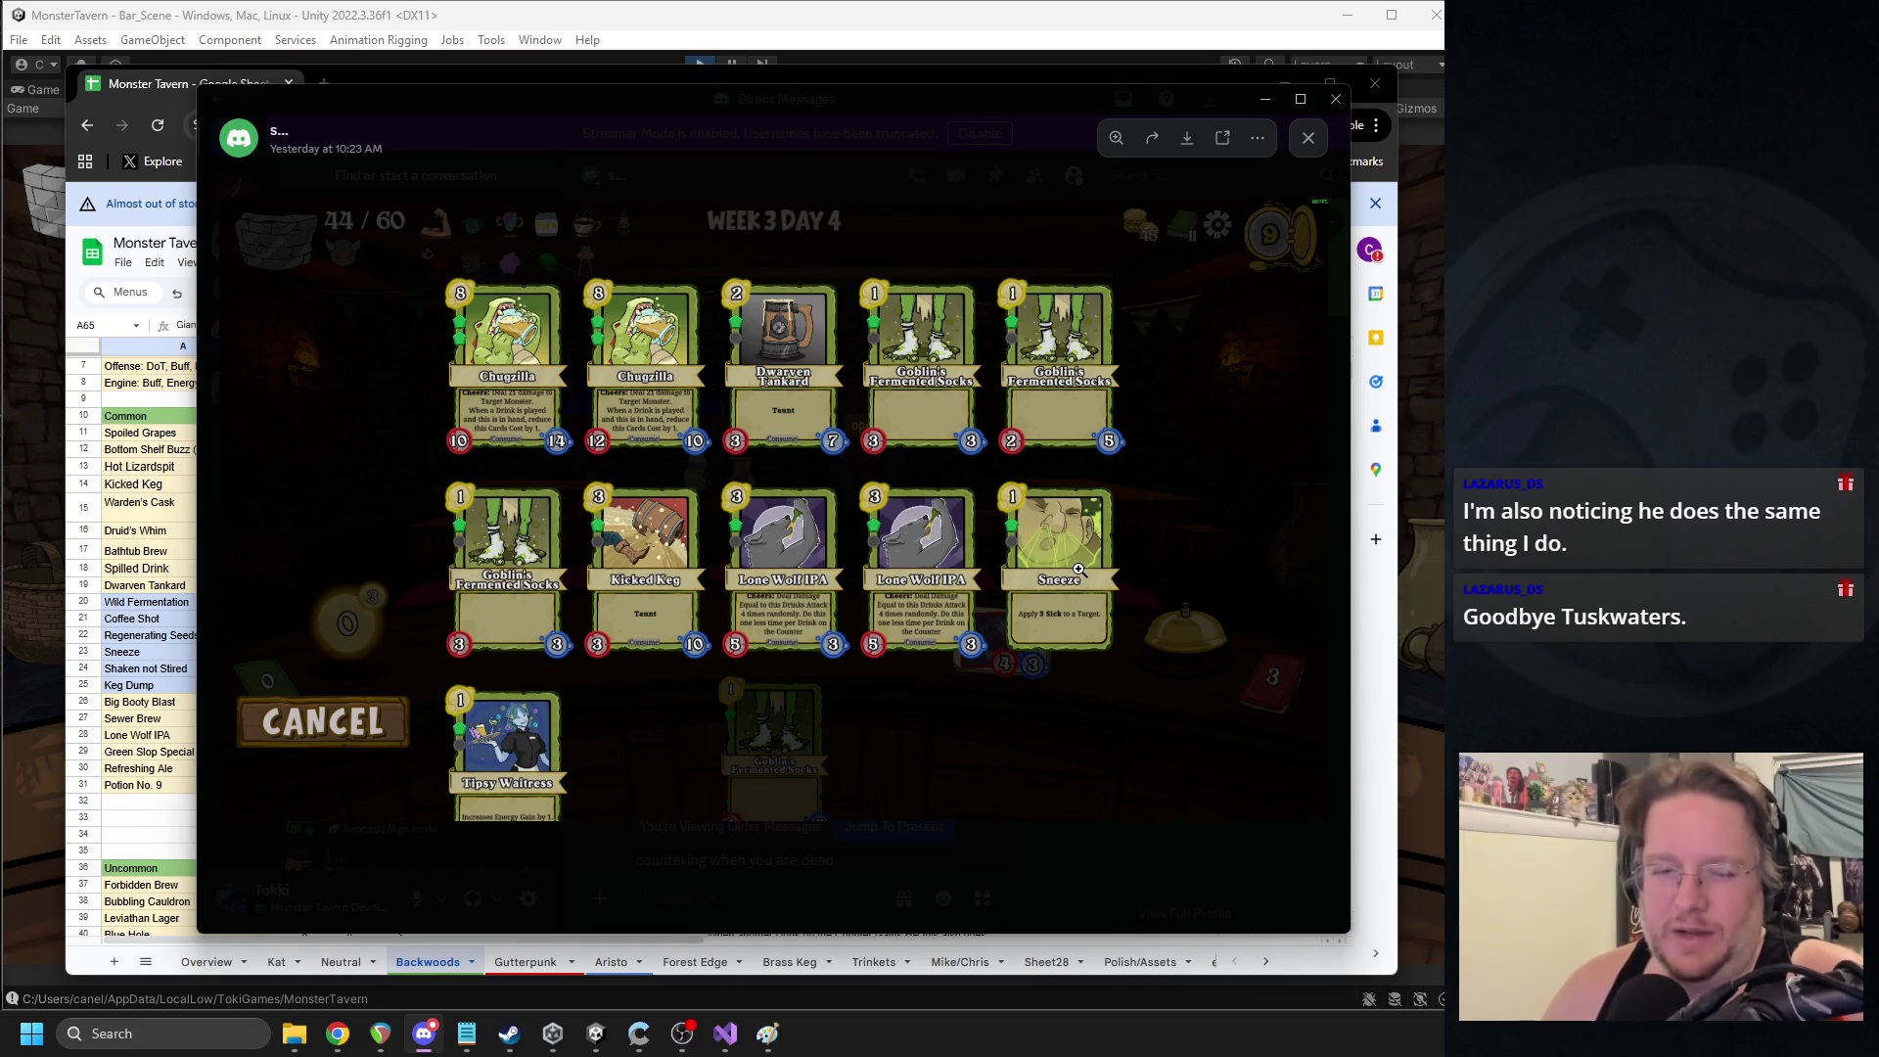
key(alt+Tab)
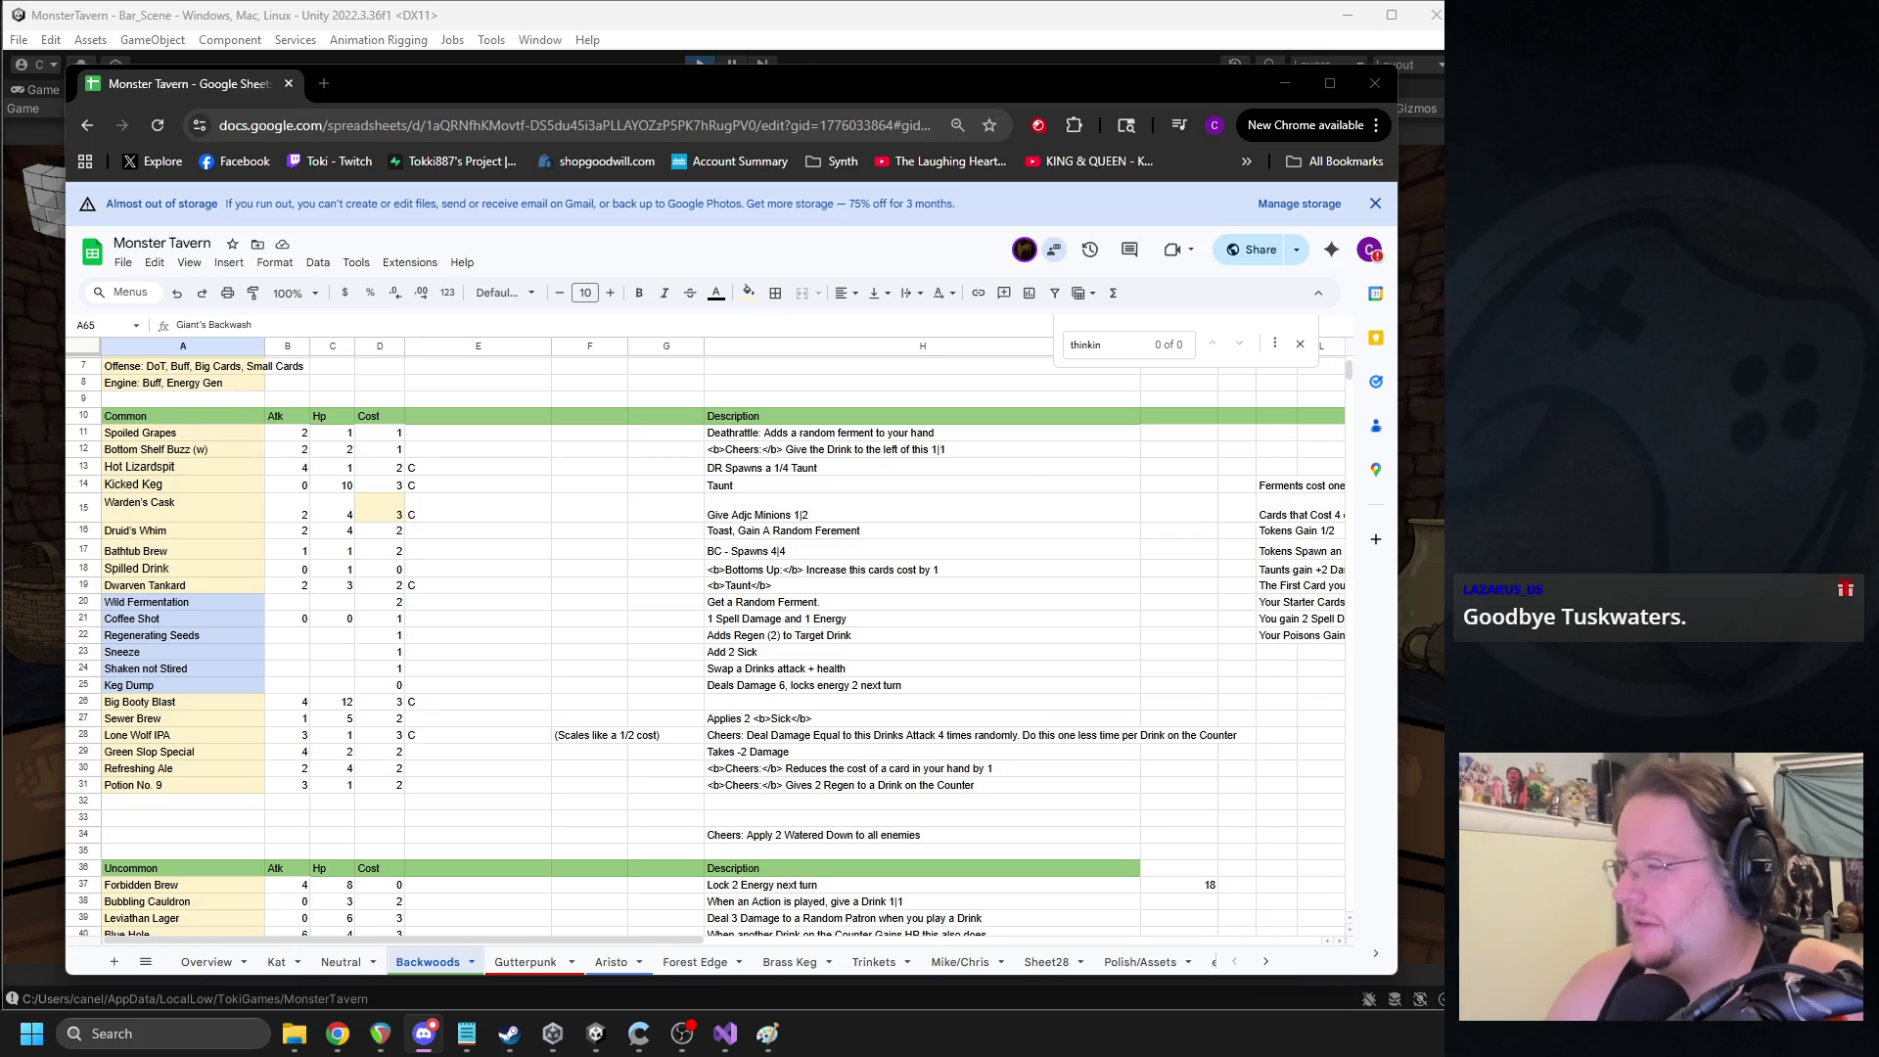
- Review the next deck screenshots against the sheet, ending with the Monster Tavern spreadsheet in front
key(alt+Tab)
drag(574, 114, 461, 84)
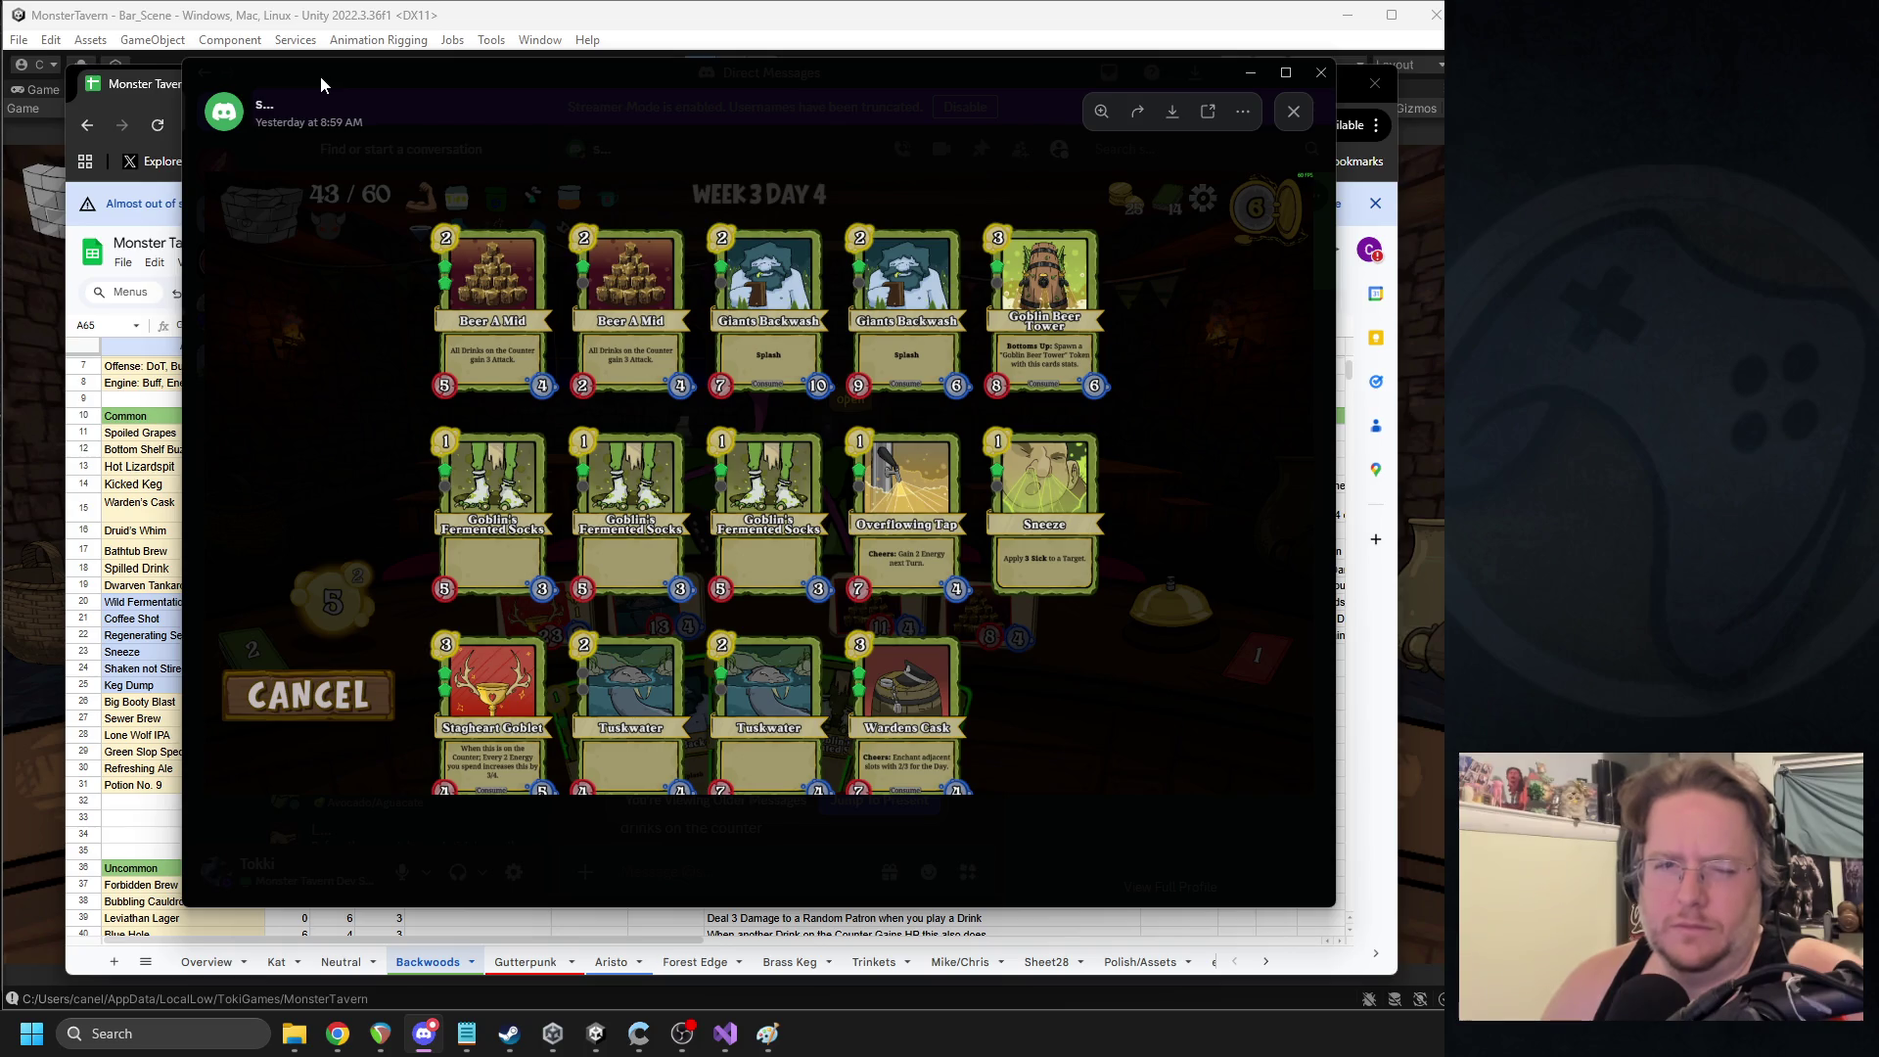
mouse_move(320, 75)
mouse_down()
mouse_move(955, 174)
mouse_move(1664, 186)
mouse_up()
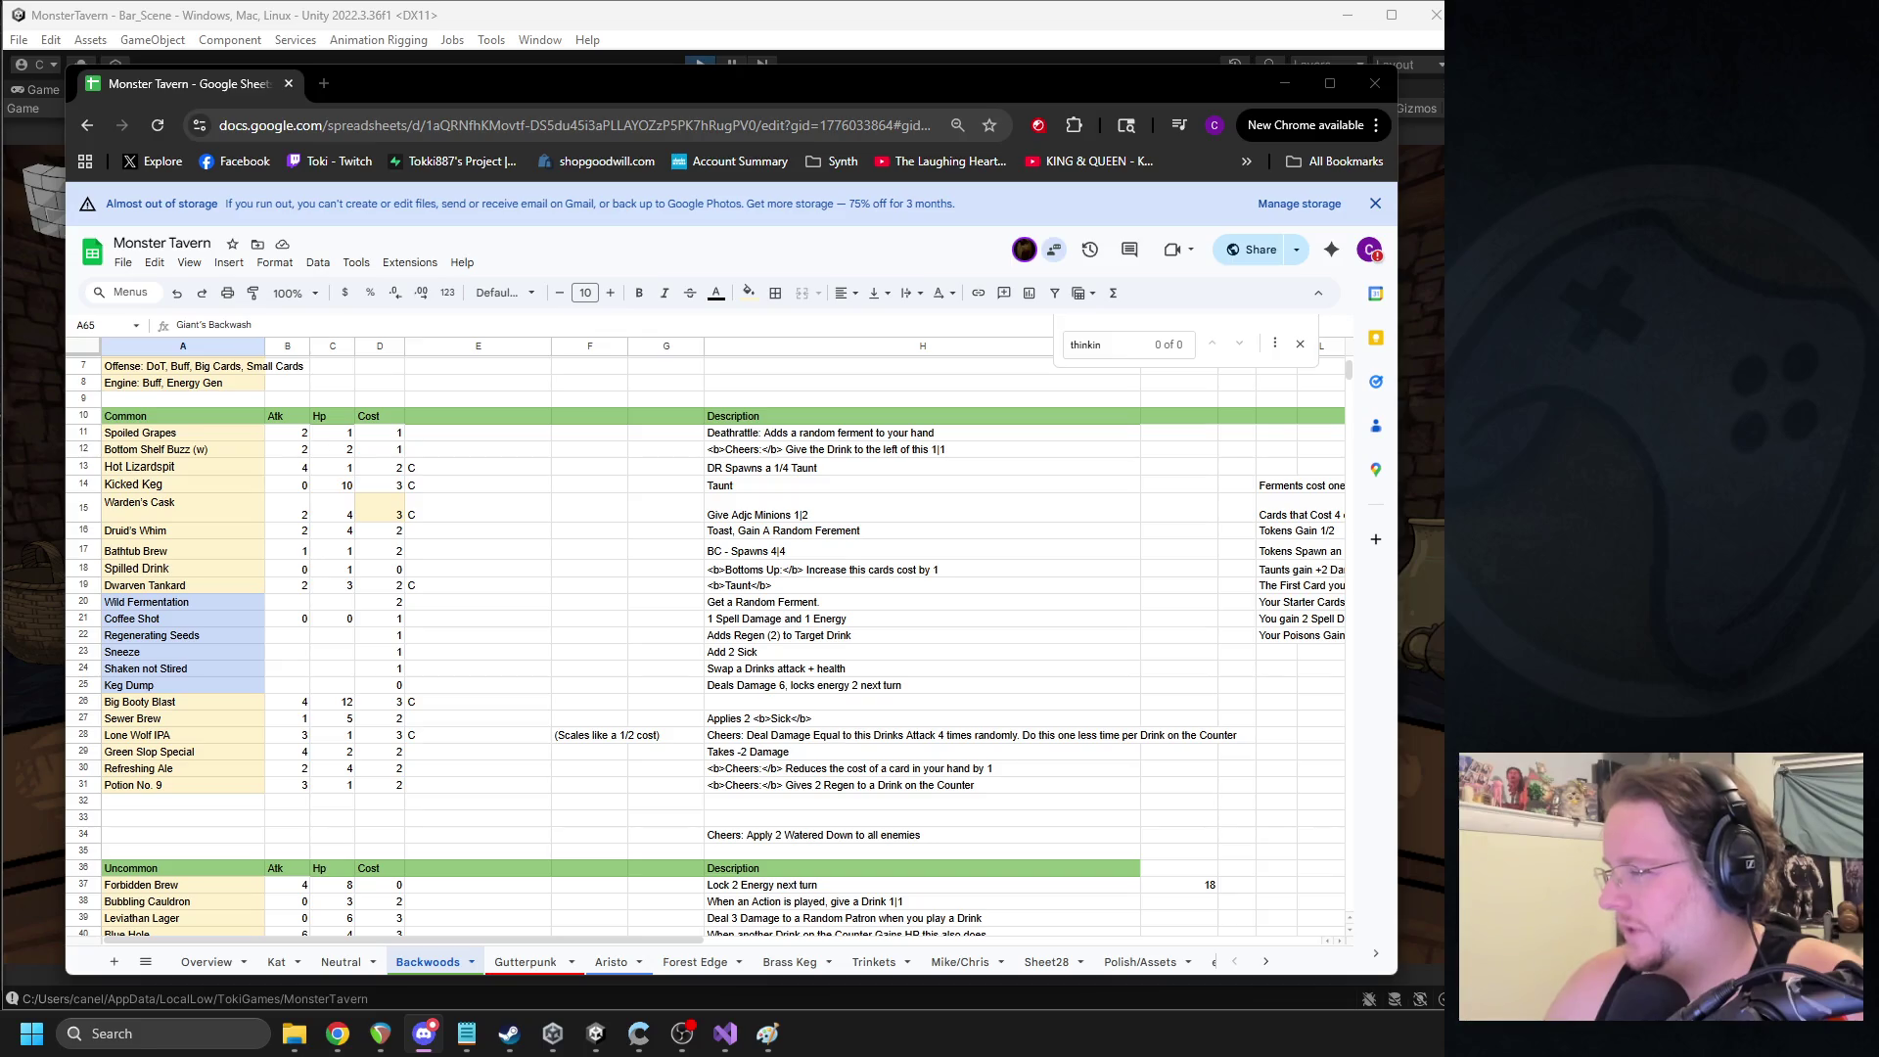
drag(1439, 106, 427, 103)
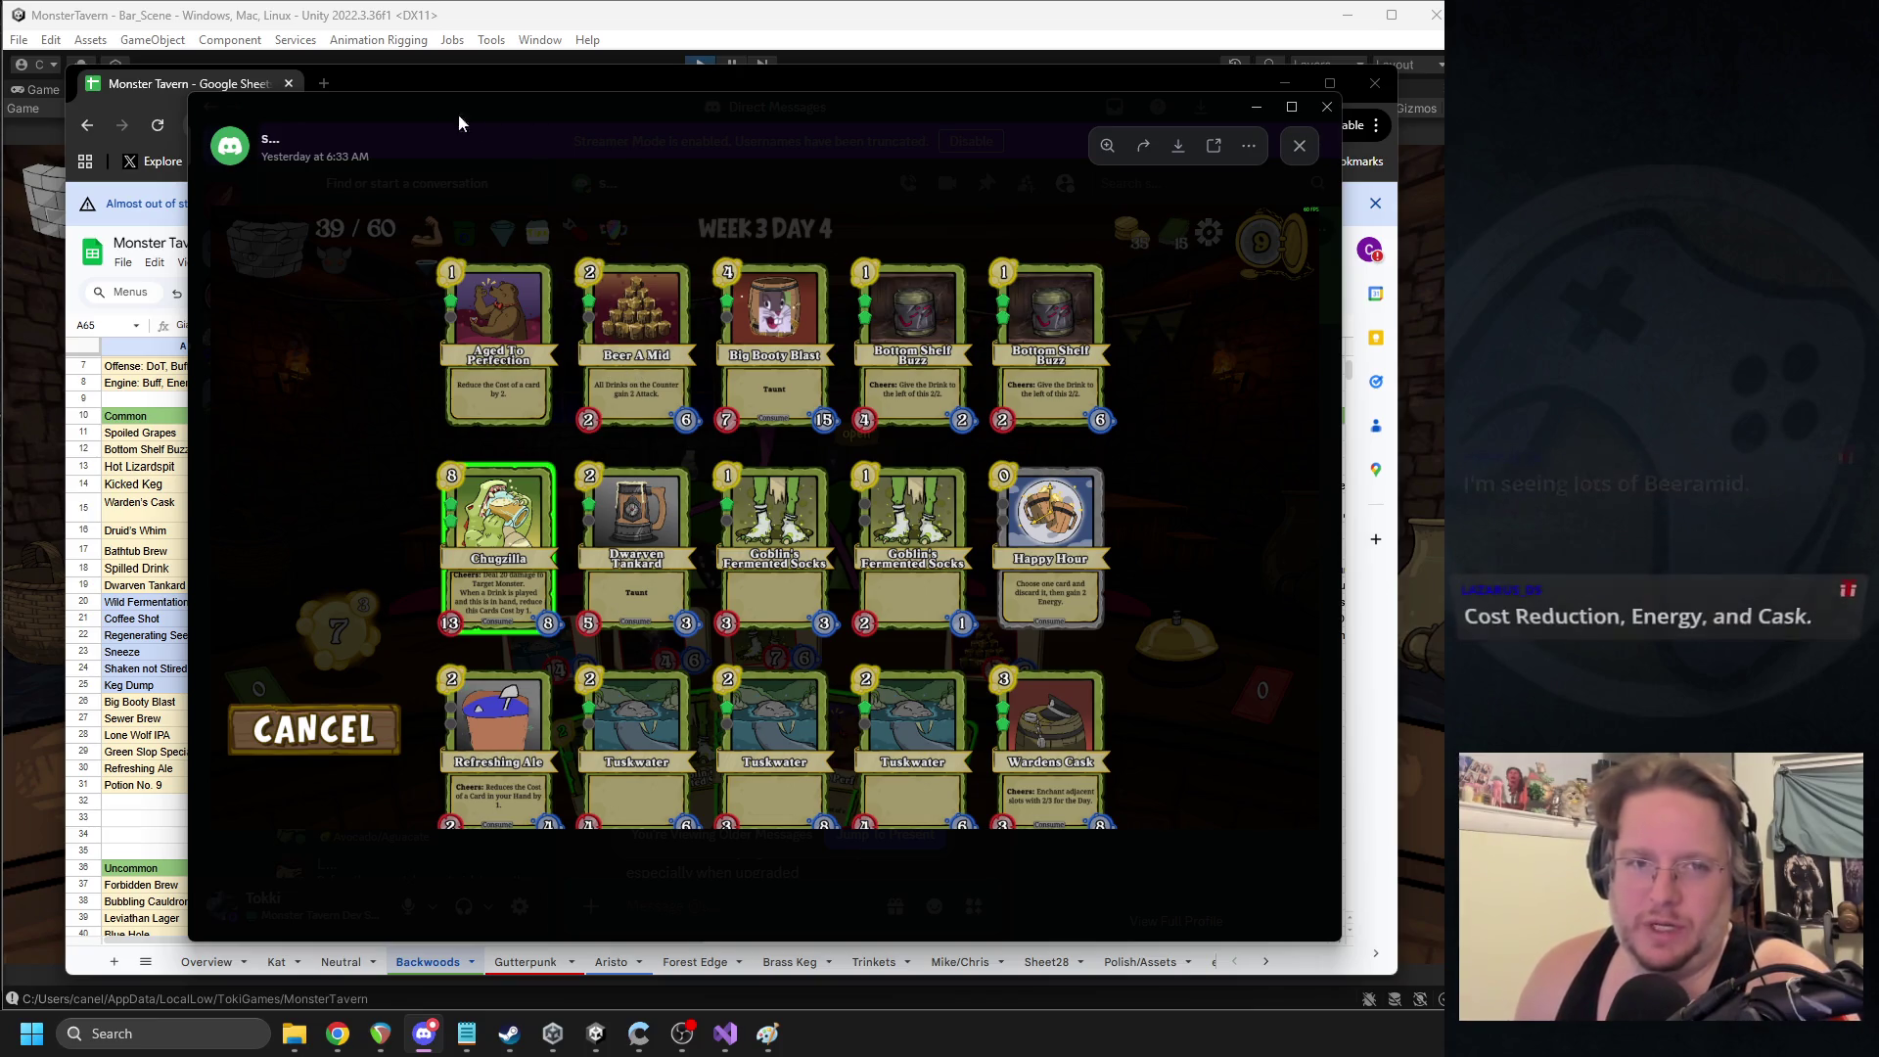
key(alt+Tab)
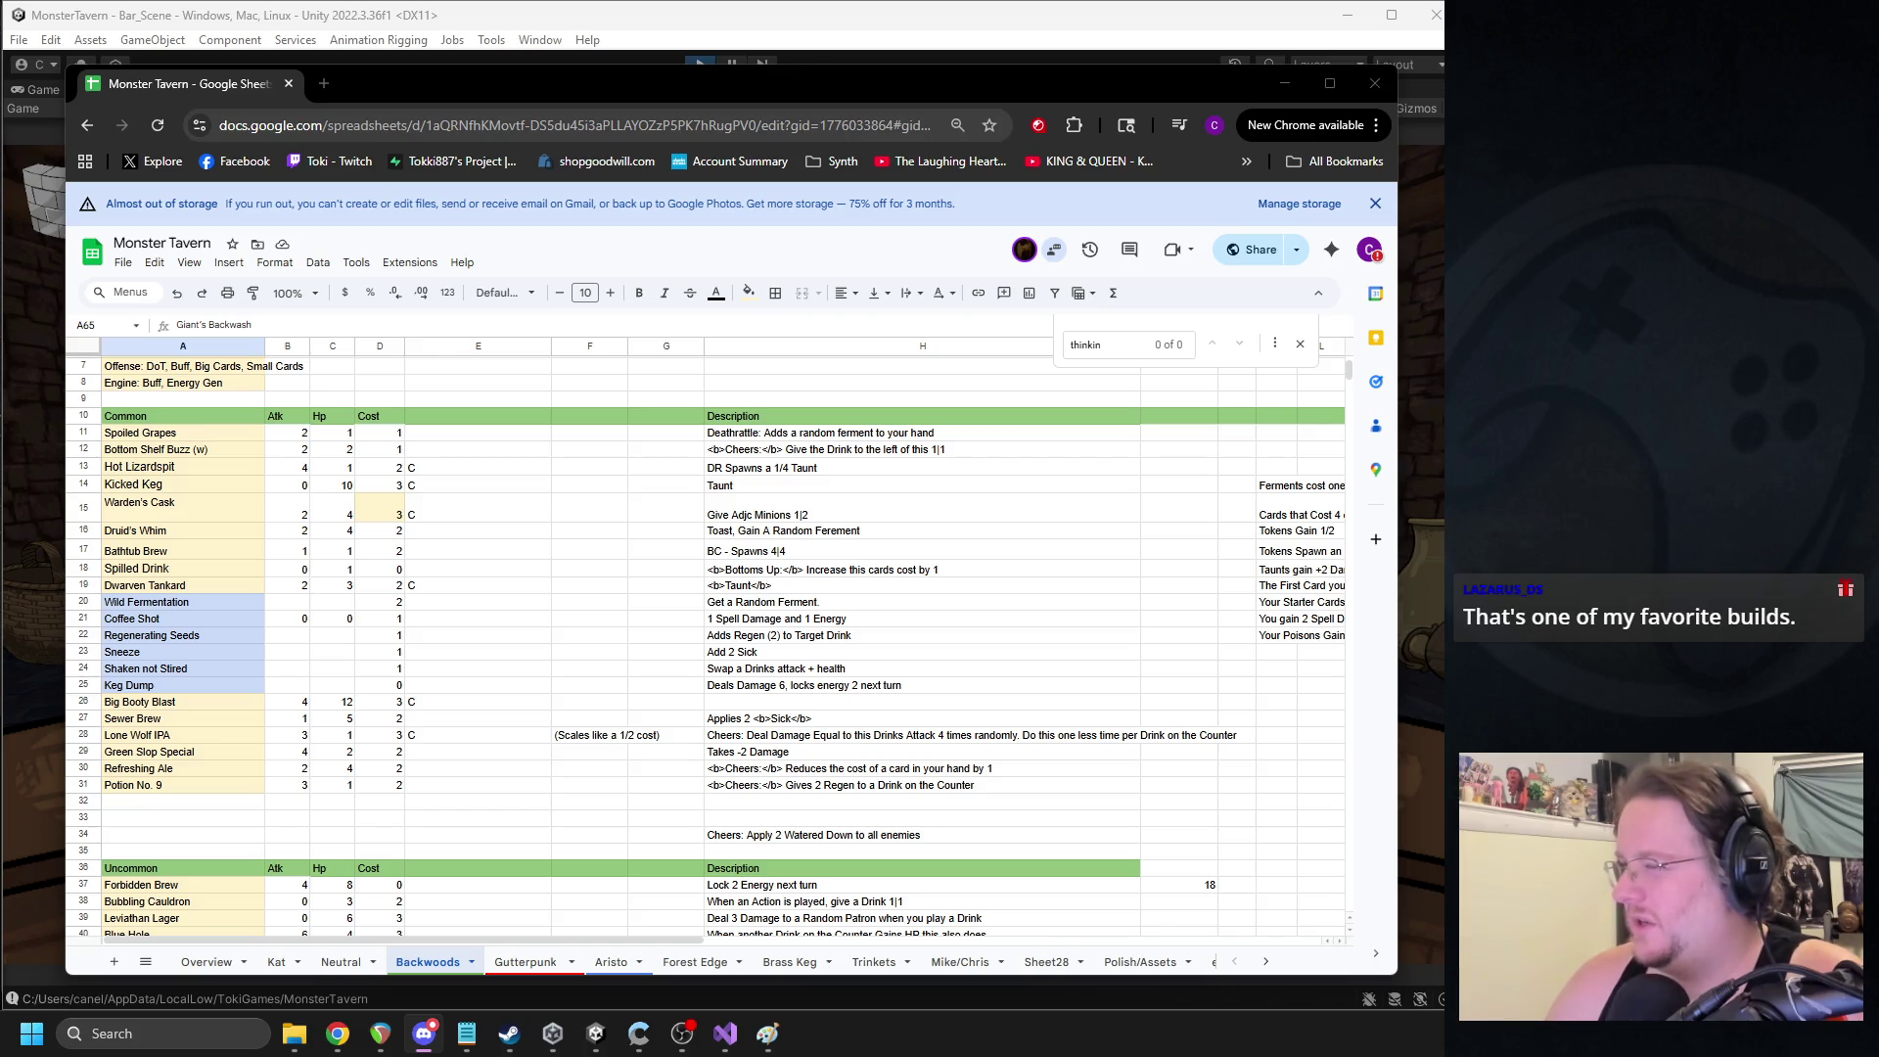
key(alt+Tab)
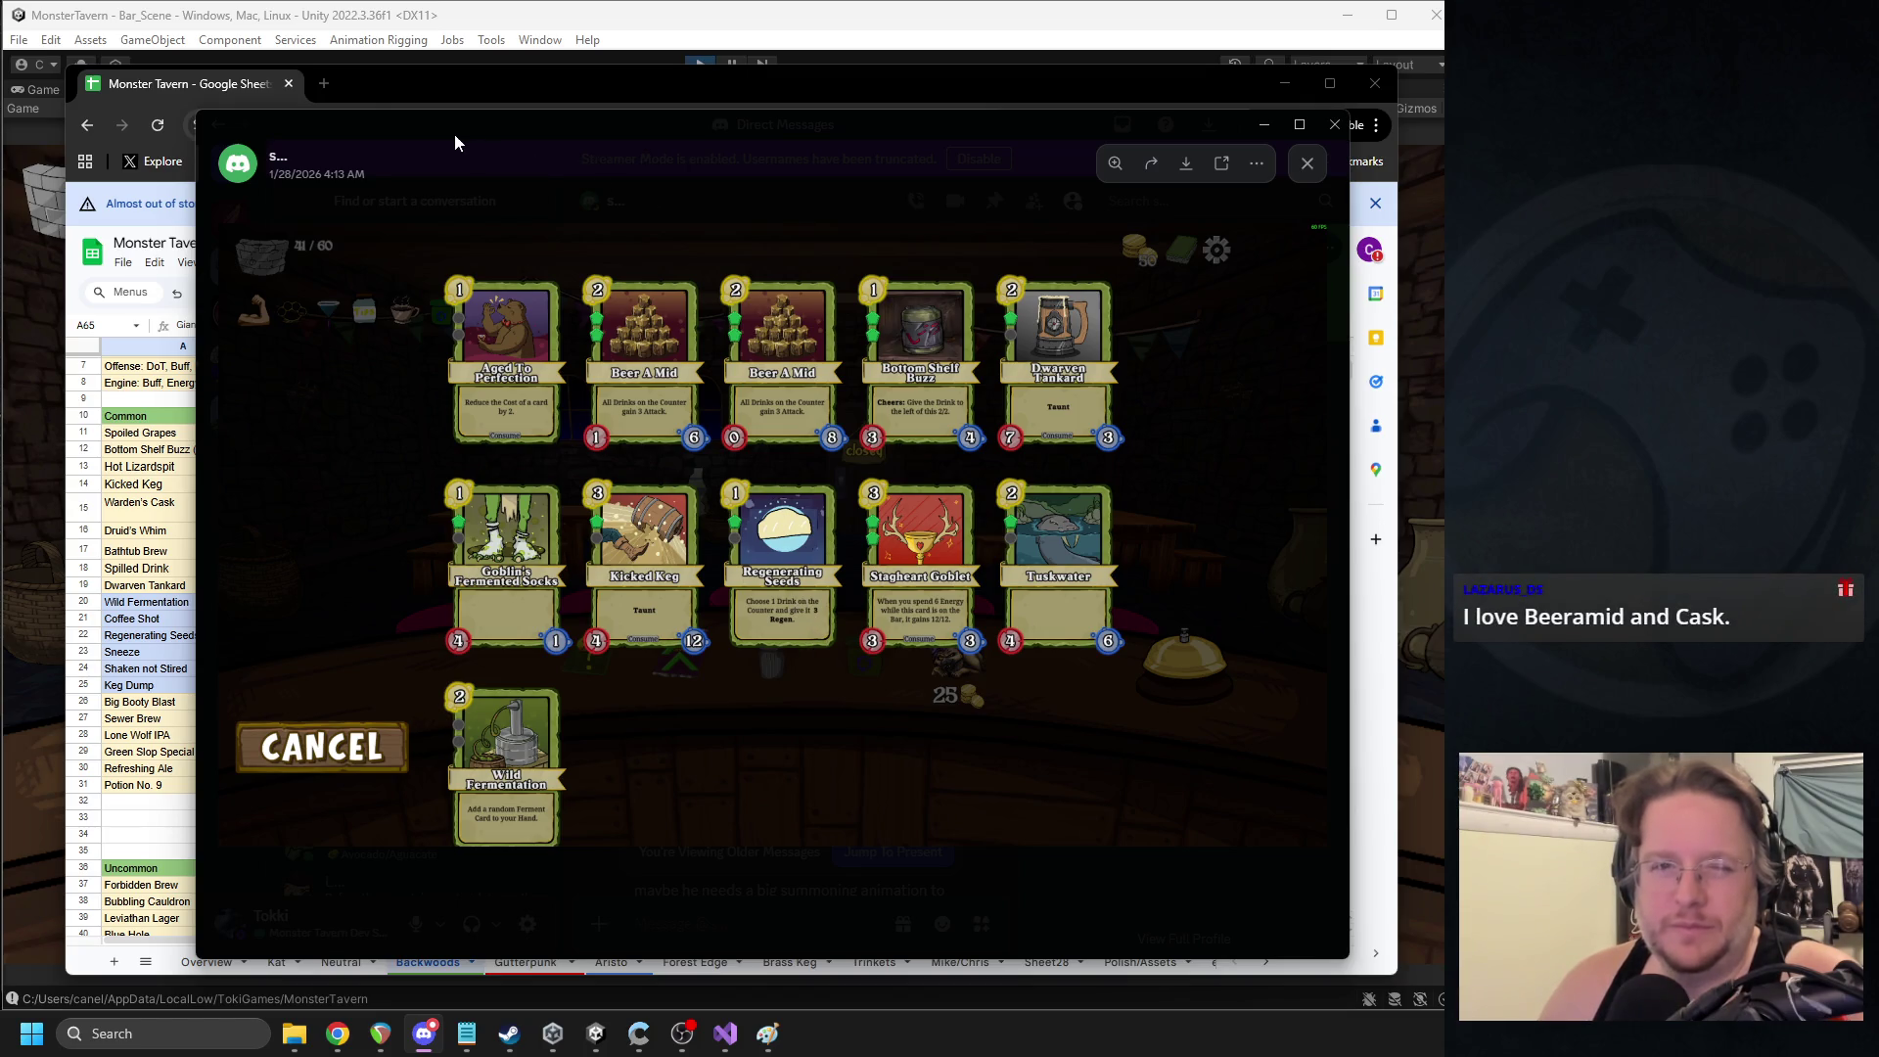
key(alt+Tab)
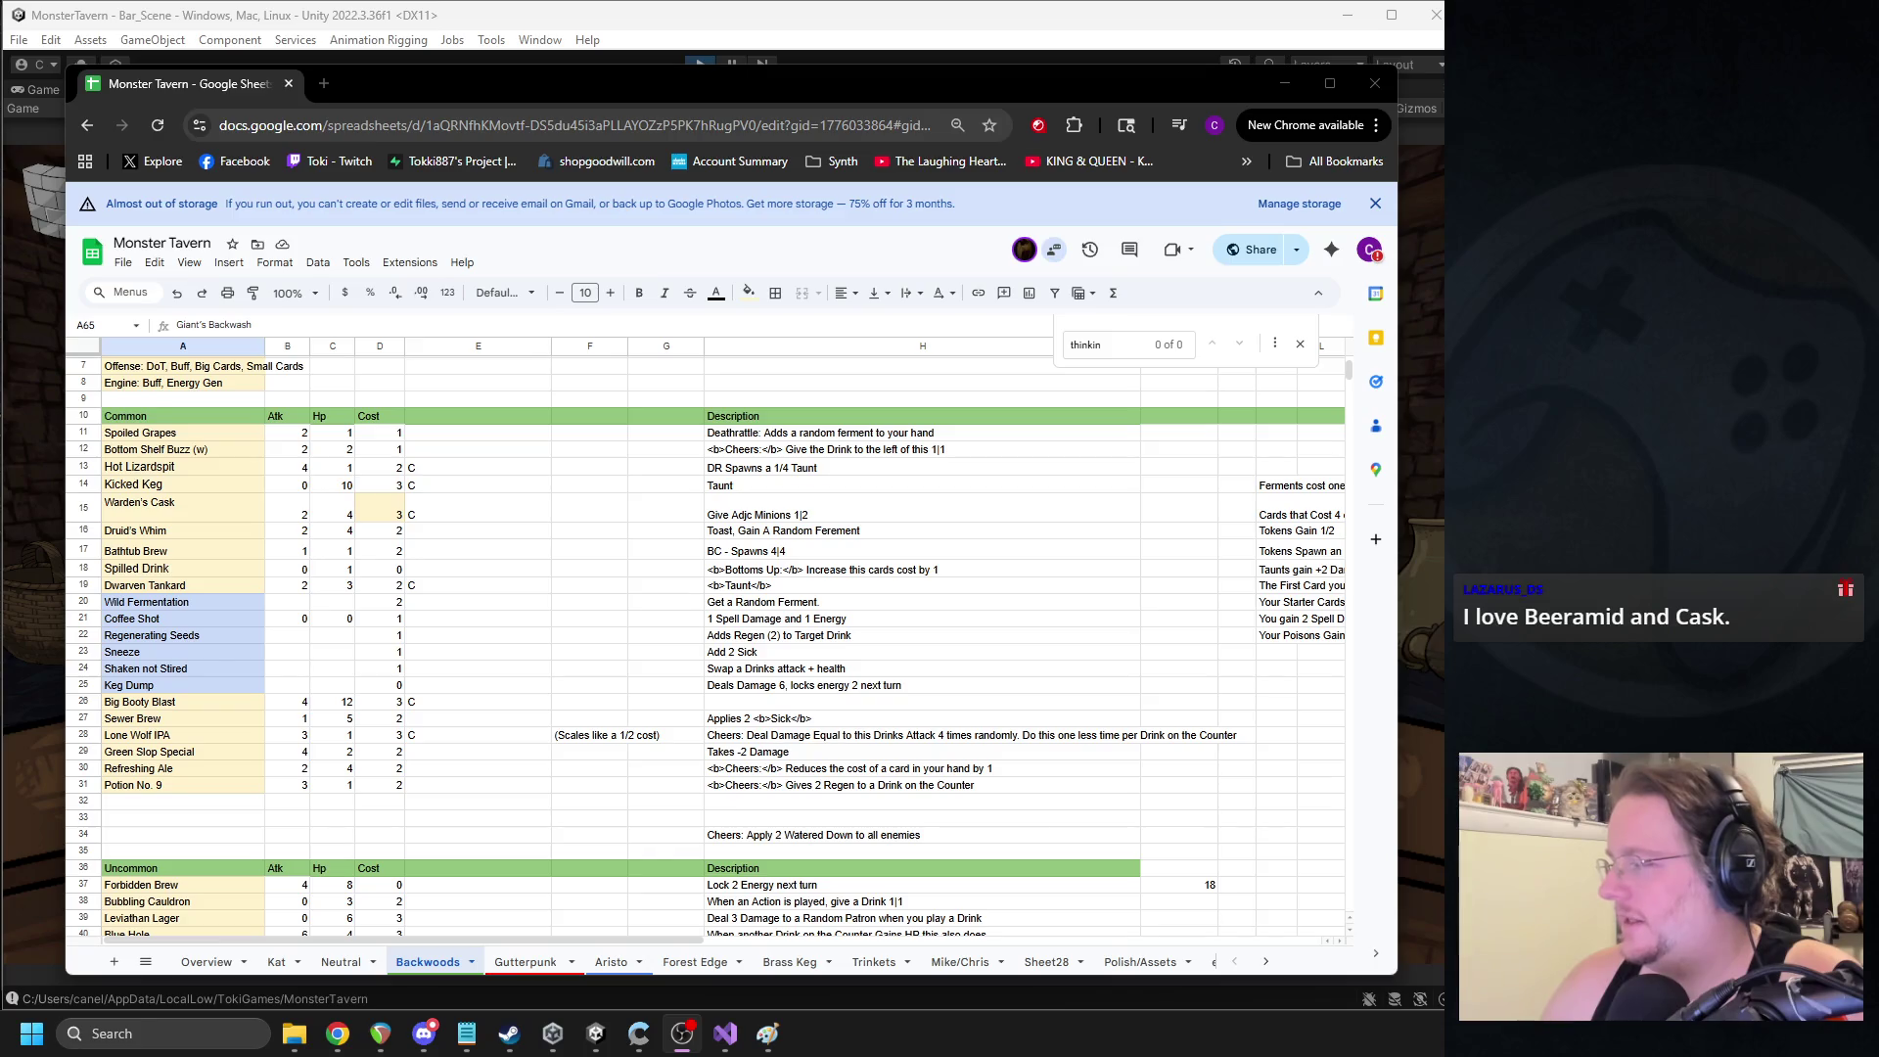
click(617, 621)
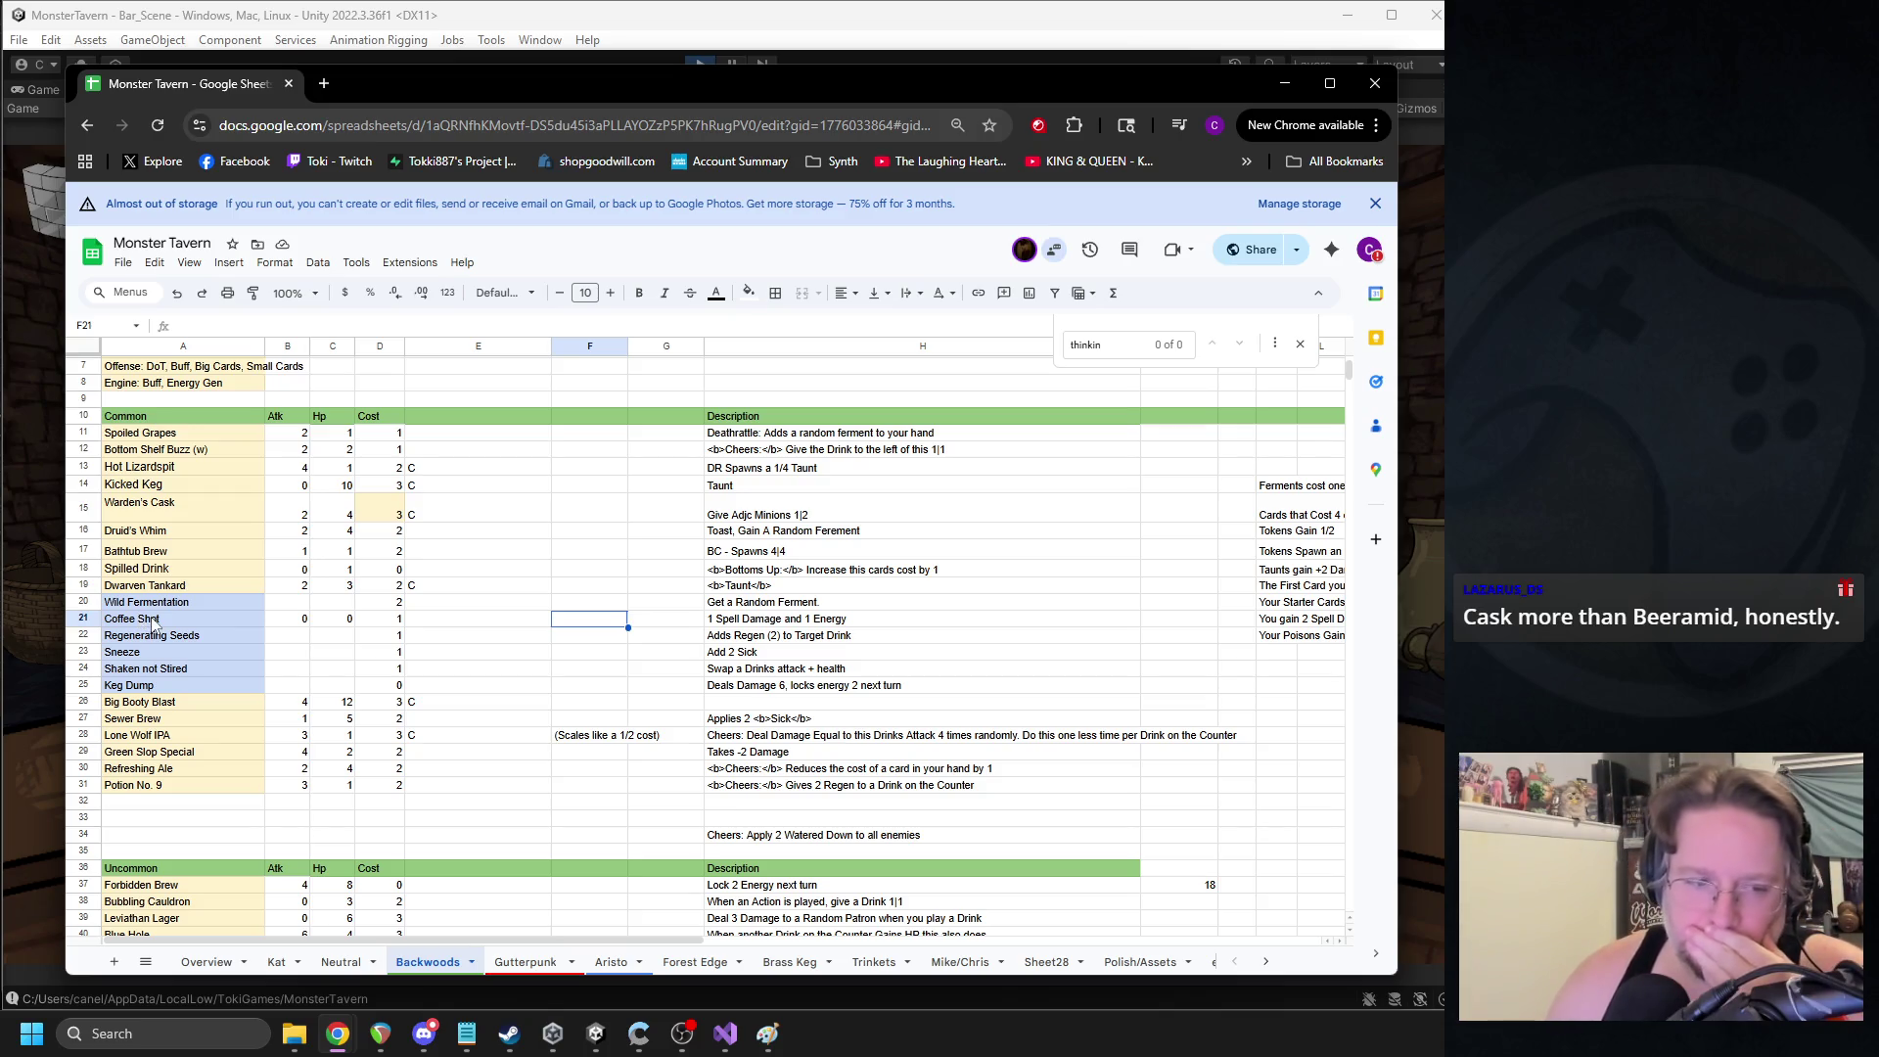
click(152, 623)
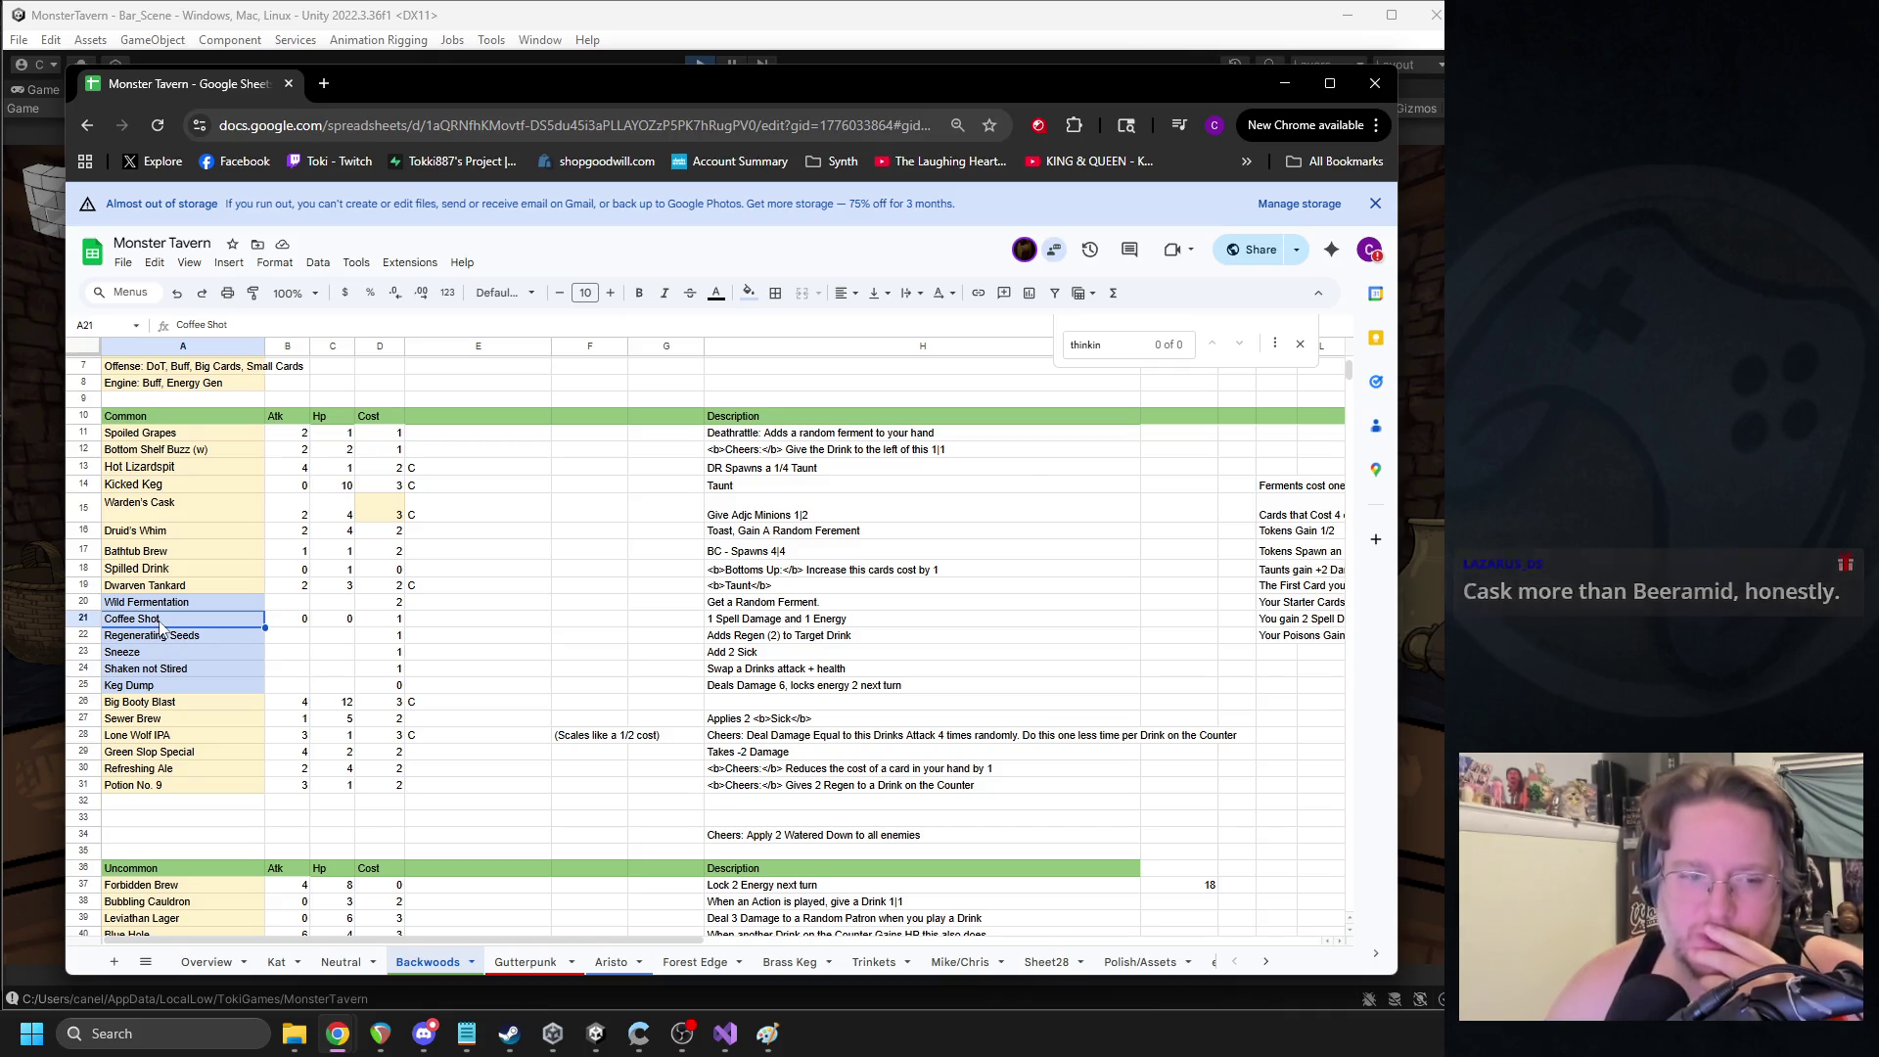
click(157, 688)
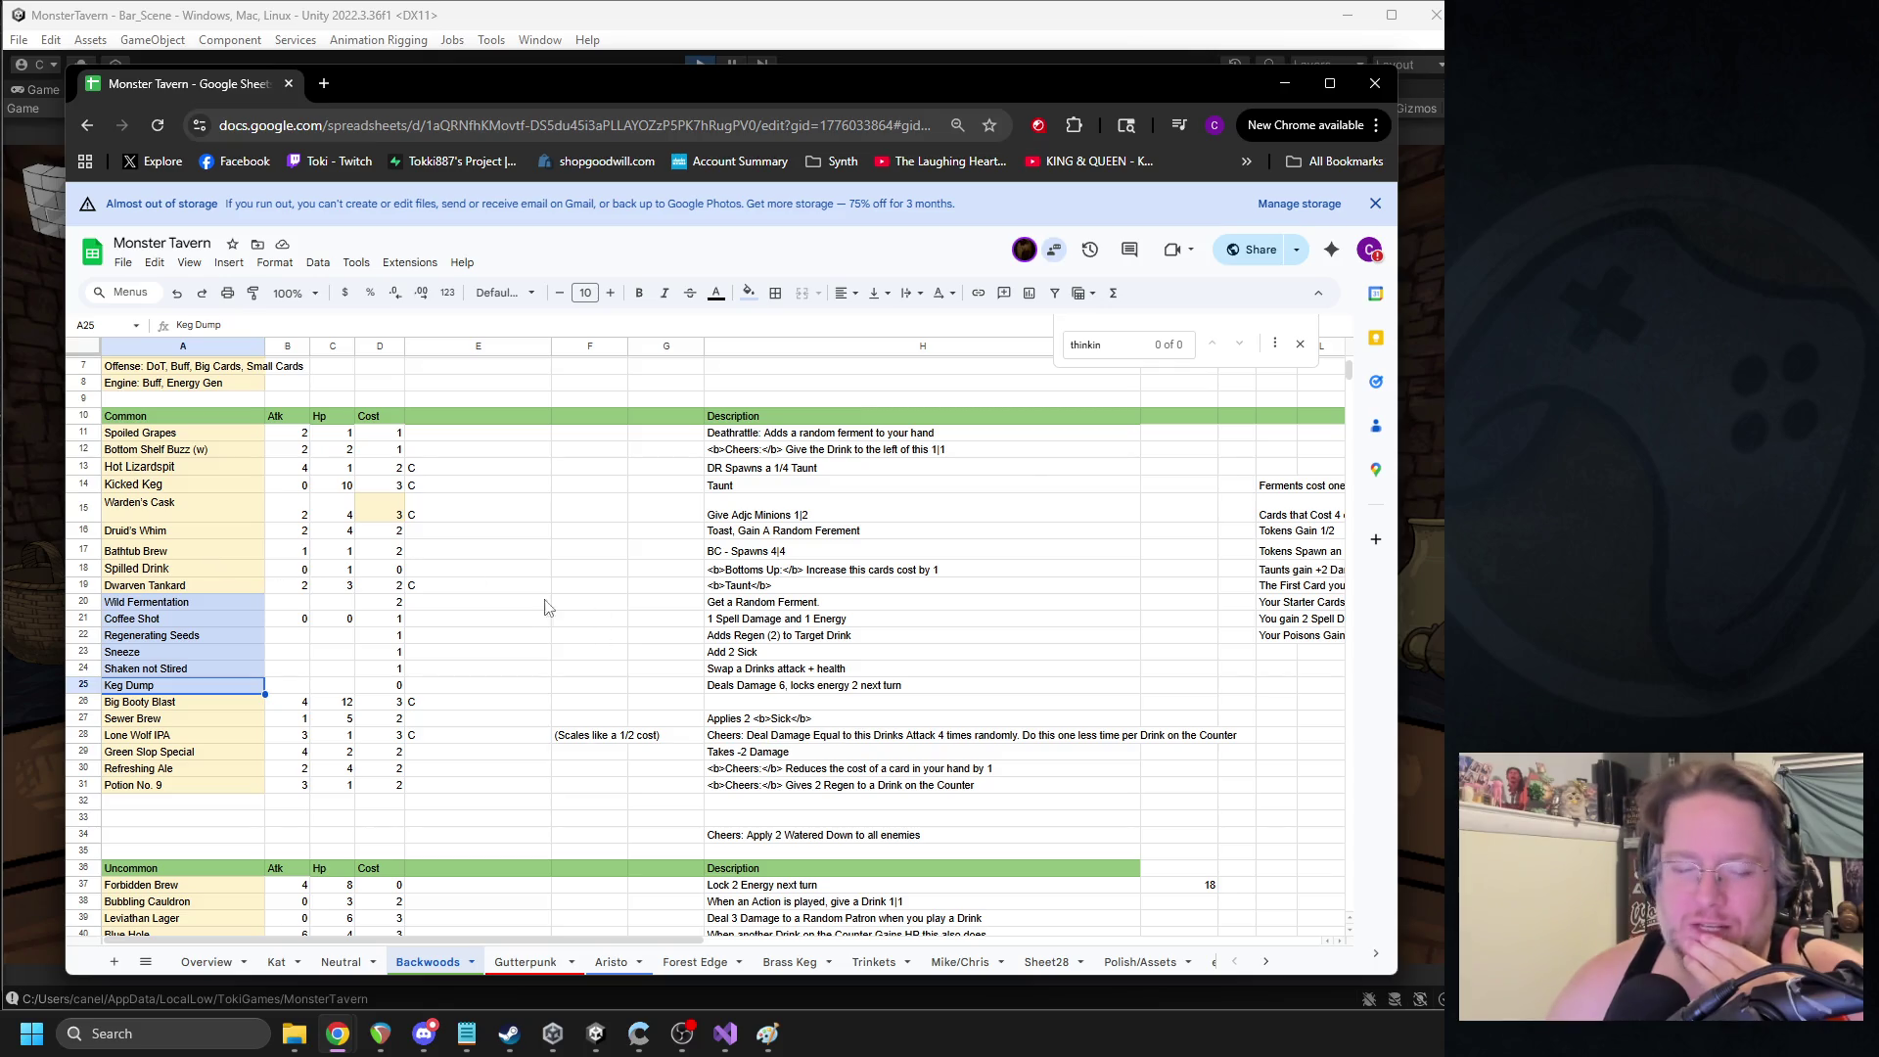
scroll(519, 635, down, 2)
scroll(520, 634, down, 9)
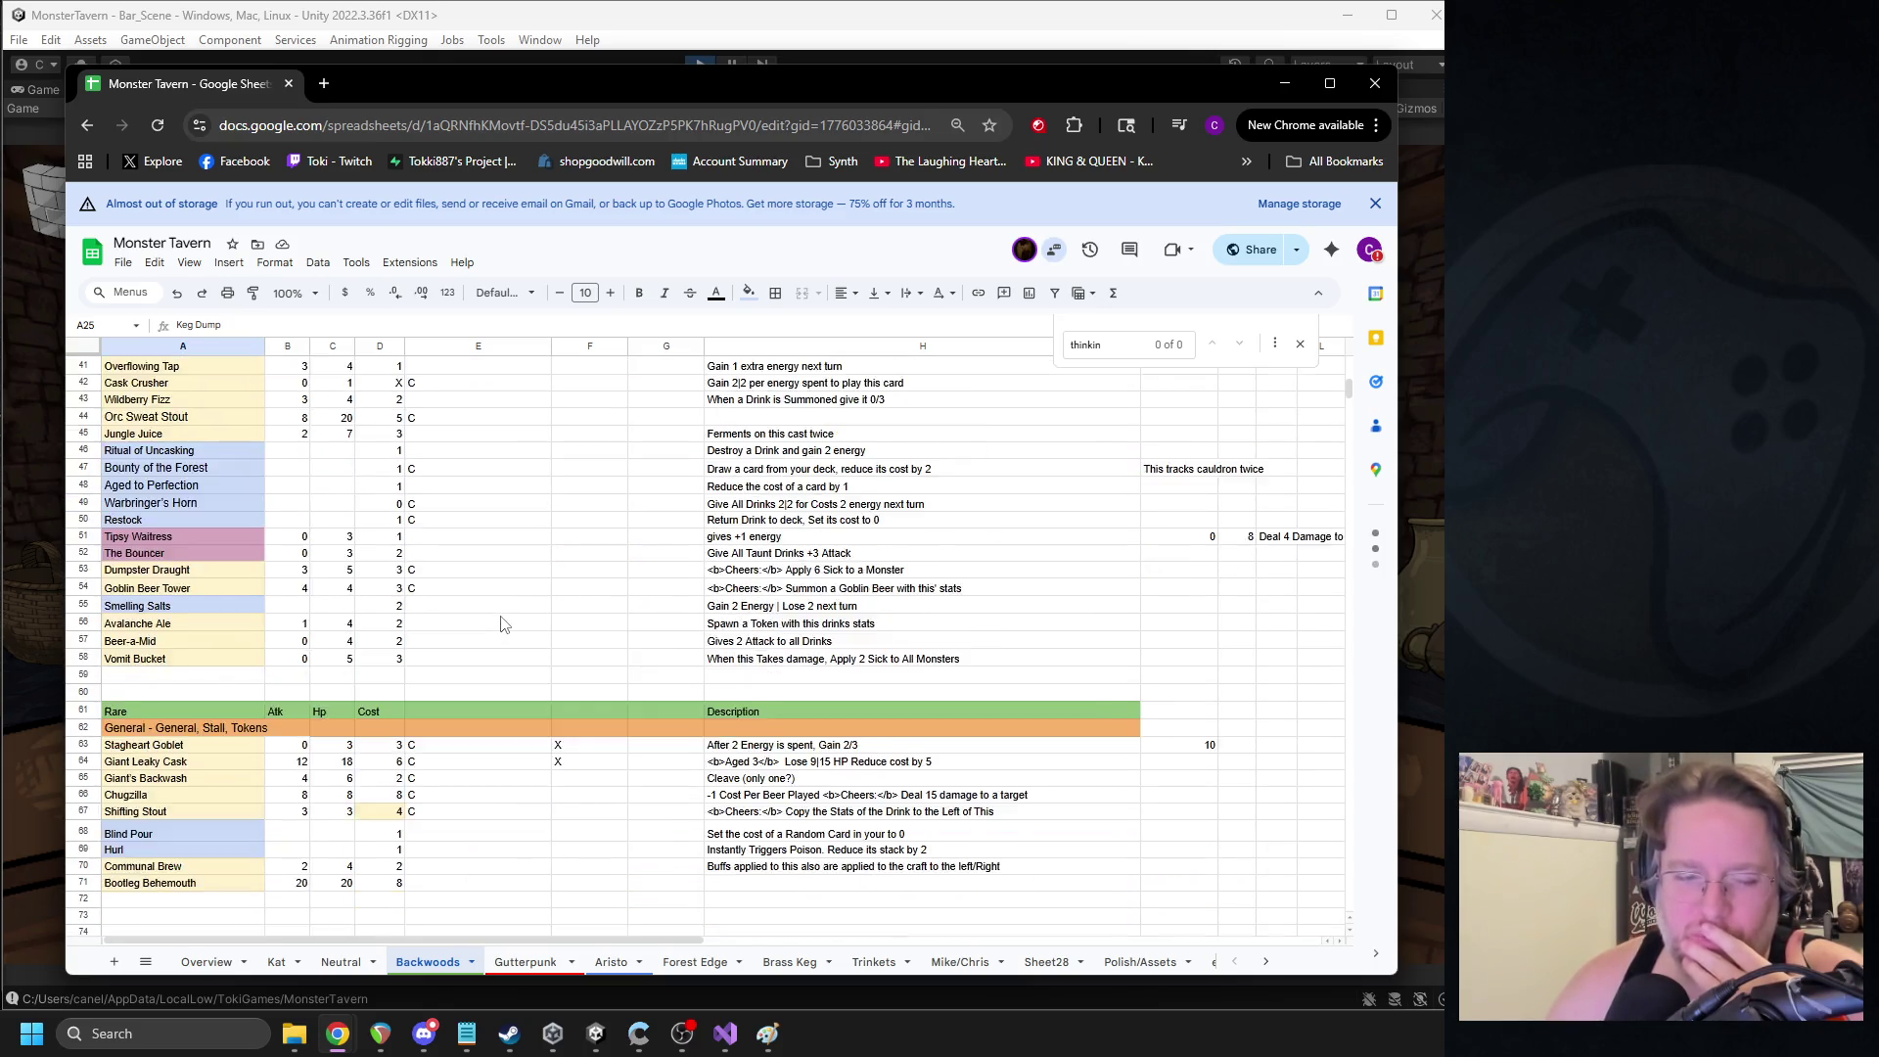
scroll(501, 614, up, 8)
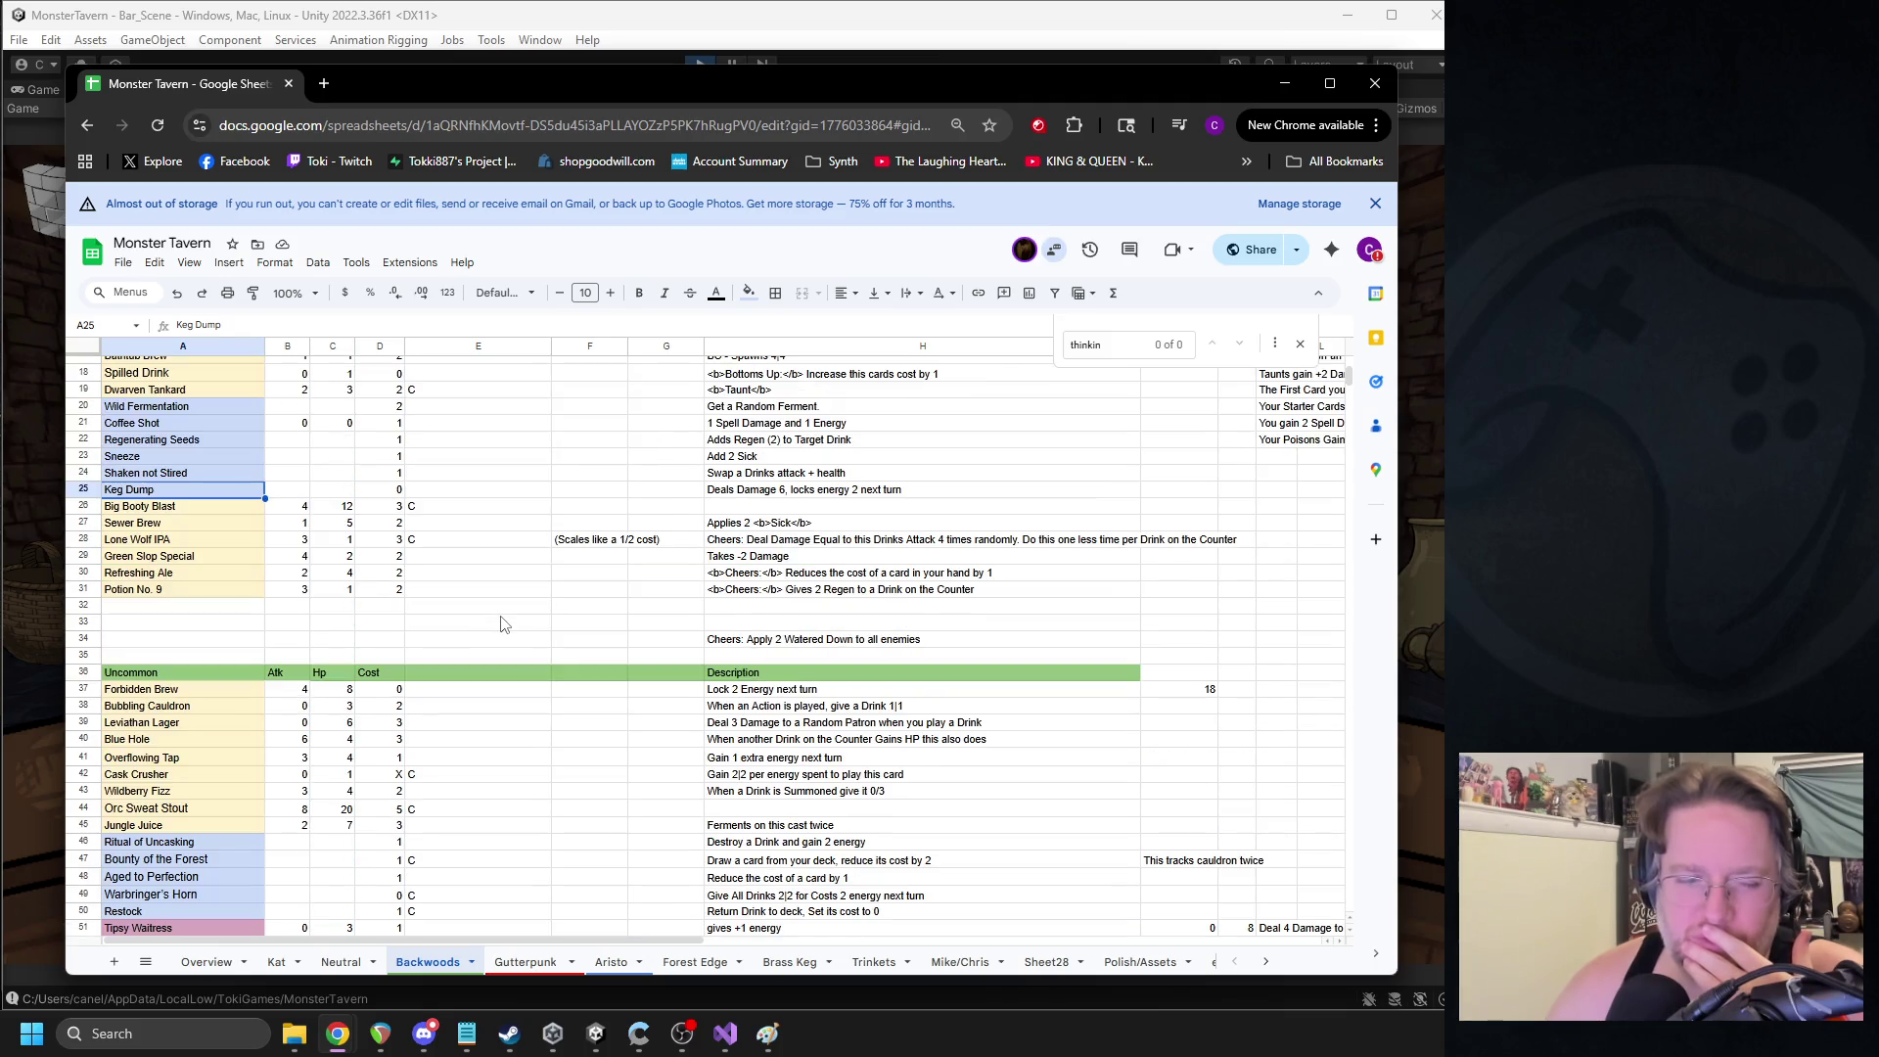